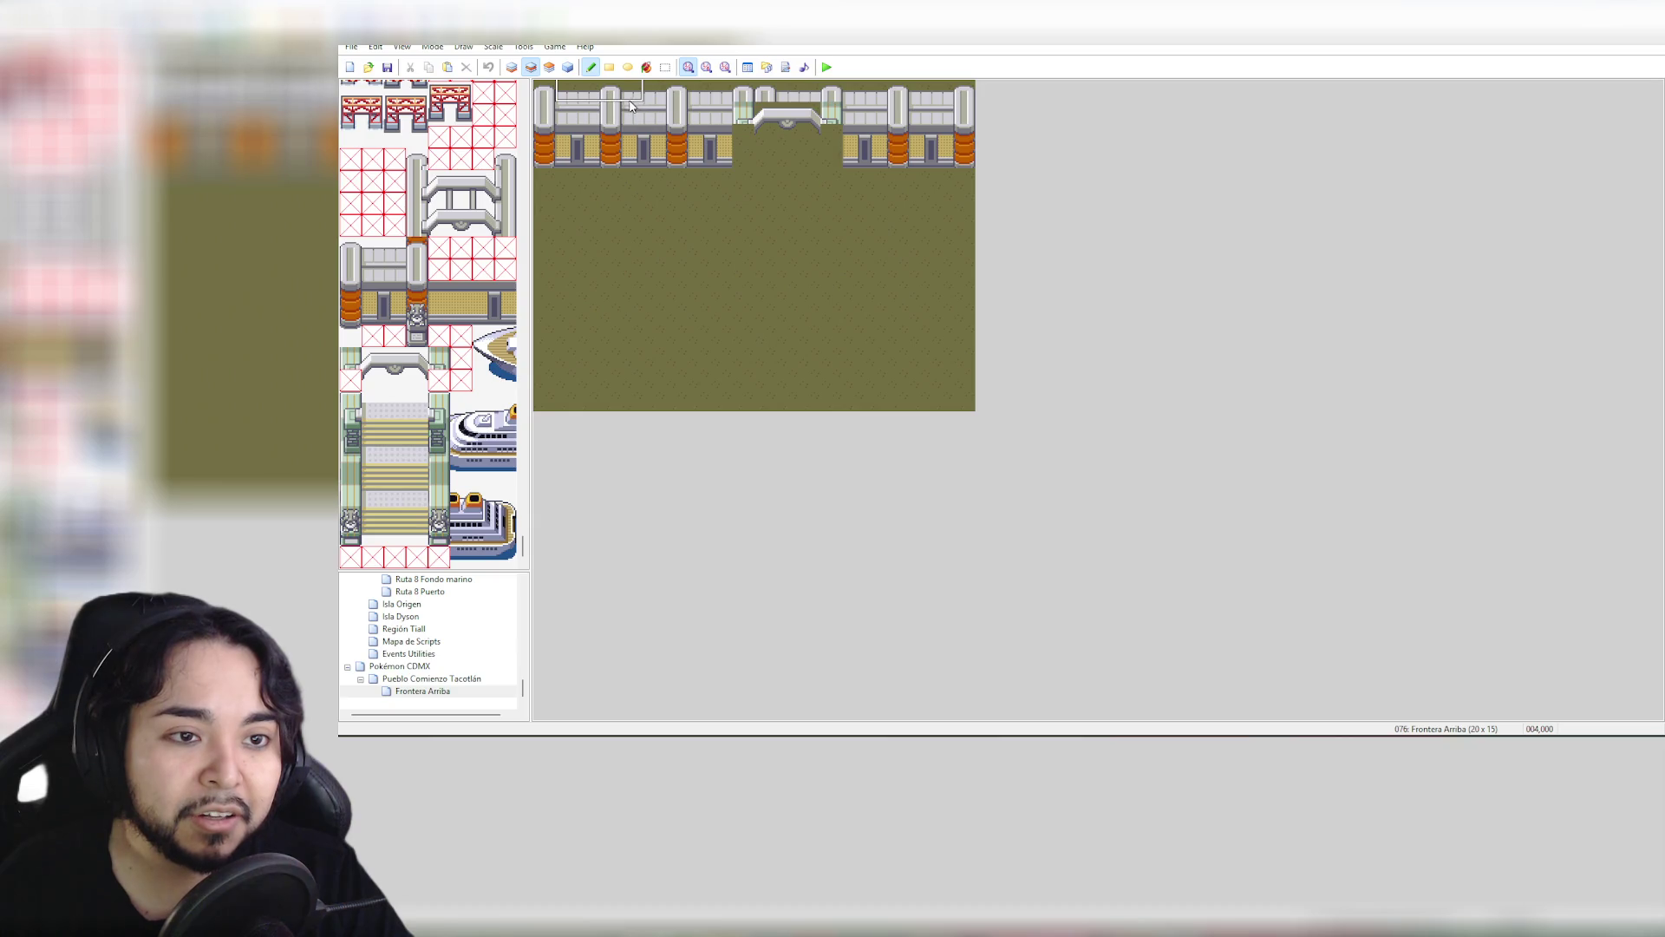
# Copy a stretch of the top wall and stamp it across the gate gap to fill the opening
pyautogui.moveTo(630, 88); pyautogui.dragTo(690, 159)
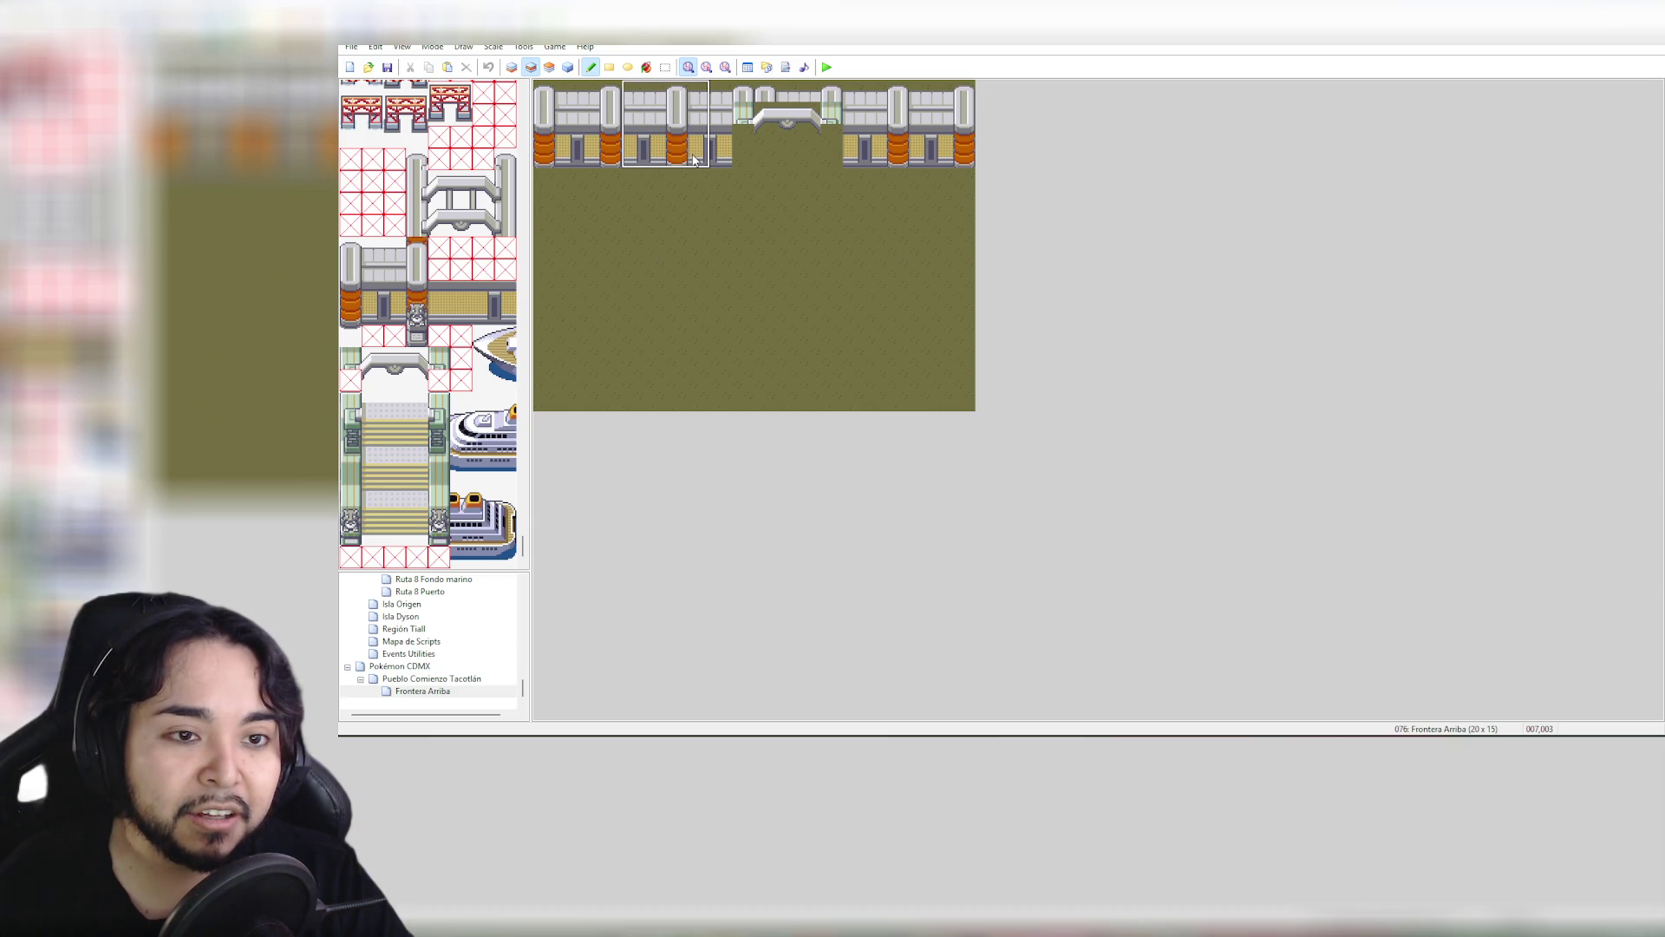
pyautogui.moveTo(694, 159); pyautogui.dragTo(688, 160)
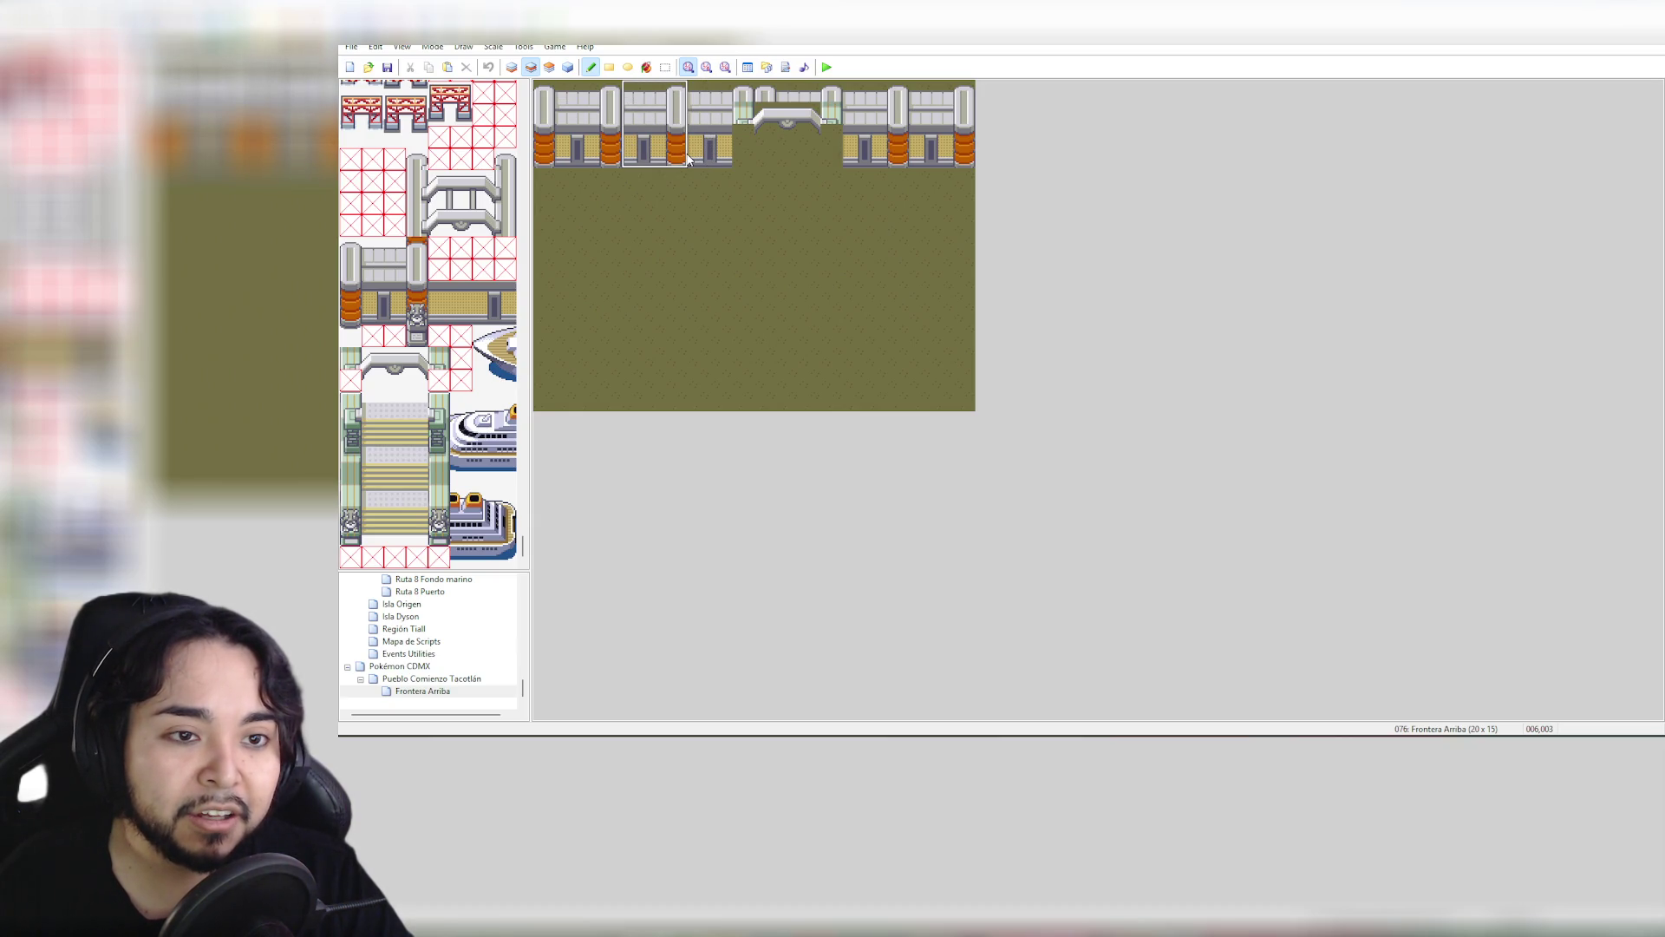
pyautogui.click(751, 161)
pyautogui.click(815, 160)
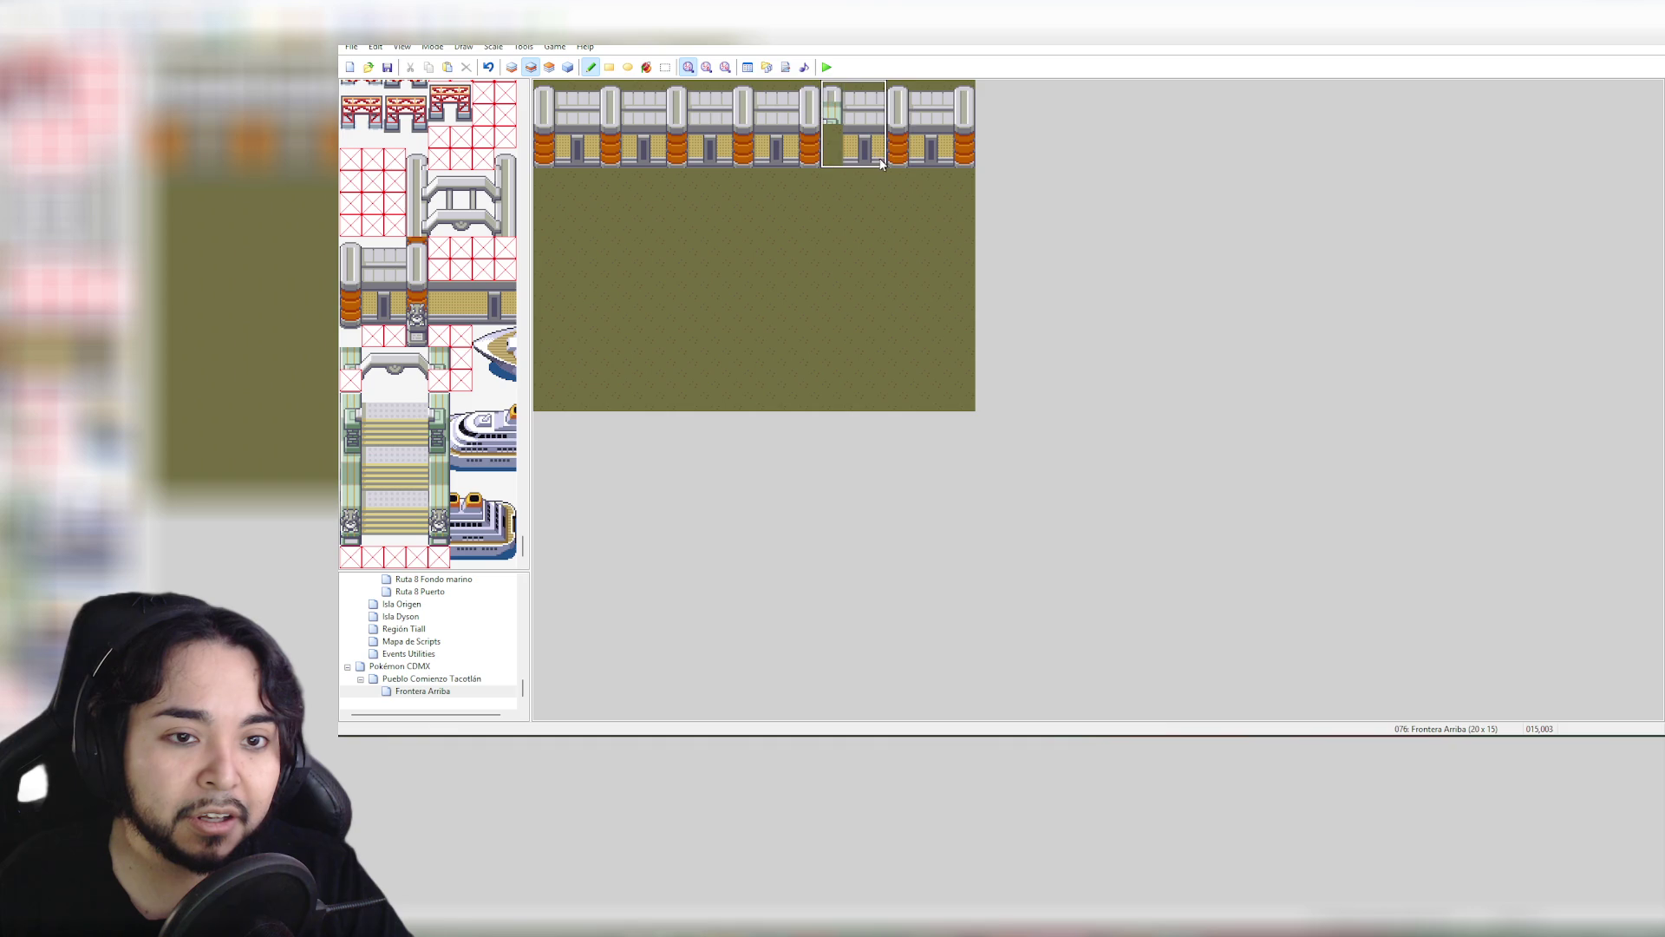
pyautogui.click(882, 160)
pyautogui.click(948, 163)
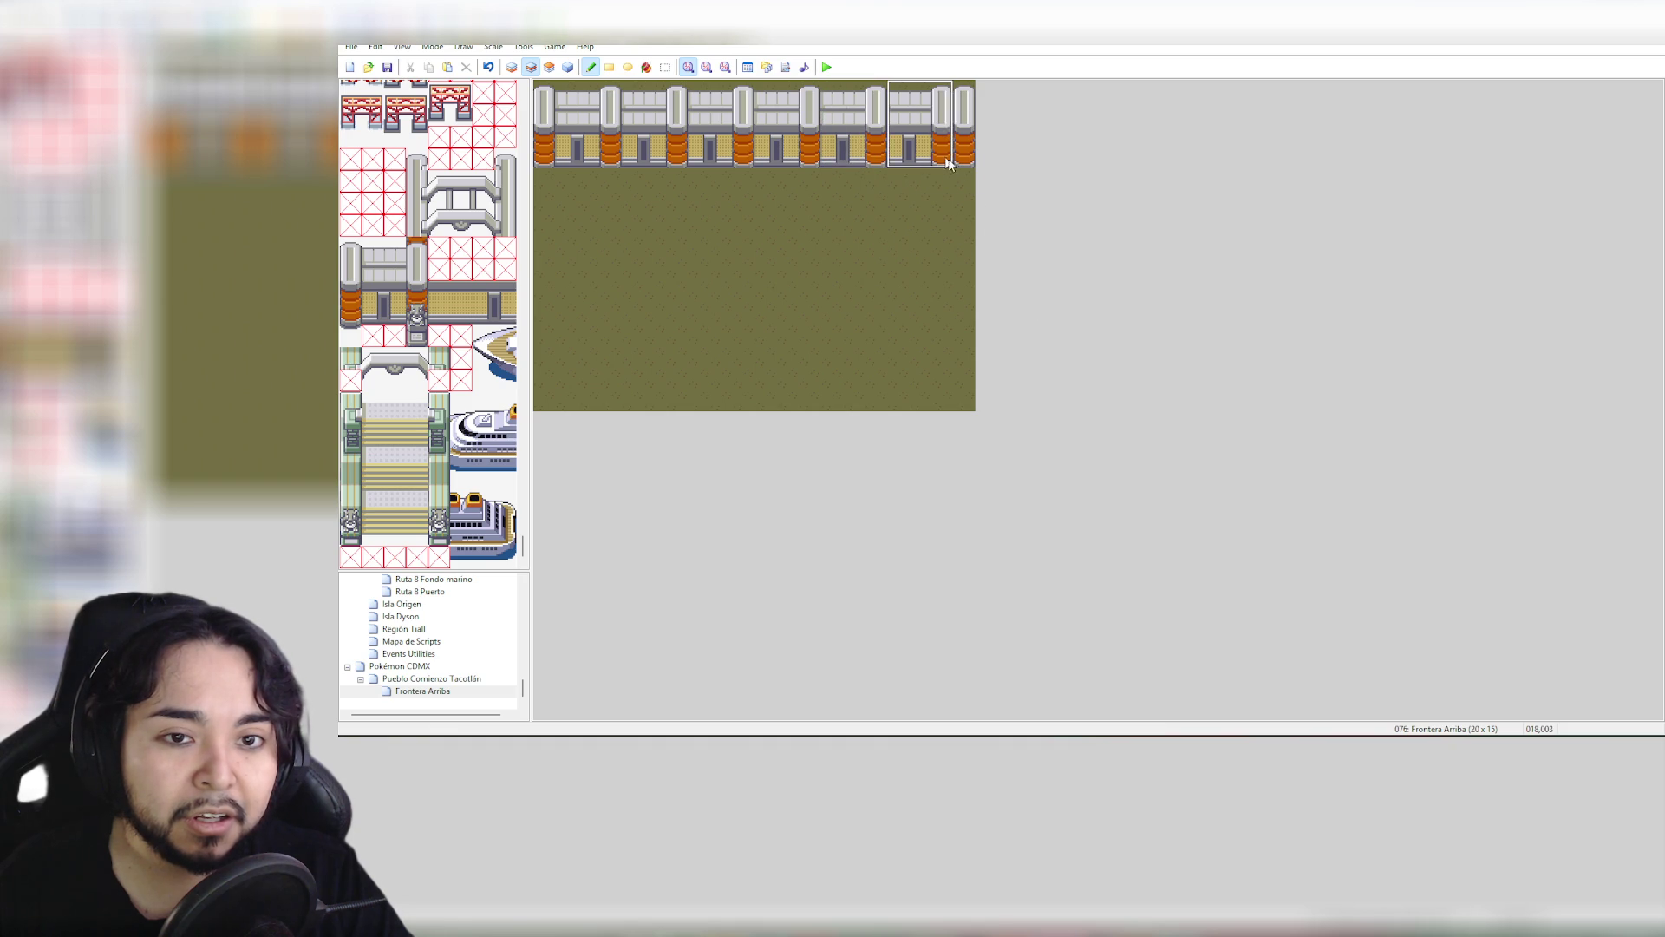
pyautogui.hotkey('ctrl', 'z')
pyautogui.hotkey('ctrl', 'z')
pyautogui.hotkey('ctrl', 'z')
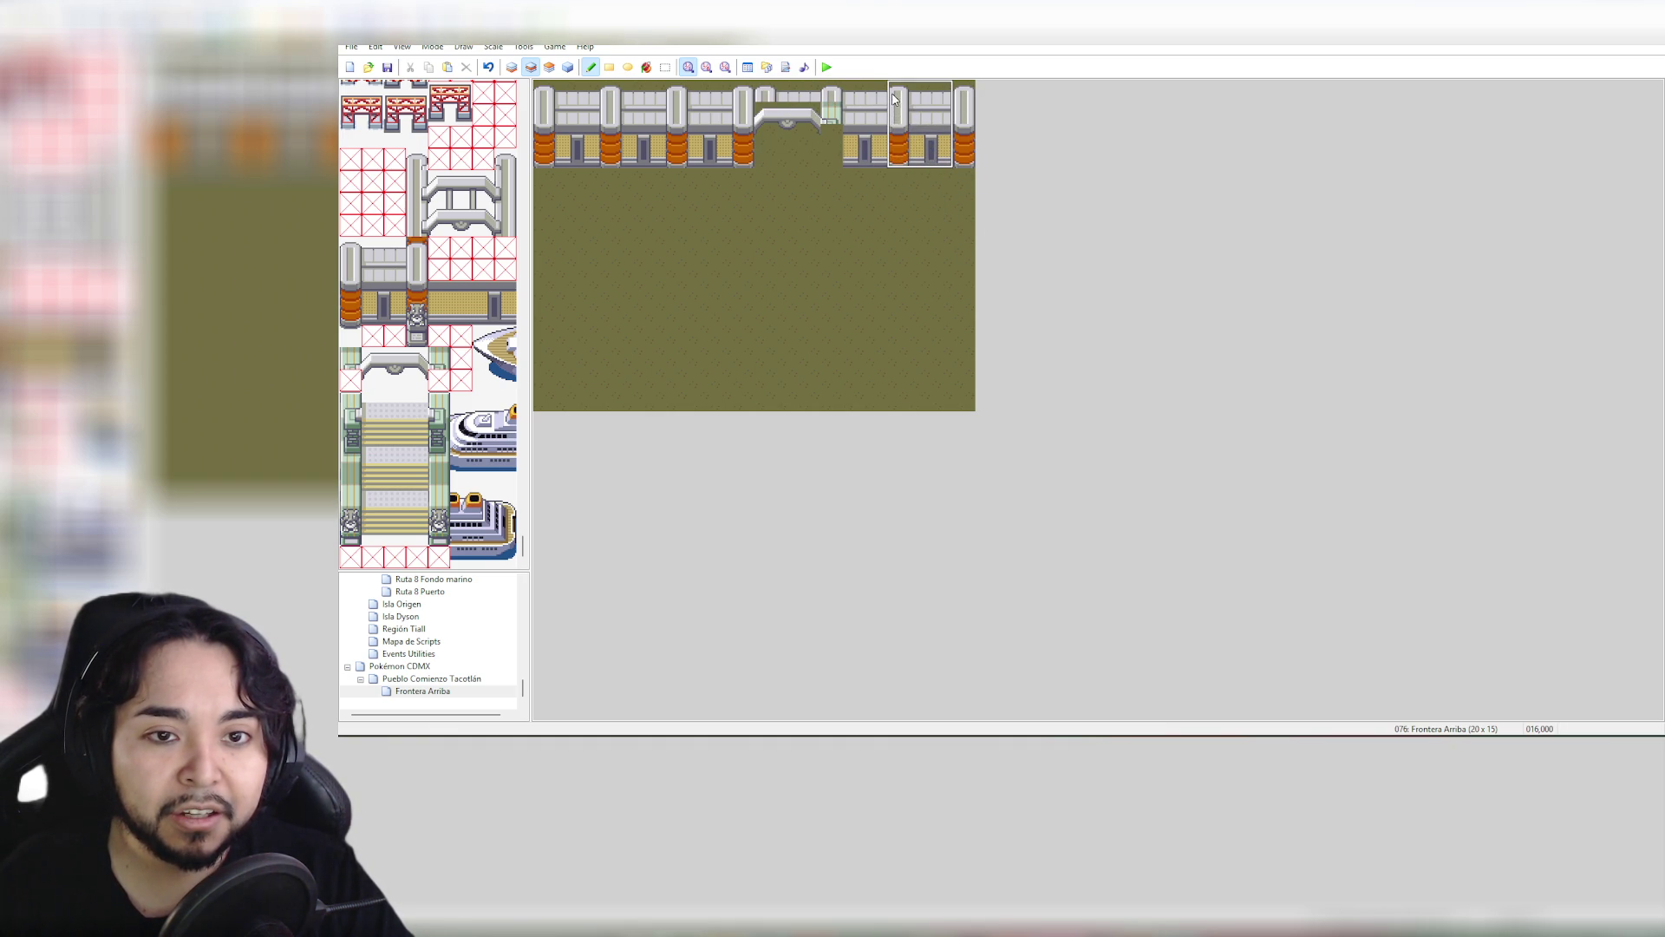
pyautogui.click(831, 98)
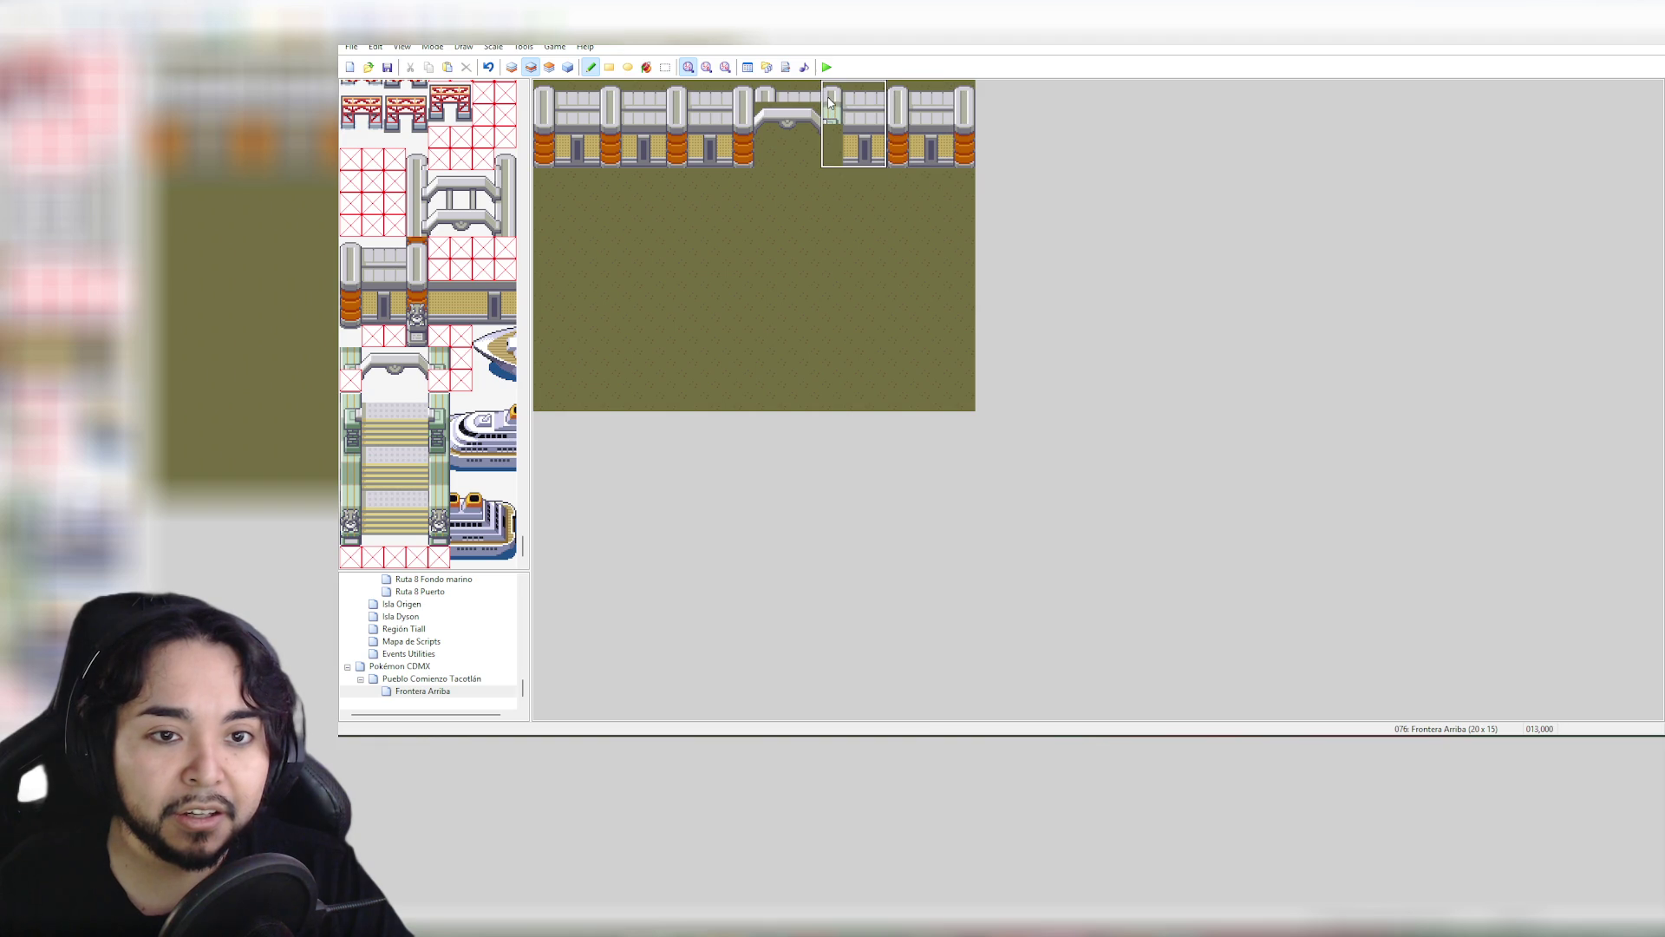
pyautogui.click(763, 97)
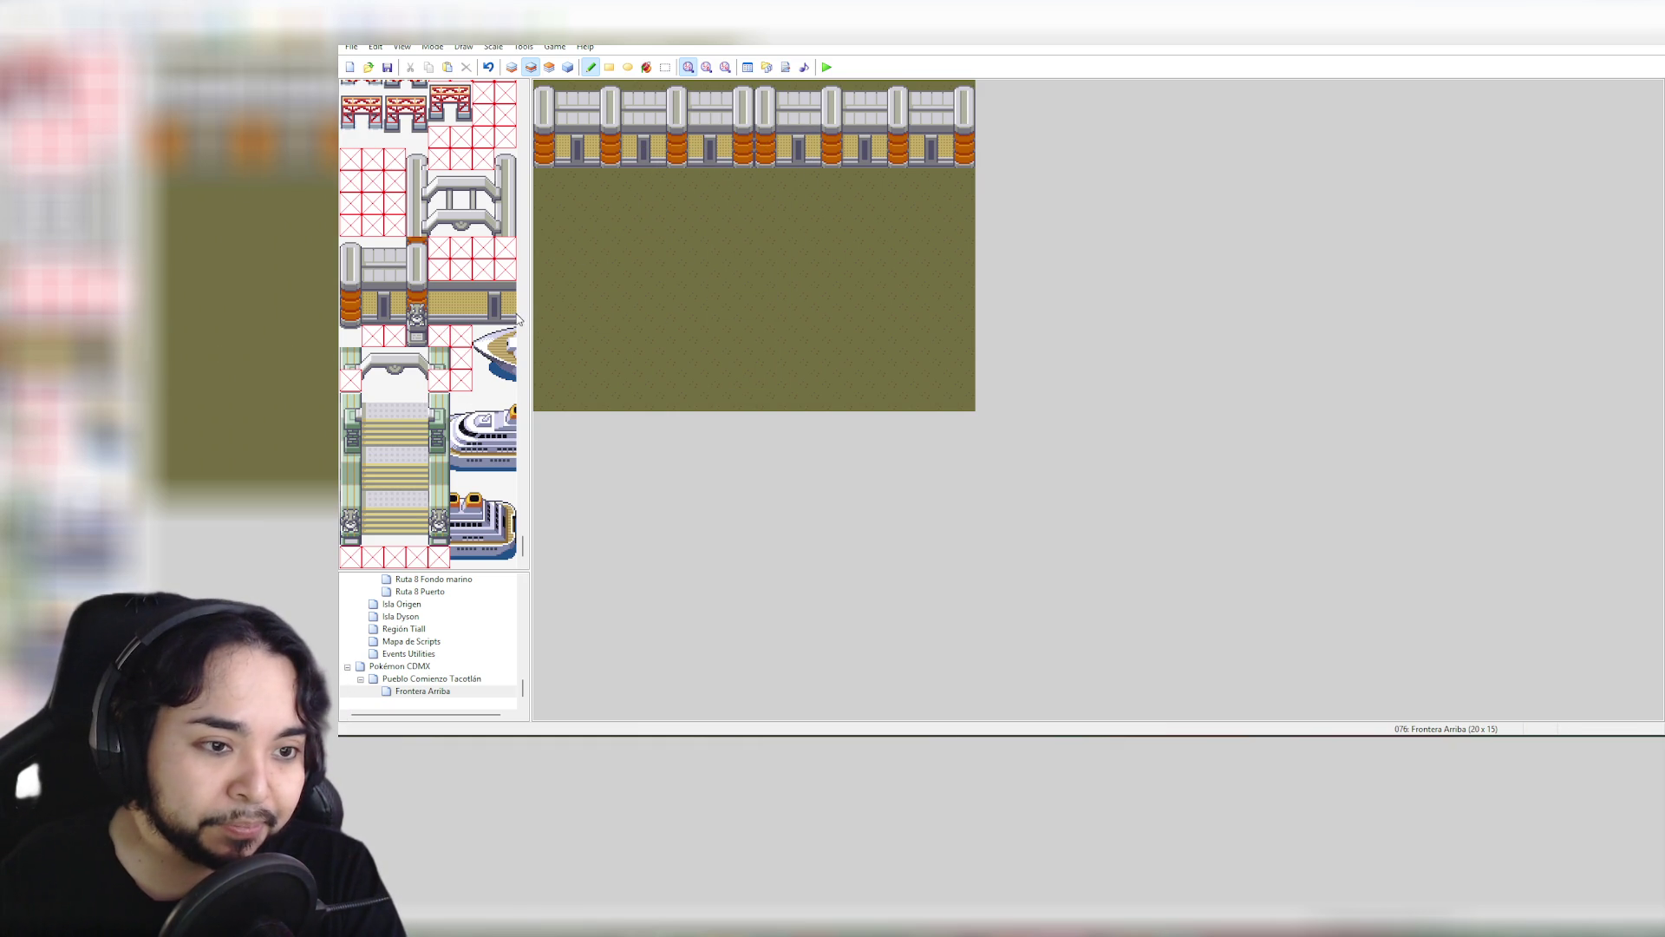
# Switch to event mode, glance at Pueblo Comienzo Tacotlán, then return to Frontera Arriba
pyautogui.click(550, 68)
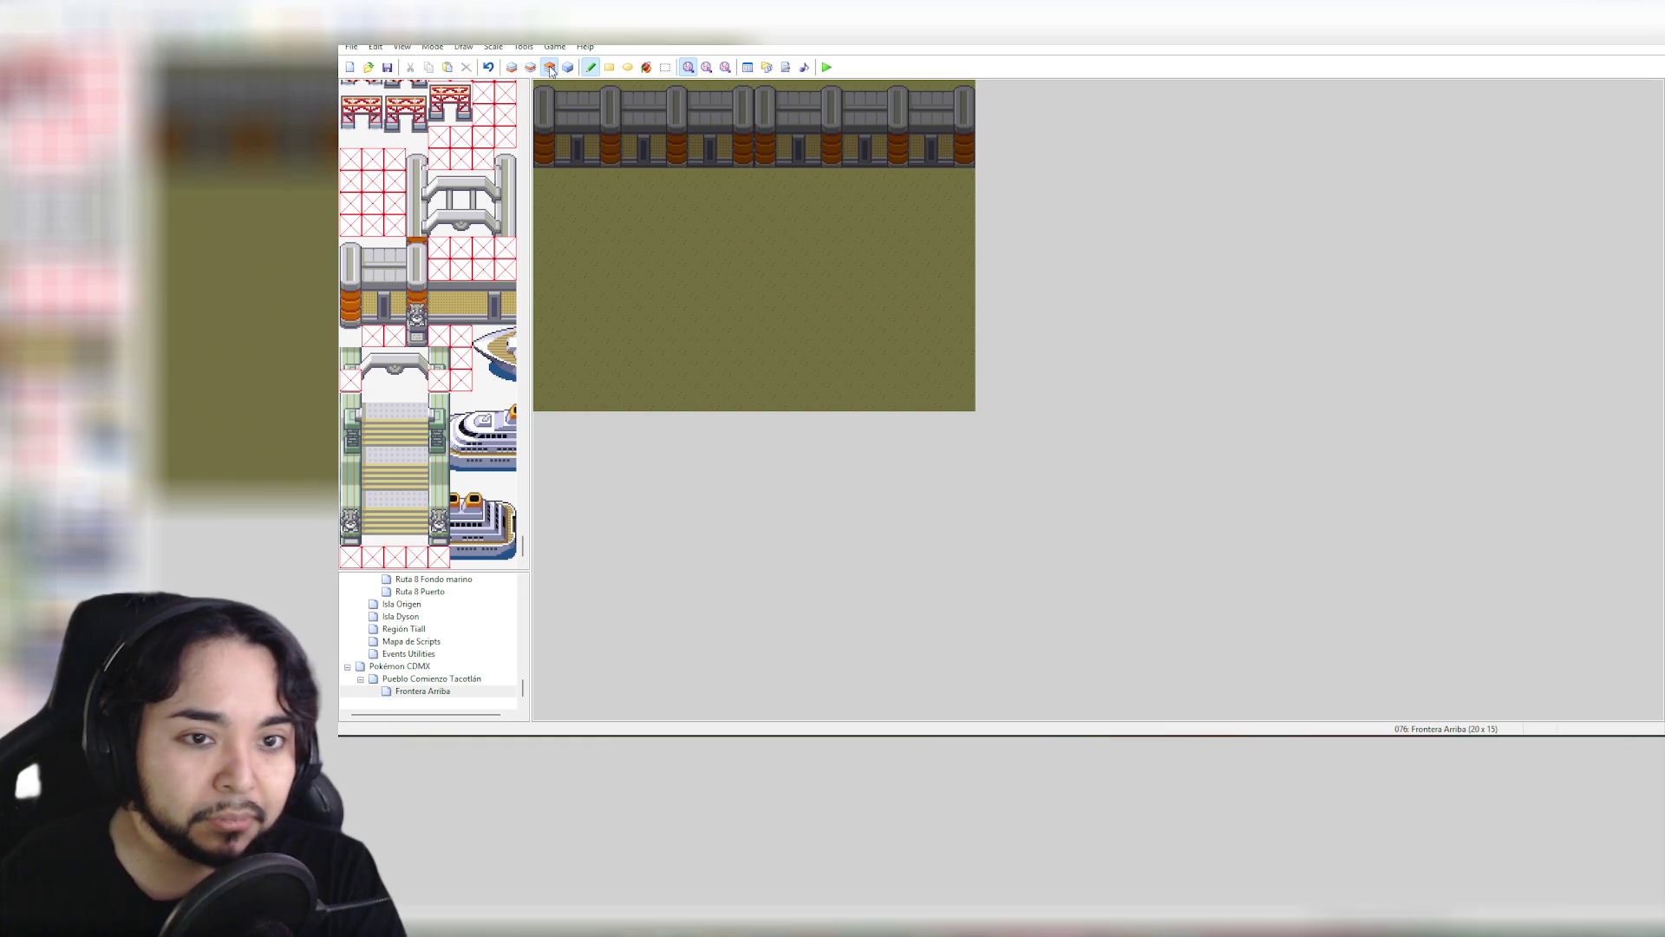
pyautogui.click(566, 68)
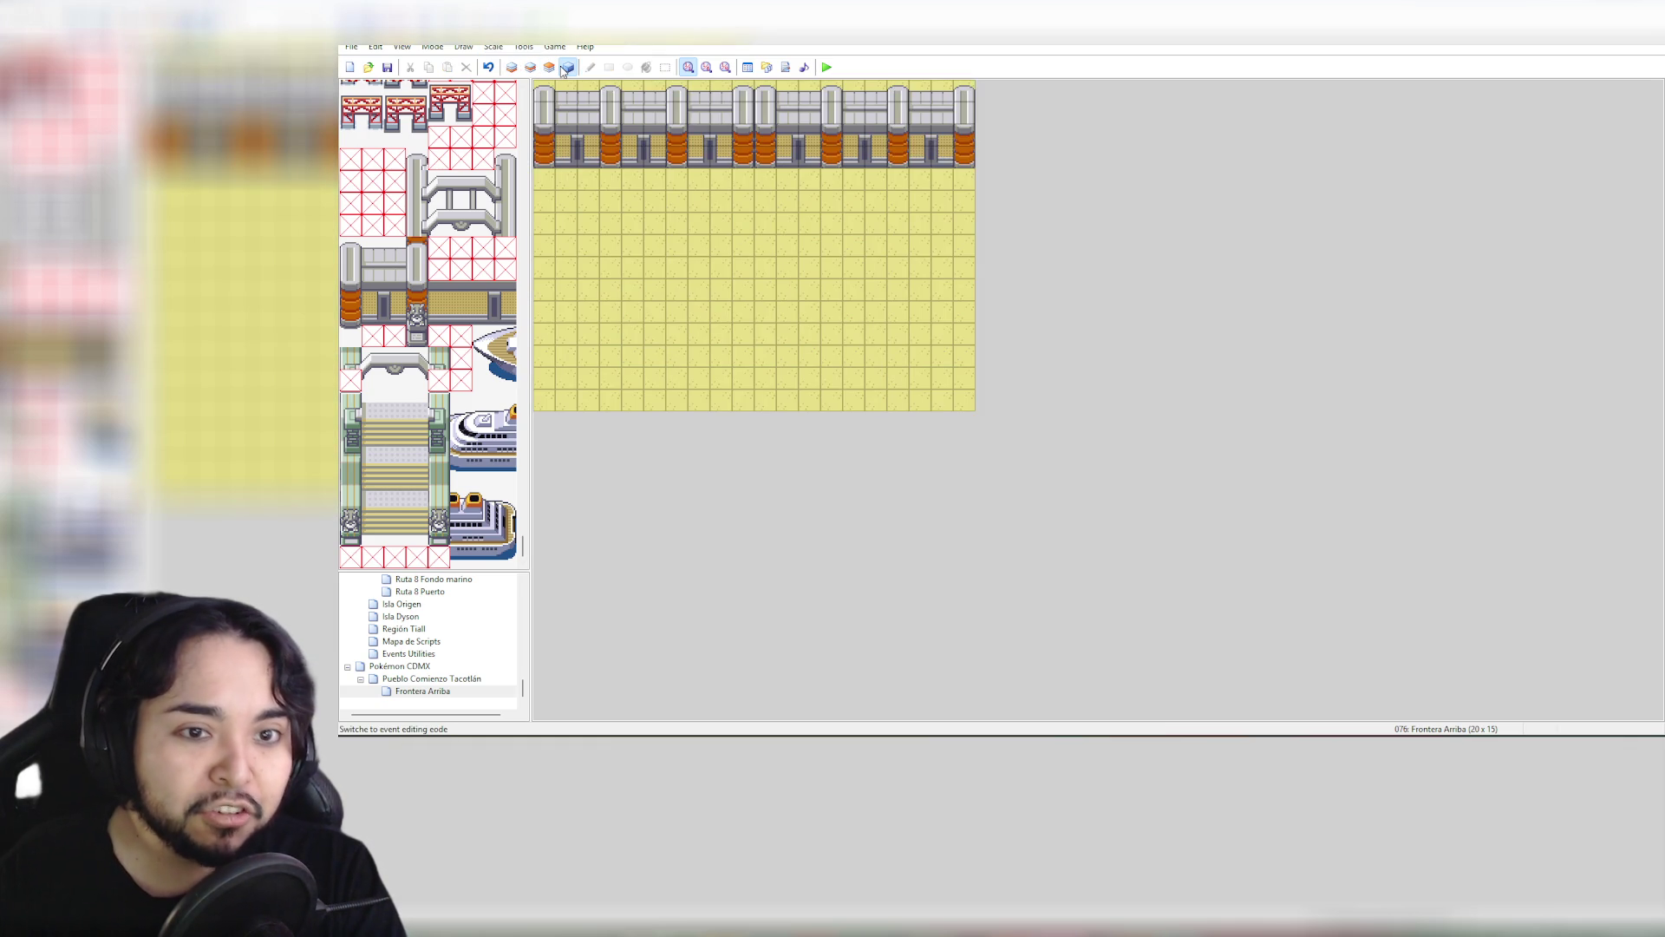
pyautogui.click(425, 680)
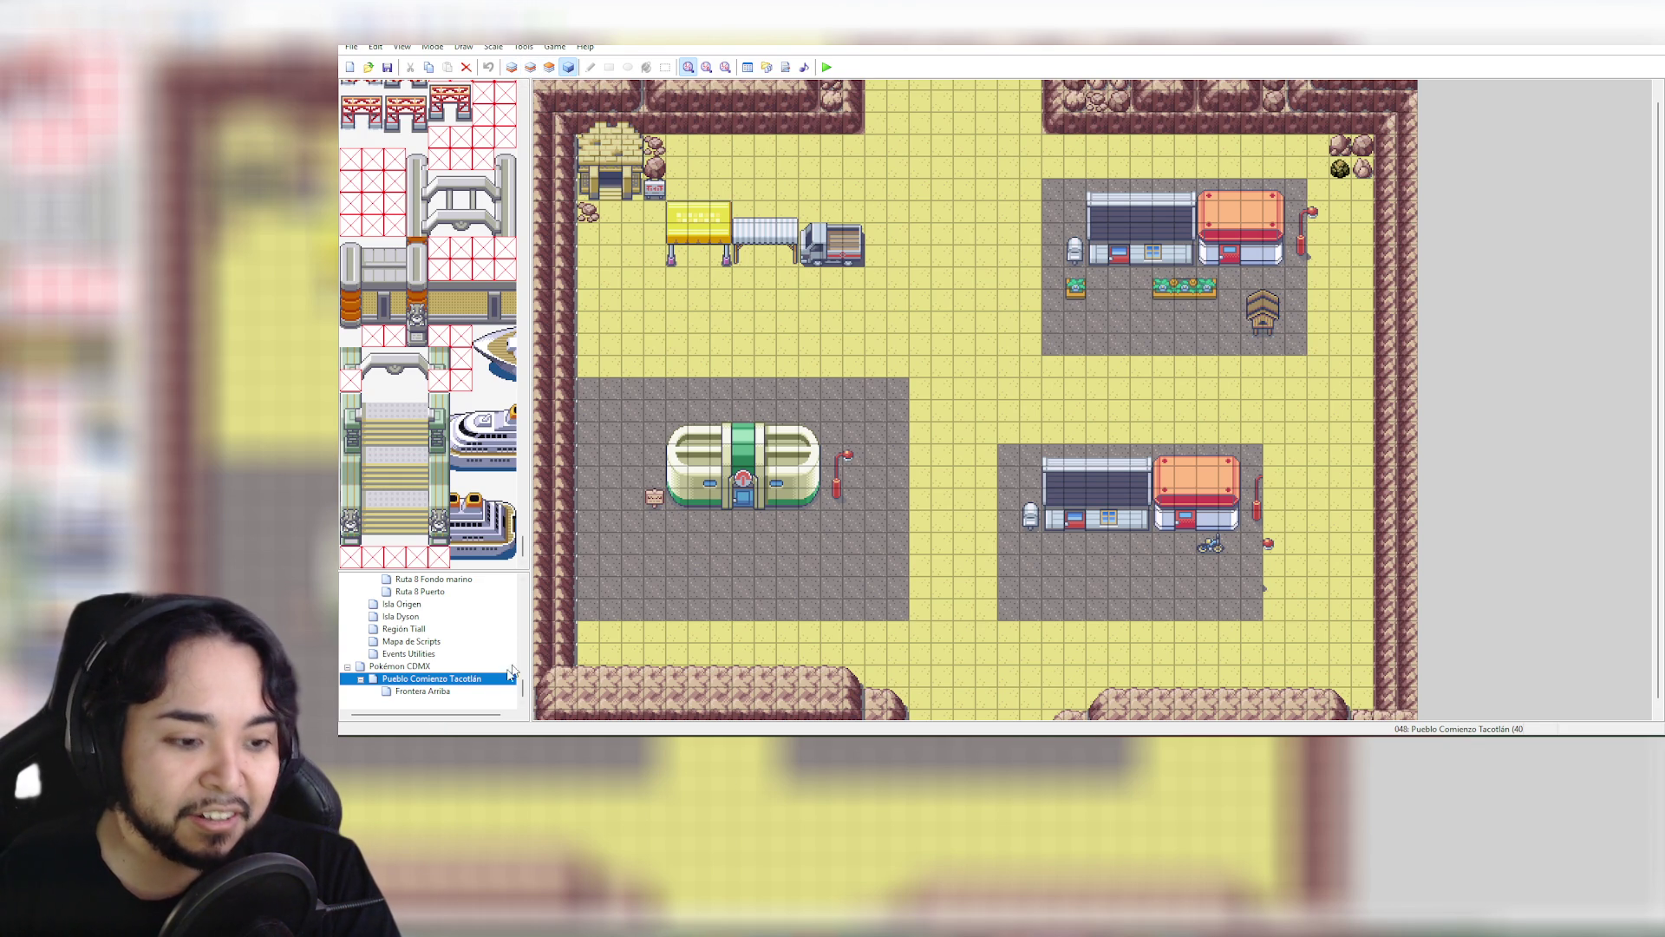
pyautogui.click(431, 692)
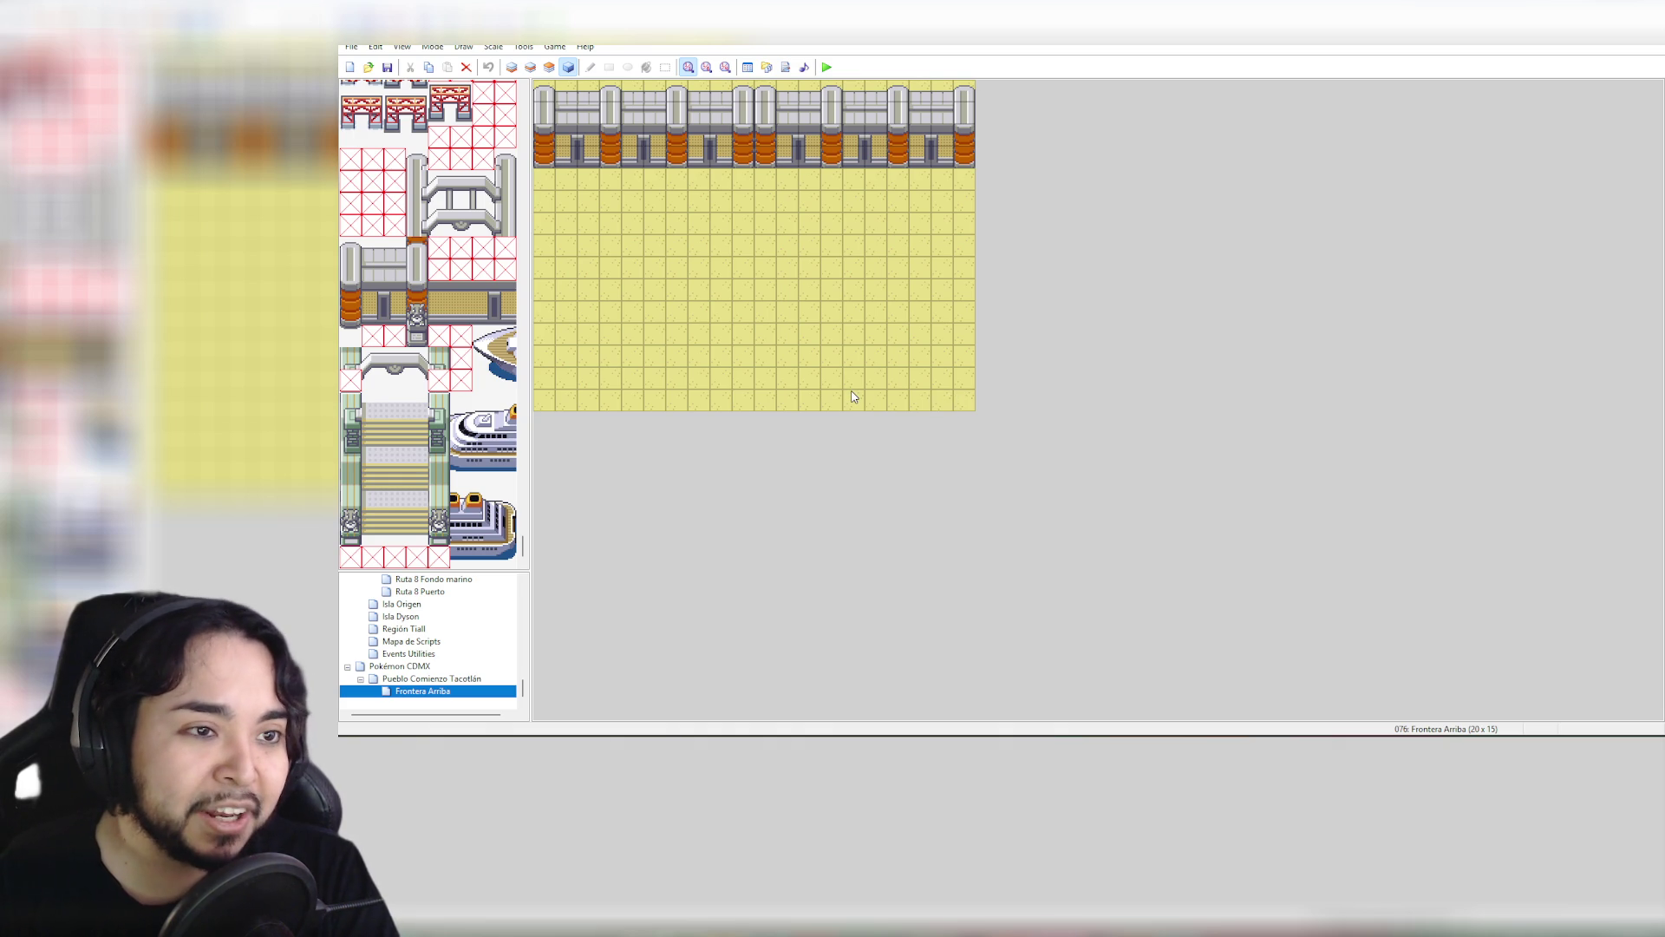
# Open and cancel the Map Properties of Frontera Arriba and Pueblo Comienzo Tacotlán
pyautogui.click(375, 48)
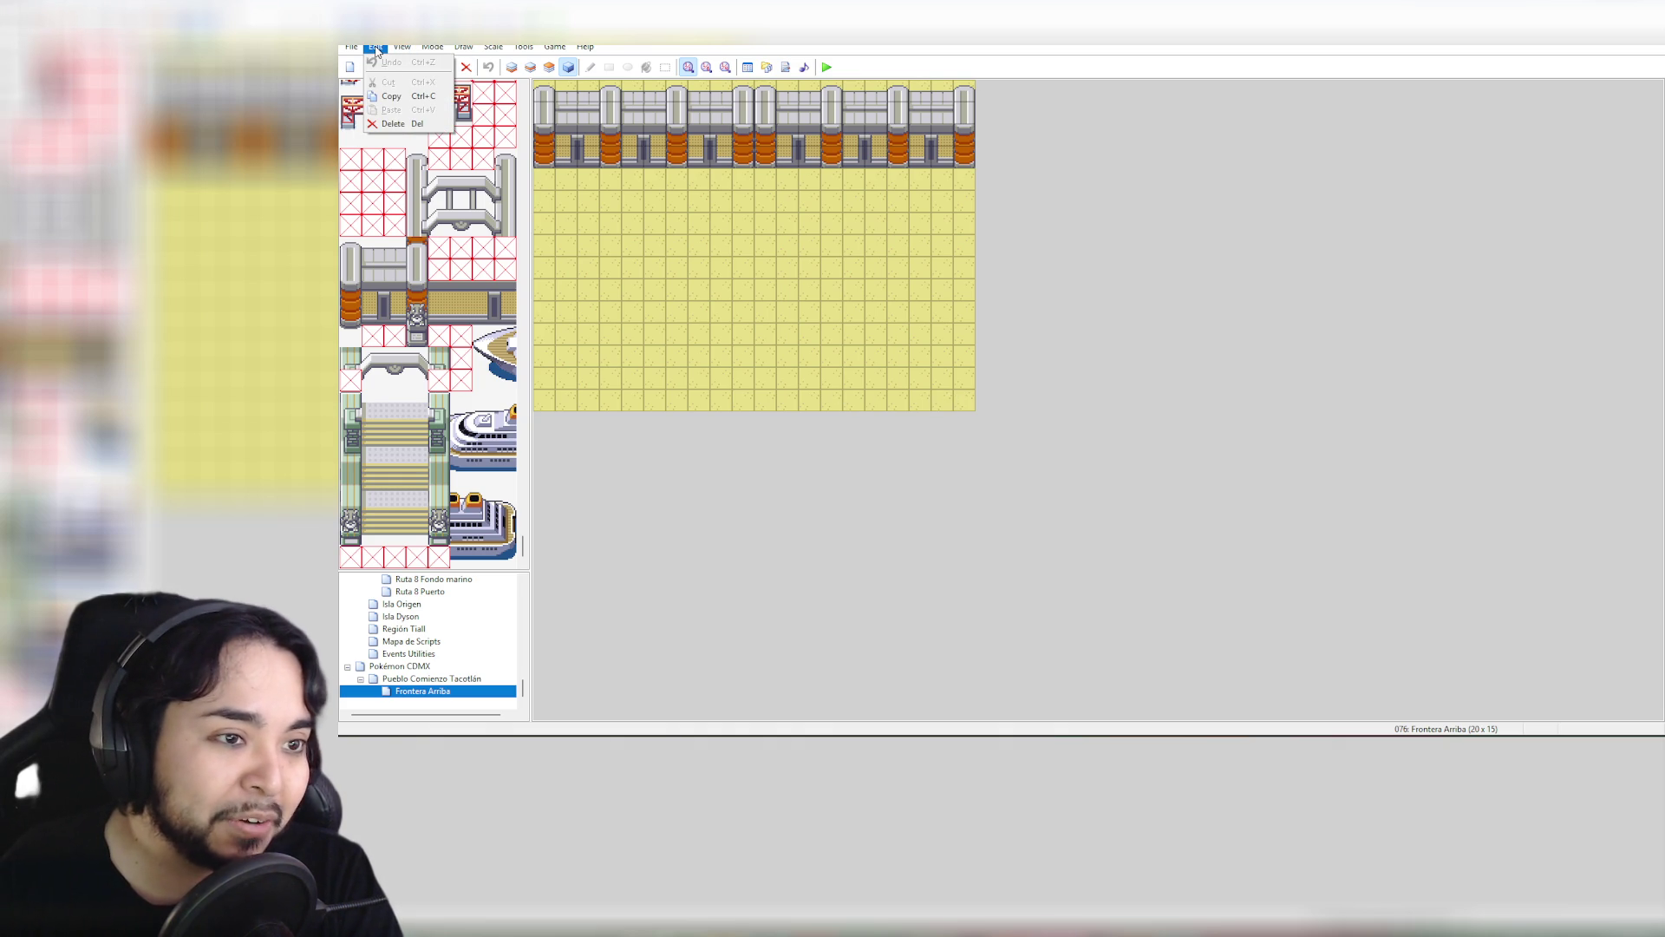
pyautogui.click(421, 691)
pyautogui.rightClick(422, 691)
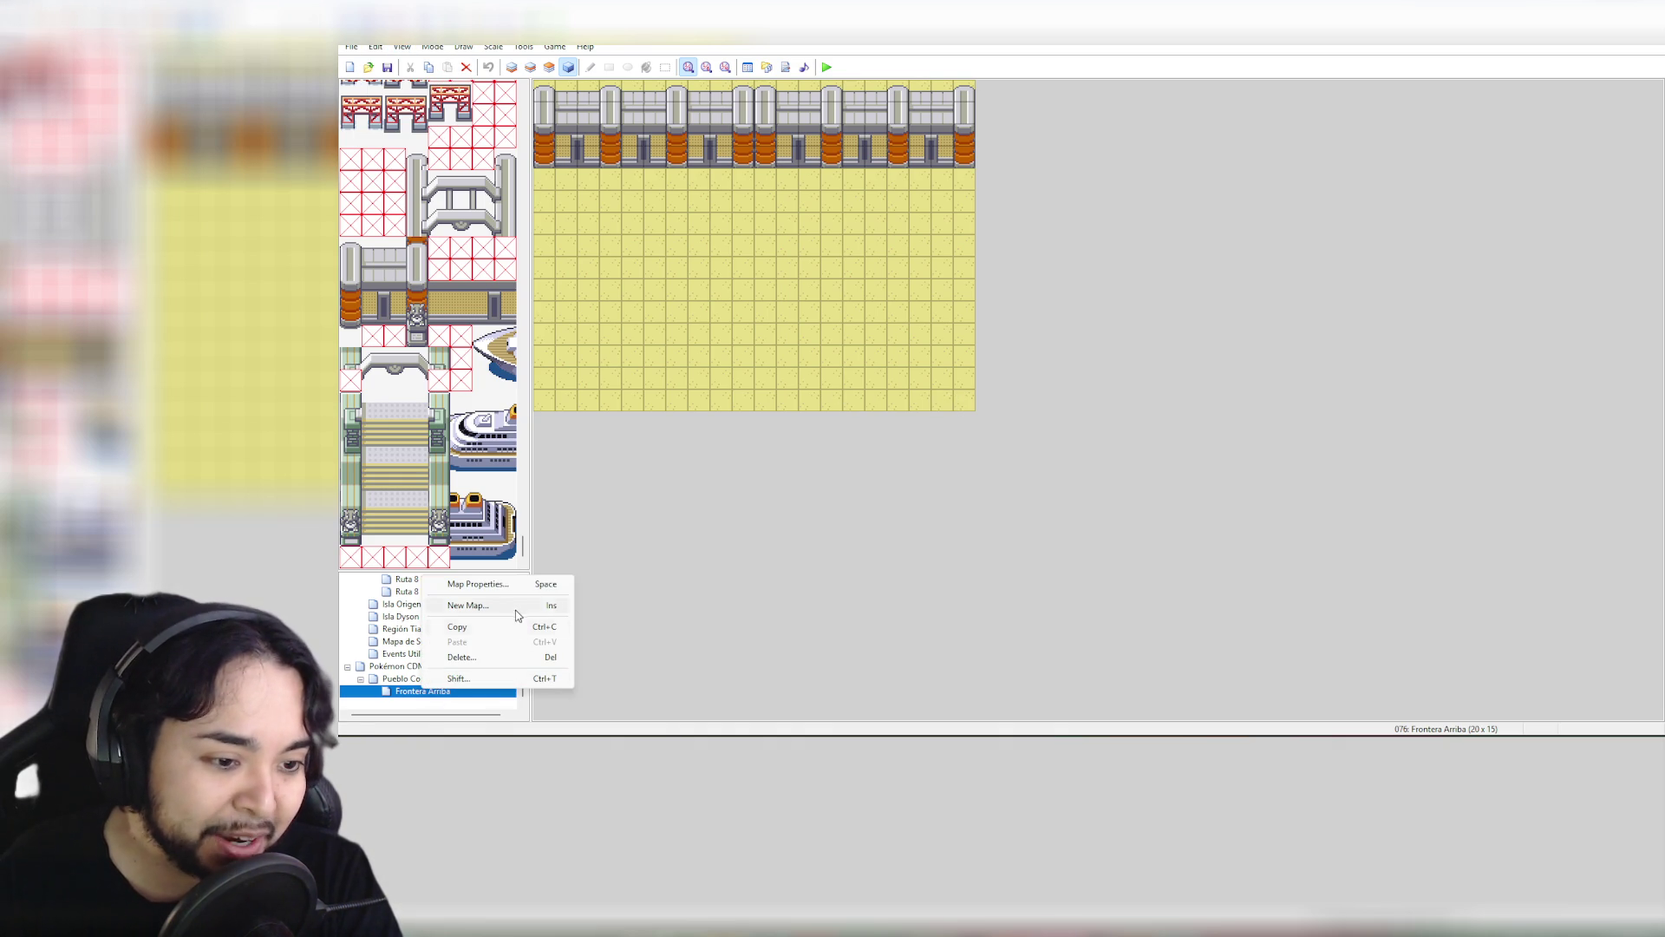
pyautogui.click(503, 586)
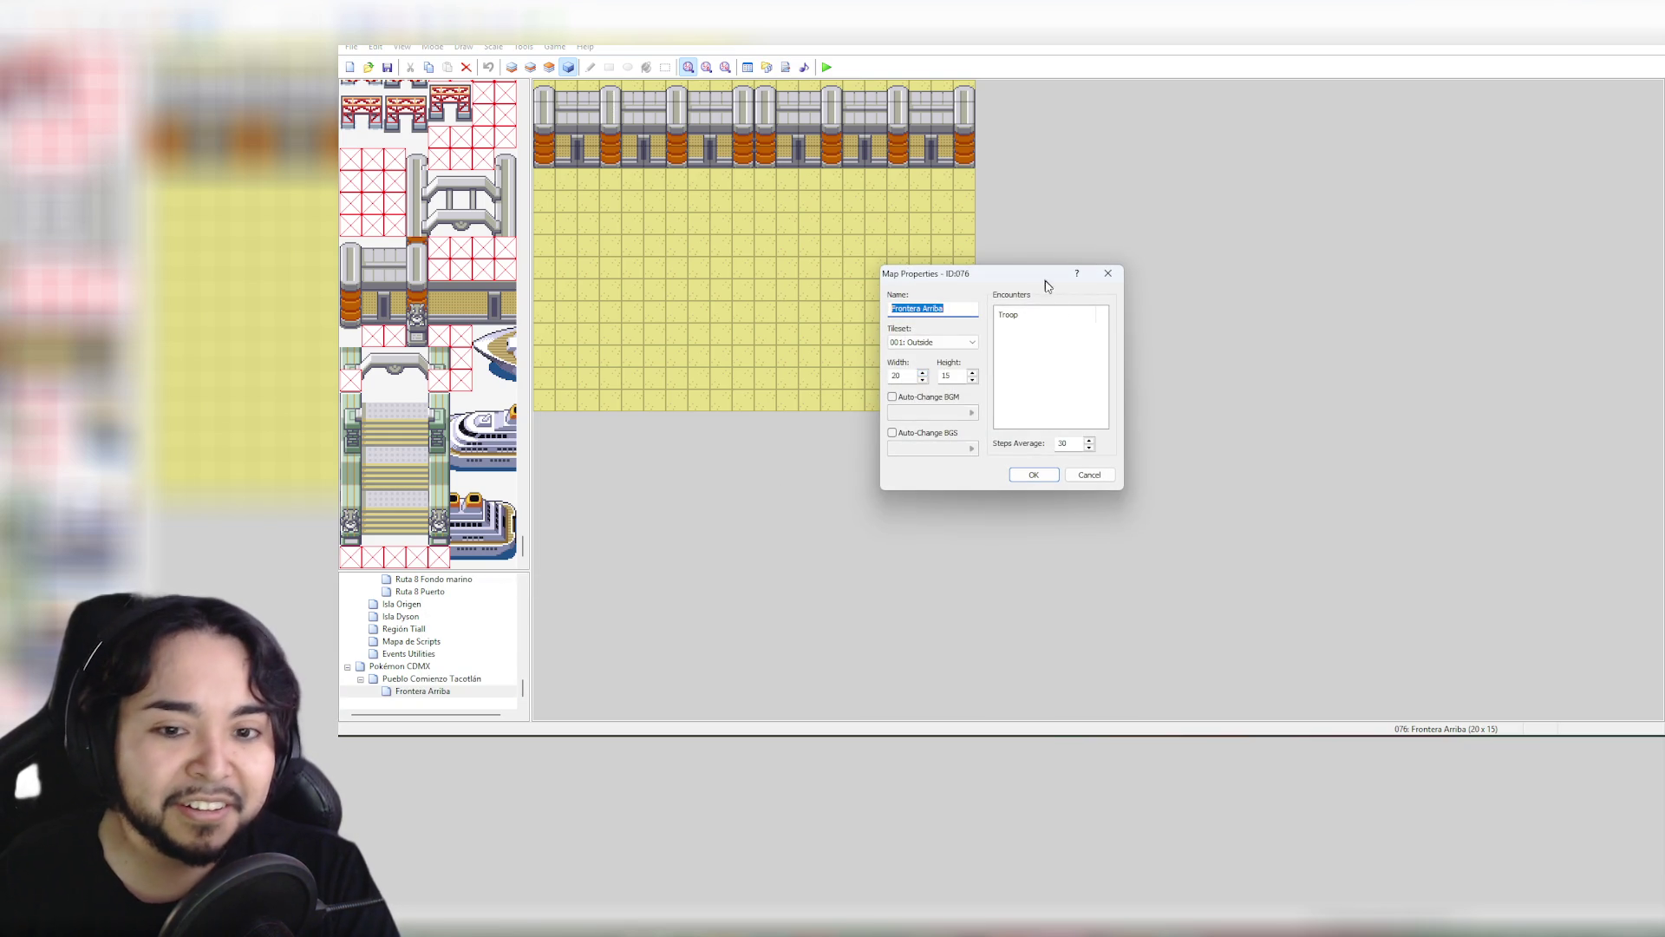
pyautogui.click(1090, 476)
pyautogui.doubleClick(434, 681)
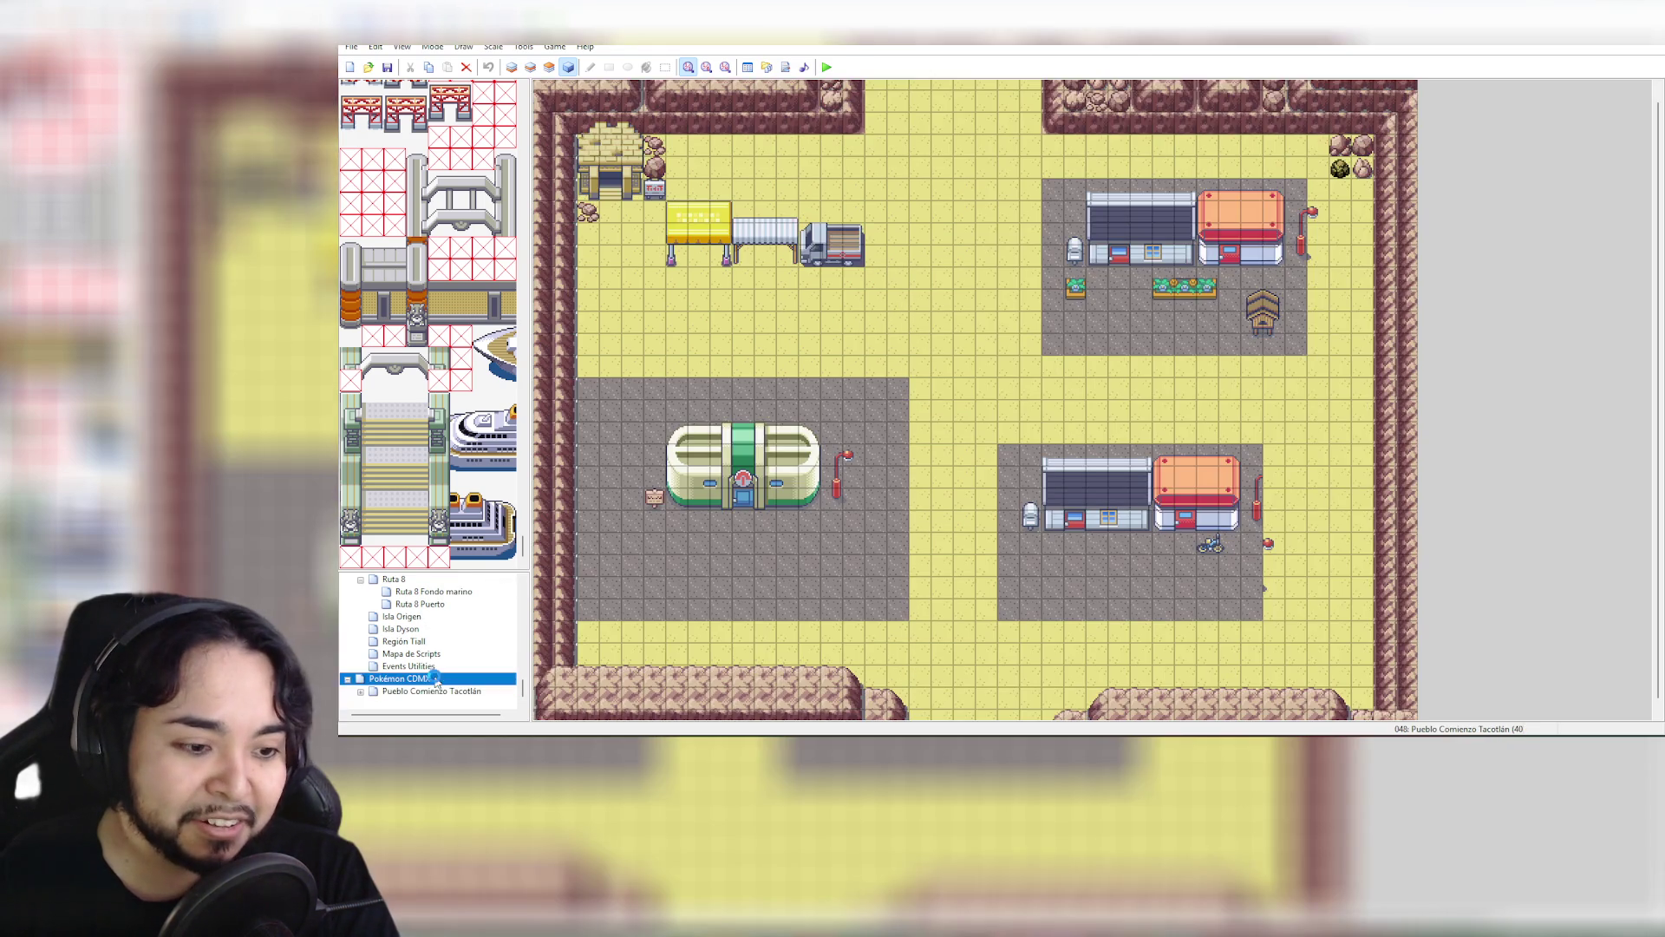
pyautogui.rightClick(424, 694)
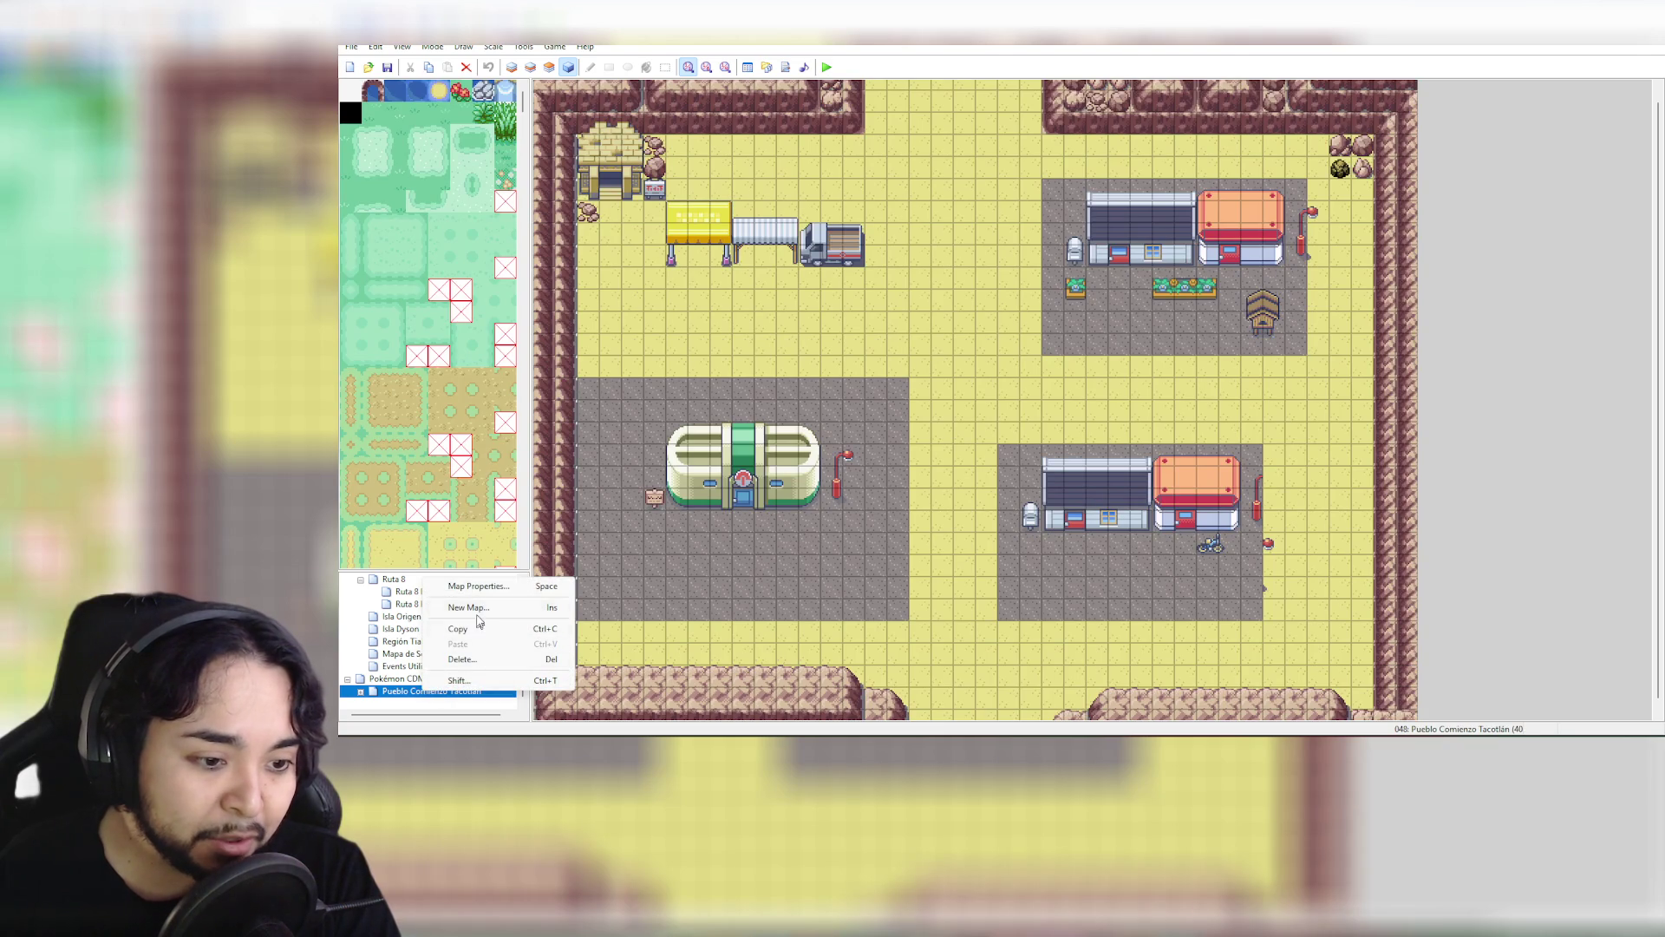
pyautogui.click(478, 587)
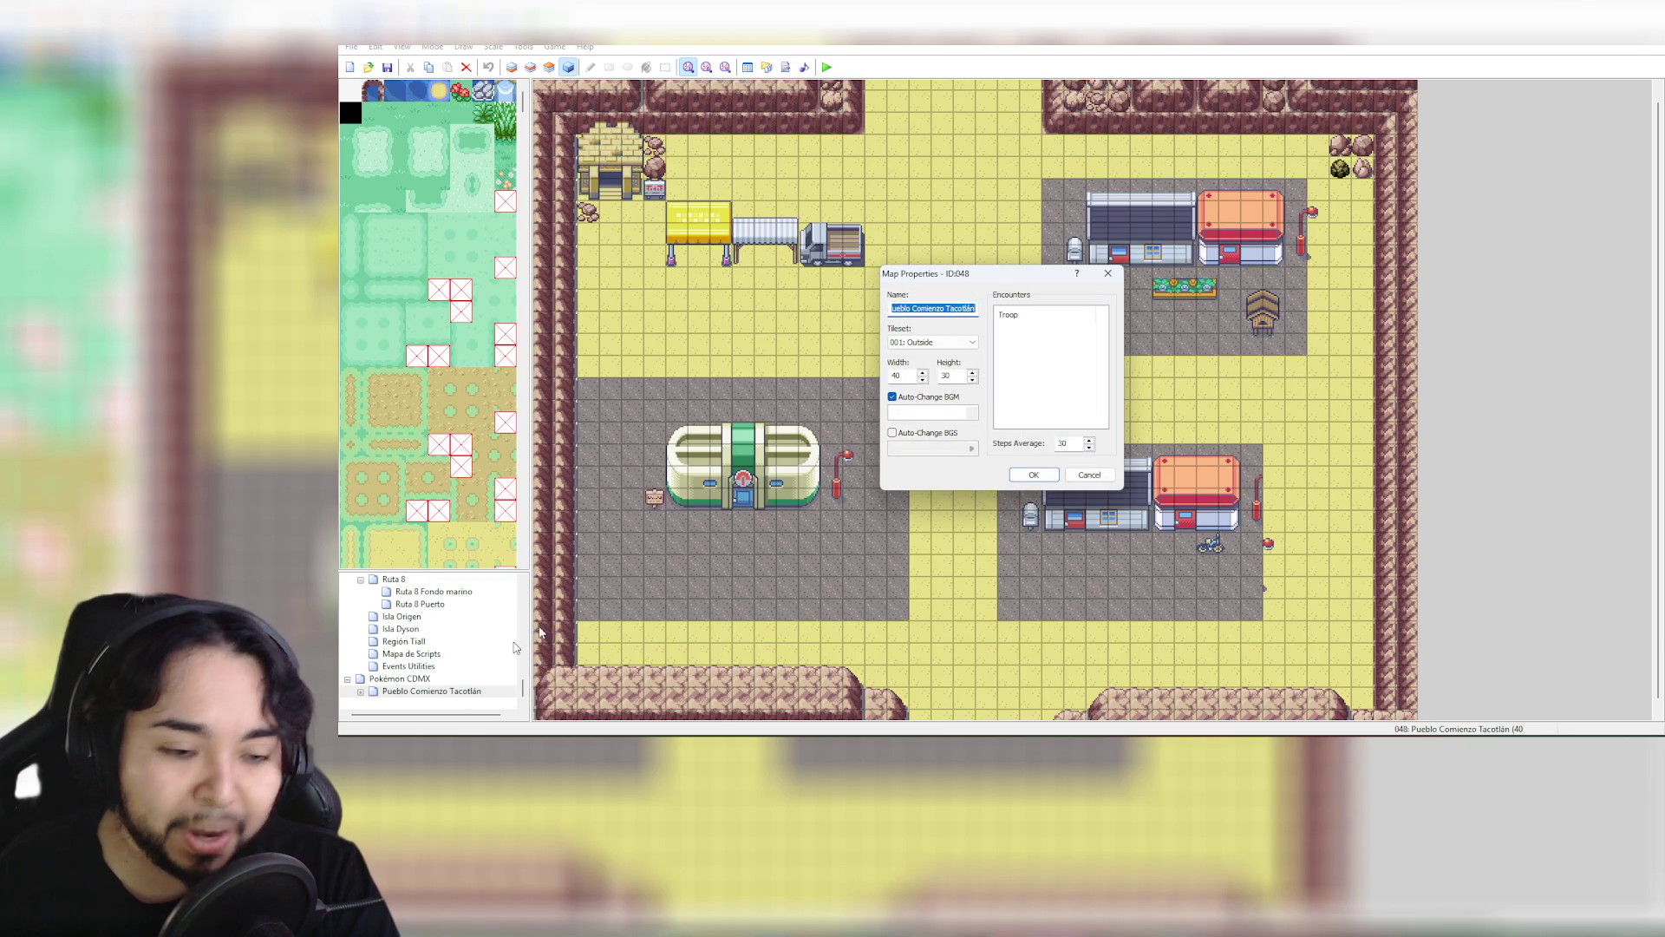
pyautogui.click(1090, 476)
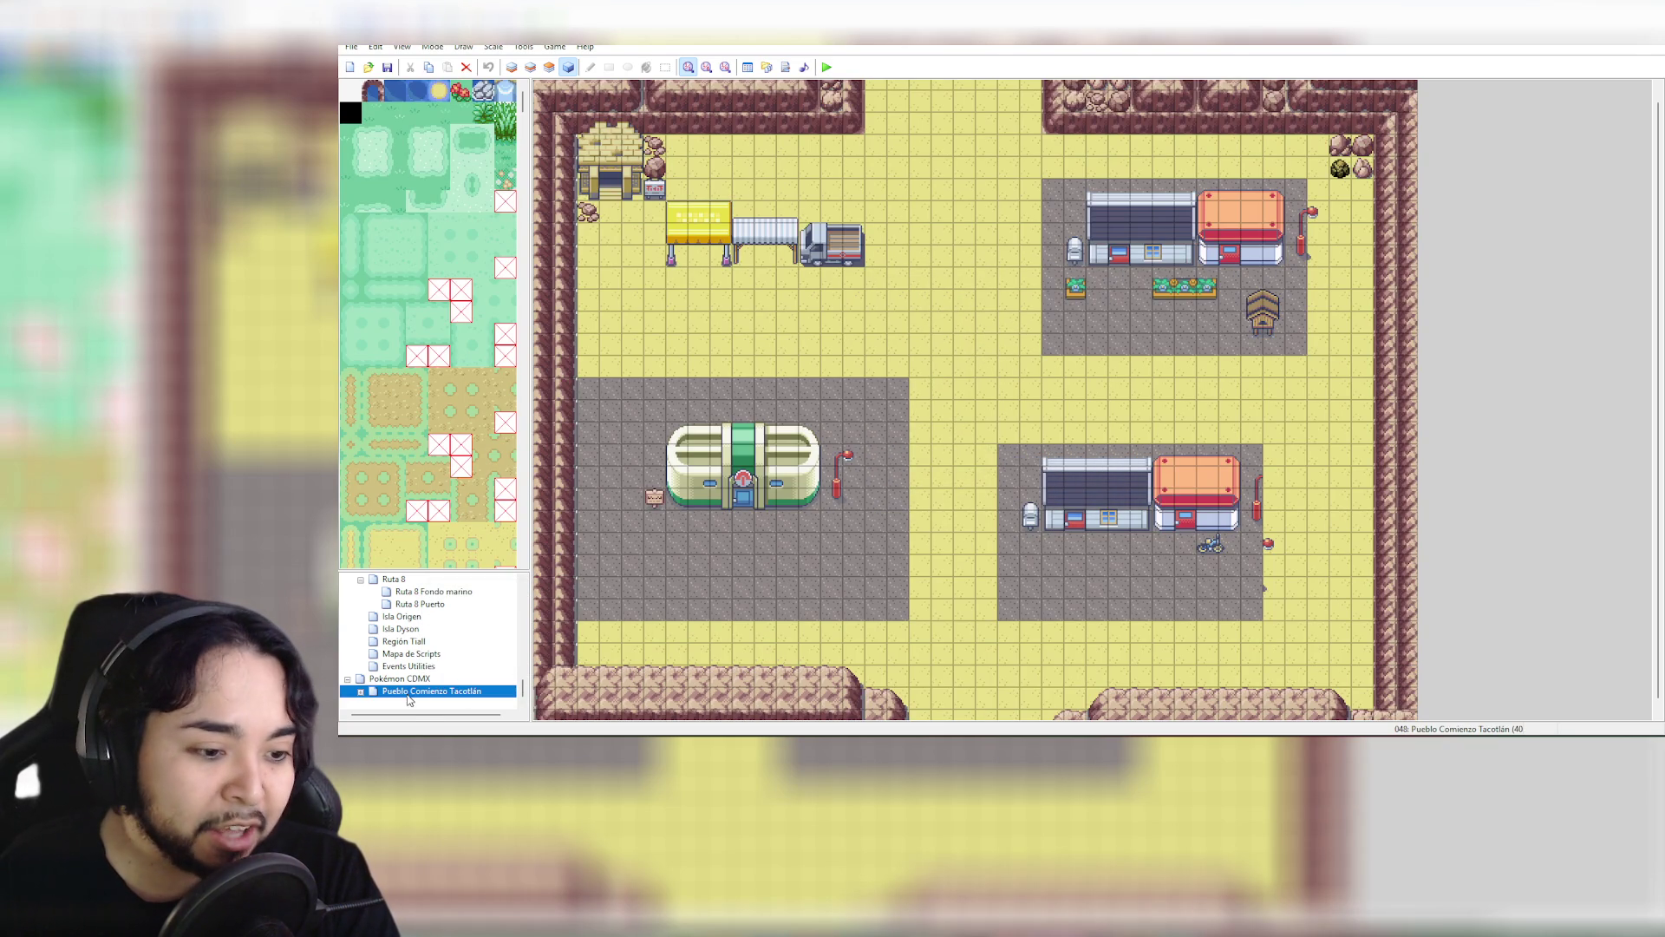
# In Frontera Arriba's Map Properties, enter width 40 and height 30
pyautogui.doubleClick(438, 690)
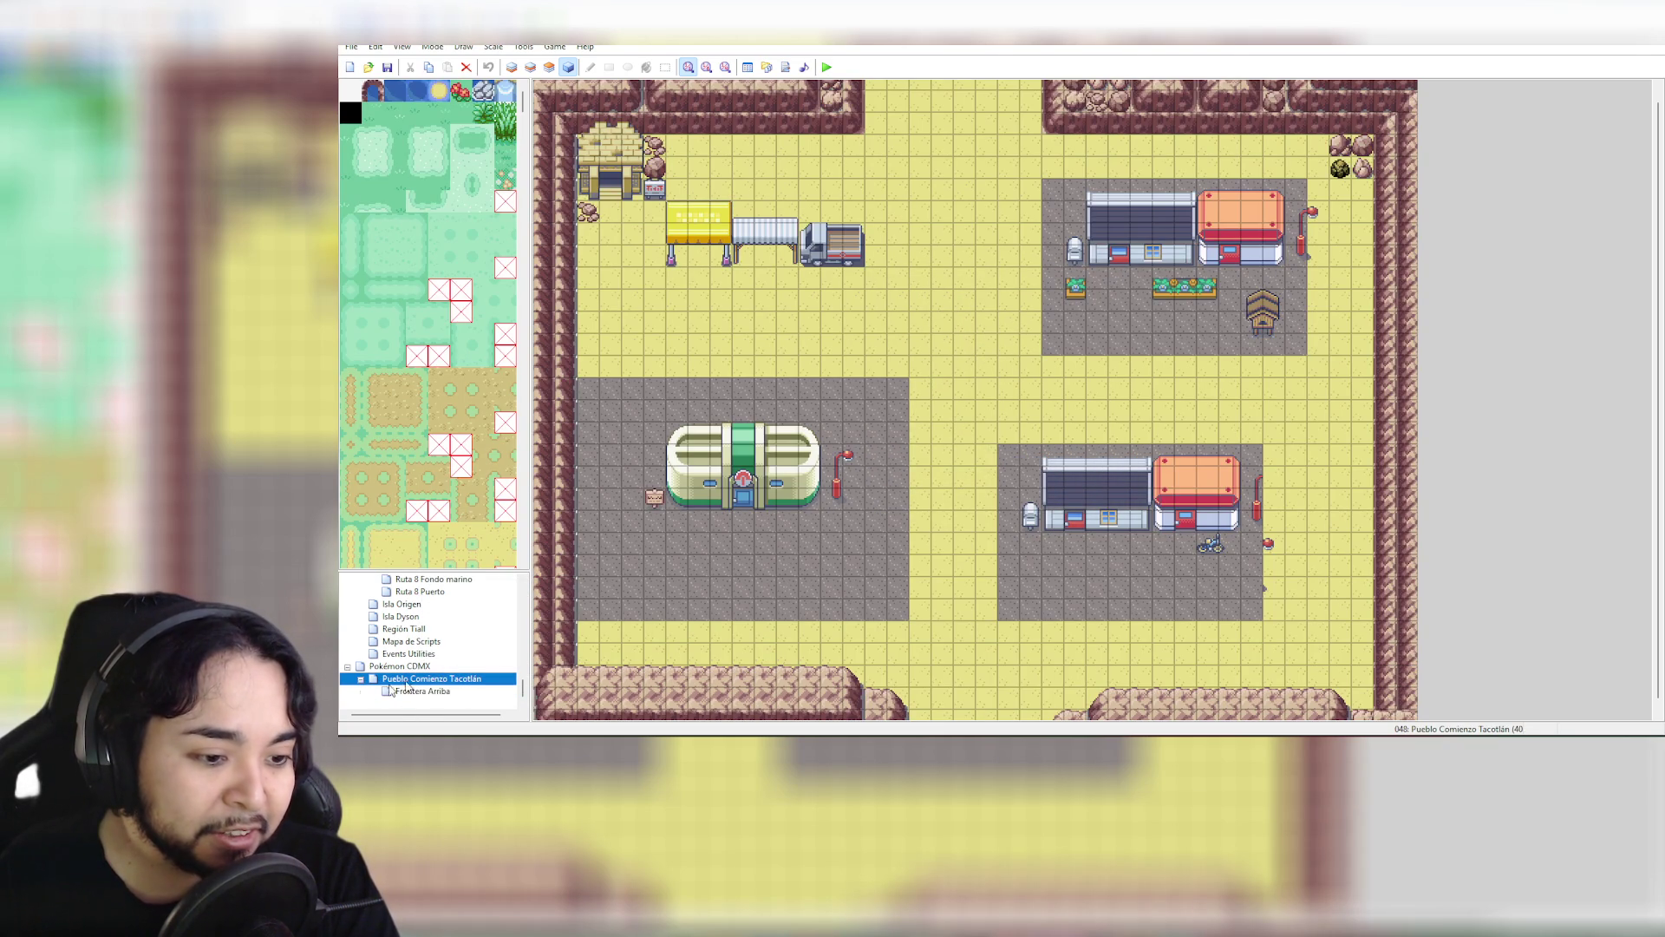
pyautogui.rightClick(435, 691)
pyautogui.click(486, 583)
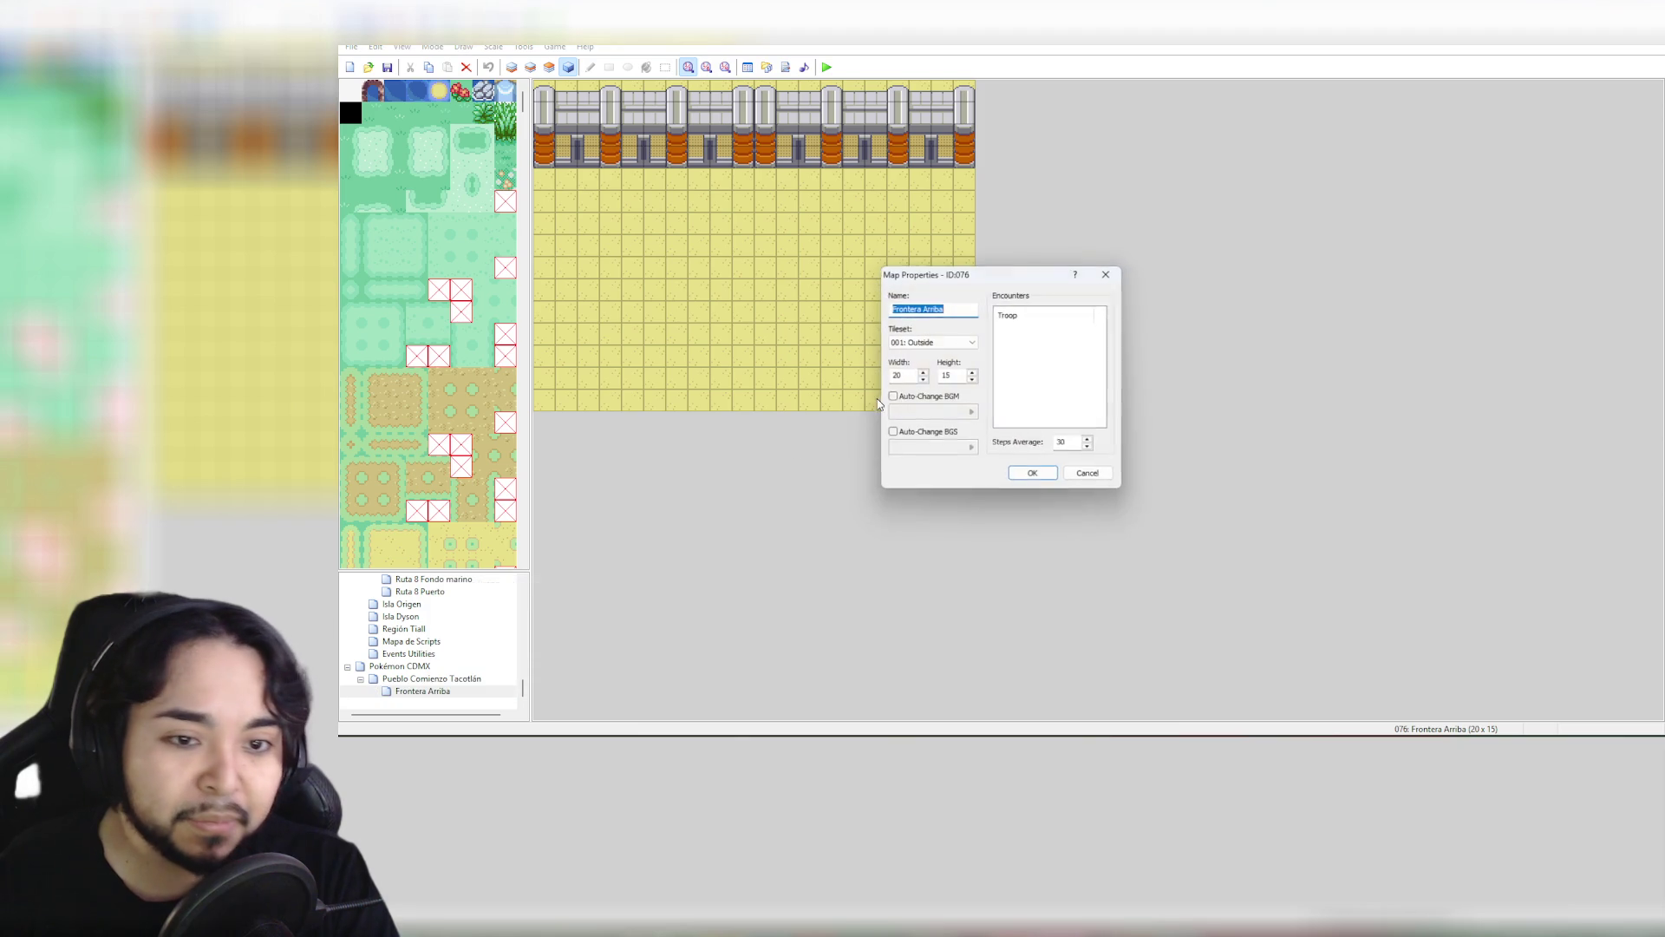
pyautogui.doubleClick(898, 375)
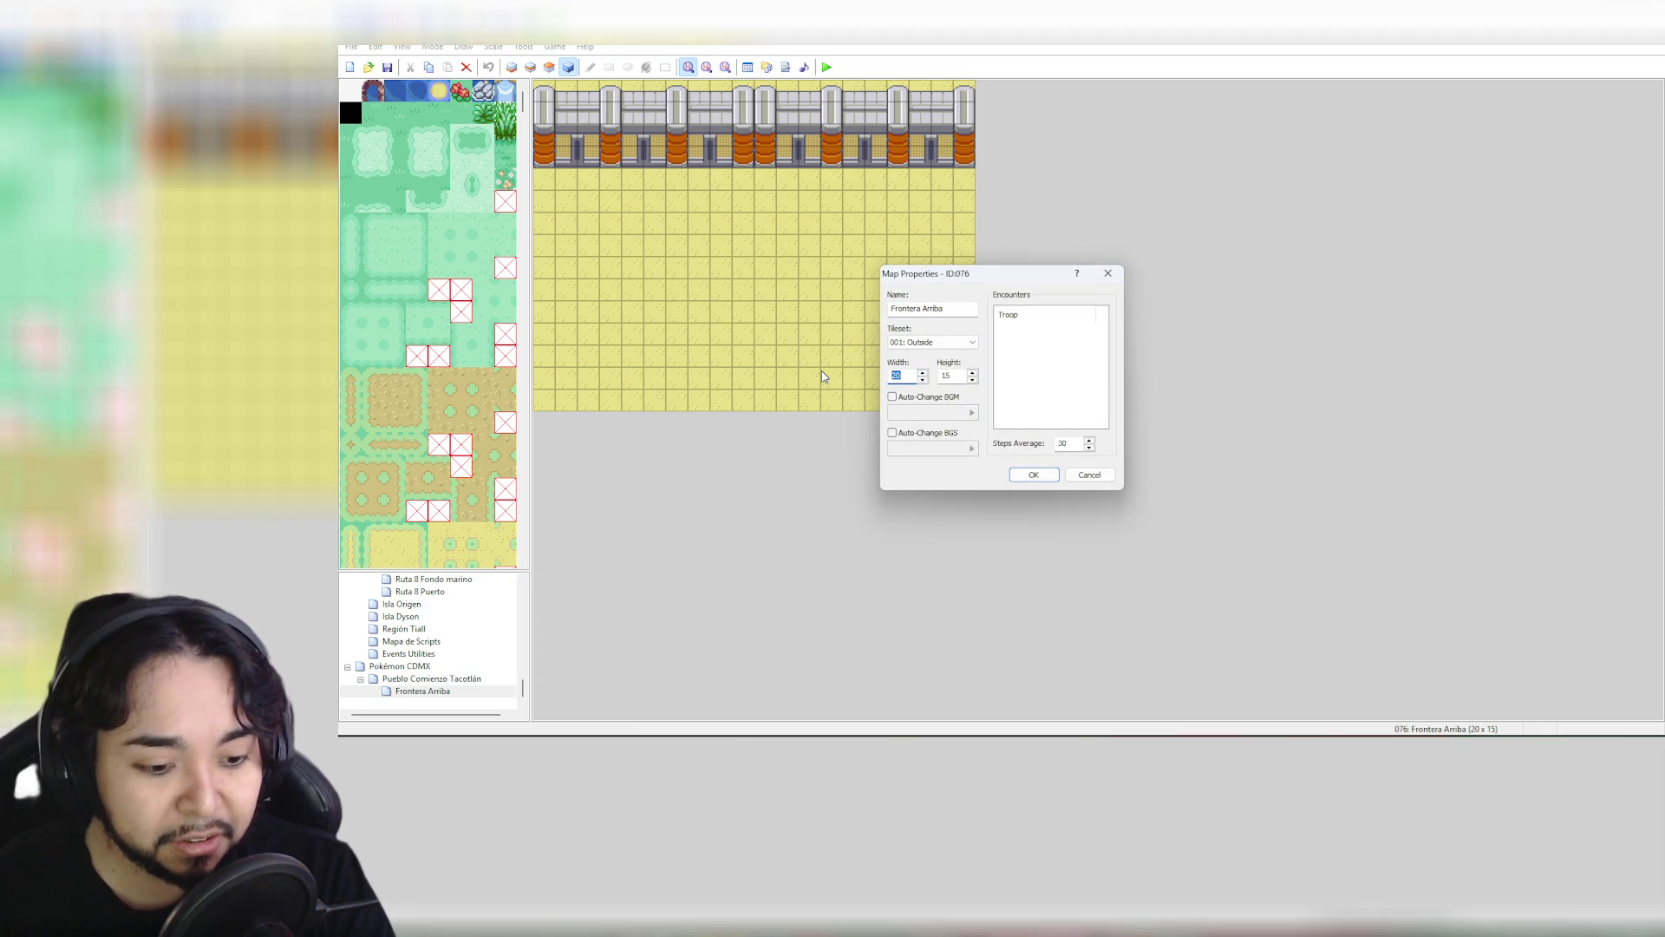
pyautogui.write('4')
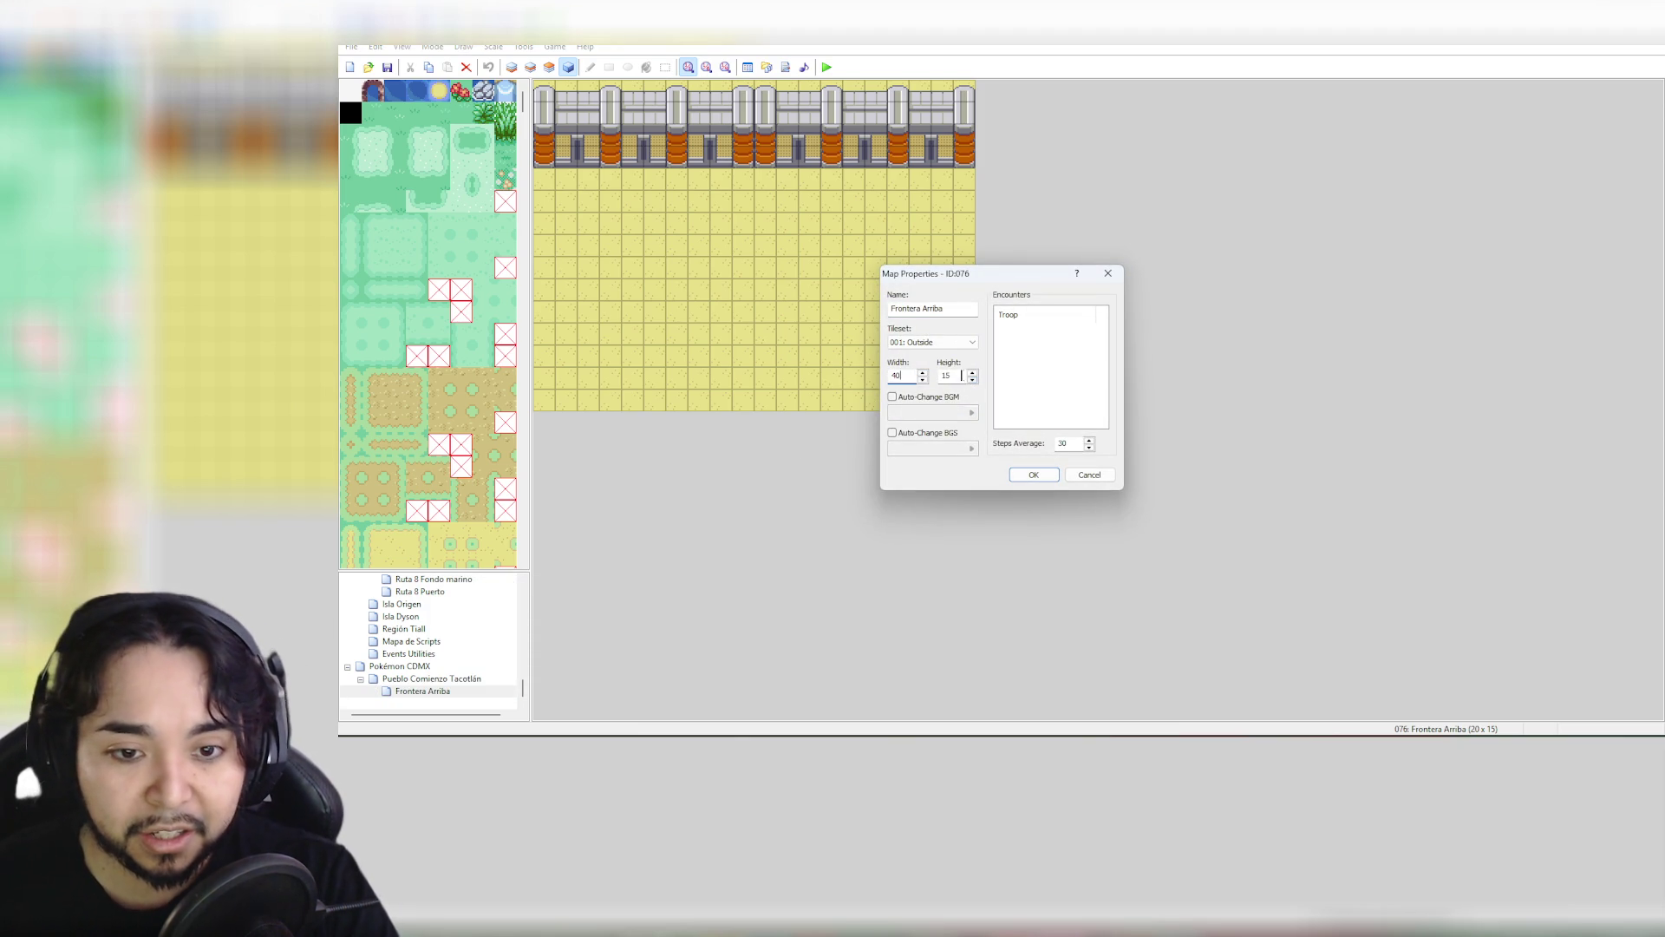
pyautogui.doubleClick(961, 375)
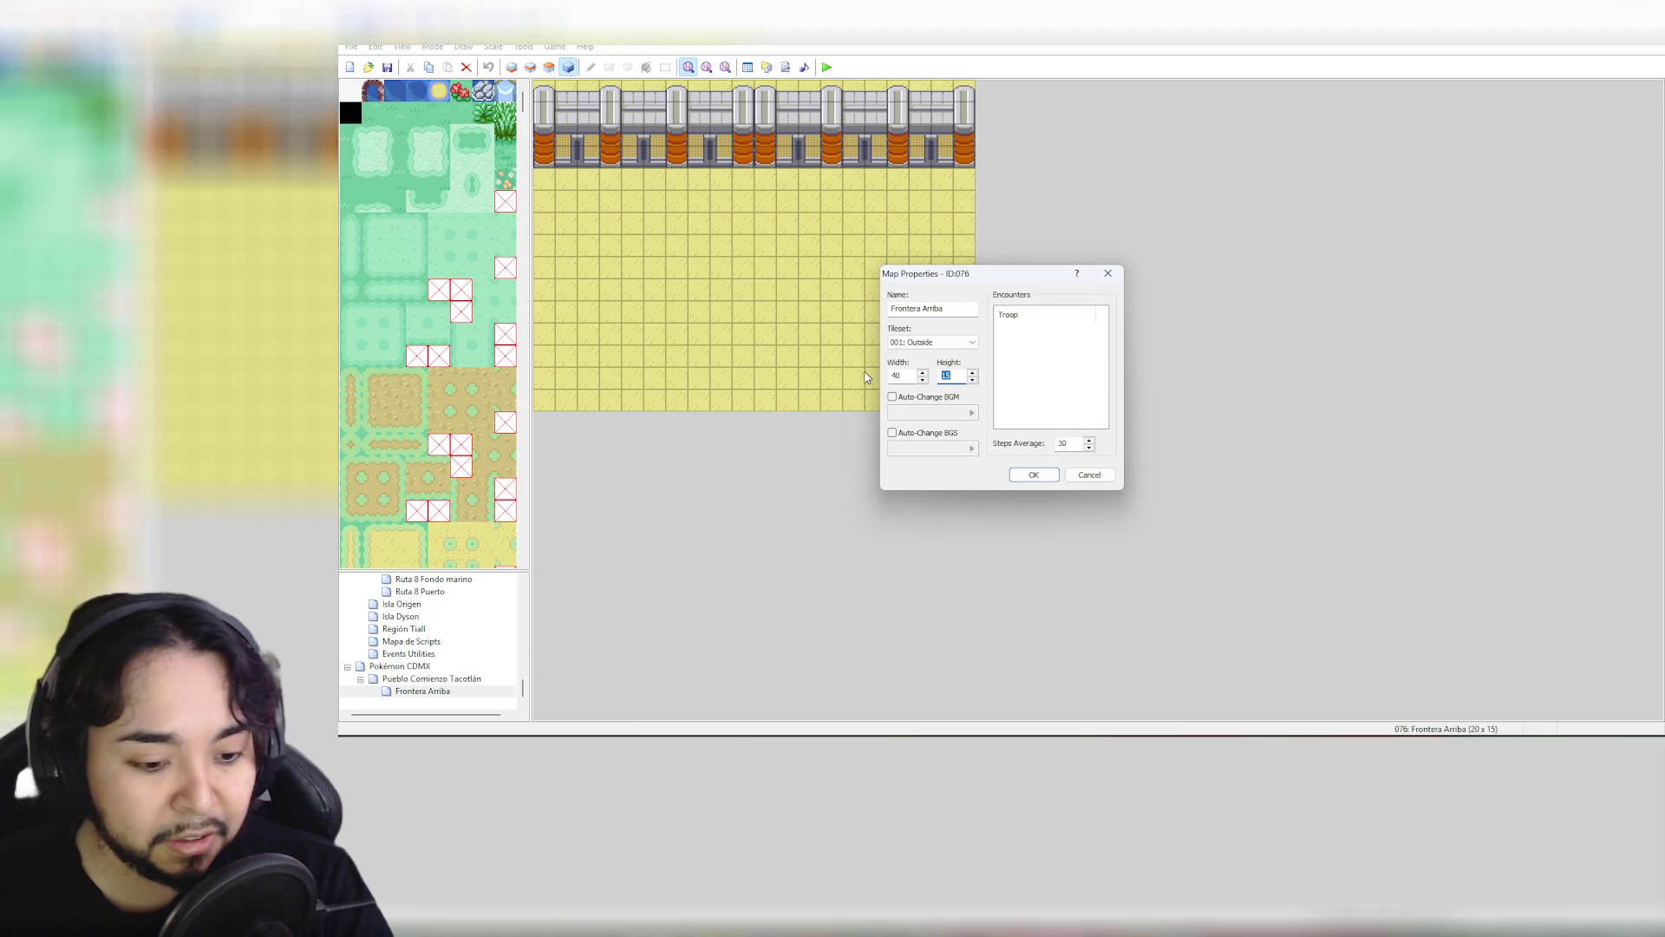
pyautogui.write('30')
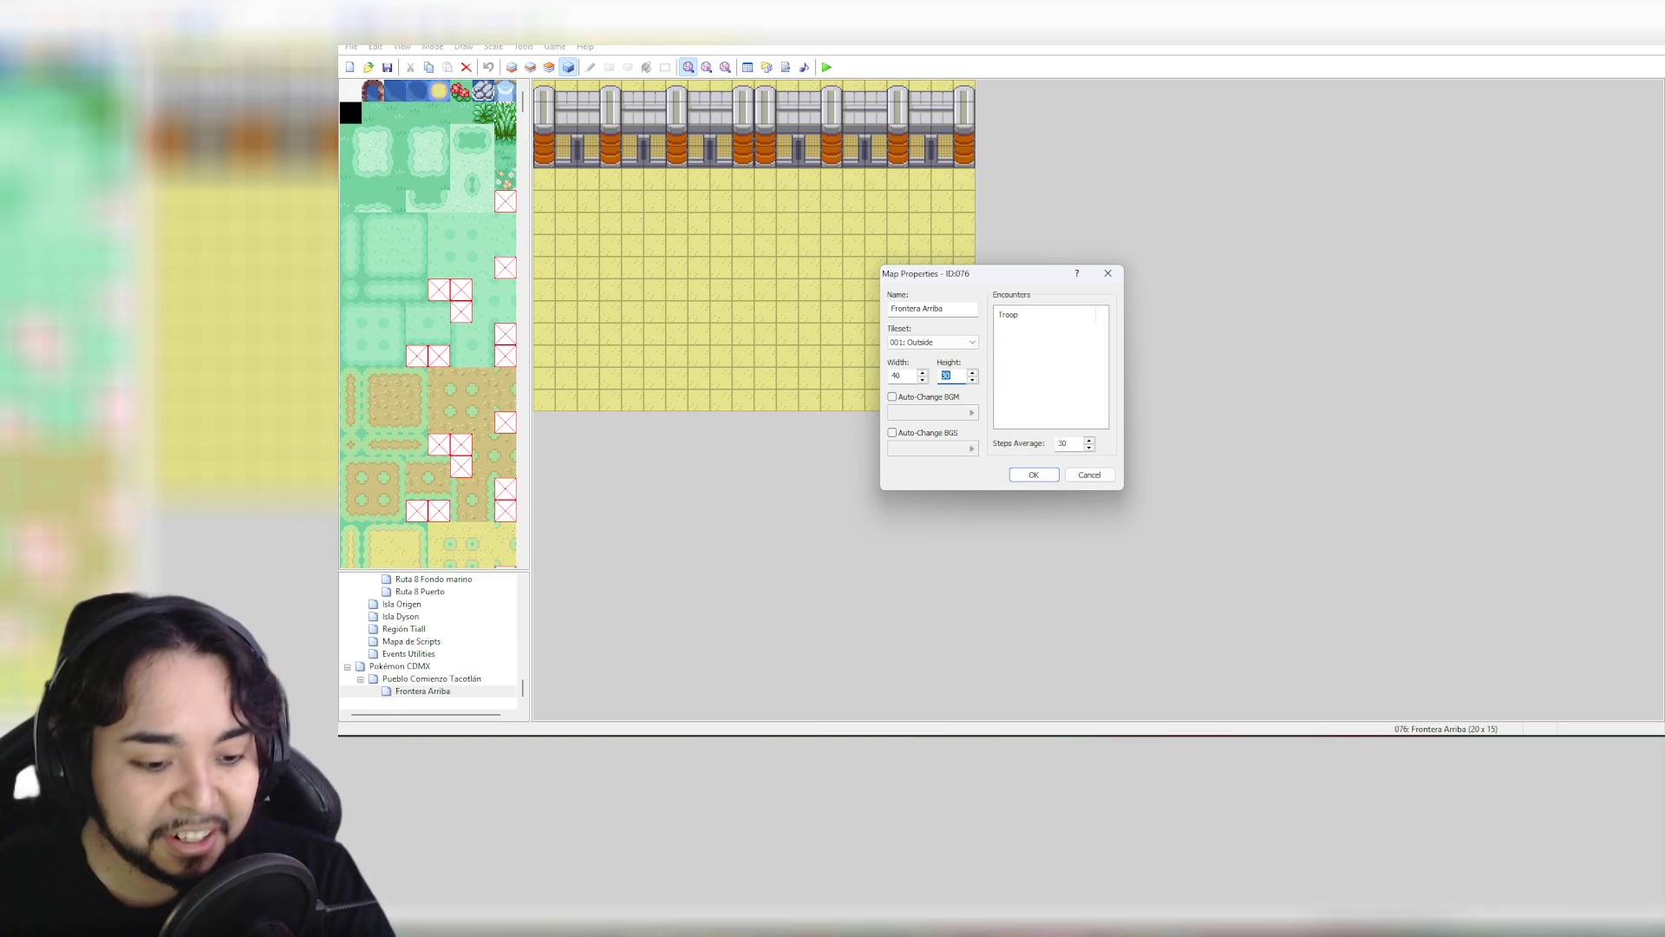
pyautogui.click(1027, 476)
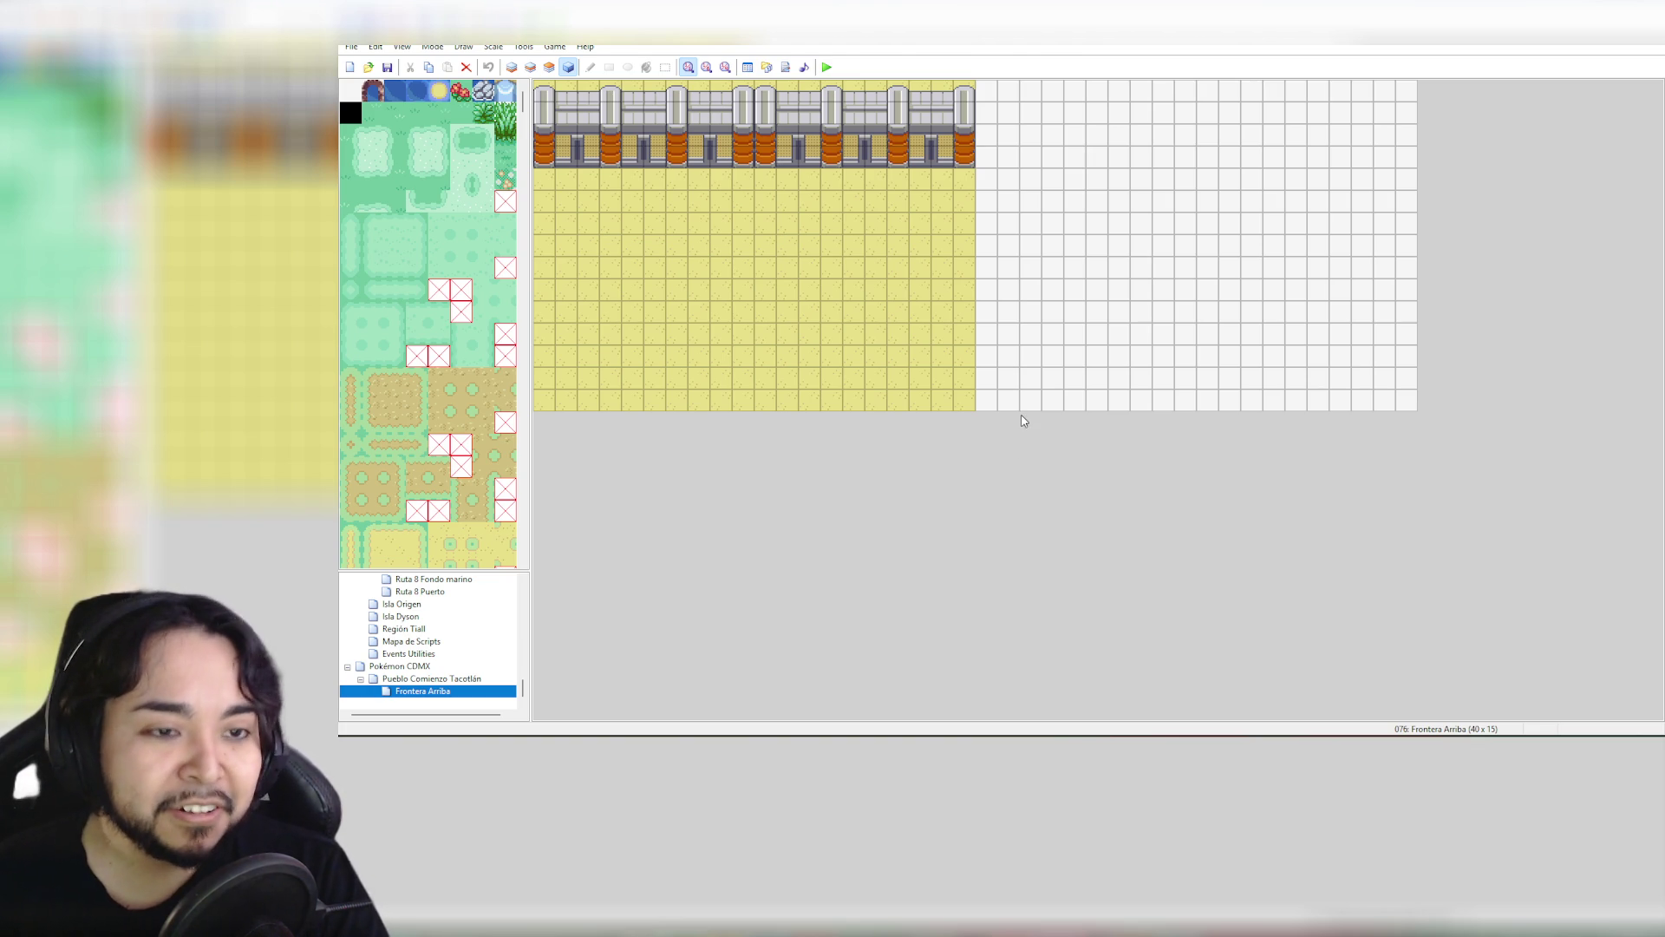
pyautogui.rightClick(437, 695)
pyautogui.click(510, 593)
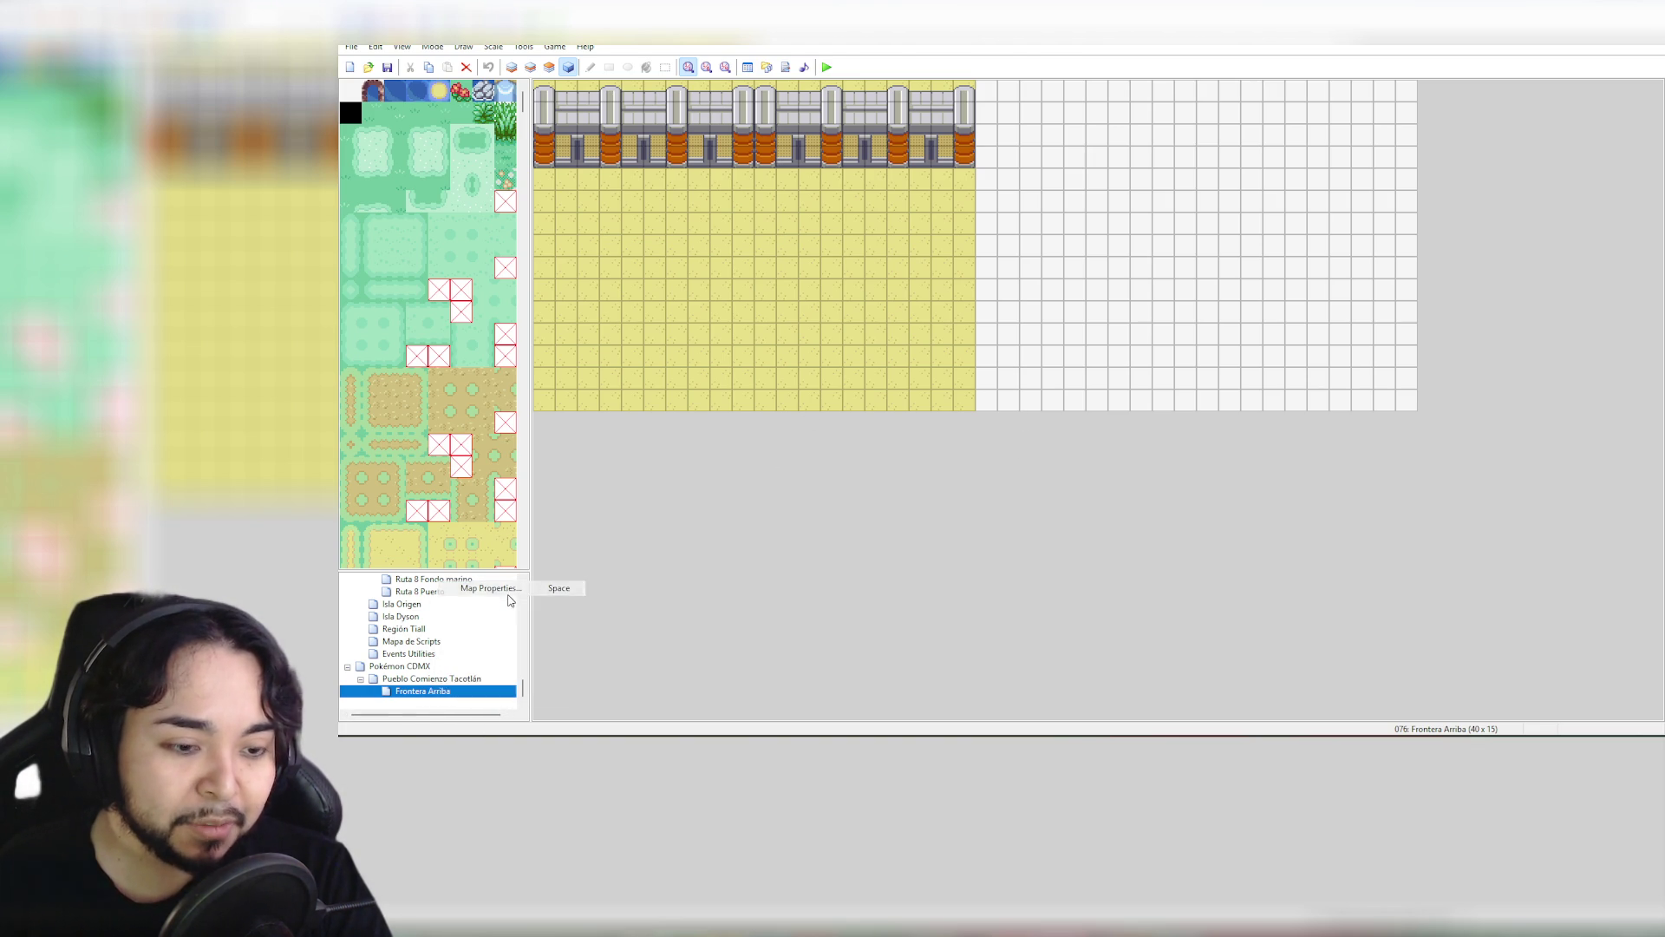
pyautogui.doubleClick(947, 375)
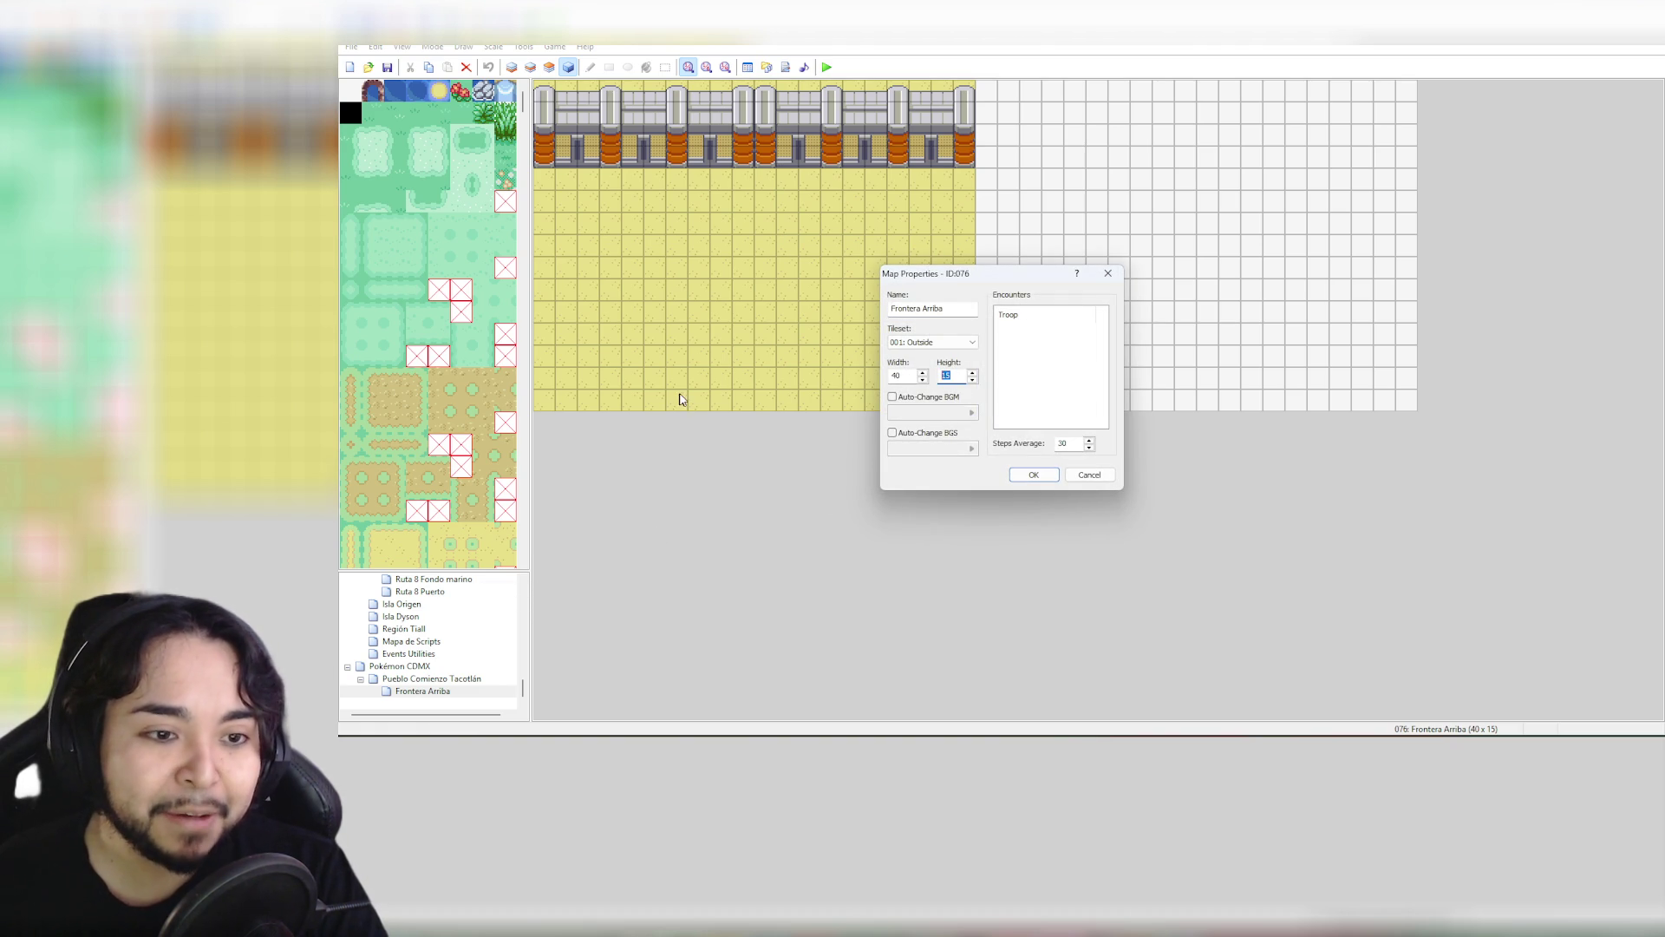
pyautogui.doubleClick(902, 374)
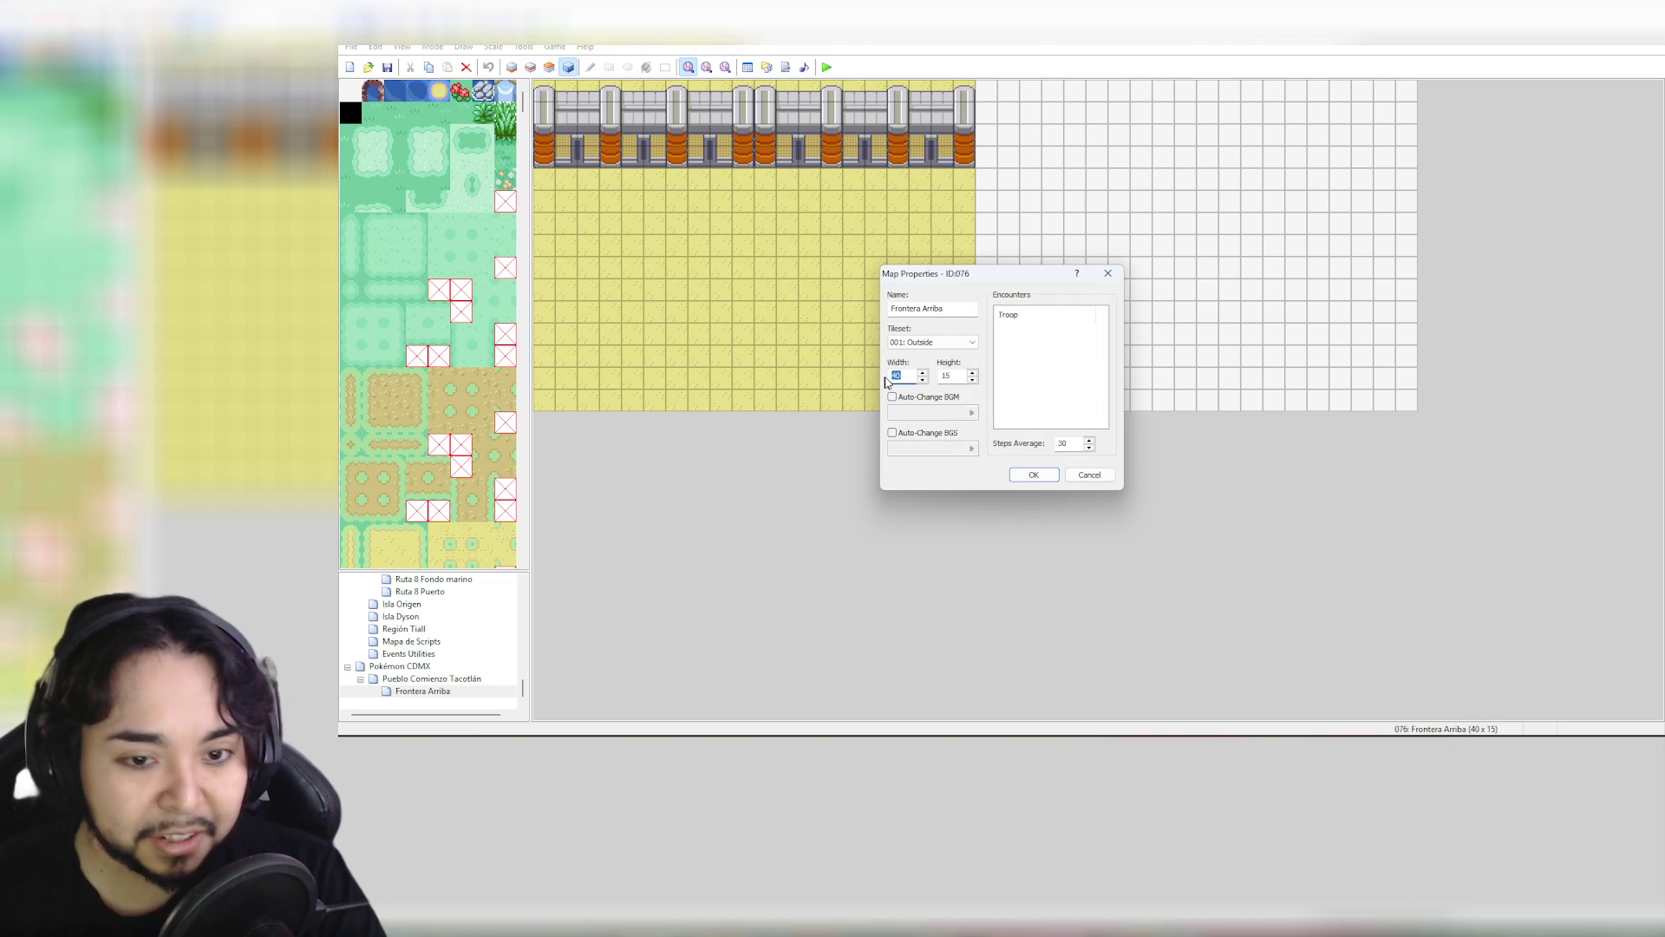
pyautogui.write('120')
pyautogui.press('Tab')
pyautogui.write('3')
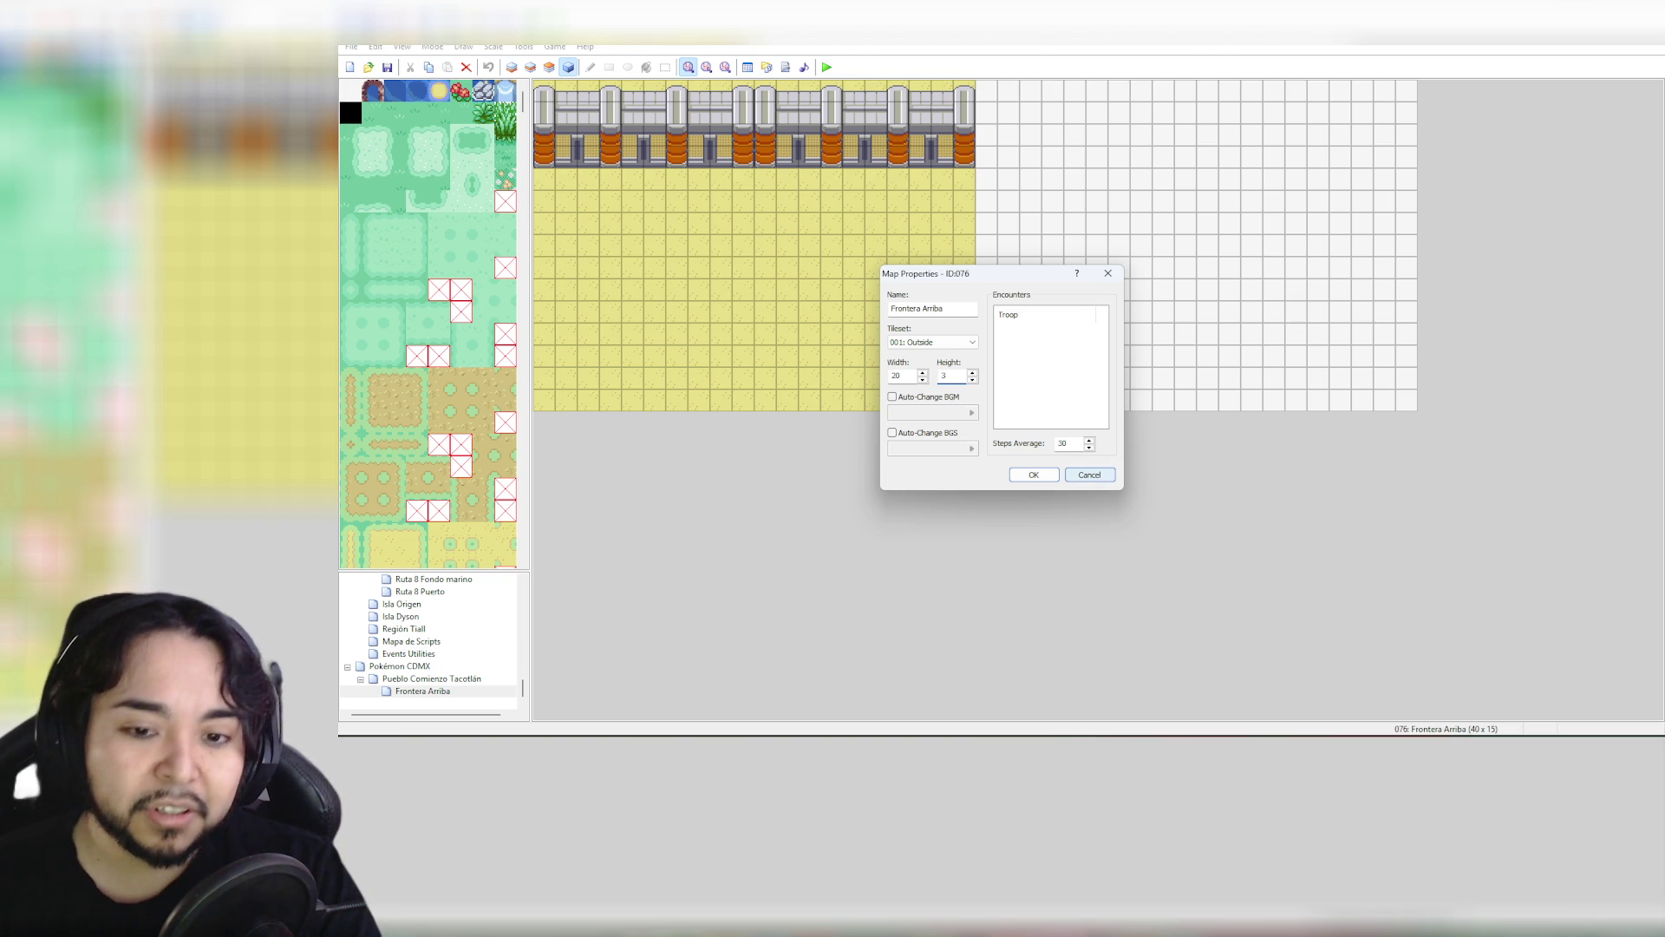
pyautogui.click(1090, 475)
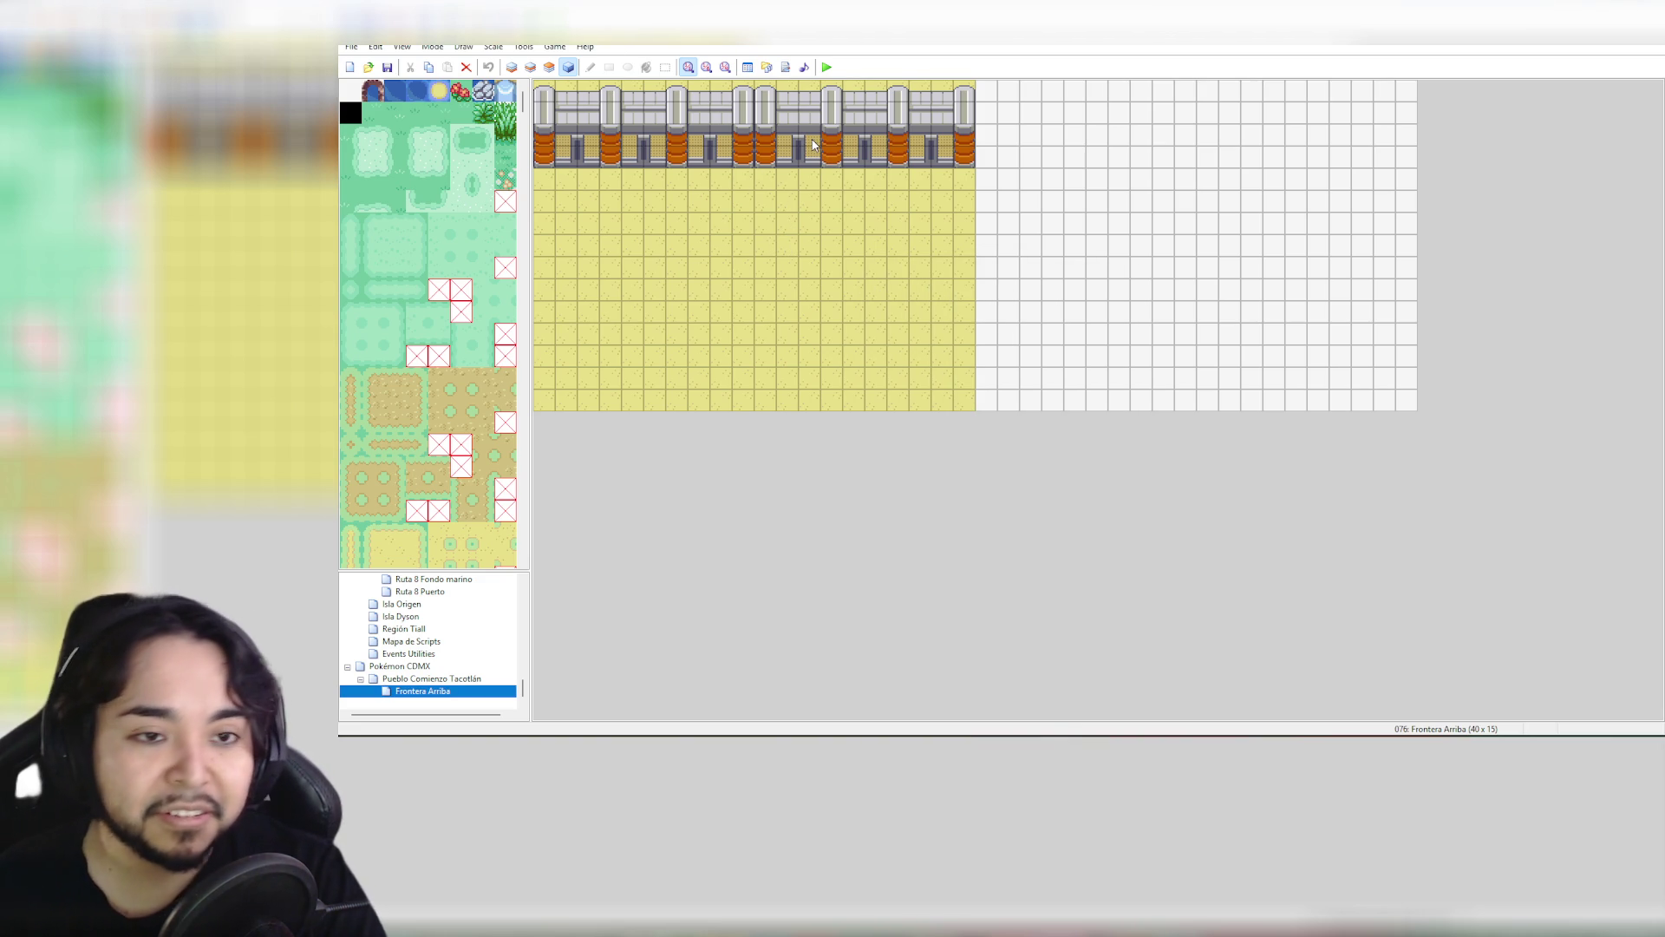
# On layer 2, copy the existing wall section and stamp it across the new right half of the top row
pyautogui.click(762, 87)
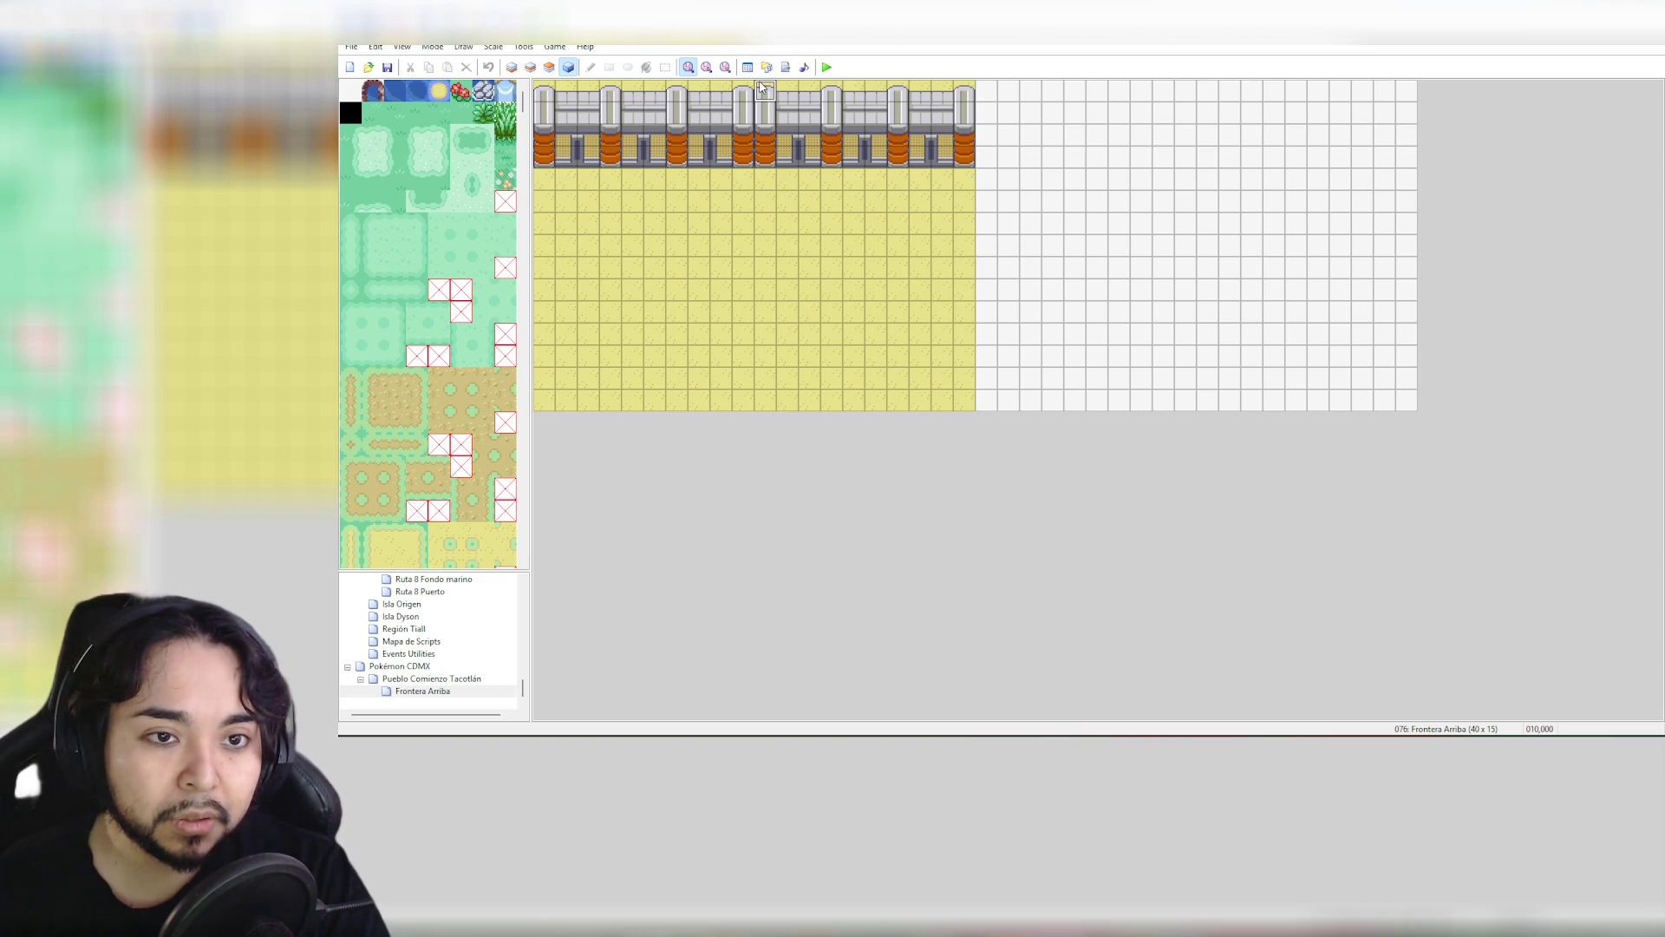
pyautogui.rightClick(896, 161)
pyautogui.click(535, 72)
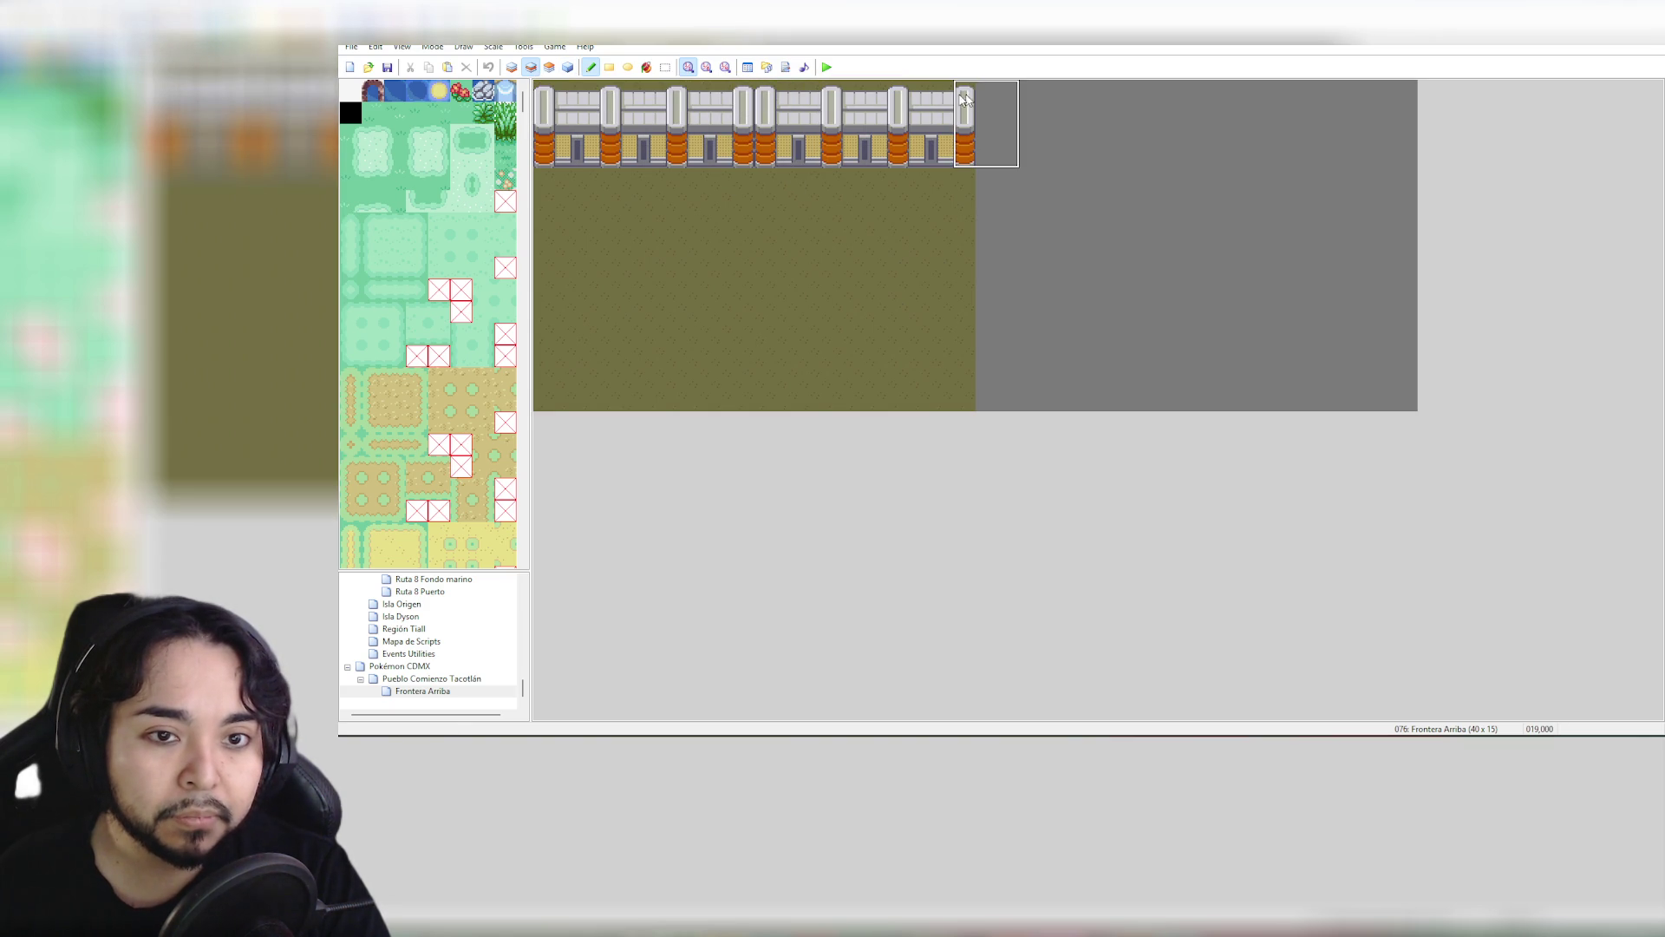
pyautogui.moveTo(771, 91); pyautogui.dragTo(962, 163)
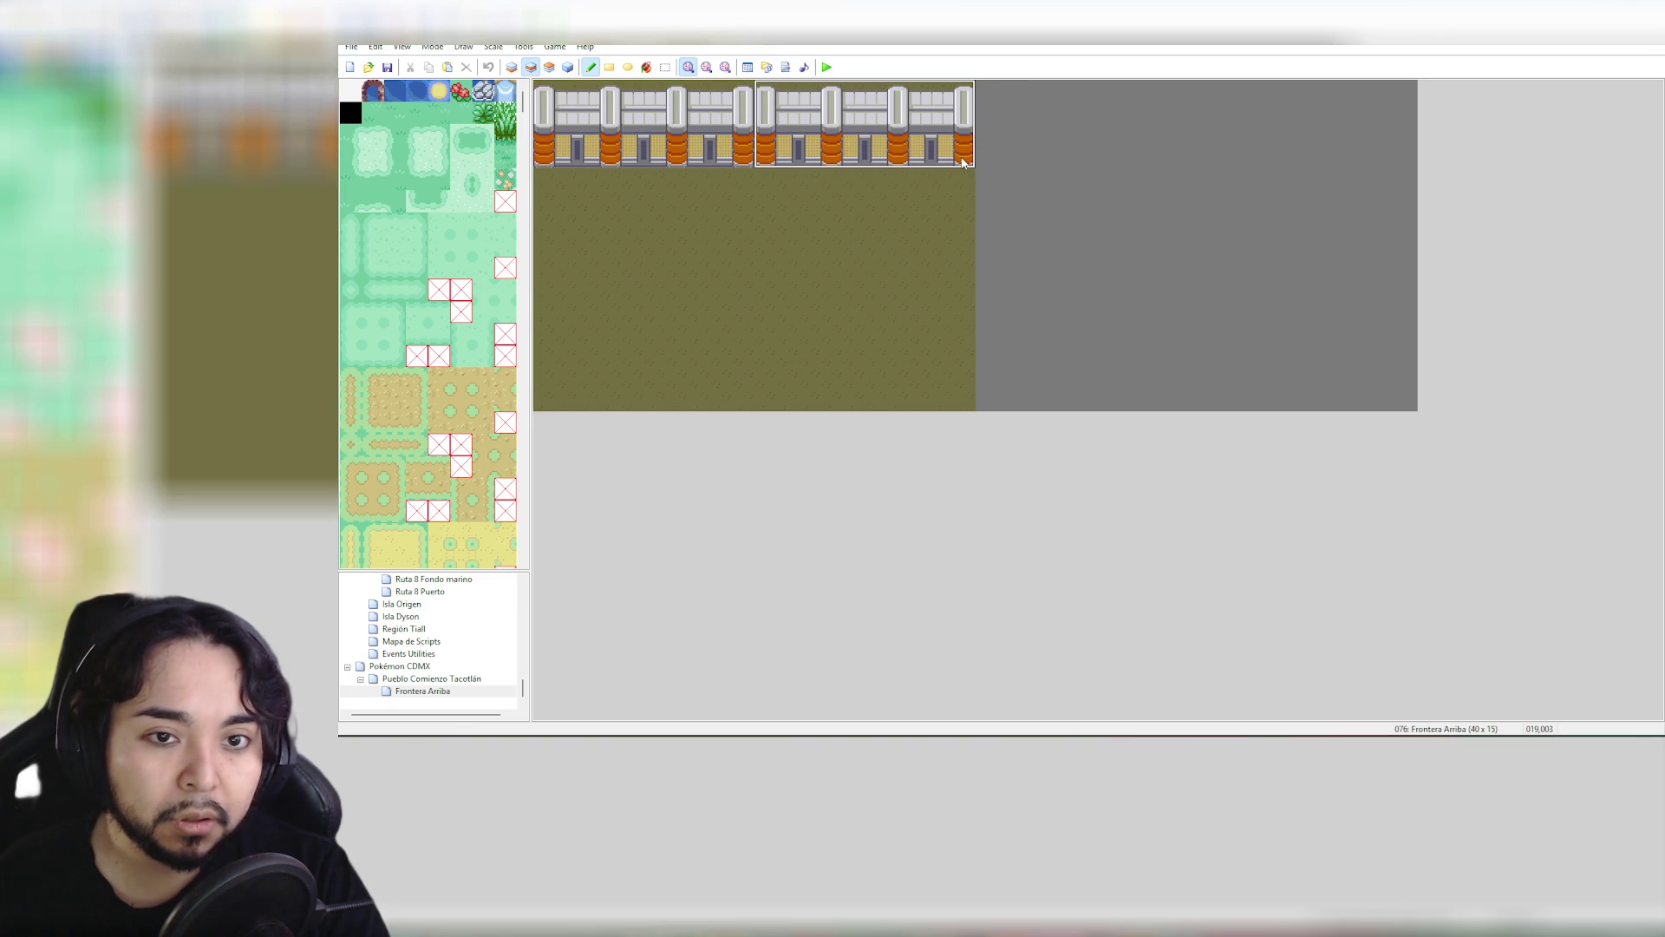
pyautogui.click(1405, 160)
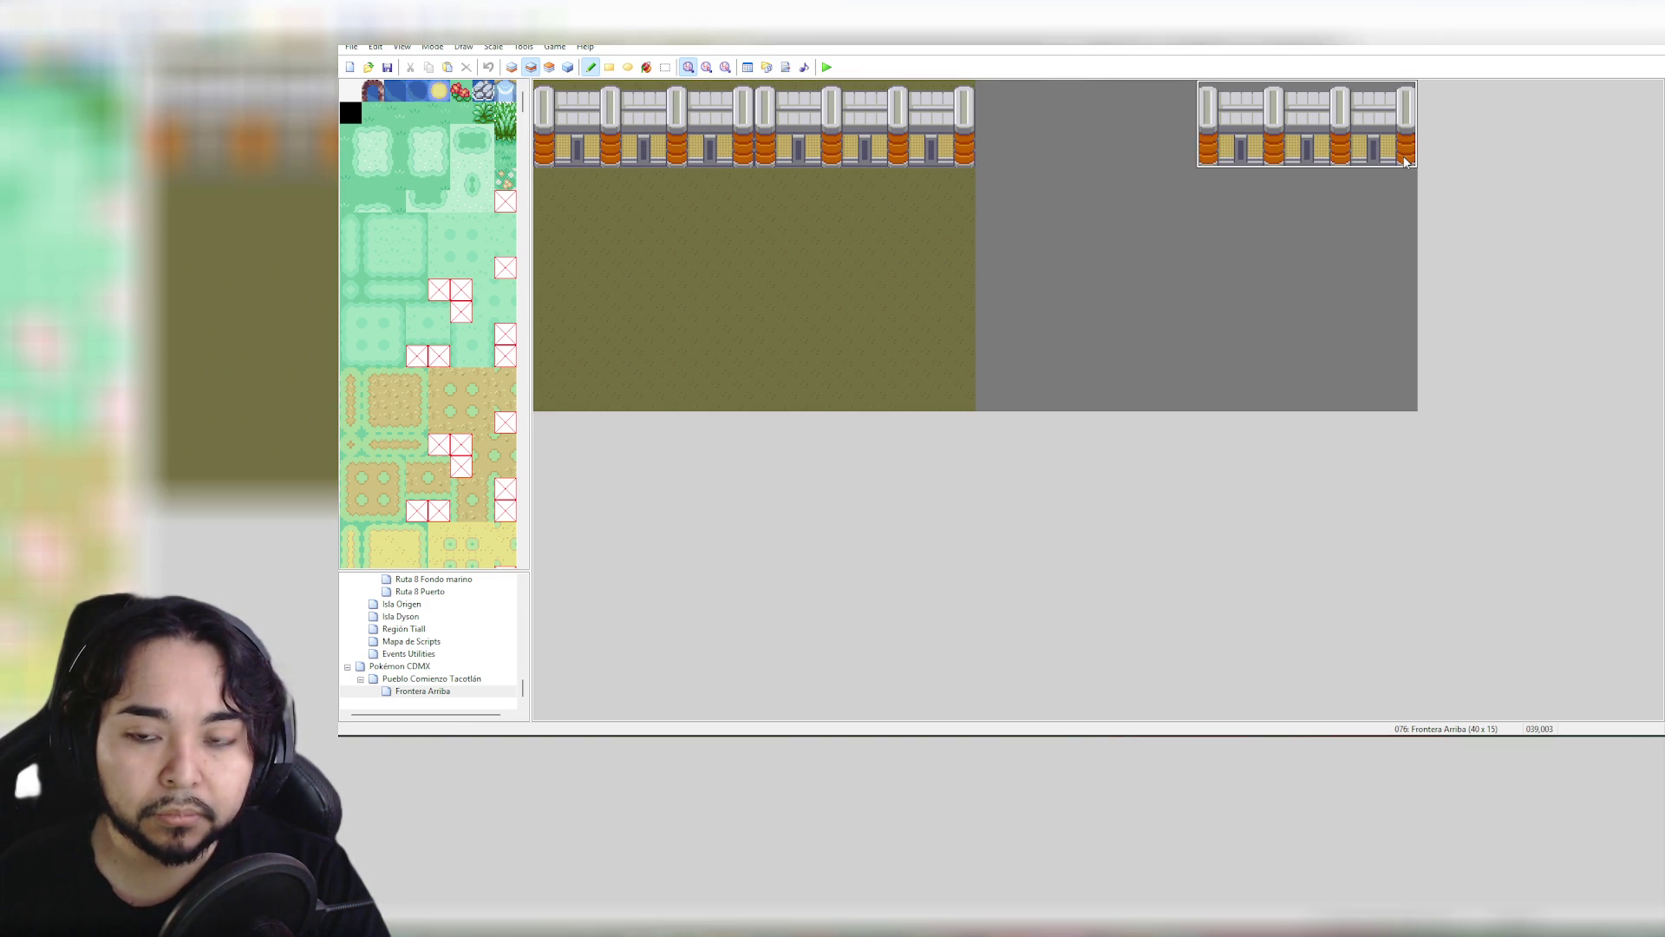
pyautogui.click(1187, 158)
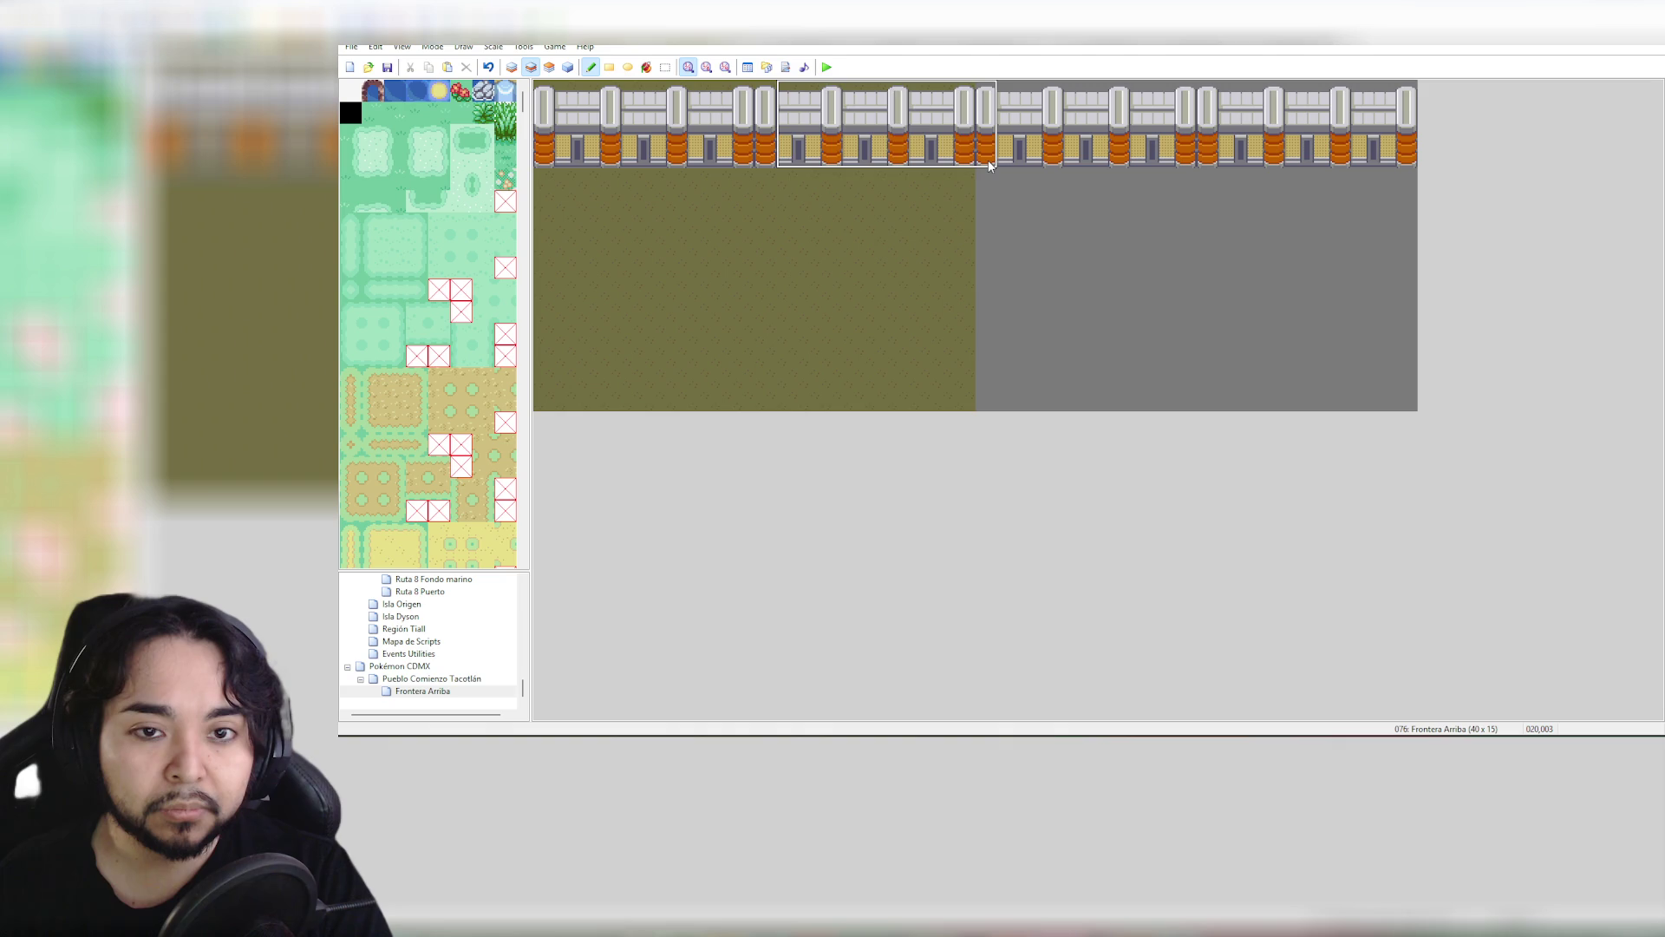
# Repaint the left wall sections to even out the pillar spacing
pyautogui.click(987, 163)
pyautogui.click(772, 157)
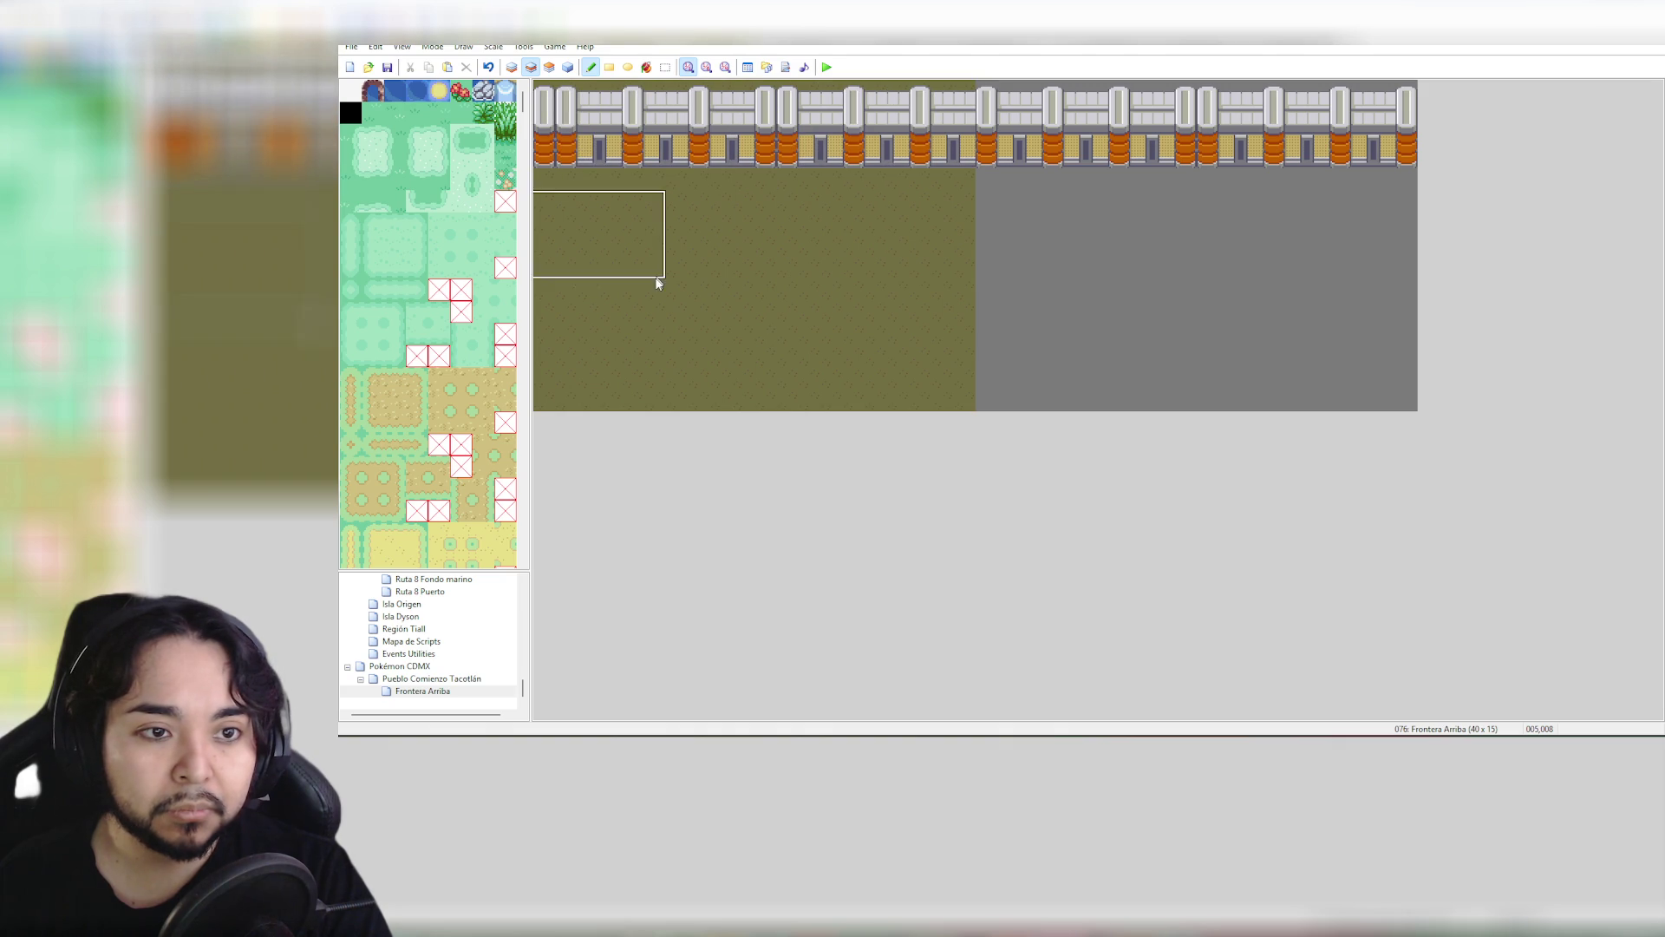
pyautogui.click(788, 148)
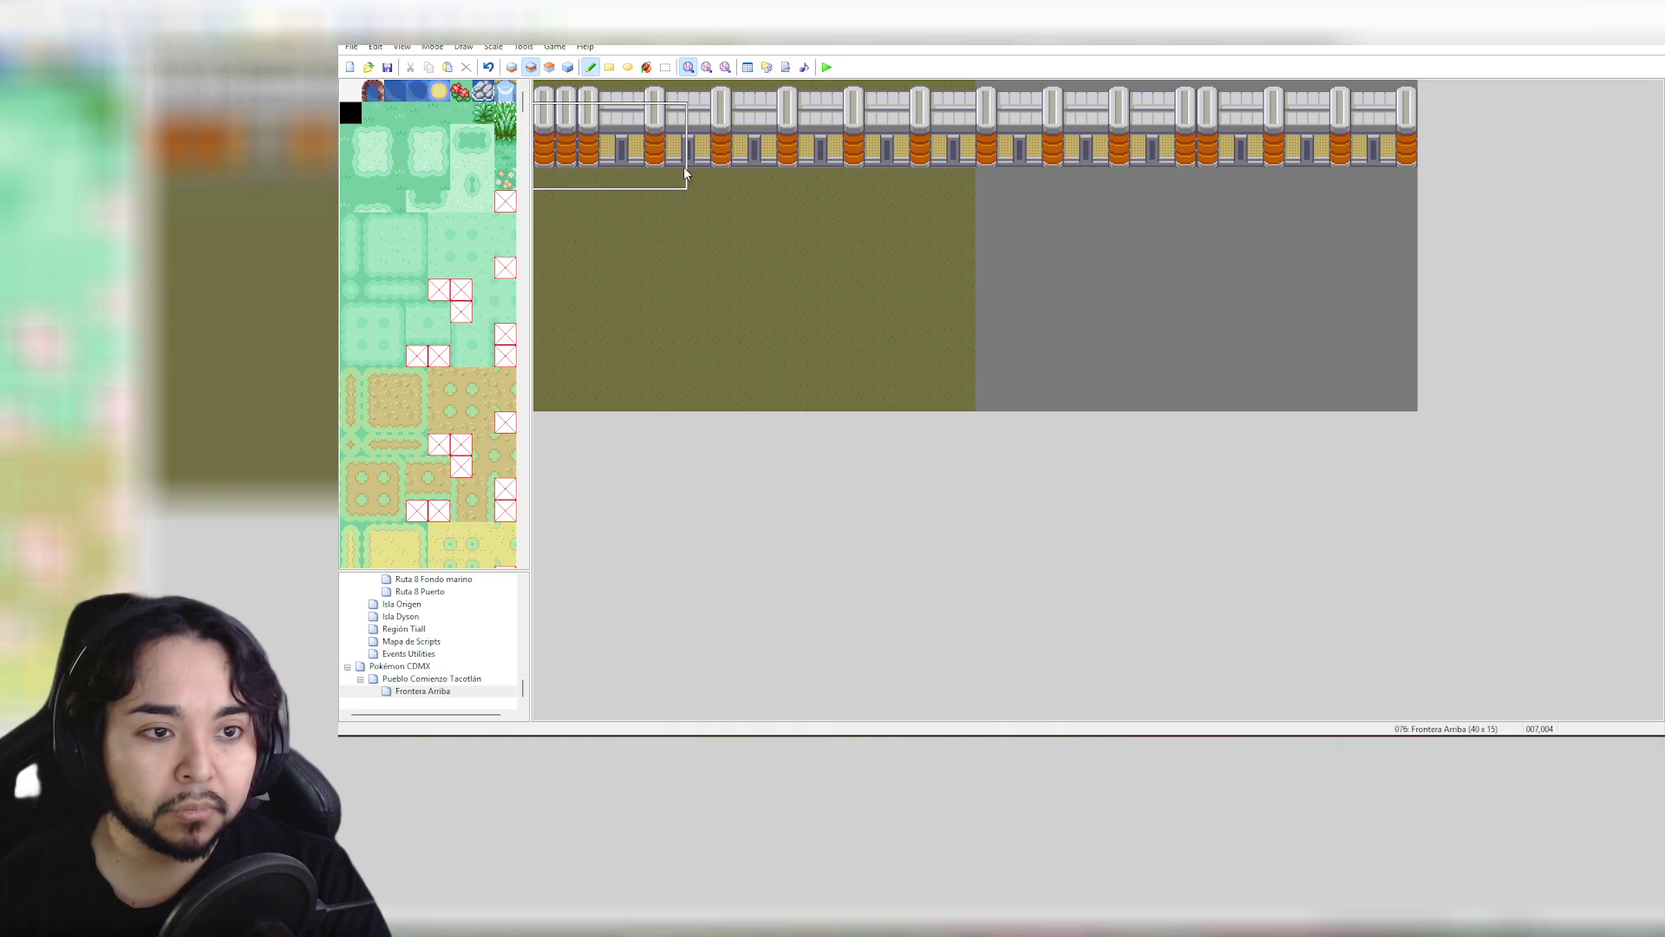
pyautogui.click(631, 157)
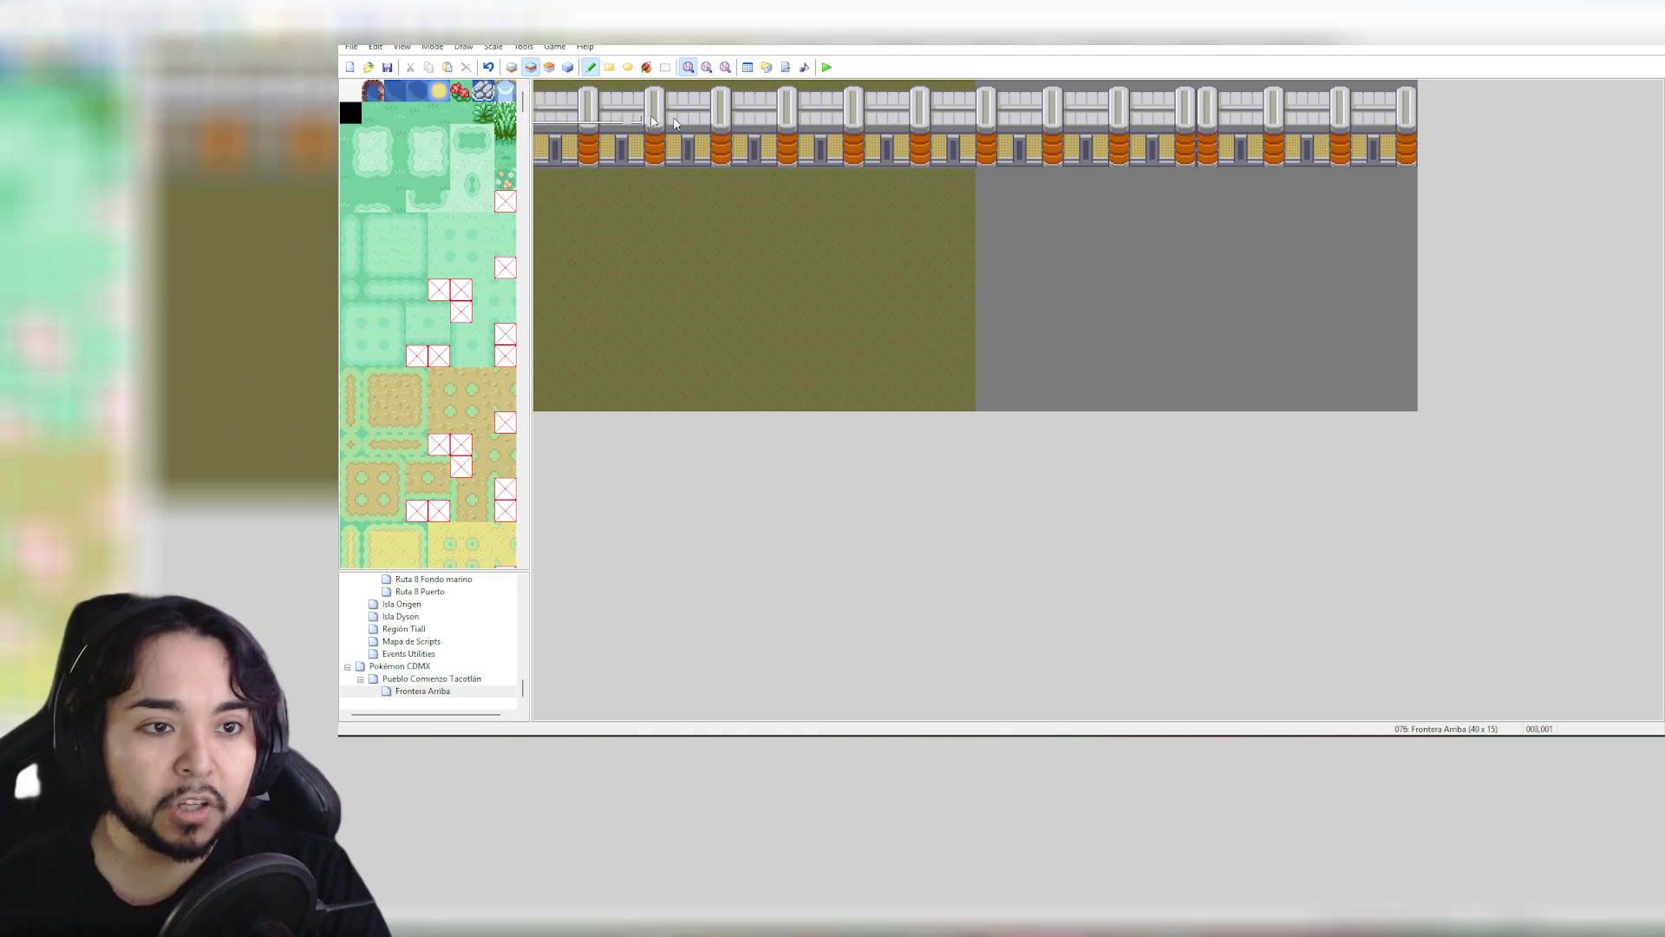
# Fix the right-side pillar spacing with a three-tile wall segment, ending in a plain wall column
pyautogui.rightClick(1139, 99)
pyautogui.moveTo(1139, 100); pyautogui.dragTo(1180, 161)
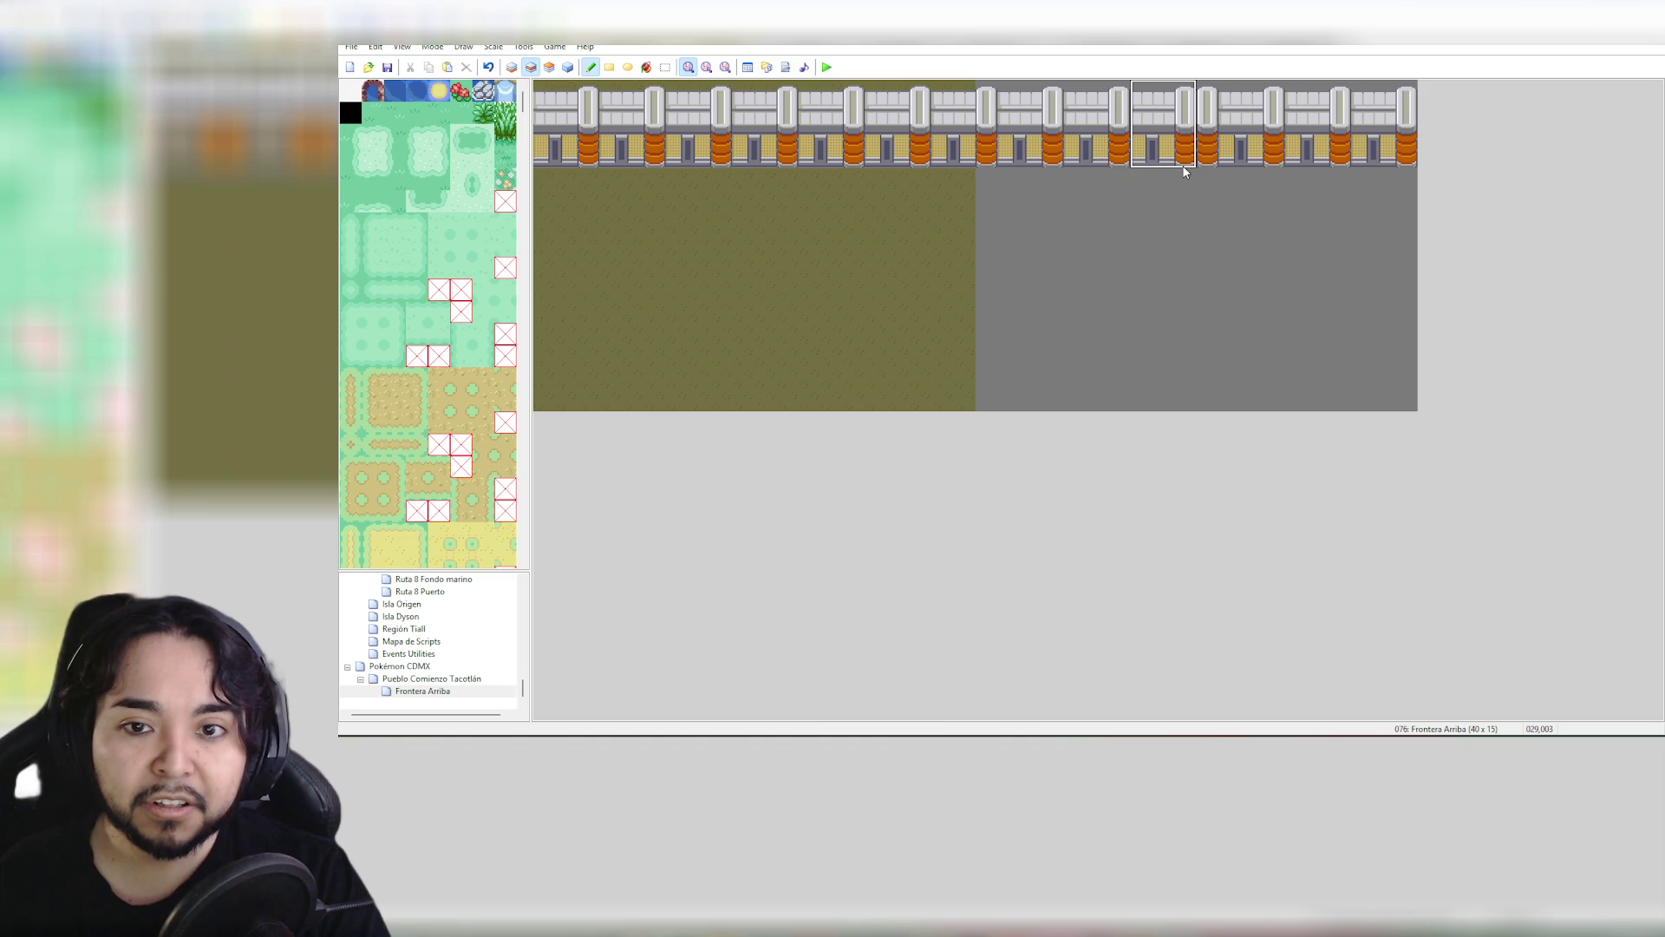
pyautogui.click(1245, 152)
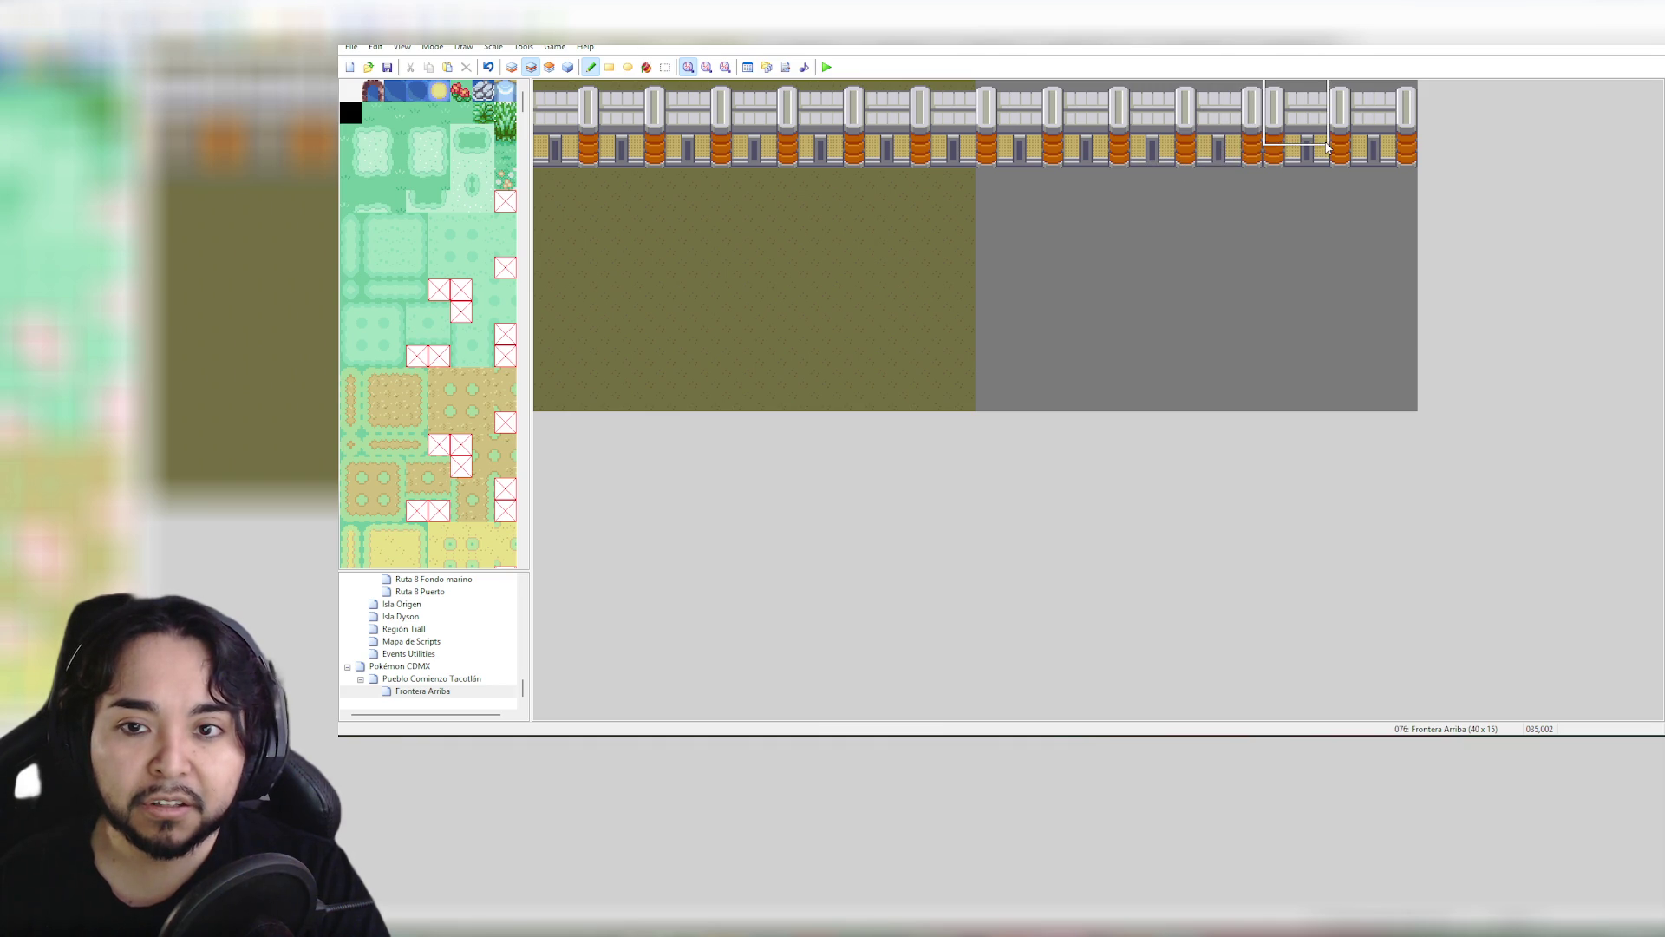
pyautogui.click(1309, 154)
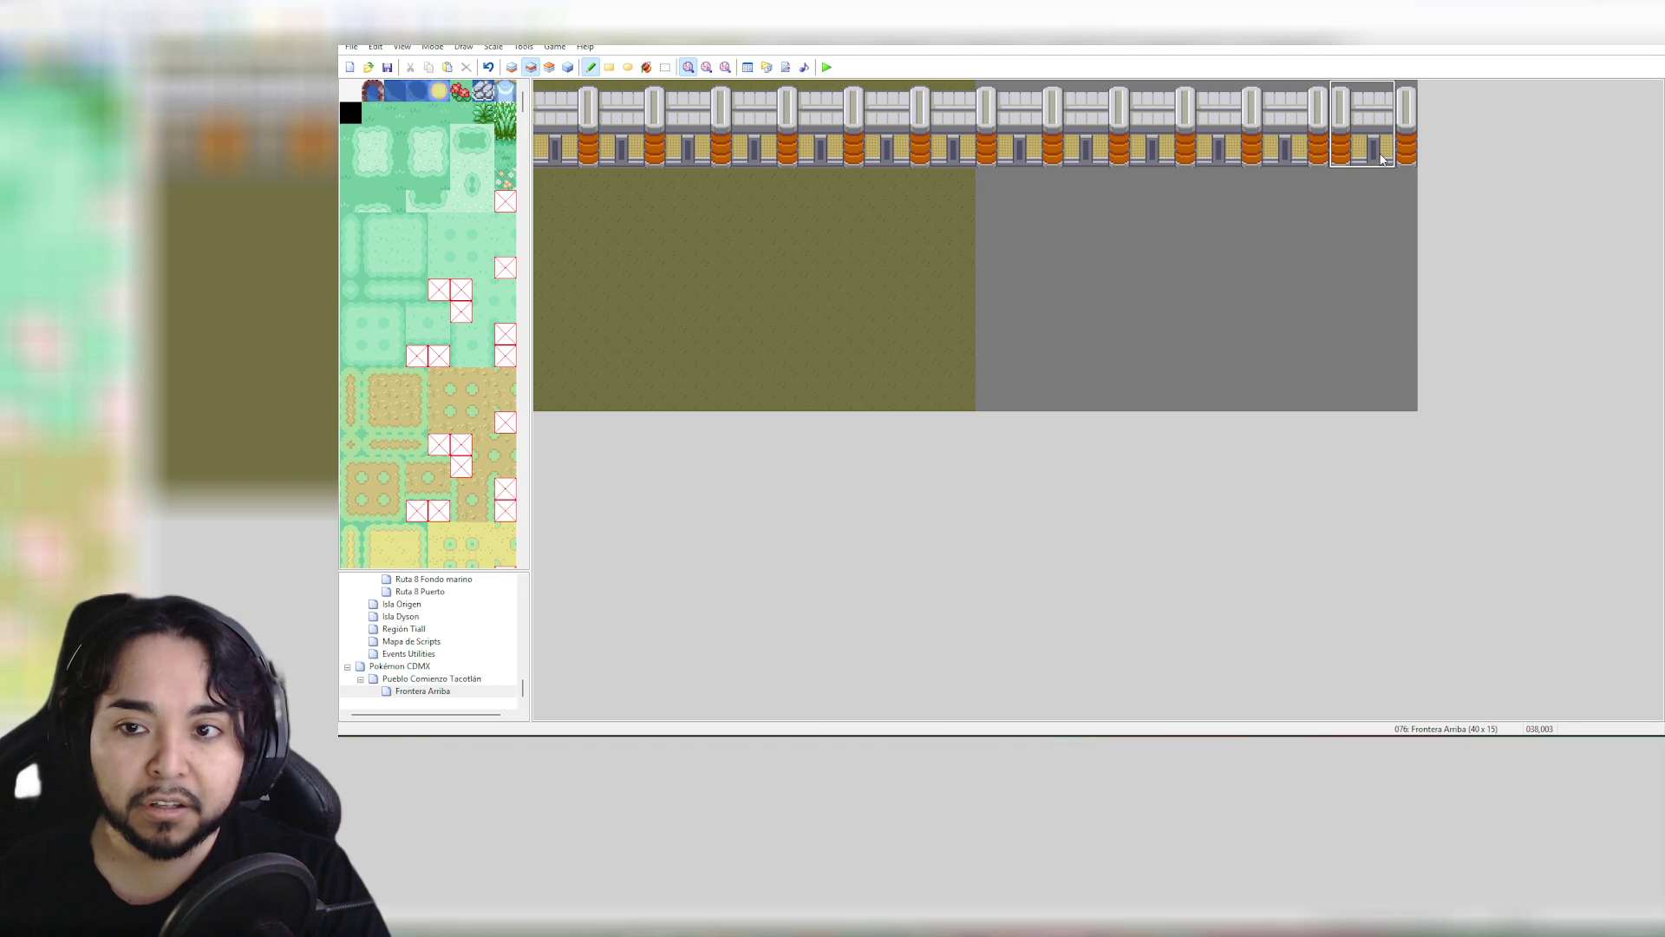
pyautogui.click(1383, 158)
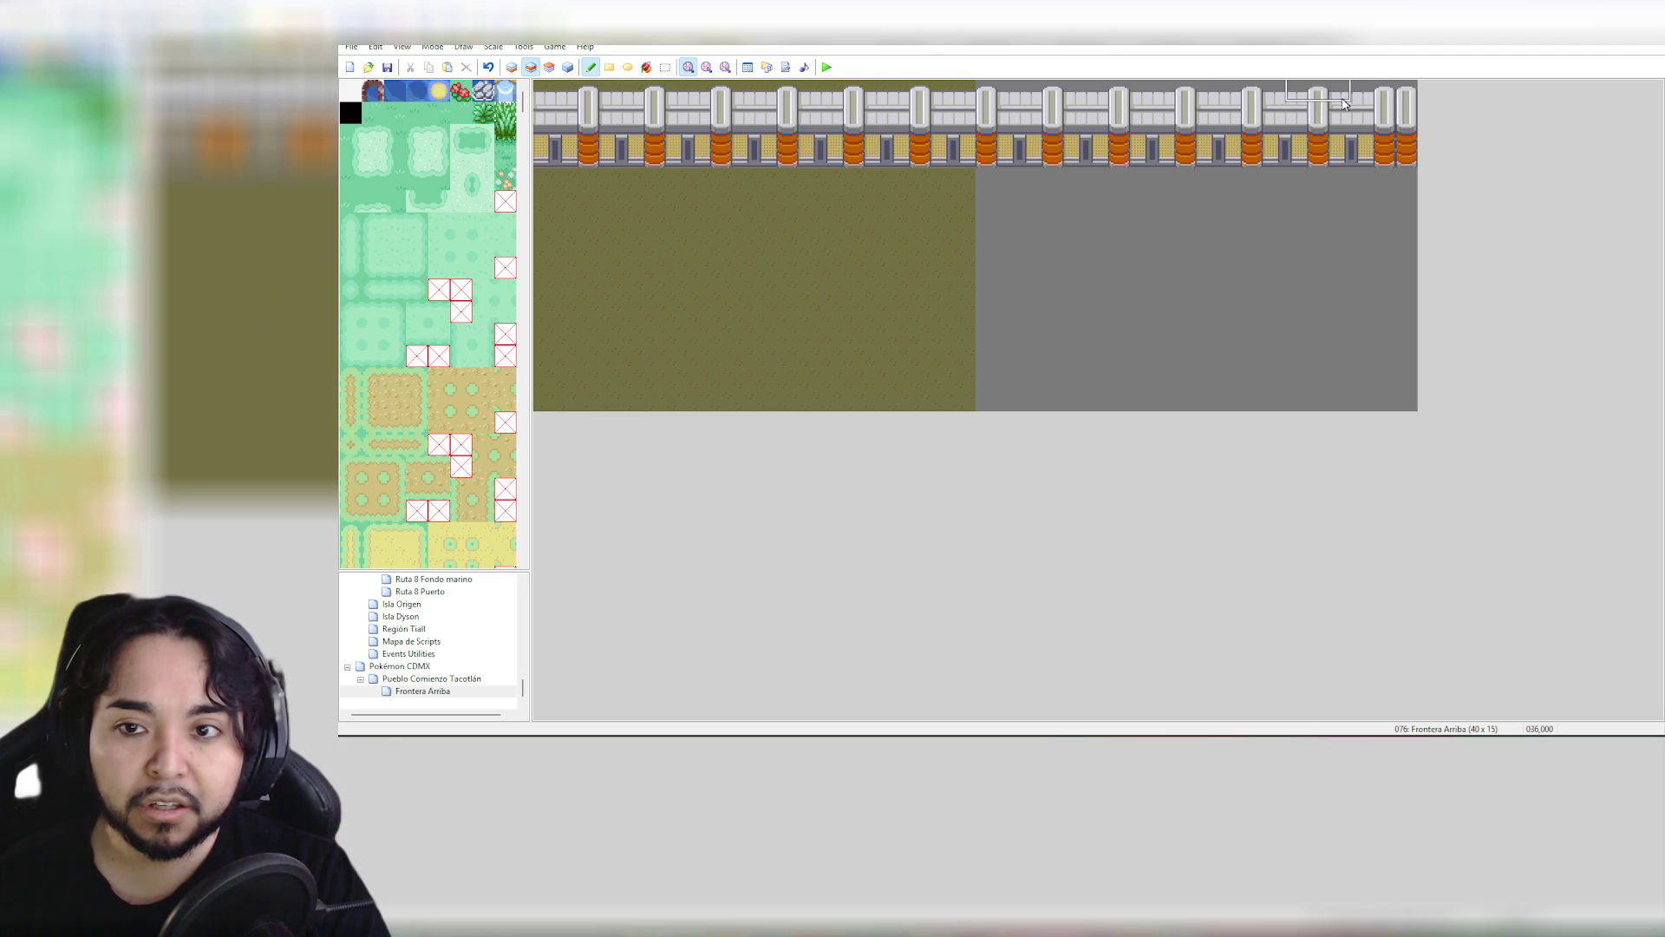
pyautogui.rightClick(1340, 157)
pyautogui.click(1414, 156)
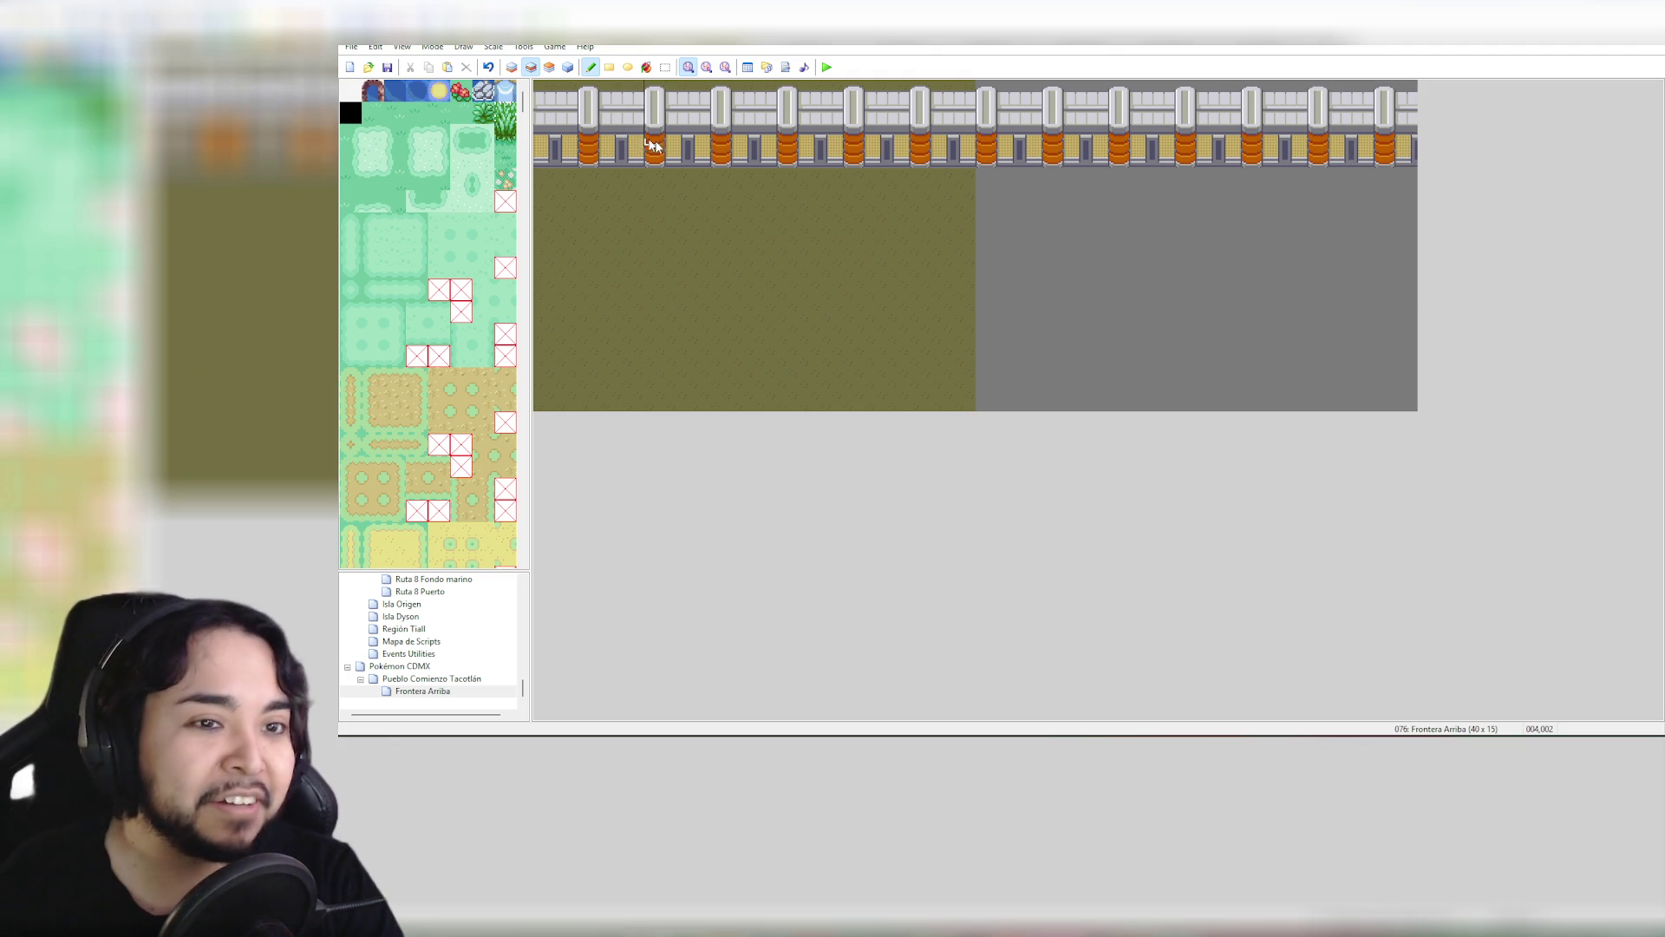
pyautogui.click(513, 67)
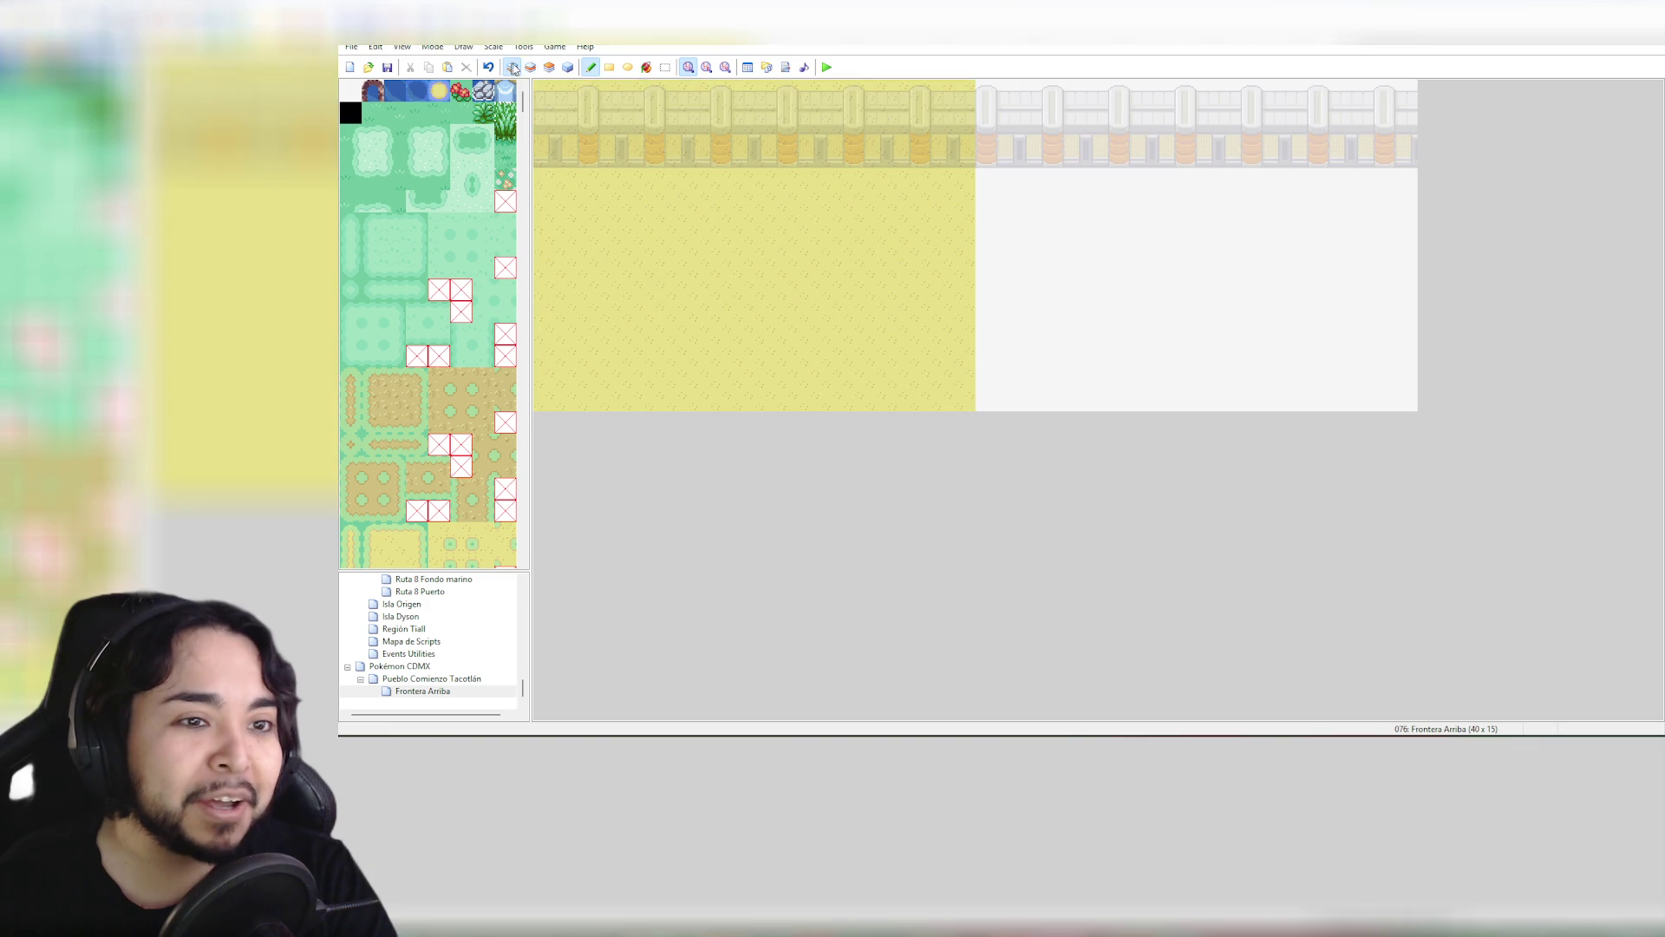
# Bucket-fill the empty right half with the ground tile, then check the town map and come back
pyautogui.click(653, 70)
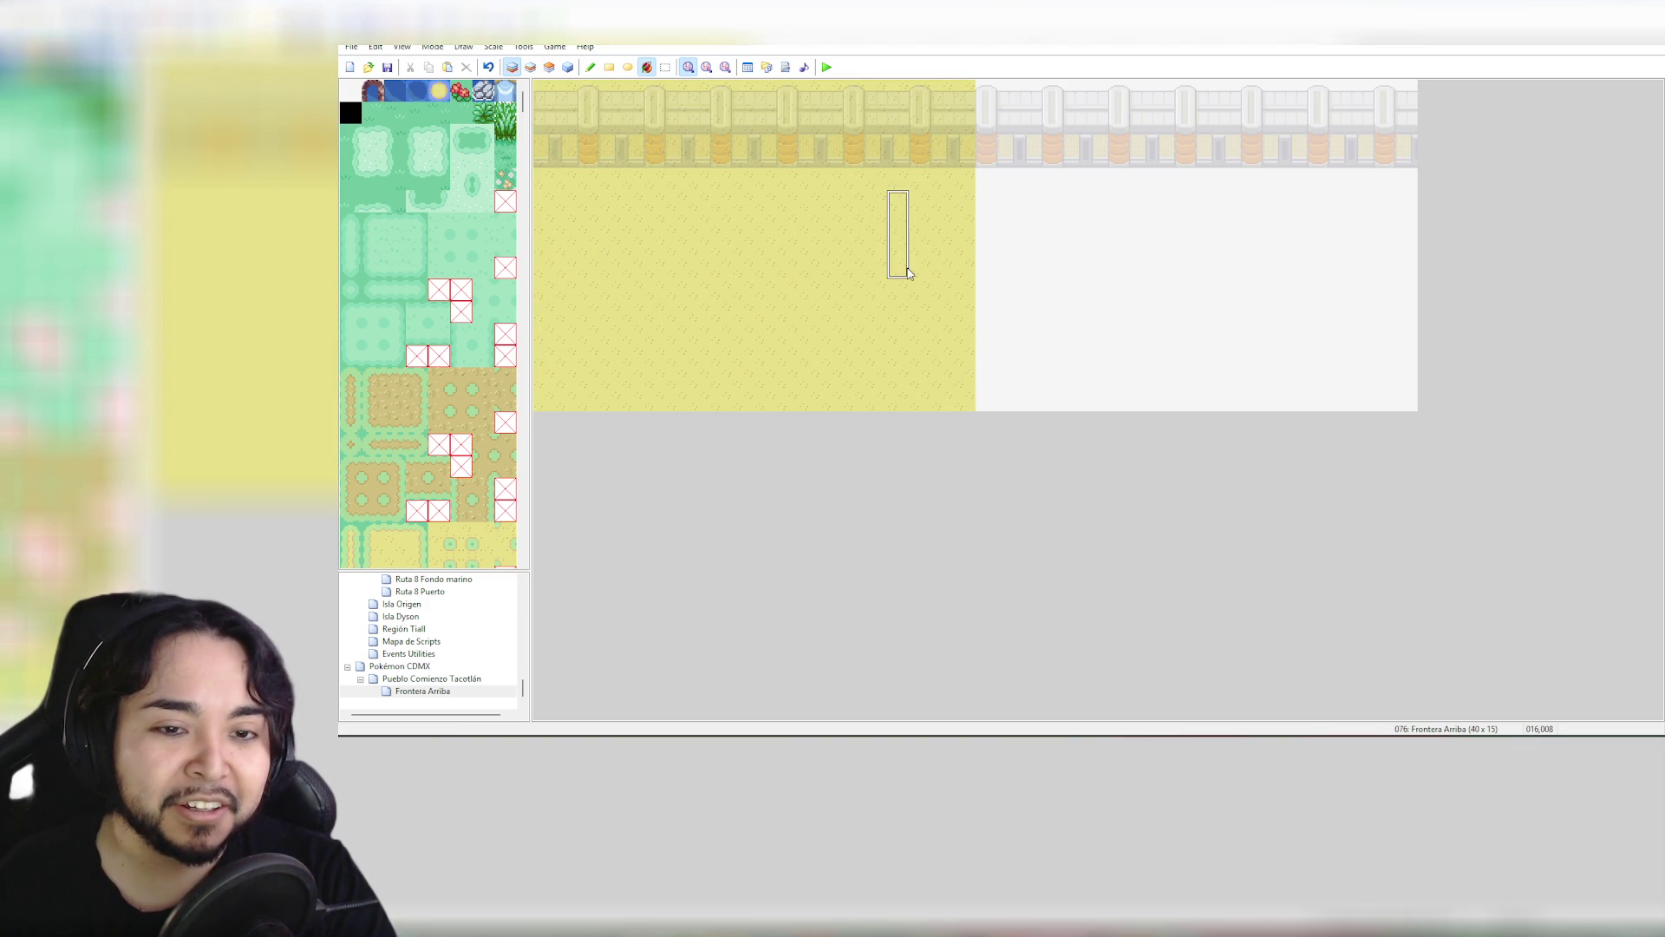
pyautogui.click(1051, 279)
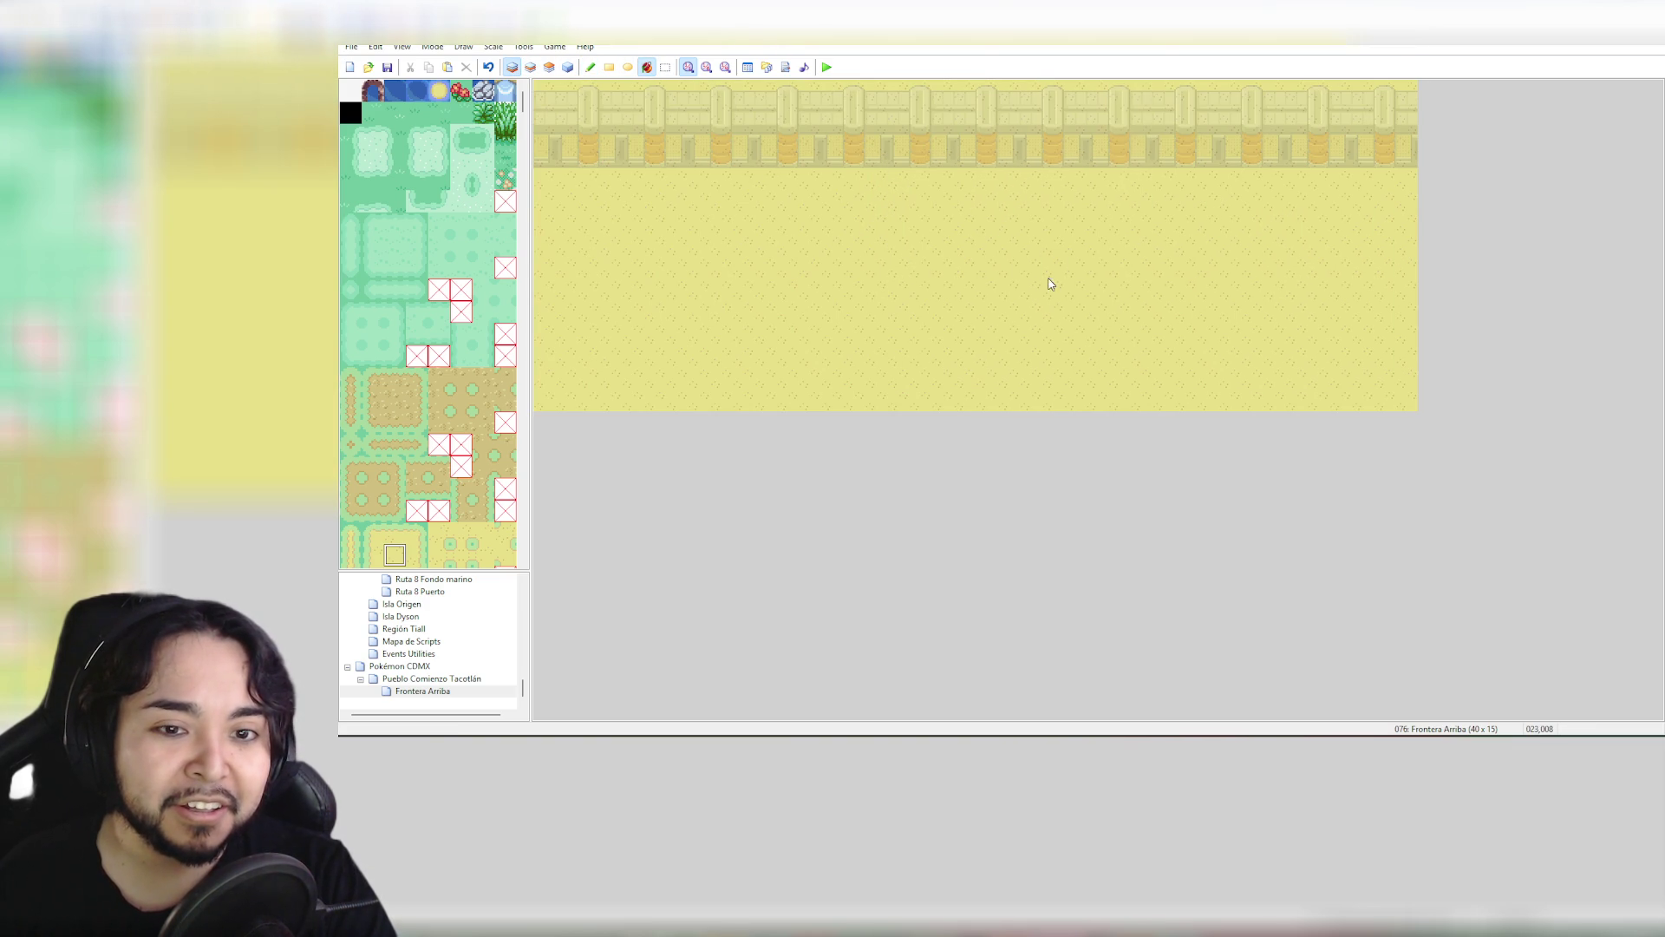
pyautogui.click(568, 67)
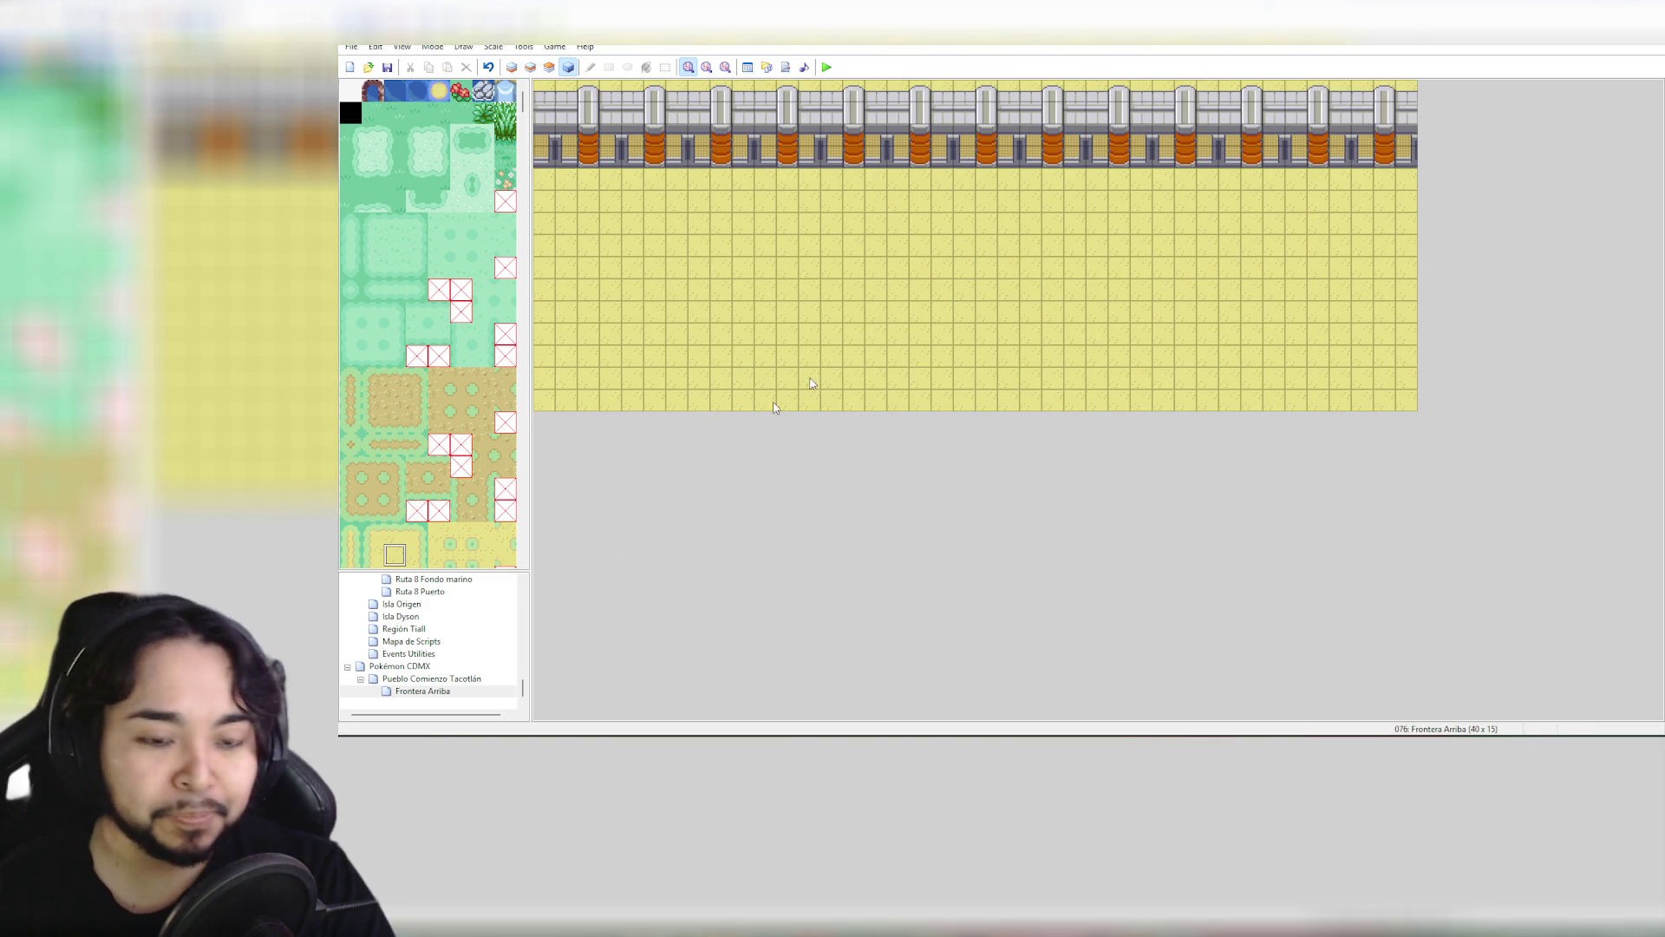
pyautogui.click(421, 681)
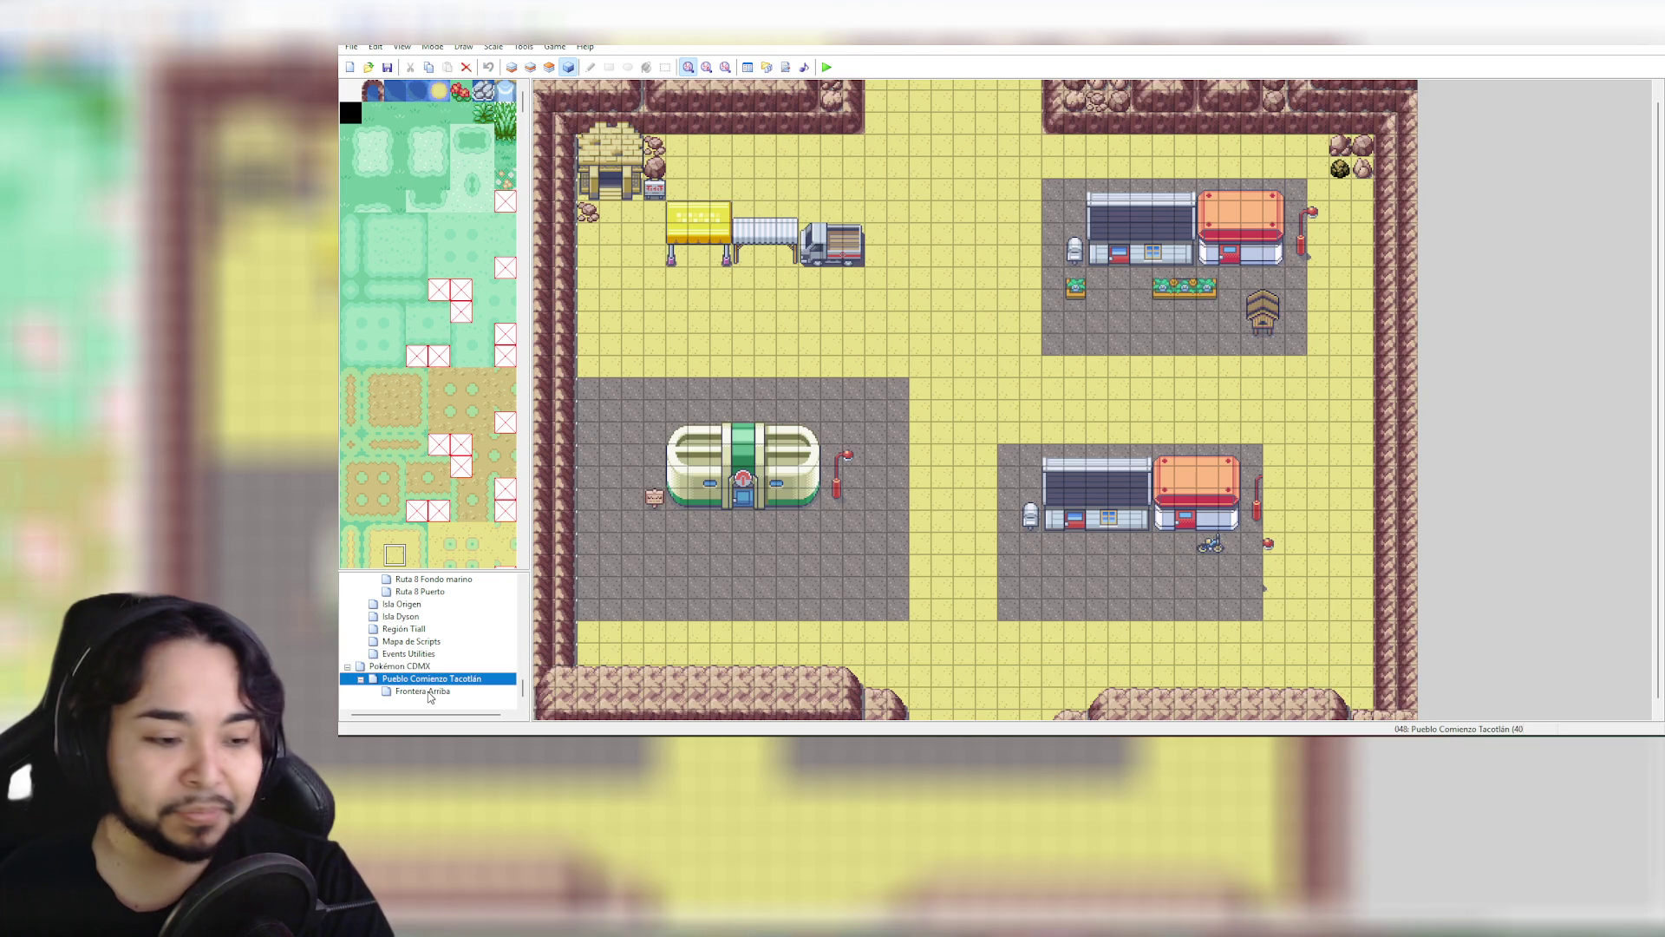
pyautogui.click(423, 691)
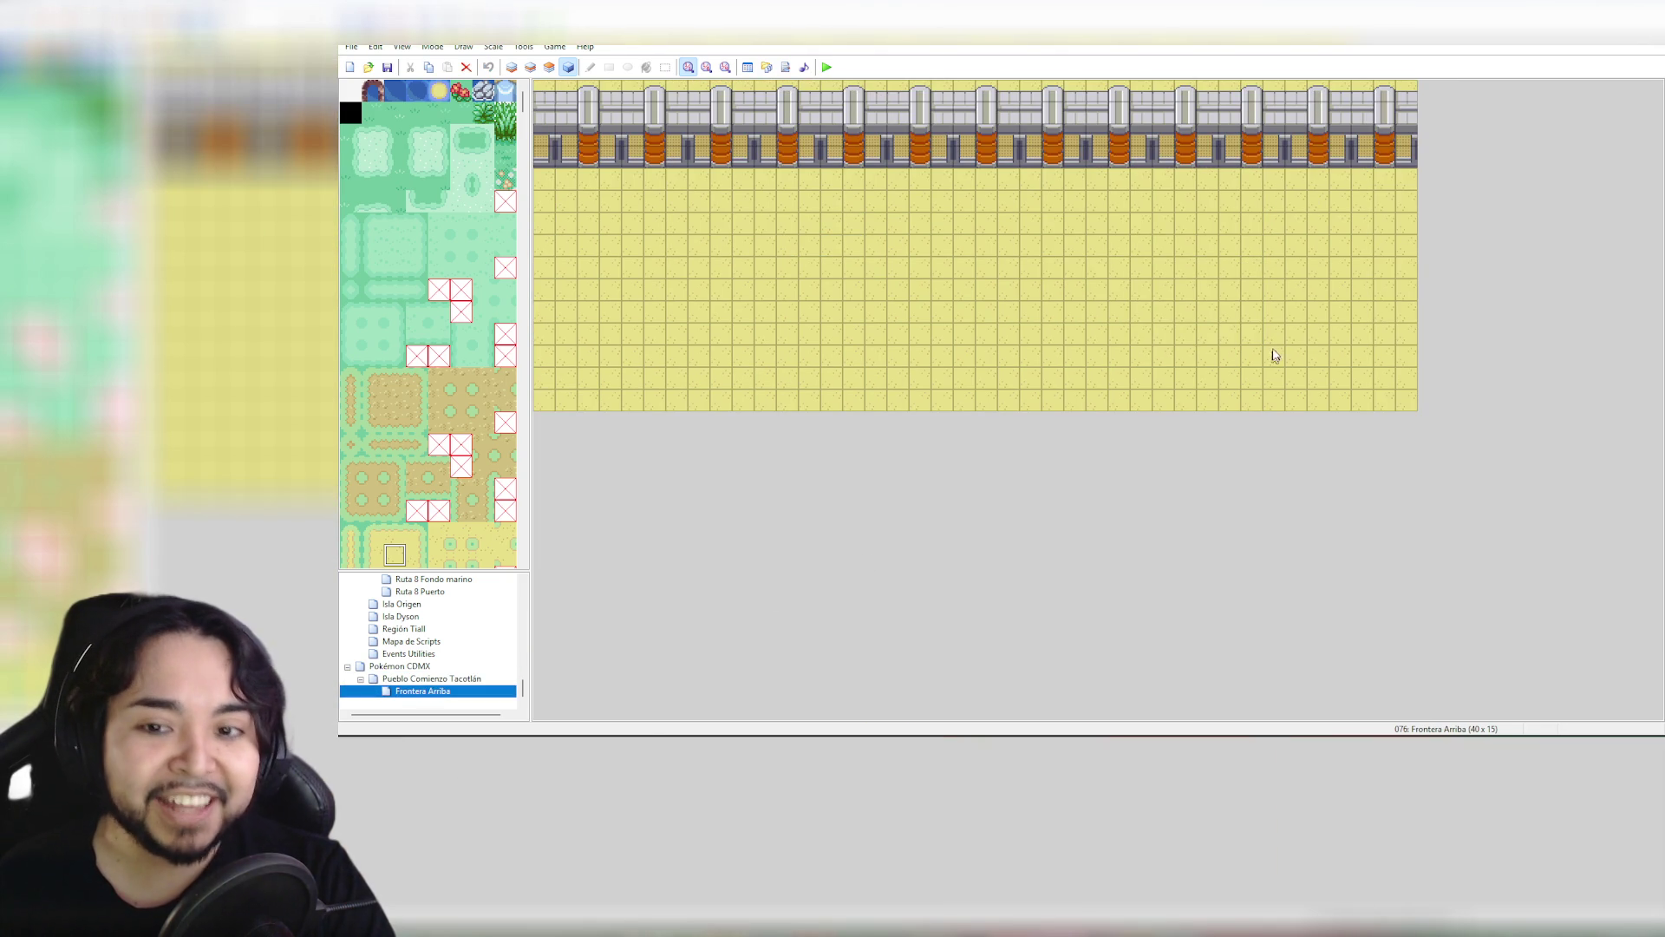
# Choose the two top-left rock tiles and compare with the Pueblo Comienzo Tacotlán map
pyautogui.click(1328, 376)
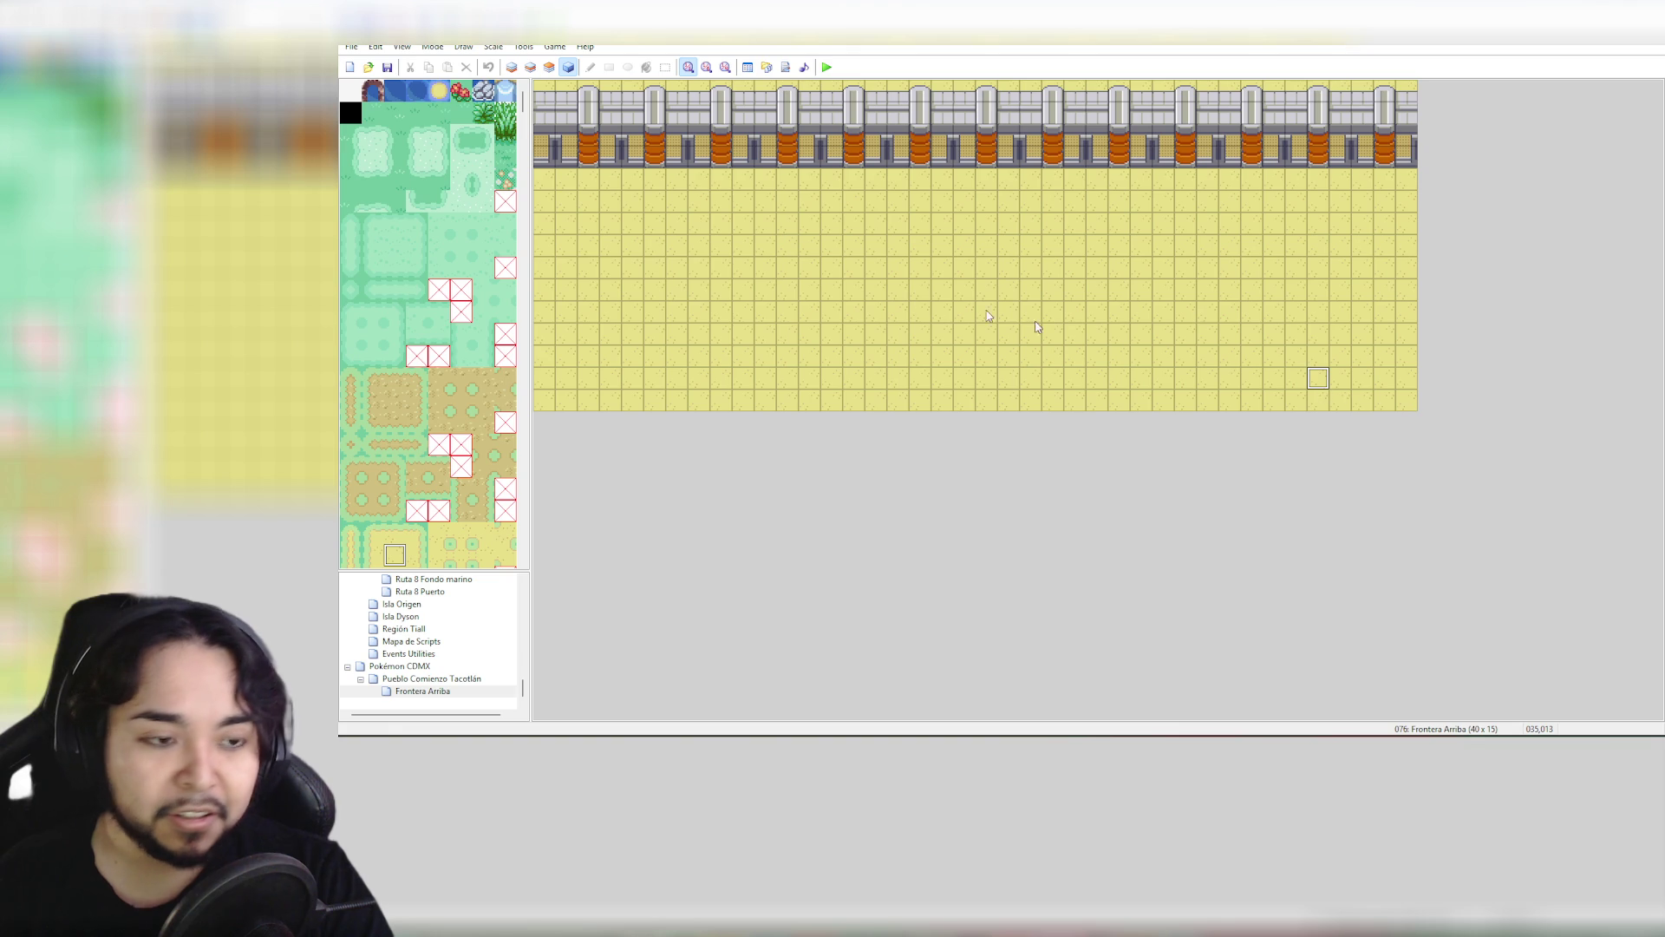
pyautogui.moveTo(527, 113)
pyautogui.mouseDown()
pyautogui.moveTo(527, 217)
pyautogui.moveTo(527, 164)
pyautogui.moveTo(525, 186)
pyautogui.mouseUp()
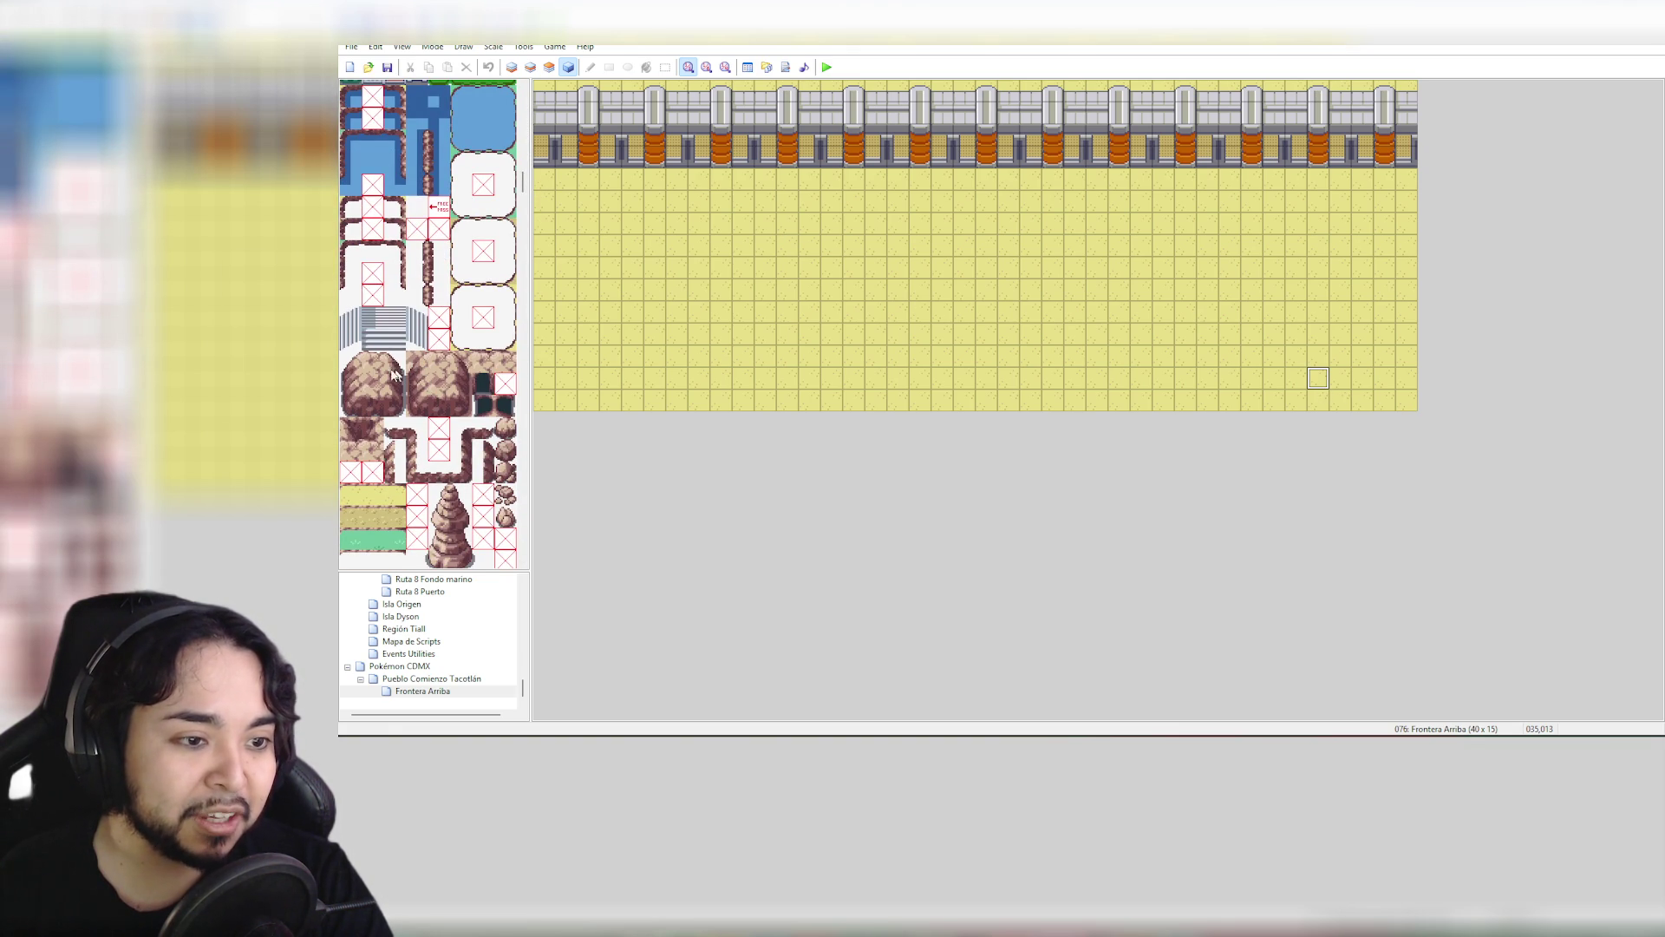
pyautogui.moveTo(354, 364); pyautogui.dragTo(368, 371)
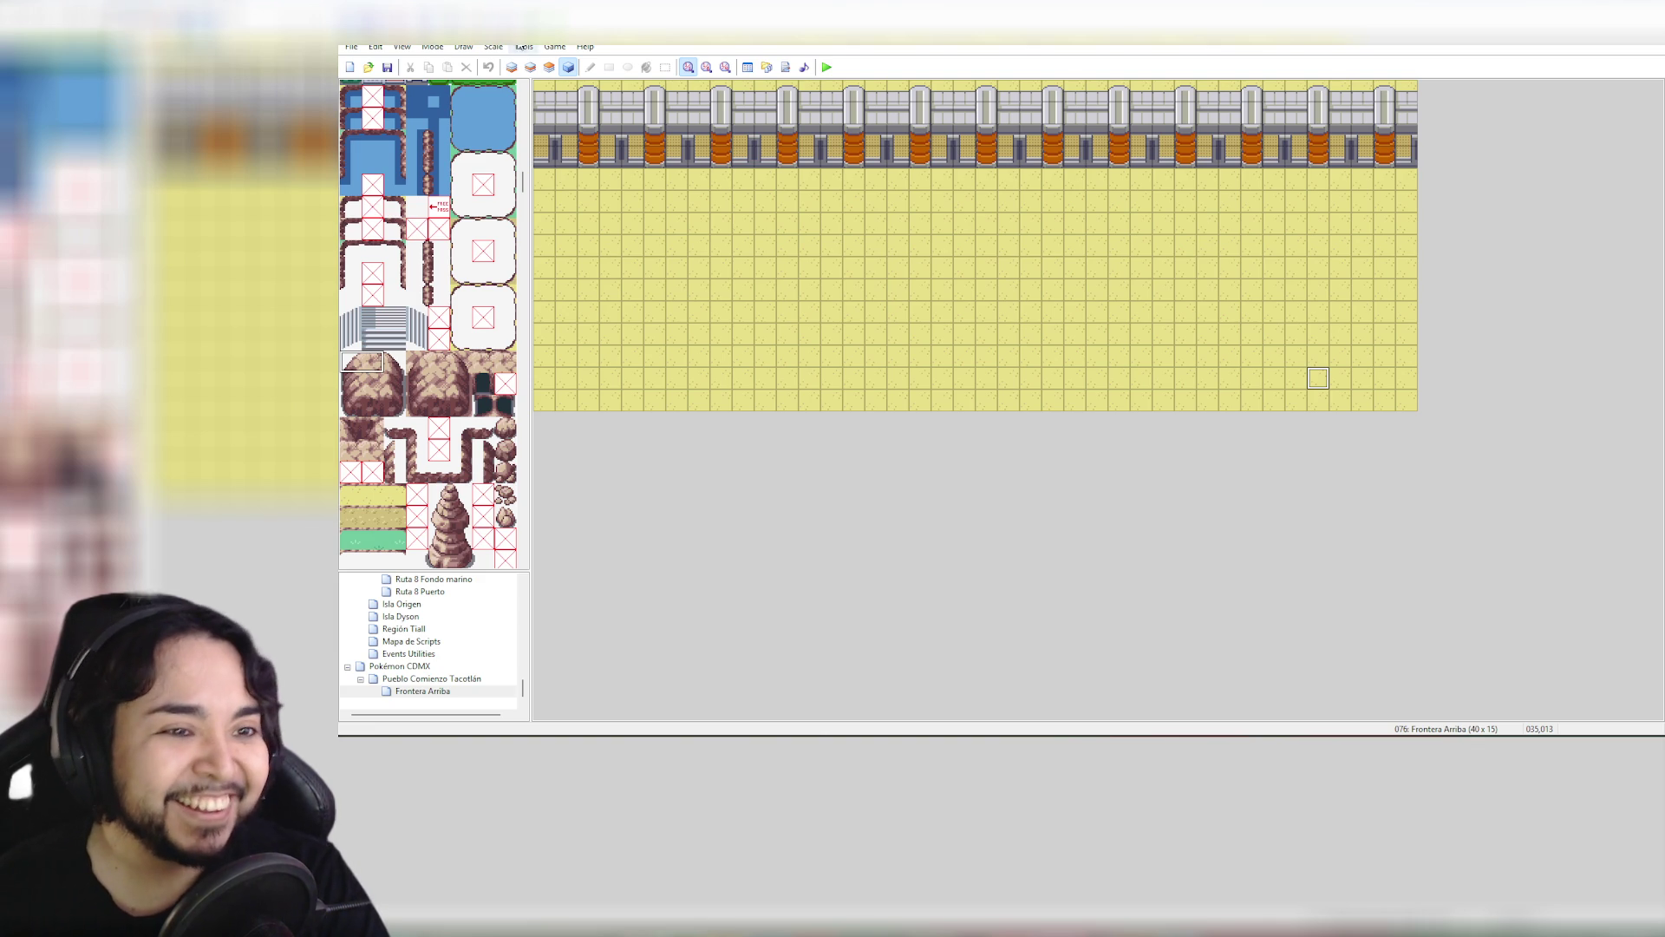
pyautogui.click(441, 681)
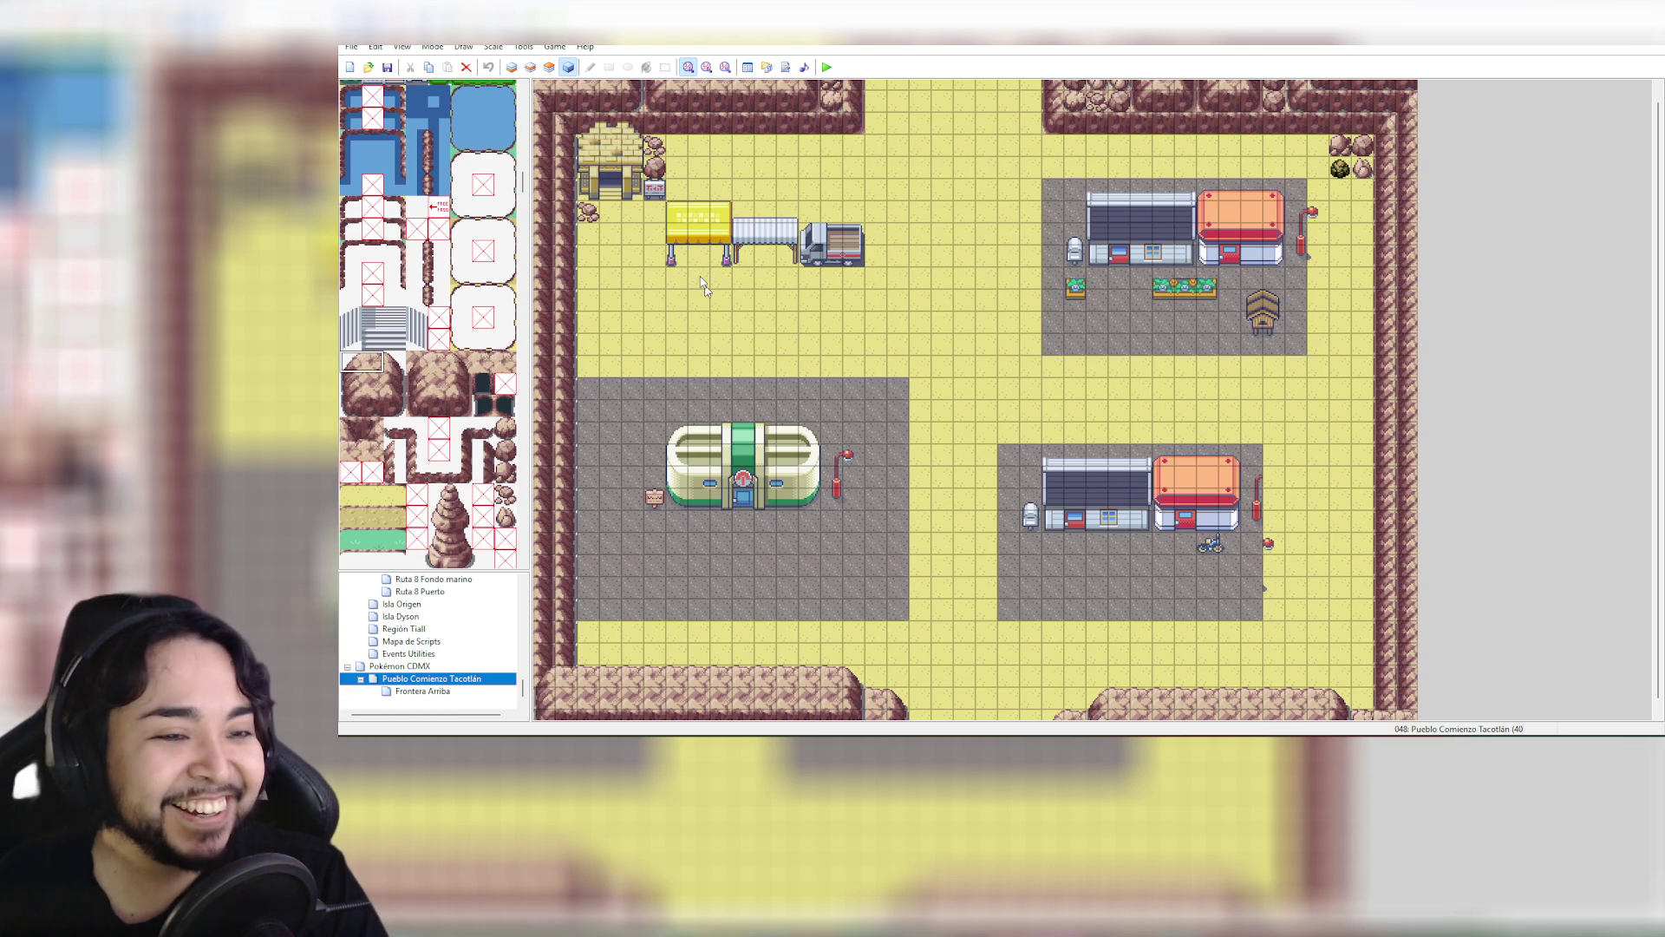
pyautogui.click(443, 691)
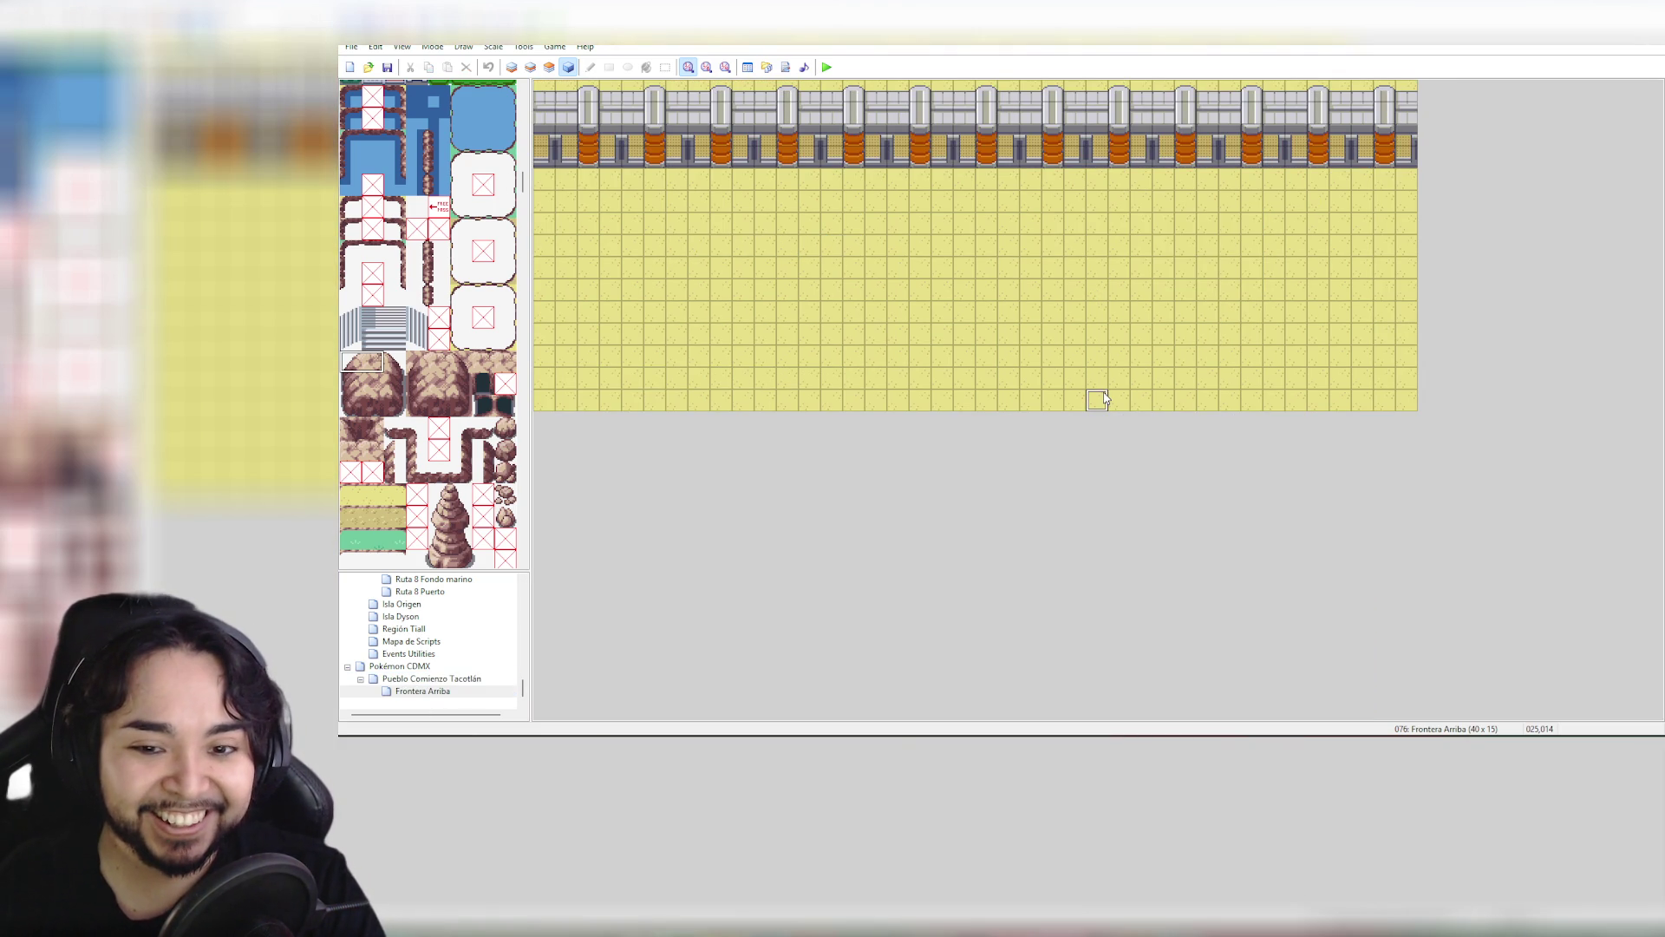
pyautogui.click(531, 68)
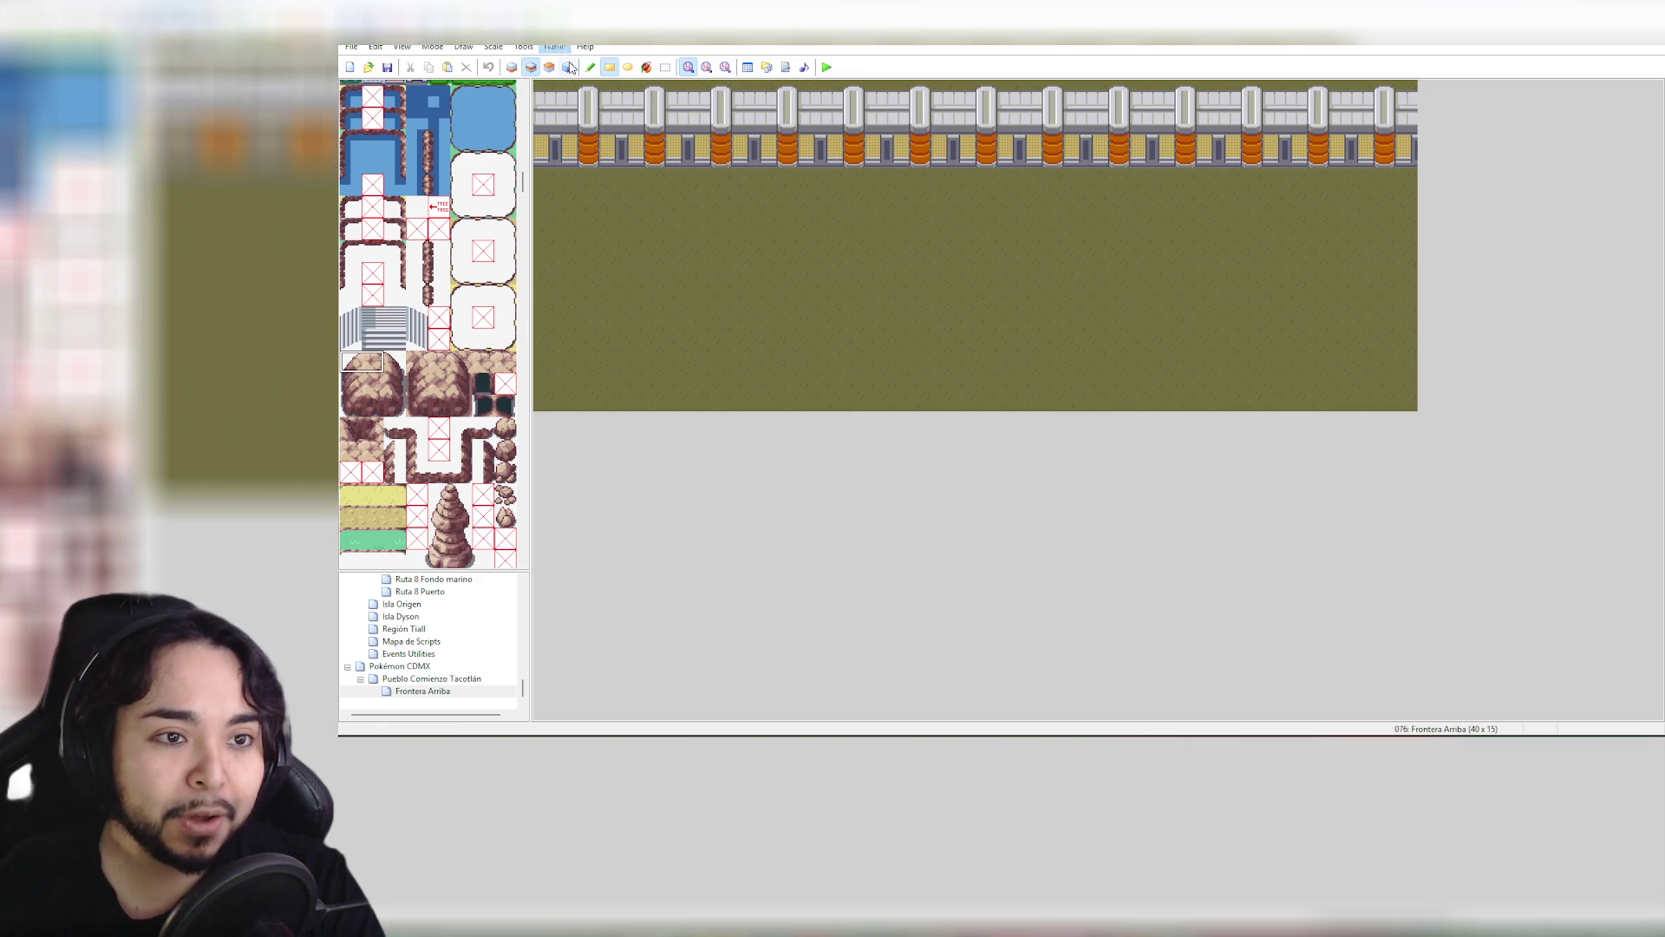
# On layer 2, place the first rock pieces near the bottom edge to start the right ledge
pyautogui.click(591, 67)
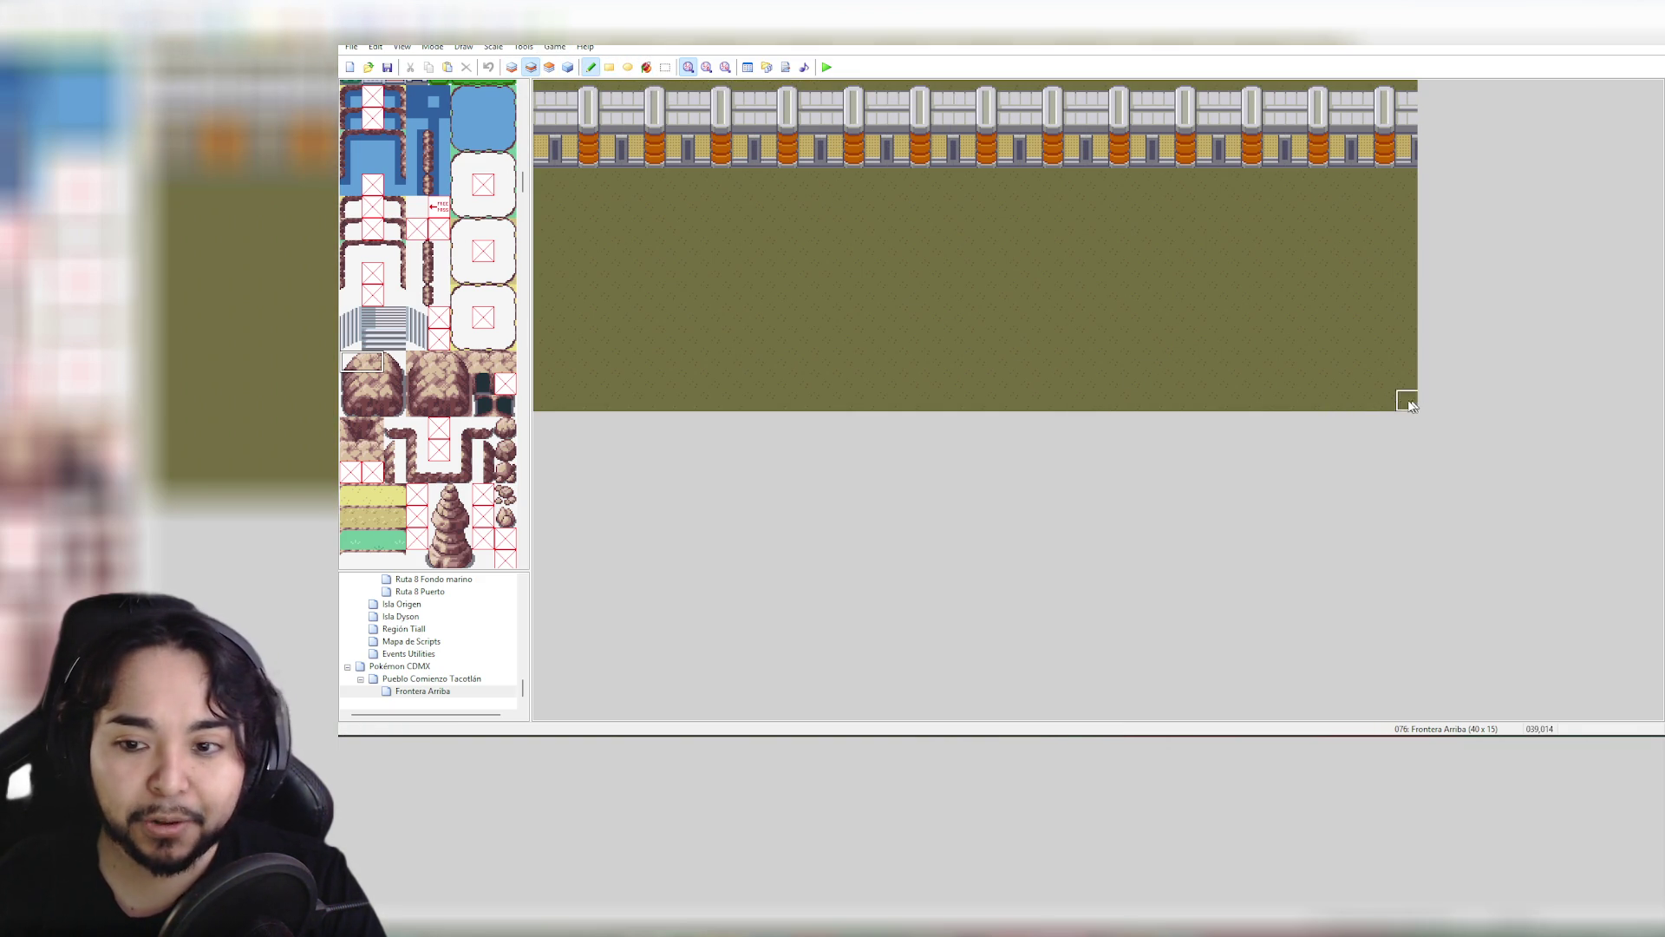
pyautogui.click(570, 67)
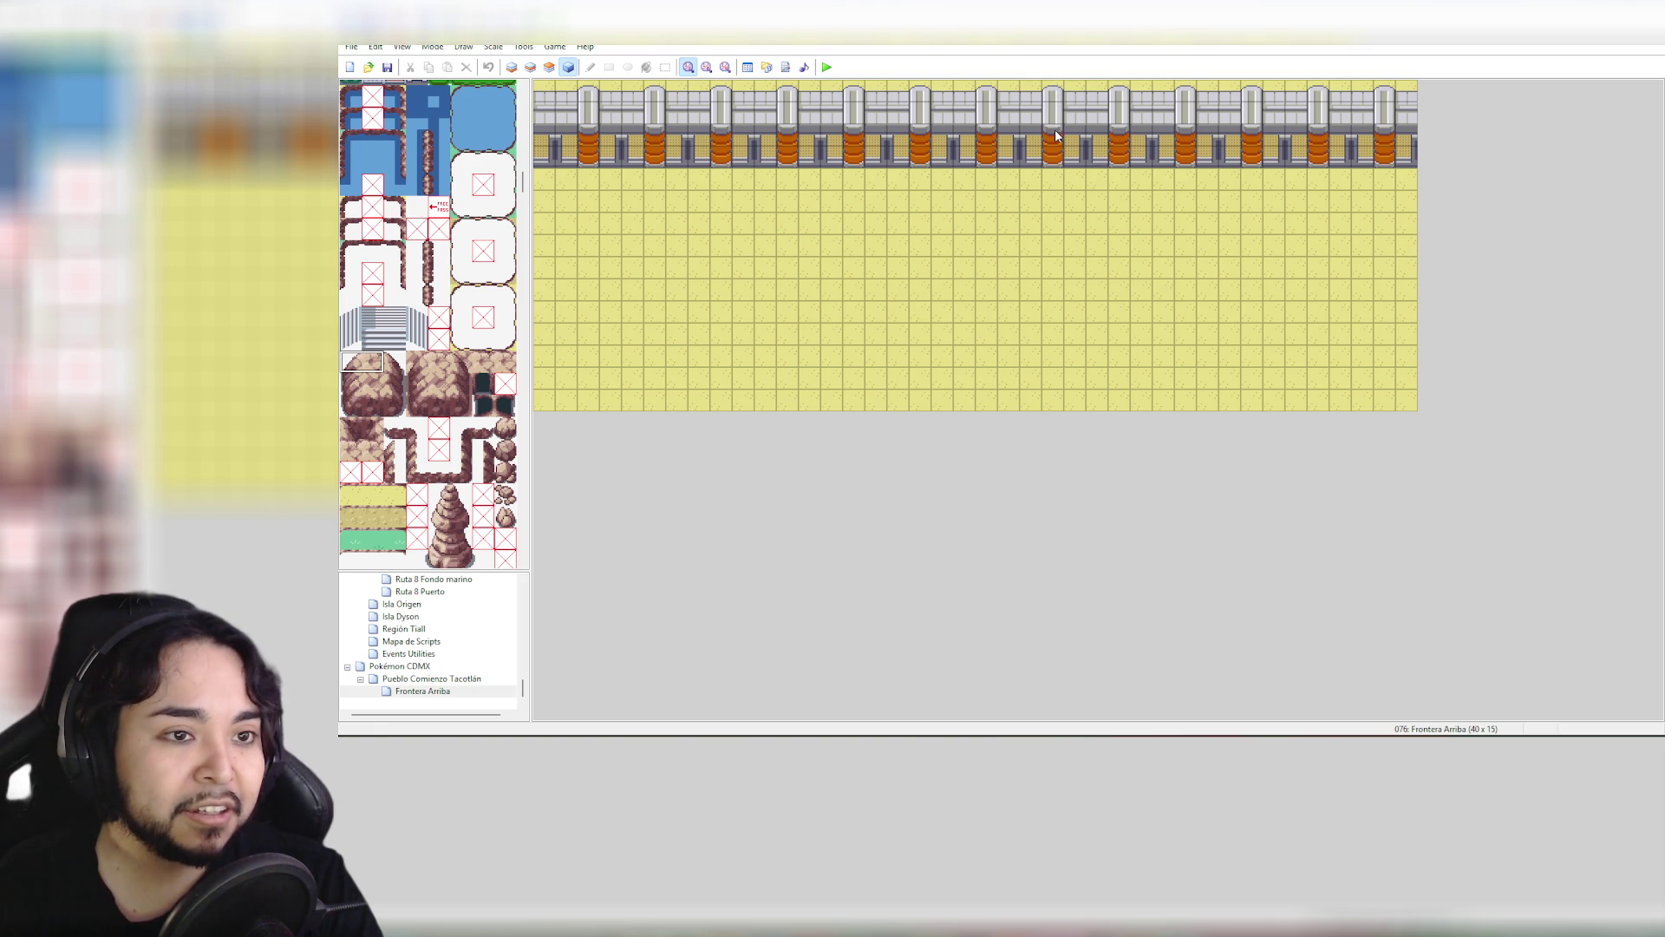
pyautogui.click(531, 68)
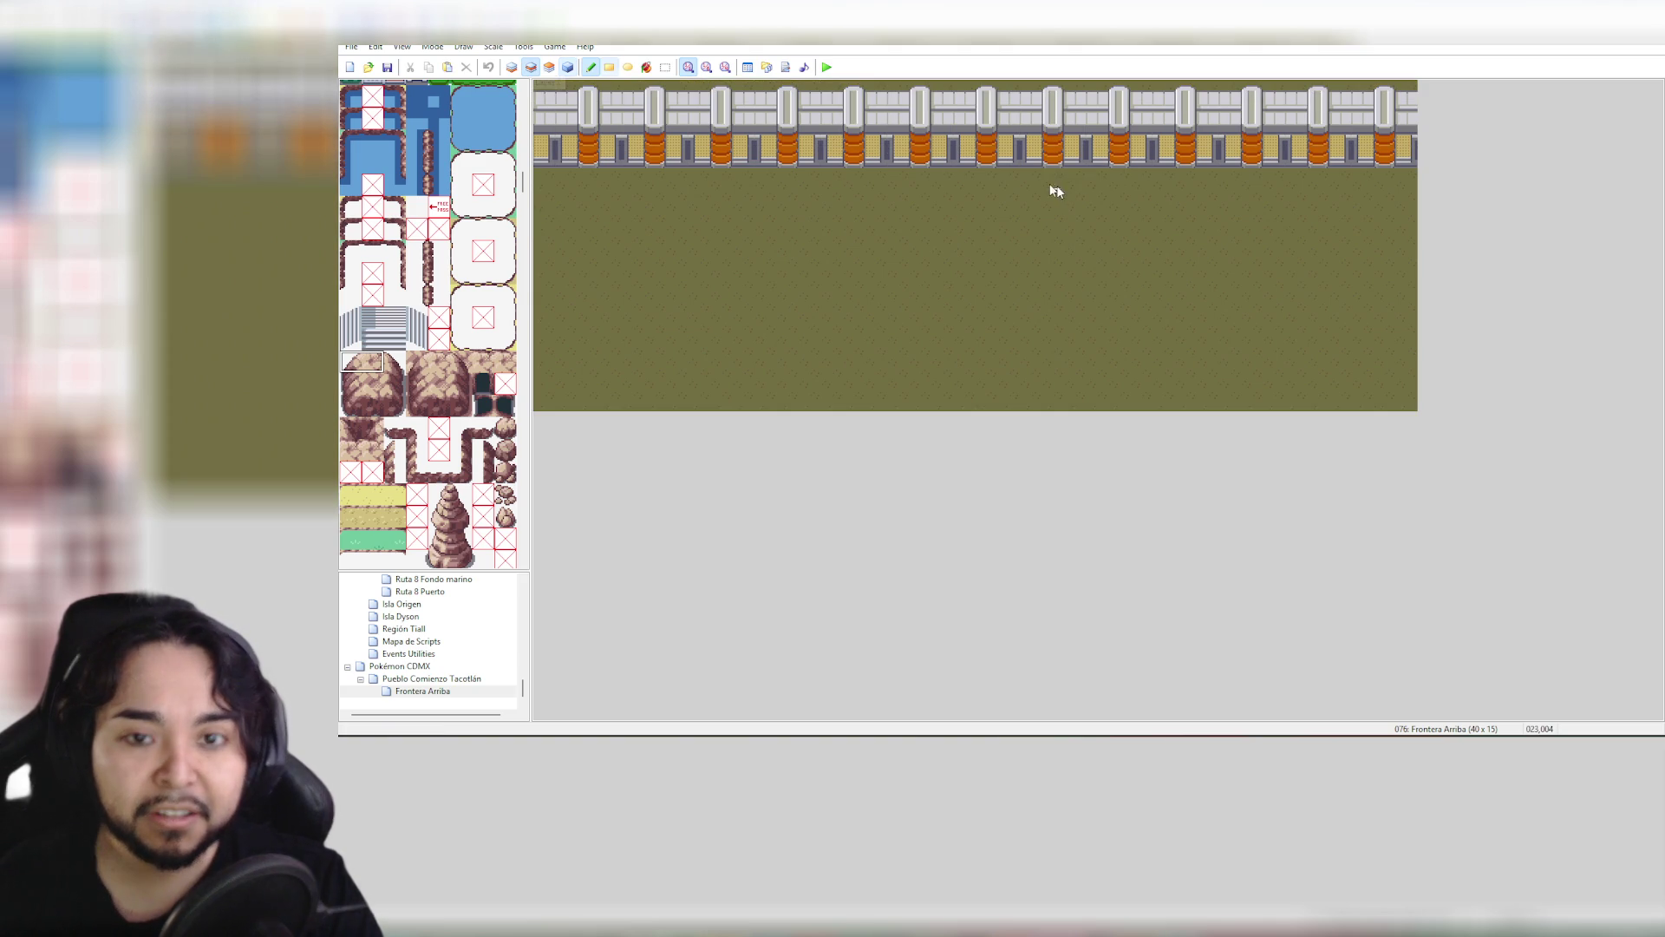
pyautogui.click(1053, 380)
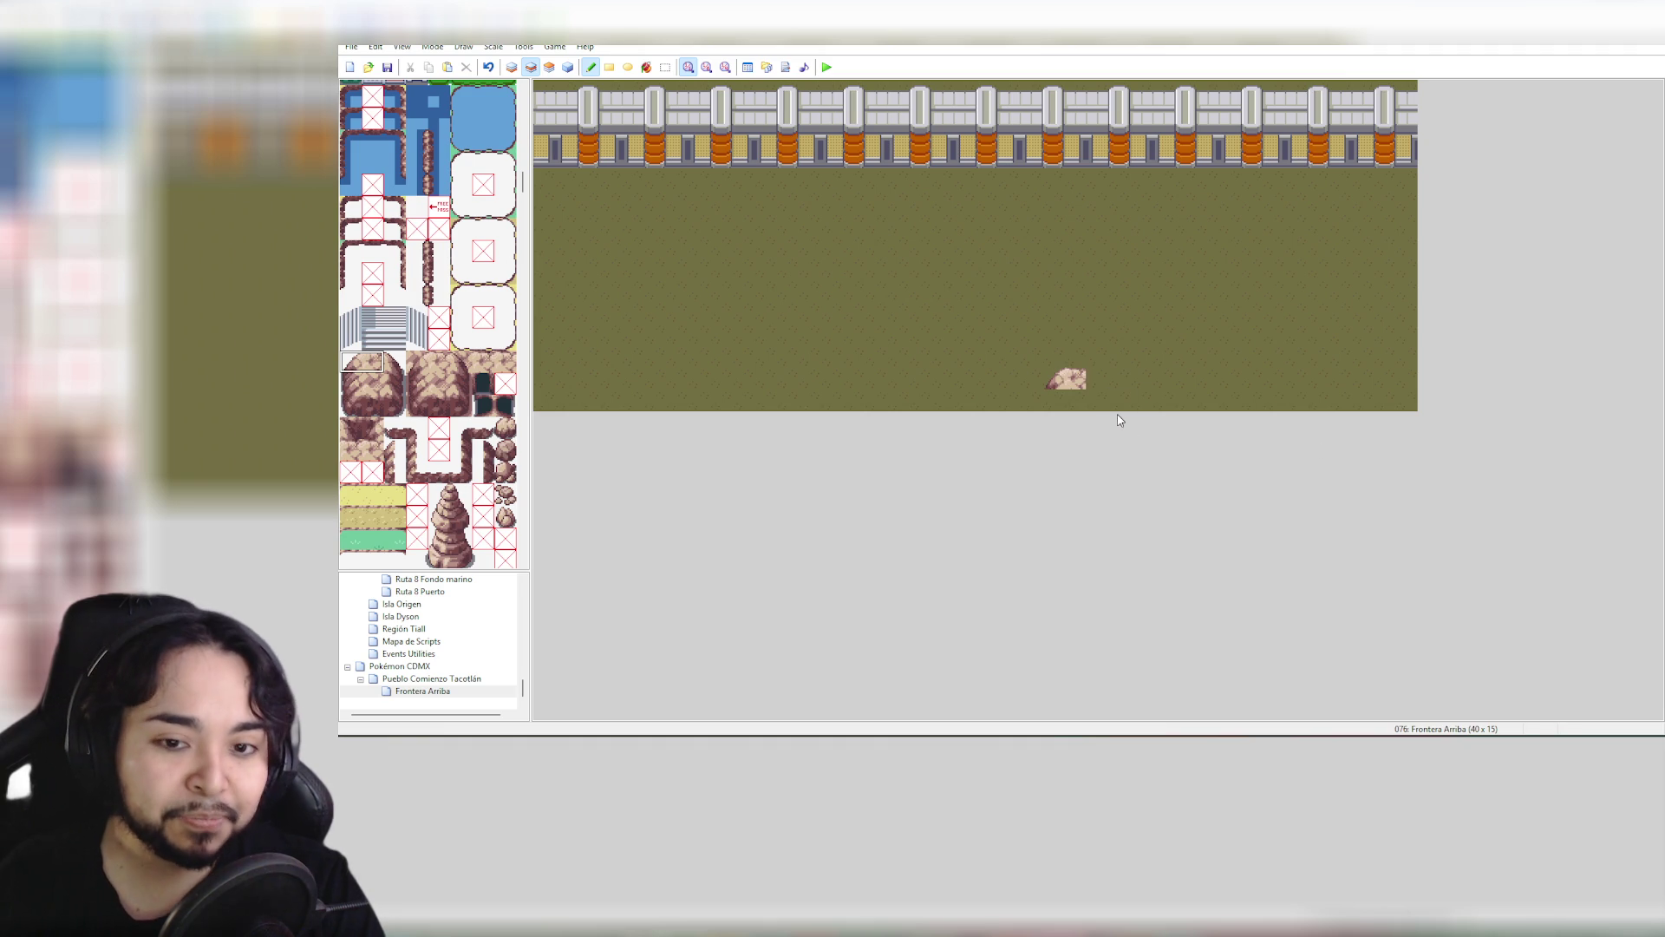
pyautogui.click(352, 383)
pyautogui.moveTo(362, 386); pyautogui.dragTo(375, 385)
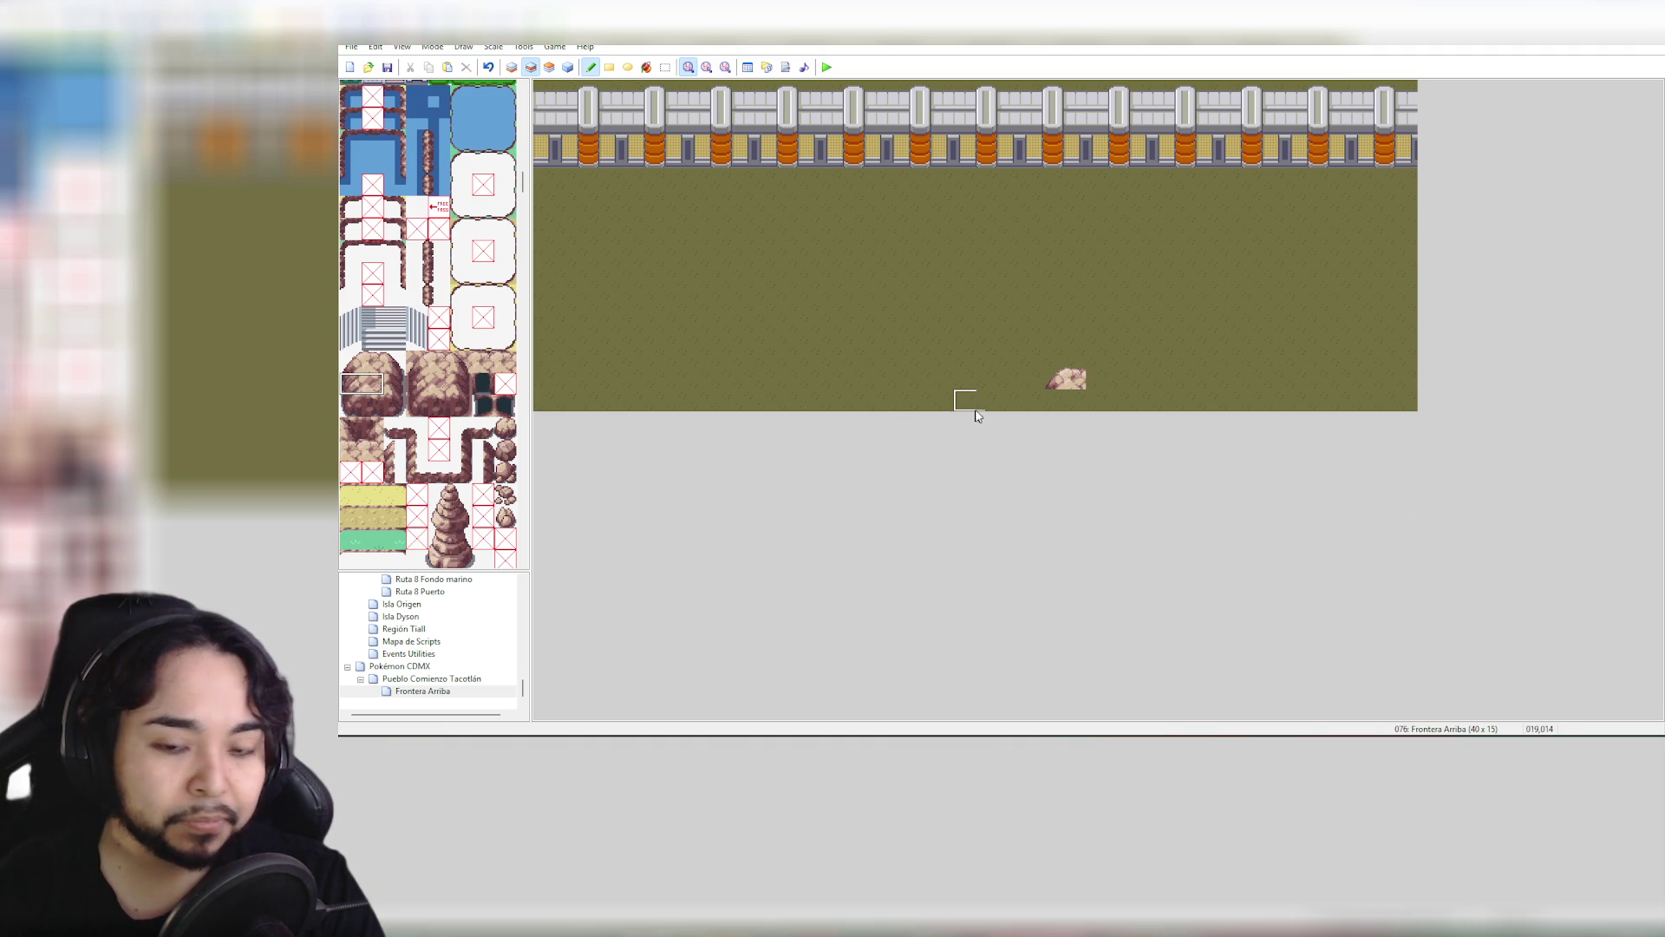
pyautogui.click(1053, 399)
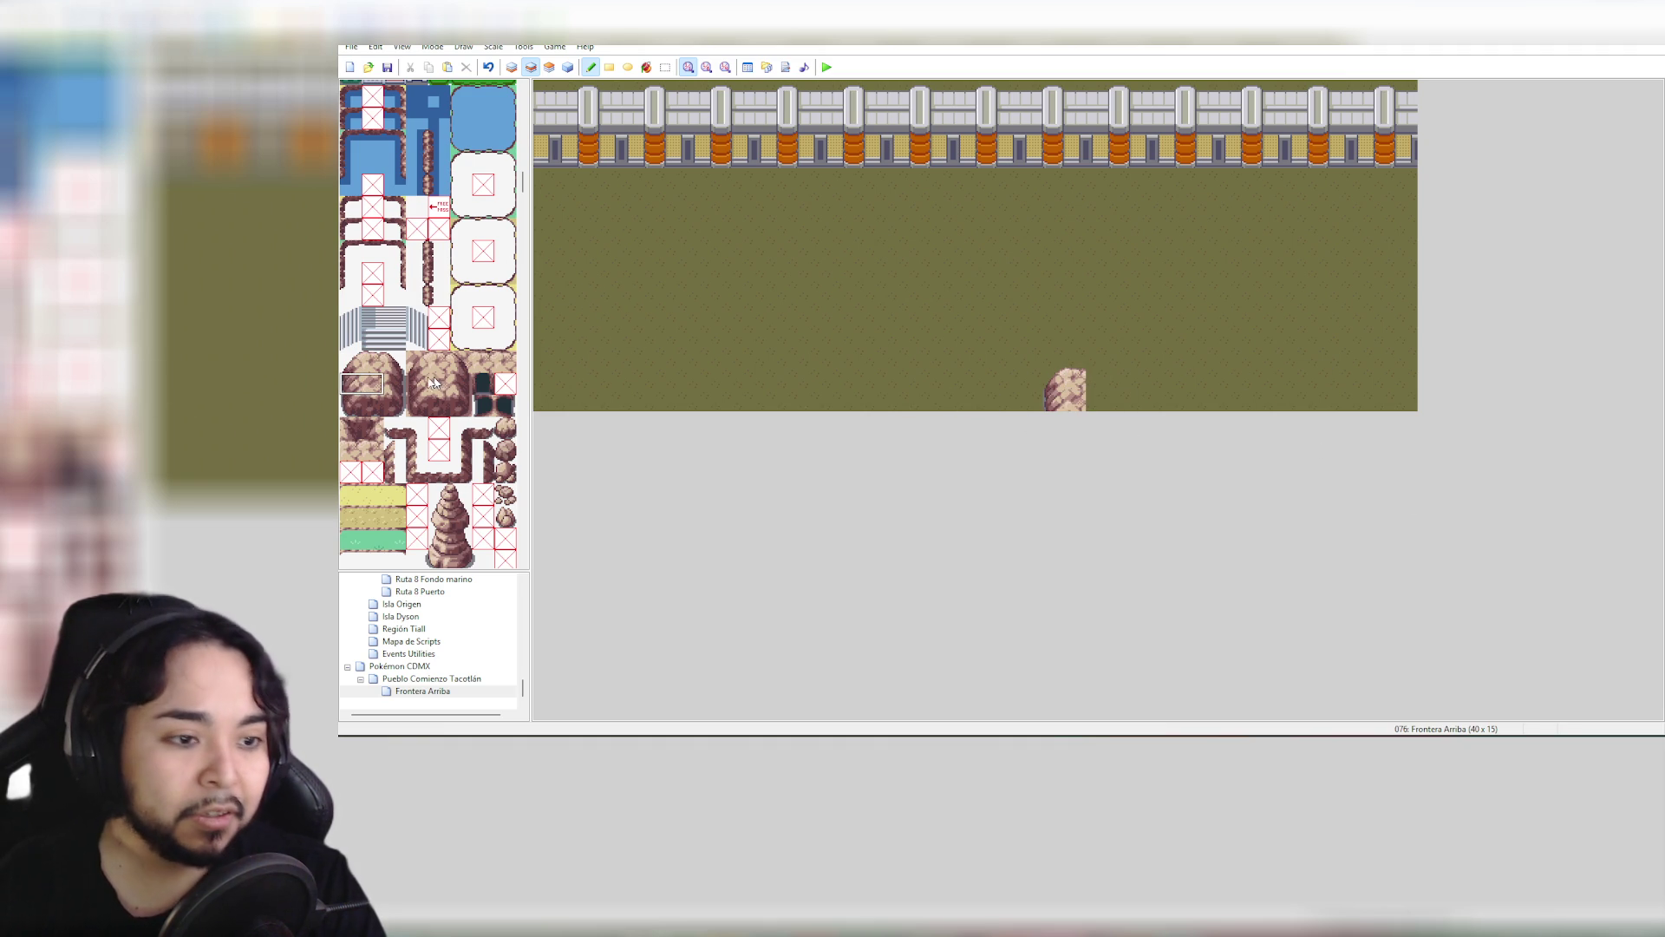
# Paint a 1x2 rock ledge along the bottom row to the right edge, then view Pueblo Comienzo Tacotlán
pyautogui.moveTo(372, 361); pyautogui.dragTo(373, 382)
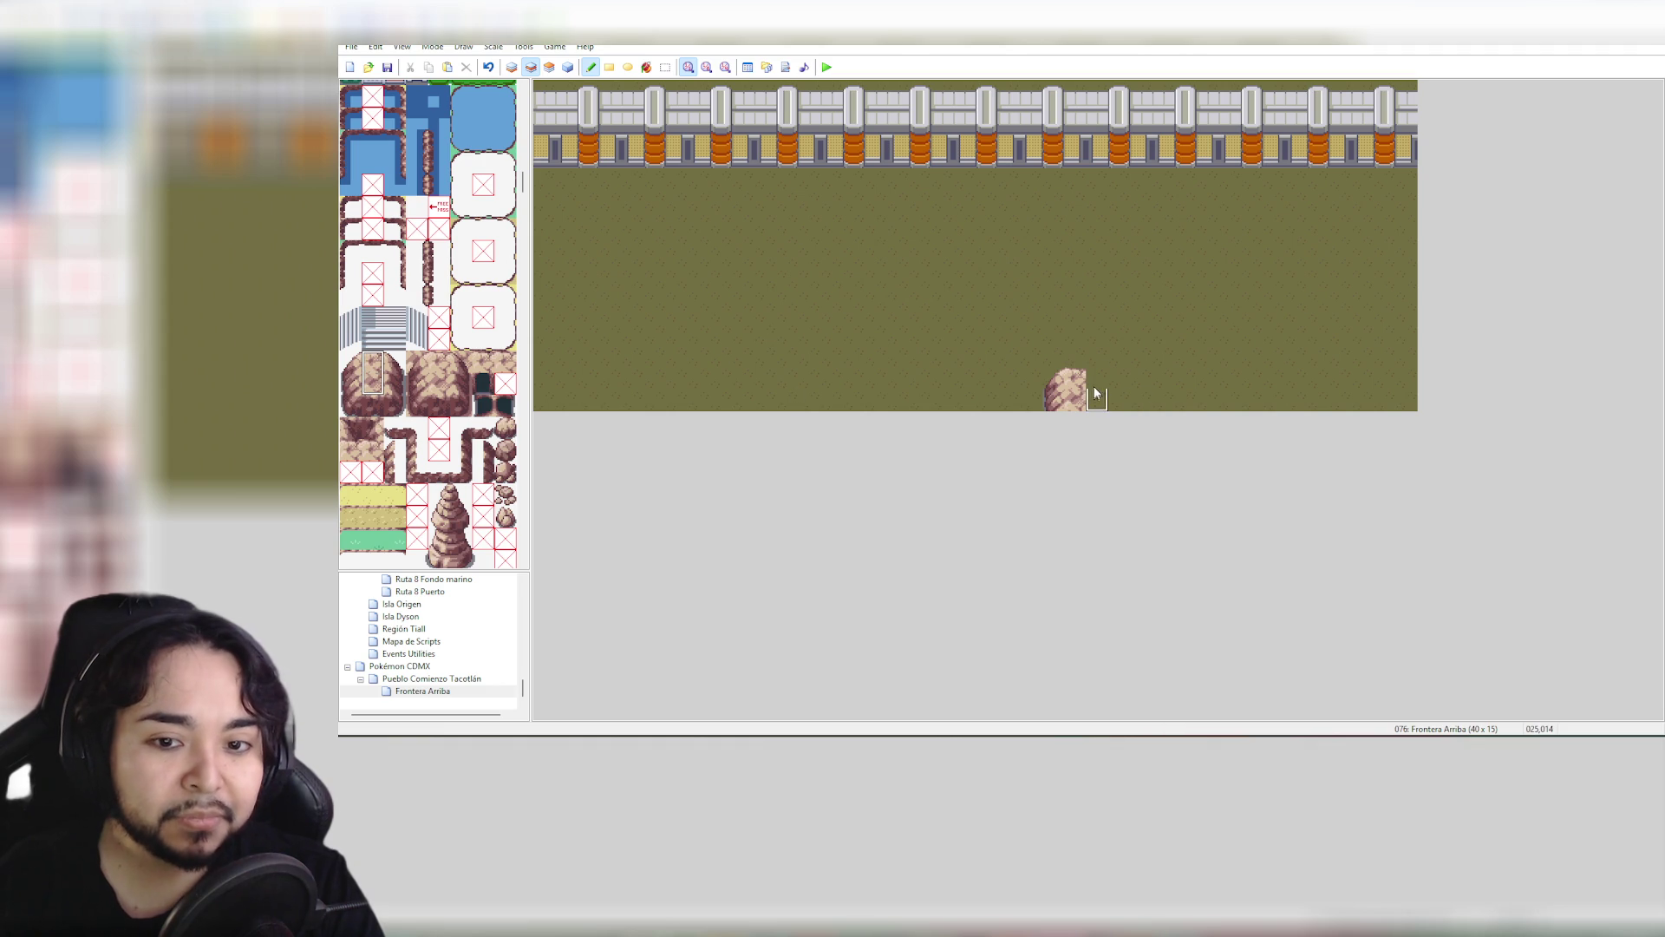
pyautogui.moveTo(1096, 386); pyautogui.dragTo(1407, 386)
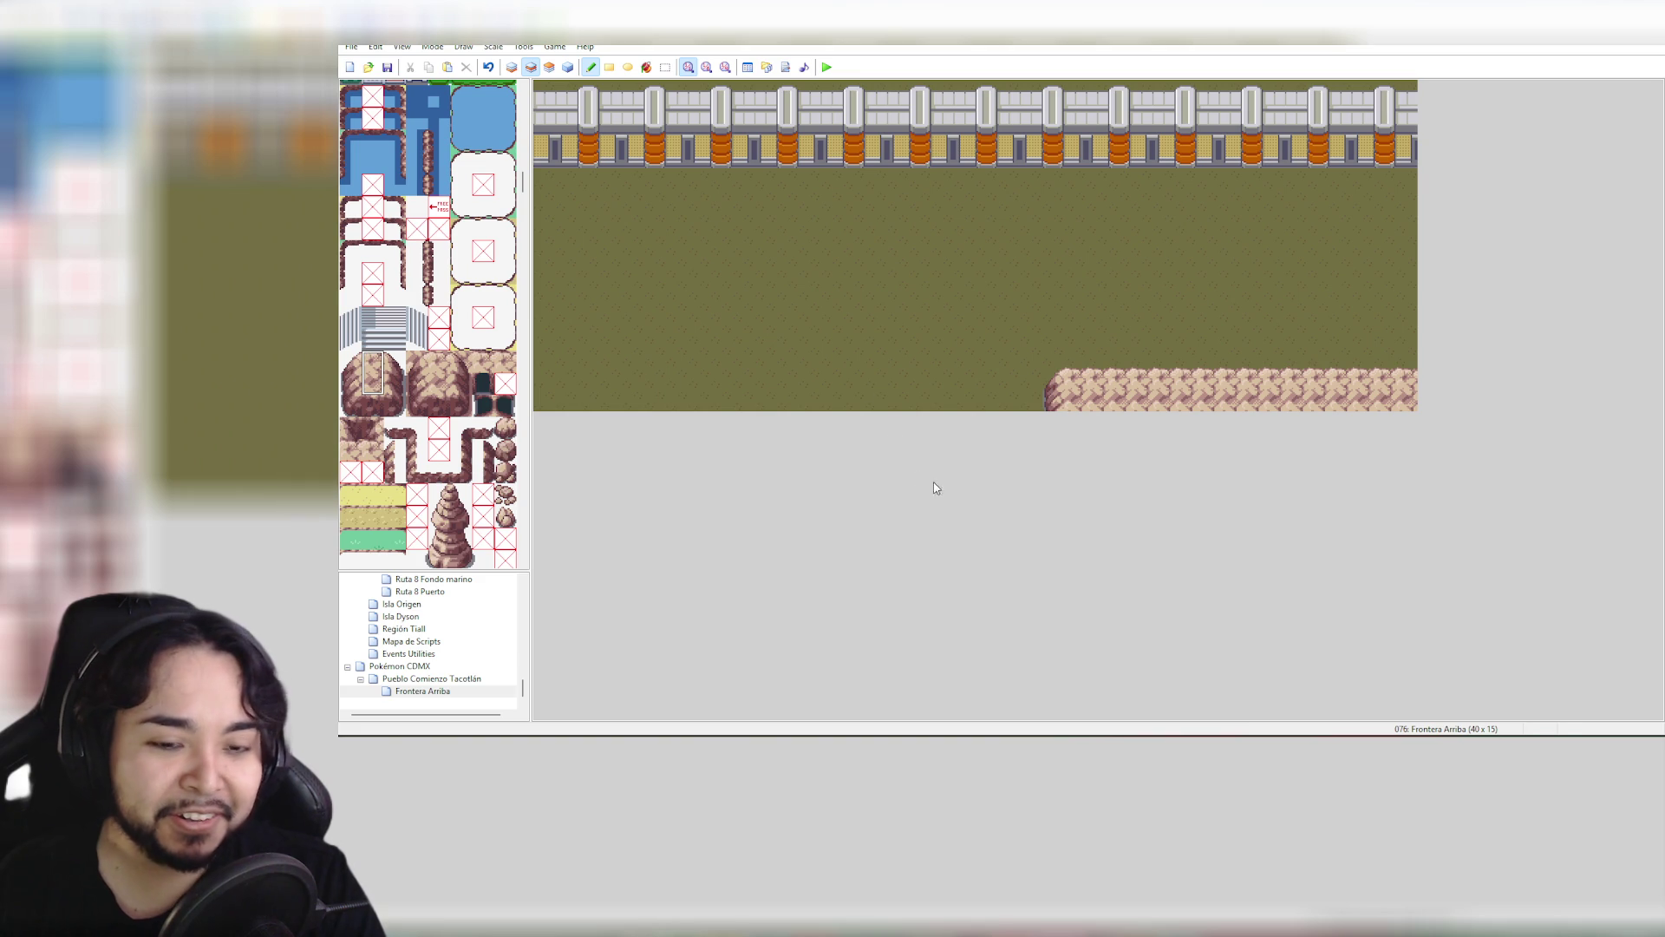
pyautogui.click(440, 679)
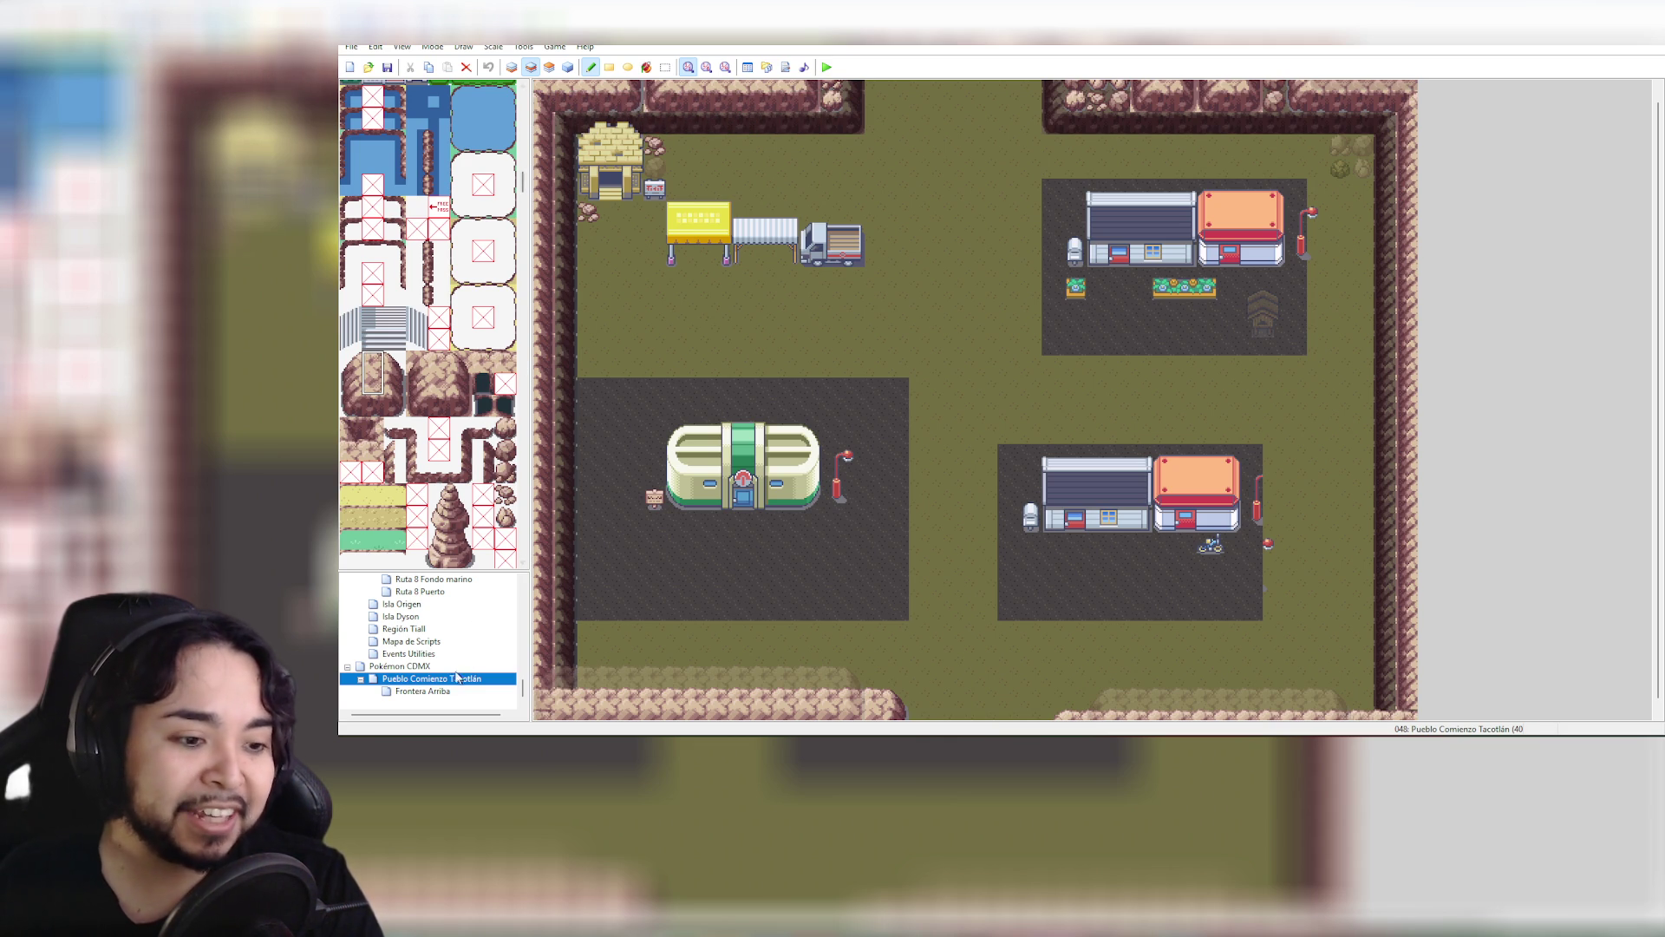
# On Frontera Arriba, paint the bottom-left rock ledge from column 0 to 7 with a rounded end
pyautogui.click(427, 690)
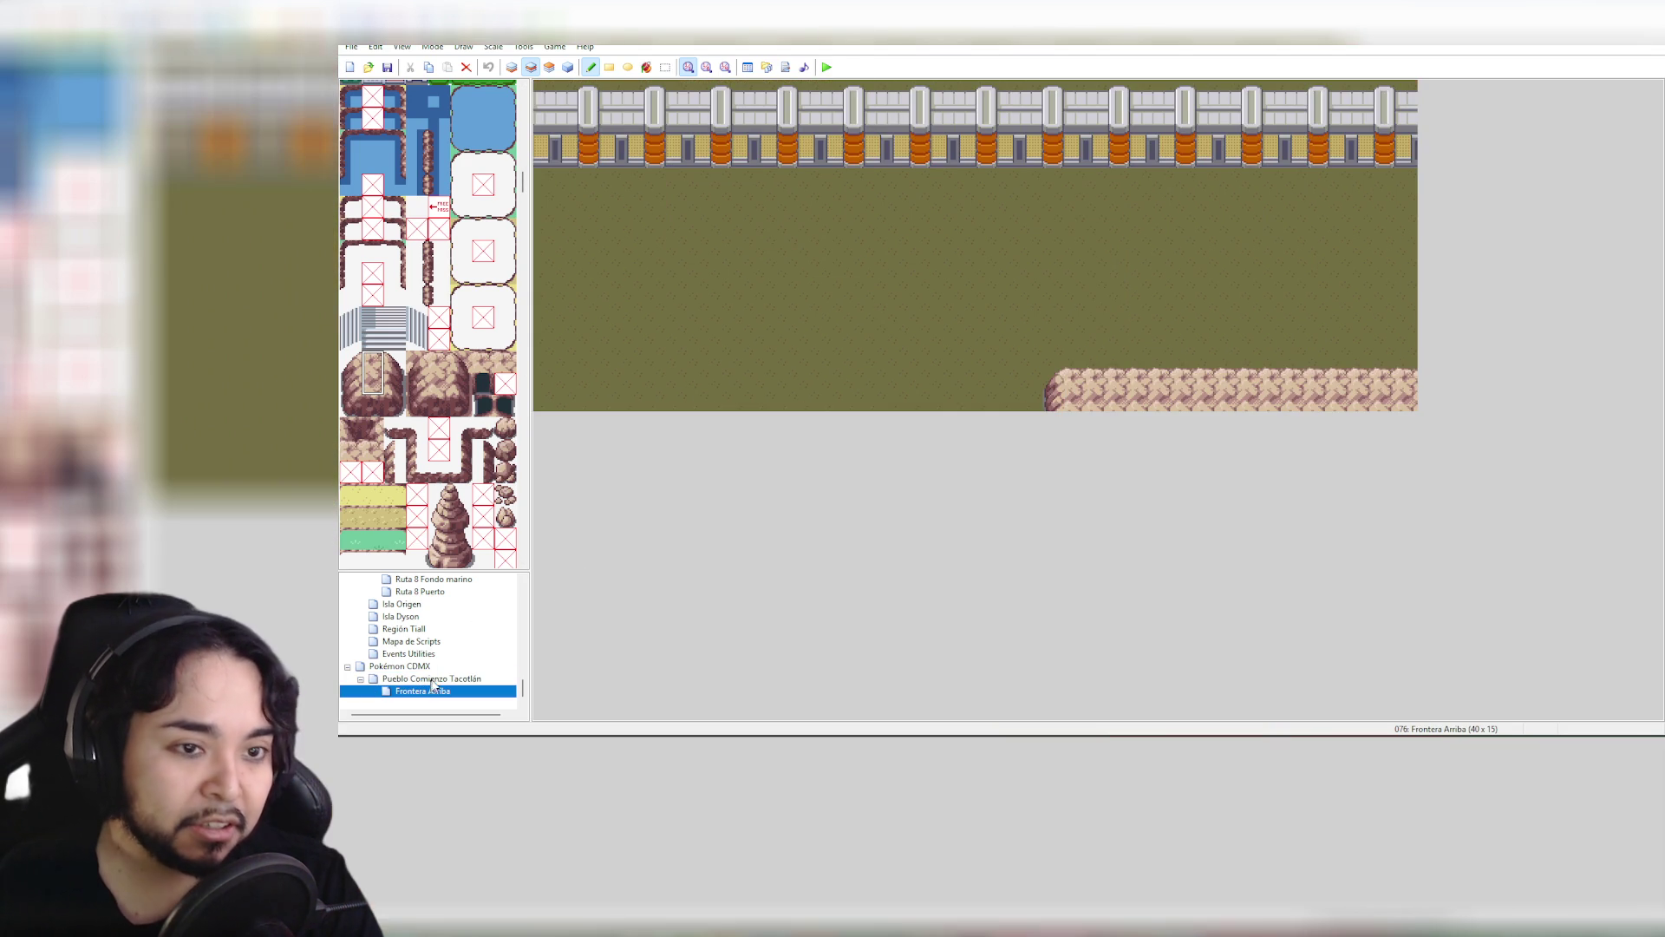
pyautogui.click(545, 382)
pyautogui.moveTo(577, 385); pyautogui.dragTo(831, 389)
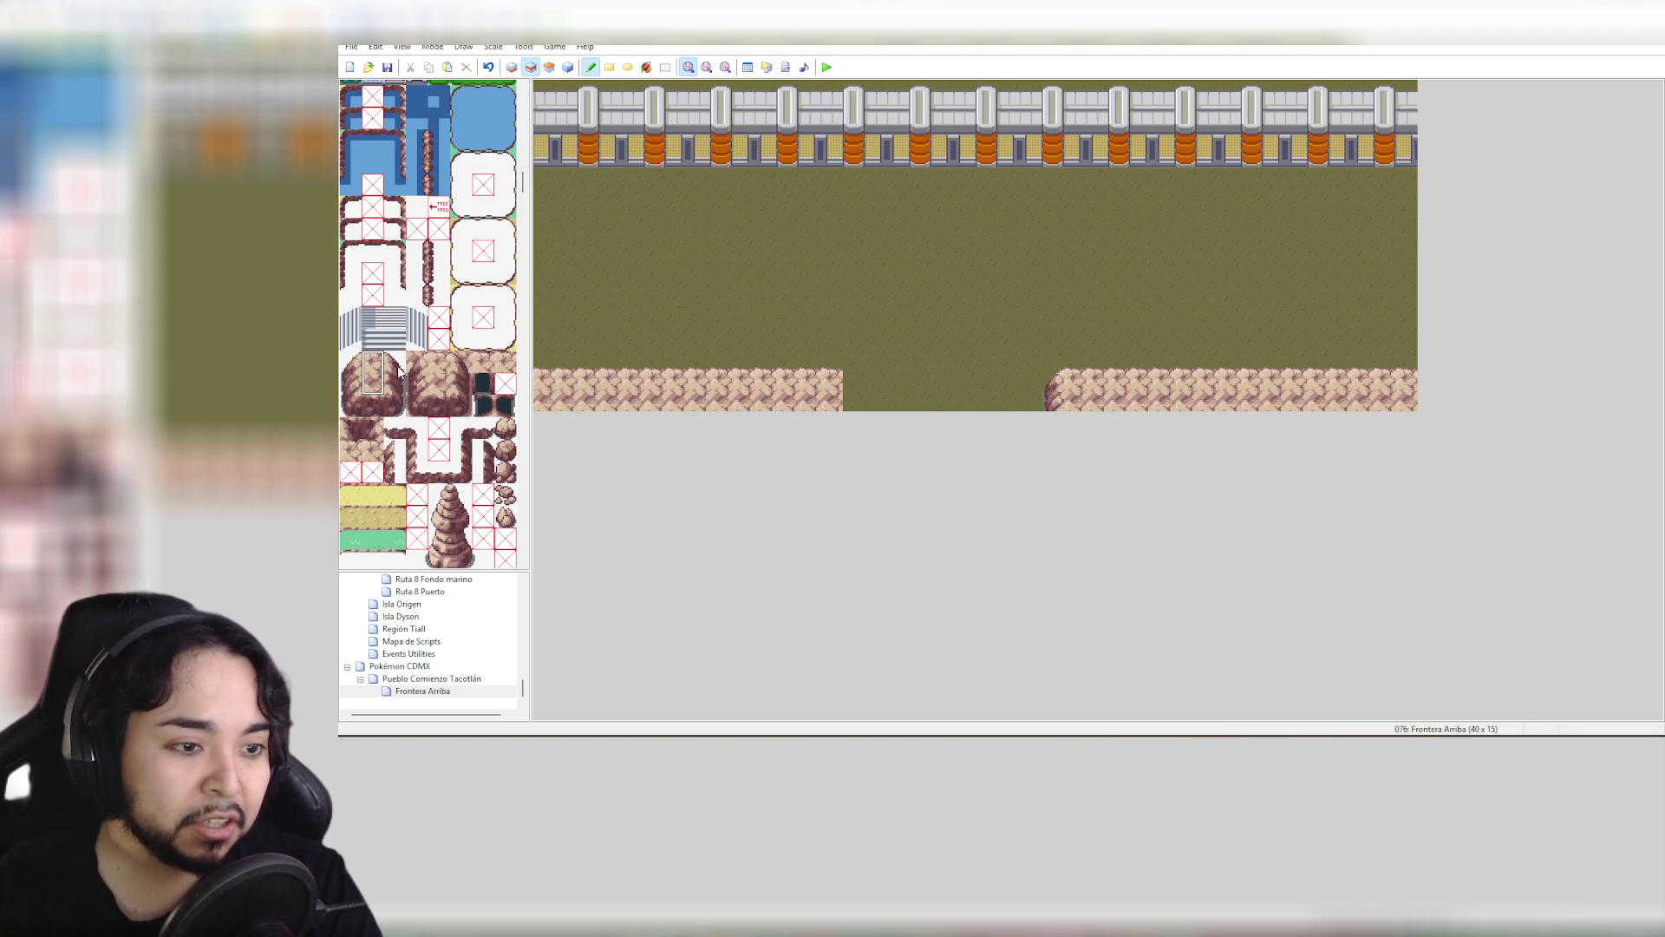
pyautogui.moveTo(398, 365); pyautogui.dragTo(396, 387)
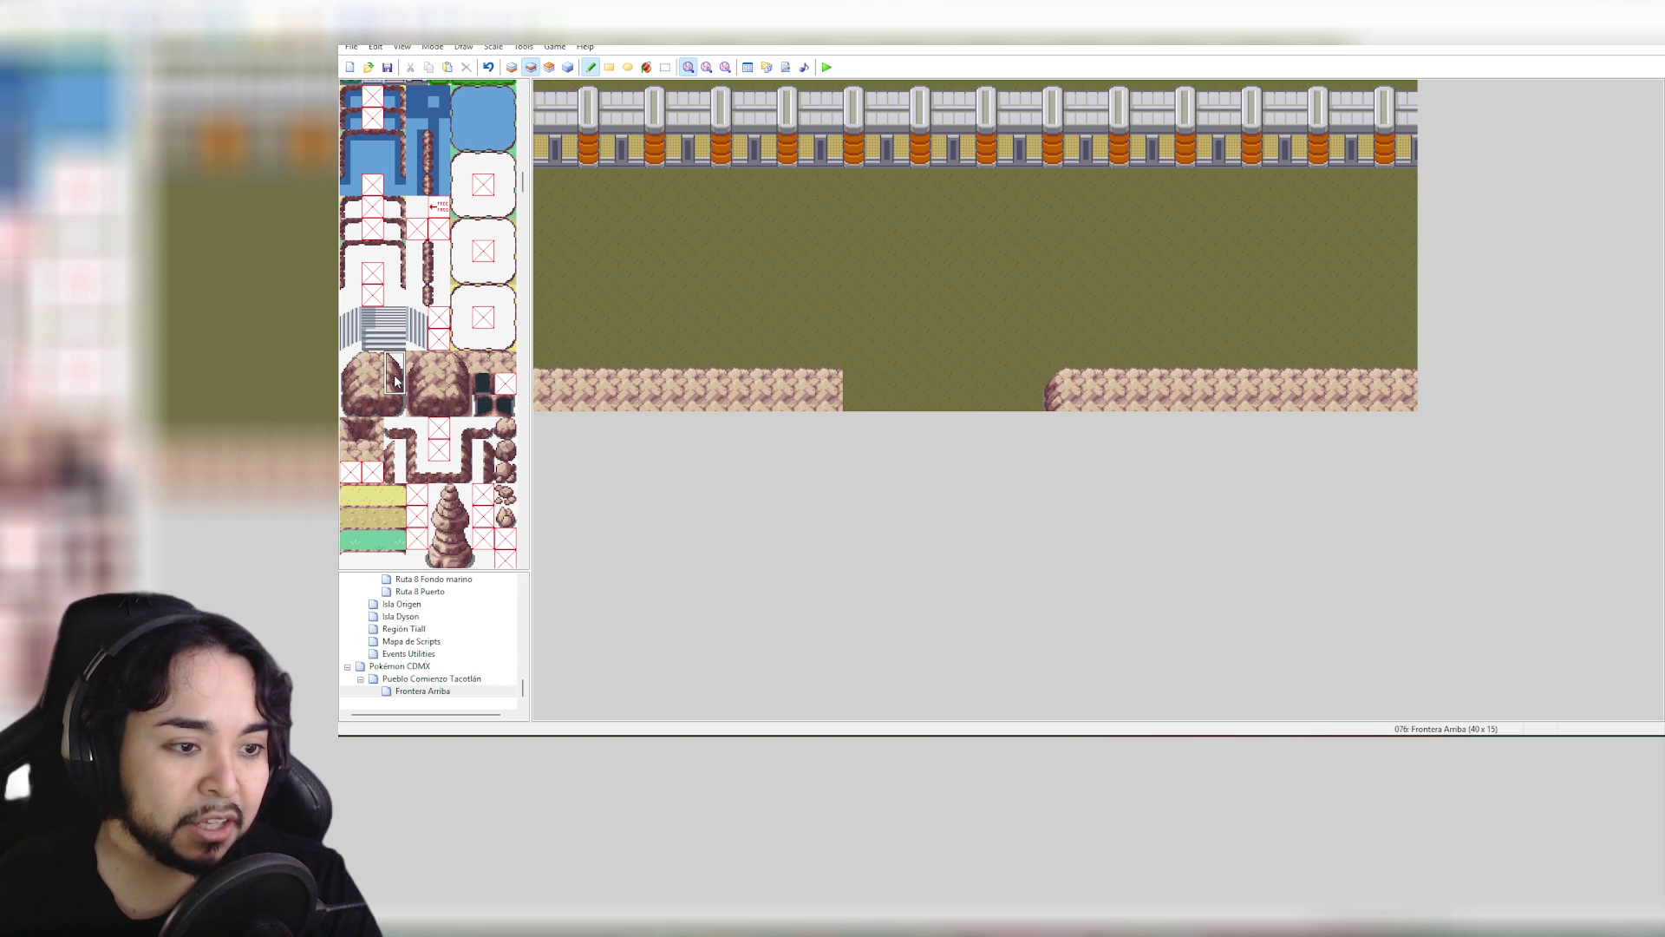
pyautogui.click(848, 389)
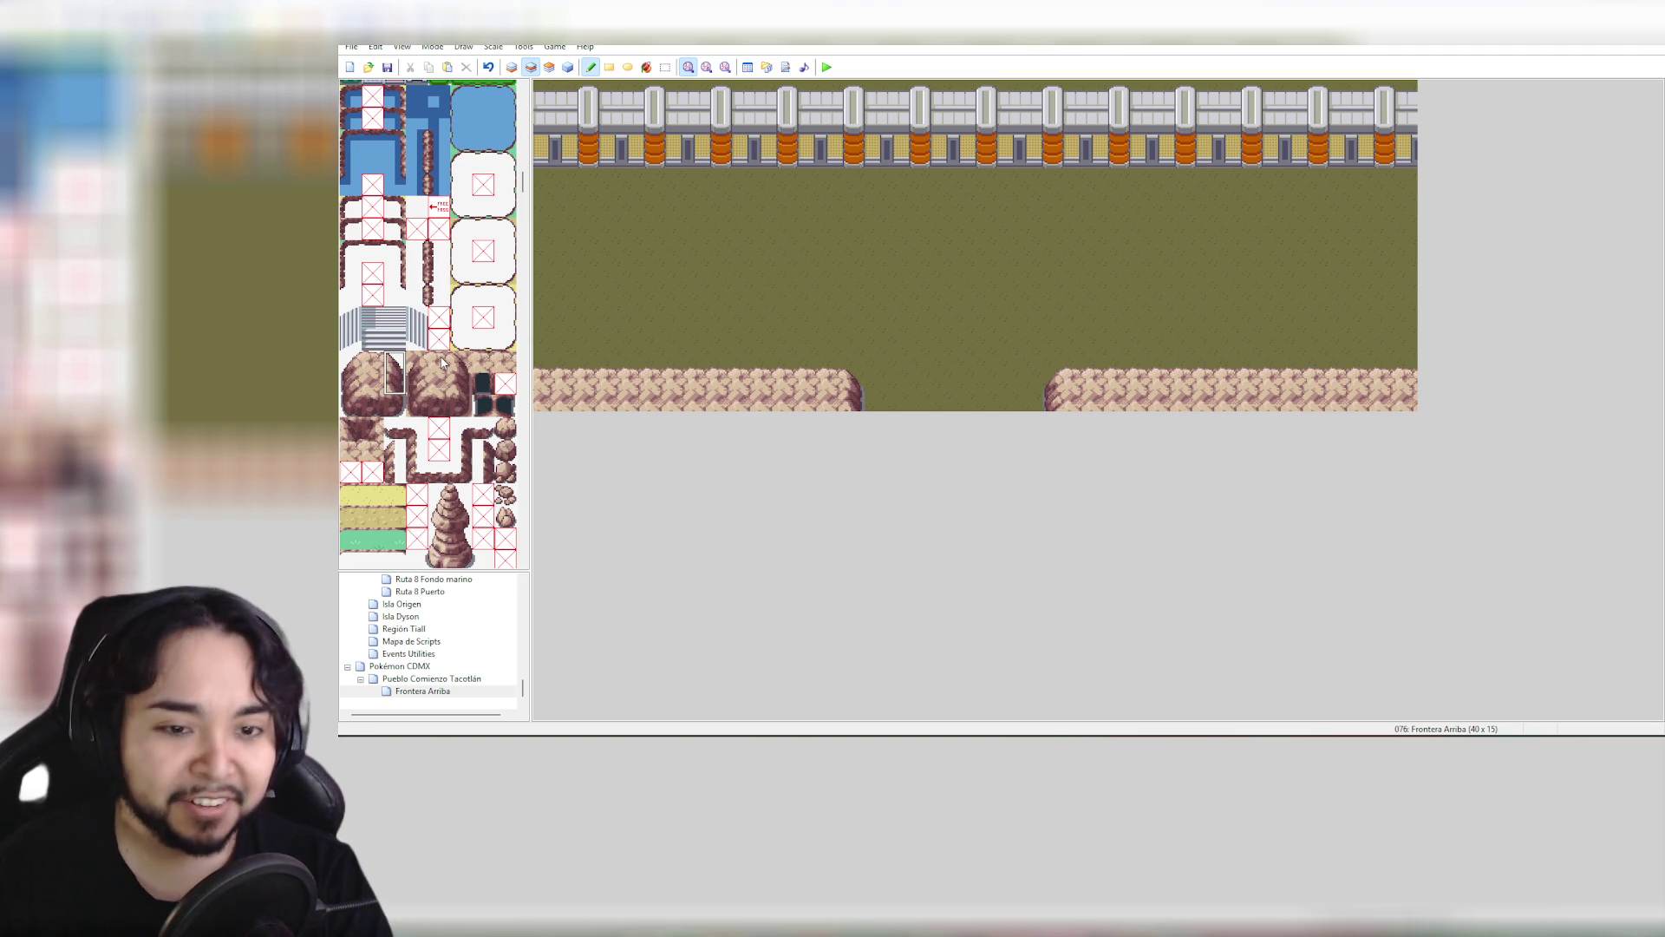
pyautogui.moveTo(442, 362)
pyautogui.mouseDown()
pyautogui.moveTo(460, 366)
pyautogui.moveTo(455, 391)
pyautogui.mouseUp()
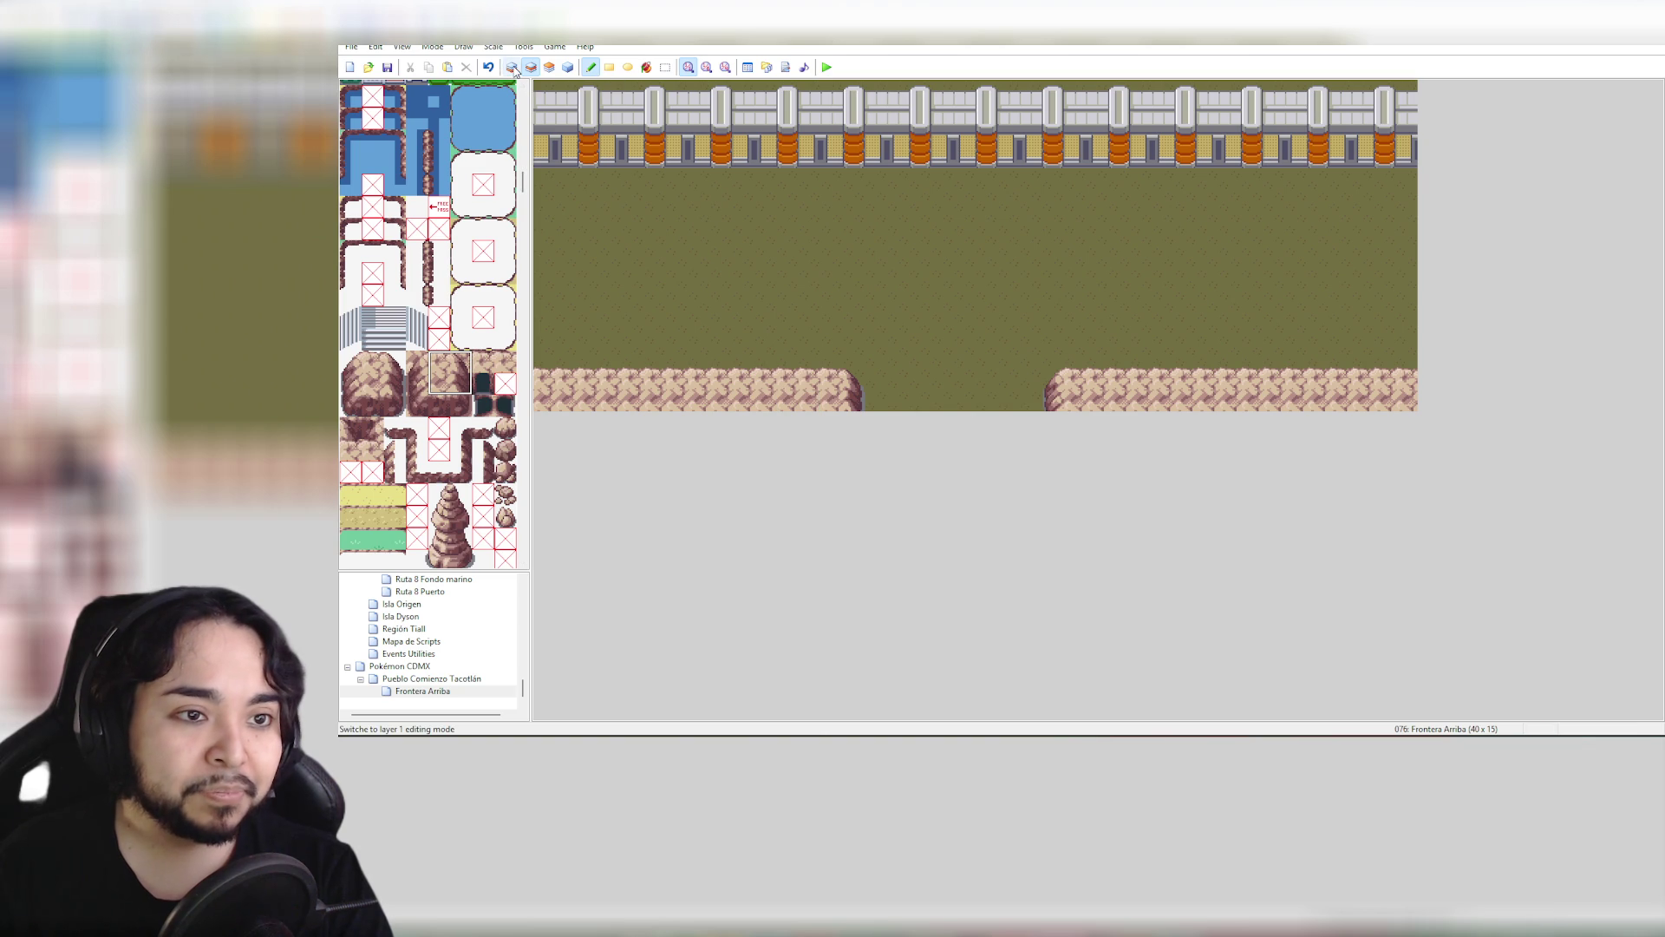
# On layer 2, paint lighter rock tiles over the ledge end and leftward along the ledge
pyautogui.click(549, 67)
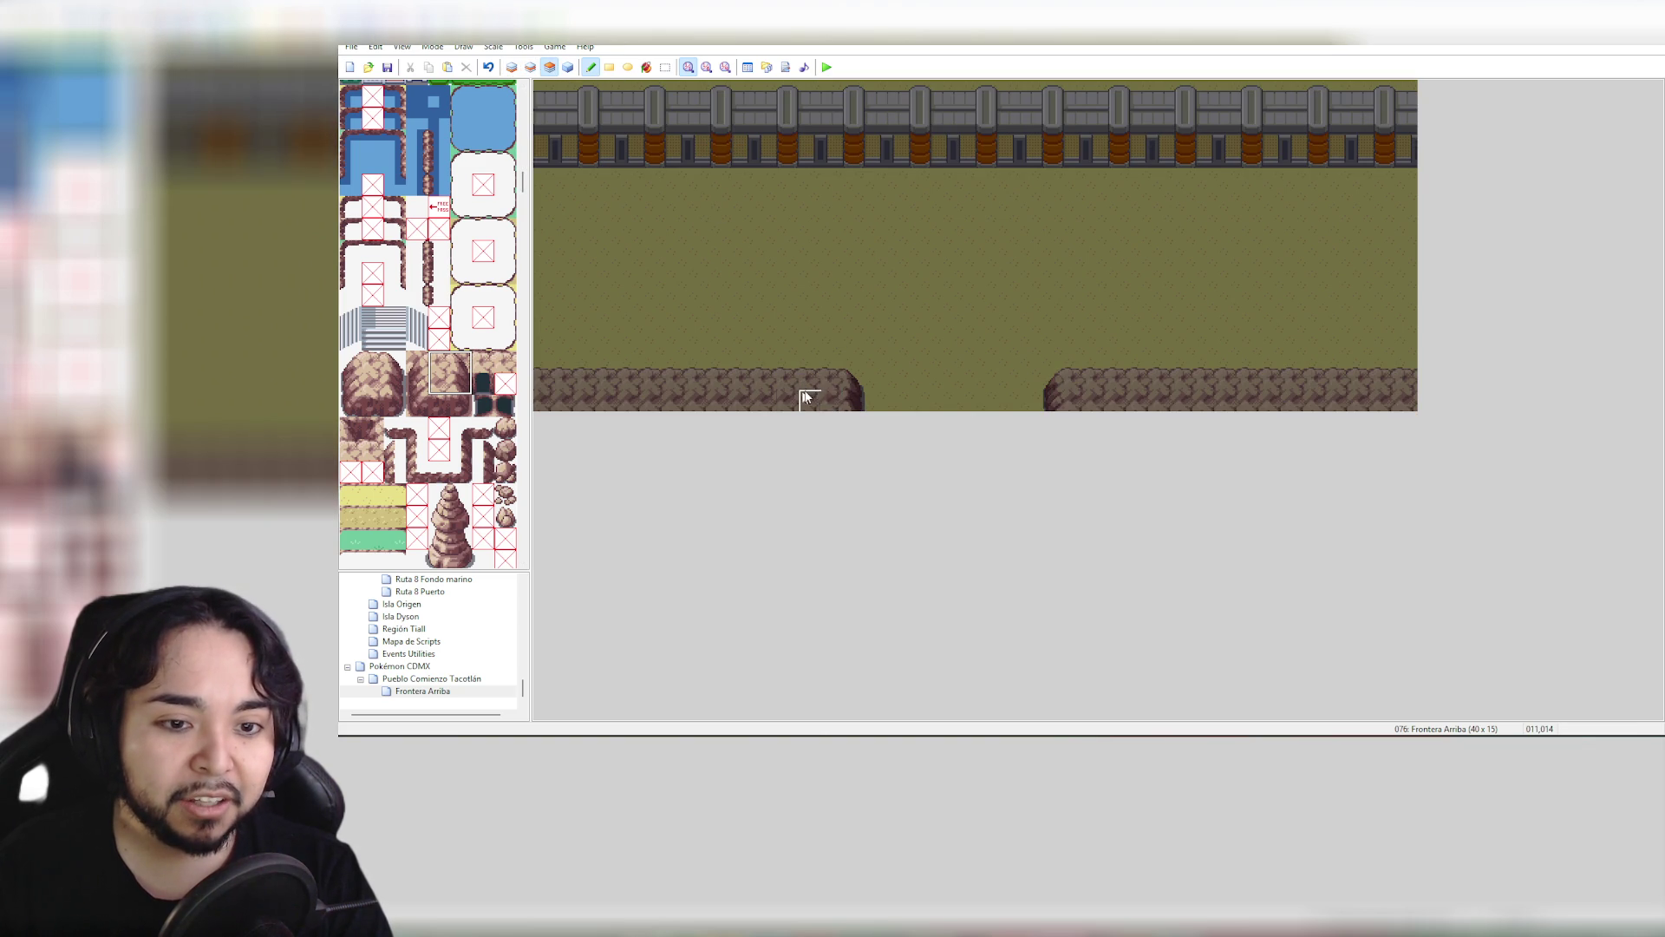
pyautogui.click(798, 392)
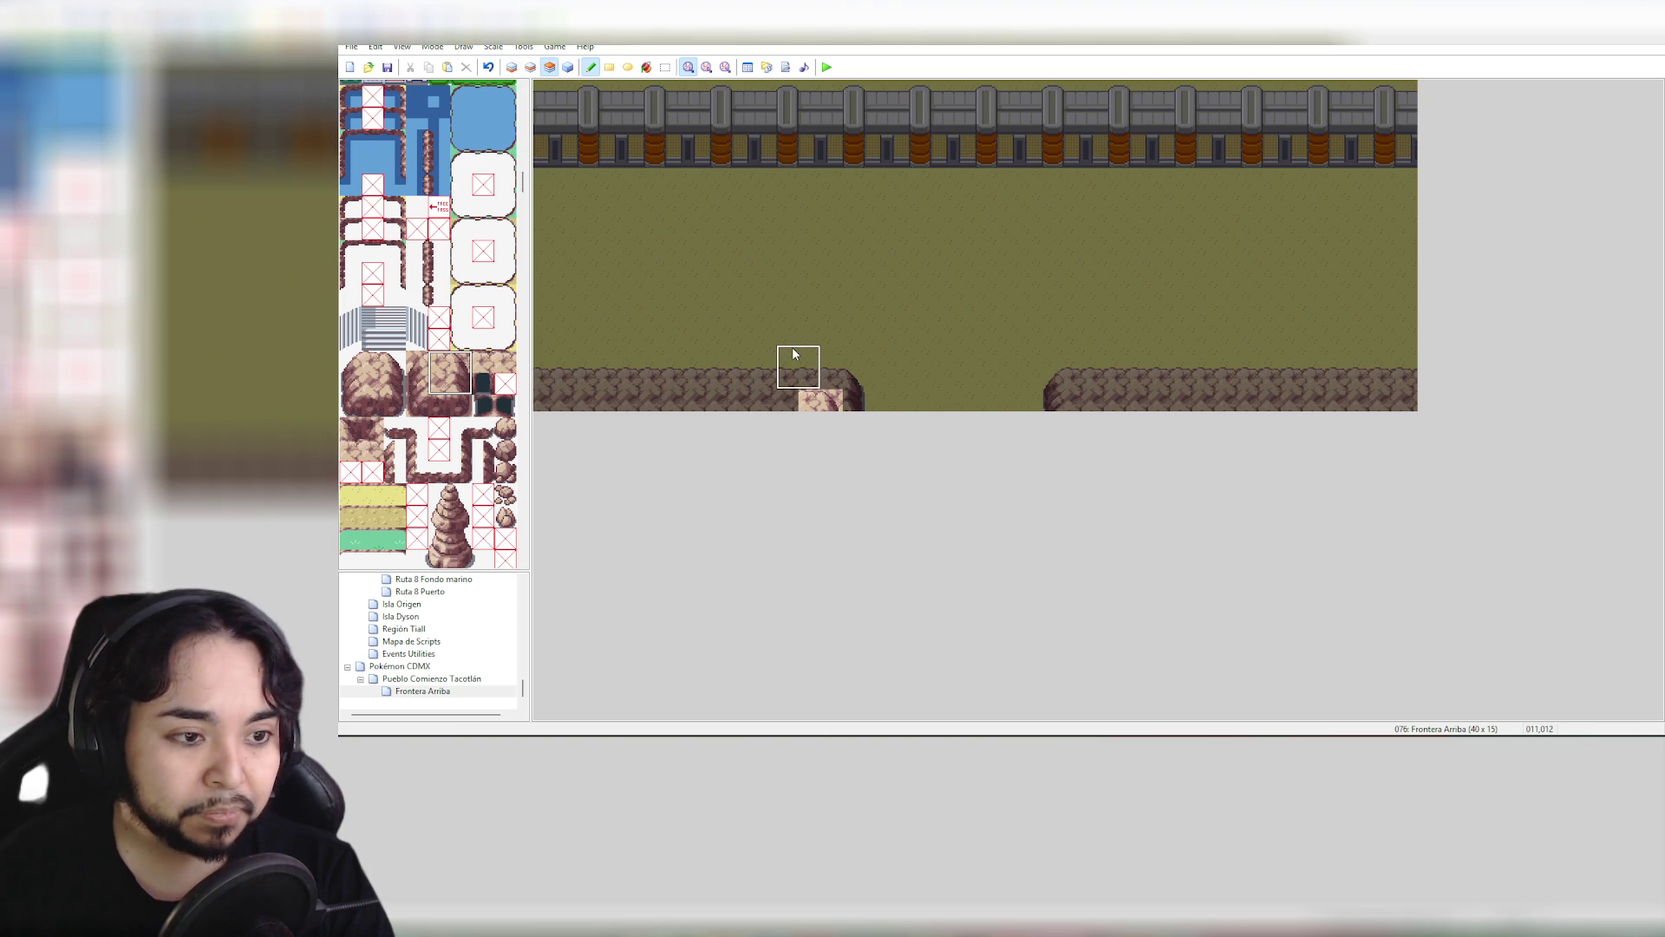
pyautogui.hotkey('ctrl', 'z')
pyautogui.click(392, 373)
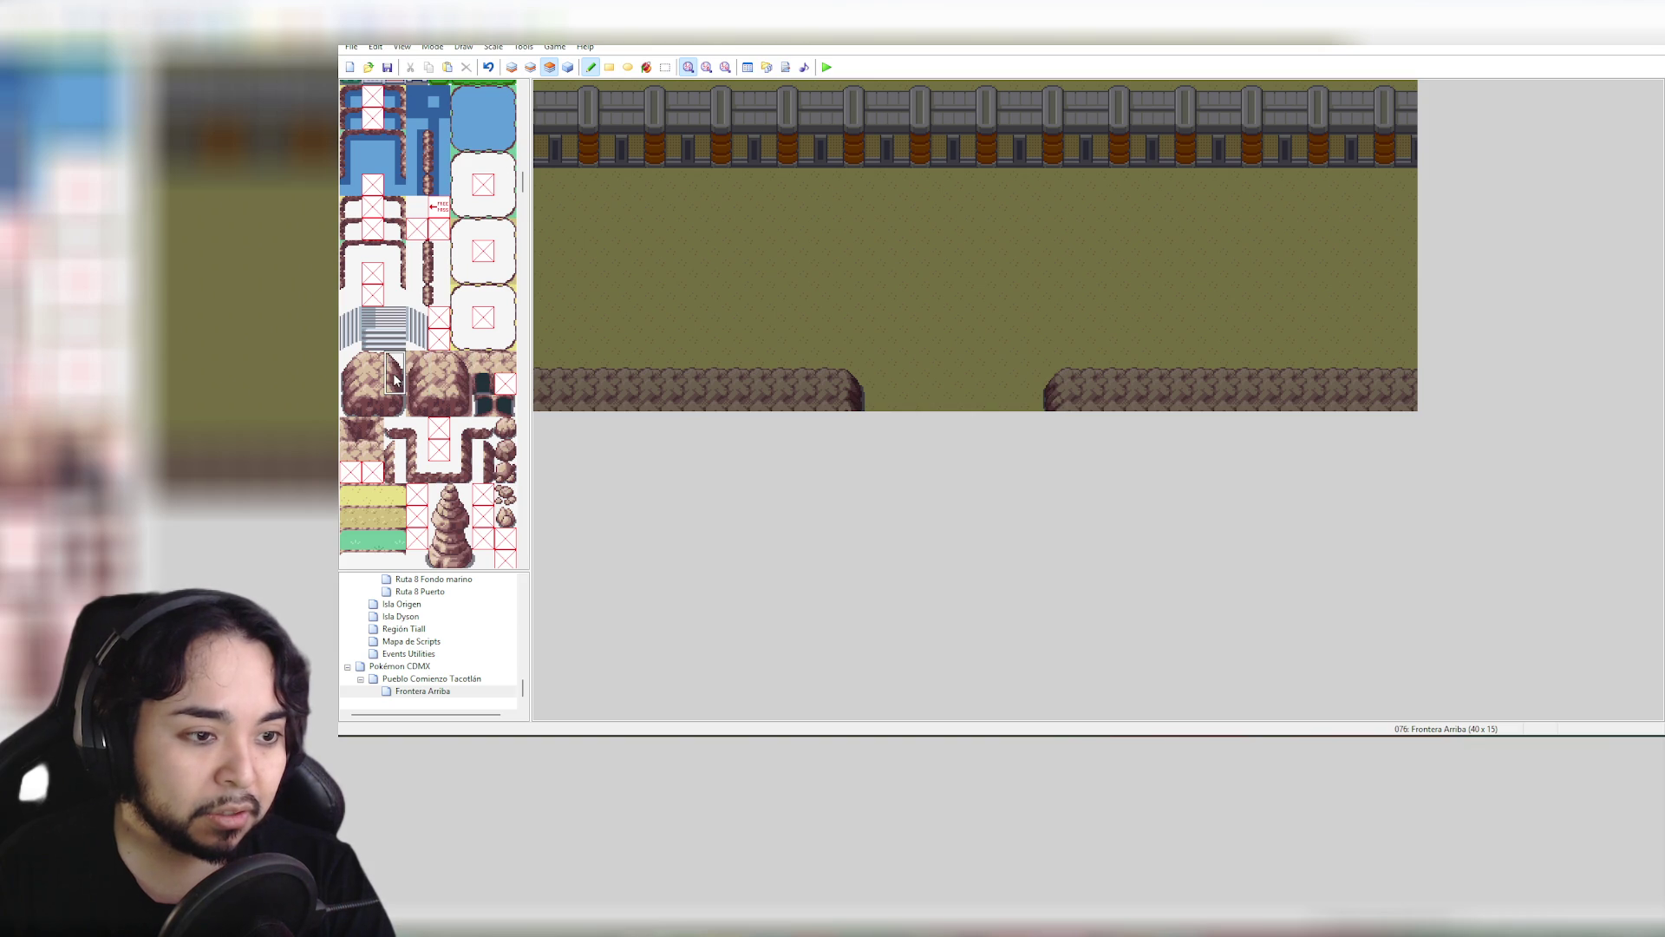
pyautogui.click(828, 389)
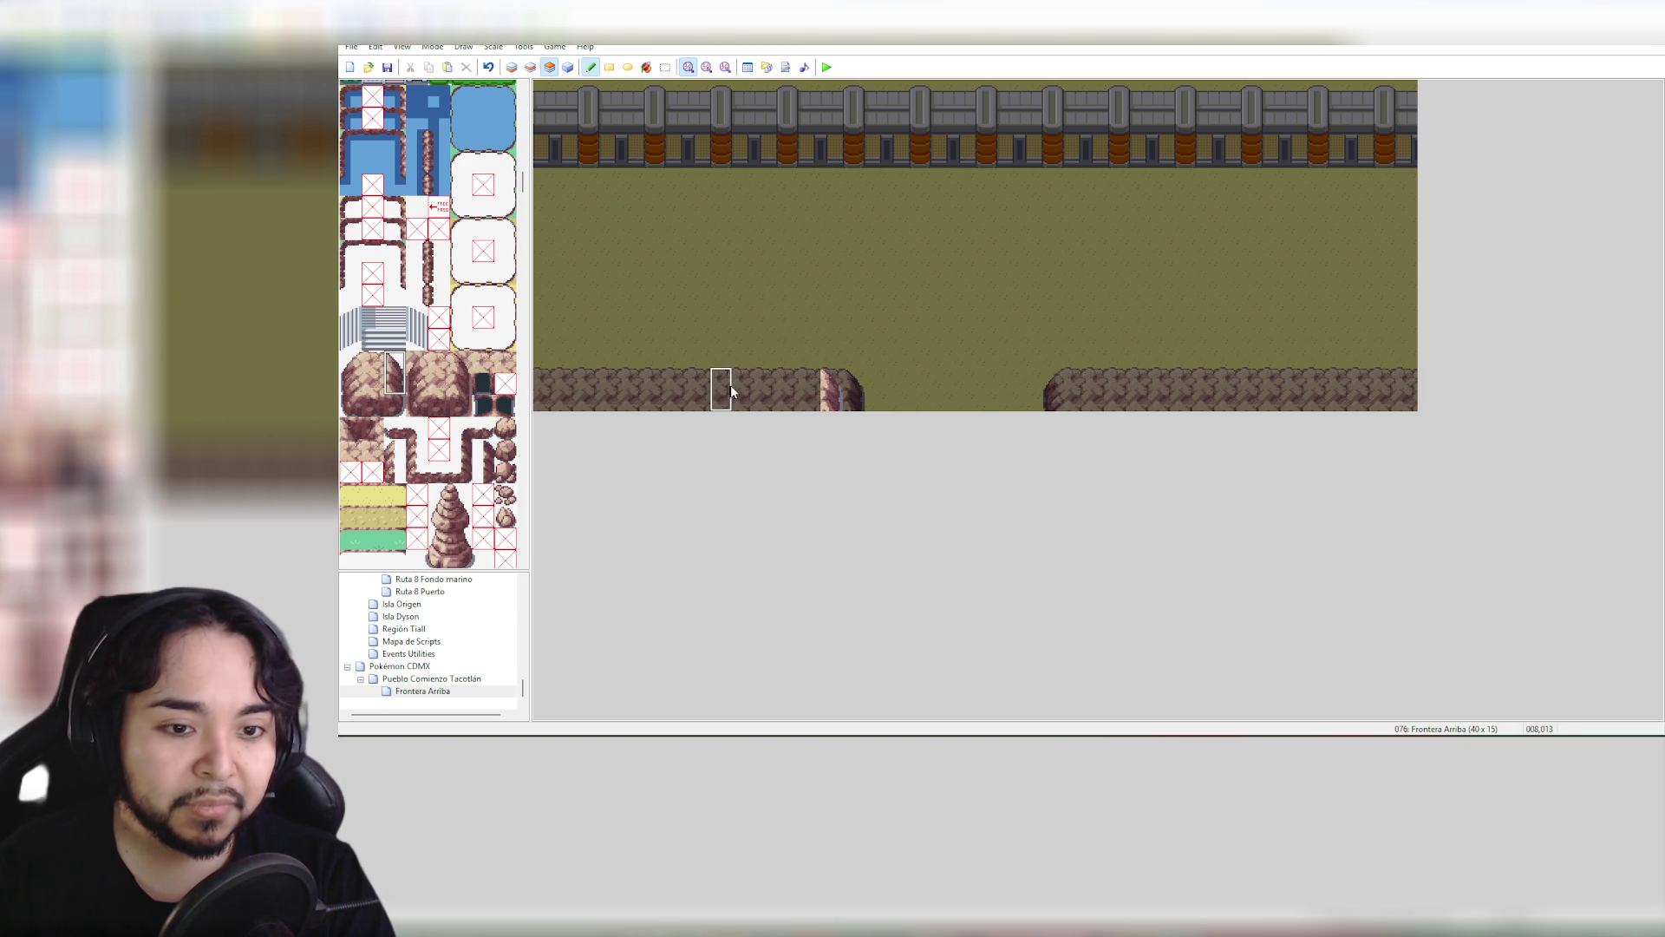
pyautogui.click(825, 372)
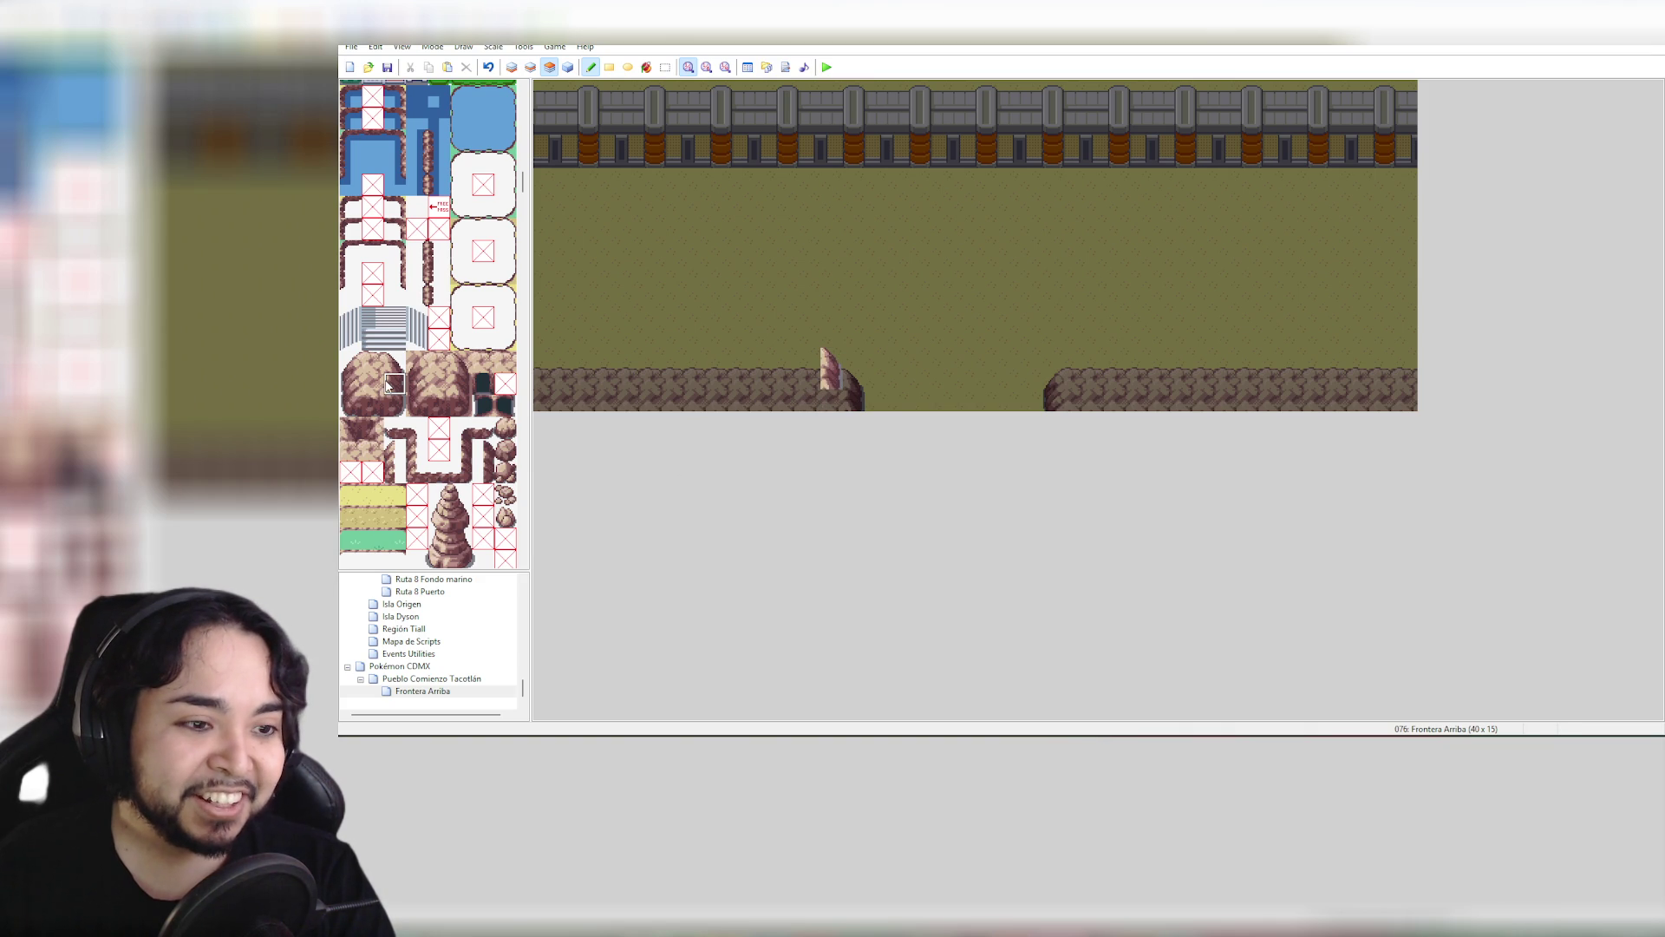
pyautogui.moveTo(373, 383); pyautogui.dragTo(395, 383)
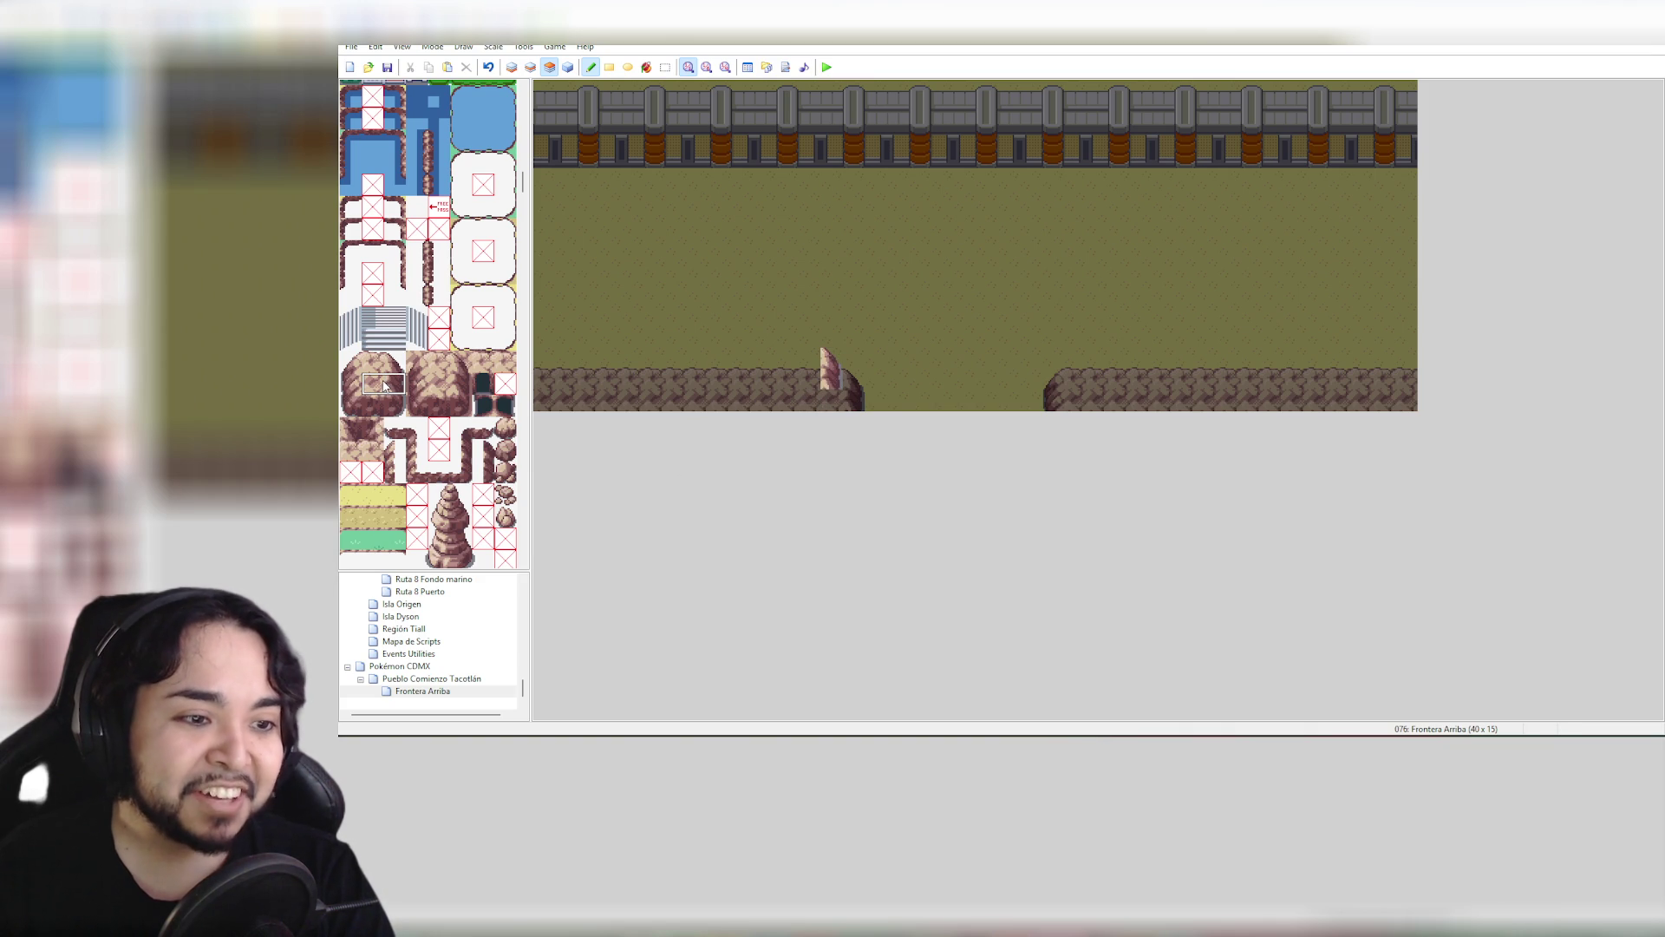
pyautogui.click(802, 402)
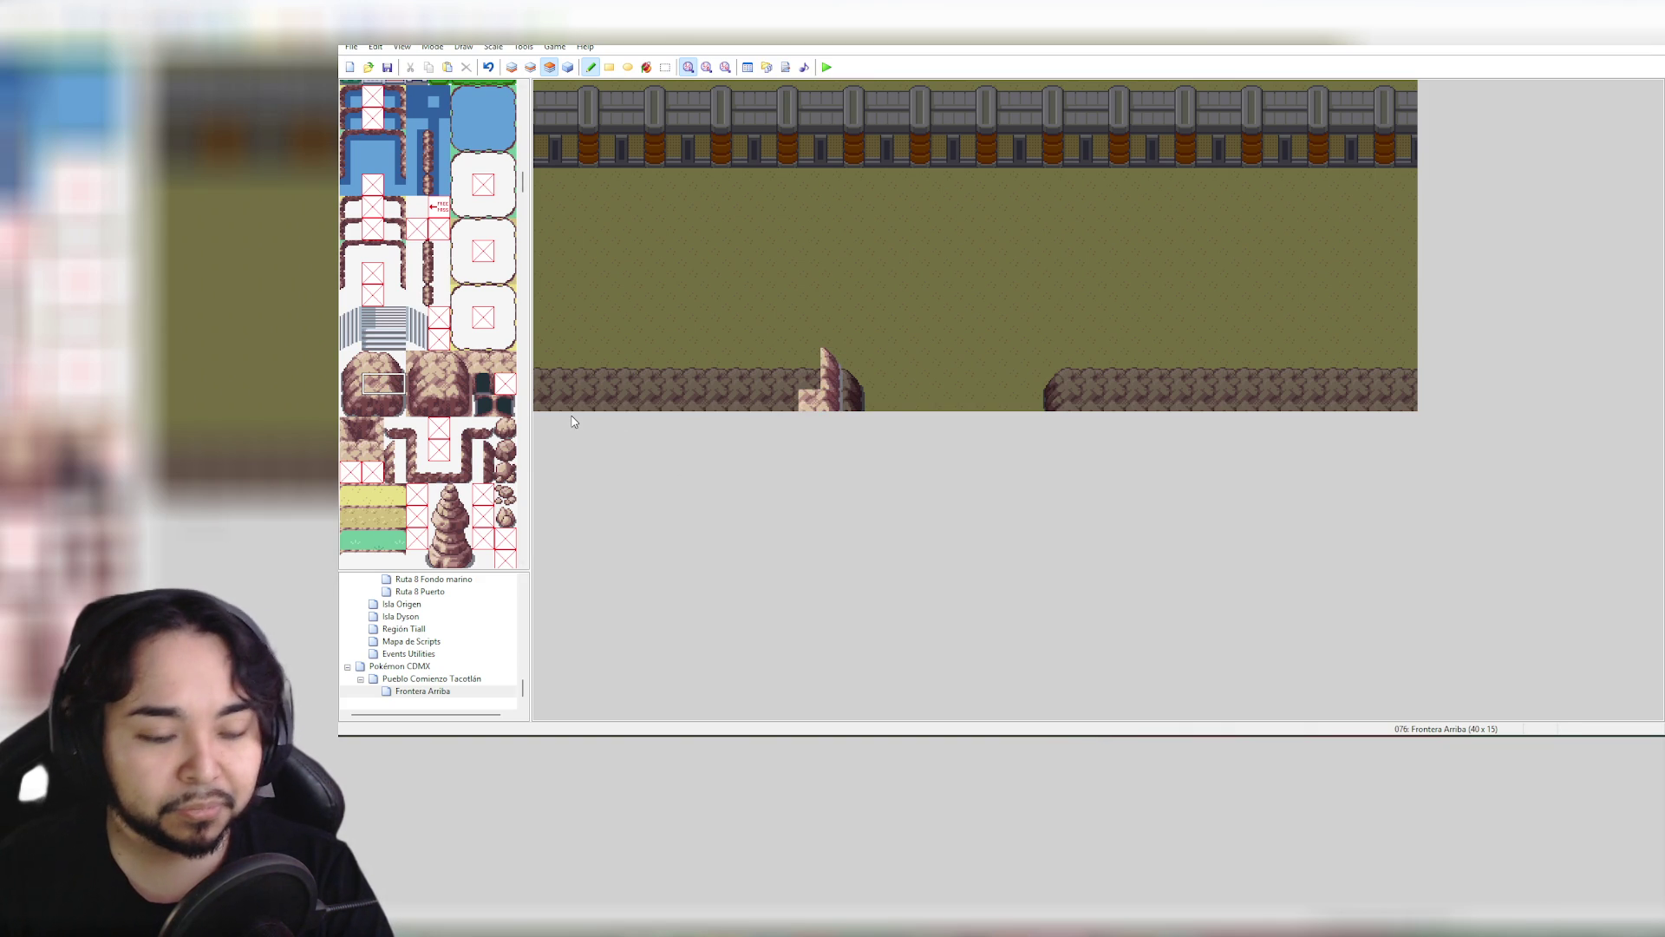
pyautogui.click(392, 360)
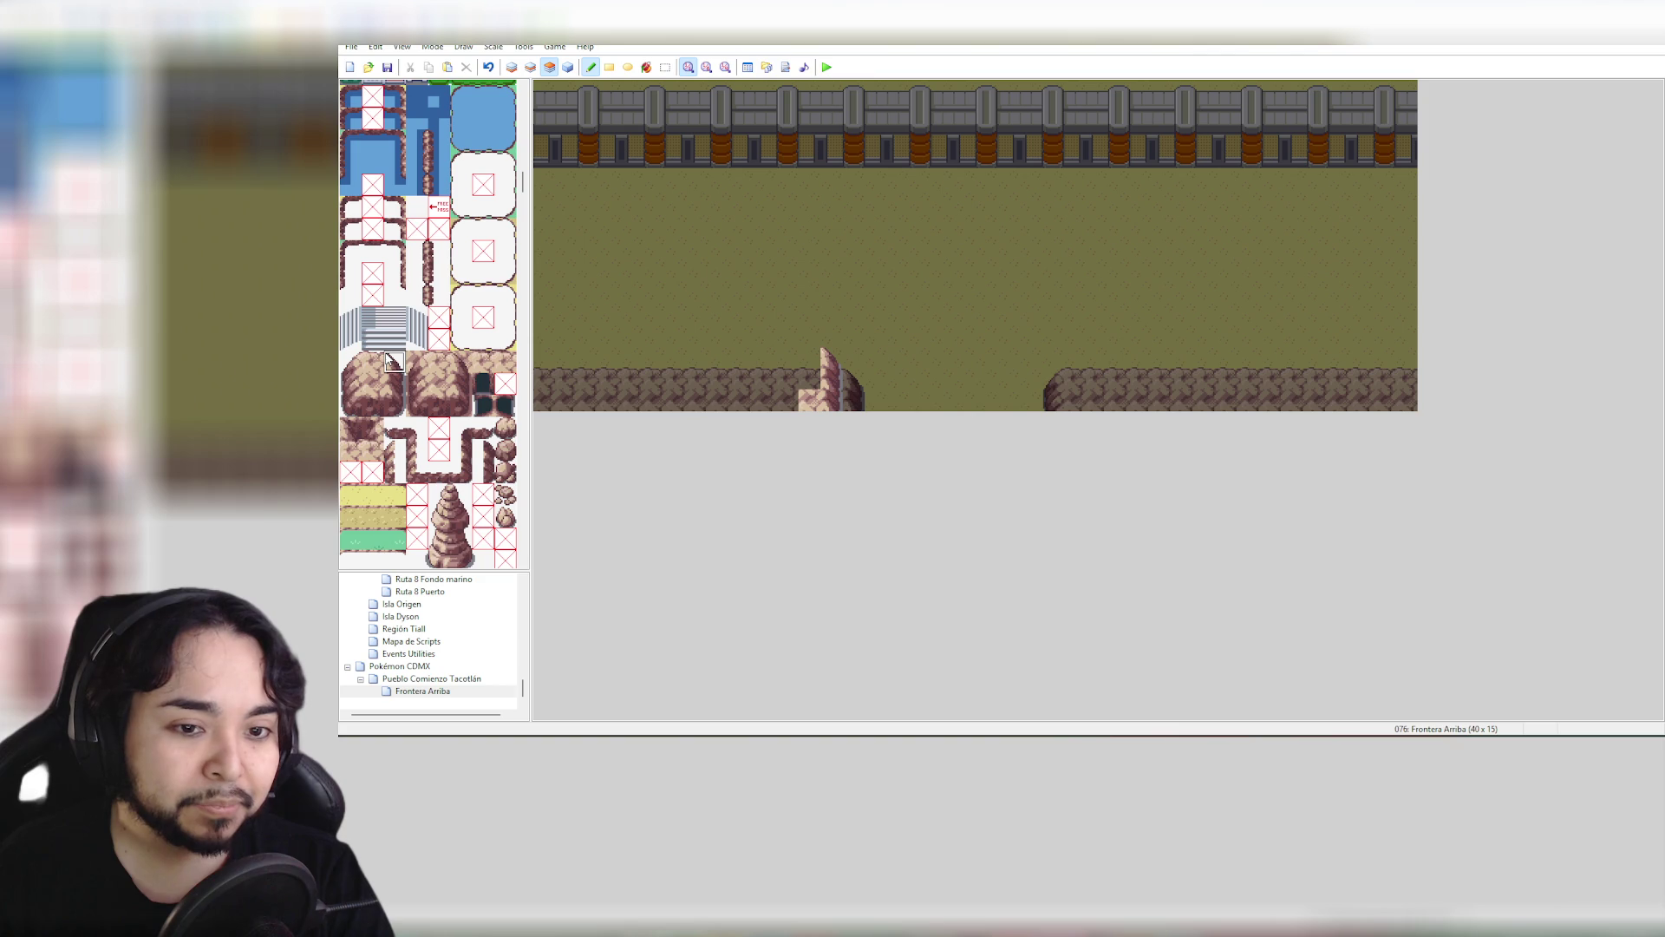
pyautogui.moveTo(378, 358); pyautogui.dragTo(379, 388)
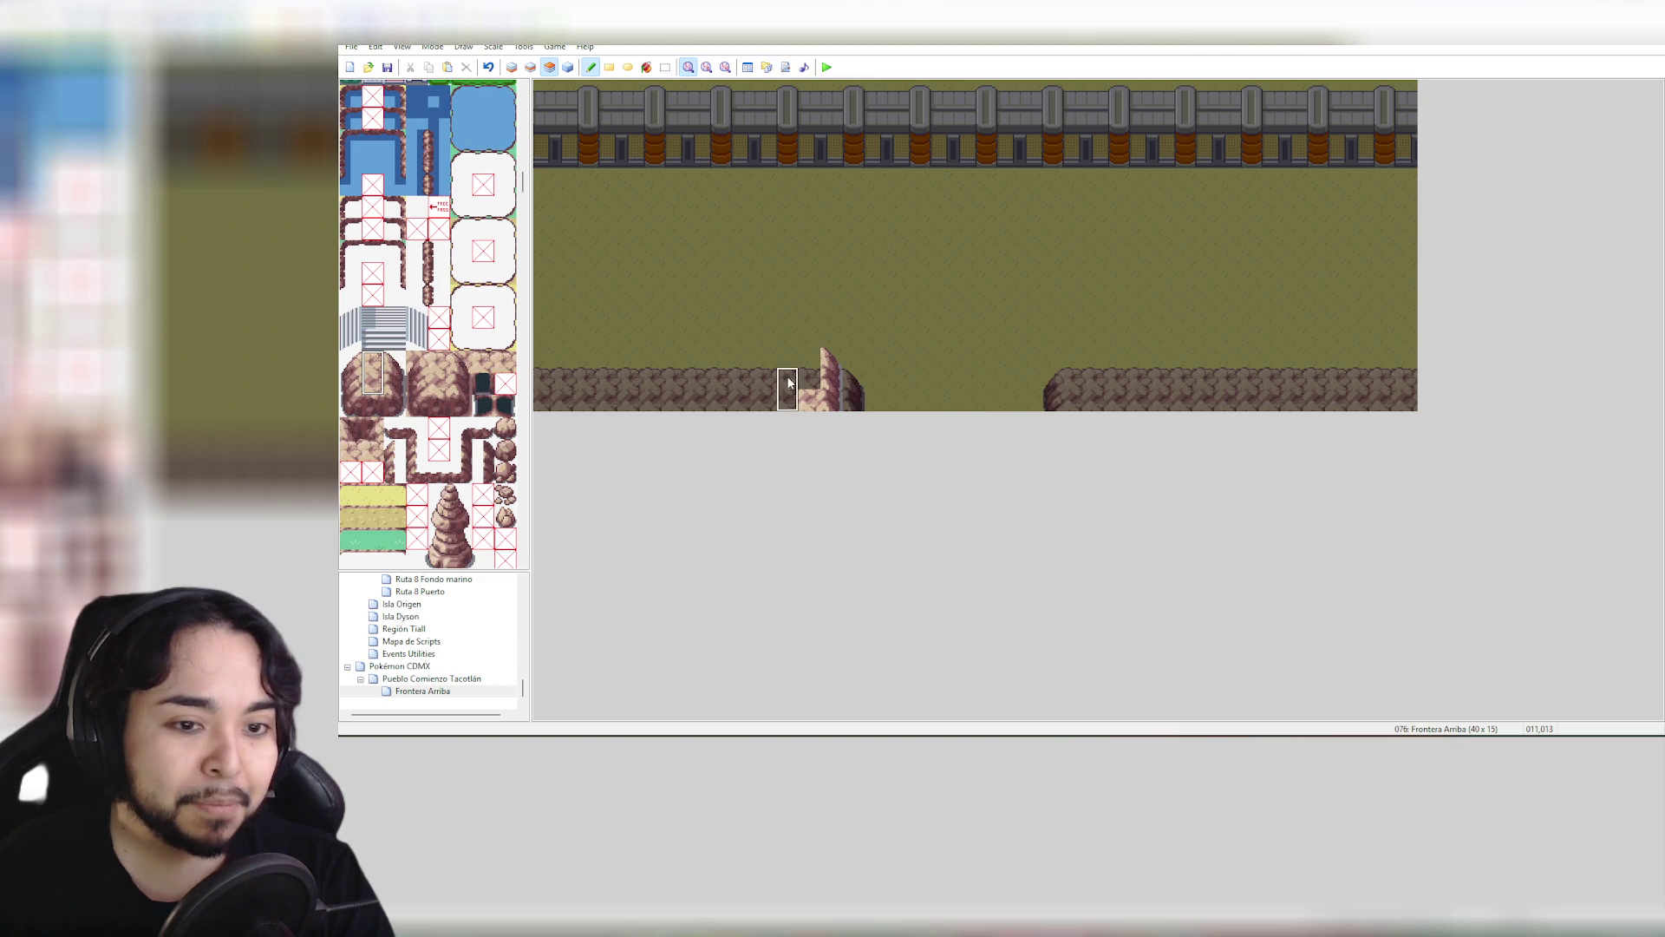
pyautogui.moveTo(810, 369)
pyautogui.mouseDown()
pyautogui.moveTo(694, 369)
pyautogui.moveTo(785, 391)
pyautogui.moveTo(779, 375)
pyautogui.moveTo(545, 369)
pyautogui.mouseUp()
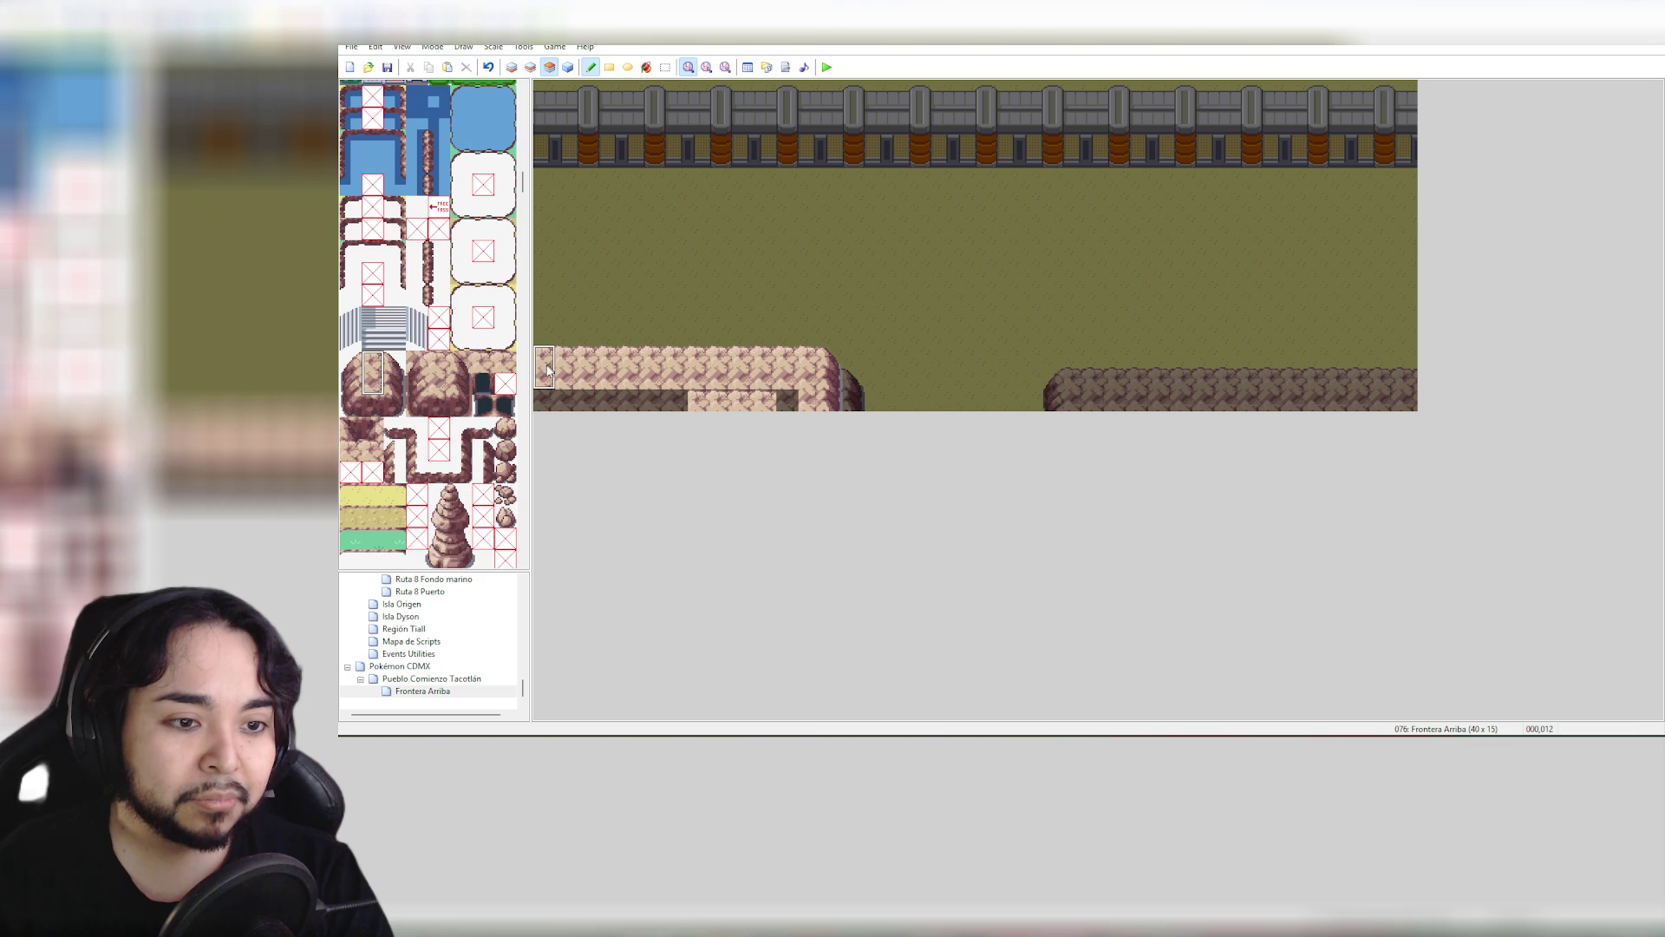
# Paint the lower ledge row, undo the tall left block, and patch the ledge end
pyautogui.click(373, 384)
pyautogui.moveTo(767, 399)
pyautogui.mouseDown()
pyautogui.moveTo(787, 399)
pyautogui.moveTo(540, 400)
pyautogui.mouseUp()
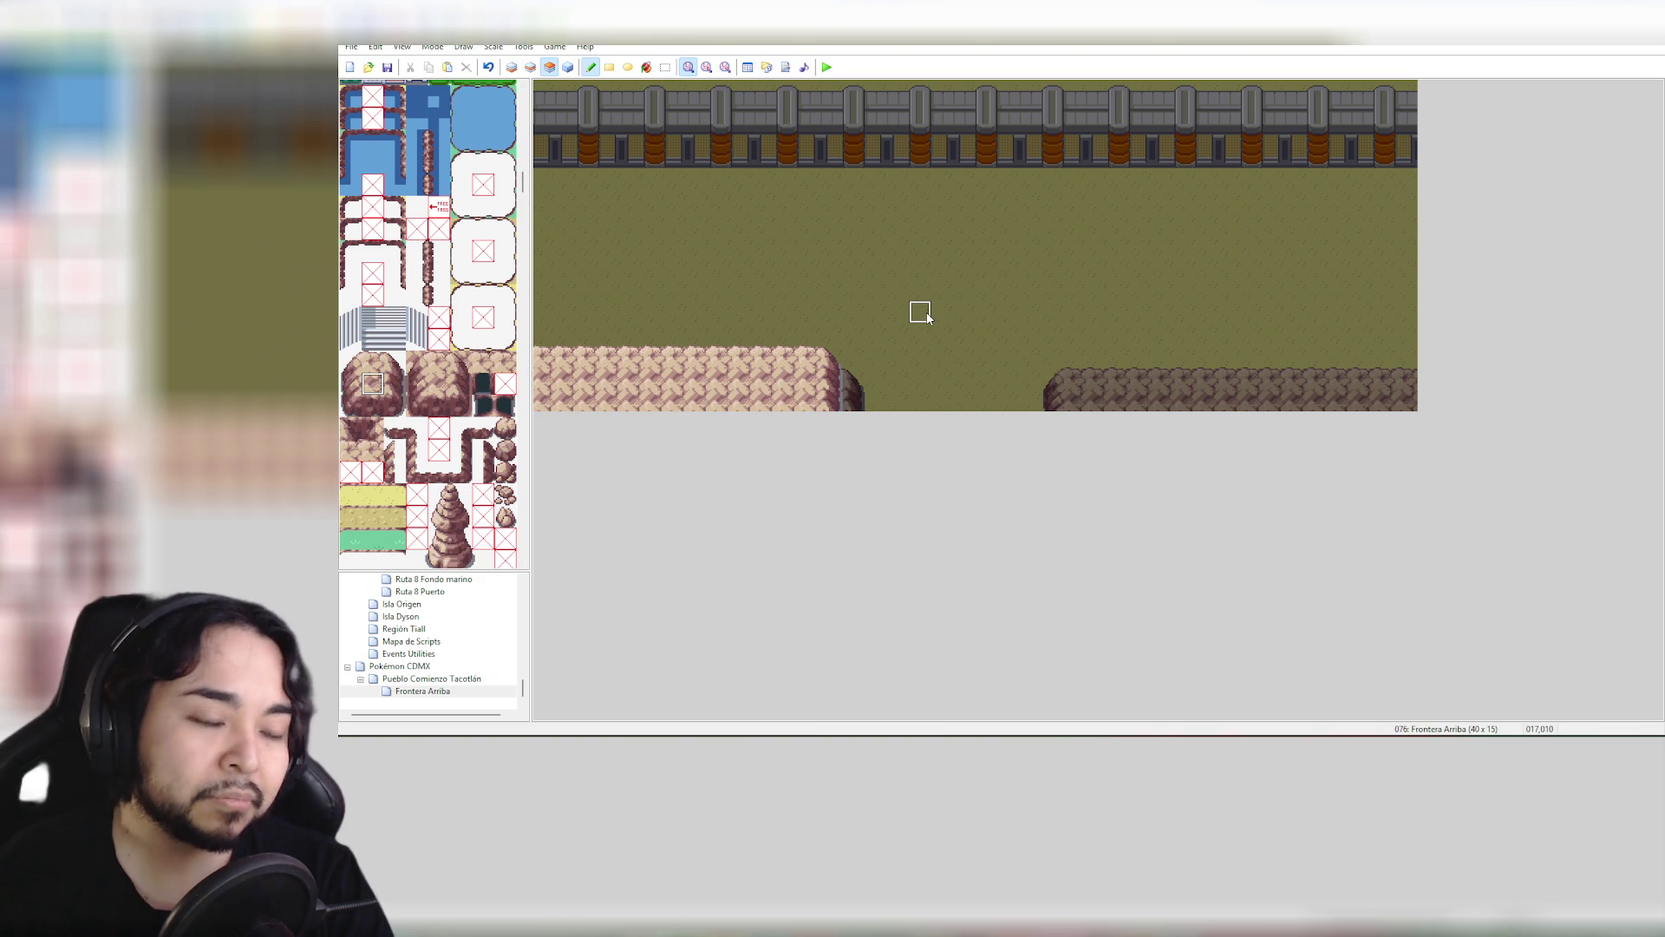
pyautogui.hotkey('ctrl', 'z')
pyautogui.hotkey('ctrl', 'z')
pyautogui.hotkey('ctrl', 'z')
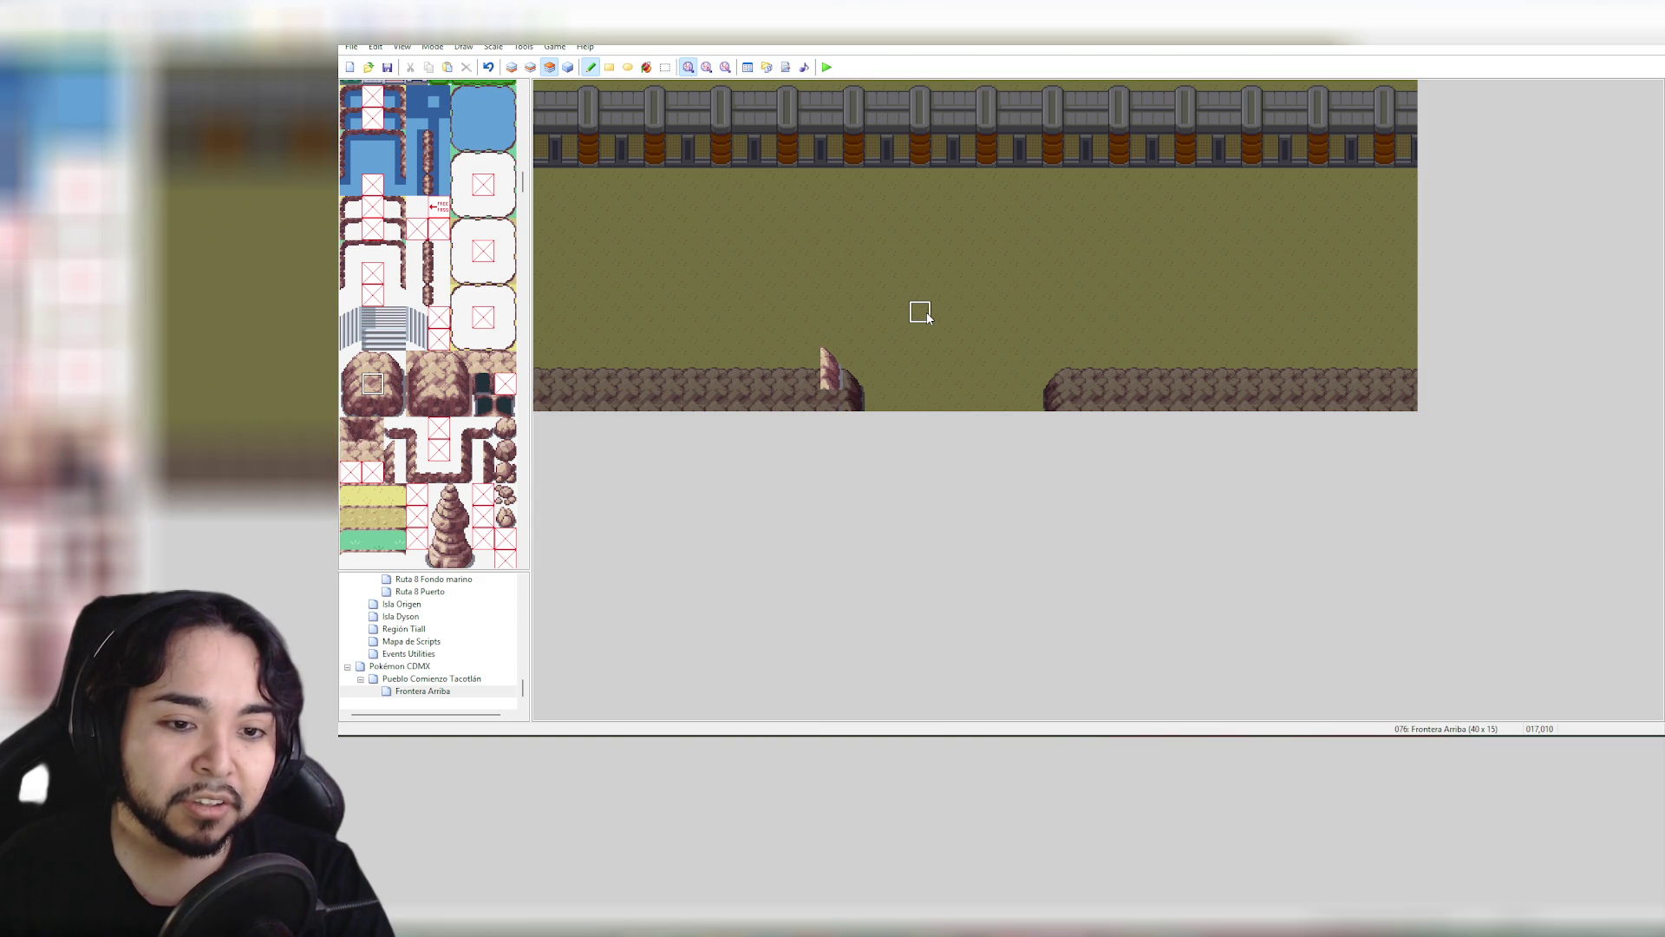
pyautogui.click(392, 365)
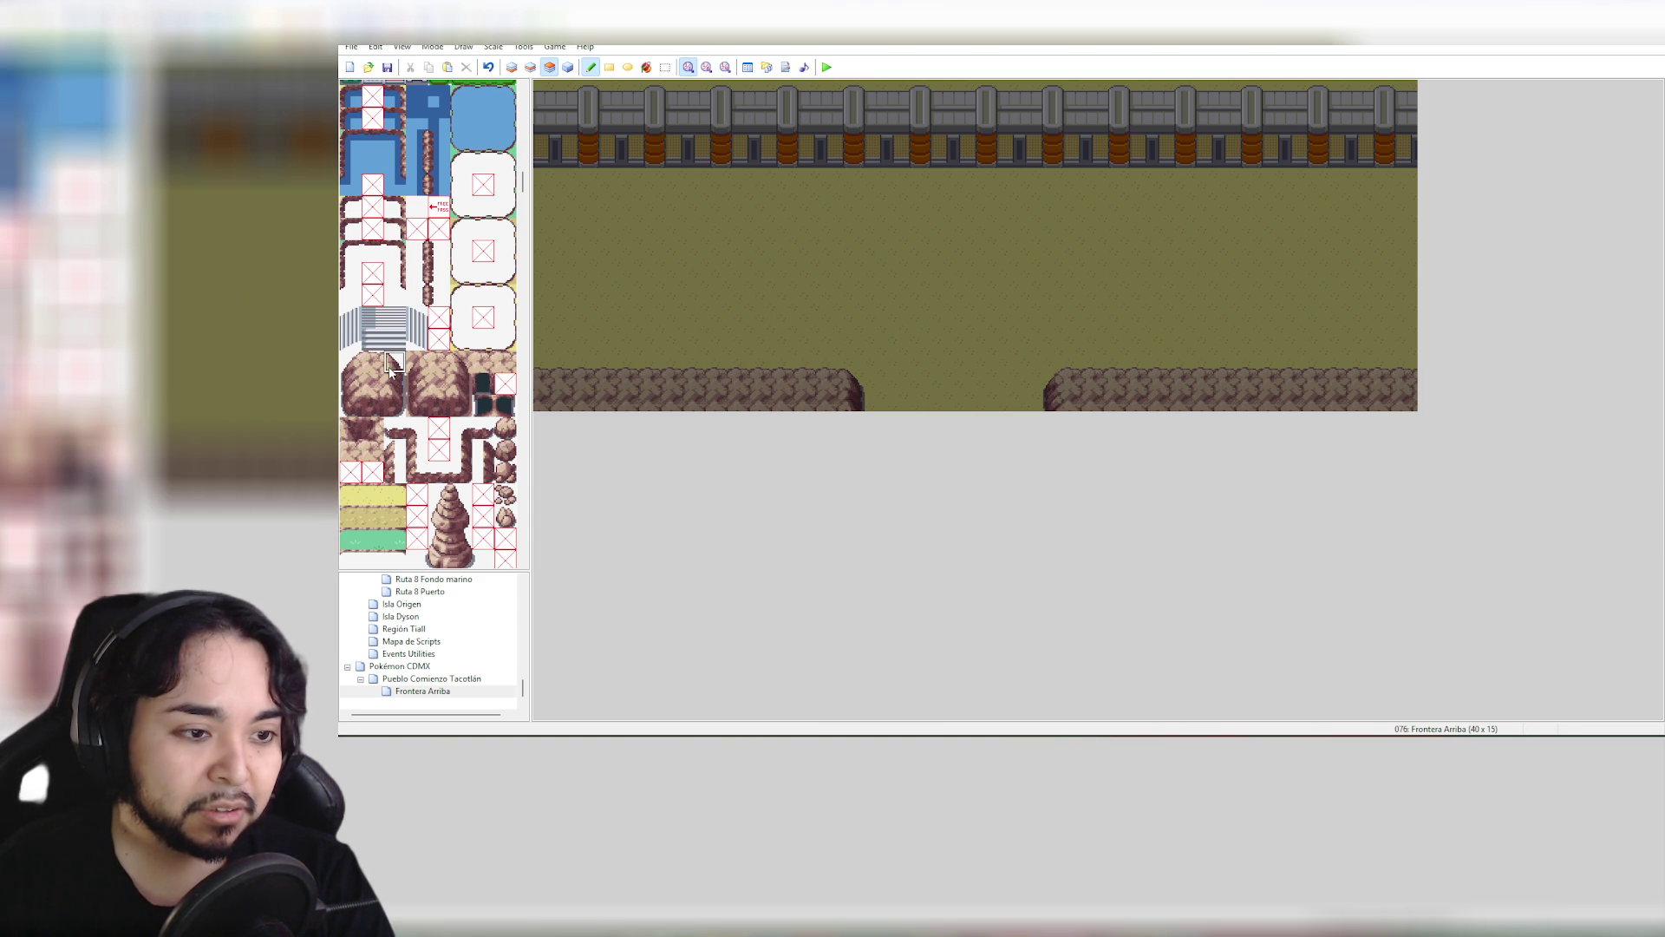
pyautogui.click(824, 382)
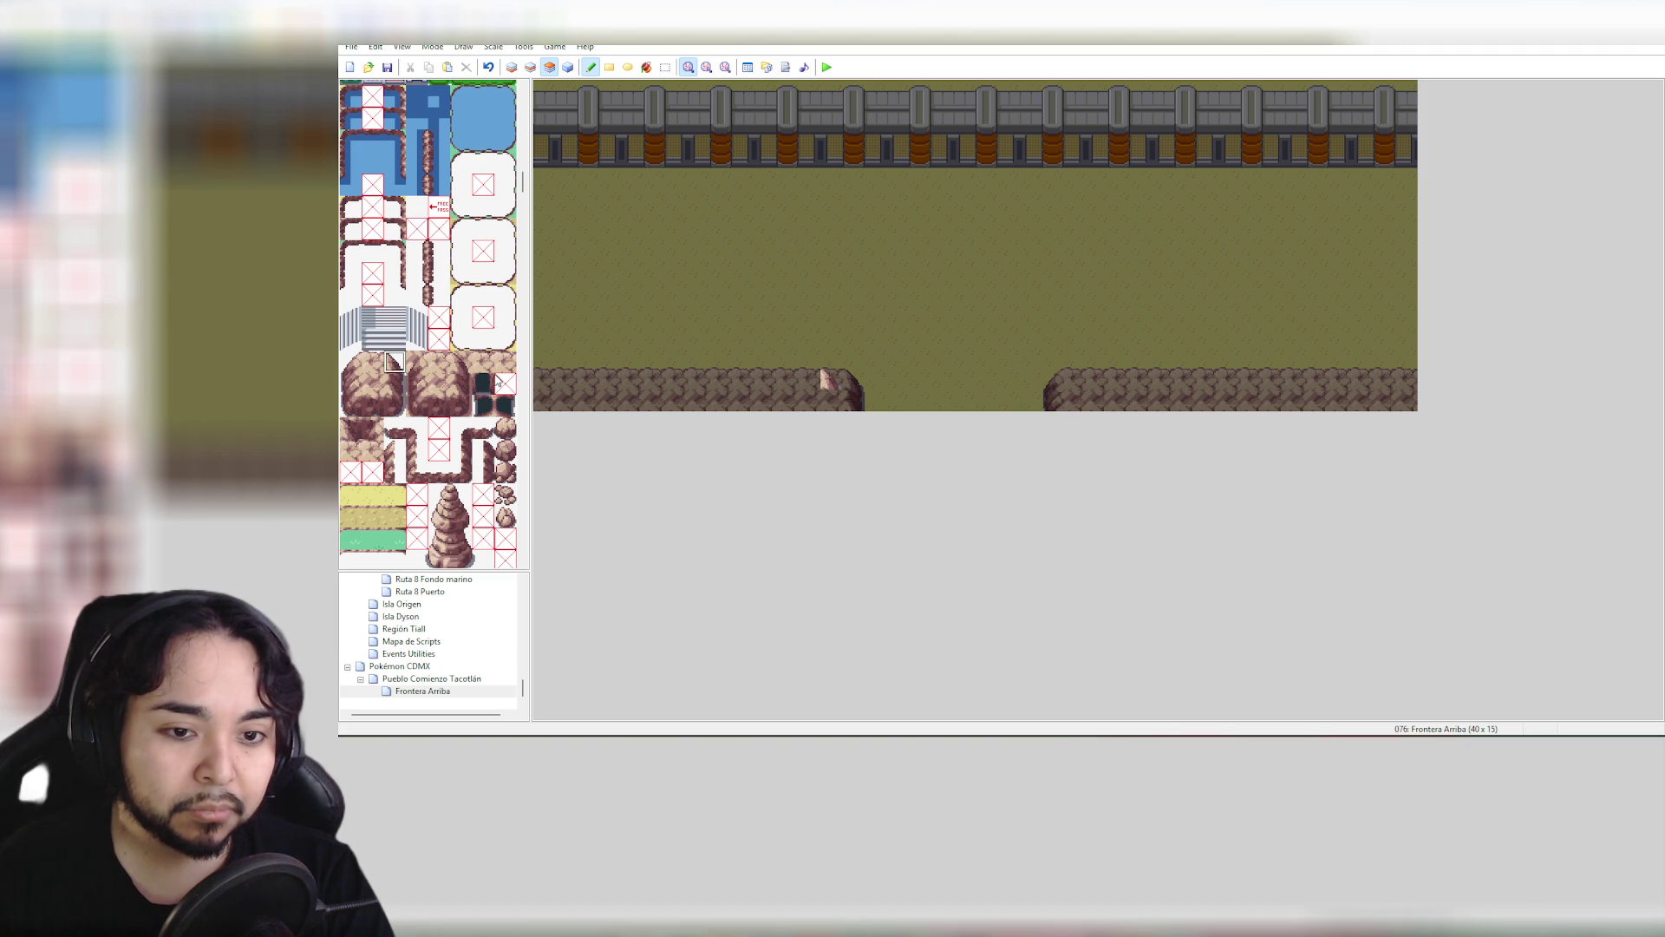
pyautogui.click(372, 362)
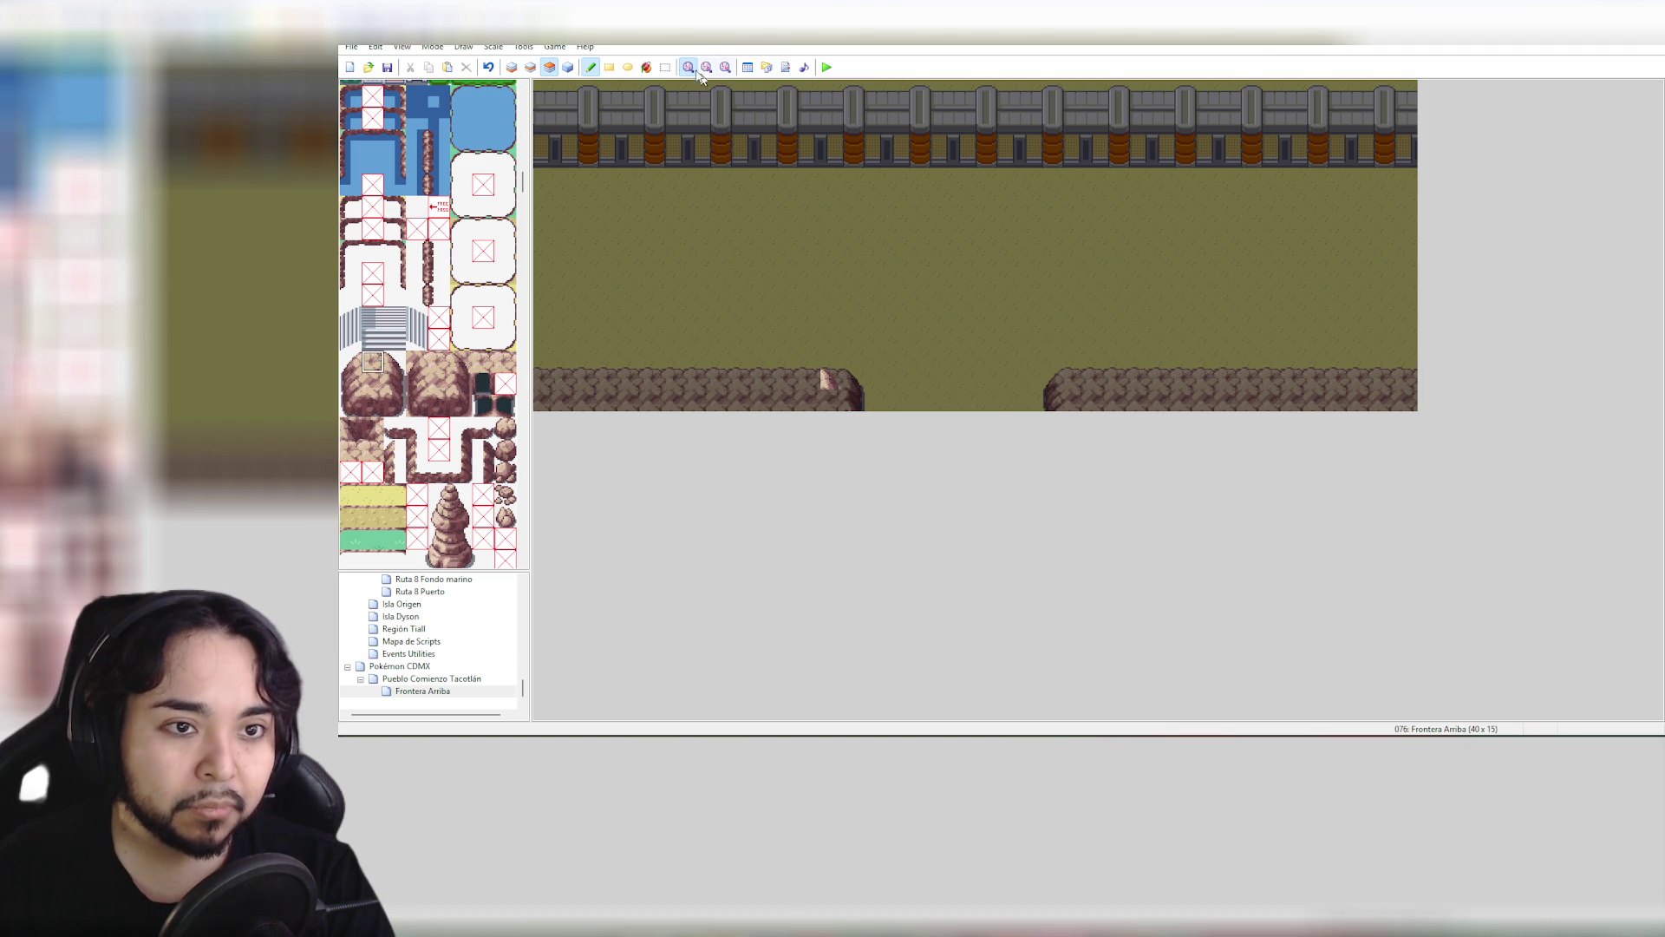
# Rectangle-fill the ledge's top and bottom rows with rock-top tiles and cap them with an edge tile
pyautogui.click(609, 67)
pyautogui.moveTo(808, 380); pyautogui.dragTo(531, 381)
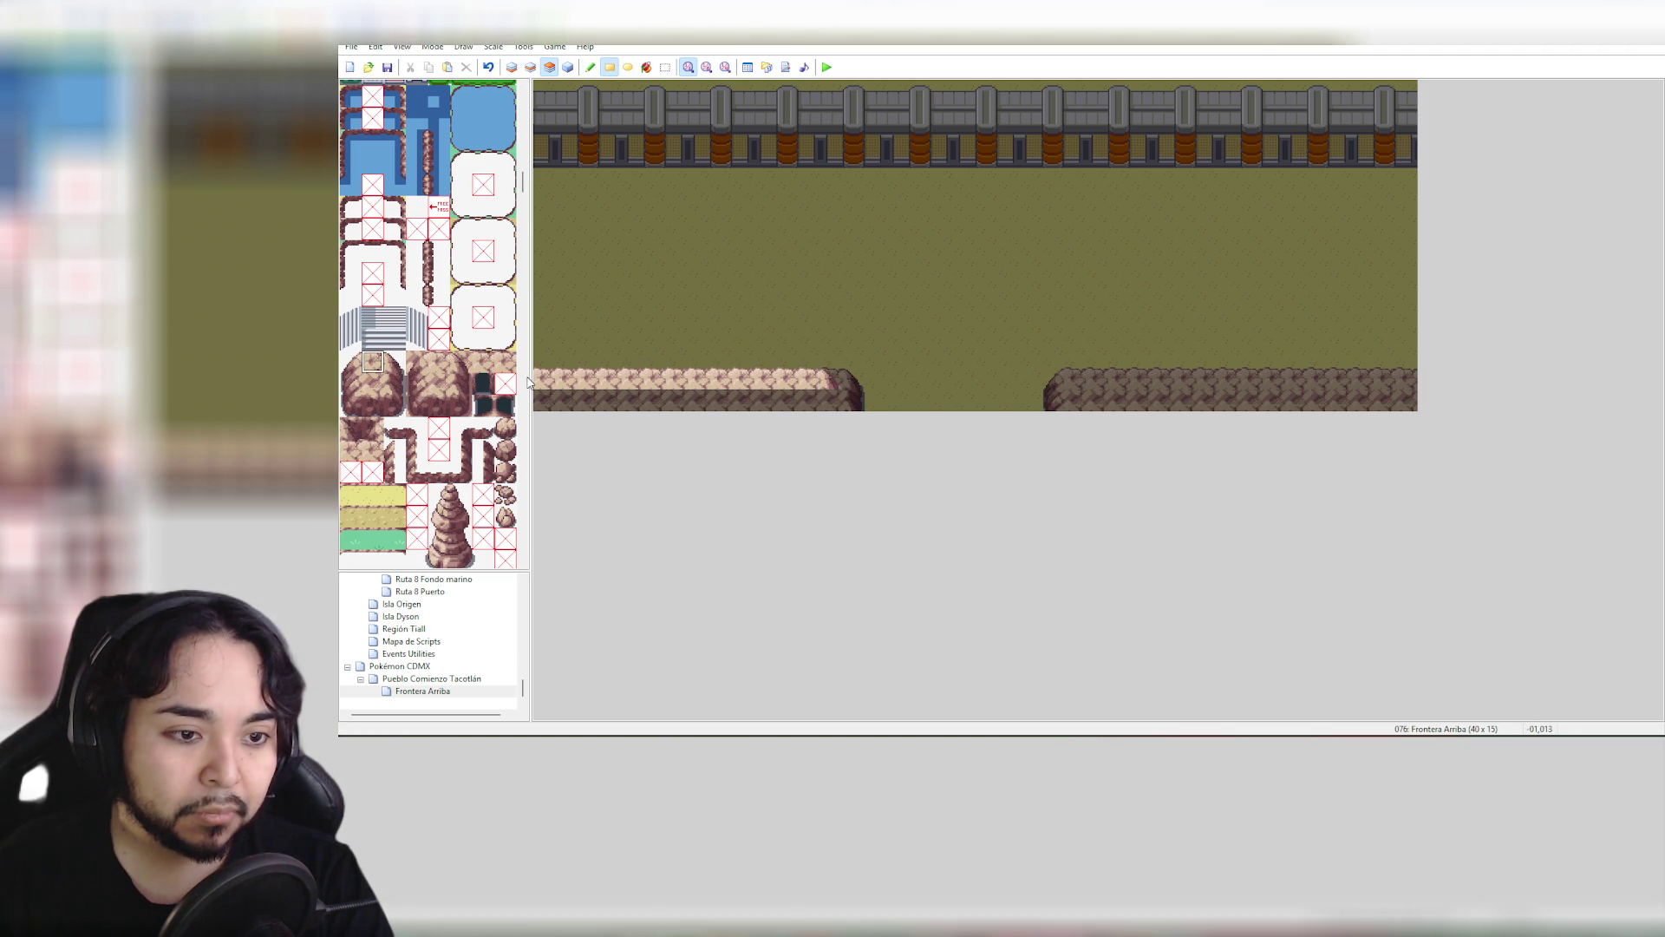
pyautogui.click(380, 383)
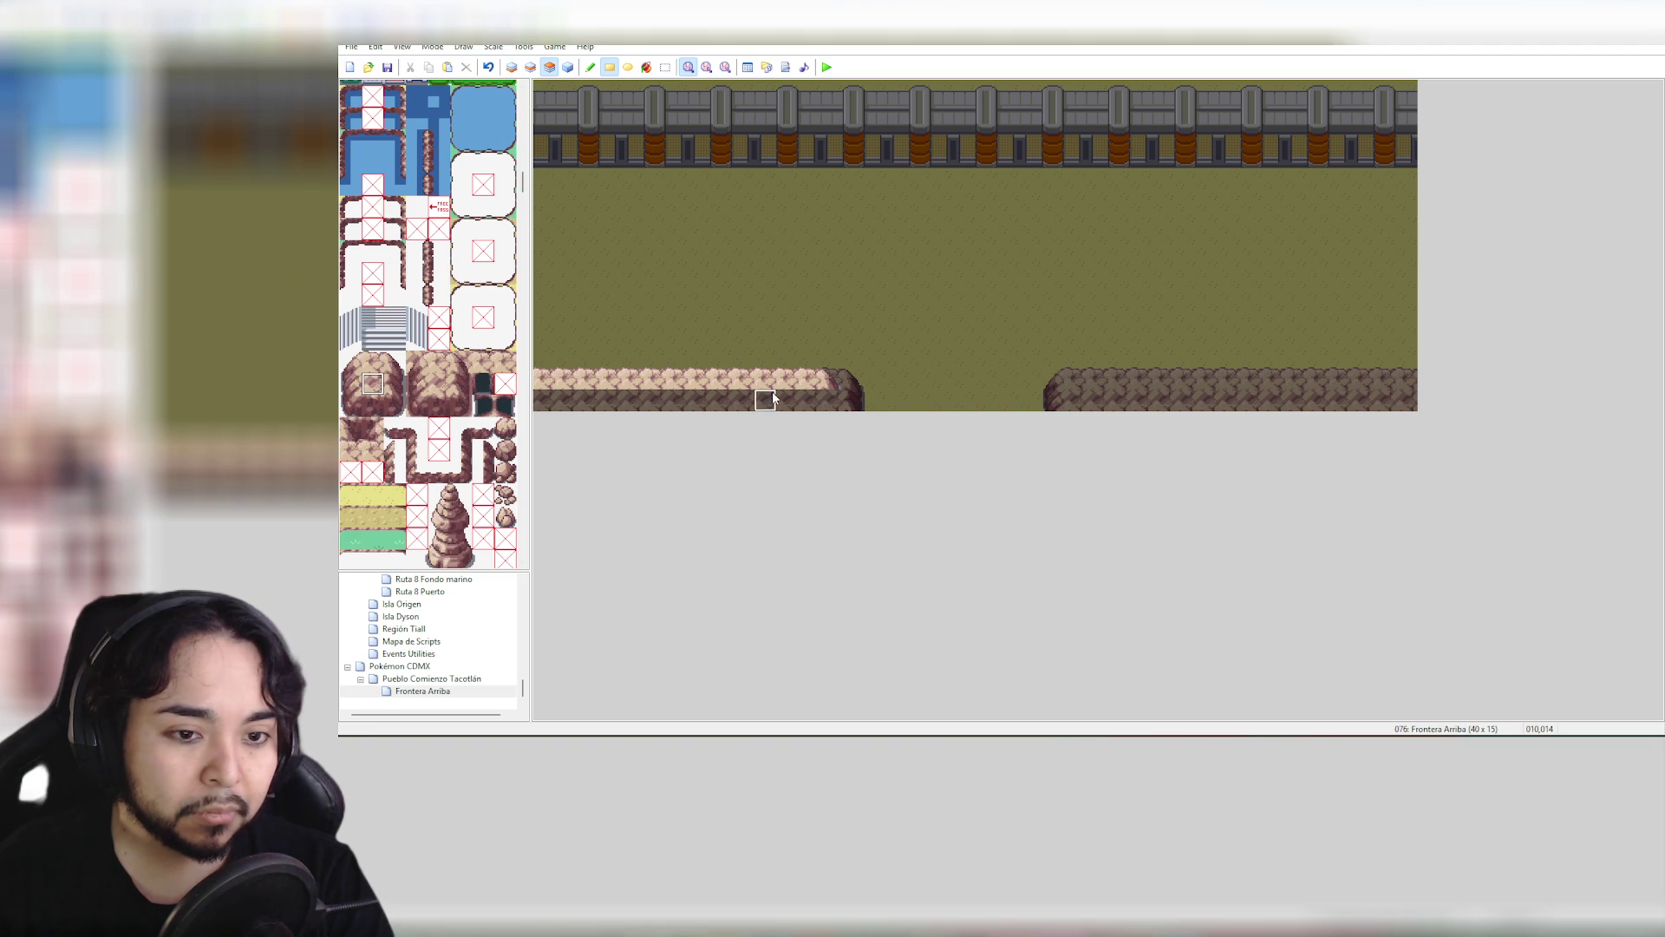
pyautogui.moveTo(808, 392); pyautogui.dragTo(531, 397)
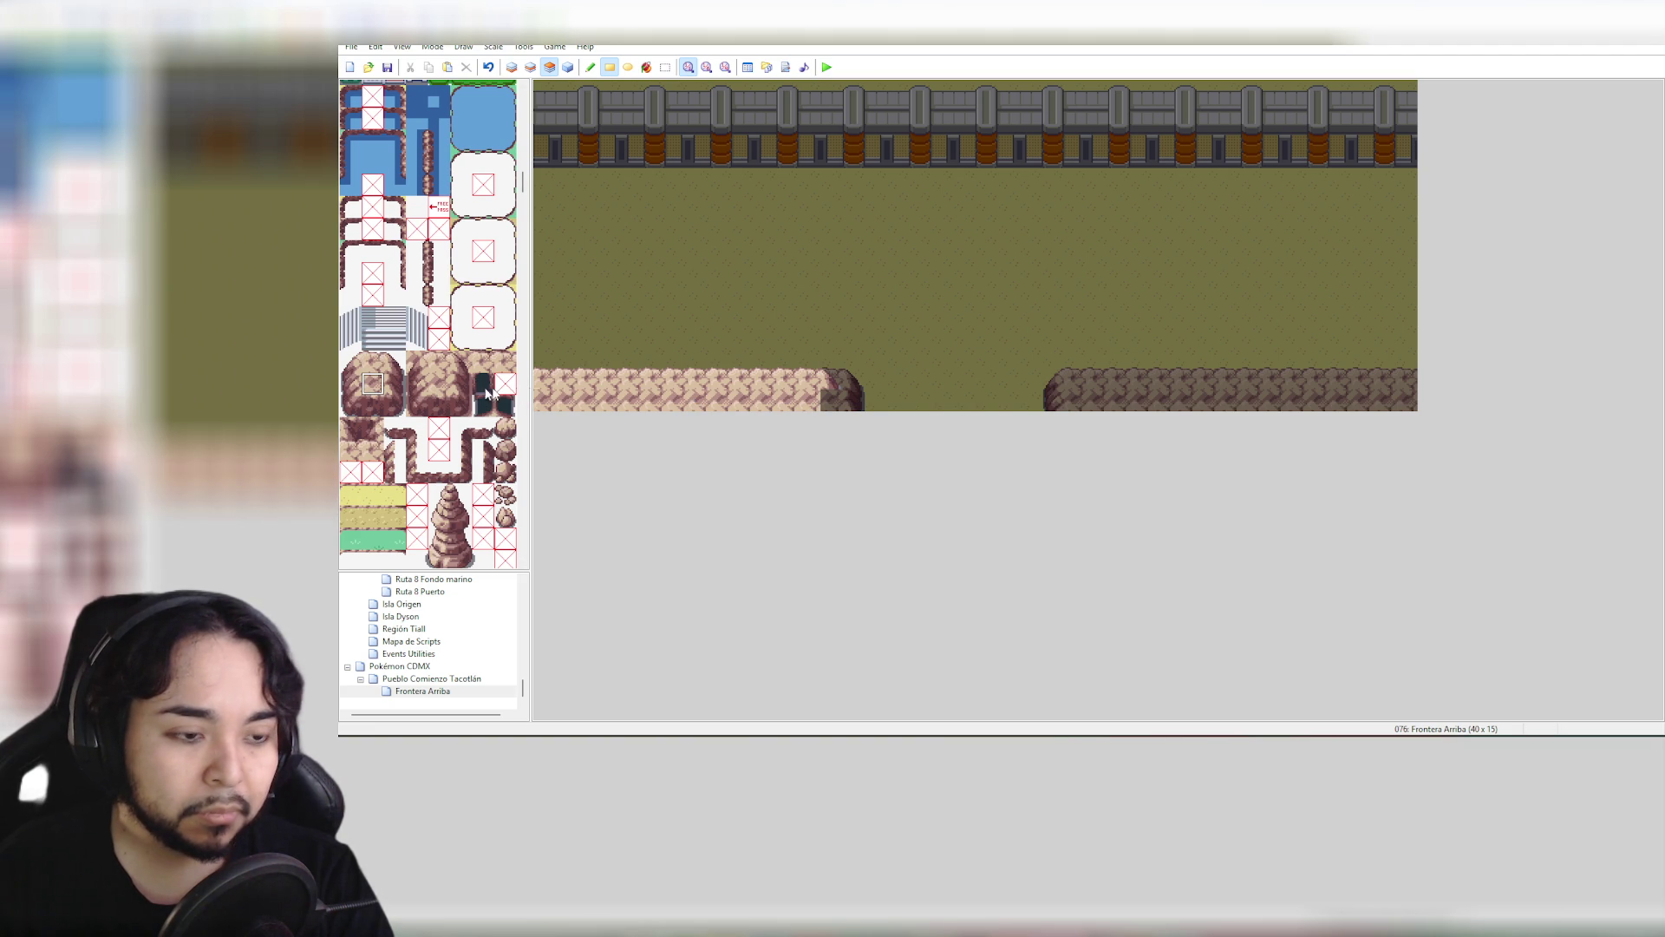
pyautogui.click(393, 383)
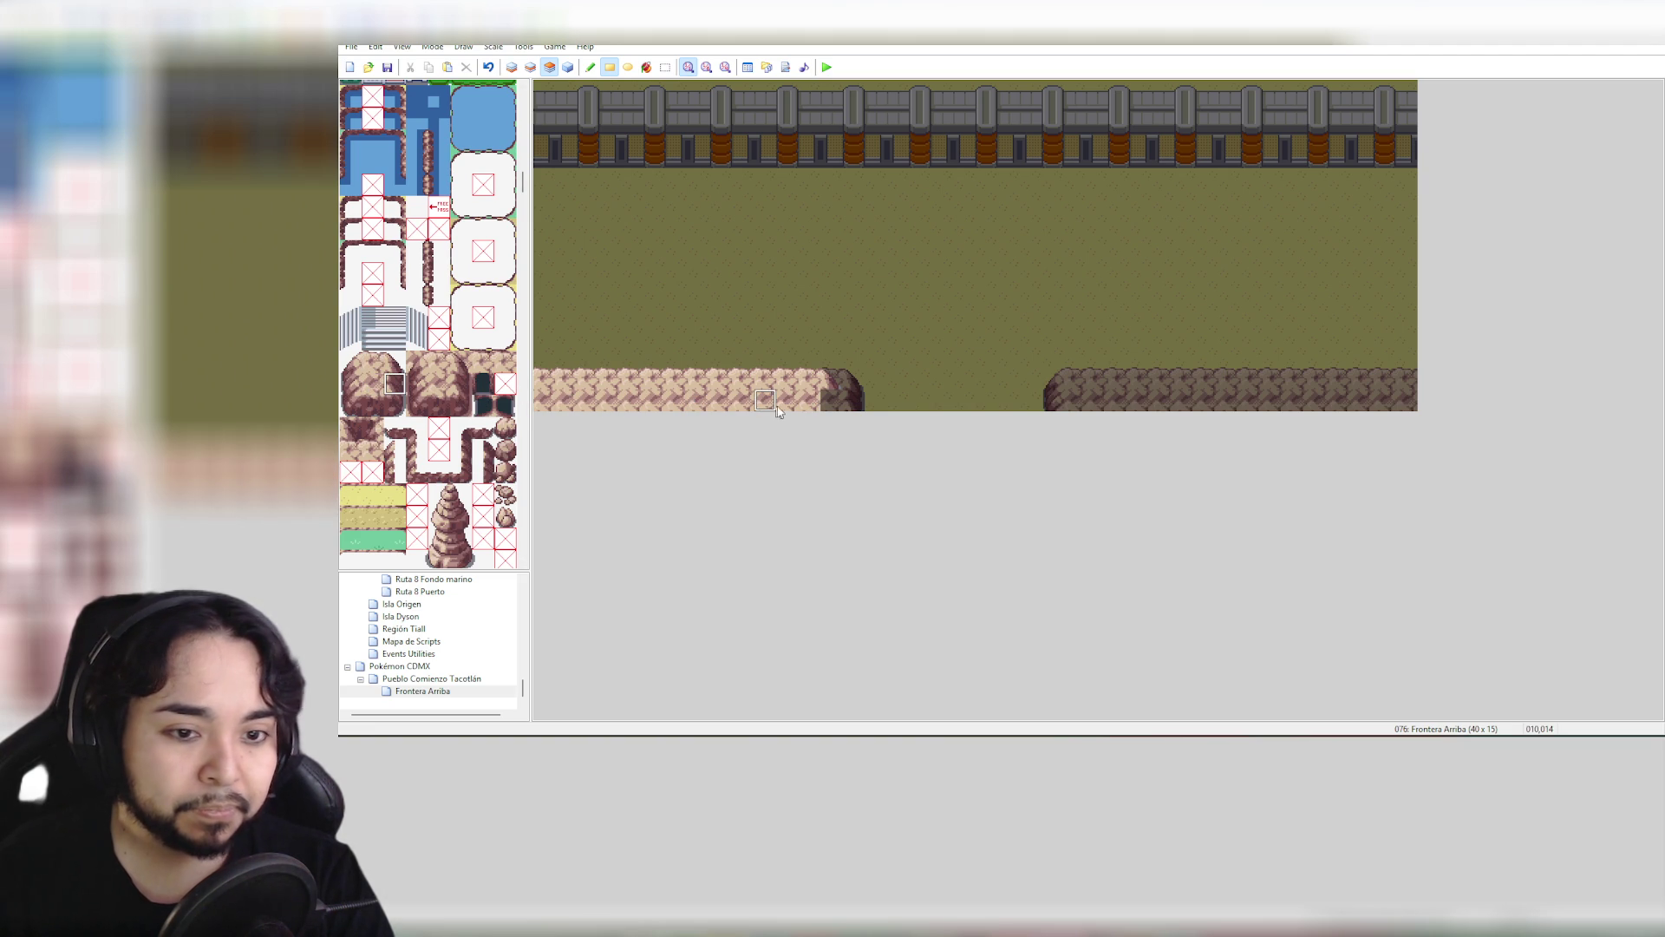
pyautogui.click(833, 396)
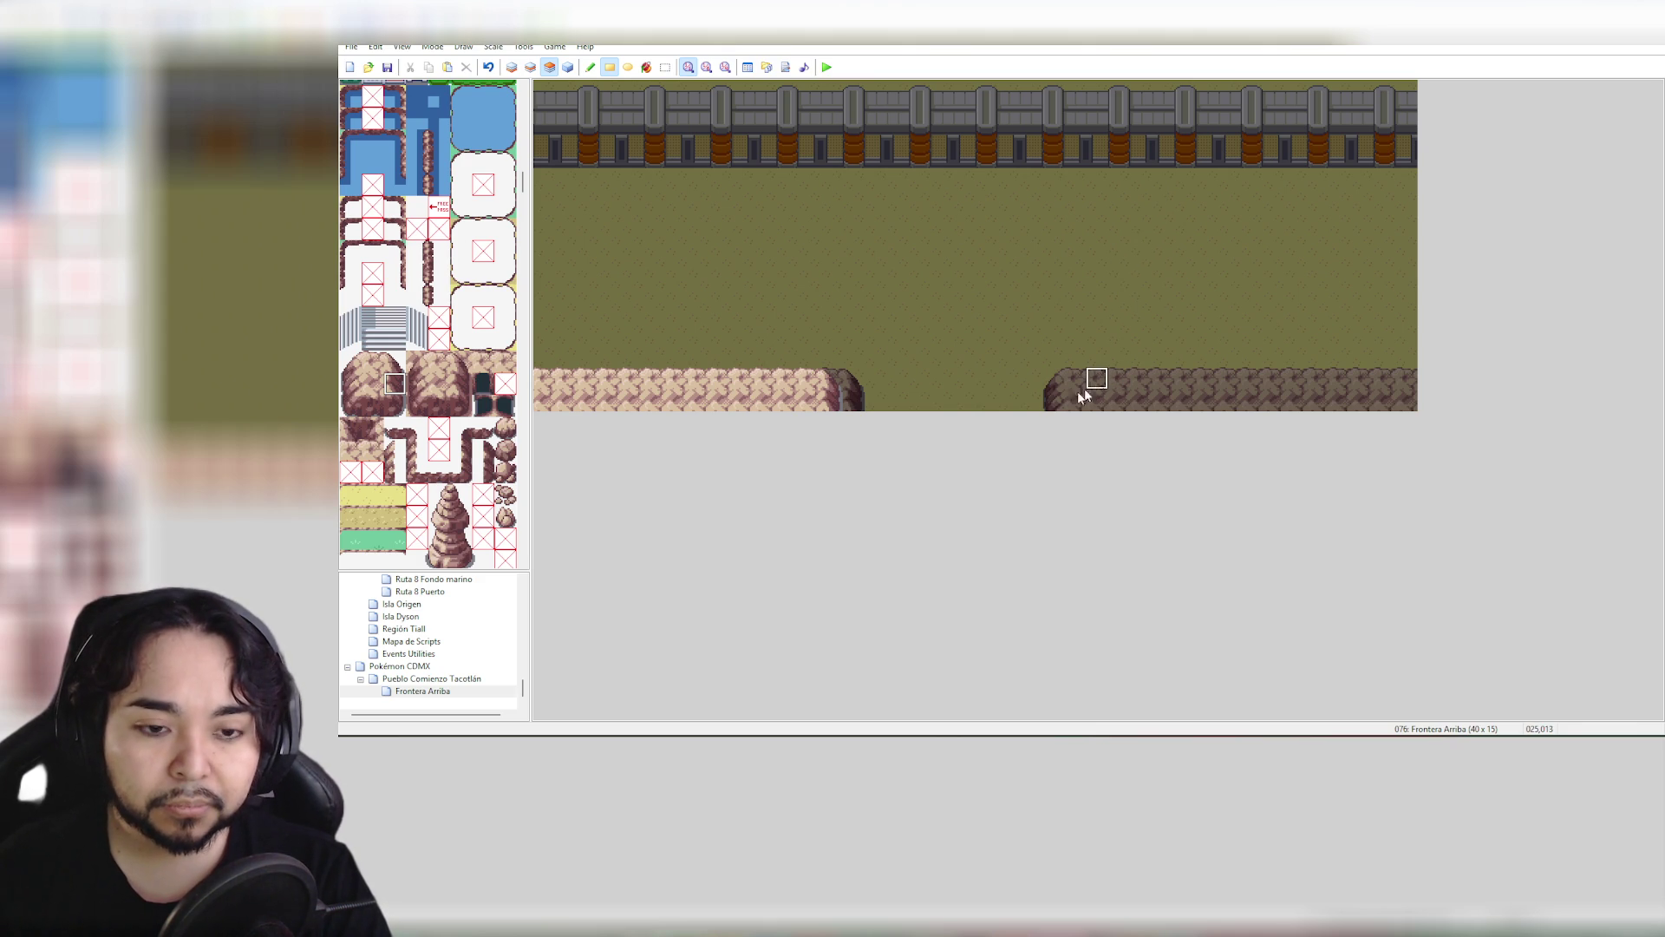
pyautogui.click(442, 679)
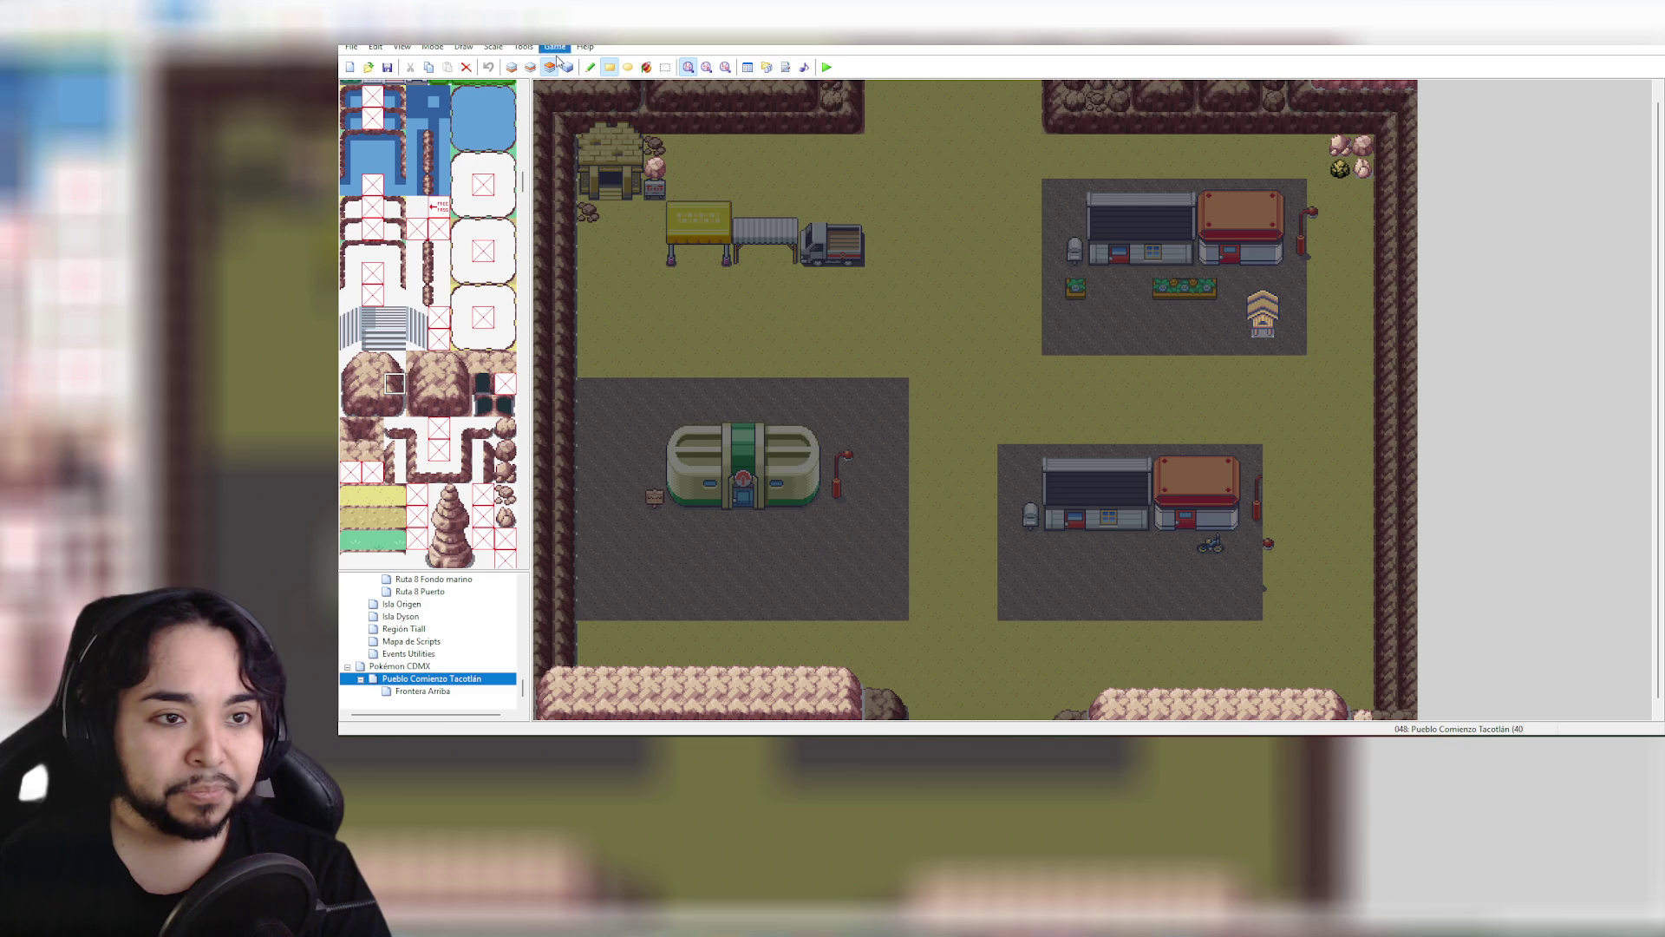
pyautogui.click(568, 67)
pyautogui.click(423, 692)
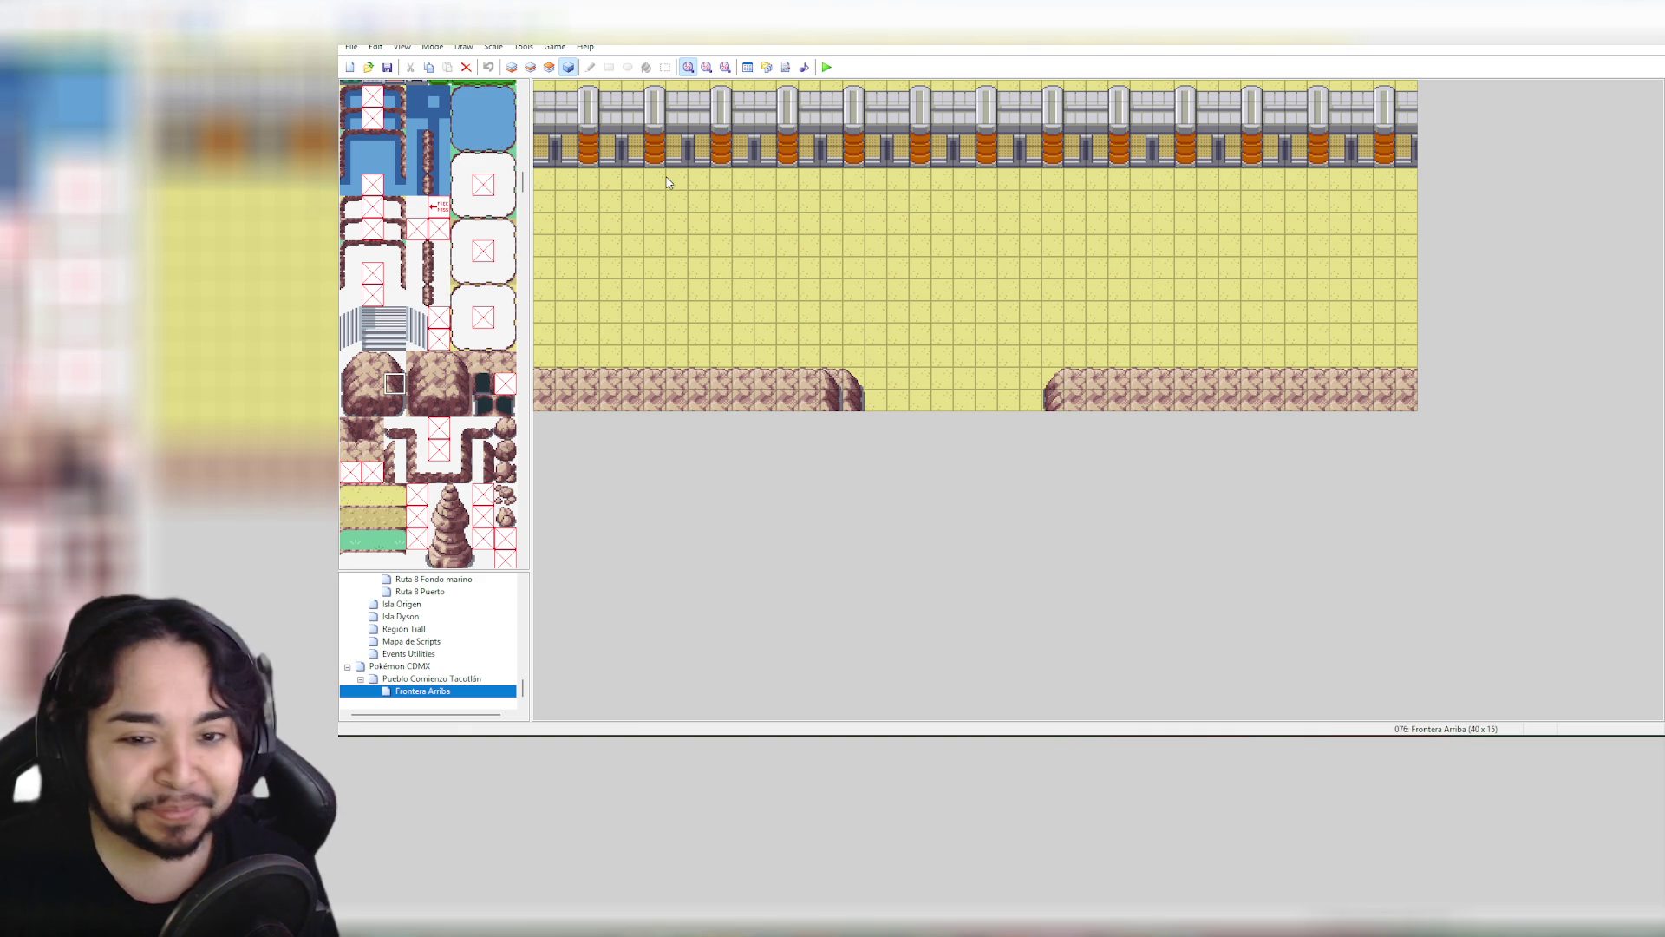
pyautogui.click(531, 70)
pyautogui.click(351, 362)
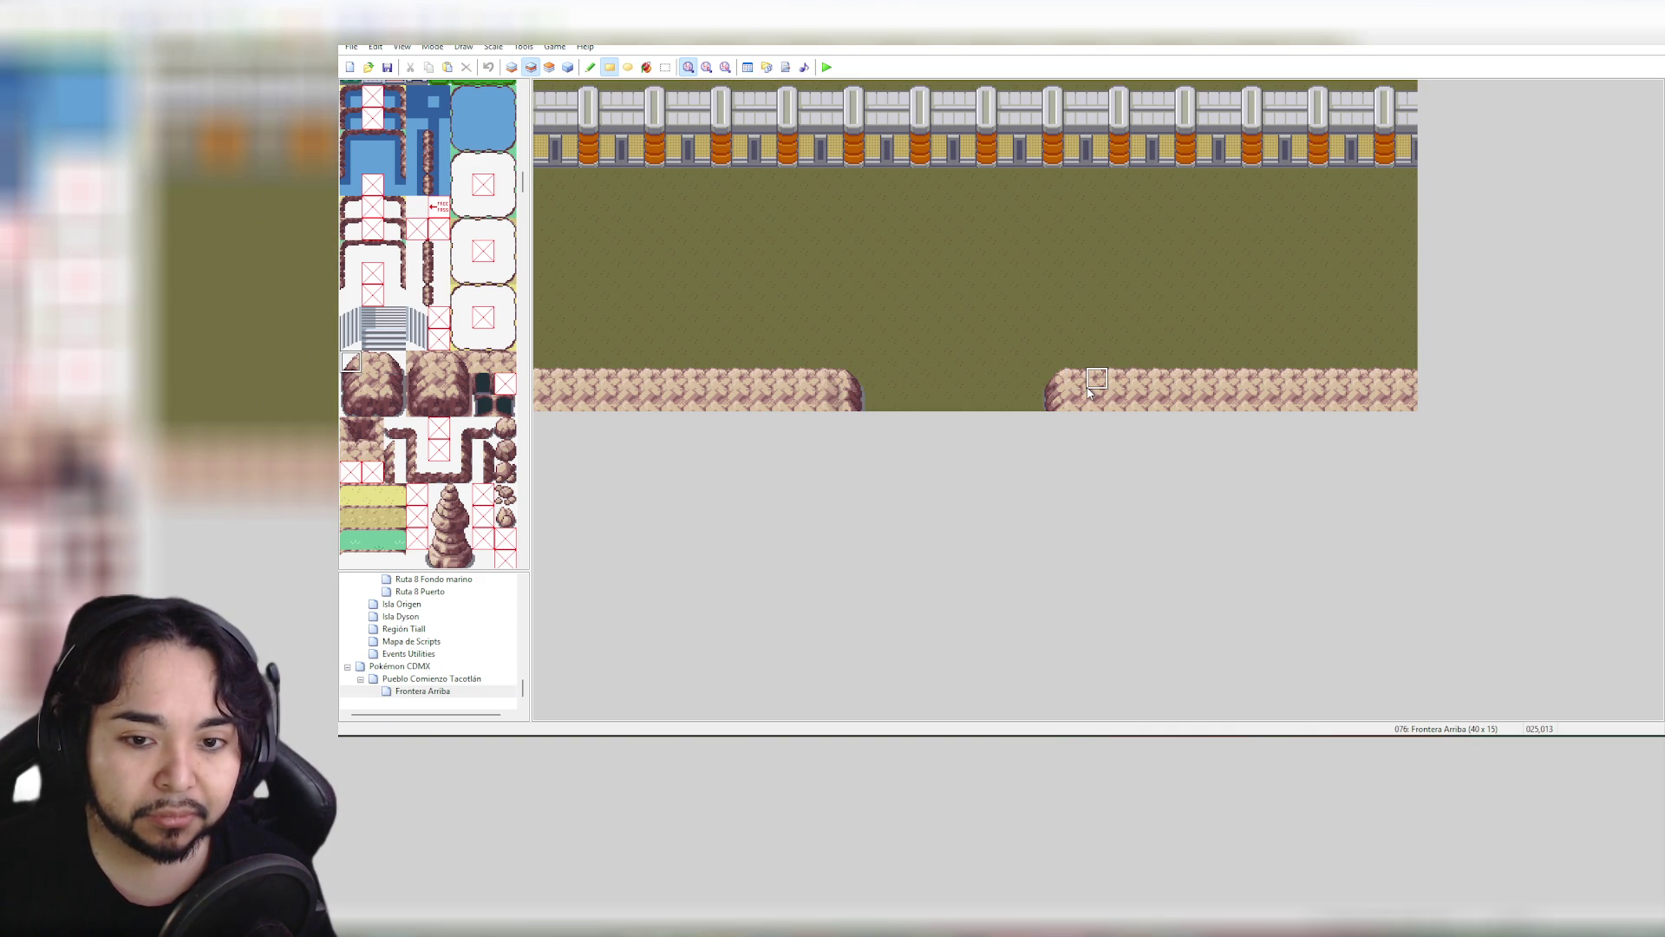
# Try boulder blocks over the right ledge on layers 2 and 3, then undo them
pyautogui.moveTo(355, 360); pyautogui.dragTo(394, 407)
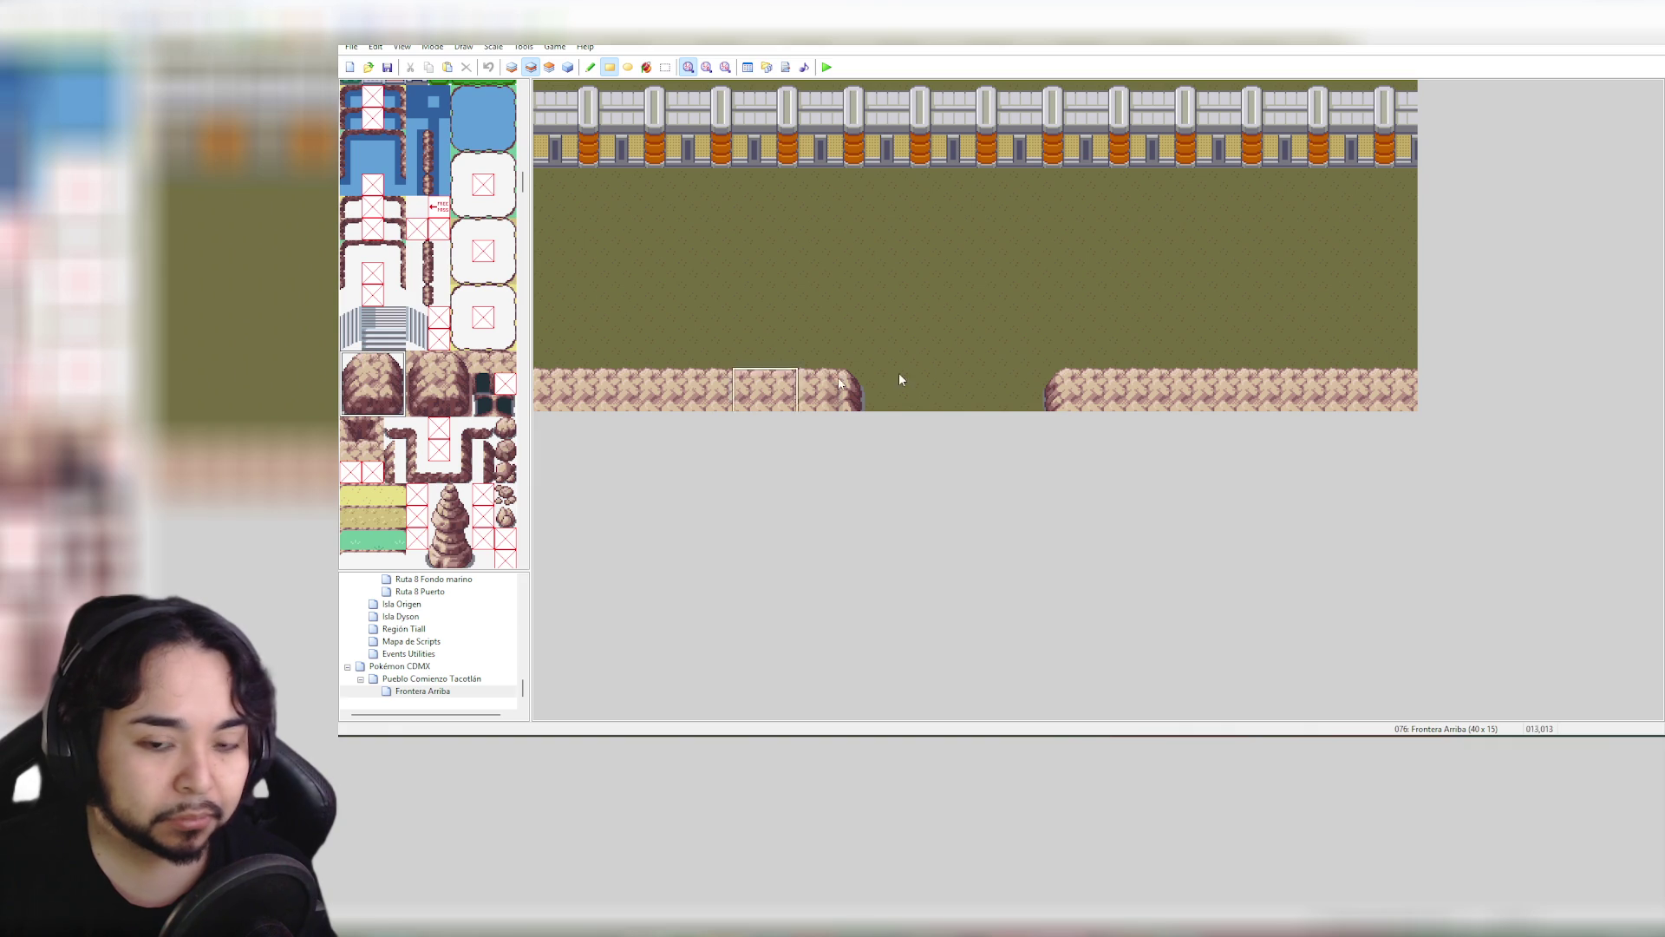
pyautogui.click(1103, 362)
pyautogui.moveTo(1100, 361)
pyautogui.mouseDown()
pyautogui.moveTo(1171, 439)
pyautogui.moveTo(1423, 425)
pyautogui.mouseUp()
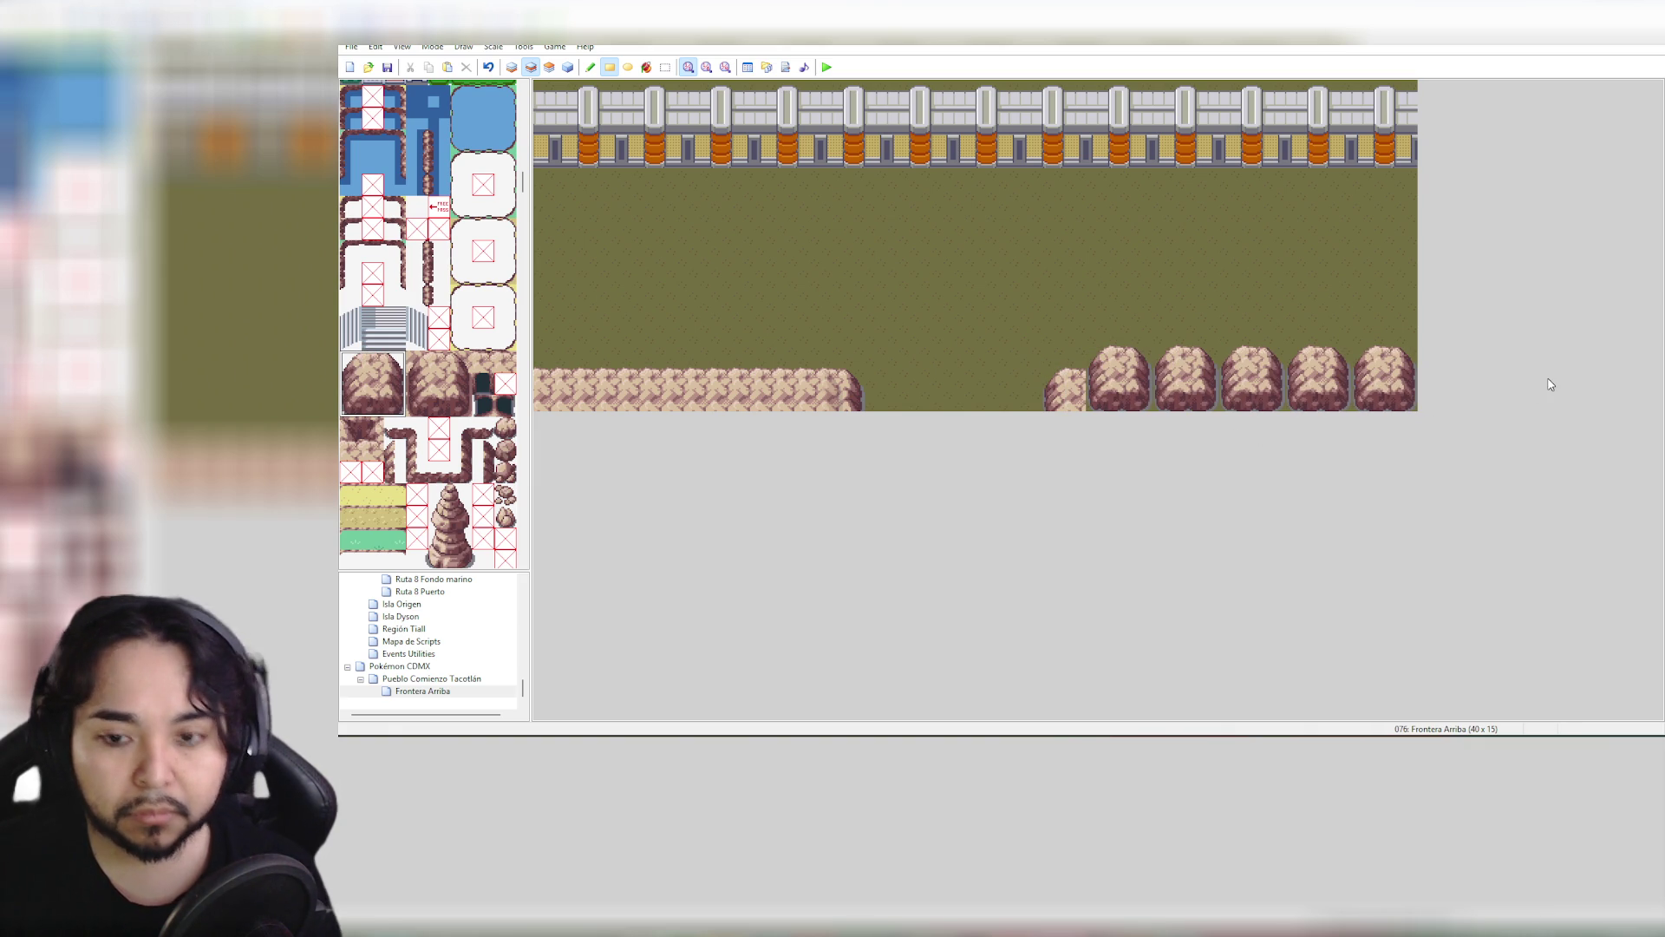
pyautogui.hotkey('ctrl', 'z')
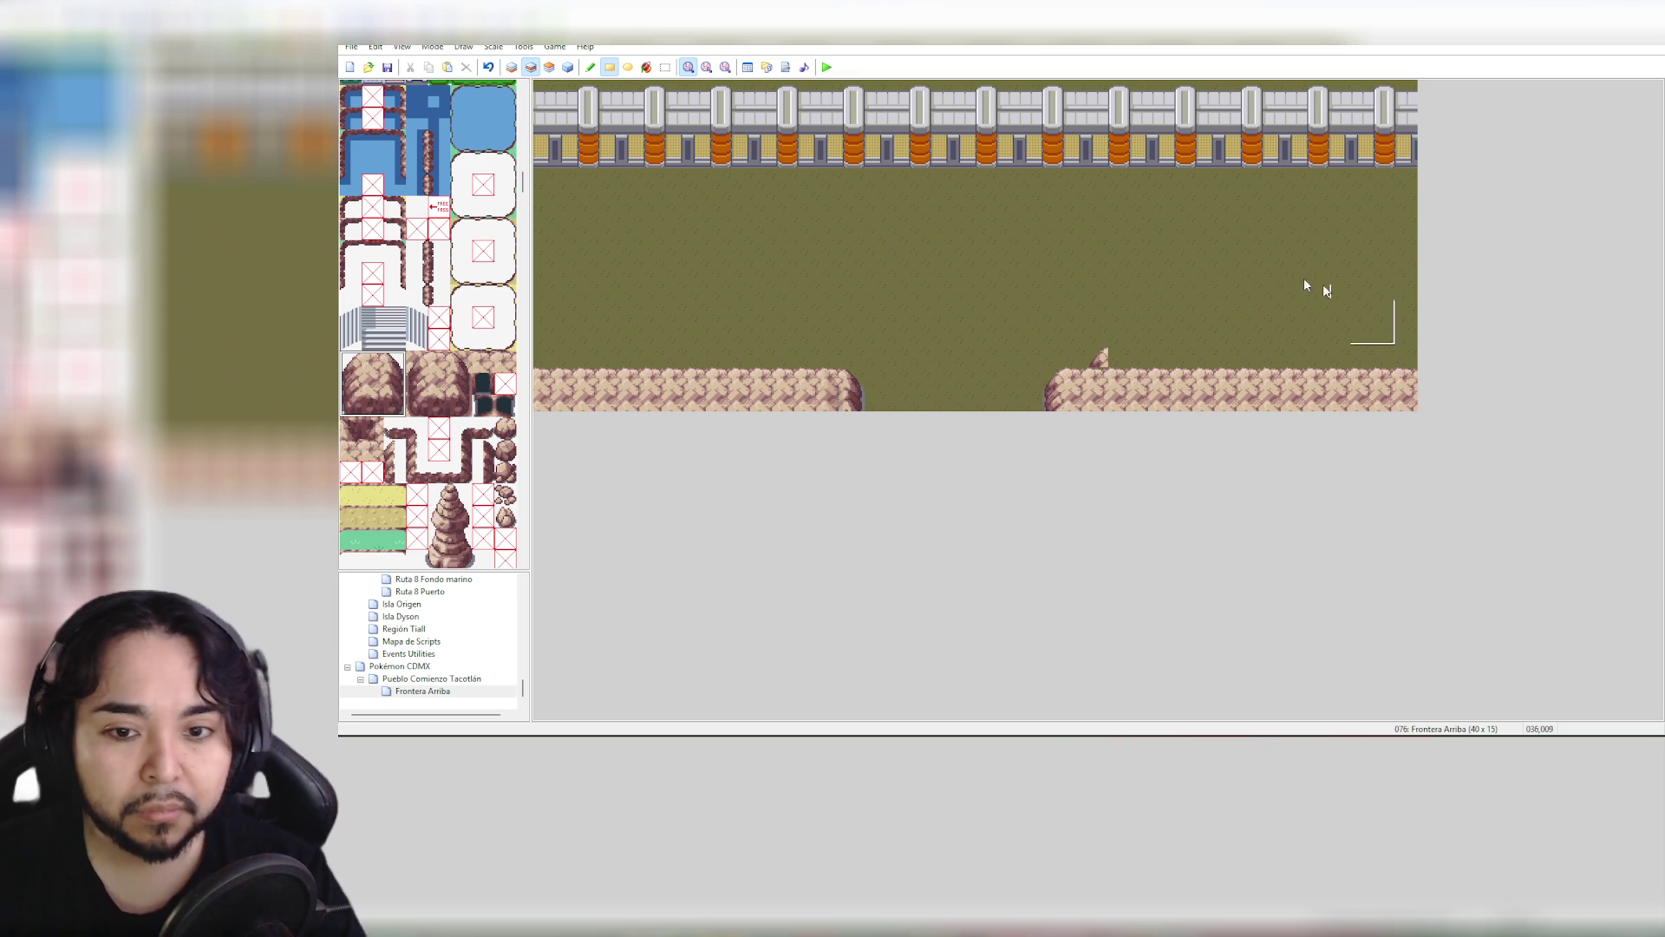
pyautogui.hotkey('ctrl', 'z')
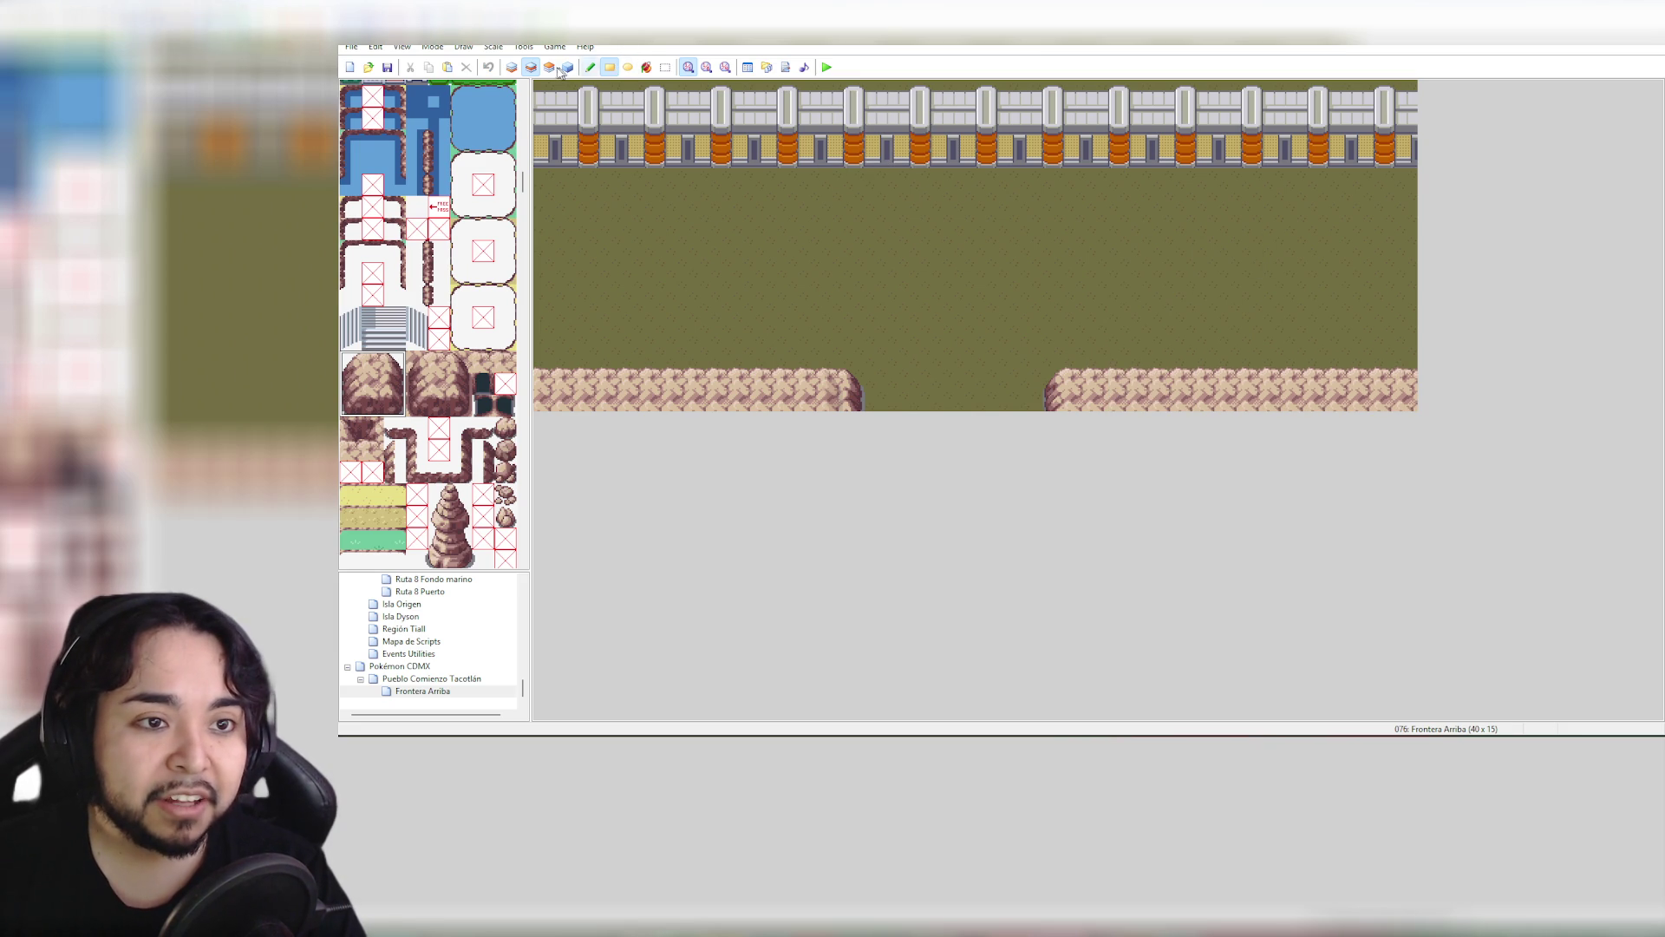
pyautogui.click(549, 67)
pyautogui.moveTo(1095, 356)
pyautogui.mouseDown()
pyautogui.moveTo(1194, 420)
pyautogui.moveTo(1579, 460)
pyautogui.mouseUp()
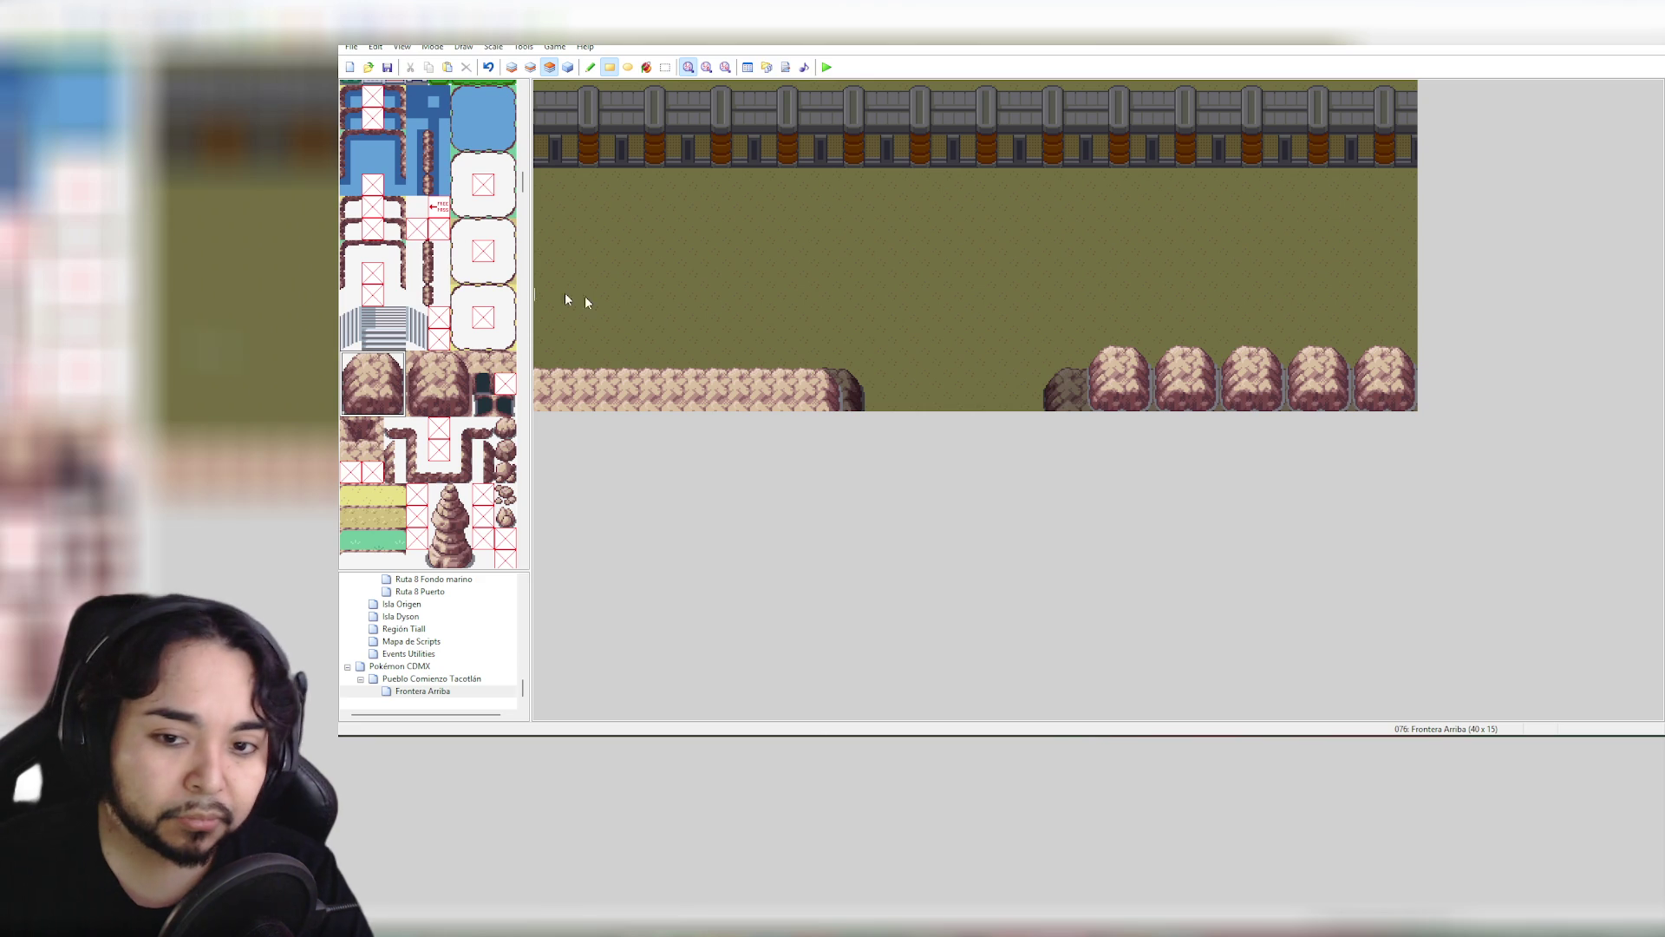
pyautogui.hotkey('ctrl', 'z')
pyautogui.hotkey('ctrl', 'z')
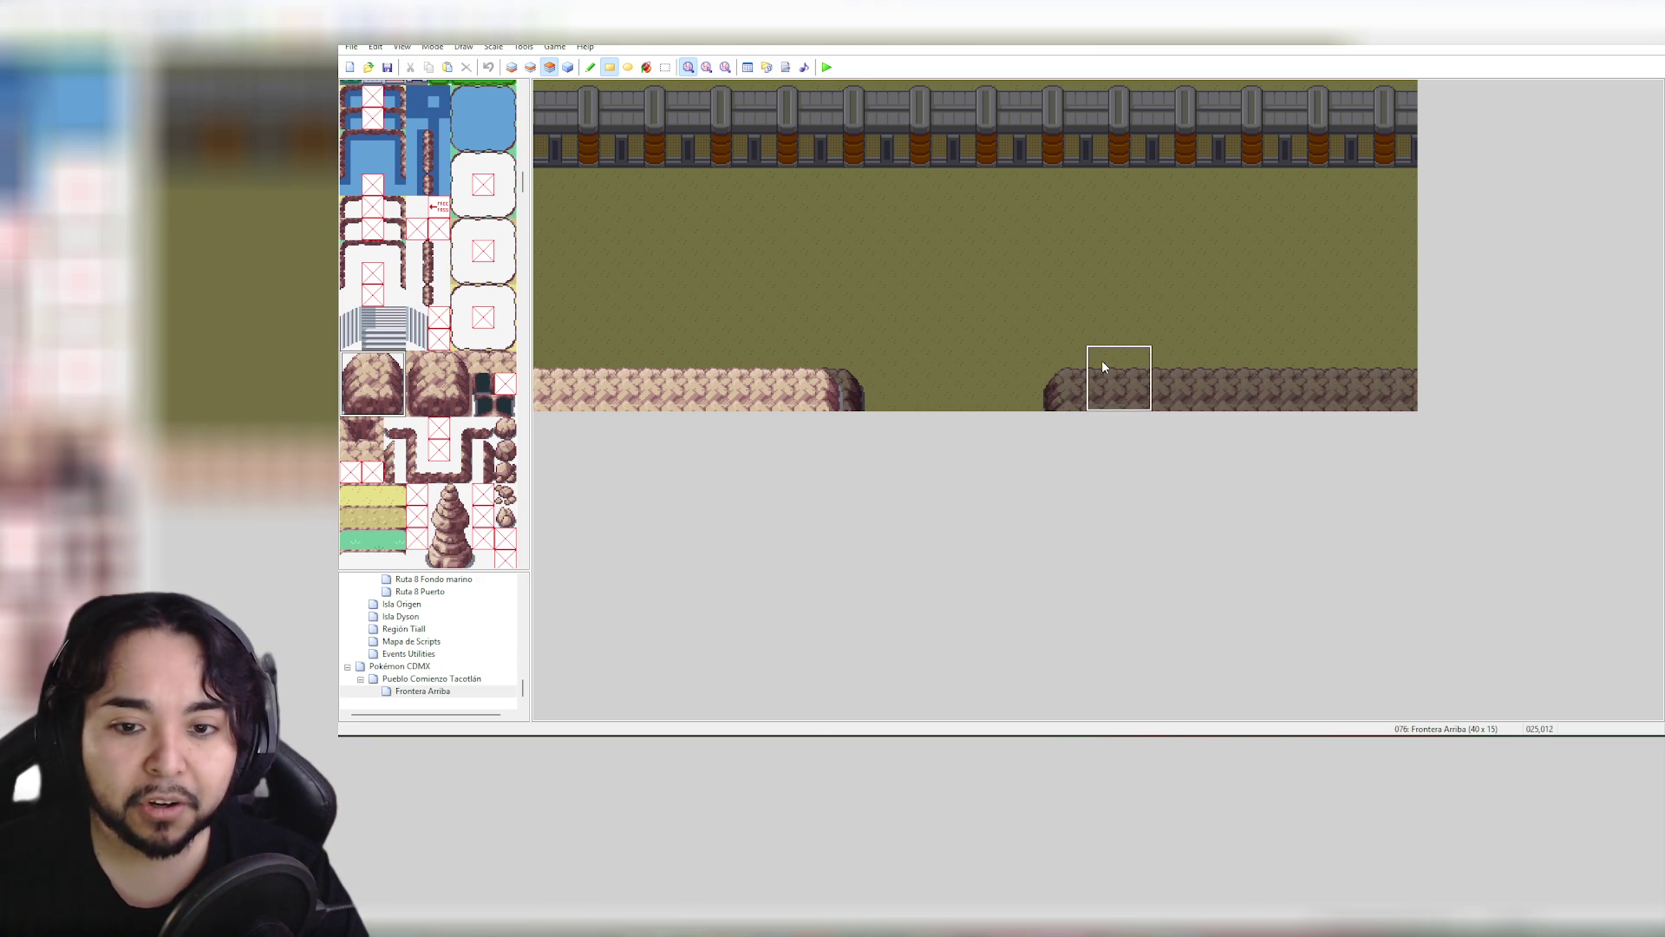
# Paint a single rock column across the right ledge to the map's right edge
pyautogui.click(1190, 379)
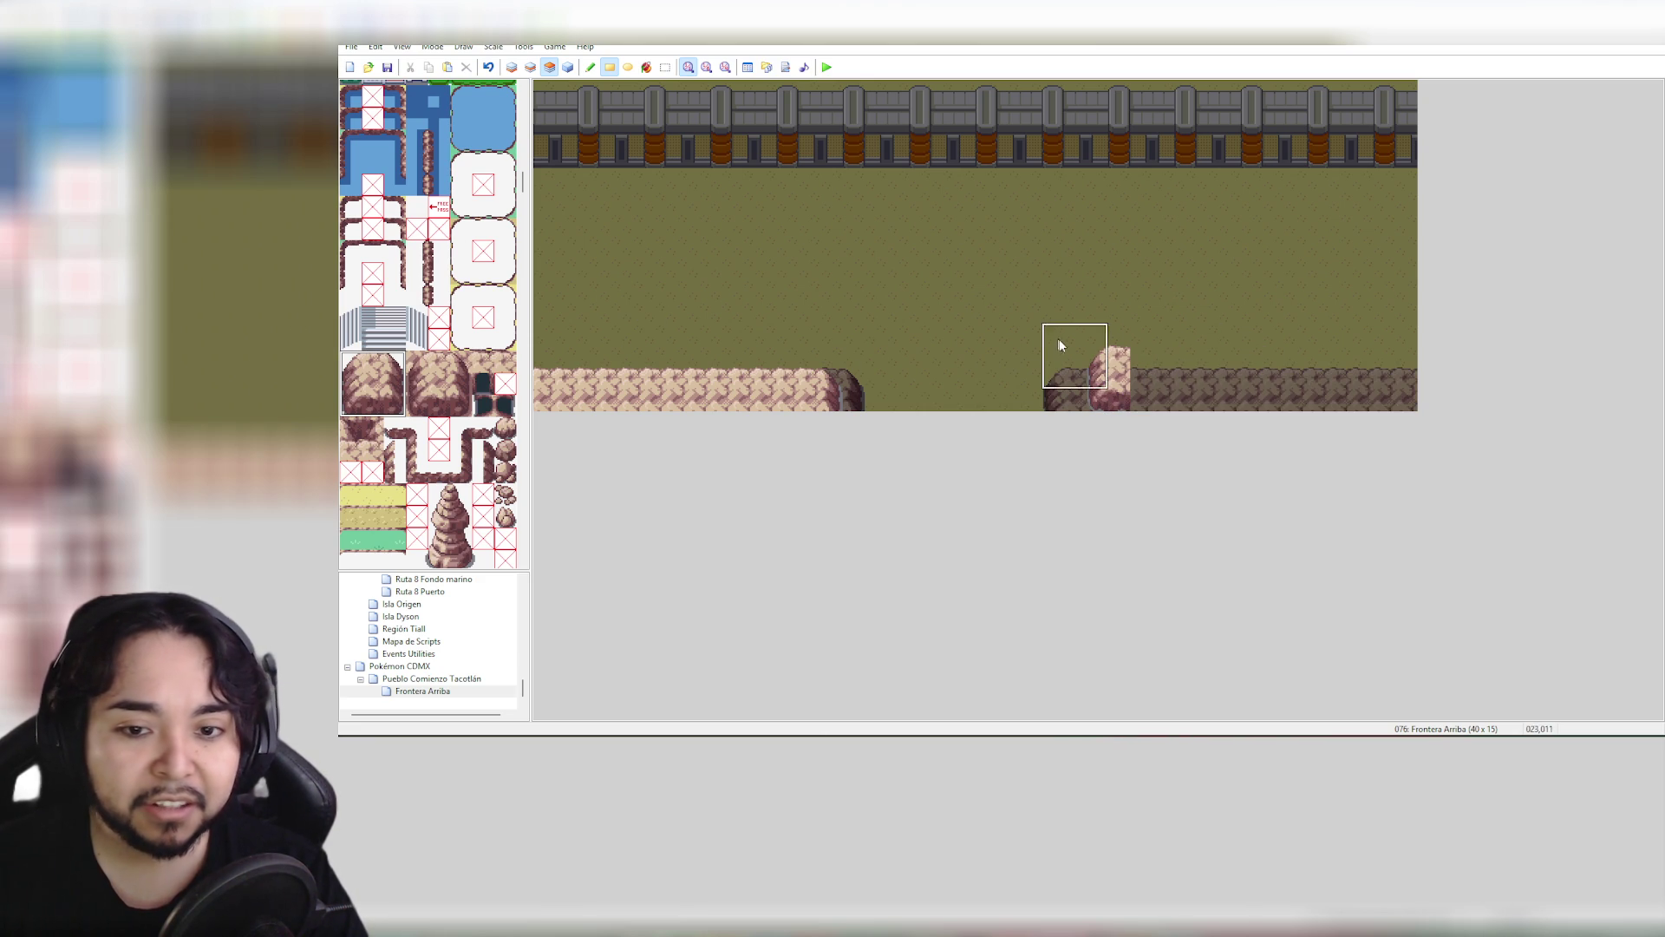
pyautogui.moveTo(373, 357); pyautogui.dragTo(373, 409)
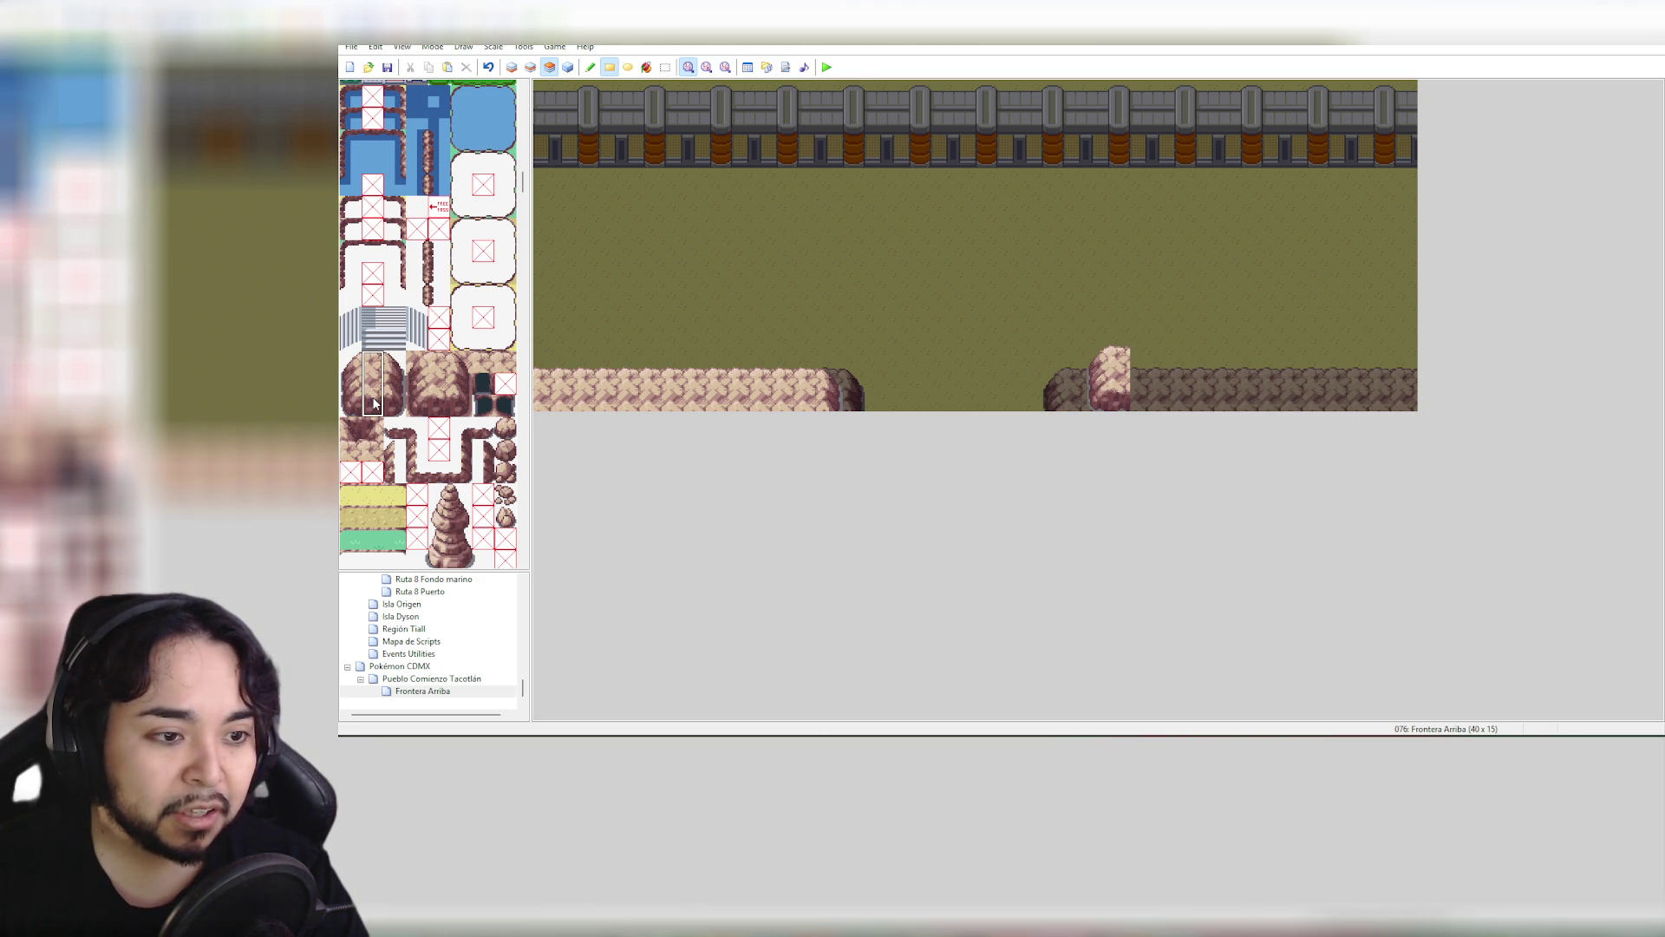
pyautogui.click(1136, 369)
pyautogui.moveTo(1137, 369)
pyautogui.mouseDown()
pyautogui.moveTo(1297, 382)
pyautogui.moveTo(1409, 417)
pyautogui.mouseUp()
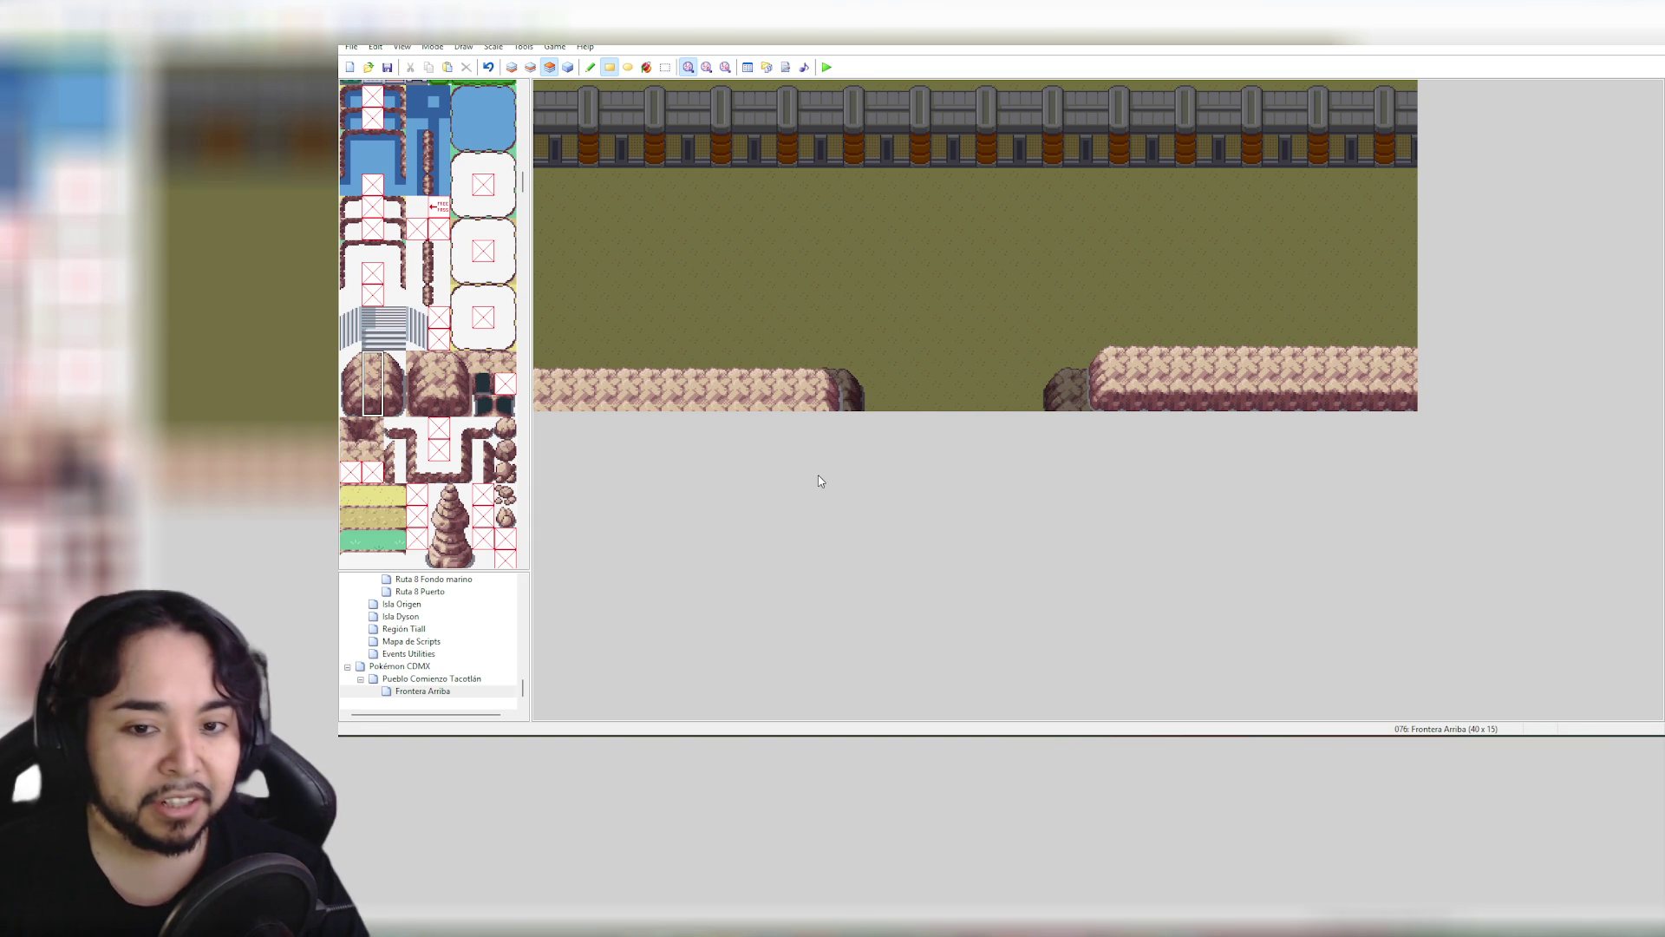
pyautogui.click(448, 679)
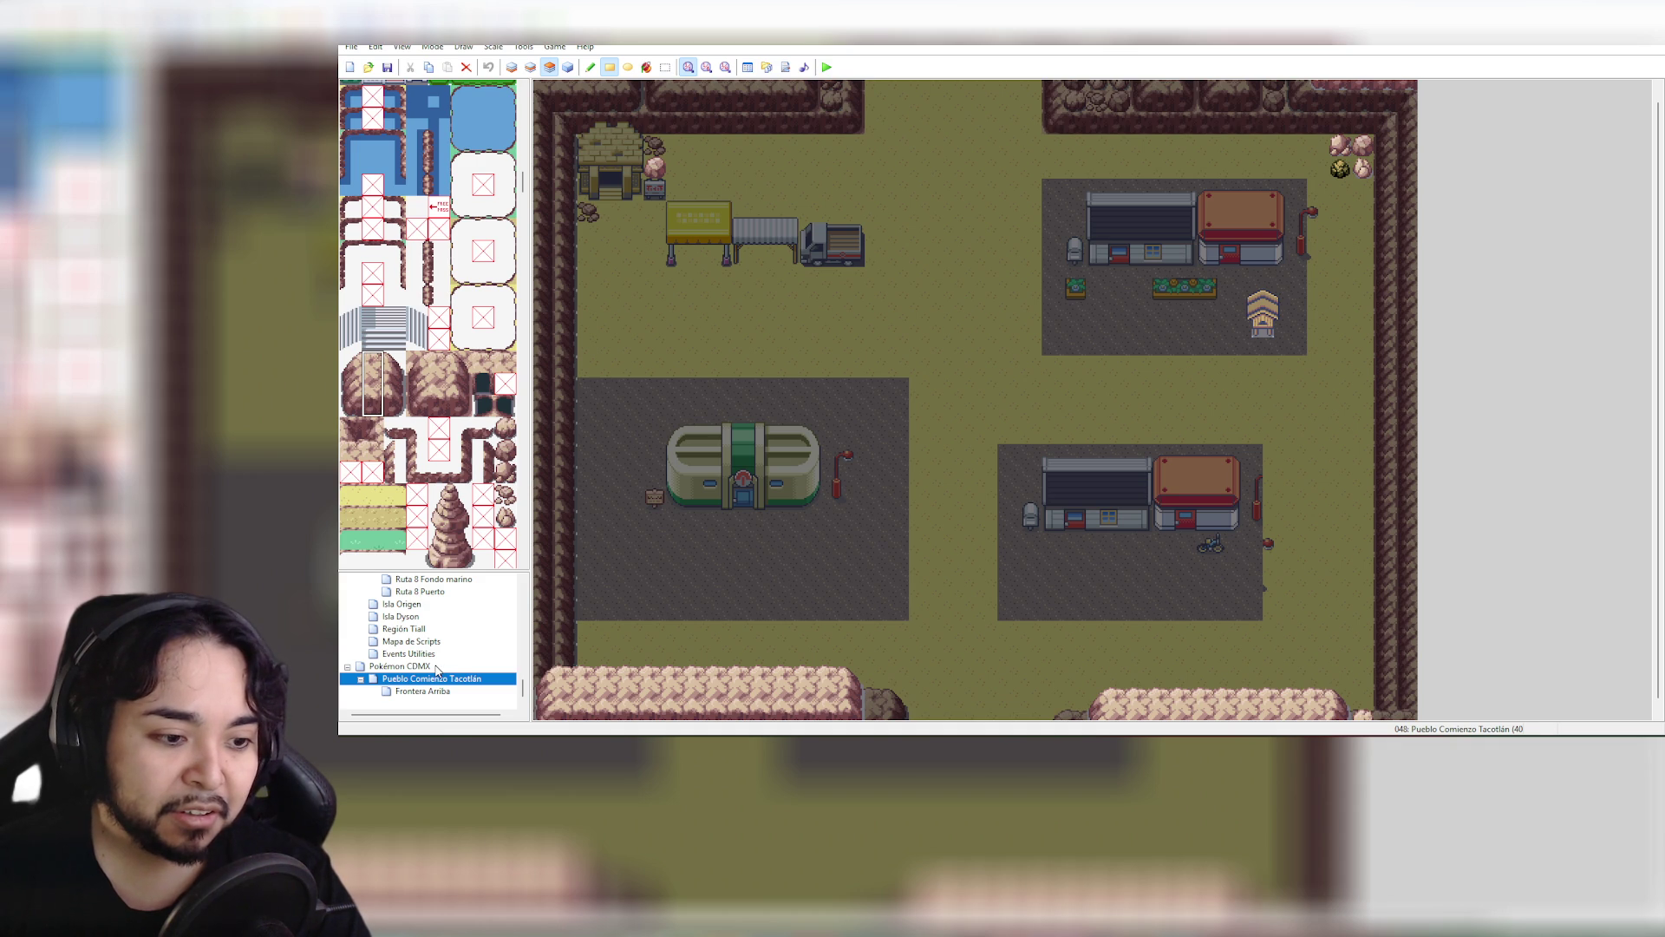
# Back on Frontera Arriba, place a darker rock-edge tile at the right ledge's end
pyautogui.click(435, 692)
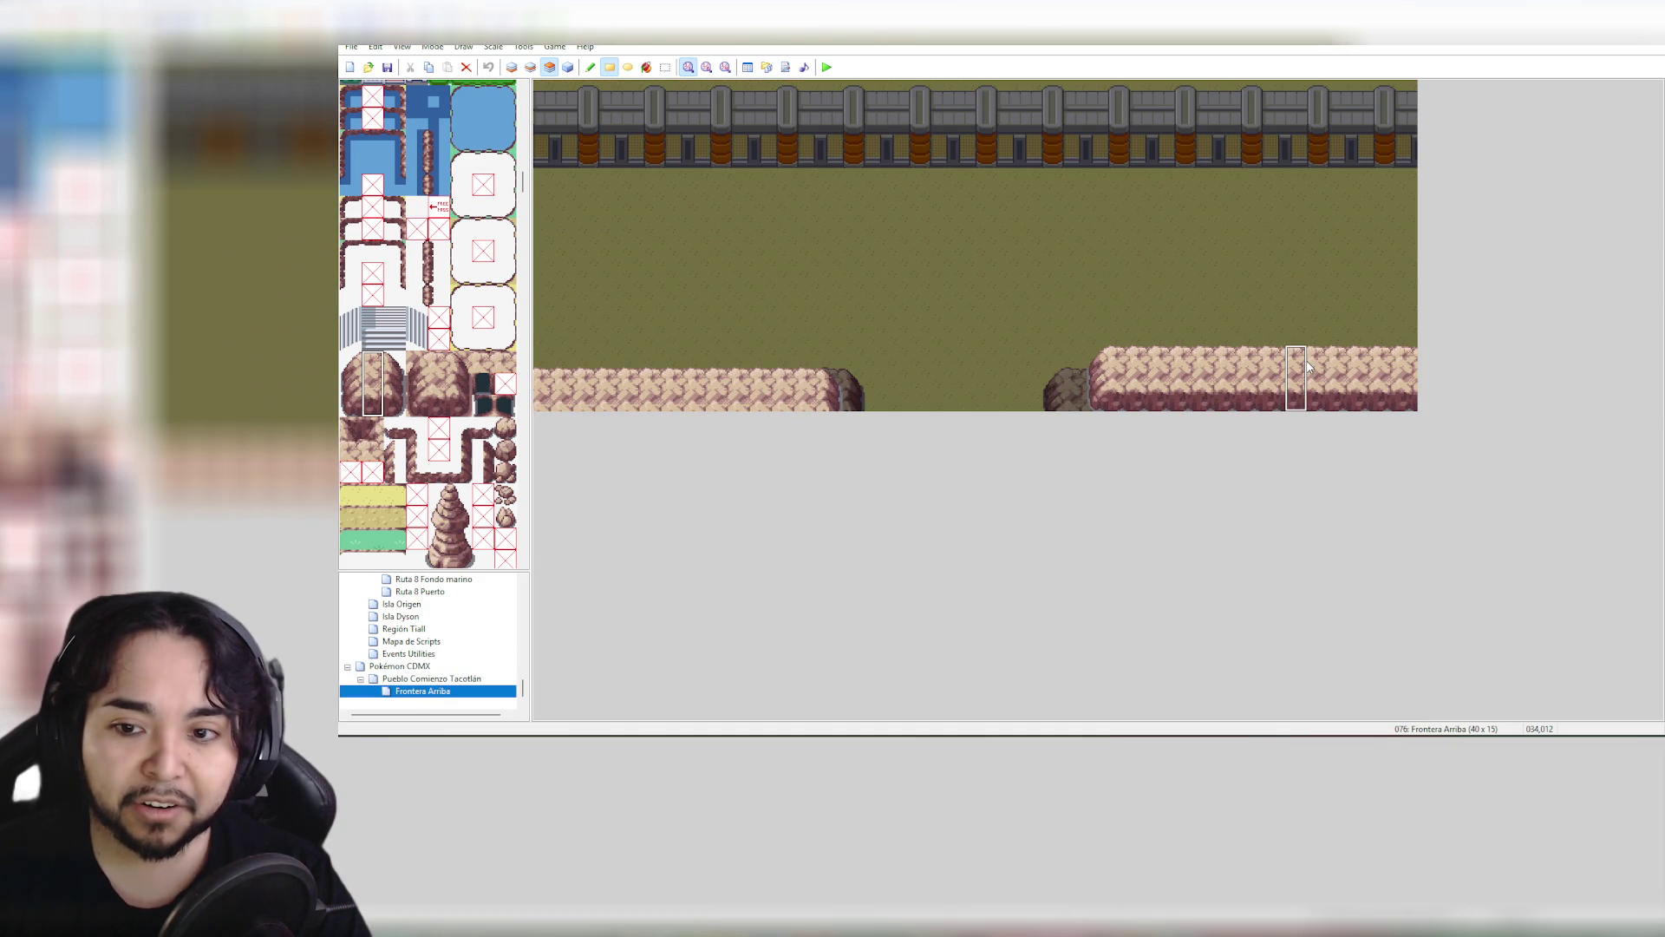
pyautogui.click(1138, 365)
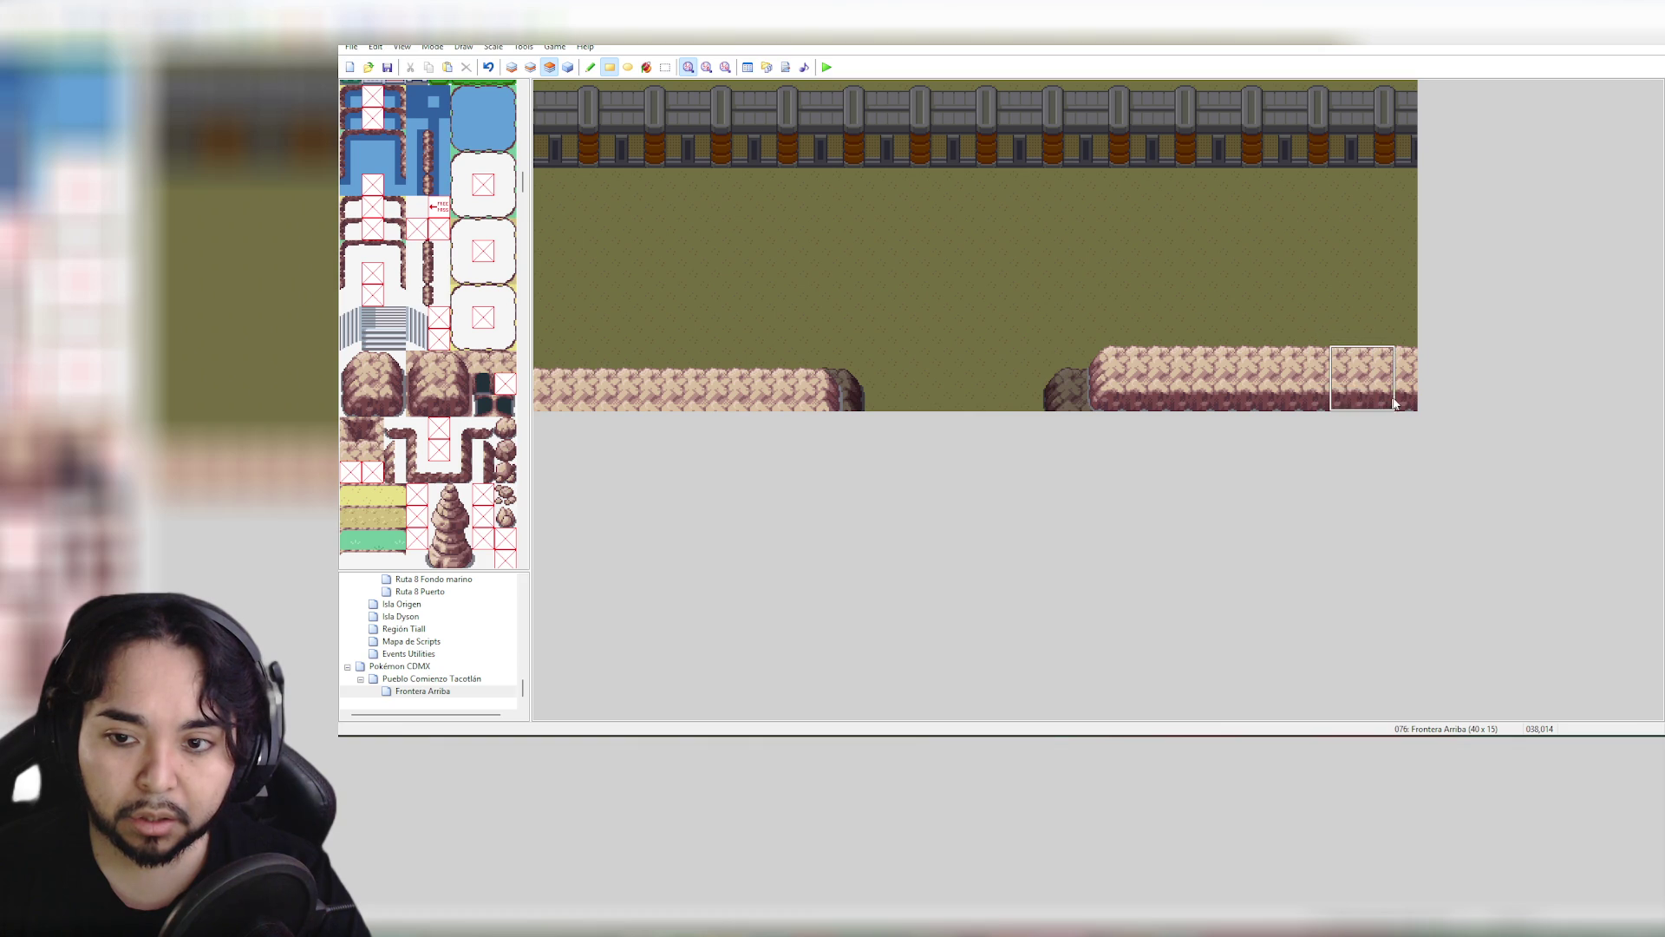
pyautogui.click(1368, 385)
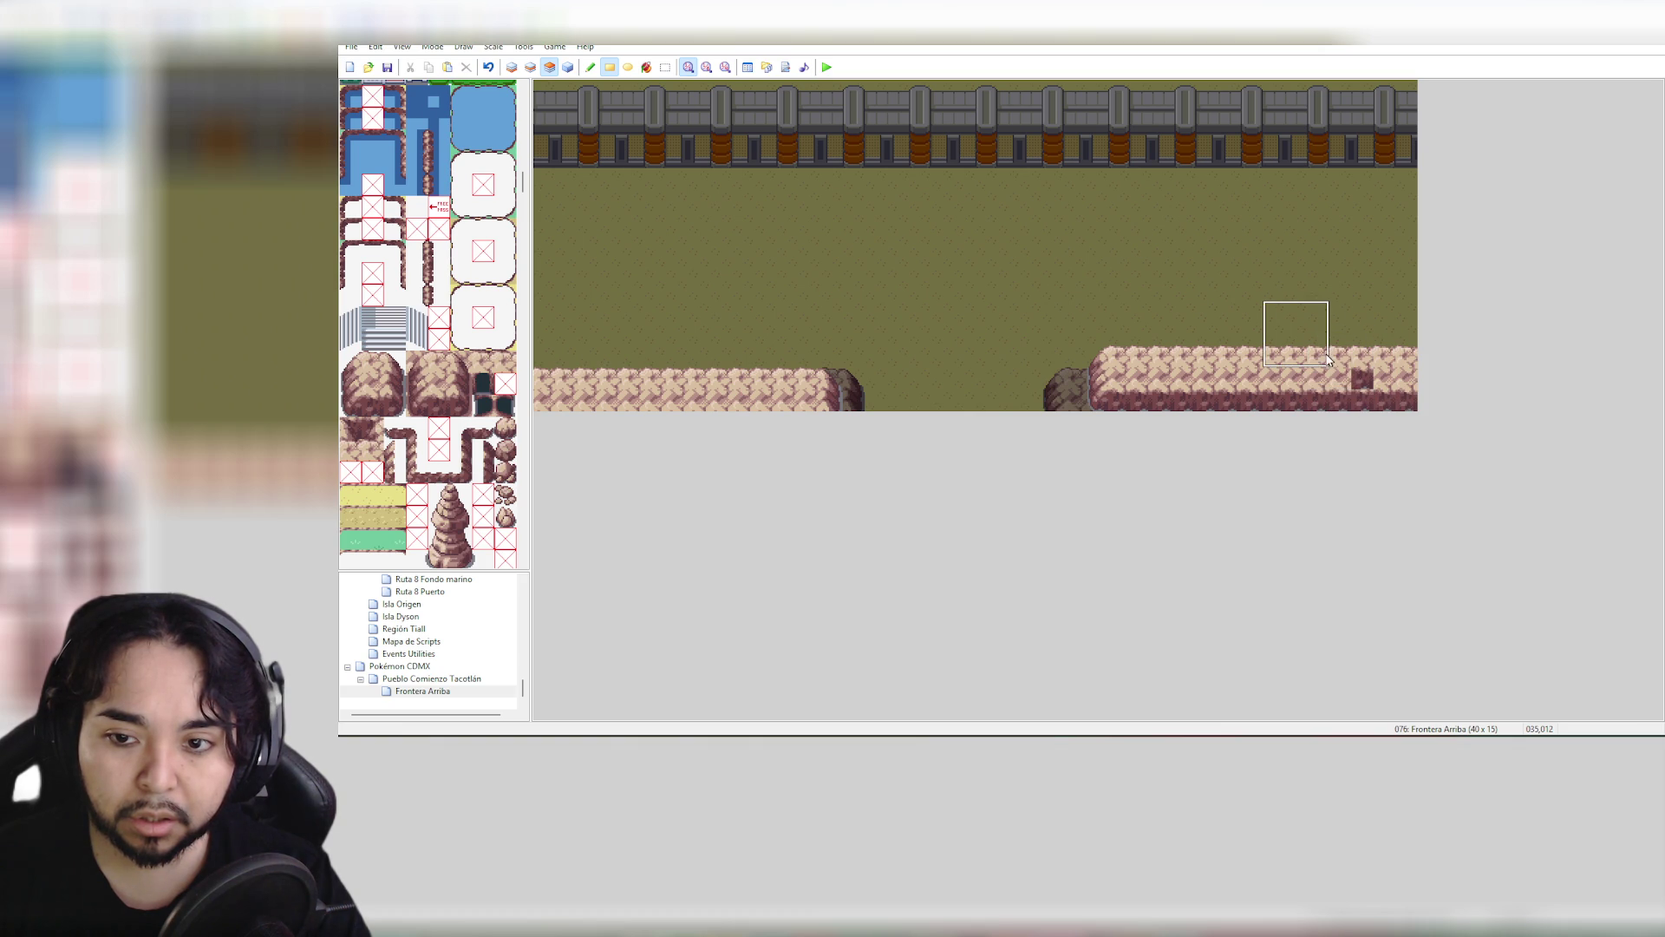
pyautogui.click(1370, 386)
pyautogui.click(1310, 335)
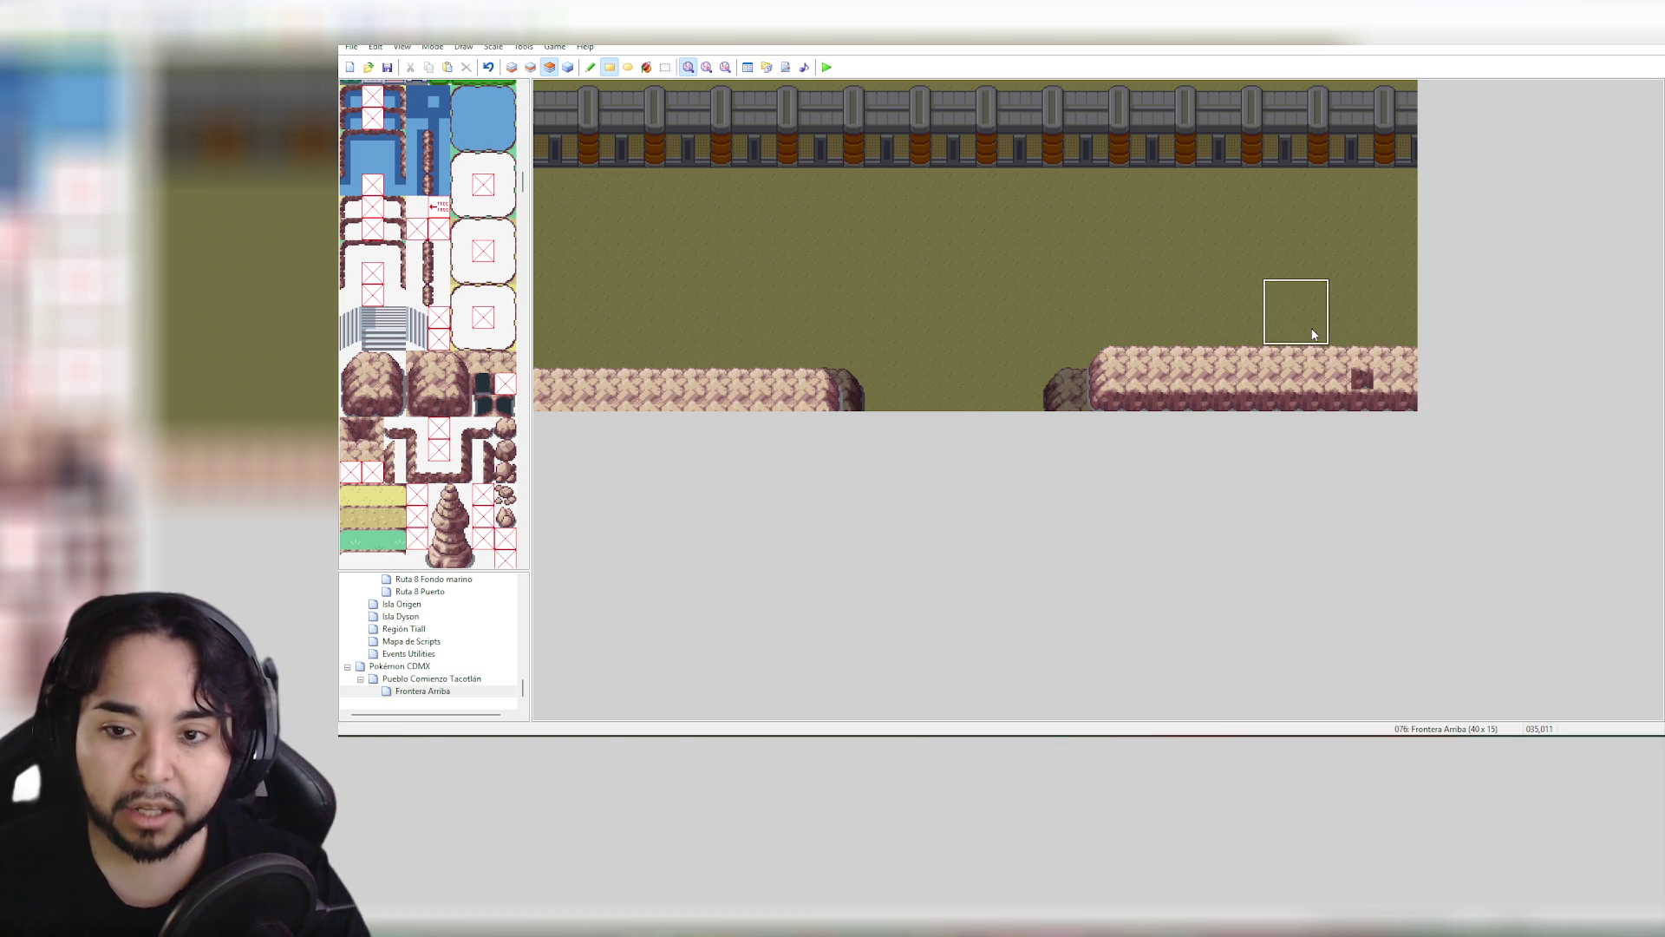
pyautogui.hotkey('ctrl', 'z')
pyautogui.hotkey('ctrl', 'z')
pyautogui.hotkey('ctrl', 'z')
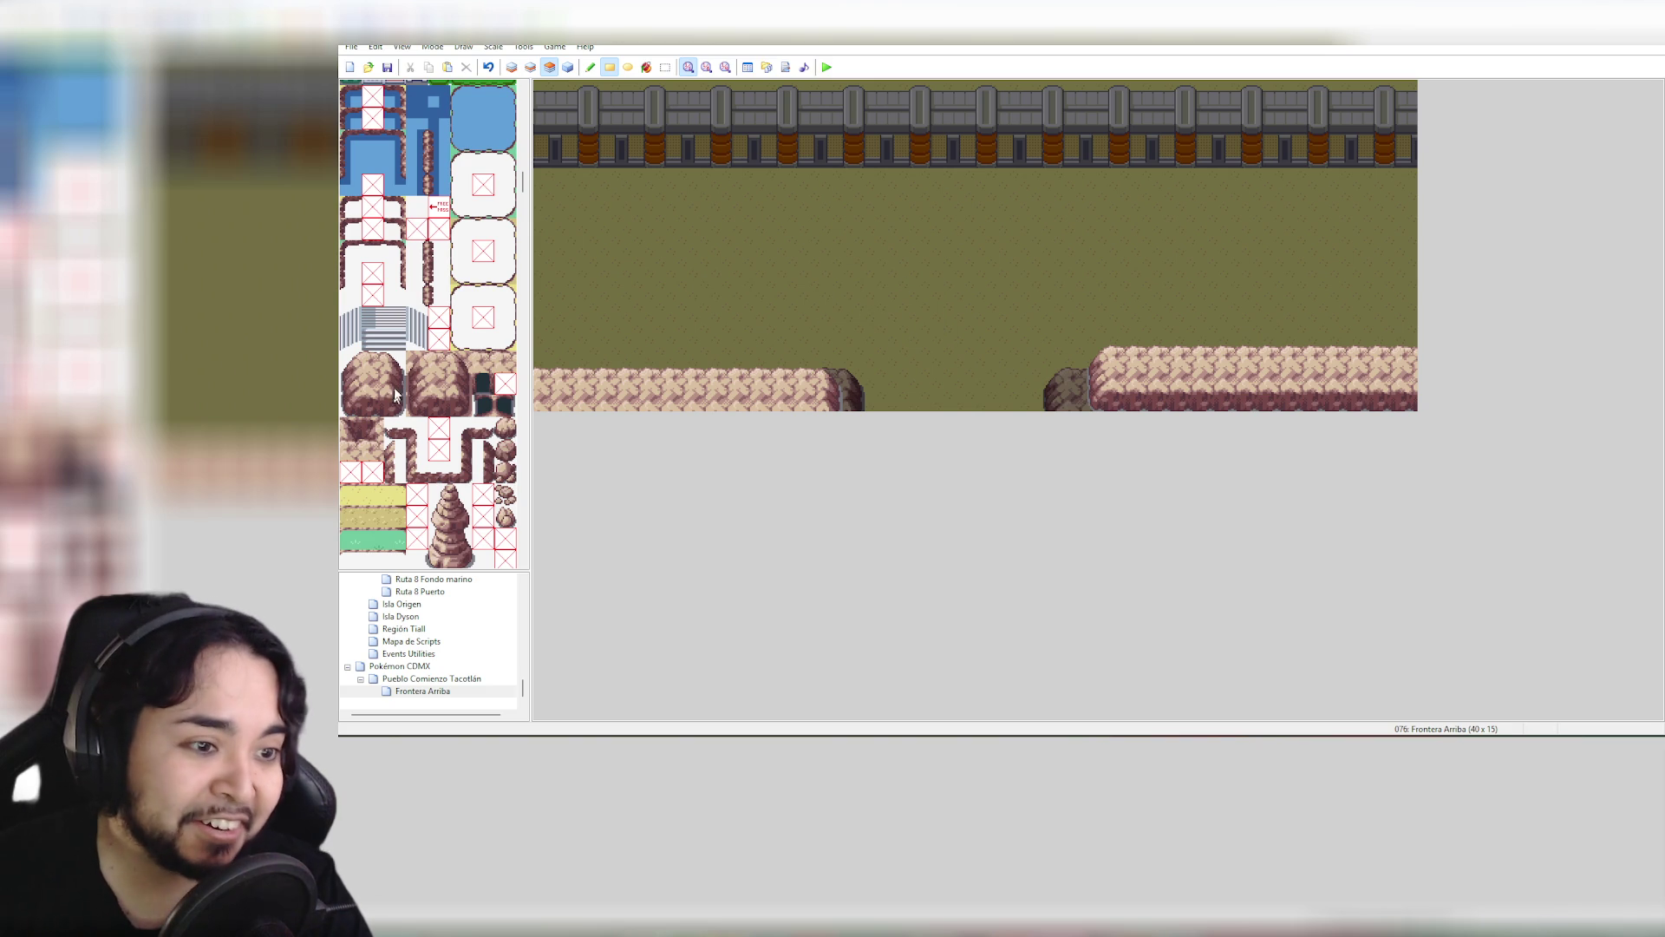
pyautogui.click(346, 381)
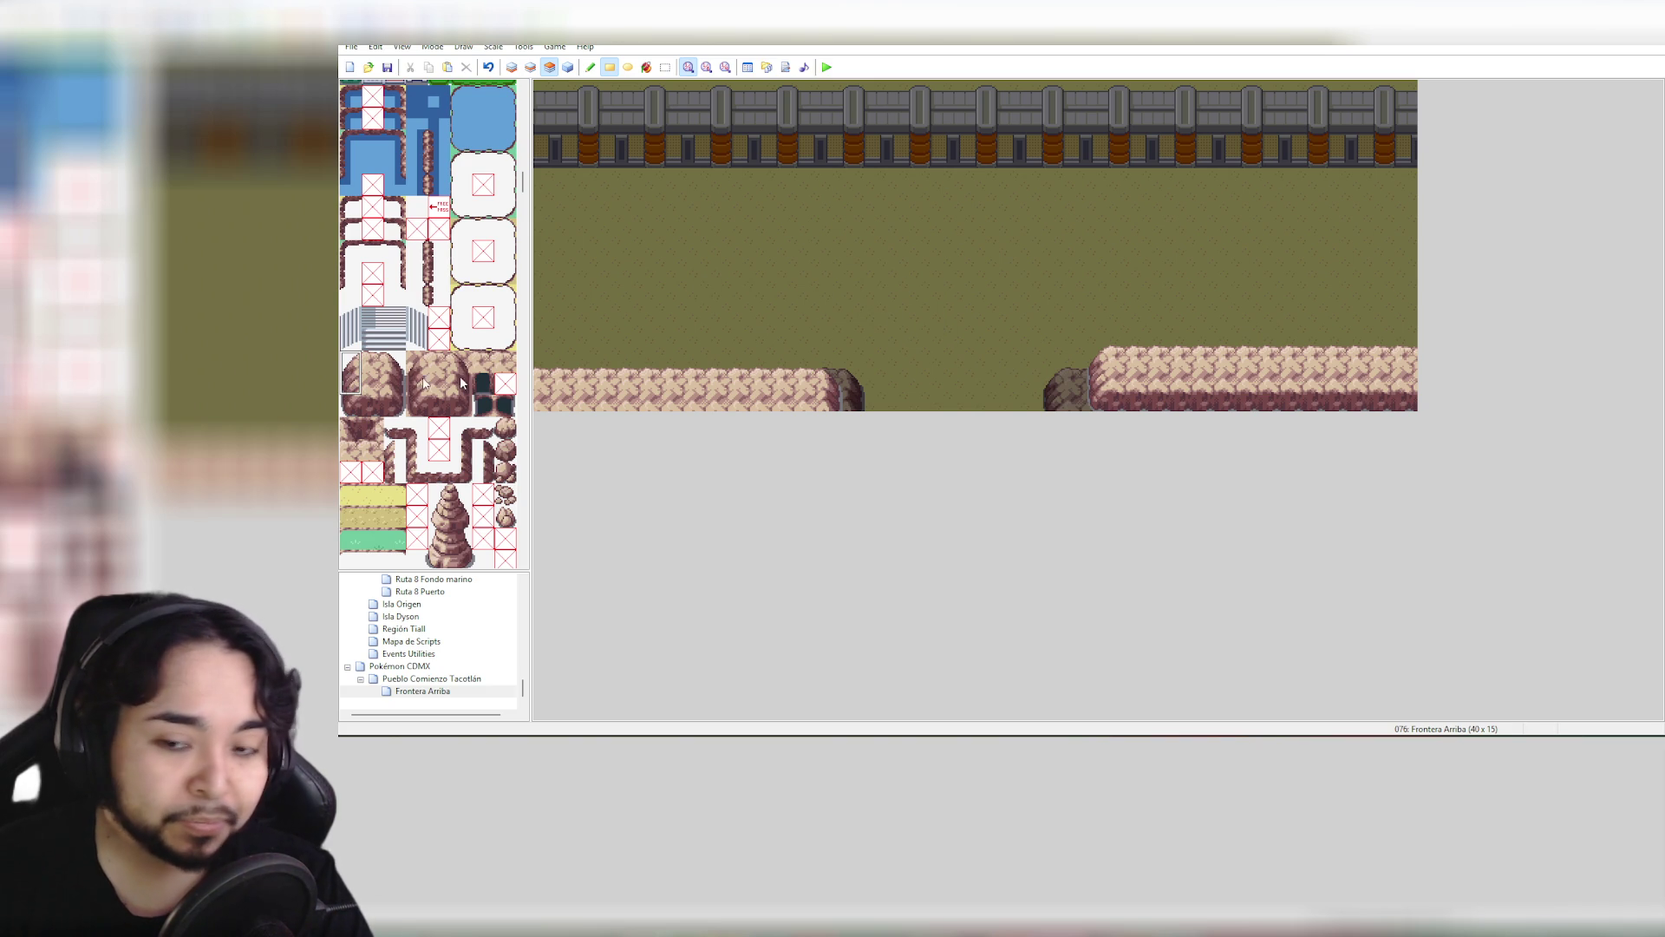
pyautogui.click(1360, 382)
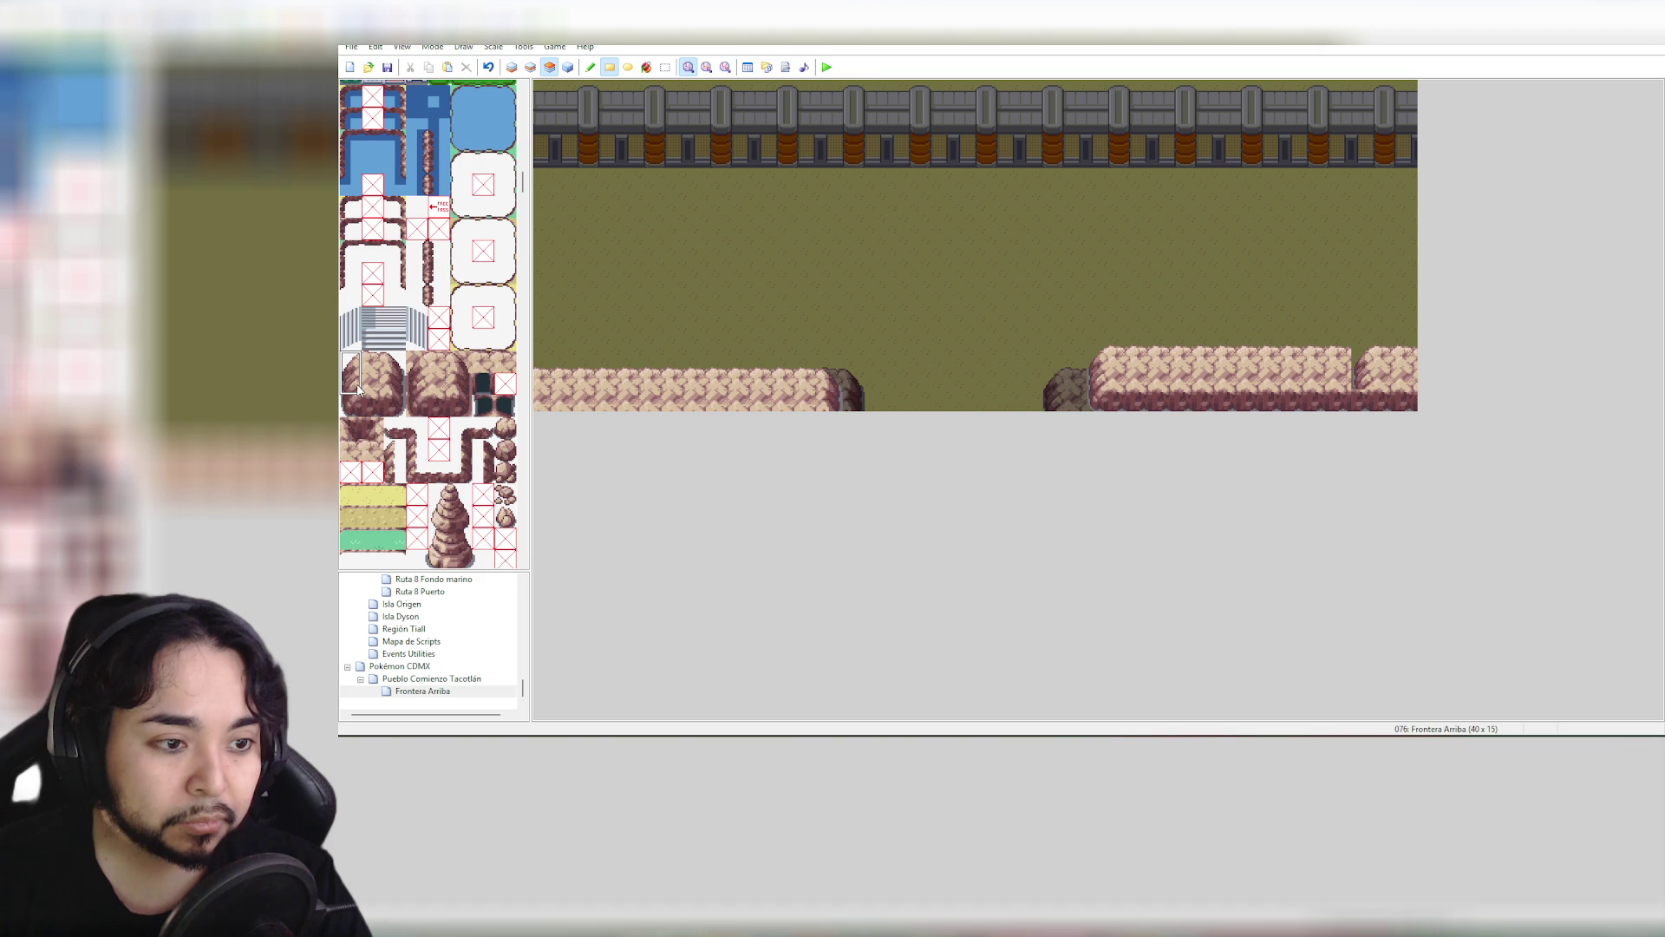
# Repaint the right ledge's bottom rows with darker rock, capping its right end
pyautogui.moveTo(352, 382); pyautogui.dragTo(373, 384)
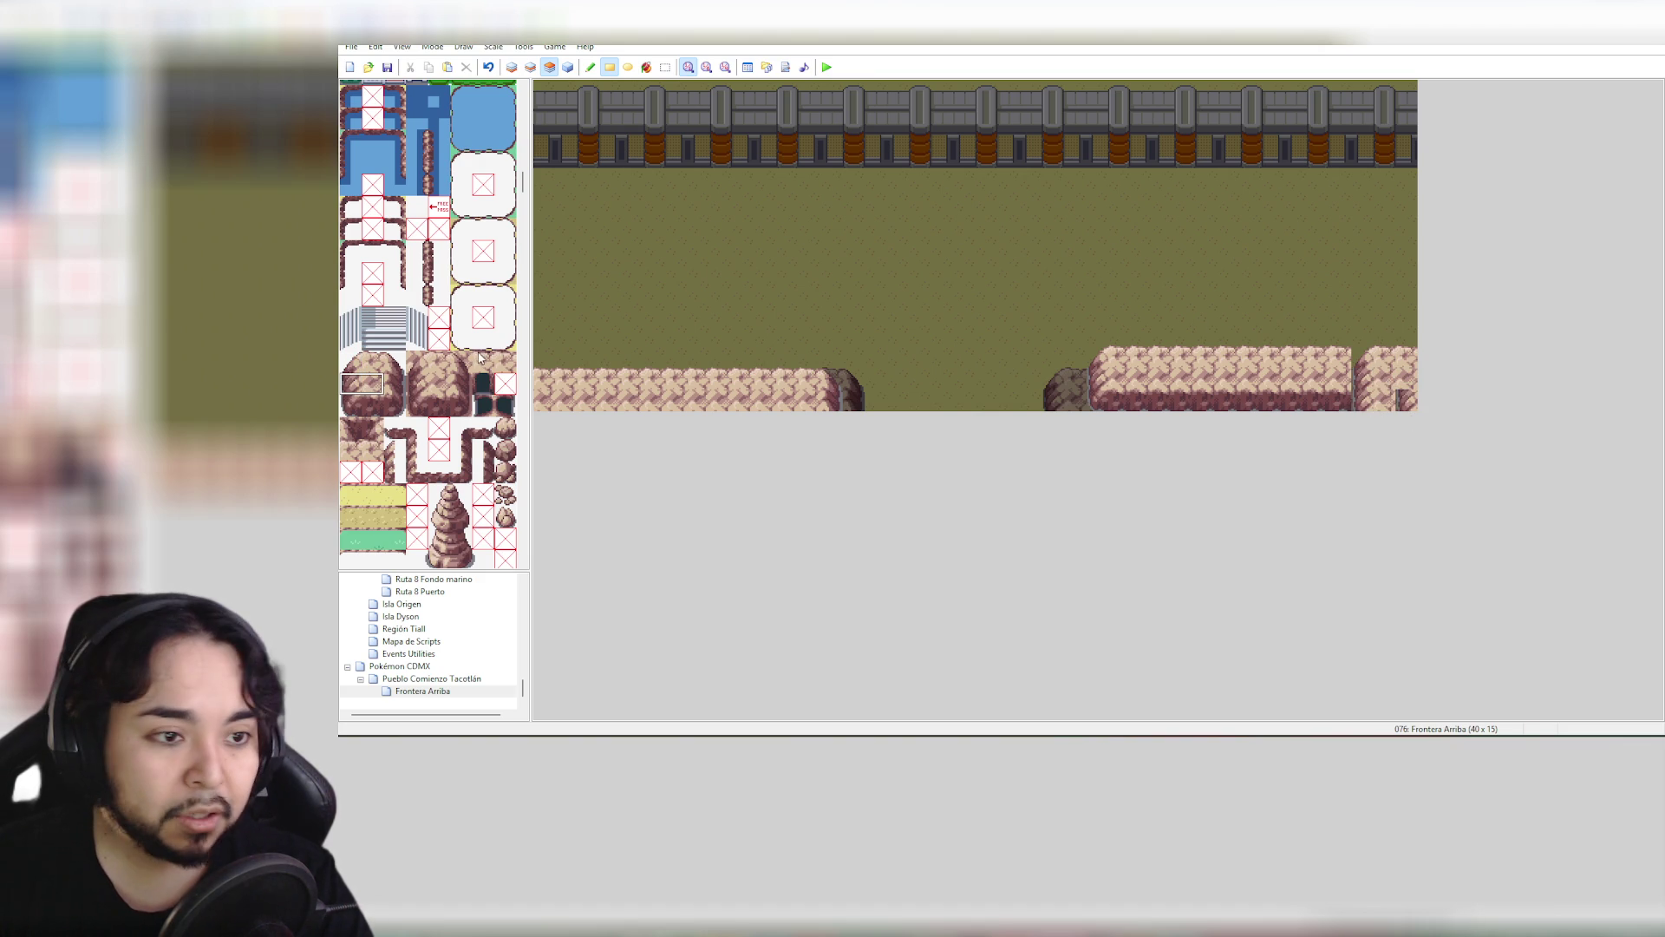
pyautogui.click(374, 385)
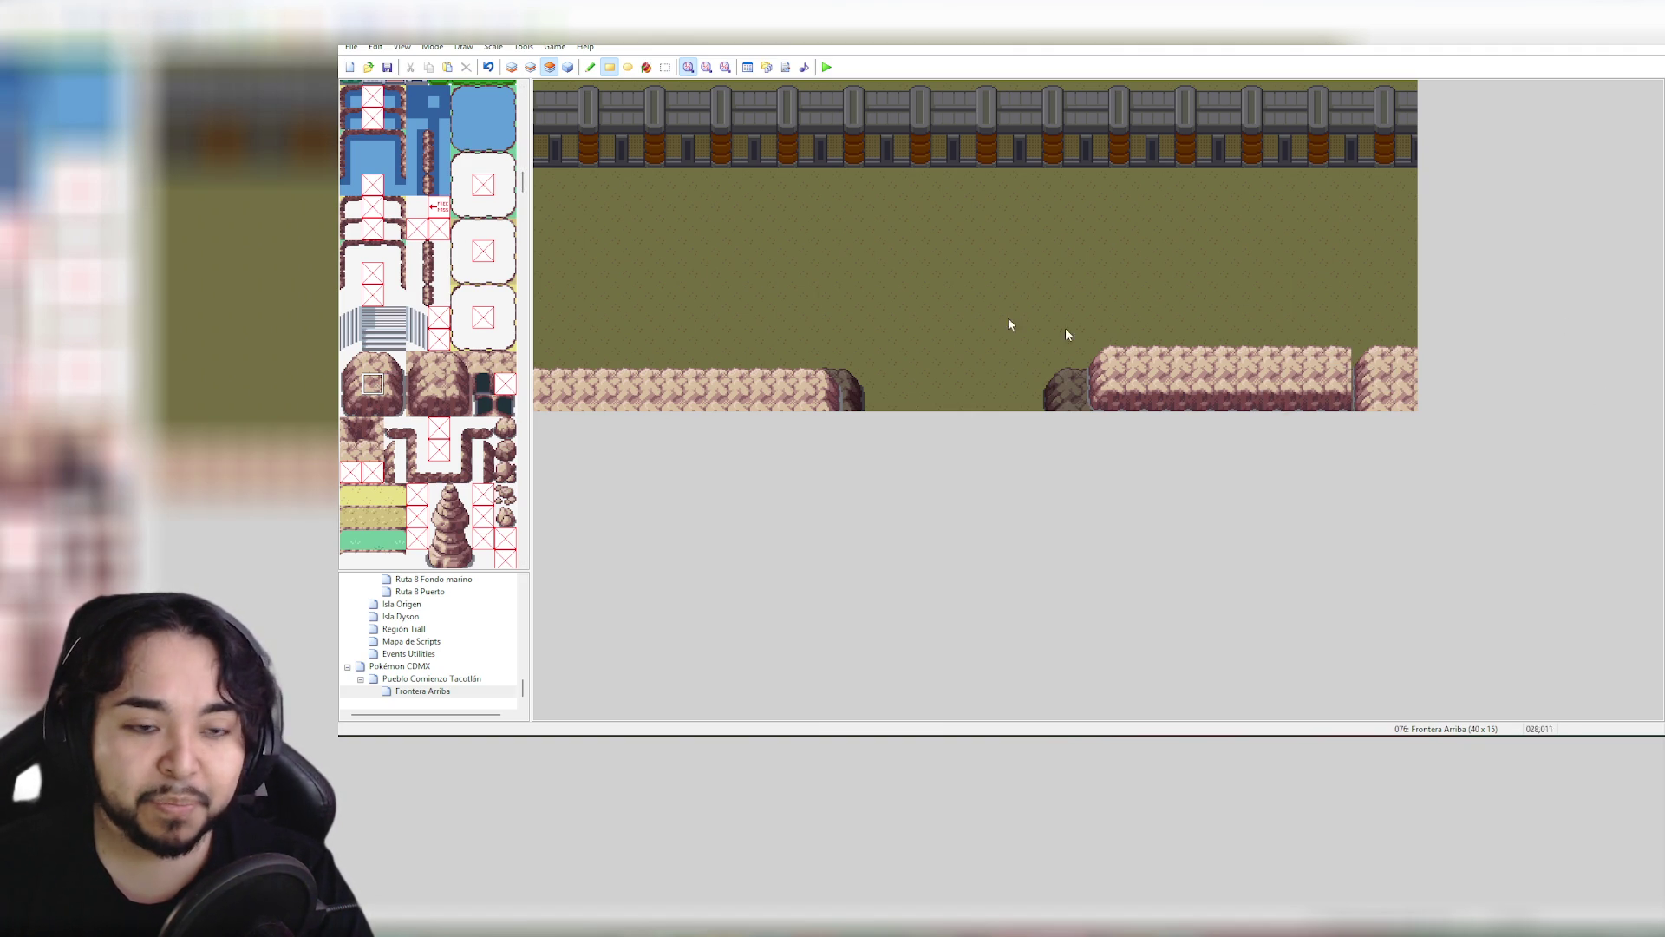
pyautogui.moveTo(523, 184); pyautogui.dragTo(523, 96)
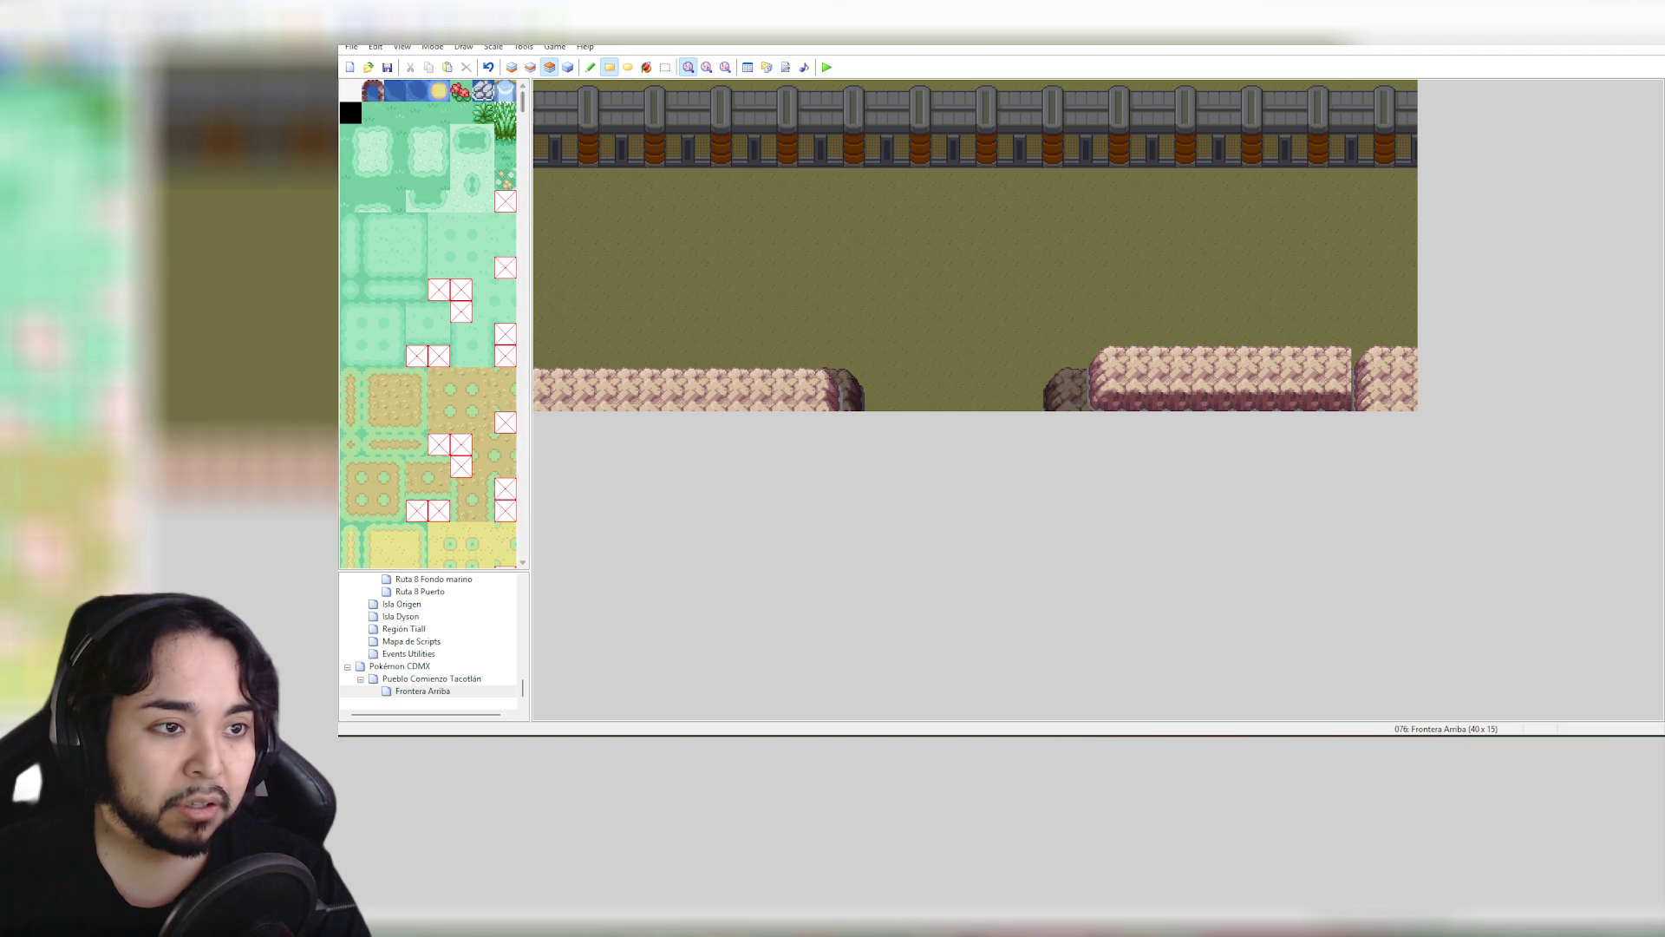
pyautogui.click(1327, 399)
pyautogui.moveTo(1315, 356)
pyautogui.mouseDown()
pyautogui.moveTo(1236, 444)
pyautogui.moveTo(1086, 449)
pyautogui.mouseUp()
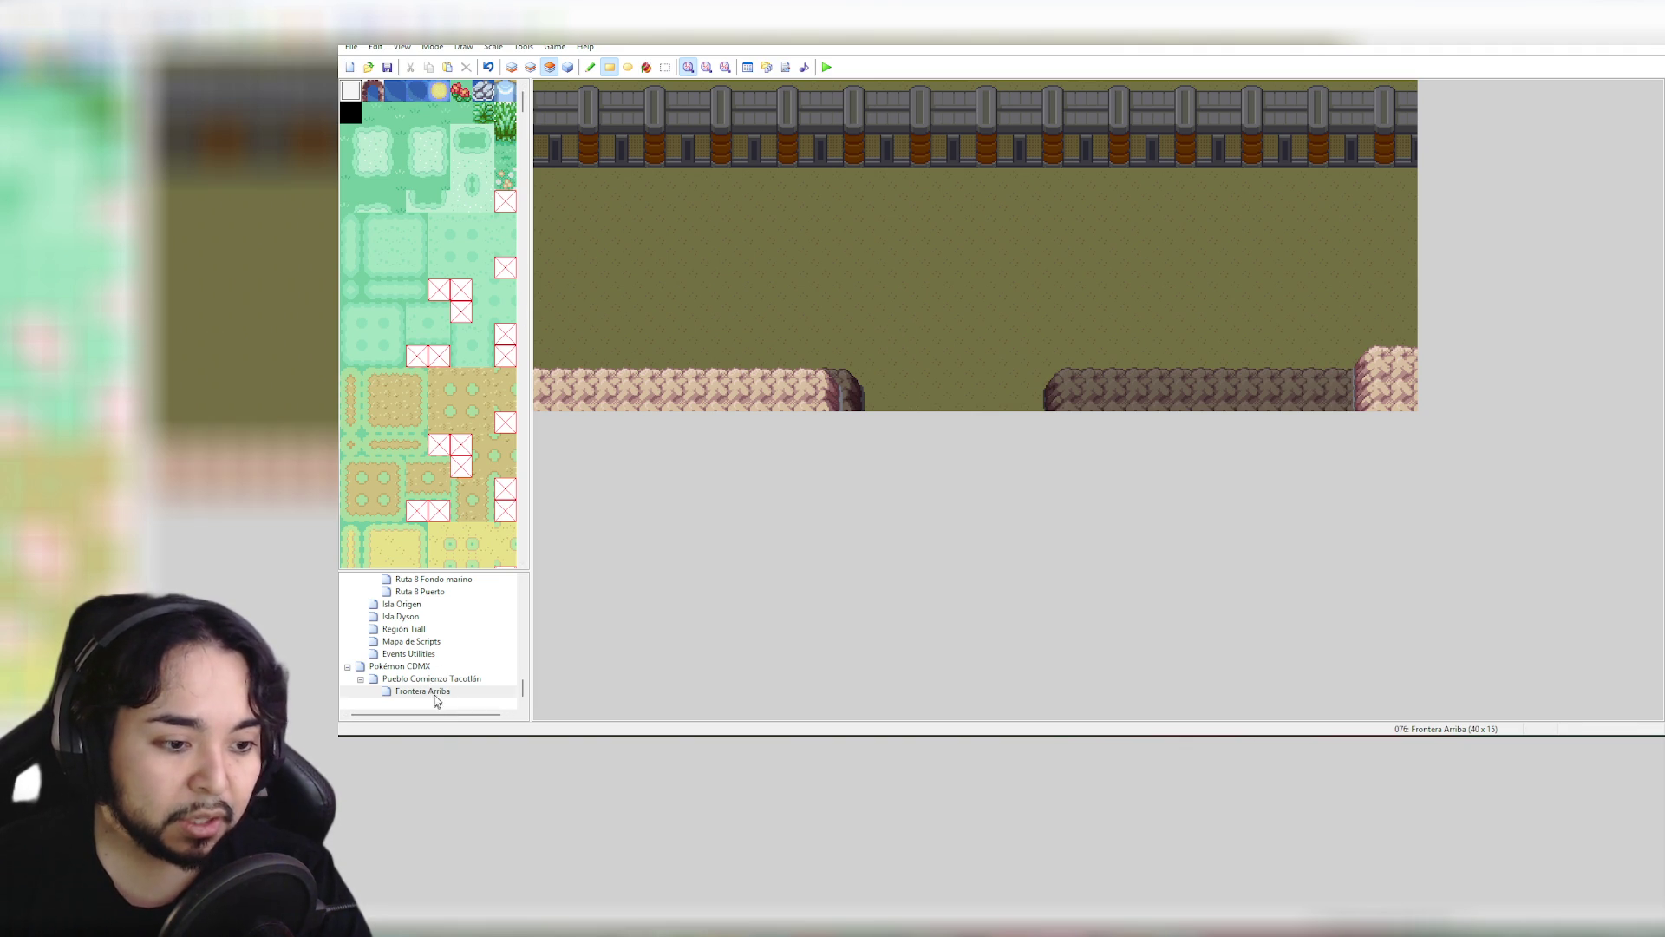
pyautogui.moveTo(523, 101)
pyautogui.mouseDown()
pyautogui.moveTo(531, 275)
pyautogui.moveTo(541, 184)
pyautogui.mouseUp()
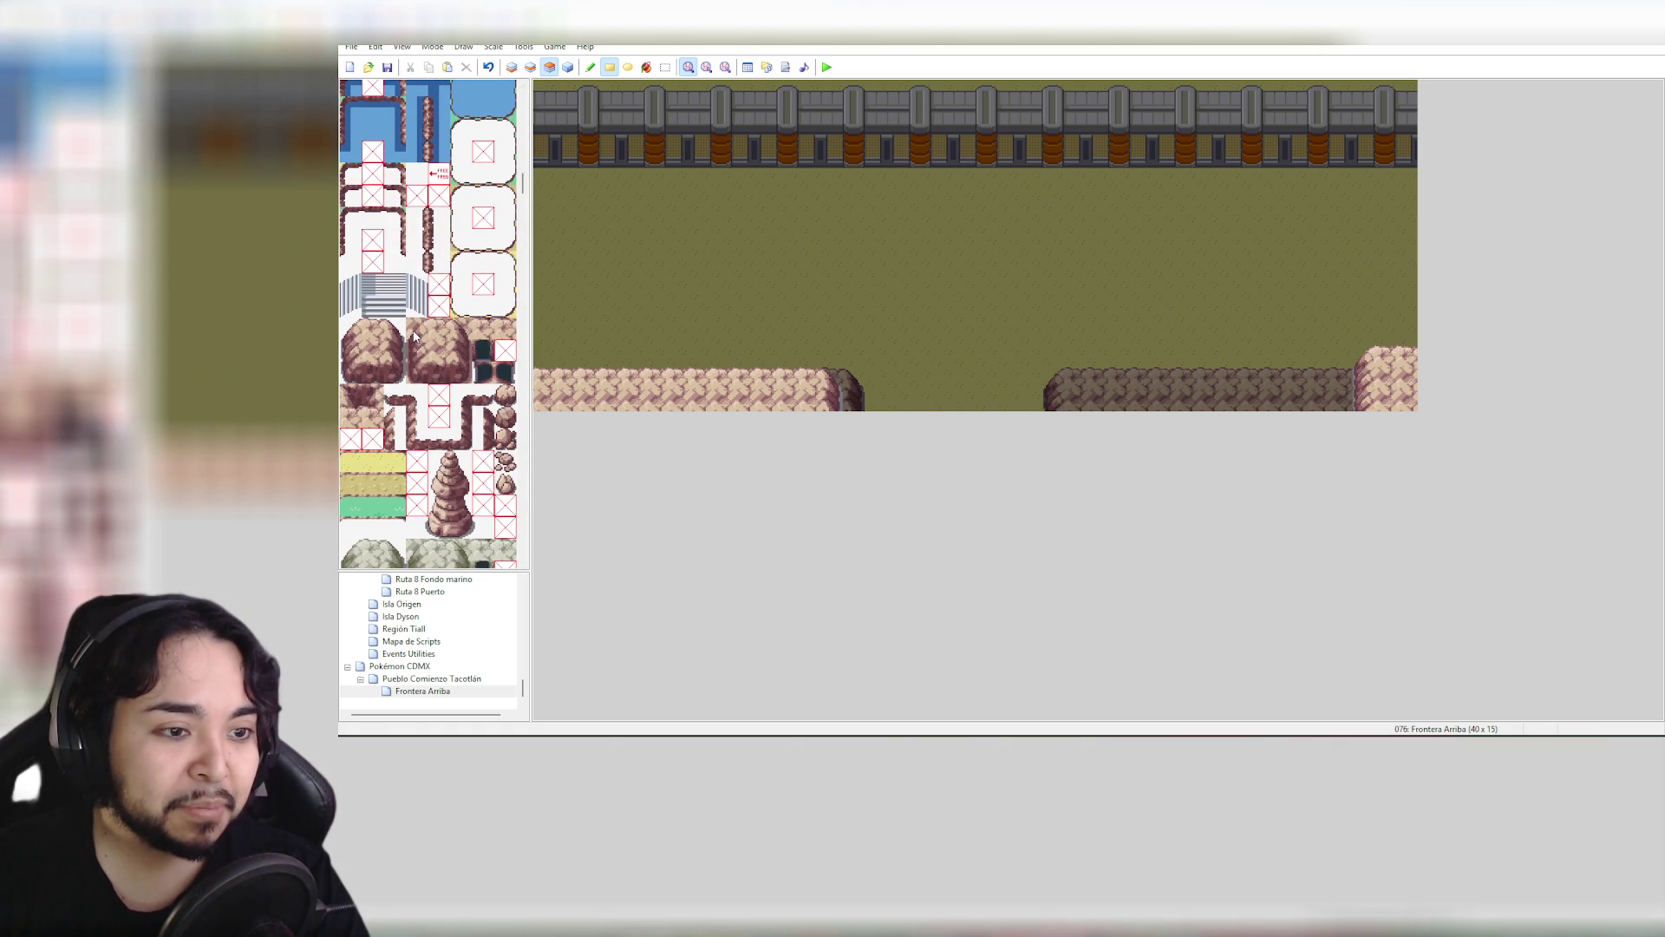
# Place two small rocks on the right ledge of Frontera Arriba
pyautogui.click(505, 395)
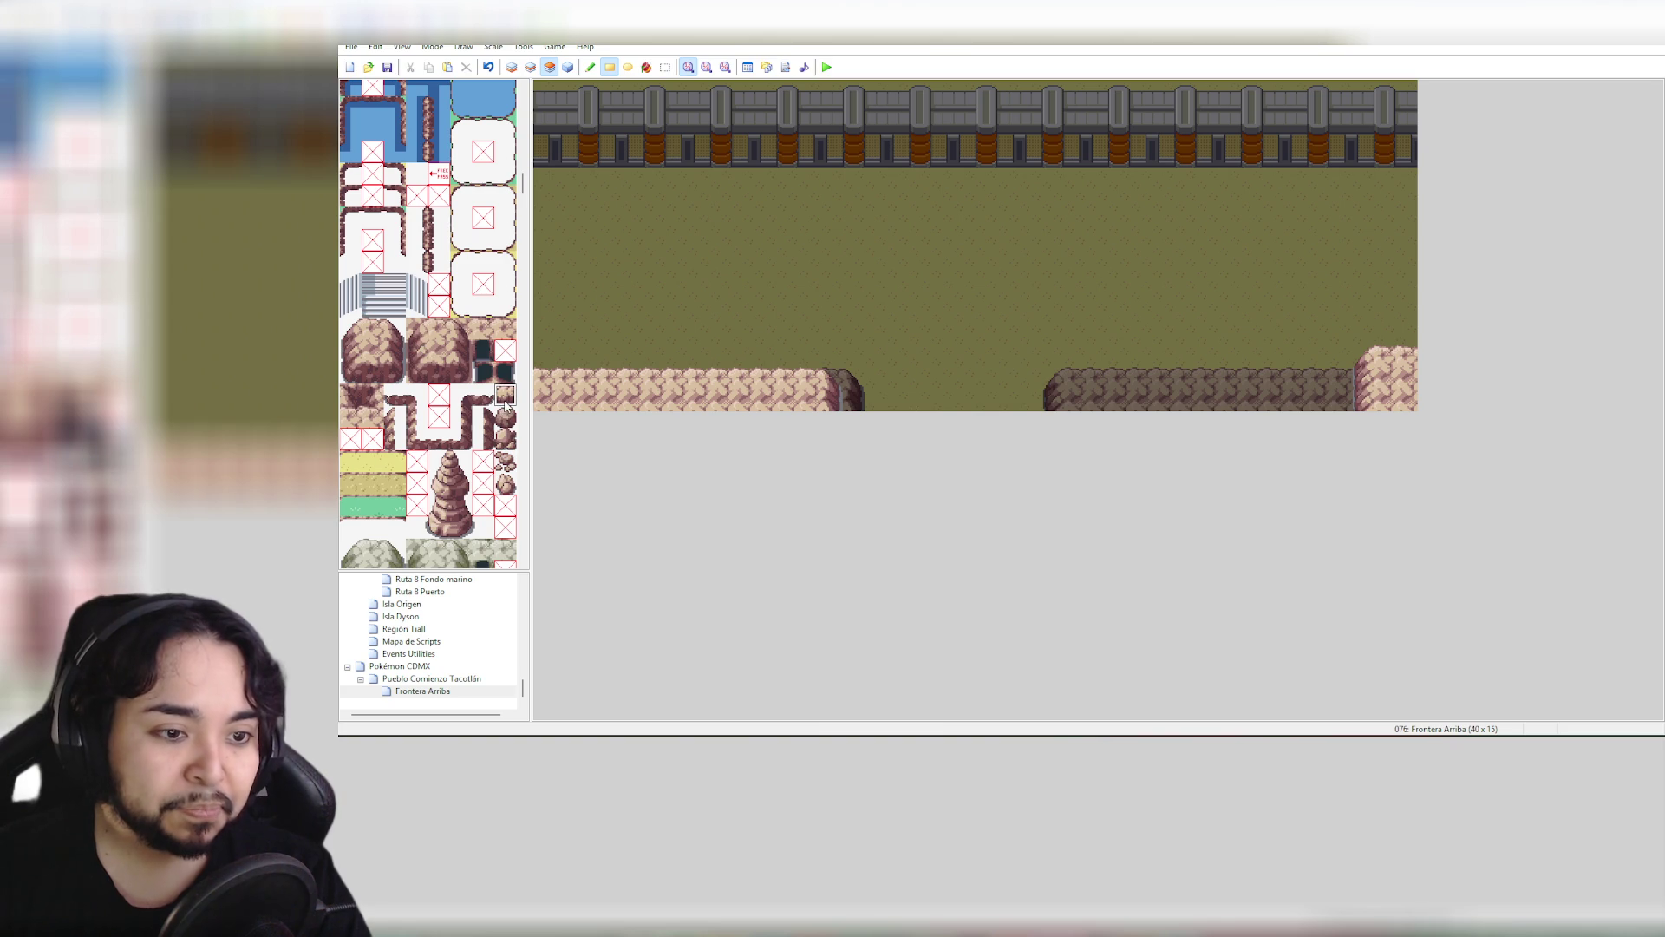
pyautogui.click(1318, 398)
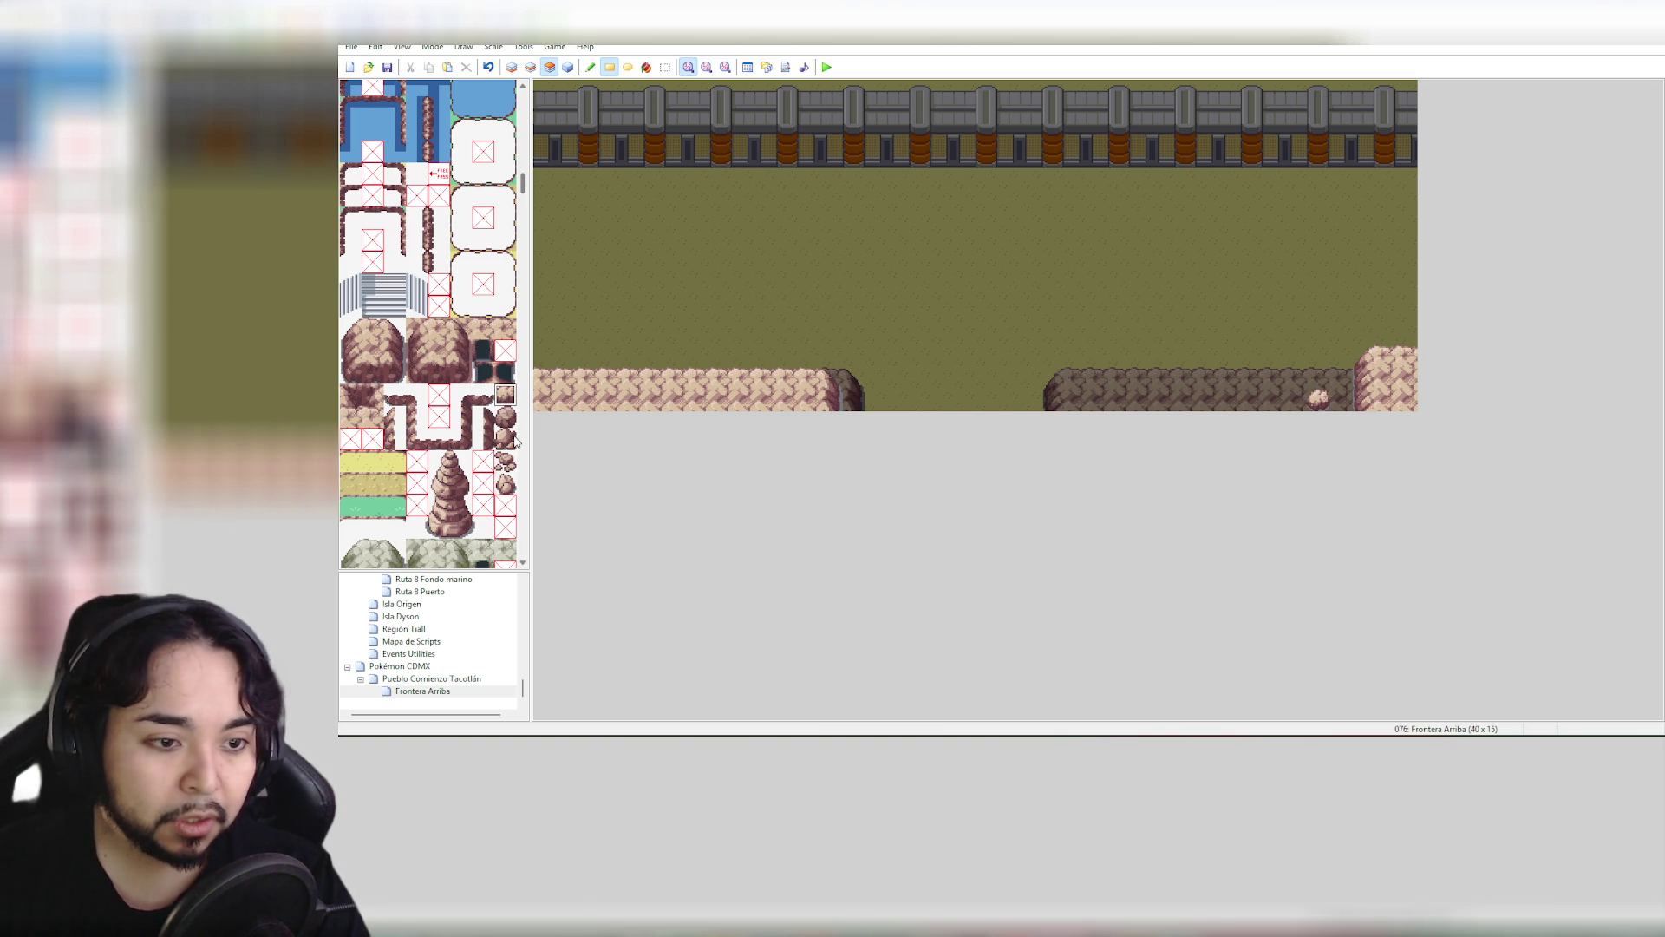
pyautogui.click(505, 439)
pyautogui.click(1338, 377)
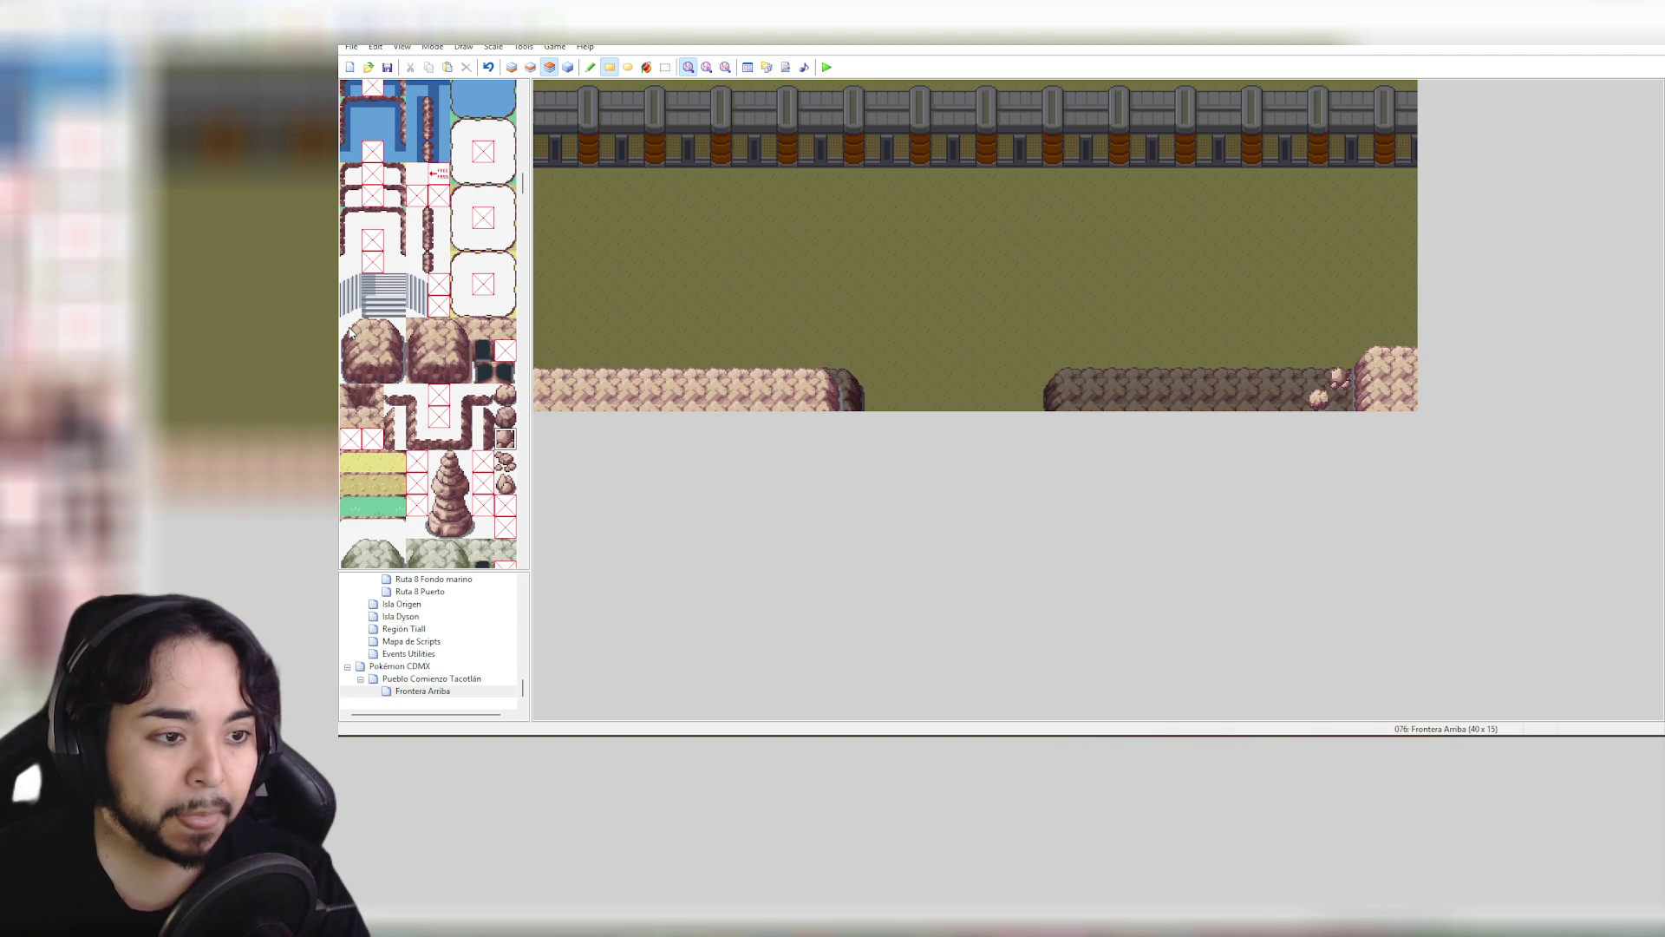
# Stamp a large rock block onto the right ledge and paint a full rock column into it
pyautogui.moveTo(350, 330); pyautogui.dragTo(394, 373)
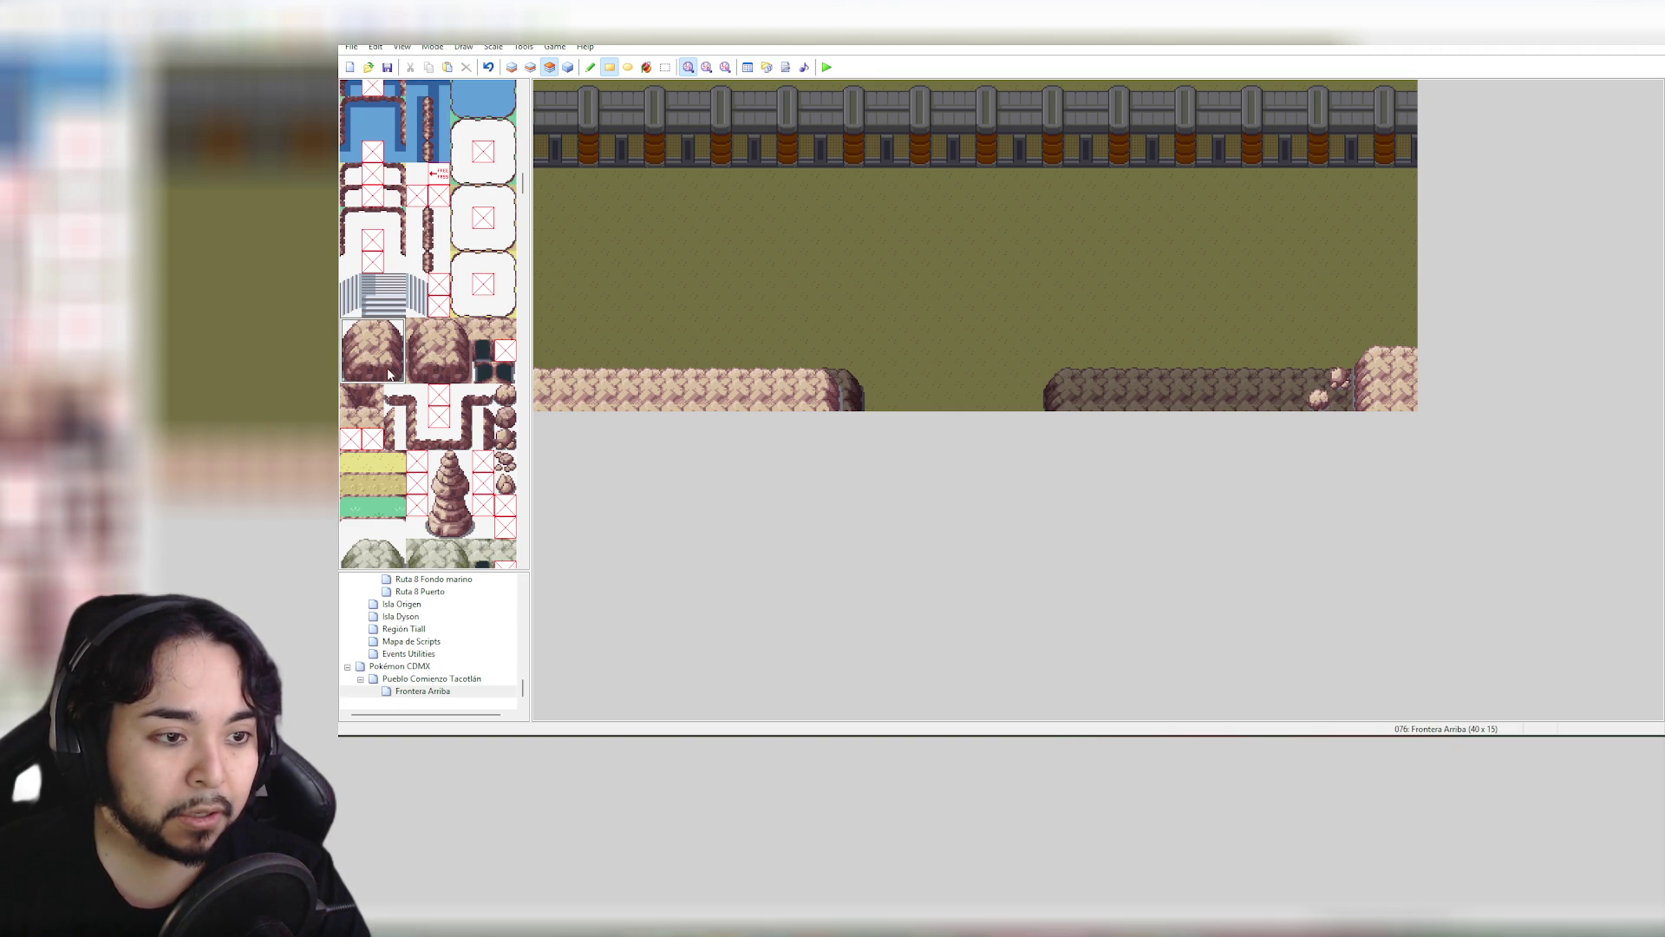
pyautogui.click(1247, 357)
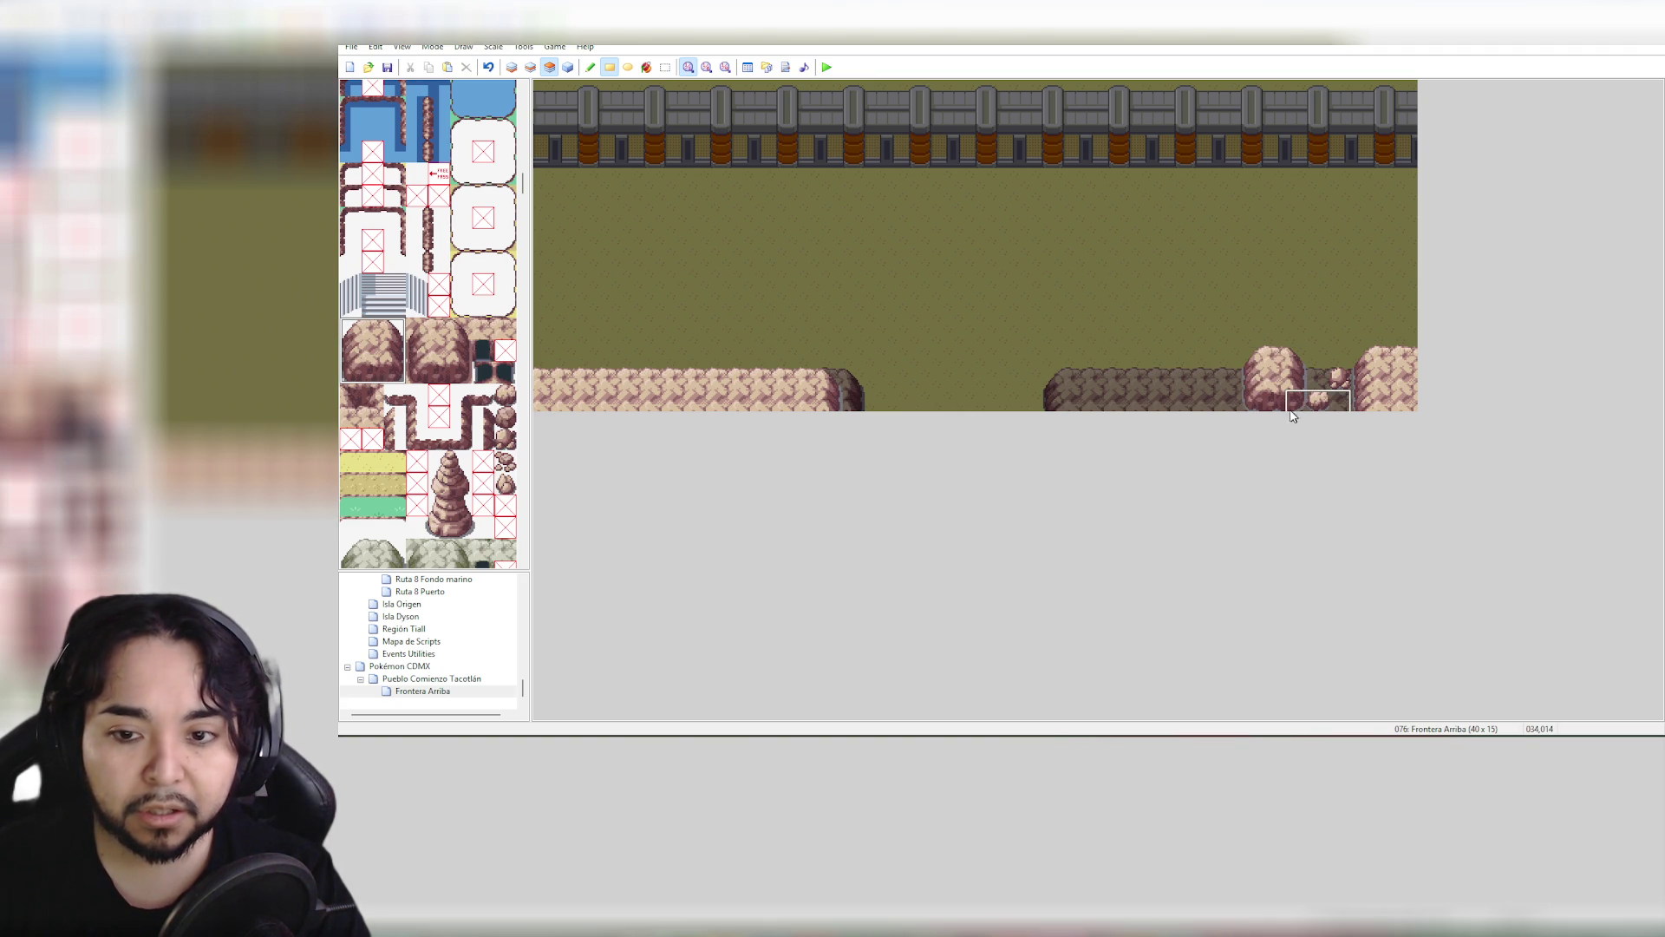
pyautogui.moveTo(355, 349); pyautogui.dragTo(397, 352)
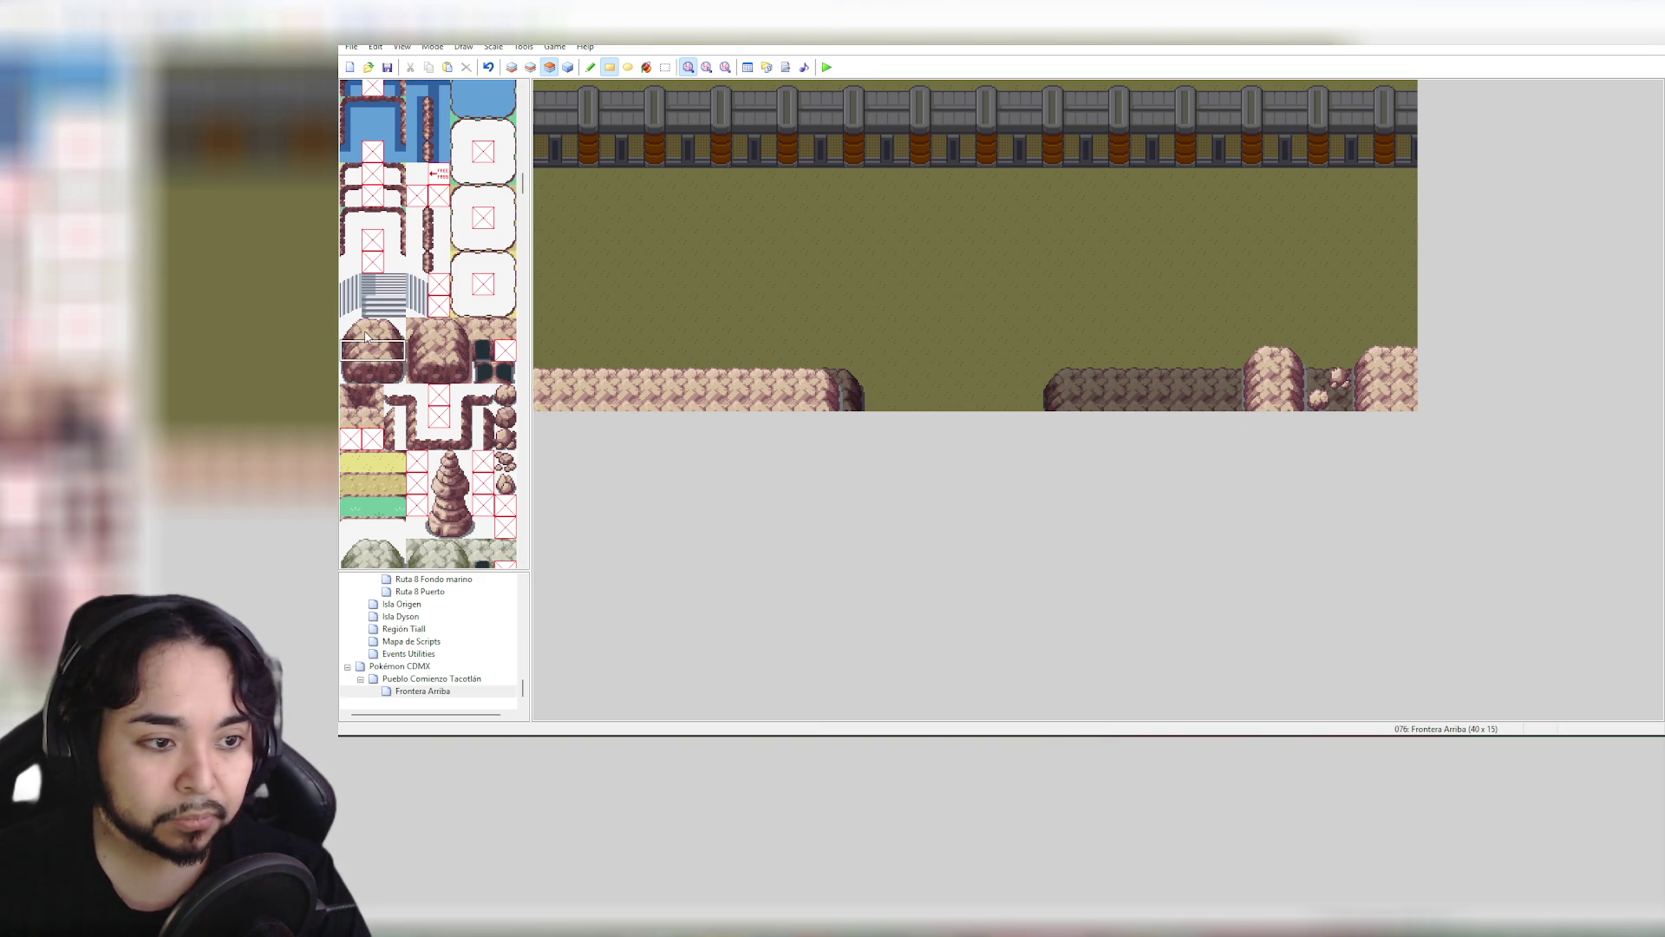
pyautogui.moveTo(368, 333); pyautogui.dragTo(365, 373)
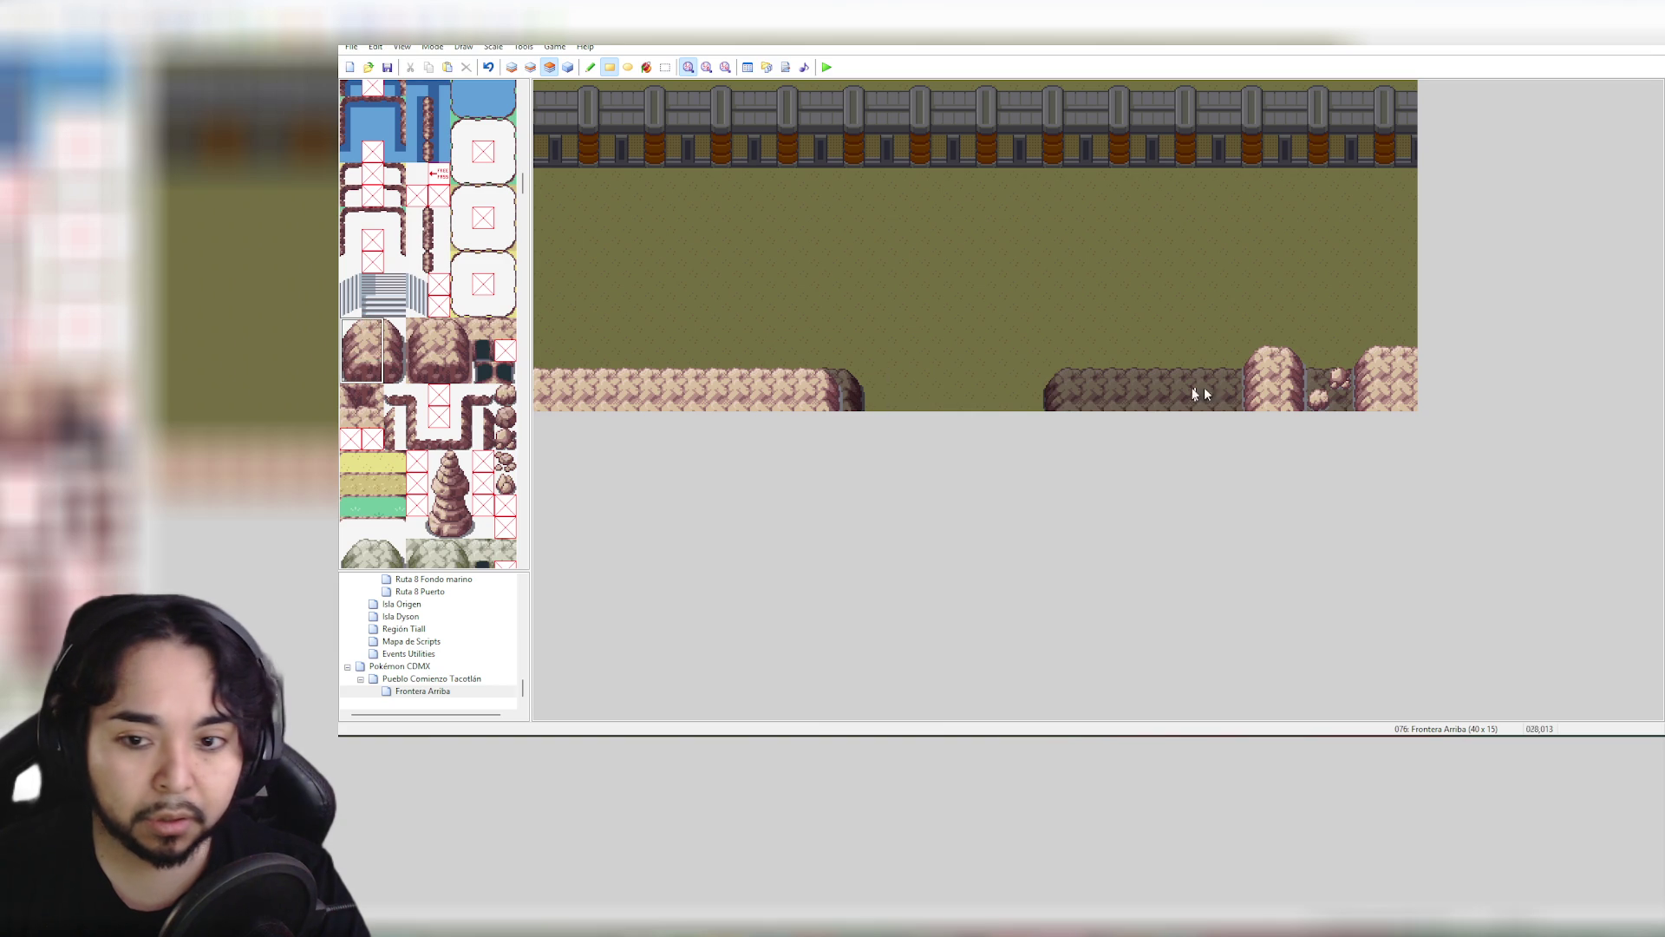
pyautogui.moveTo(1224, 364); pyautogui.dragTo(1248, 412)
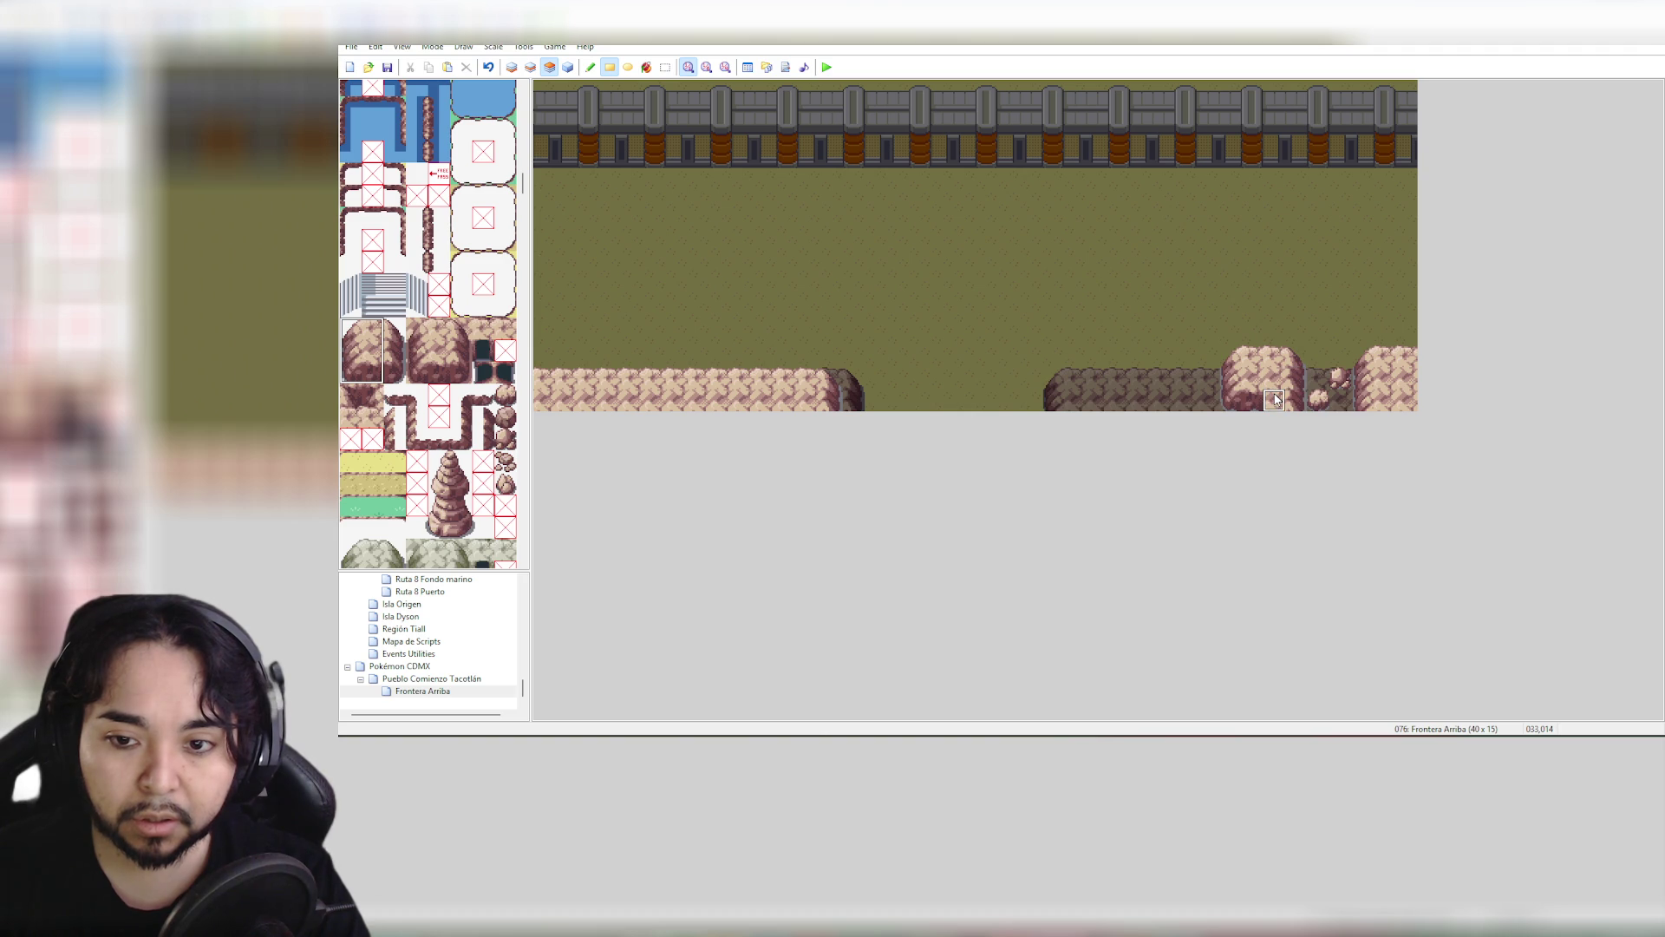
# Sample two rock tiles from the ledge, then switch to the Pueblo Comienzo Tacotlán map
pyautogui.rightClick(1275, 402)
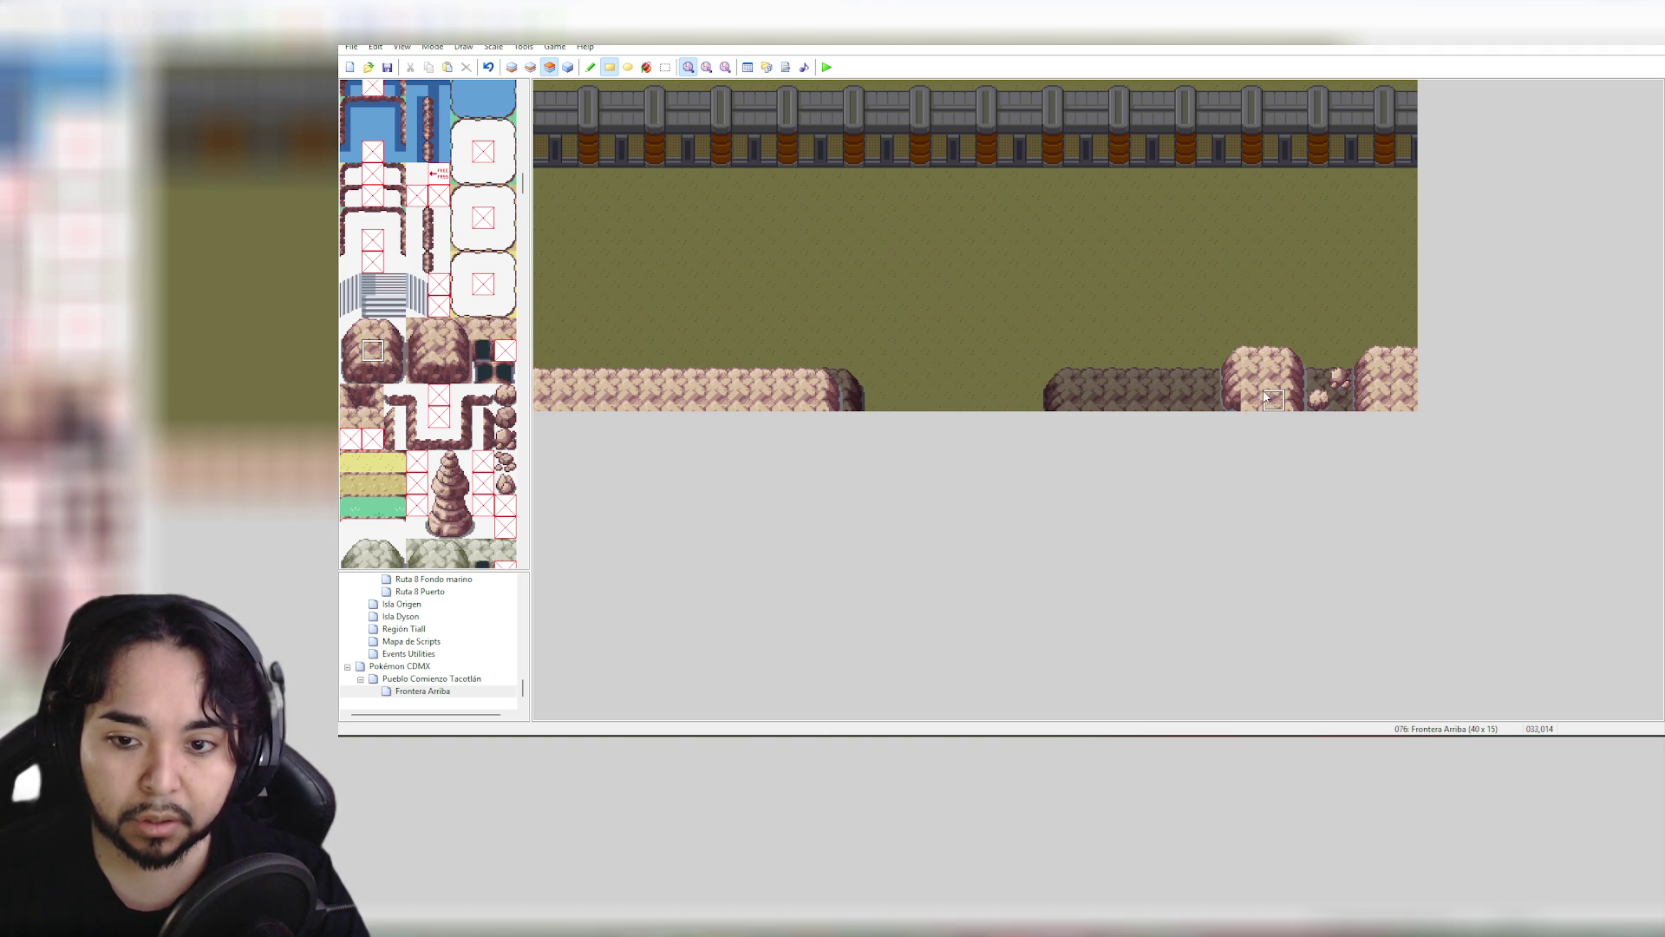
pyautogui.rightClick(1230, 379)
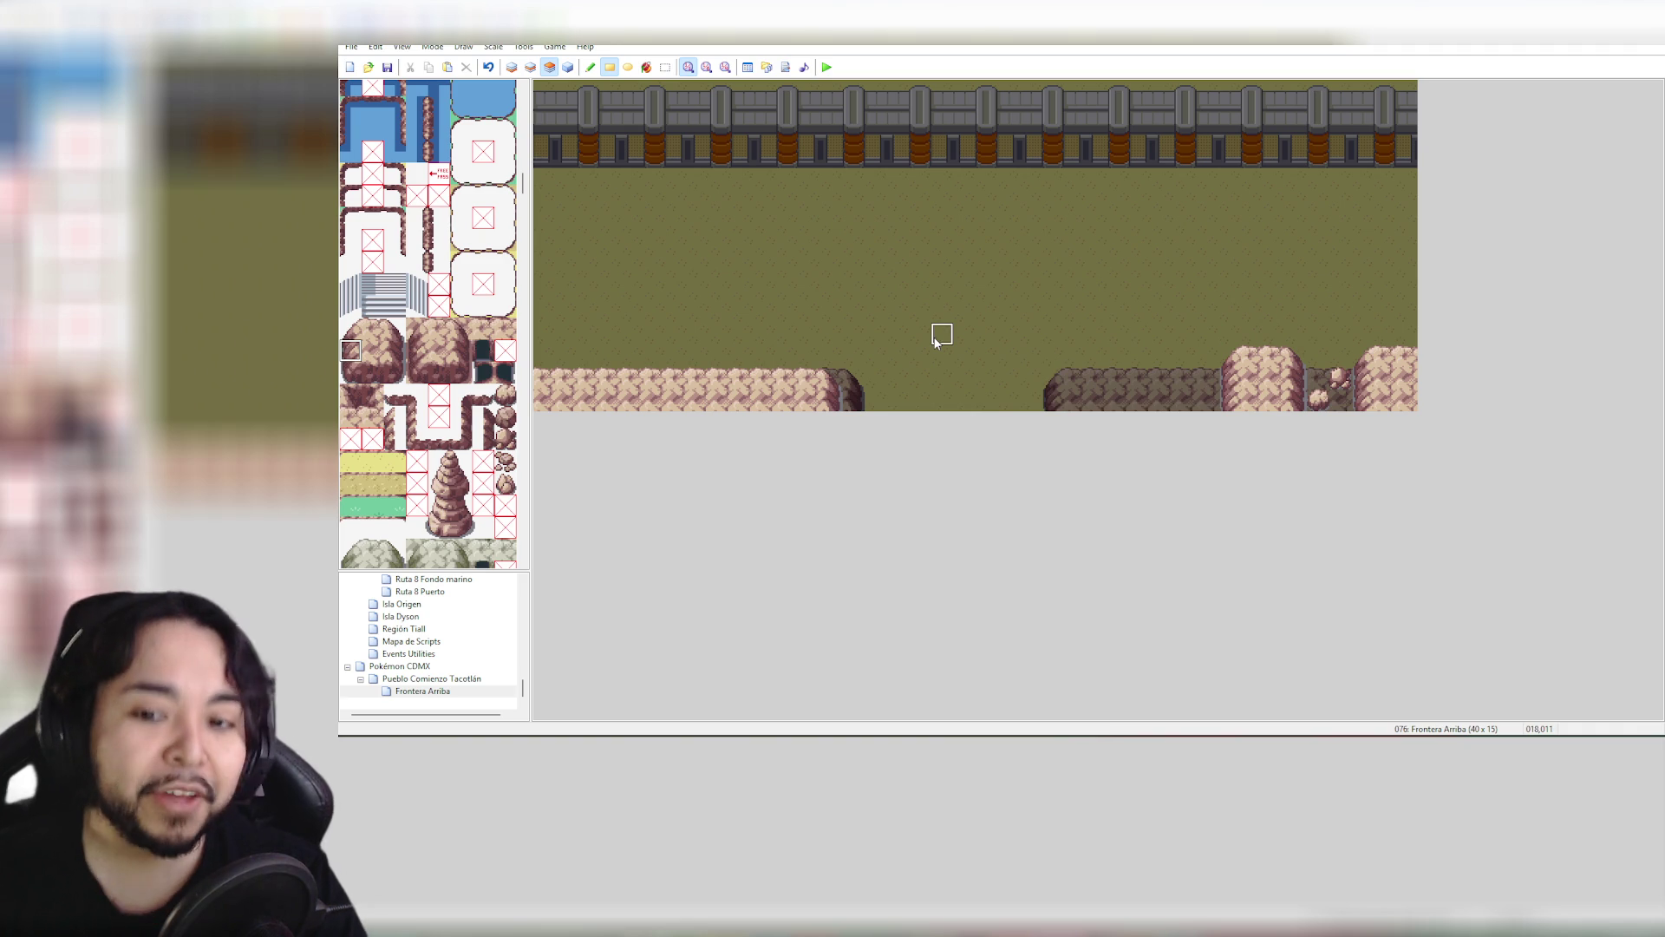
pyautogui.click(447, 679)
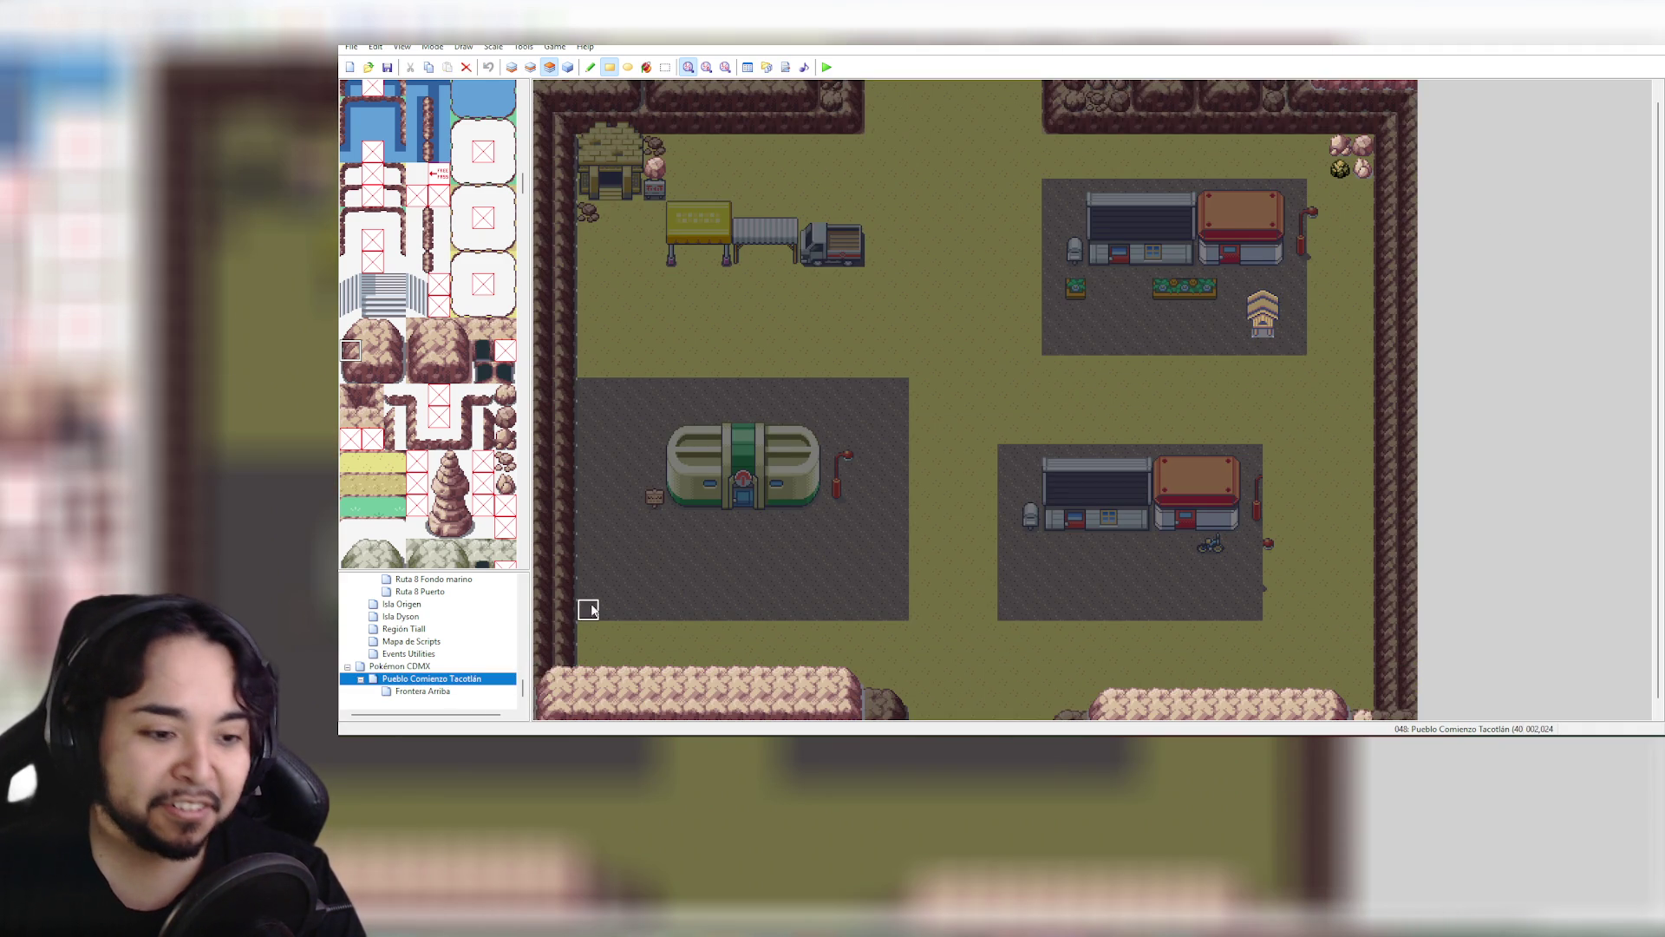
# Paint a rounded rock mound on Frontera Arriba's lower-right cliff and patch the rock beside it
pyautogui.click(423, 691)
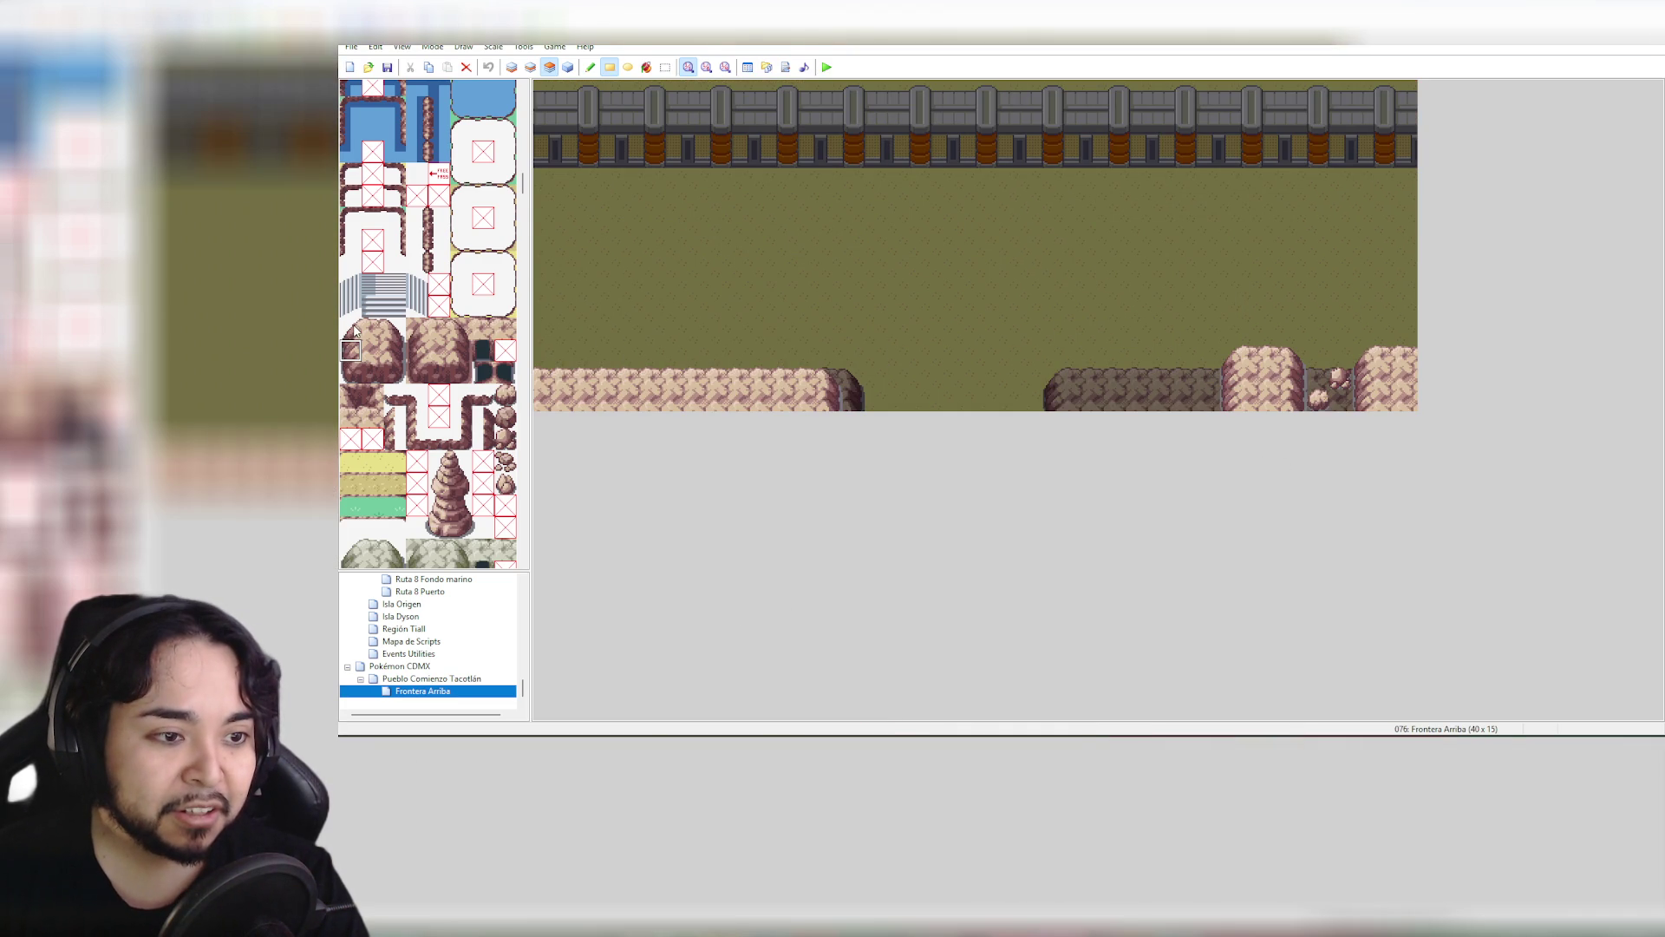
pyautogui.moveTo(350, 326); pyautogui.dragTo(365, 364)
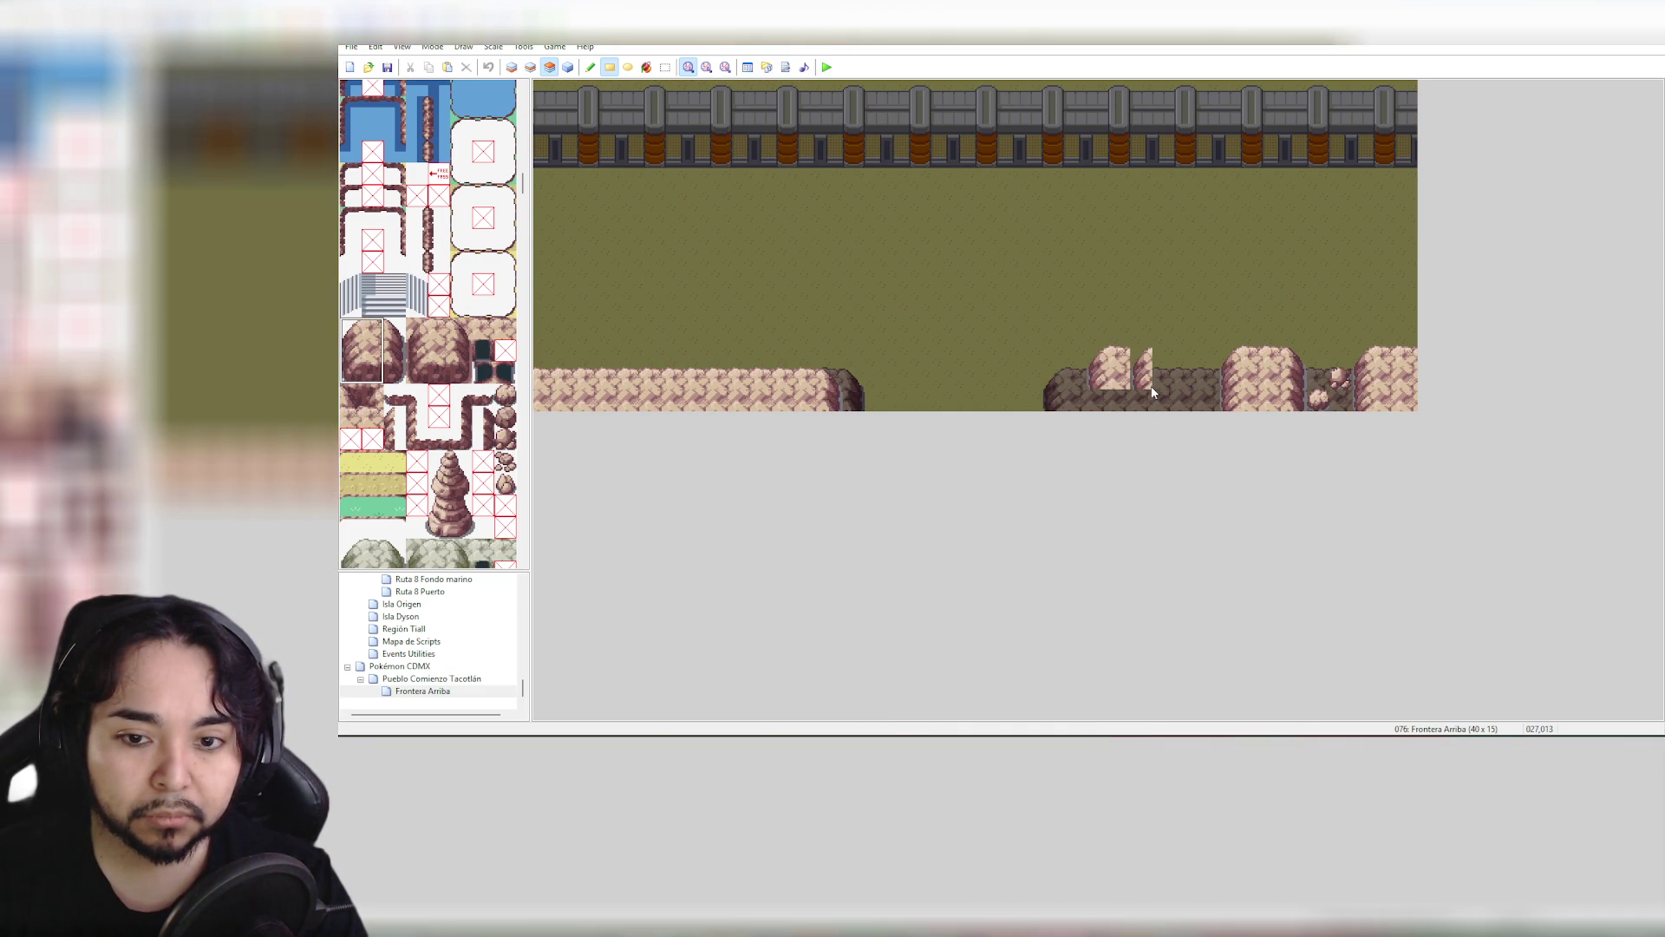
pyautogui.click(1124, 391)
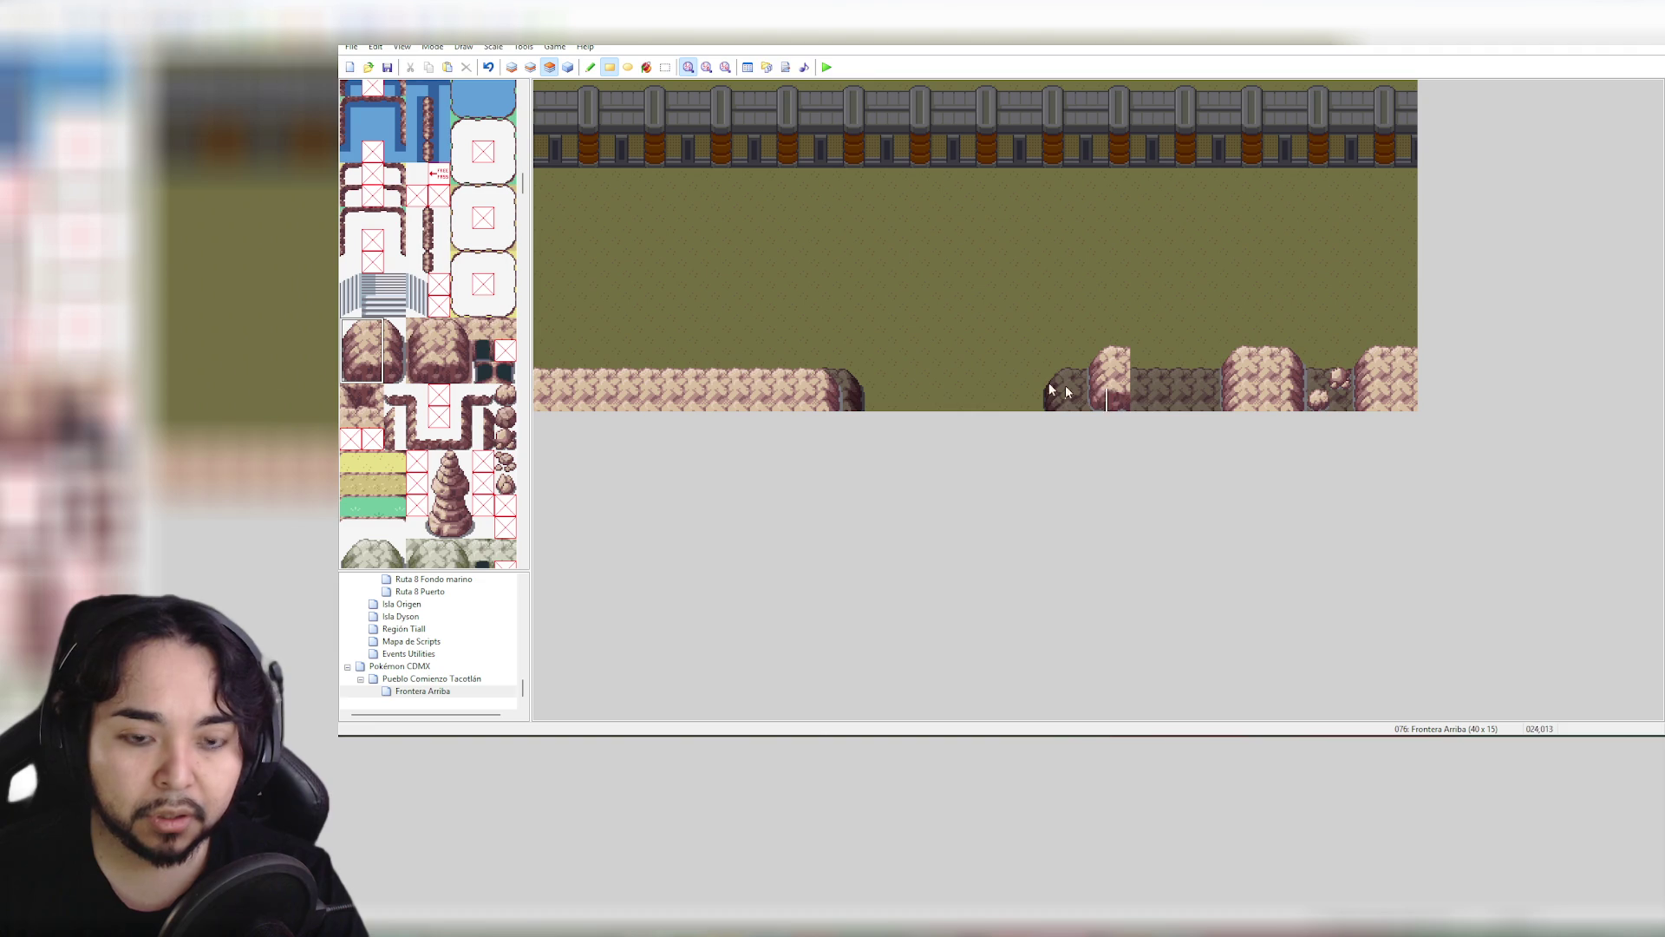
pyautogui.moveTo(352, 351); pyautogui.dragTo(375, 360)
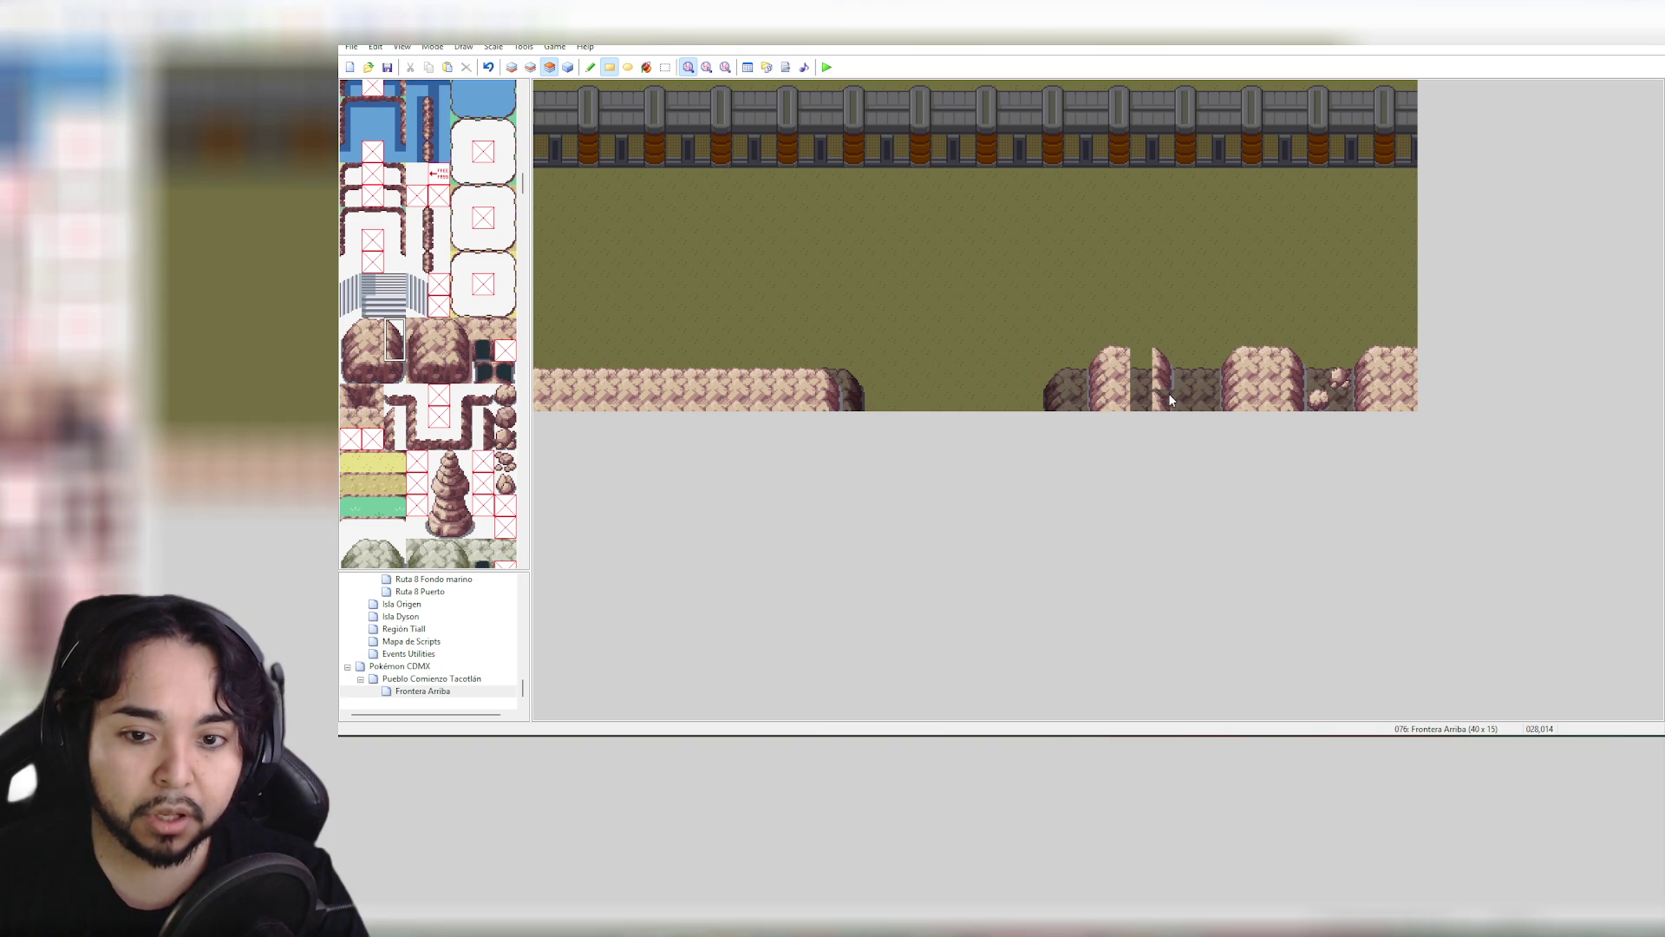
pyautogui.click(395, 354)
pyautogui.moveTo(394, 355); pyautogui.dragTo(373, 352)
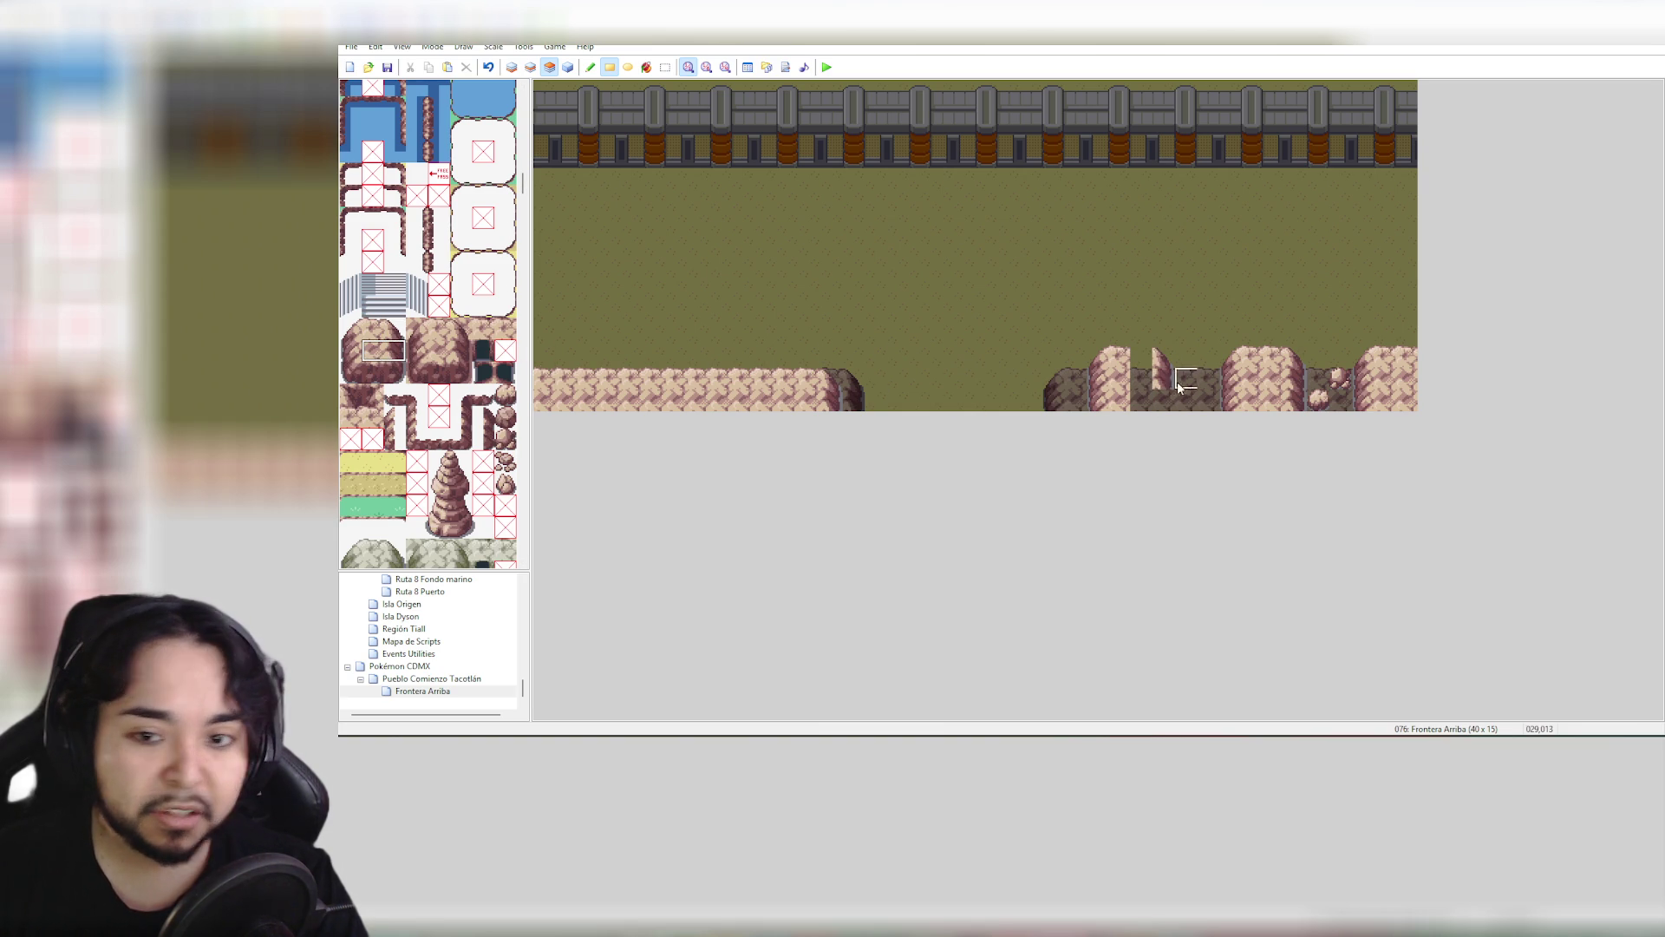
pyautogui.click(1142, 379)
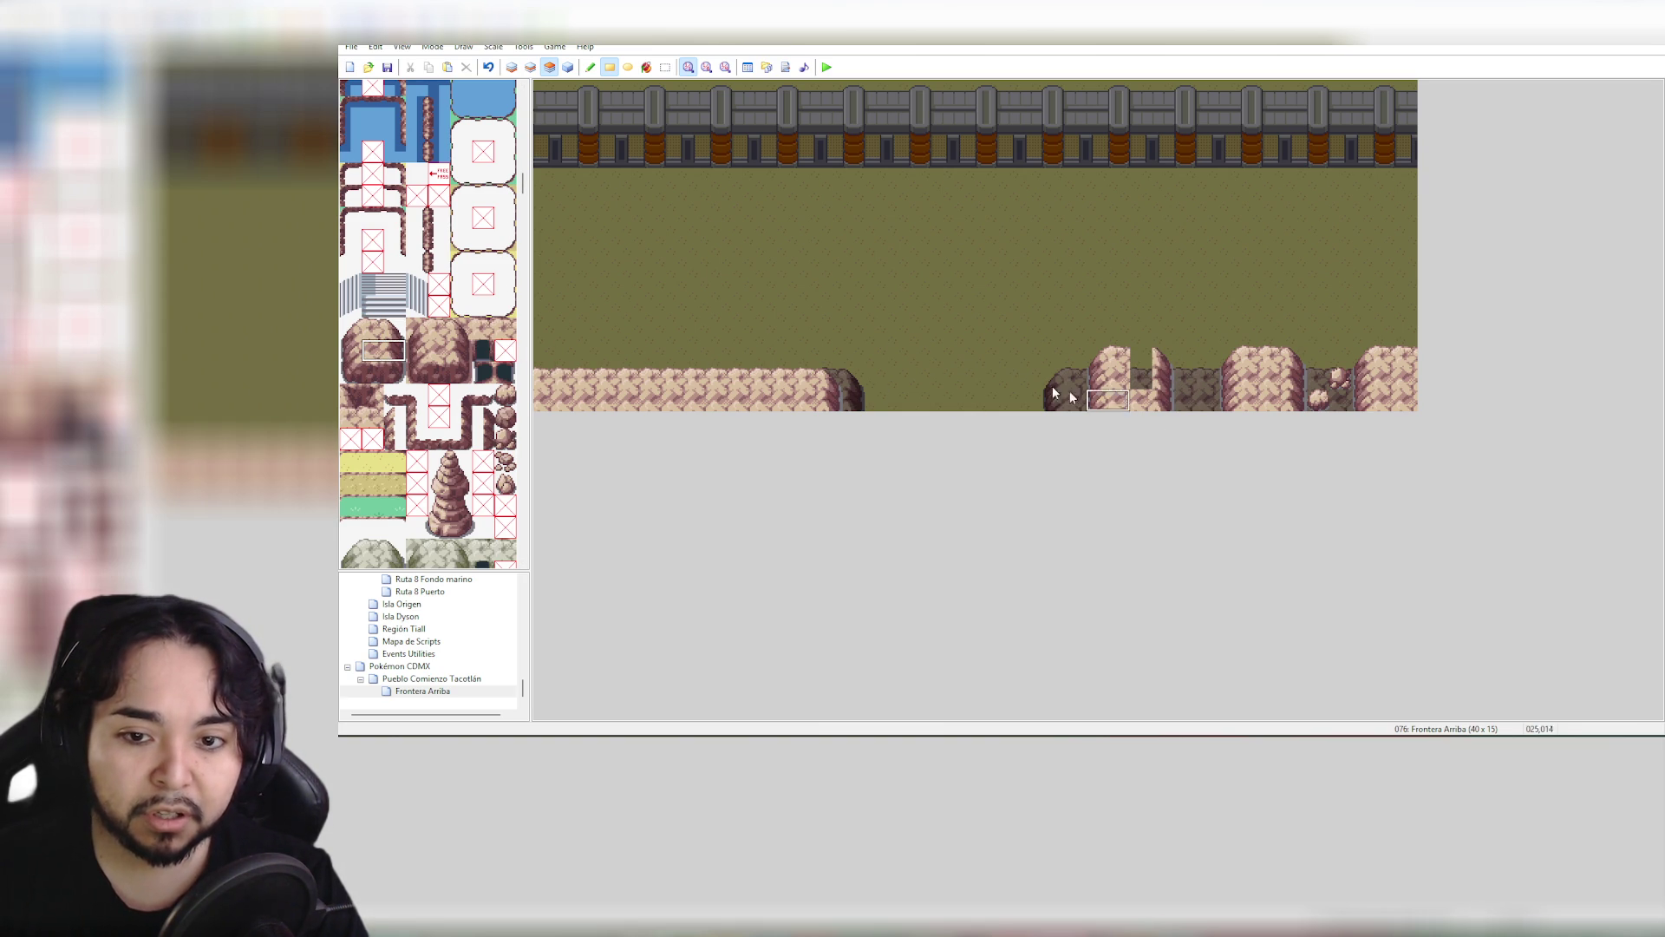
pyautogui.moveTo(373, 328); pyautogui.dragTo(373, 350)
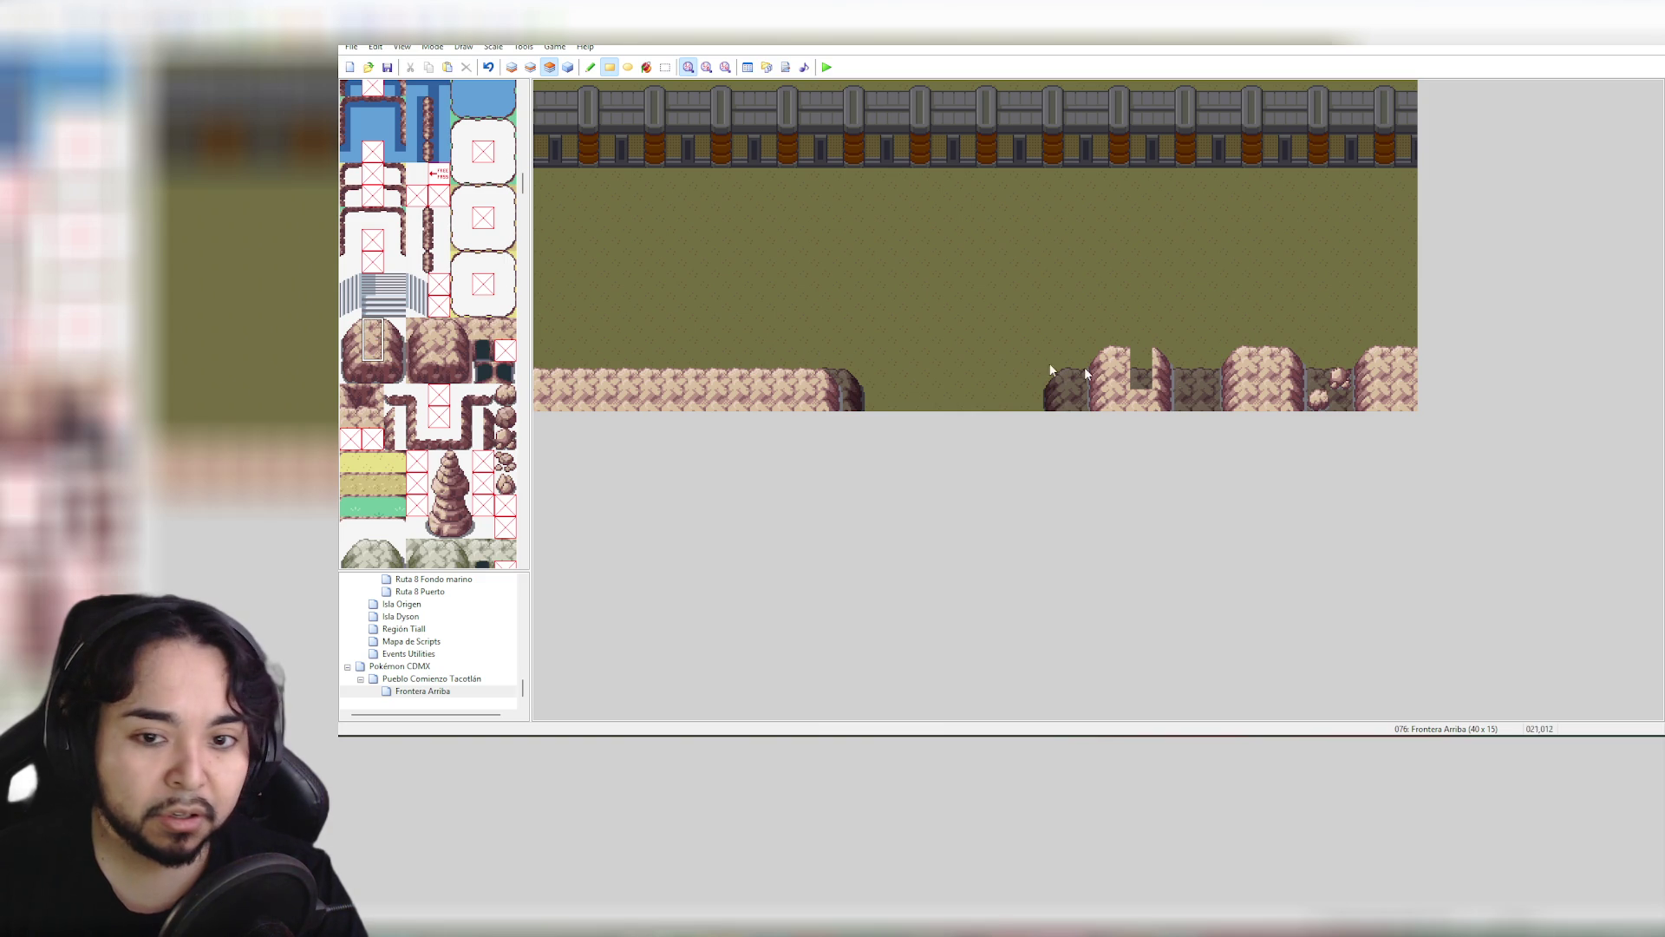
pyautogui.click(1141, 367)
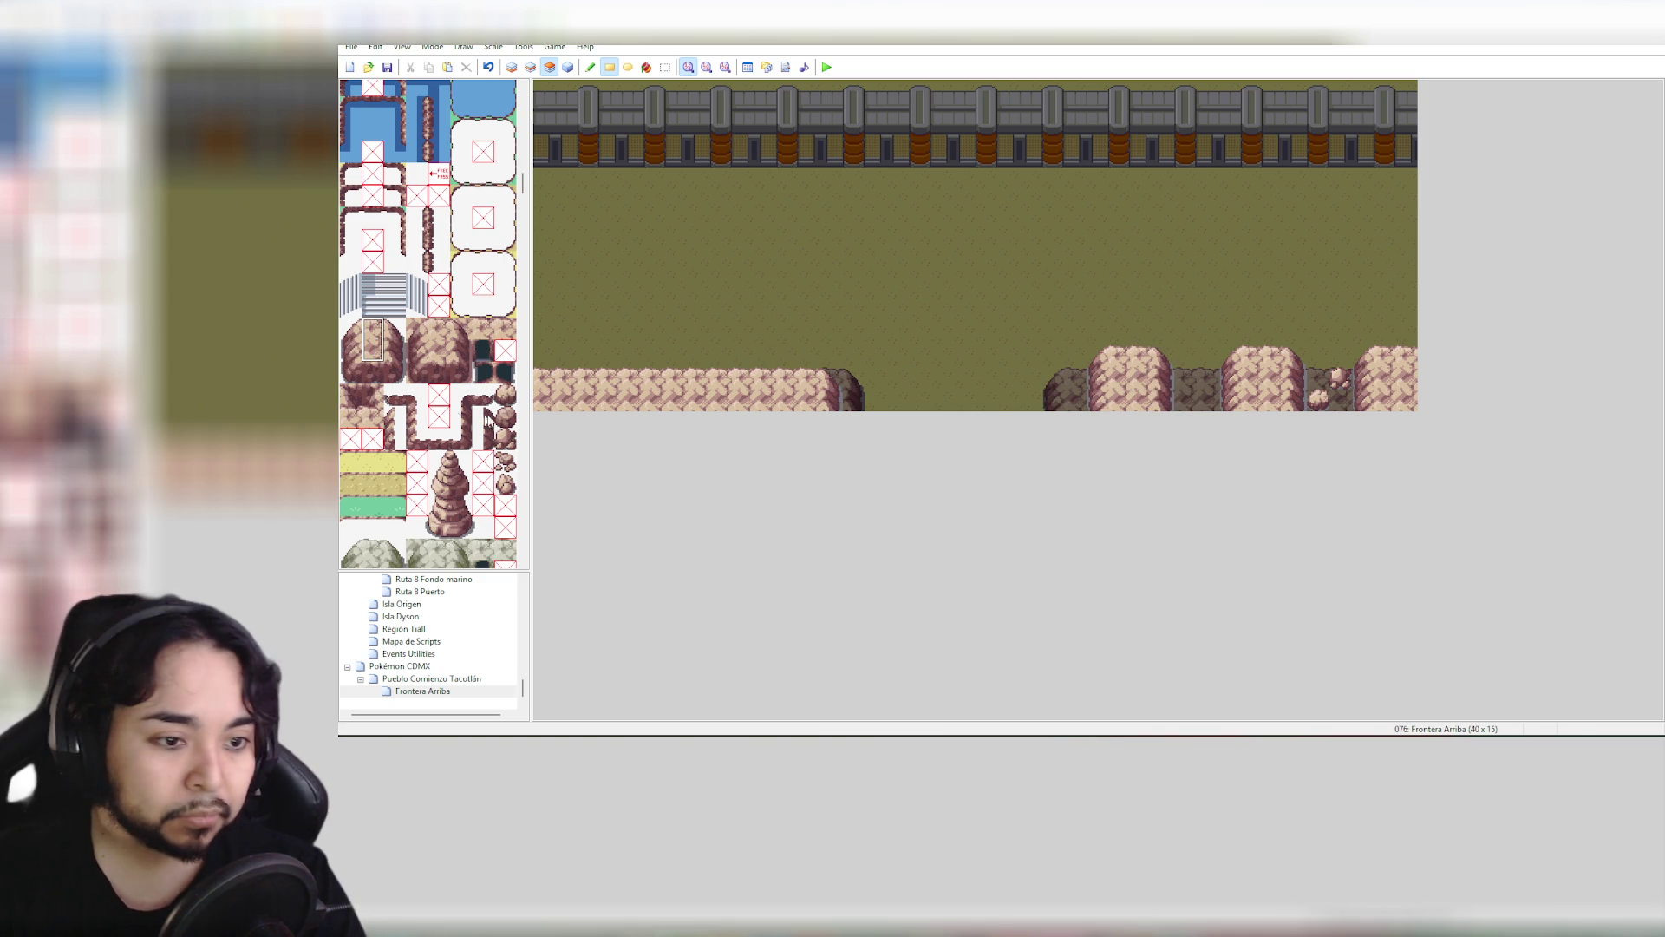
# Scatter two small pebbles across the lower-right cliff and left rock mound
pyautogui.click(505, 461)
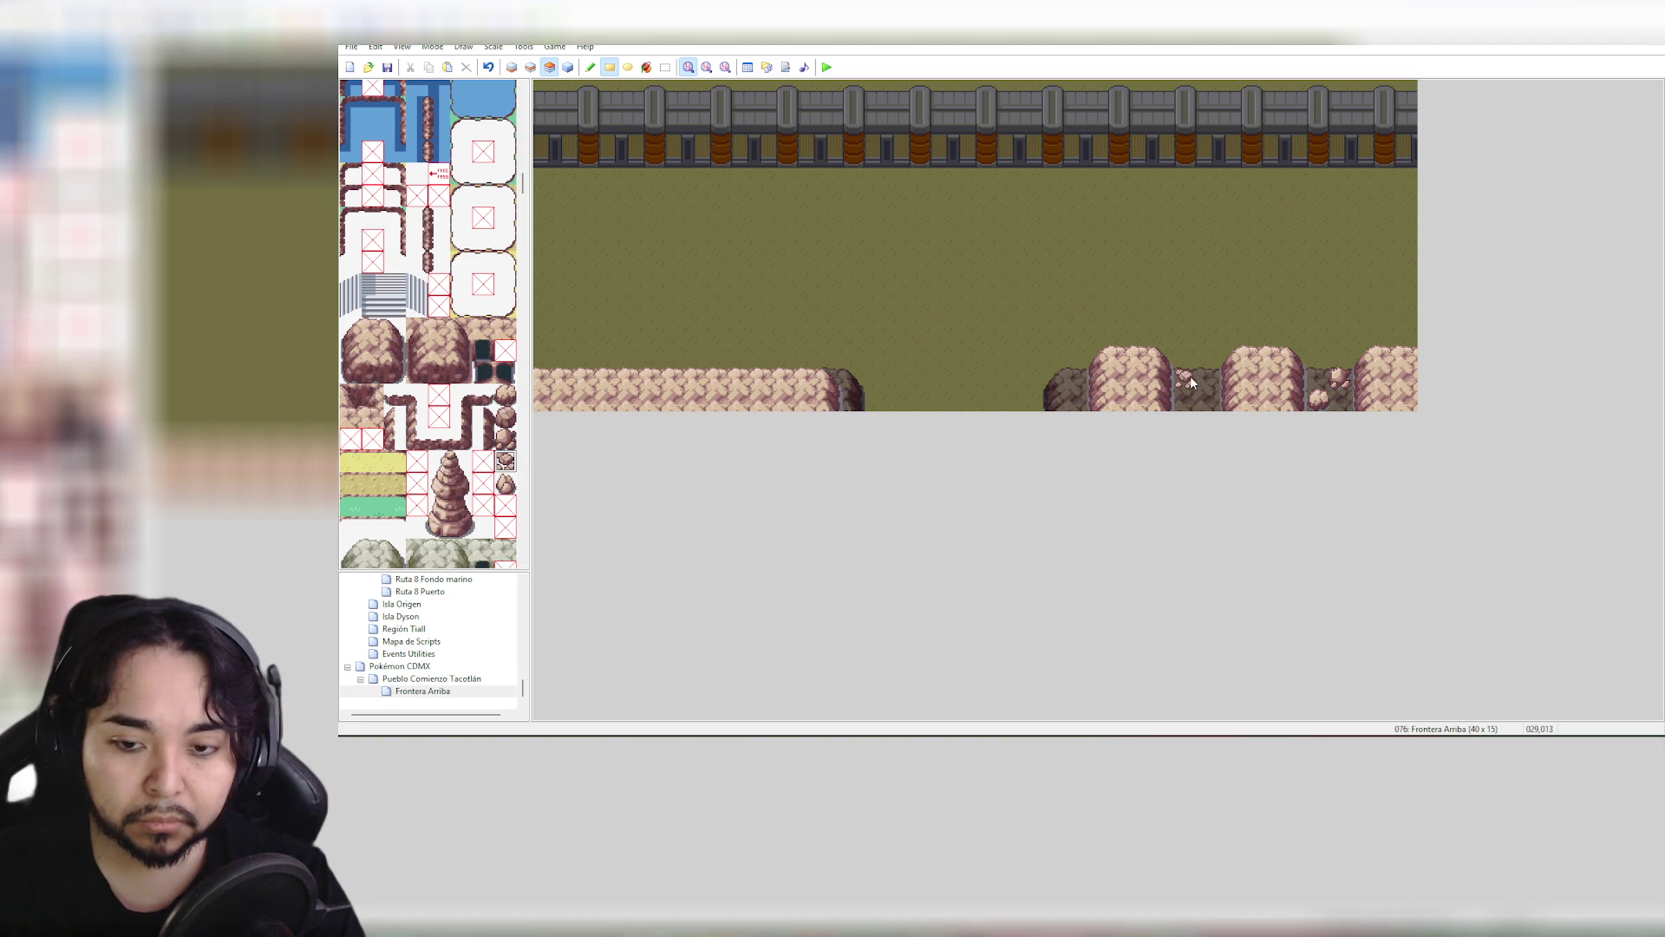
pyautogui.click(1190, 377)
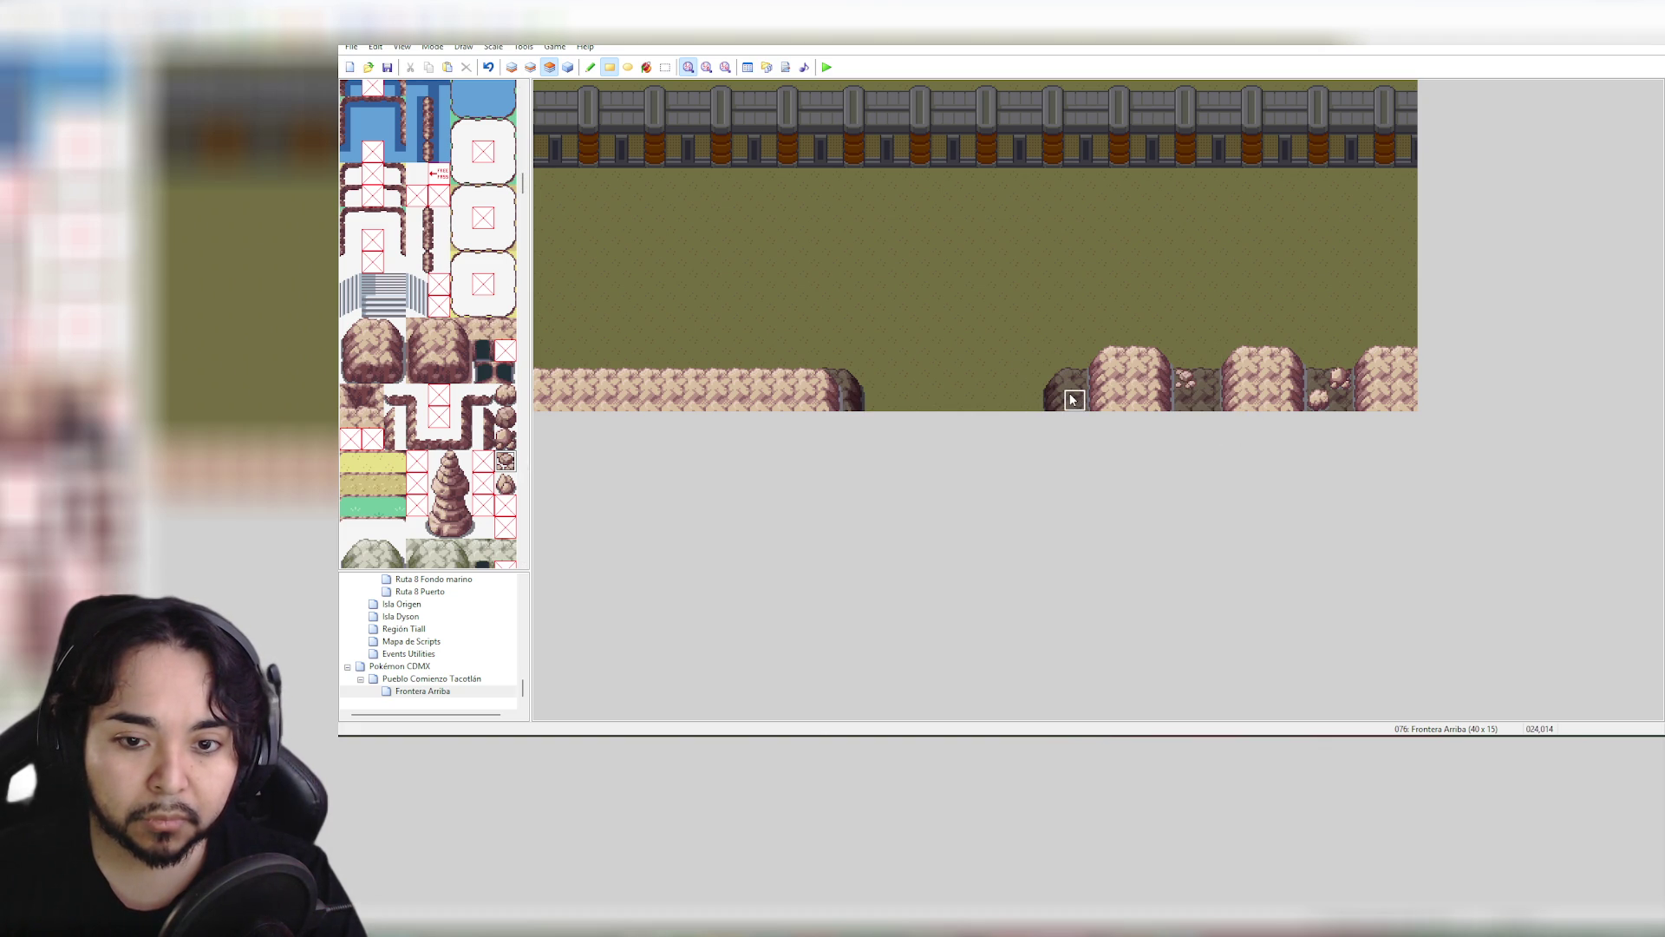
pyautogui.click(505, 483)
pyautogui.click(1076, 379)
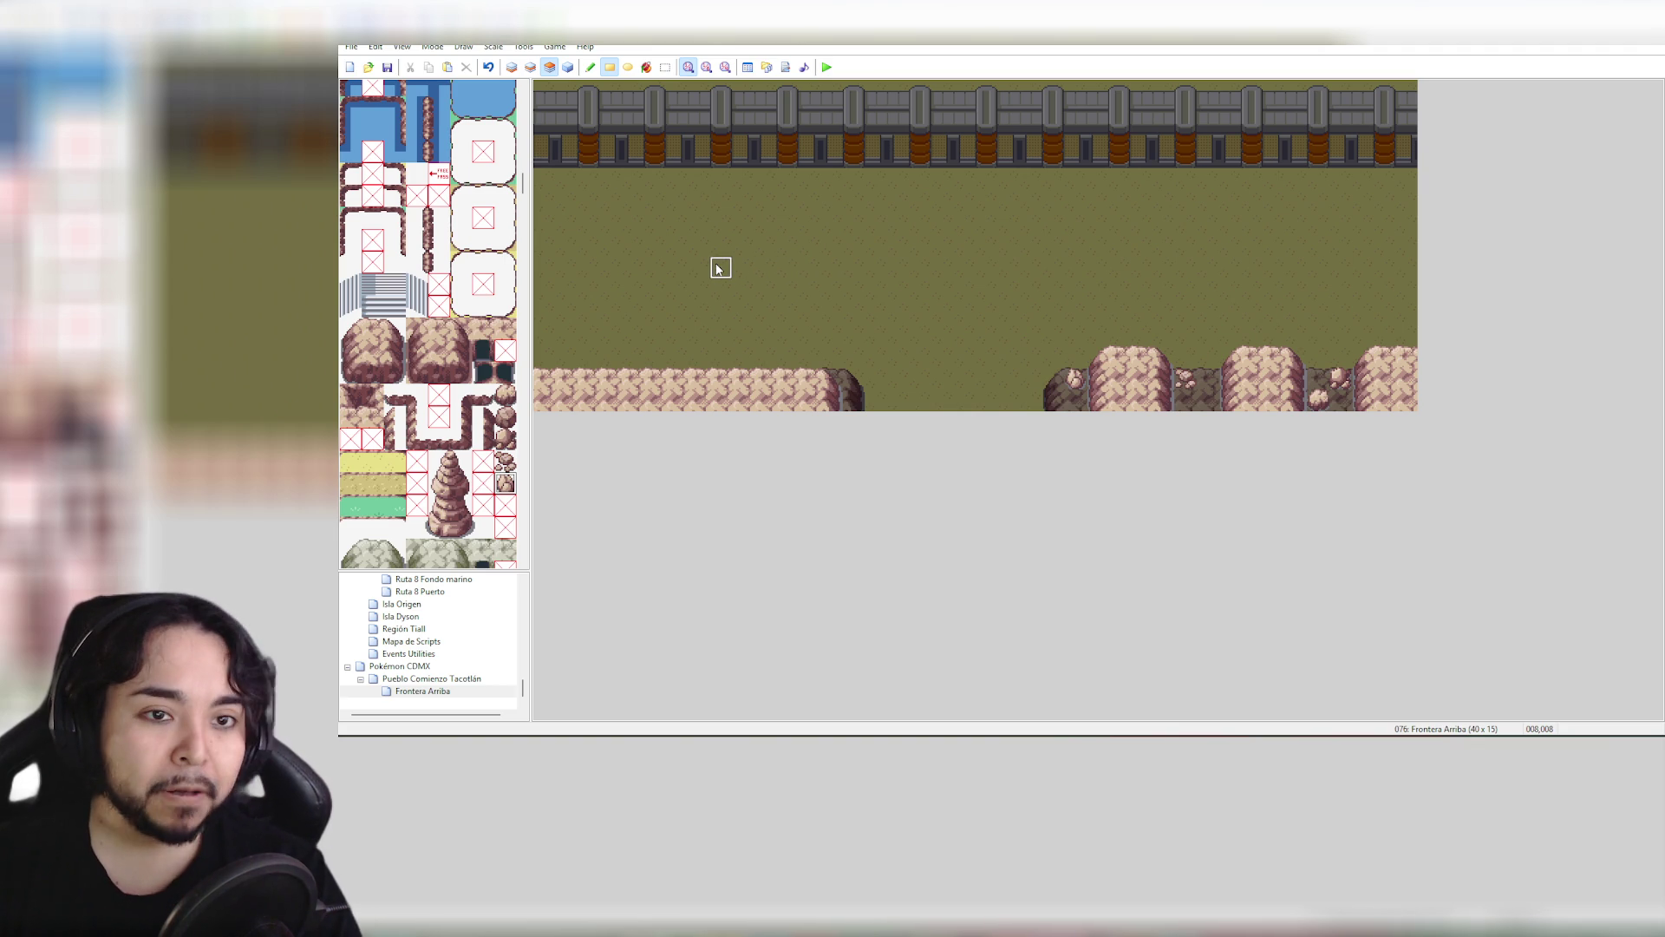
# Check Frontera Arriba's event grid, then return to an upper tile layer for painting
pyautogui.click(568, 67)
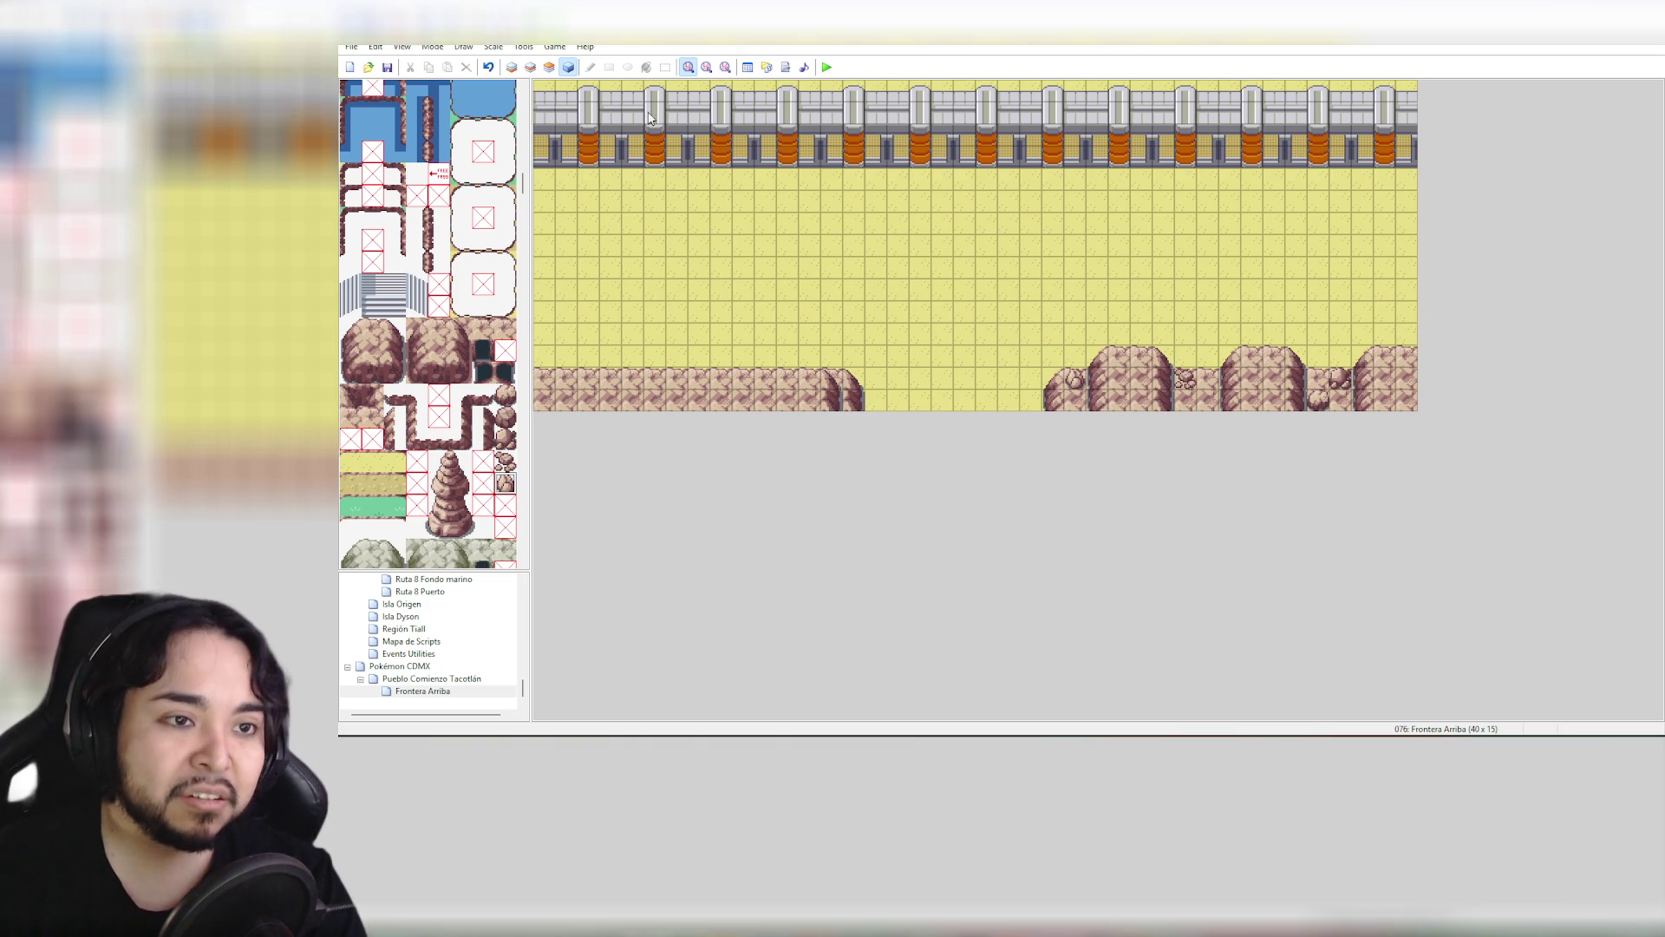
pyautogui.click(531, 66)
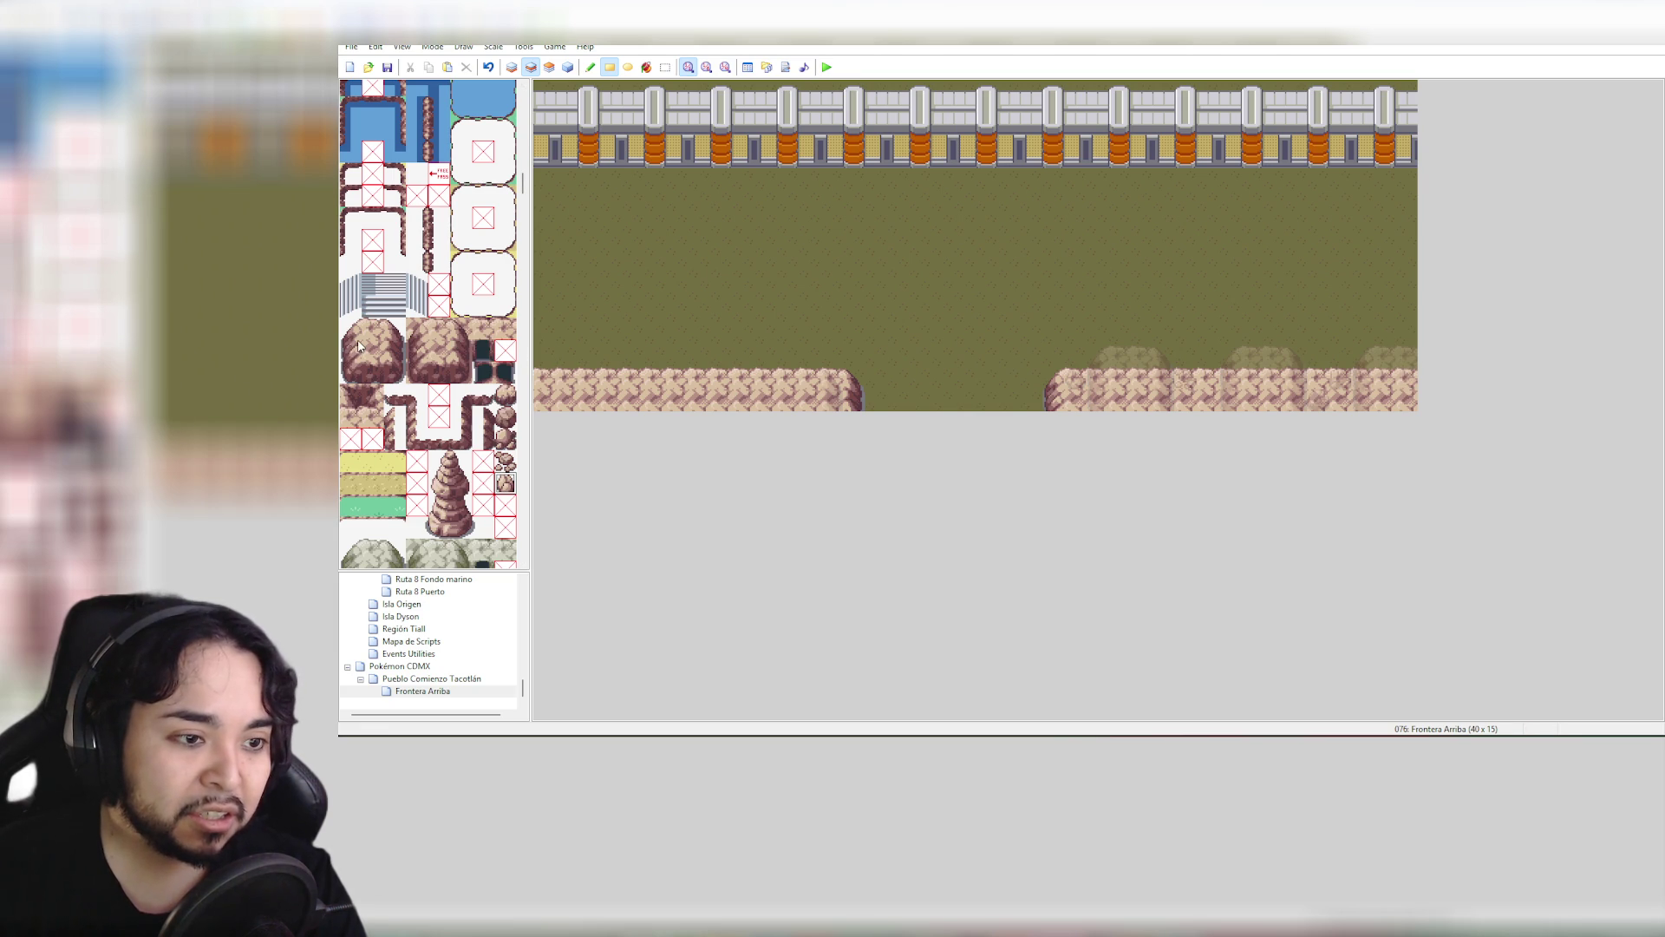
# Paint a two-tile-wide rock wall down the right edge, filling the rightmost column with rock
pyautogui.moveTo(359, 352); pyautogui.dragTo(375, 351)
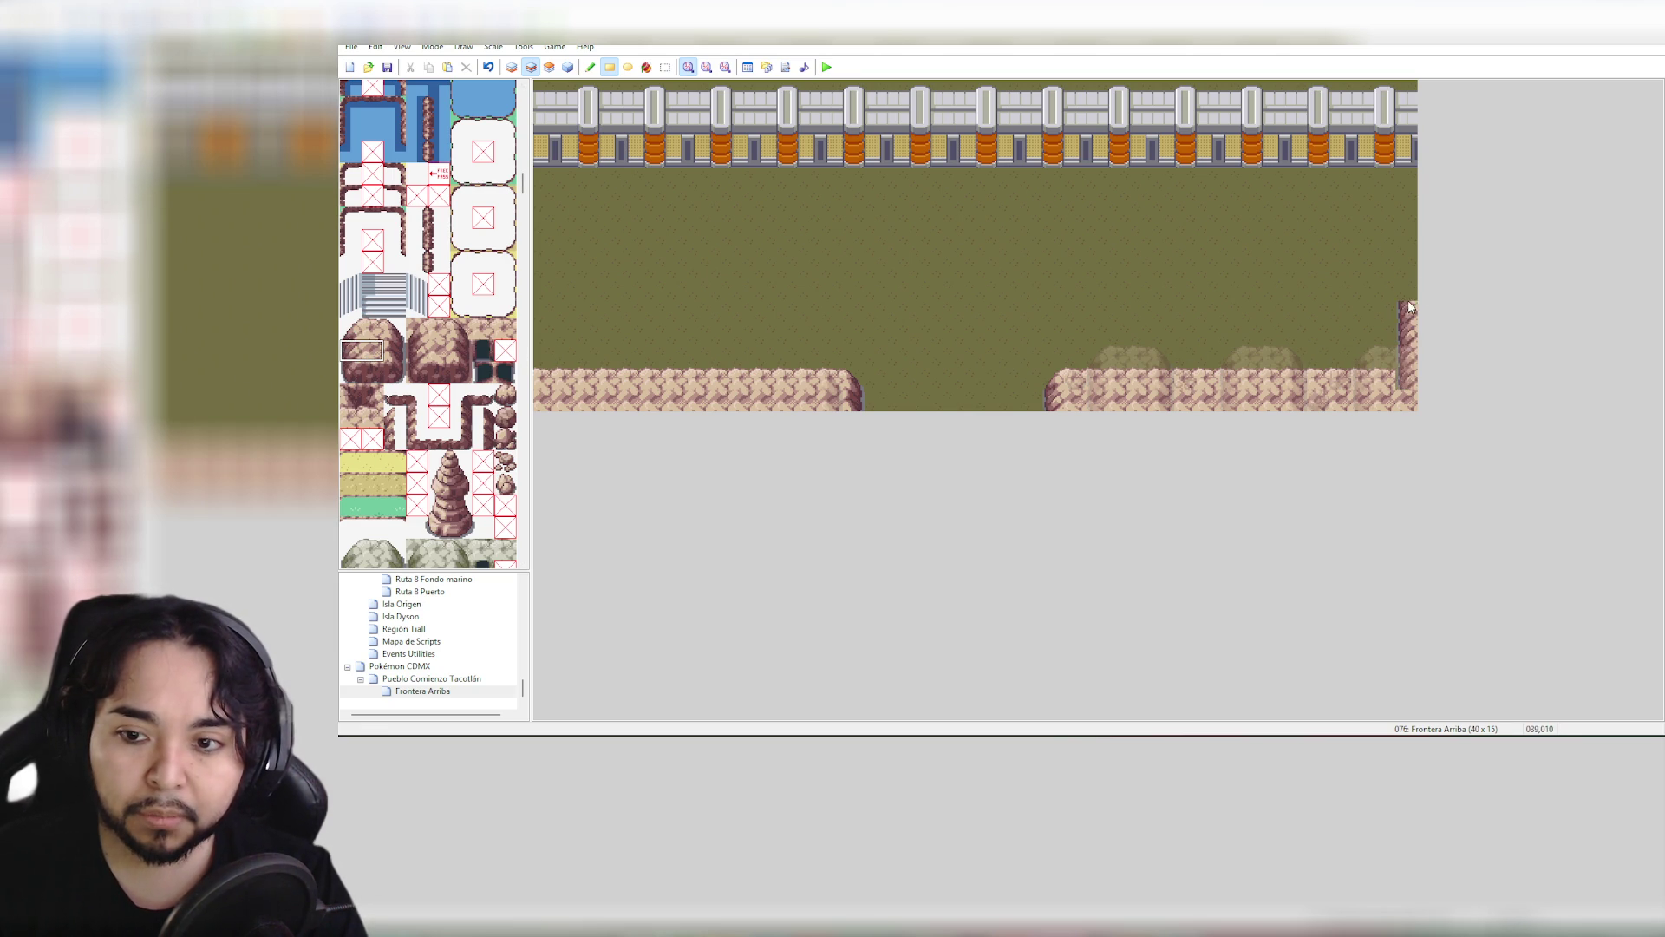
pyautogui.moveTo(1409, 307); pyautogui.dragTo(1414, 232)
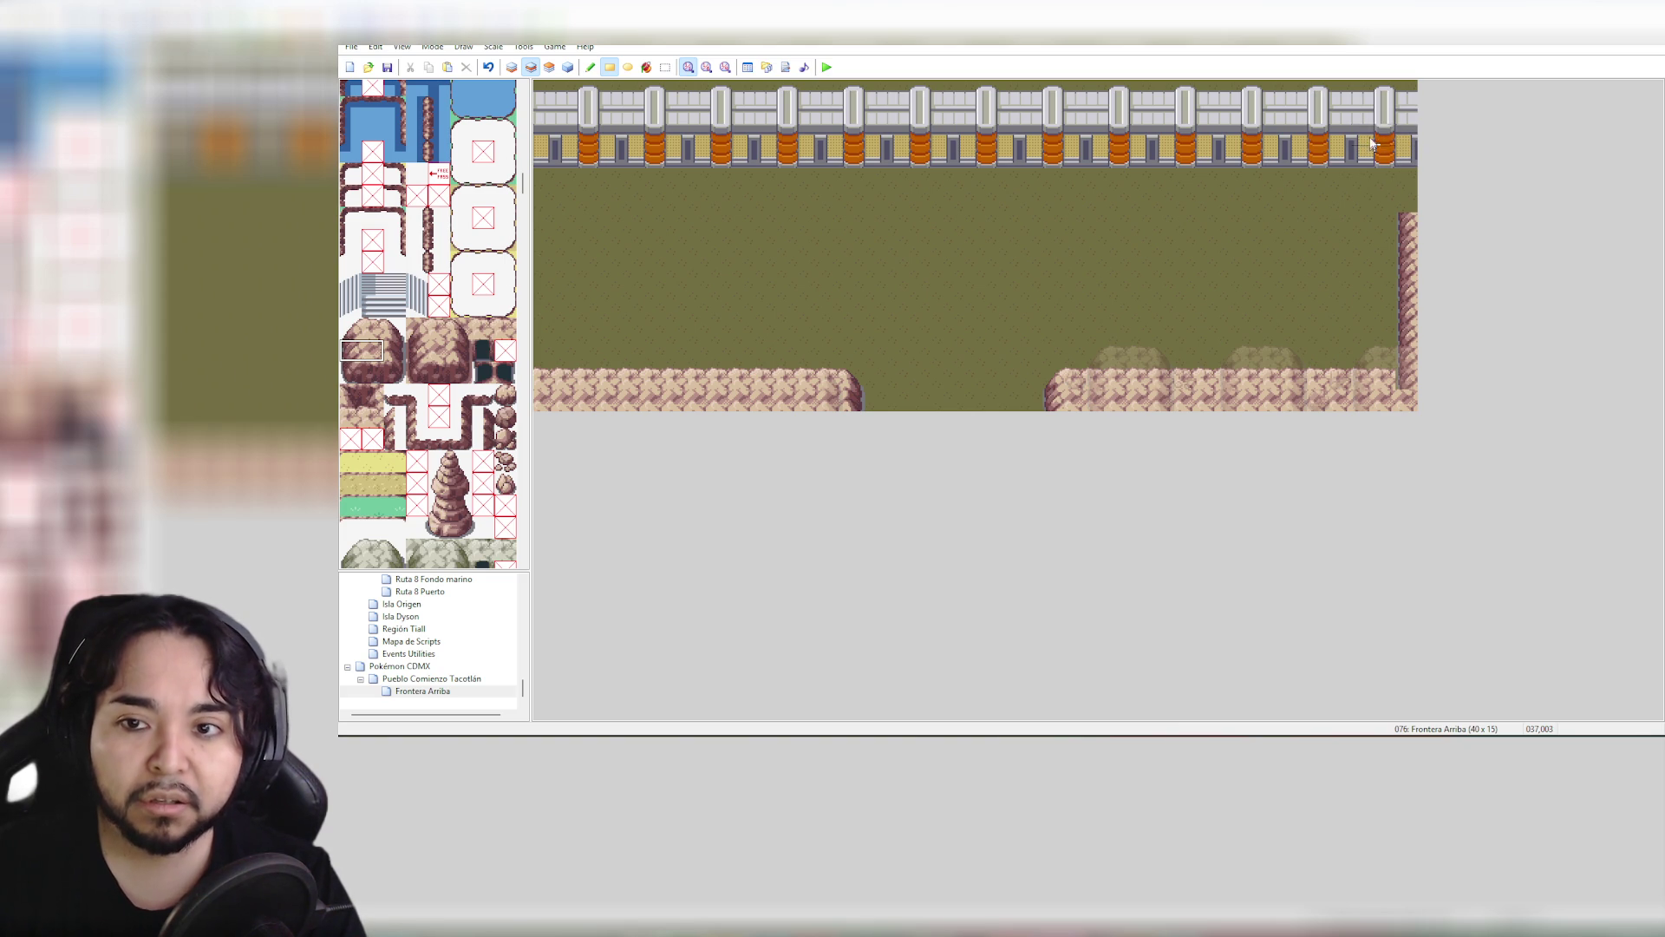
pyautogui.moveTo(1373, 113)
pyautogui.mouseDown()
pyautogui.moveTo(1374, 96)
pyautogui.moveTo(1380, 242)
pyautogui.mouseUp()
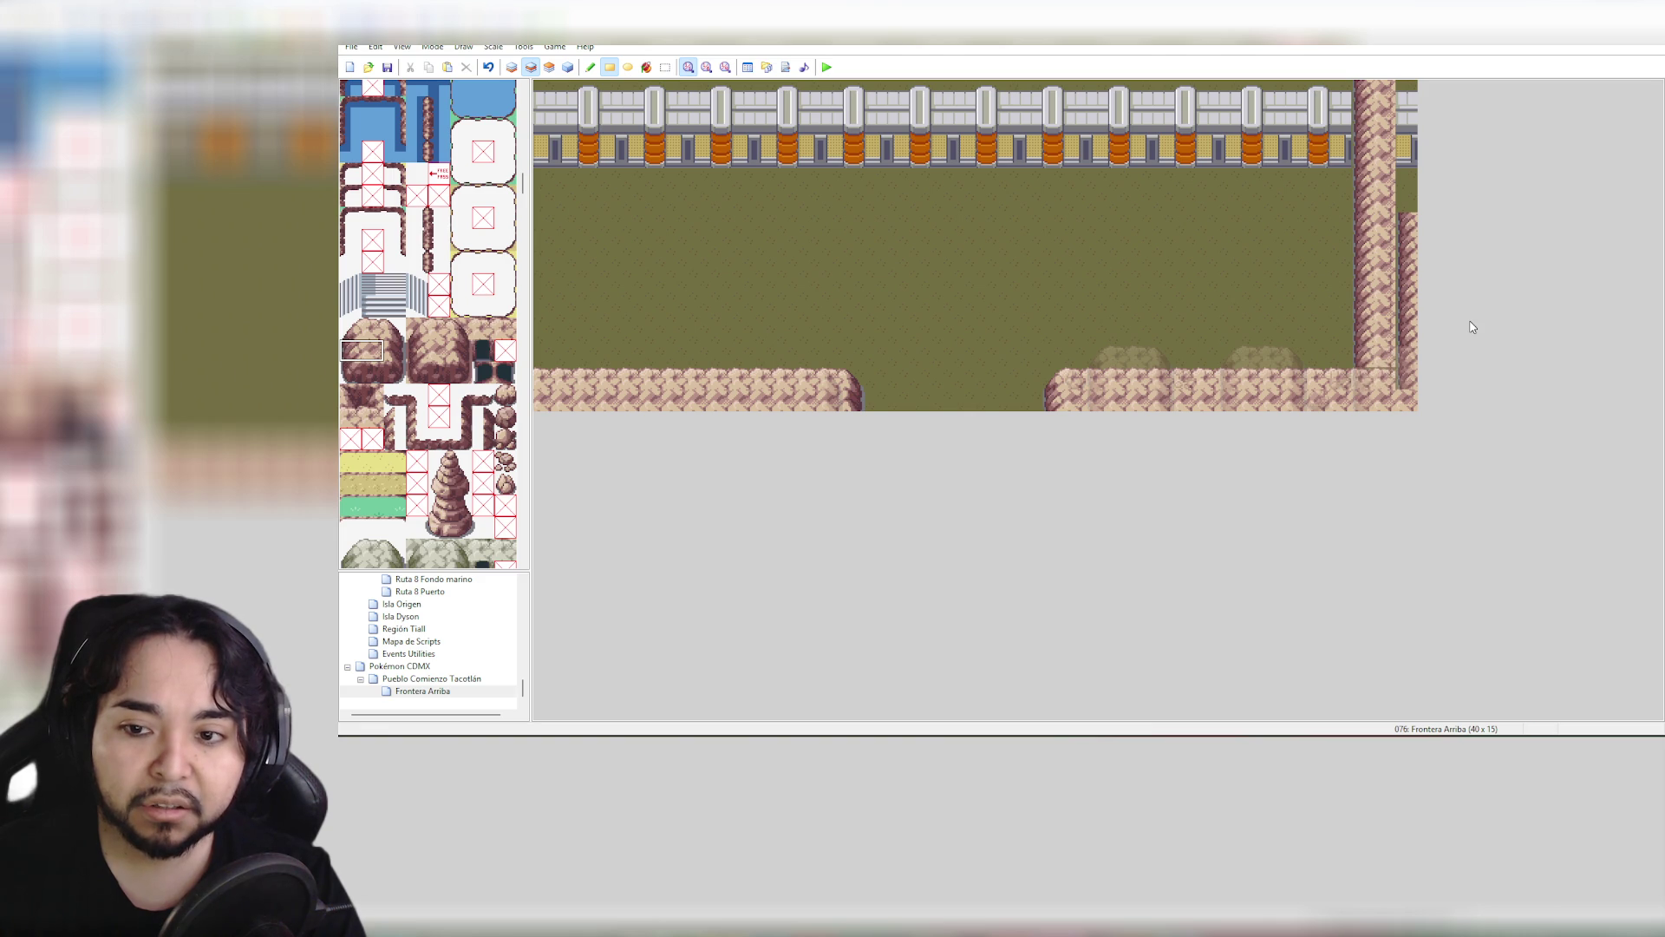
pyautogui.click(373, 350)
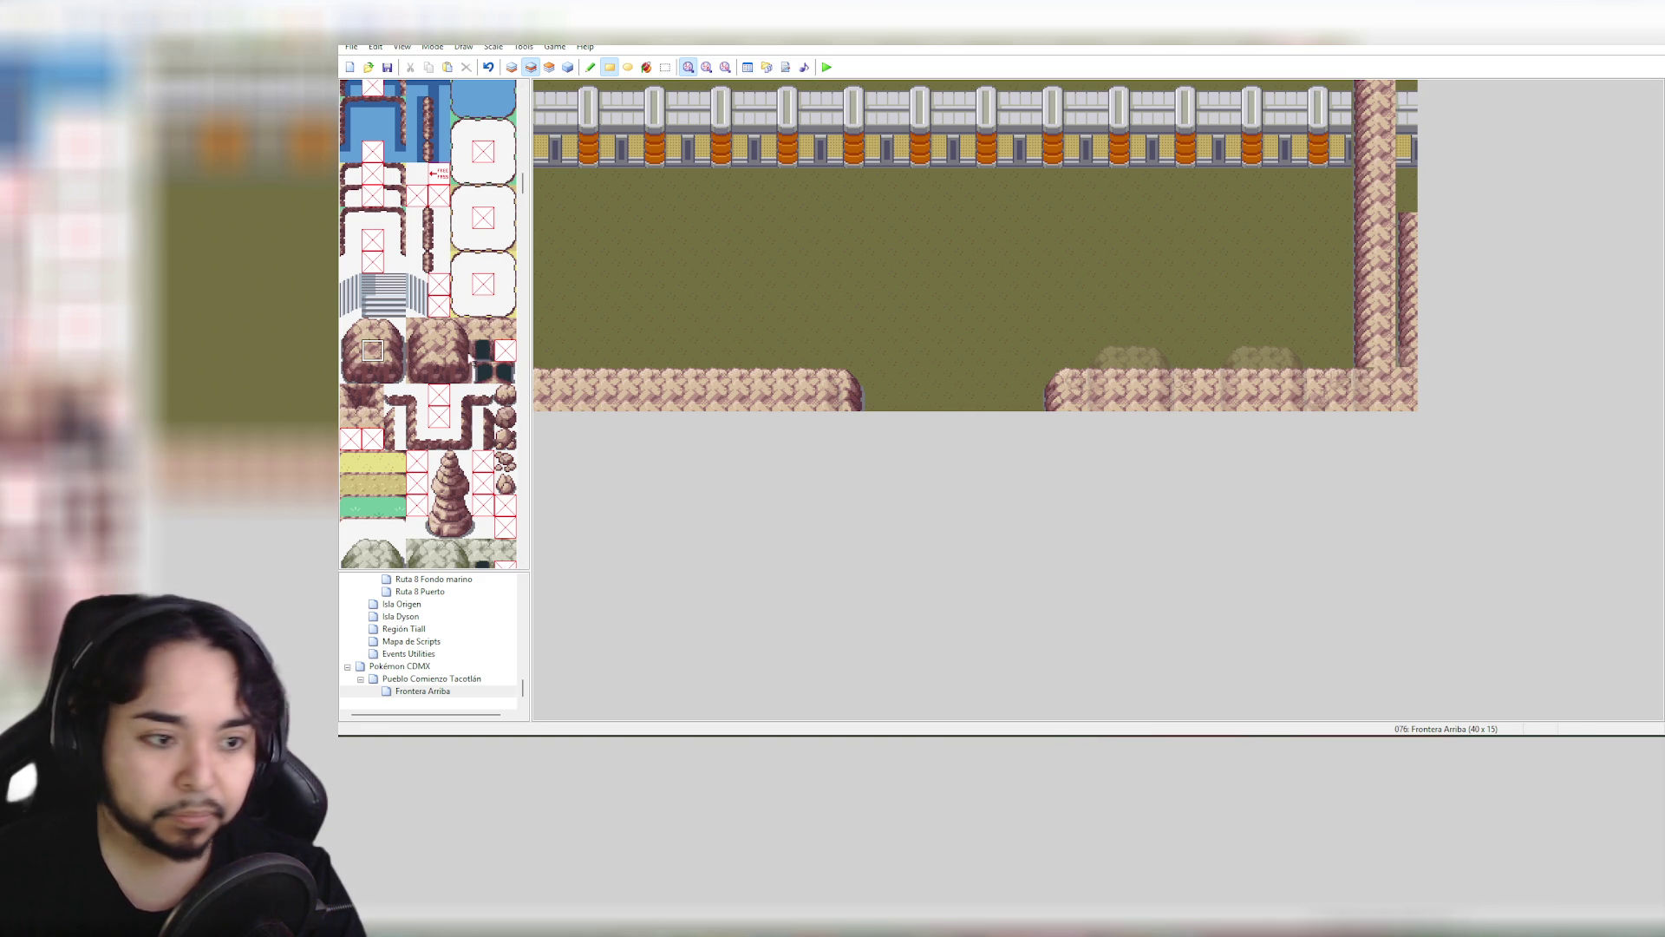
pyautogui.moveTo(1405, 360); pyautogui.dragTo(1407, 73)
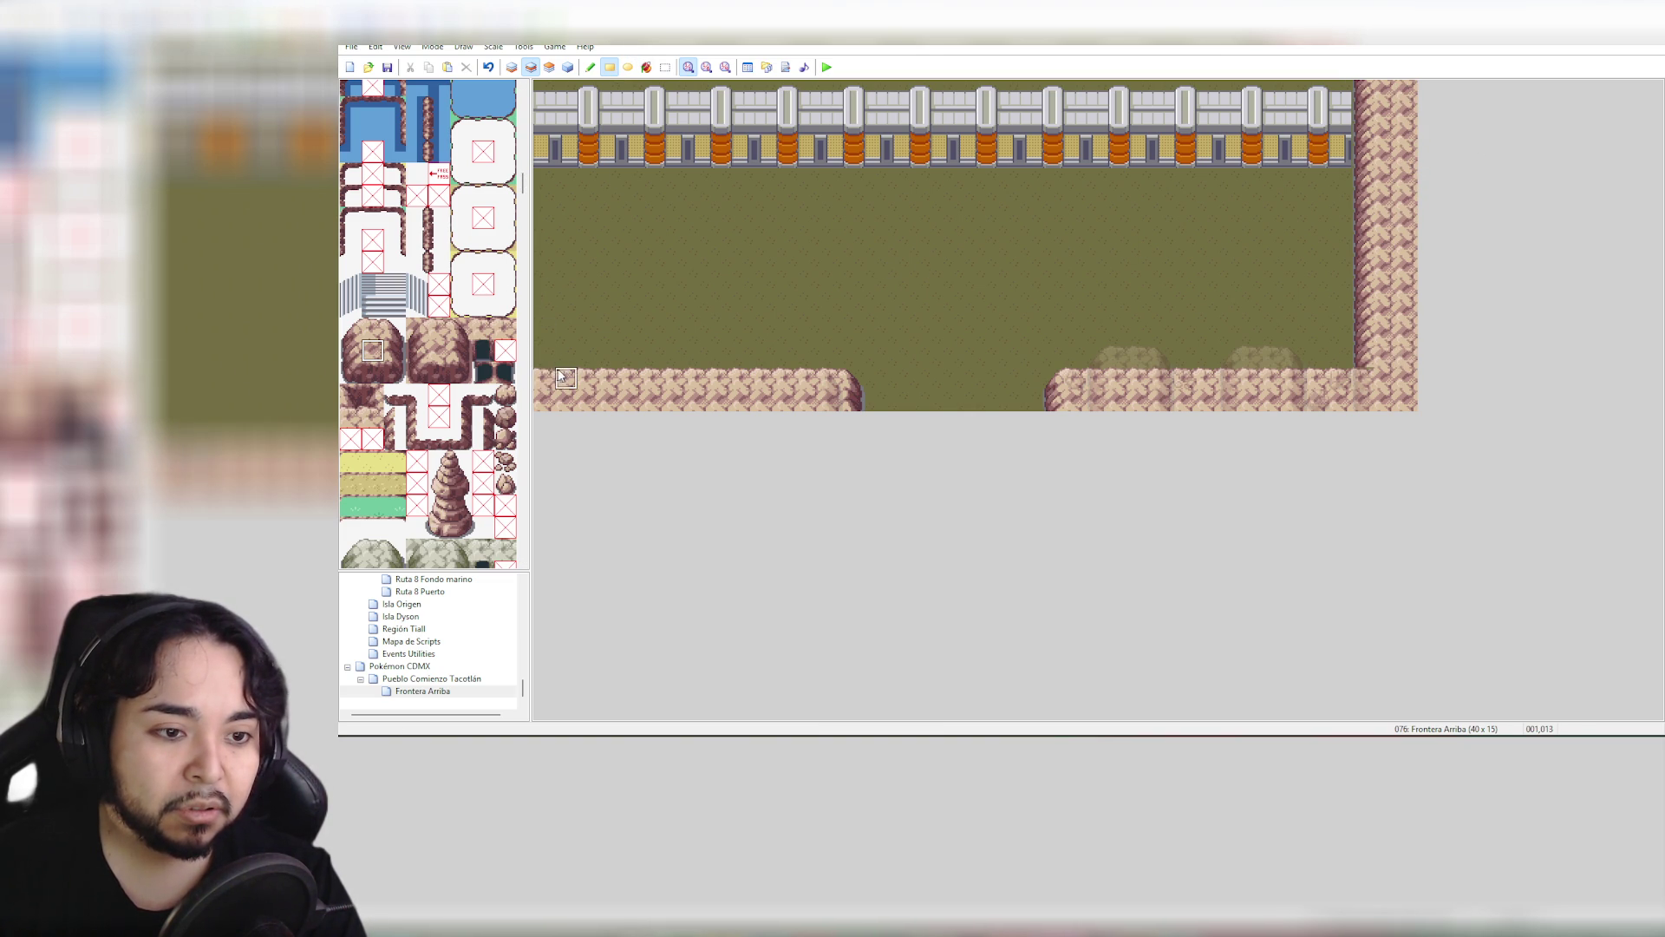
# Paint two rock columns down the left edge, undoing and repainting the wrong column with the neighbouring tile
pyautogui.moveTo(555, 355); pyautogui.dragTo(547, 87)
pyautogui.hotkey('ctrl', 'z')
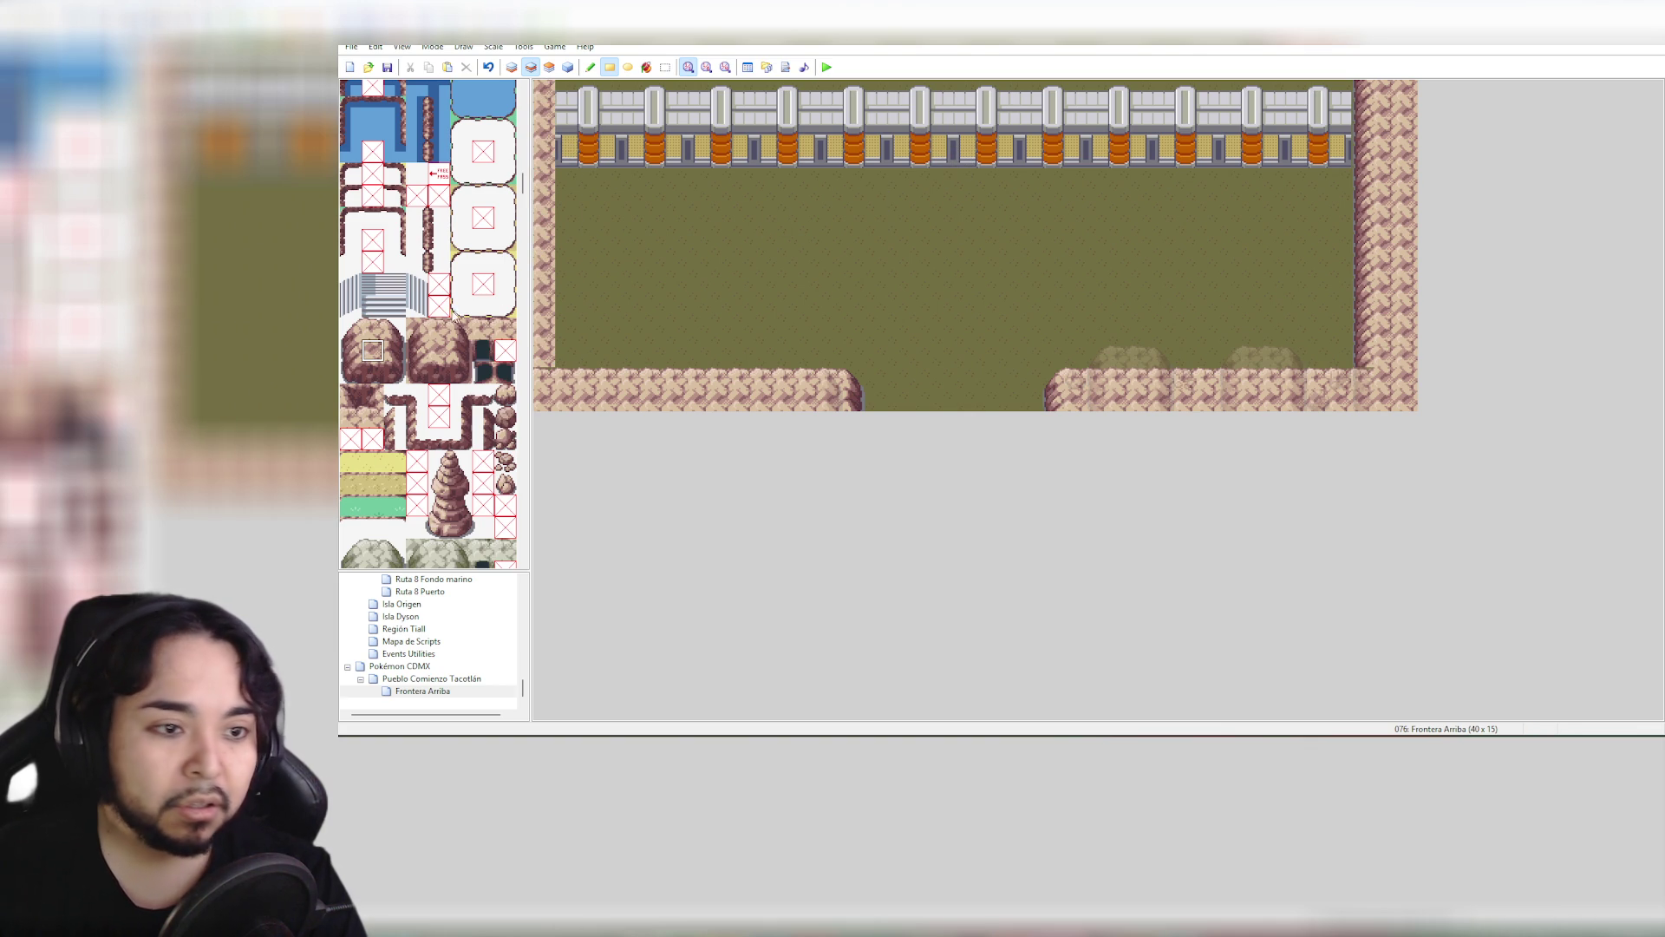
pyautogui.click(393, 349)
pyautogui.moveTo(565, 86); pyautogui.dragTo(568, 312)
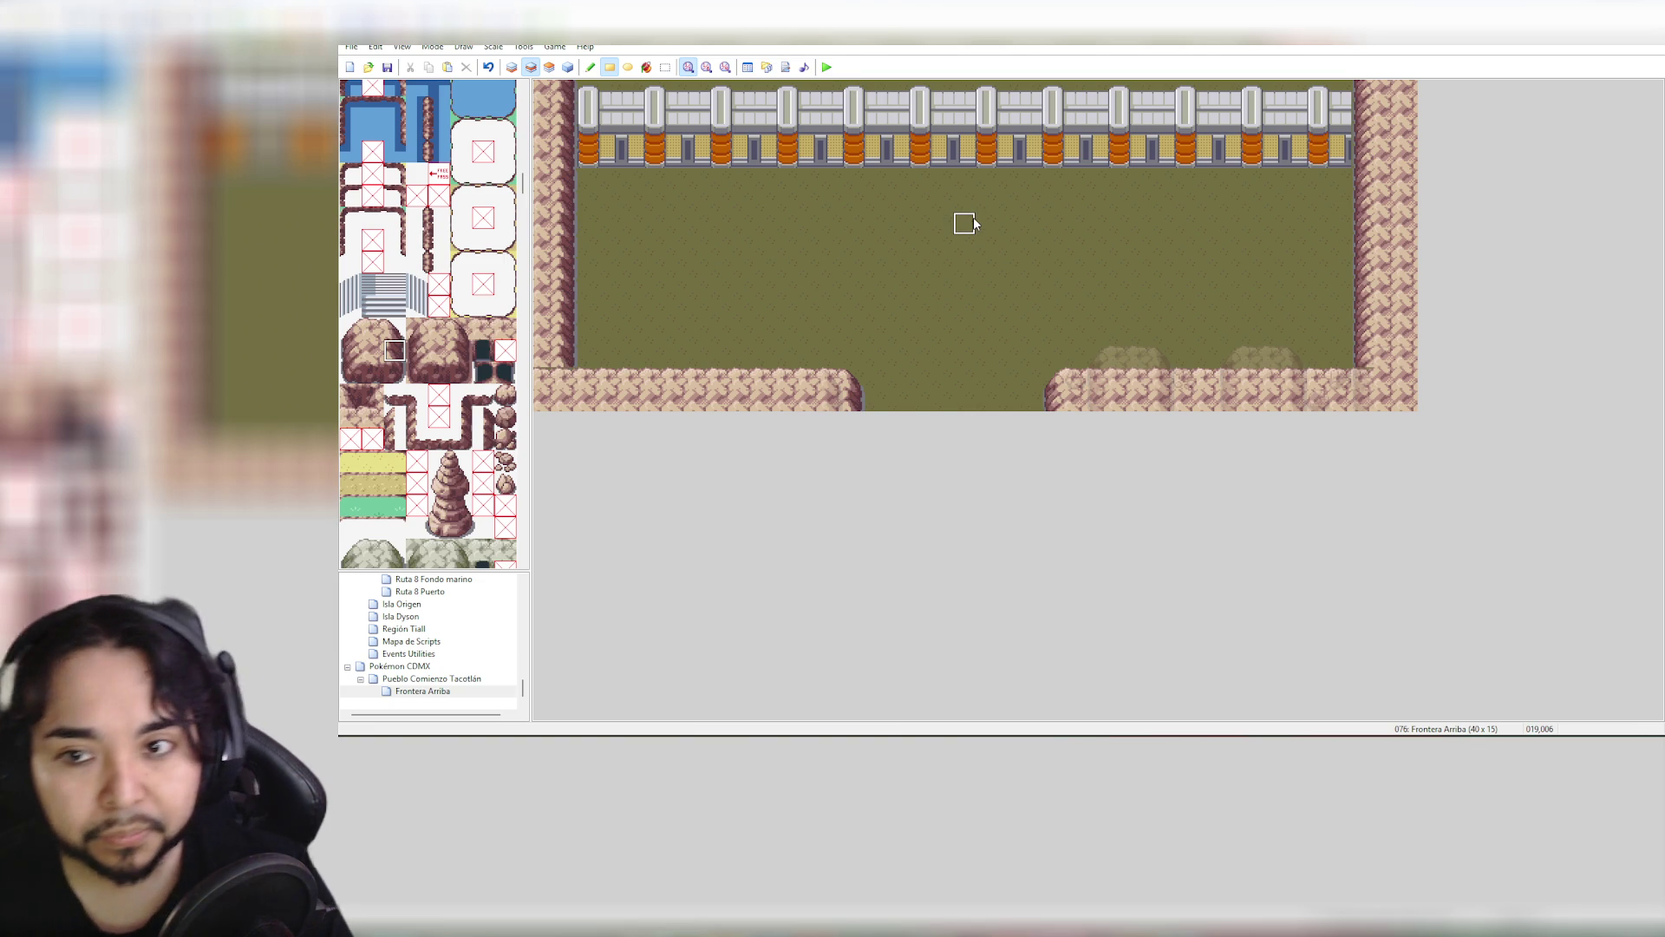
pyautogui.rightClick(544, 357)
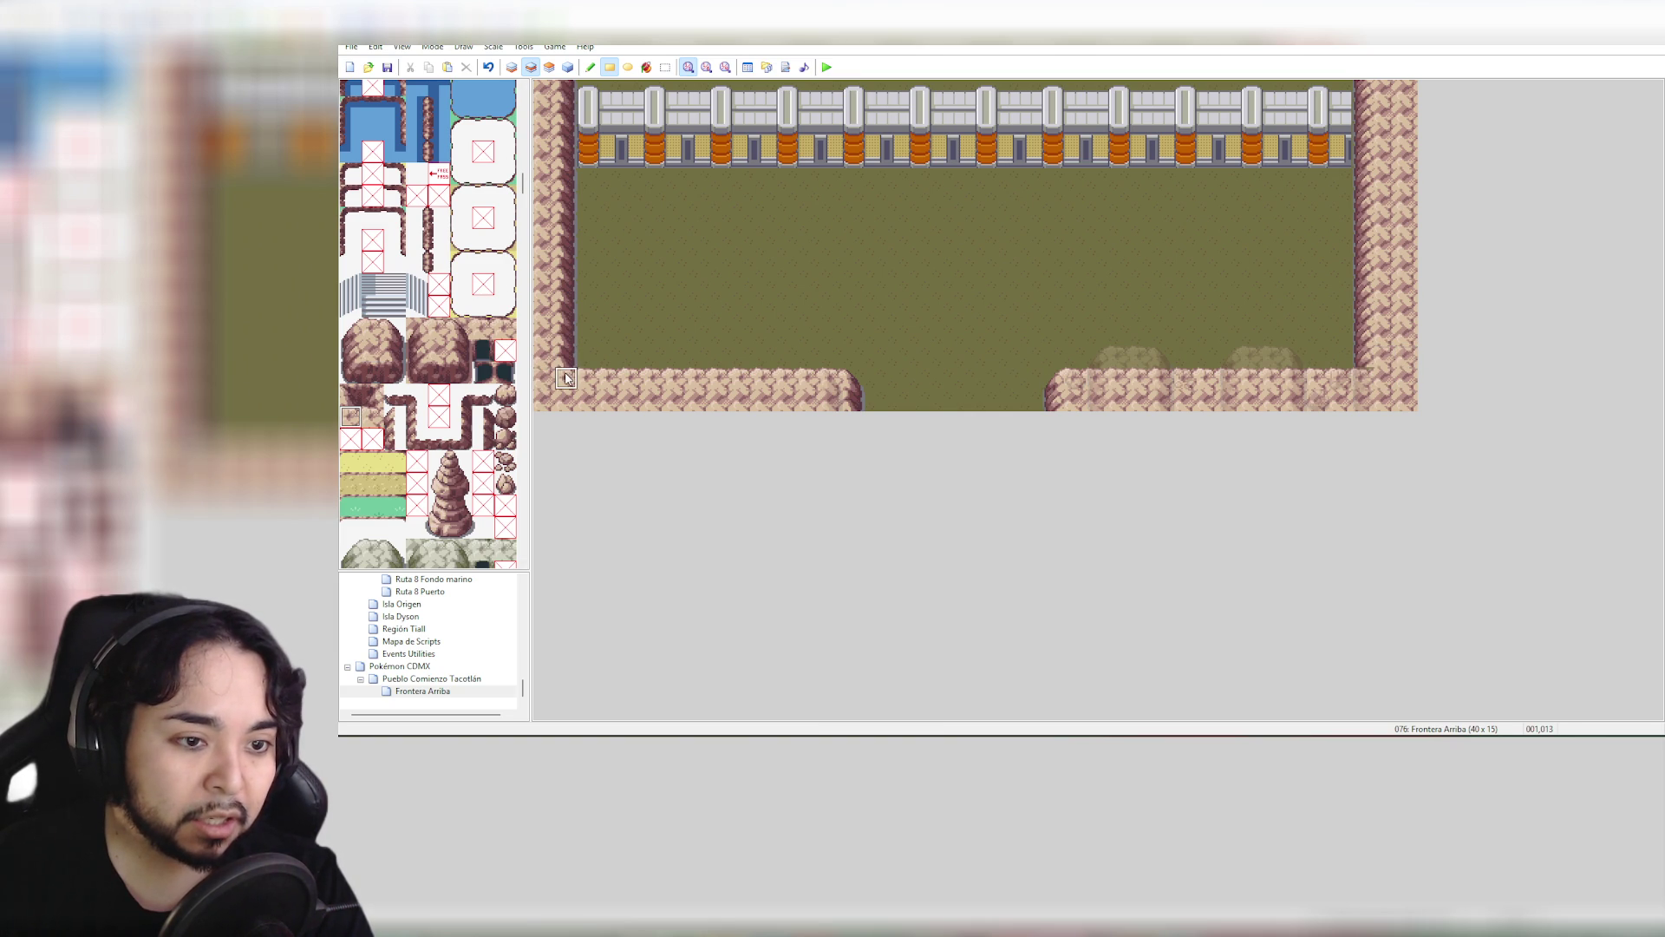
pyautogui.click(371, 419)
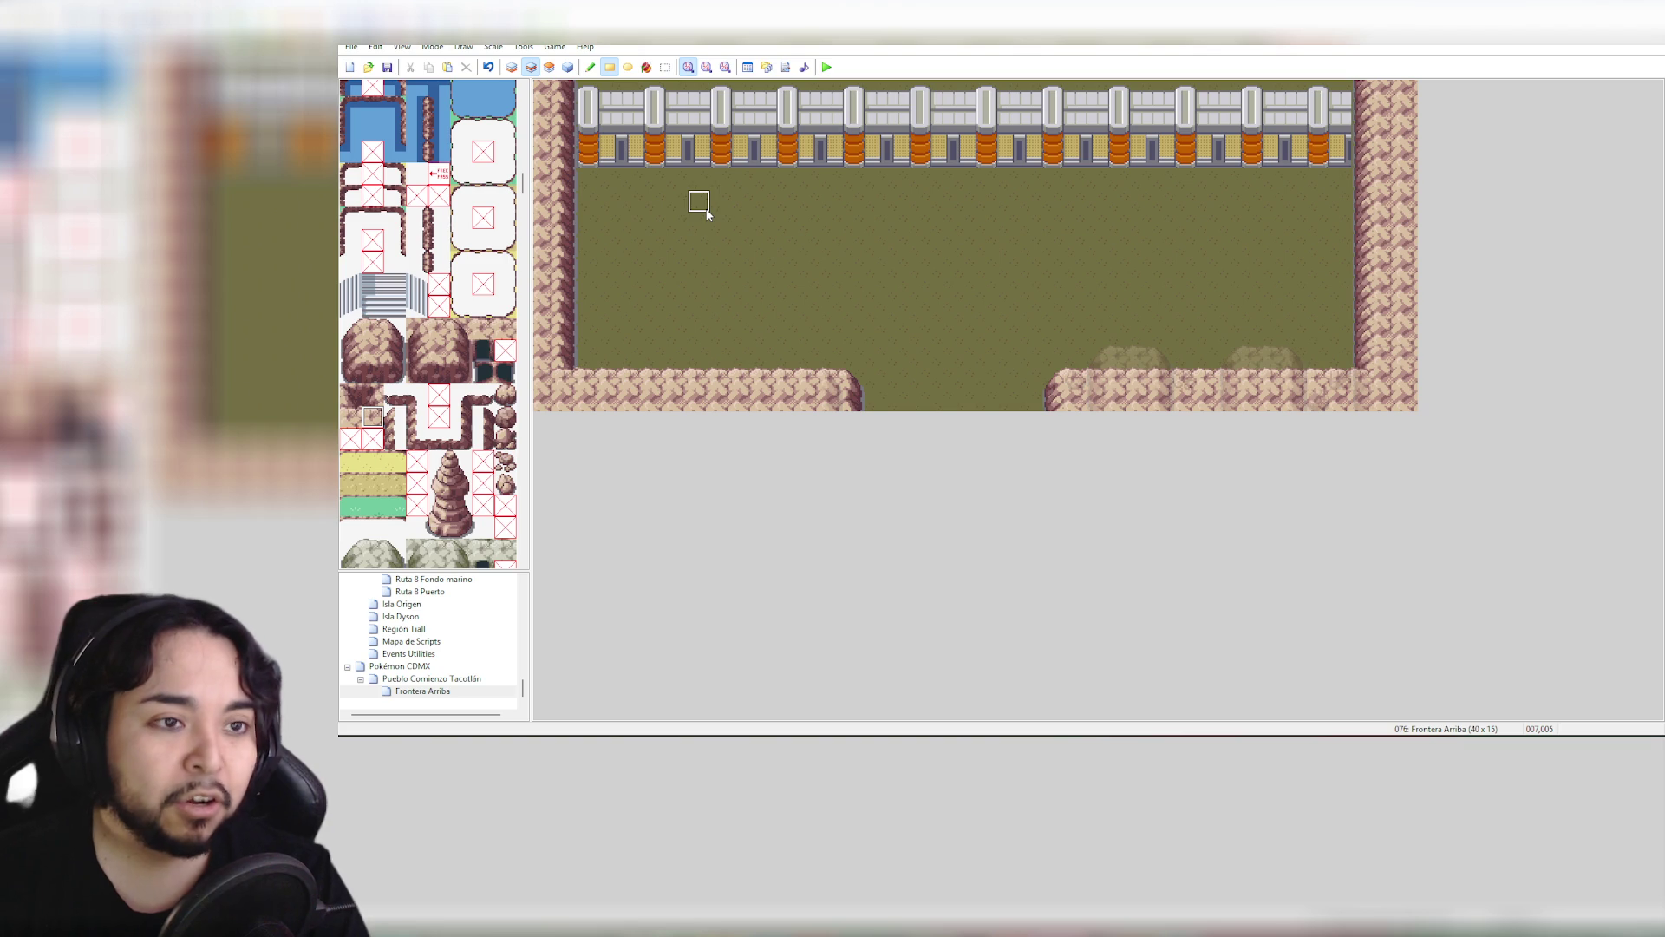
# Select Frontera Arriba in the map tree and show its events view
pyautogui.click(437, 692)
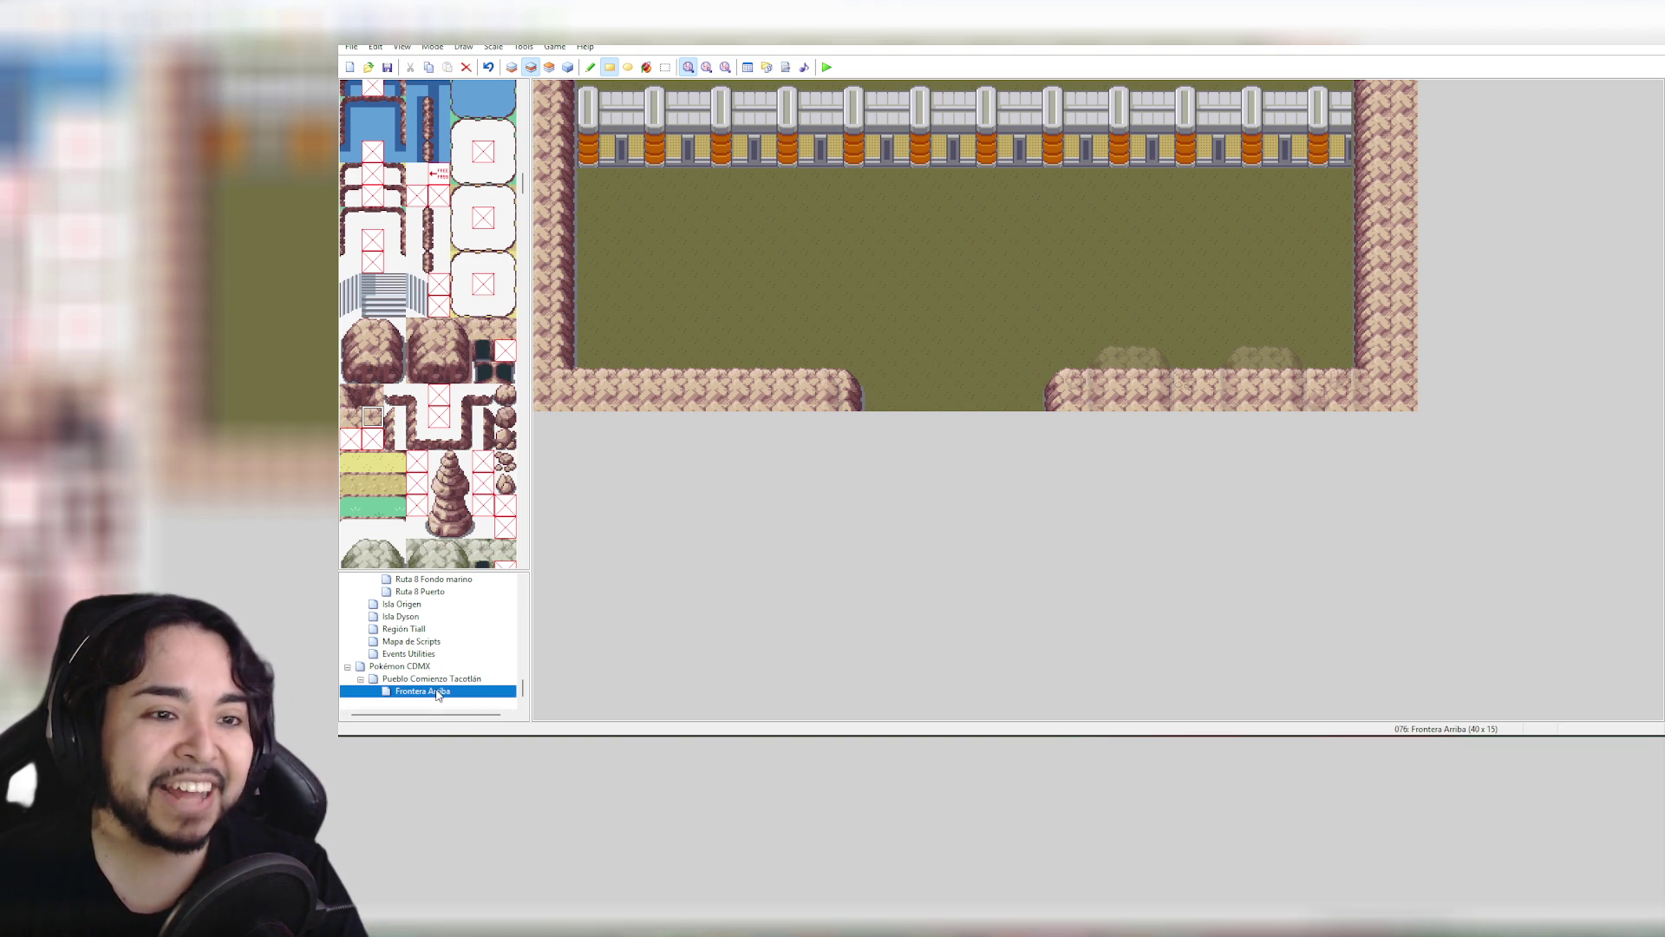
pyautogui.click(568, 67)
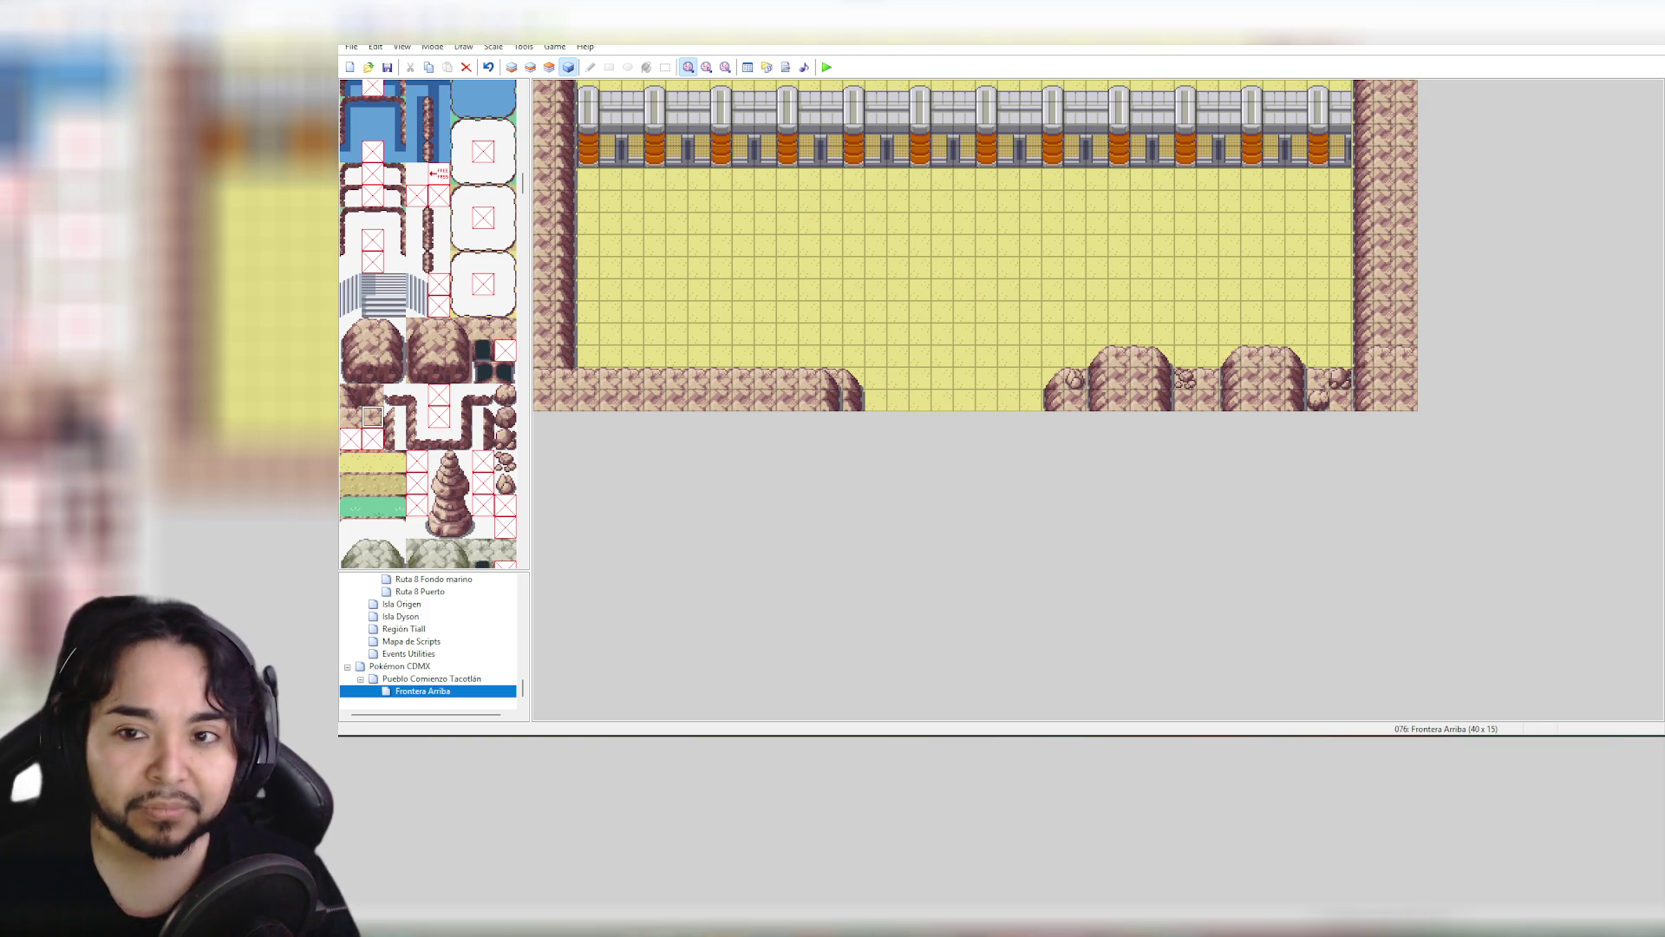
# On Layer 3, paint a two-tile rock cap down the right edge with darker cliff below
pyautogui.click(549, 68)
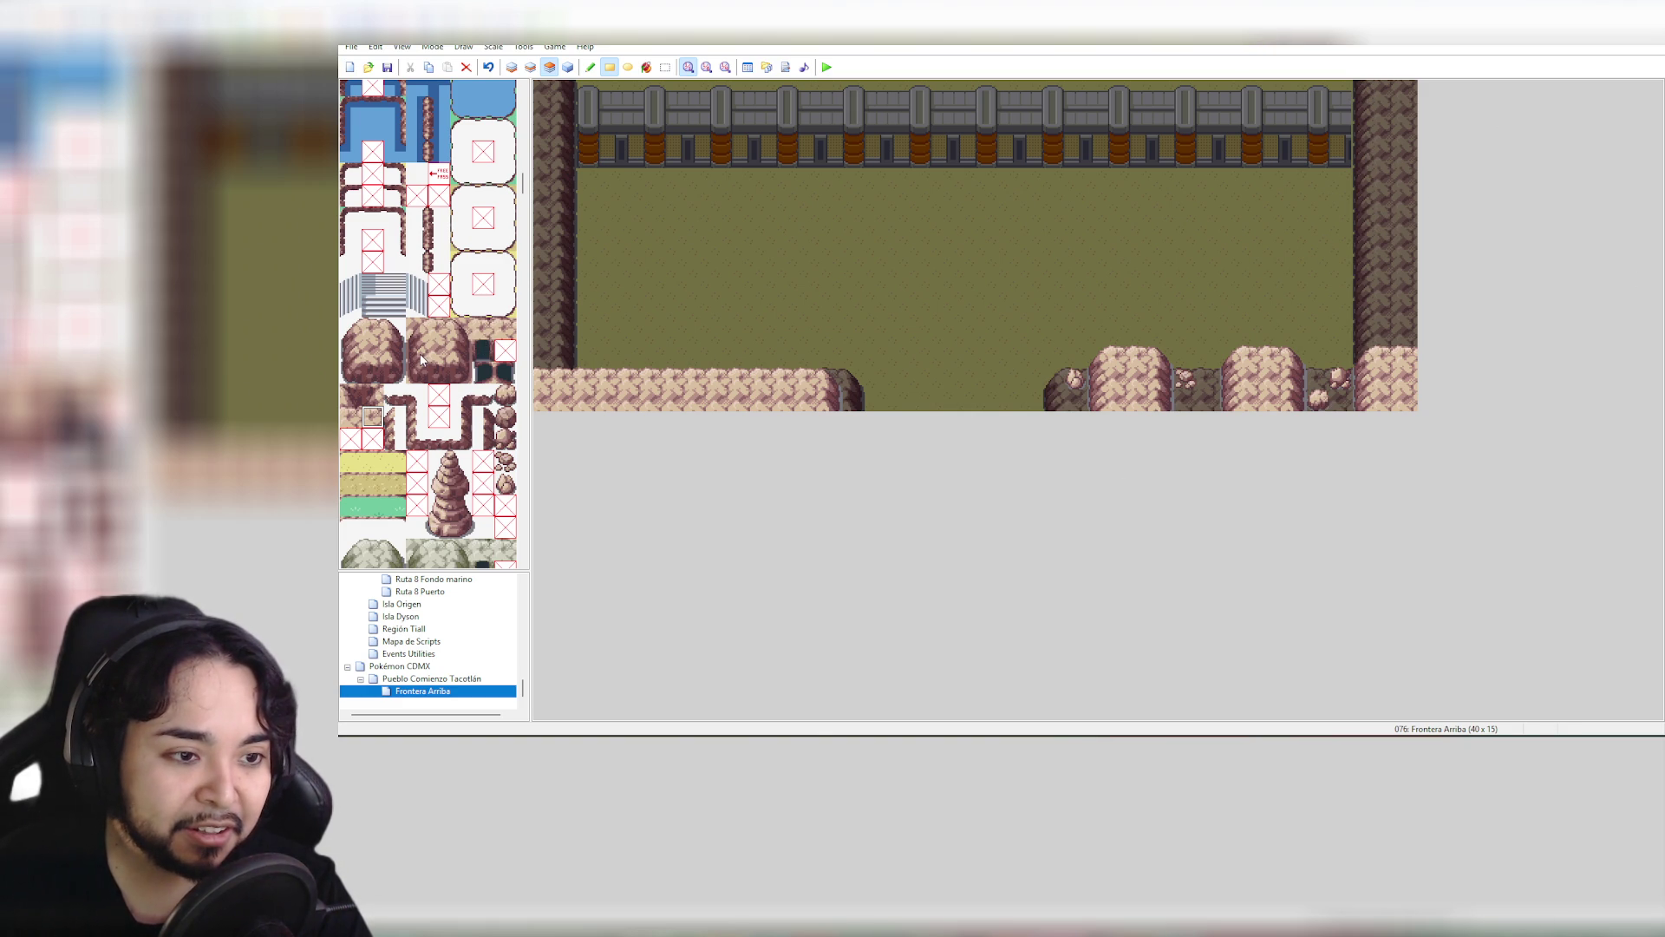
pyautogui.moveTo(355, 347); pyautogui.dragTo(373, 347)
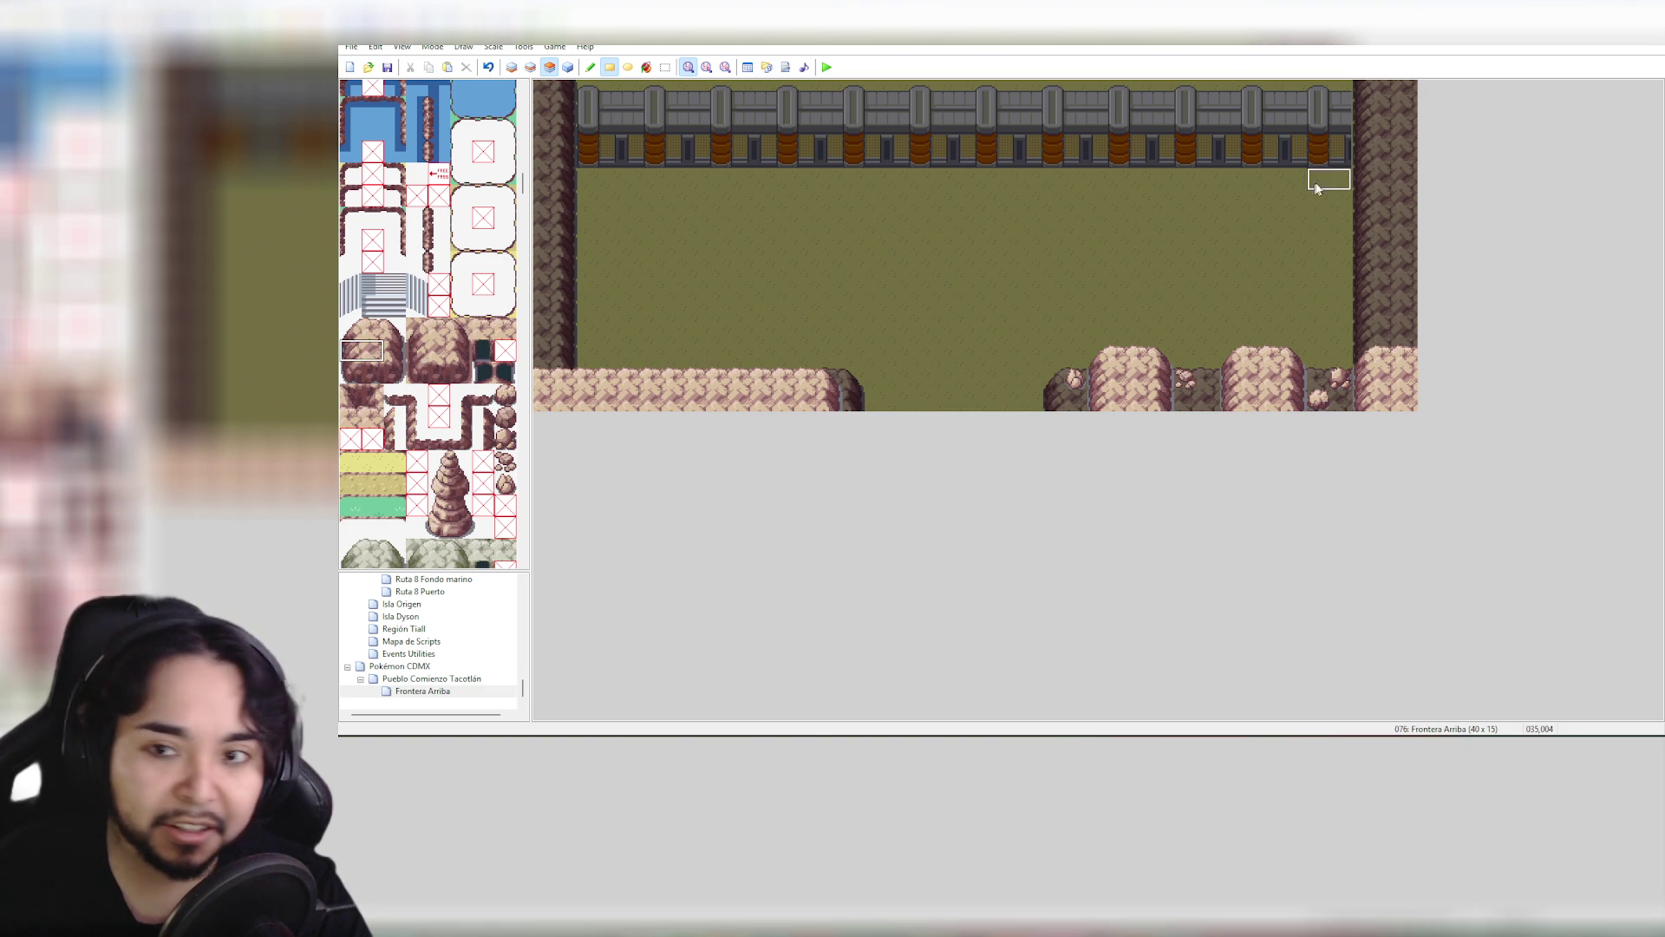
pyautogui.moveTo(1364, 96); pyautogui.dragTo(1400, 322)
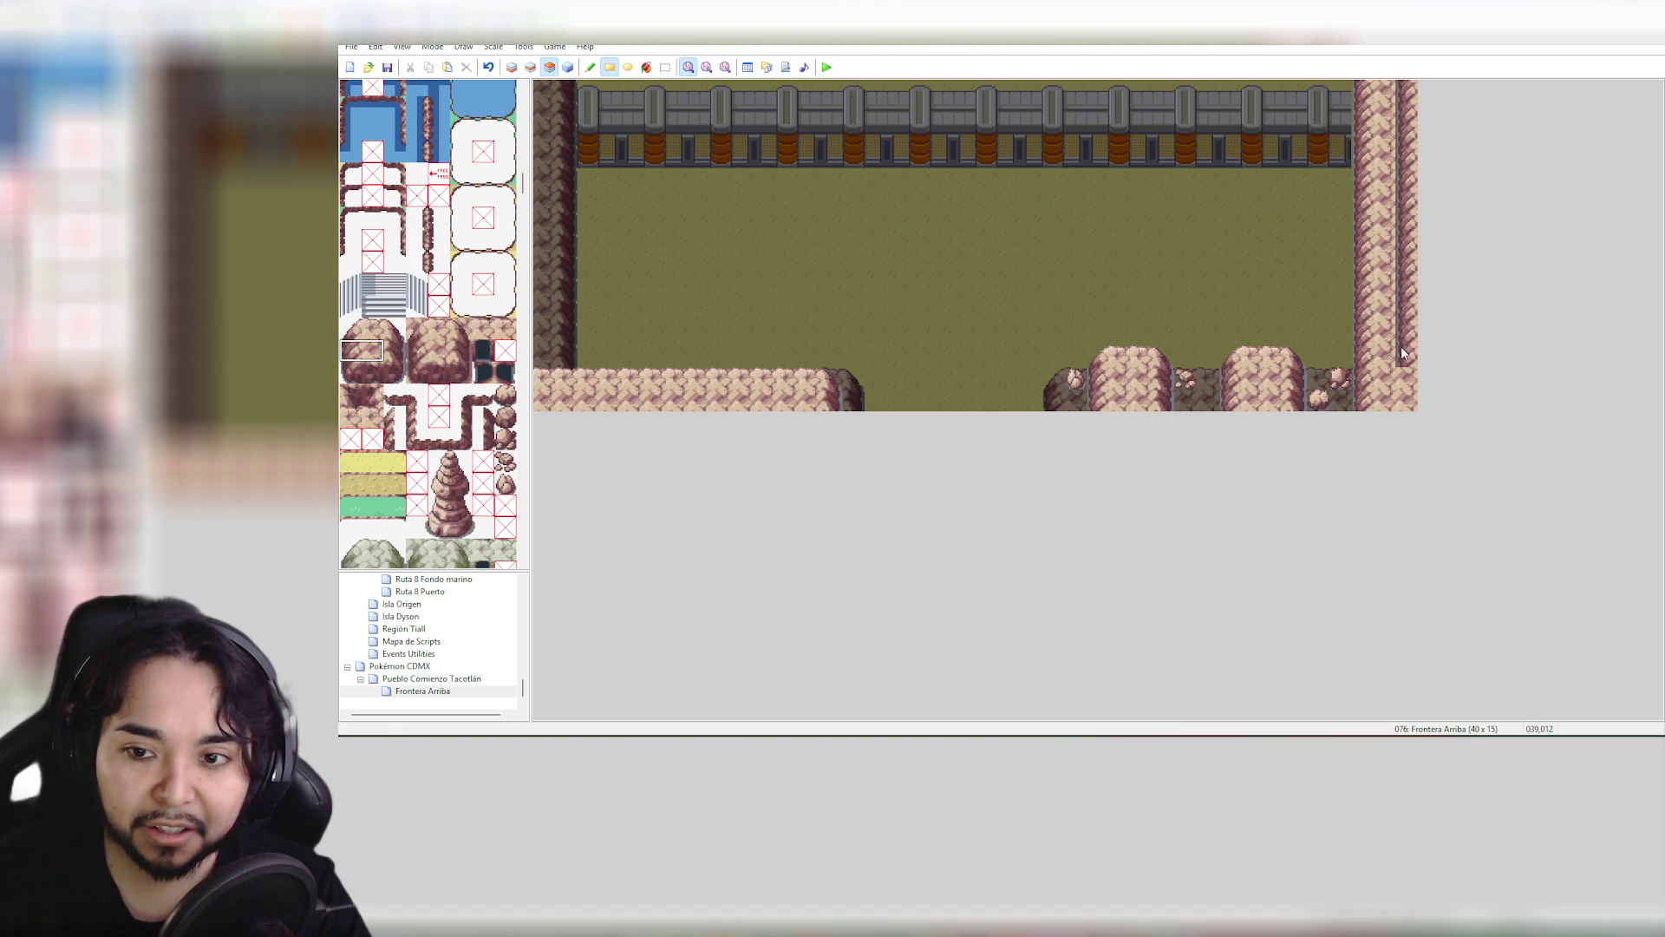
pyautogui.moveTo(1402, 352)
pyautogui.mouseDown()
pyautogui.moveTo(1402, 402)
pyautogui.moveTo(1407, 91)
pyautogui.mouseUp()
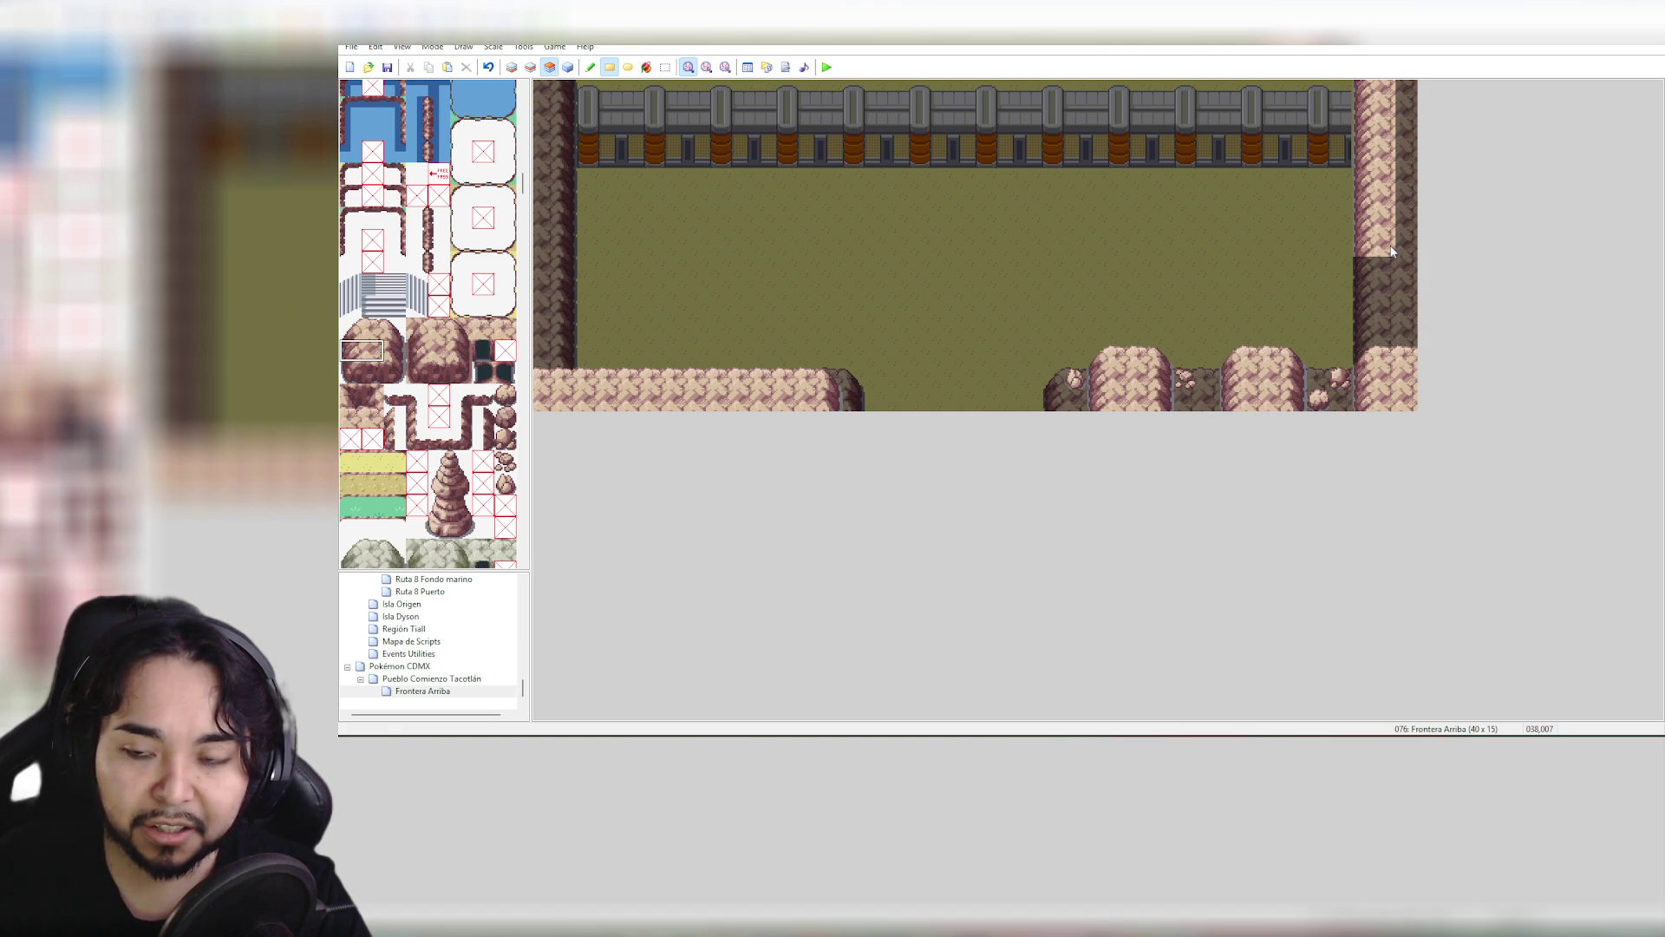
pyautogui.moveTo(1391, 253); pyautogui.dragTo(1384, 143)
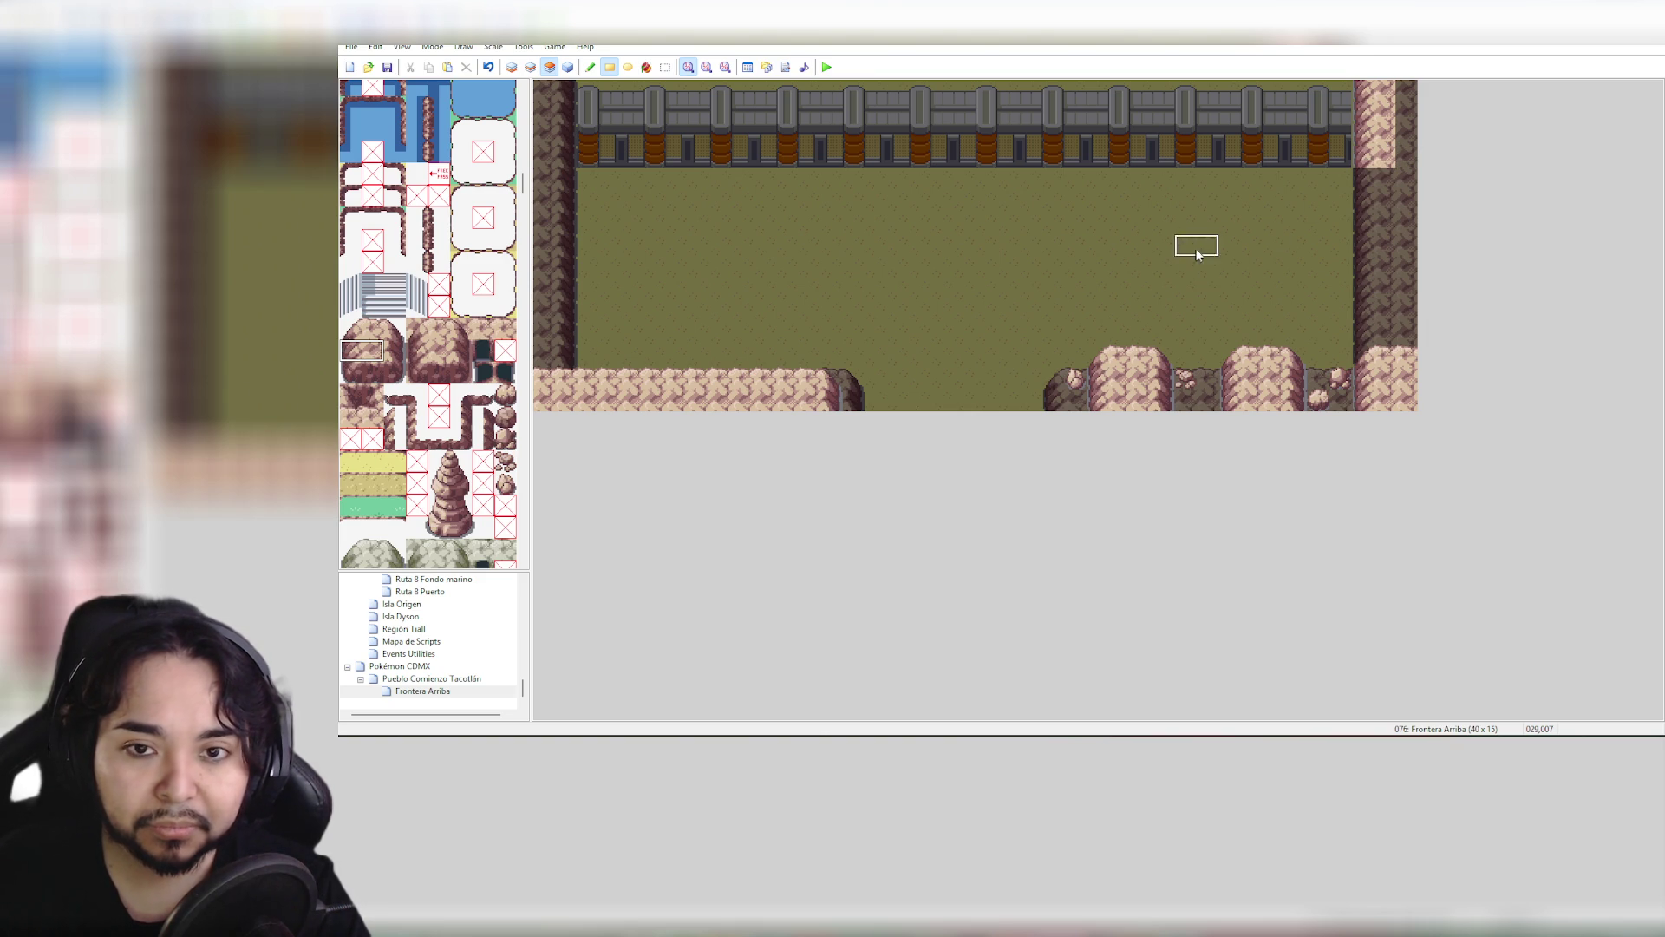
# On Layer 2, copy a fence block into the top-right corner and preview the full map
pyautogui.click(528, 68)
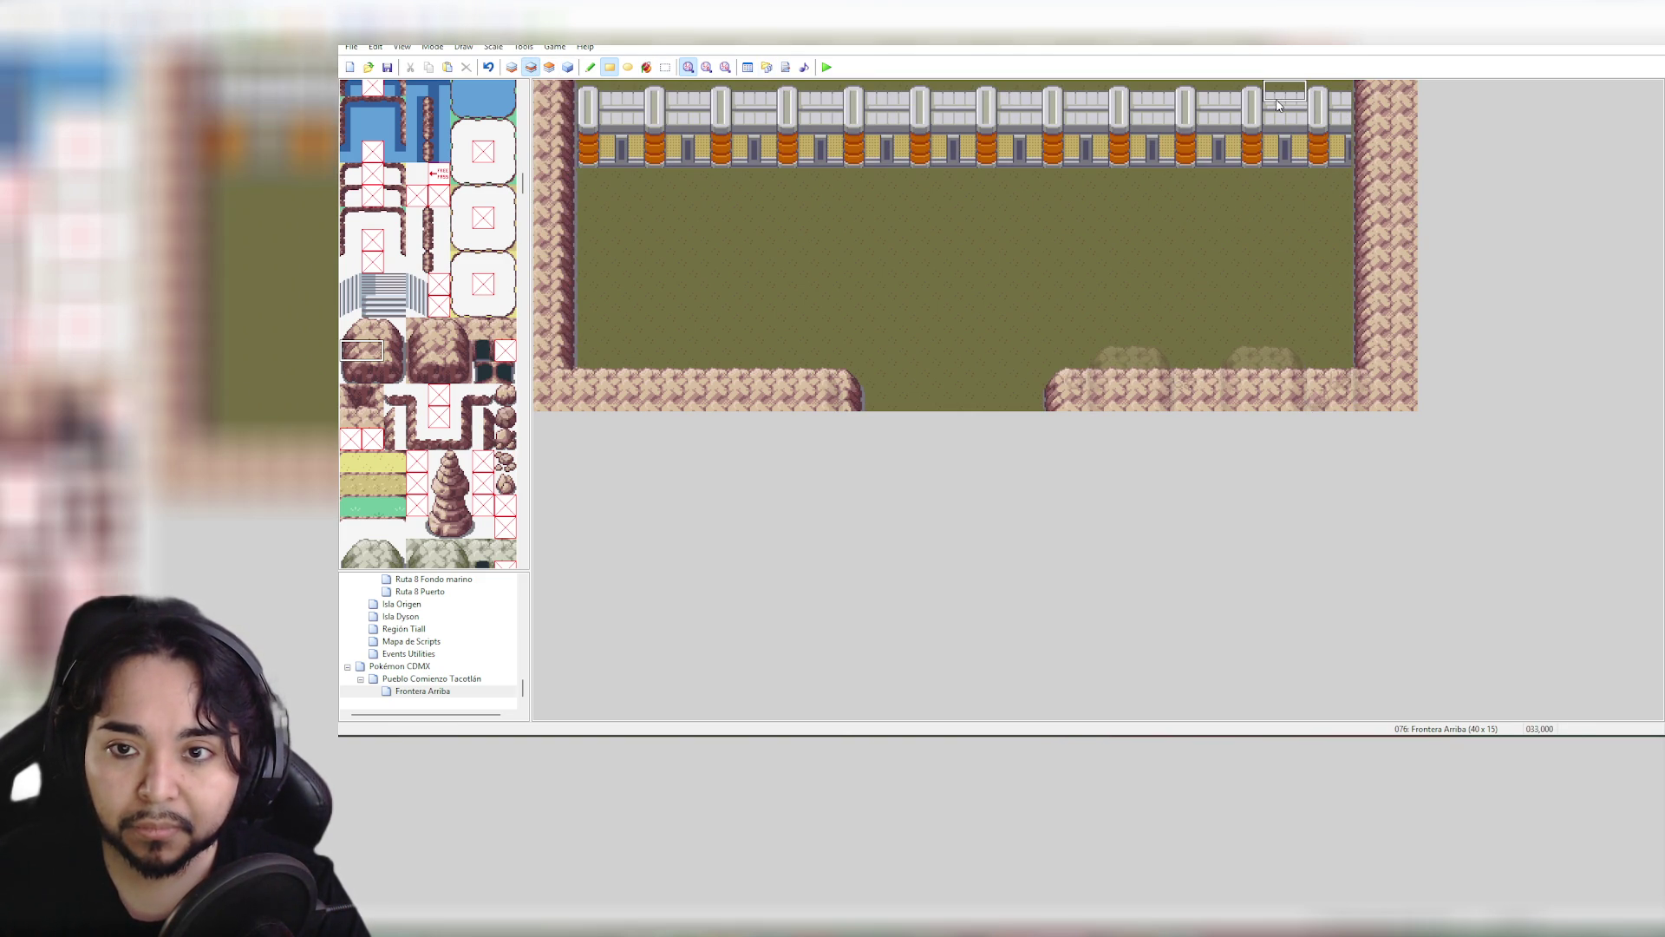
pyautogui.moveTo(1280, 95); pyautogui.dragTo(1301, 152)
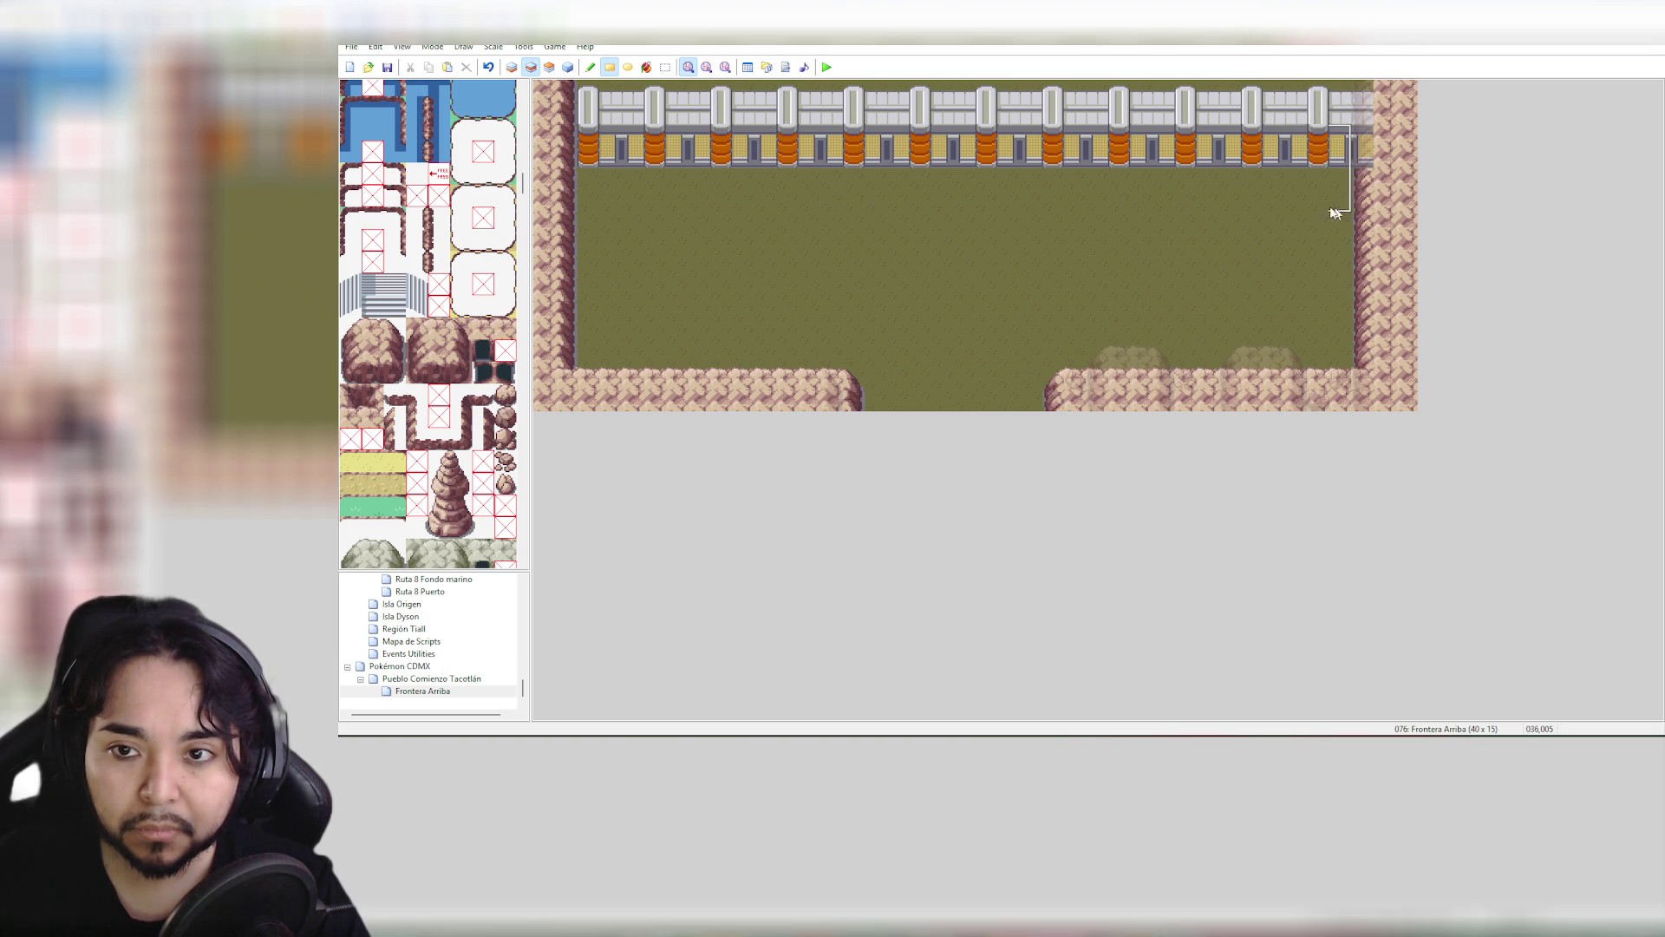
pyautogui.click(570, 67)
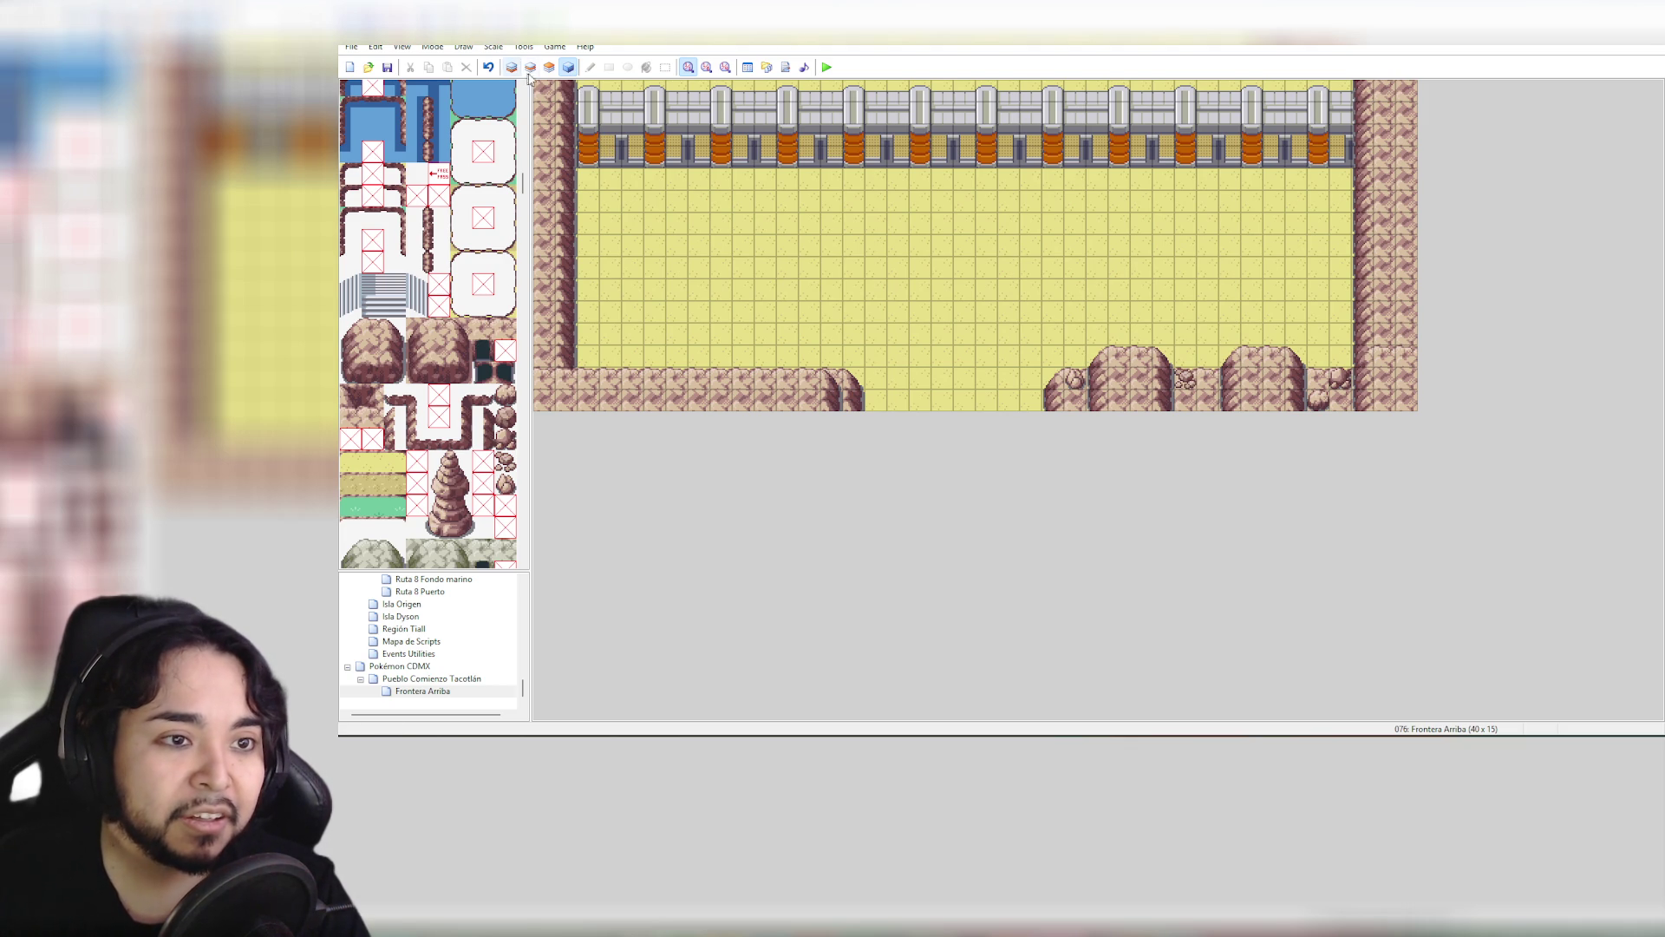
pyautogui.click(531, 67)
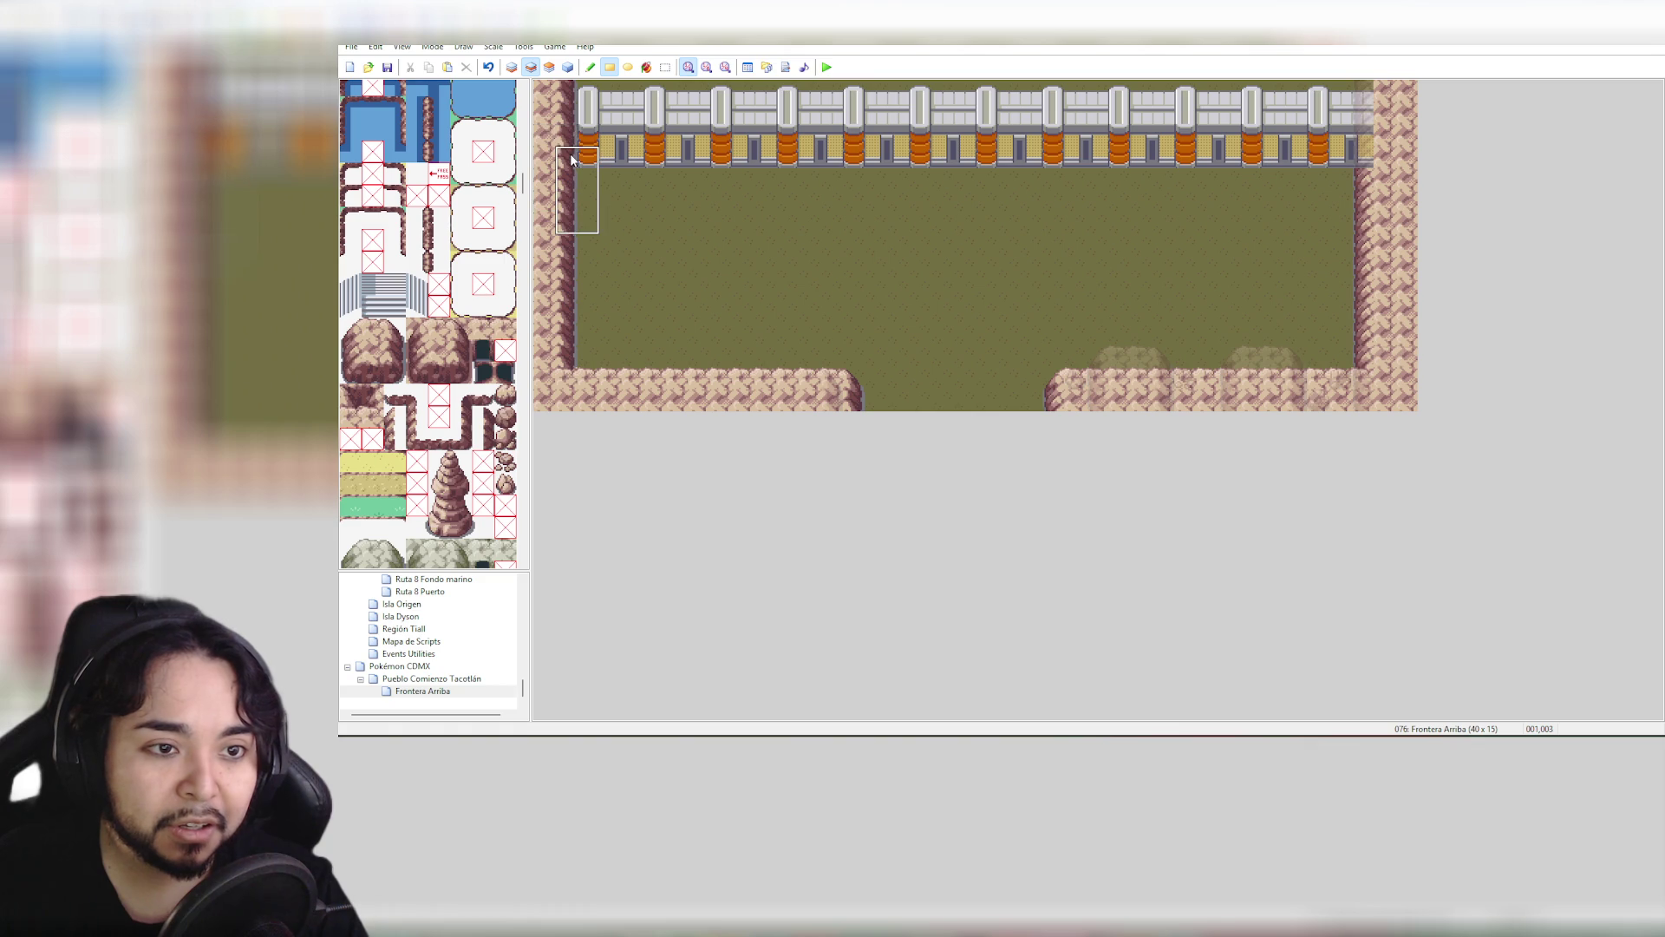
# Extend the fence to the top-left corner, then cover its left end with cliff rock on Layer 3
pyautogui.click(537, 132)
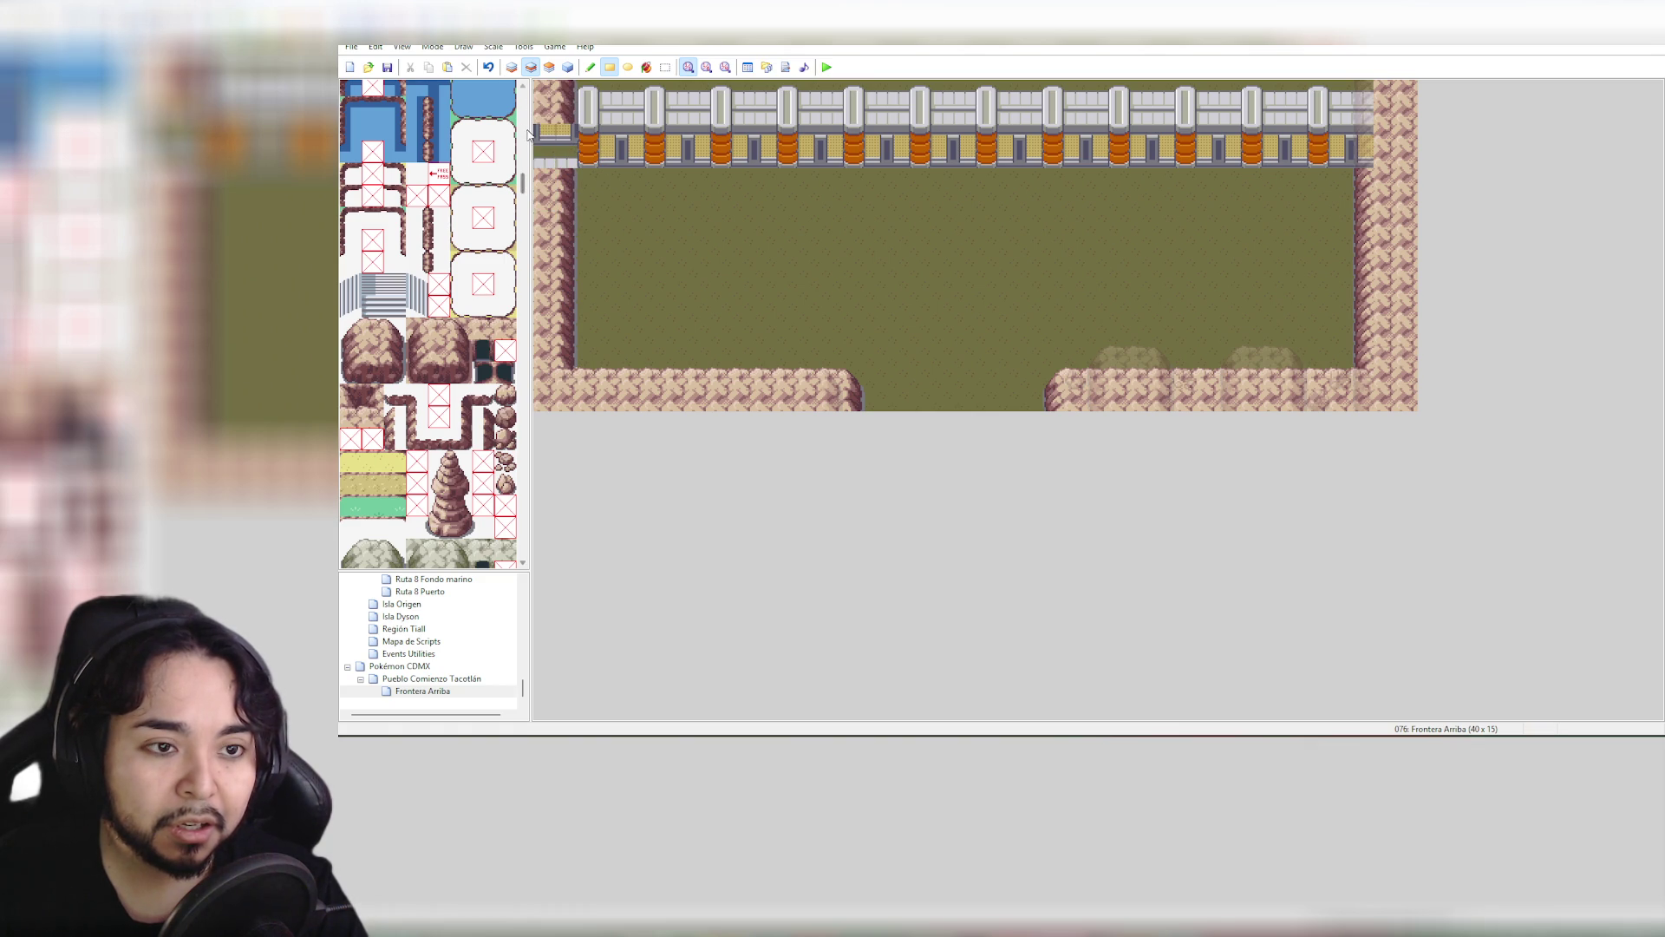
pyautogui.click(542, 91)
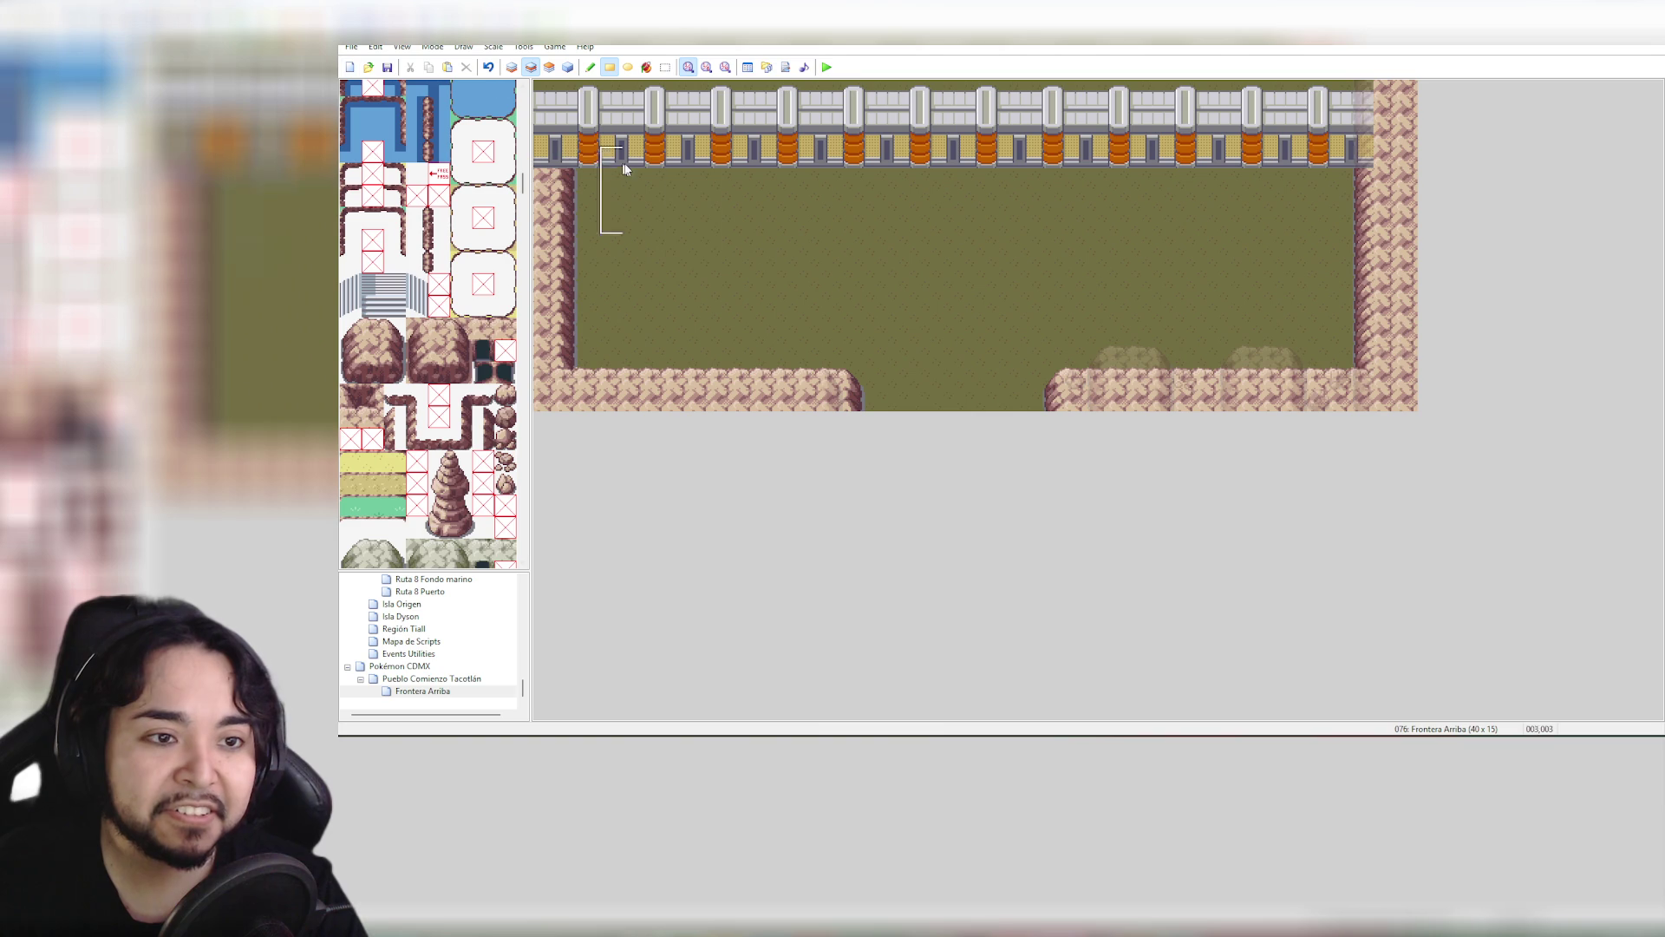
pyautogui.click(549, 67)
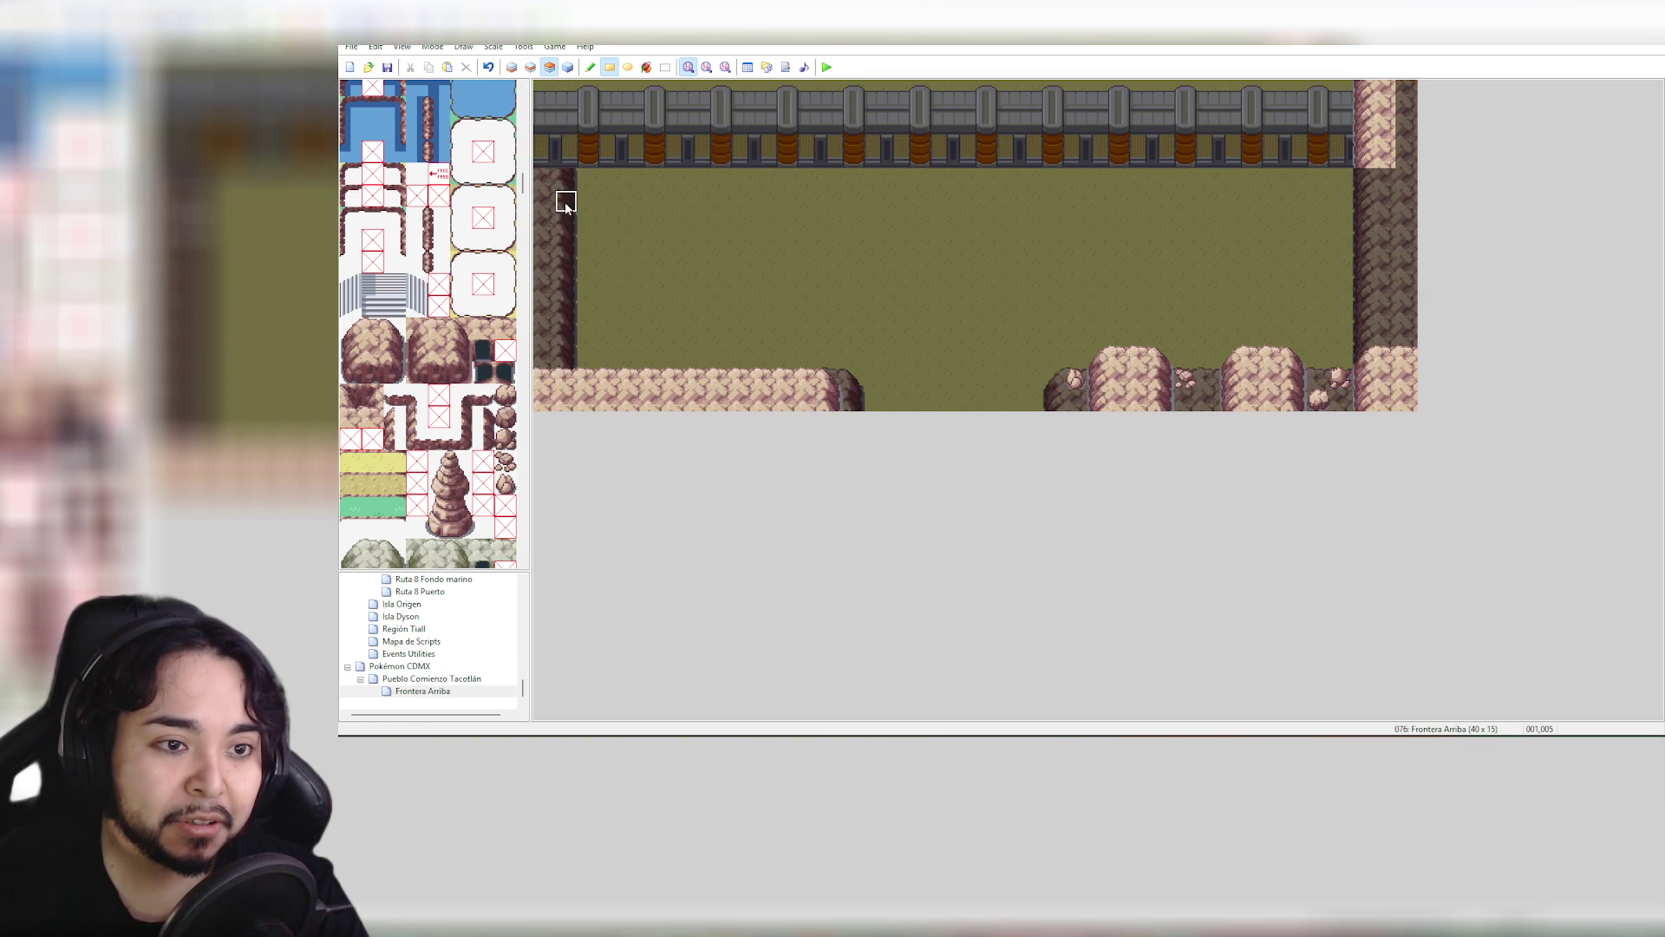
pyautogui.rightClick(547, 152)
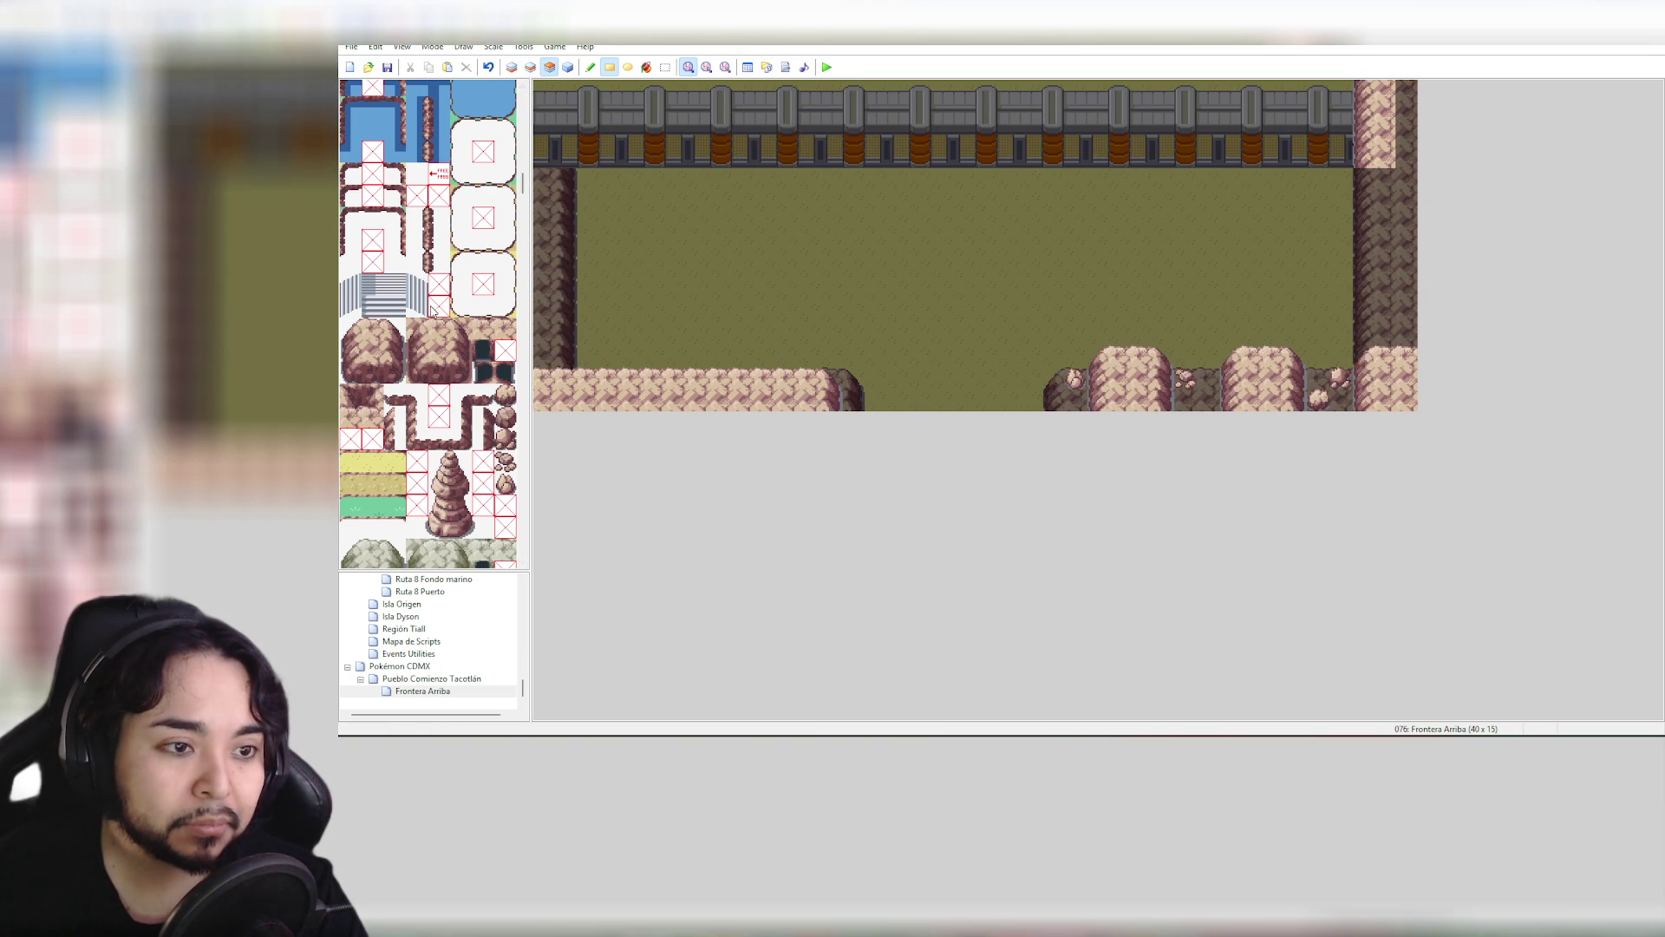
pyautogui.moveTo(398, 354); pyautogui.dragTo(376, 351)
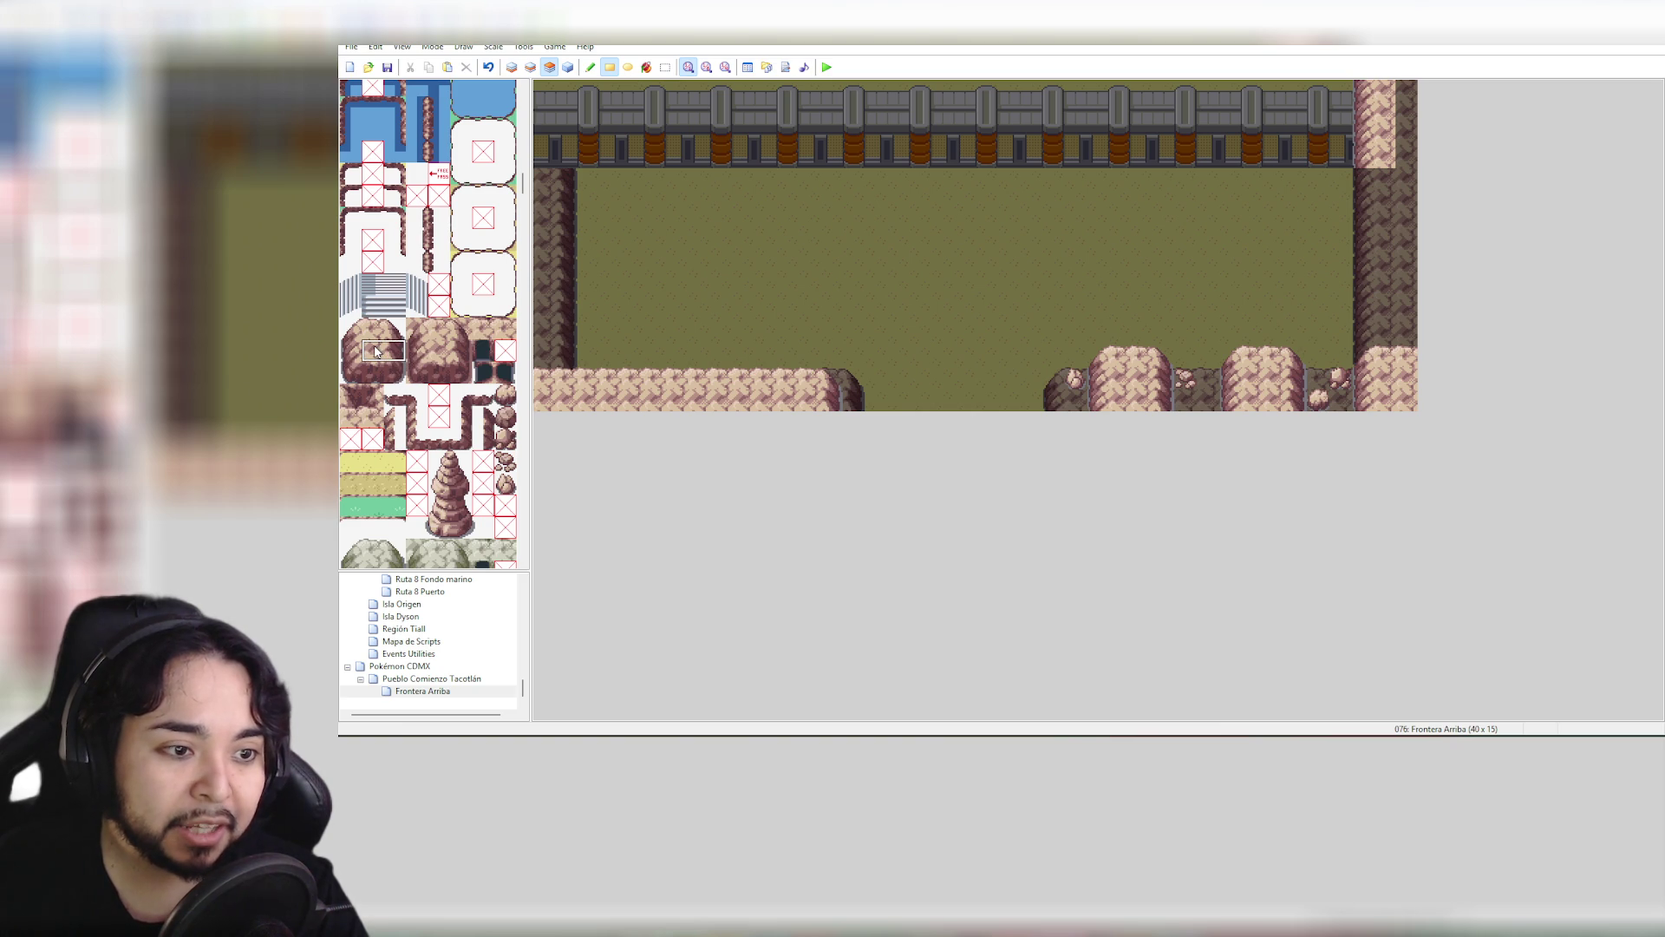
pyautogui.moveTo(547, 158)
pyautogui.mouseDown()
pyautogui.moveTo(552, 110)
pyautogui.moveTo(572, 102)
pyautogui.mouseUp()
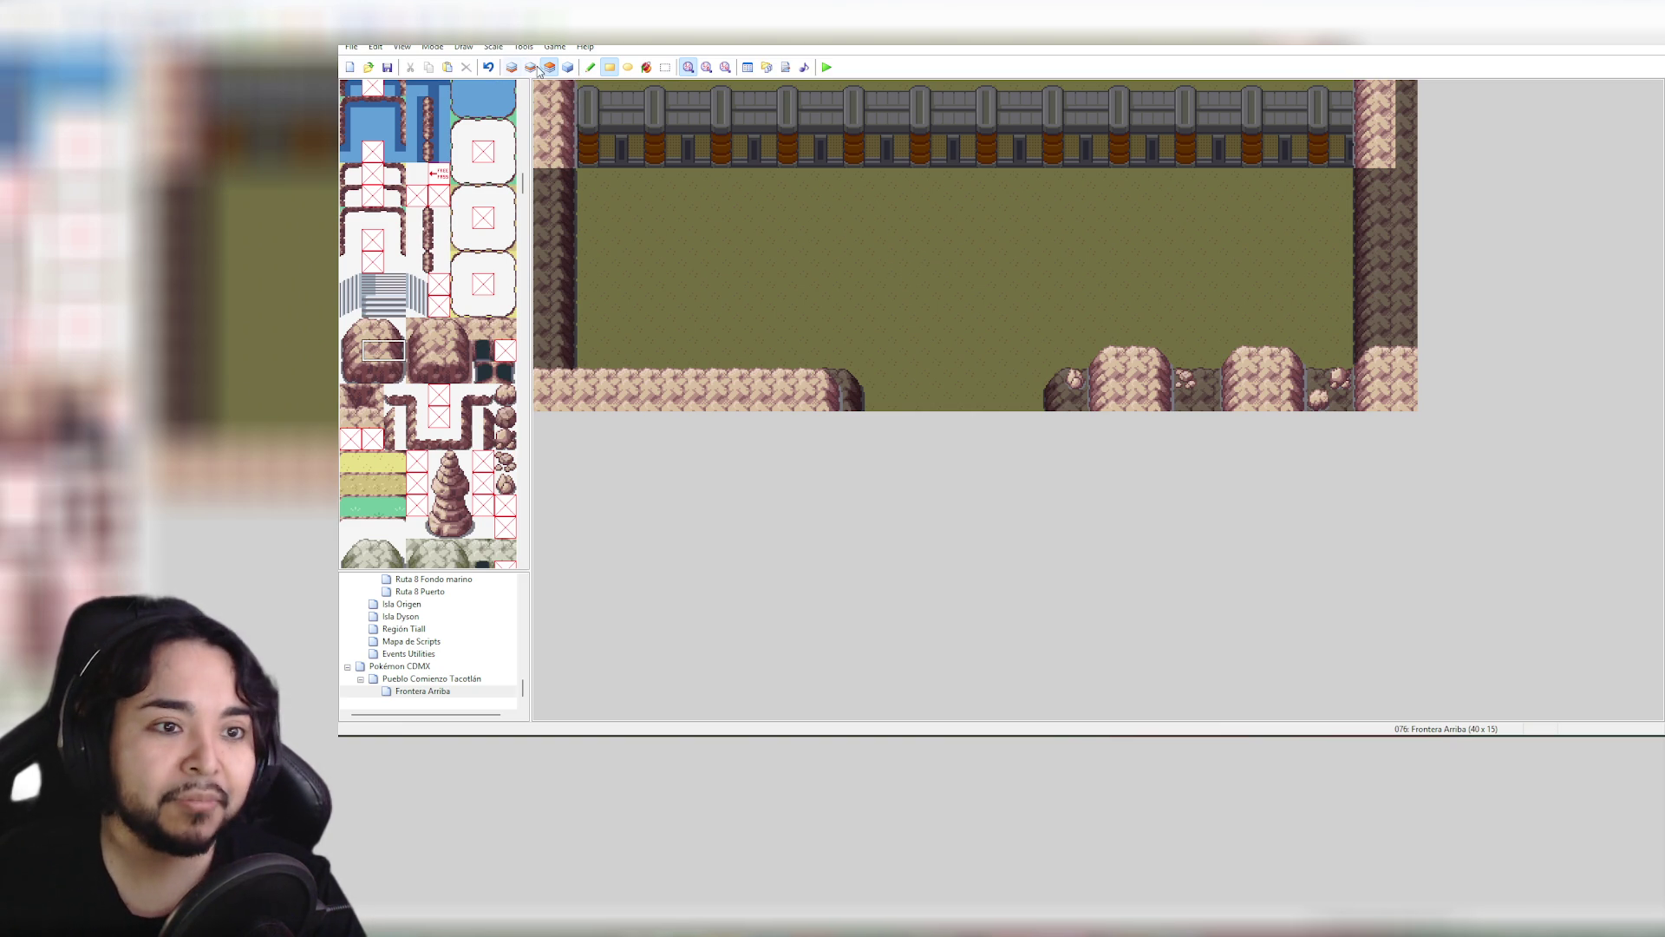
pyautogui.click(569, 68)
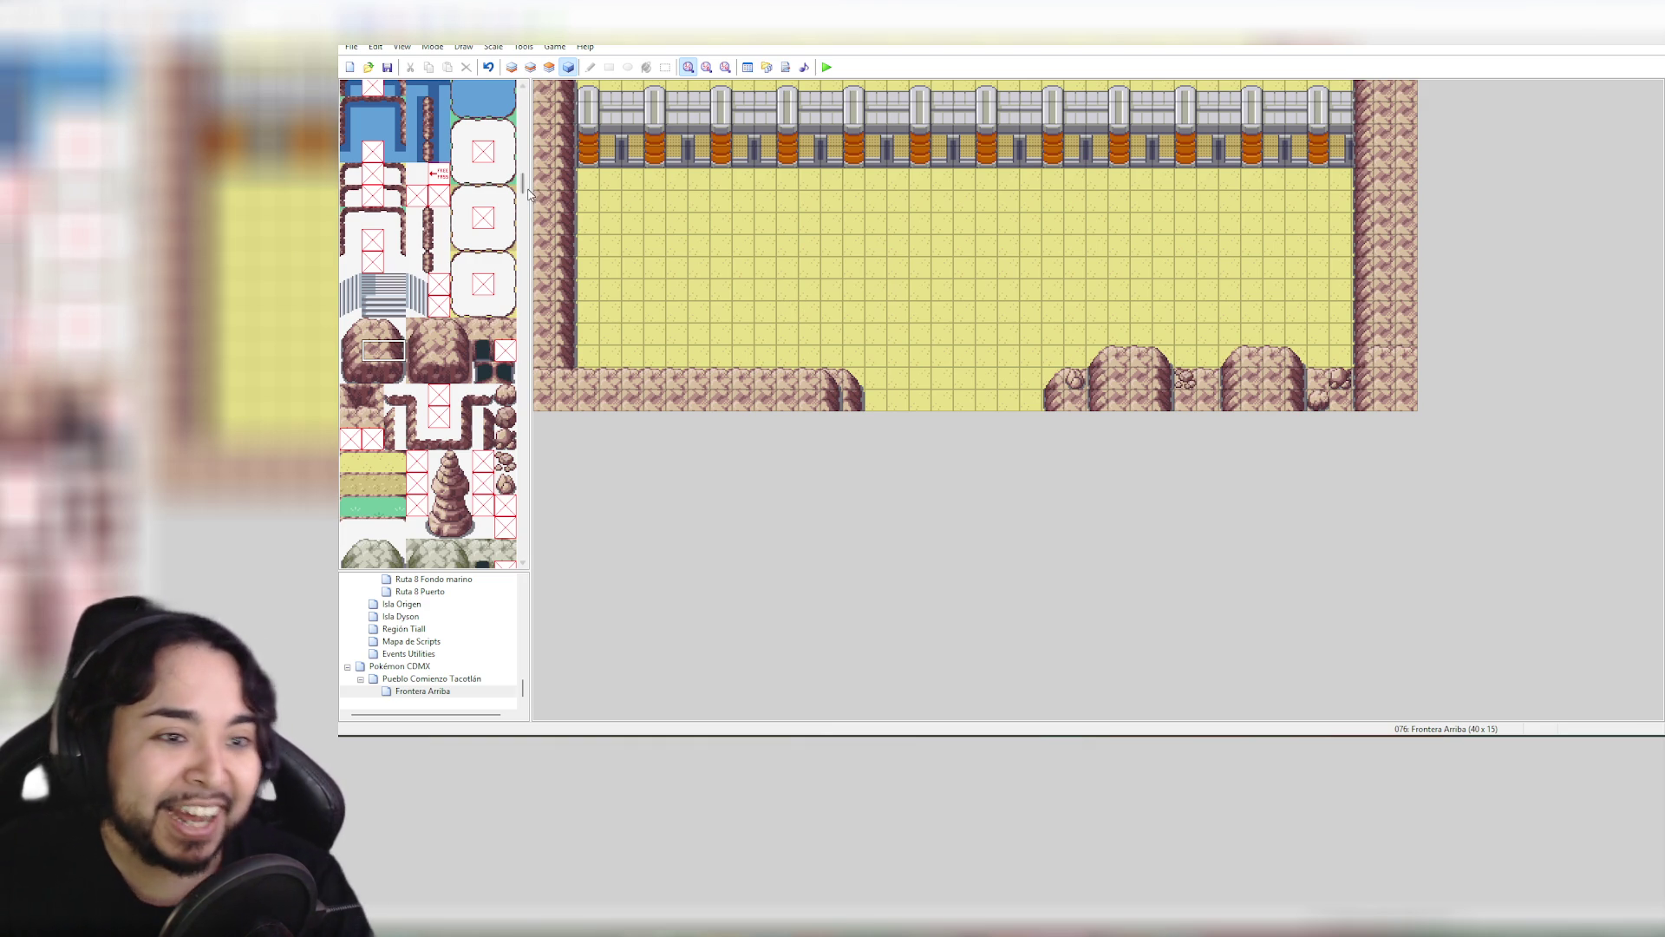
pyautogui.moveTo(524, 184); pyautogui.dragTo(535, 124)
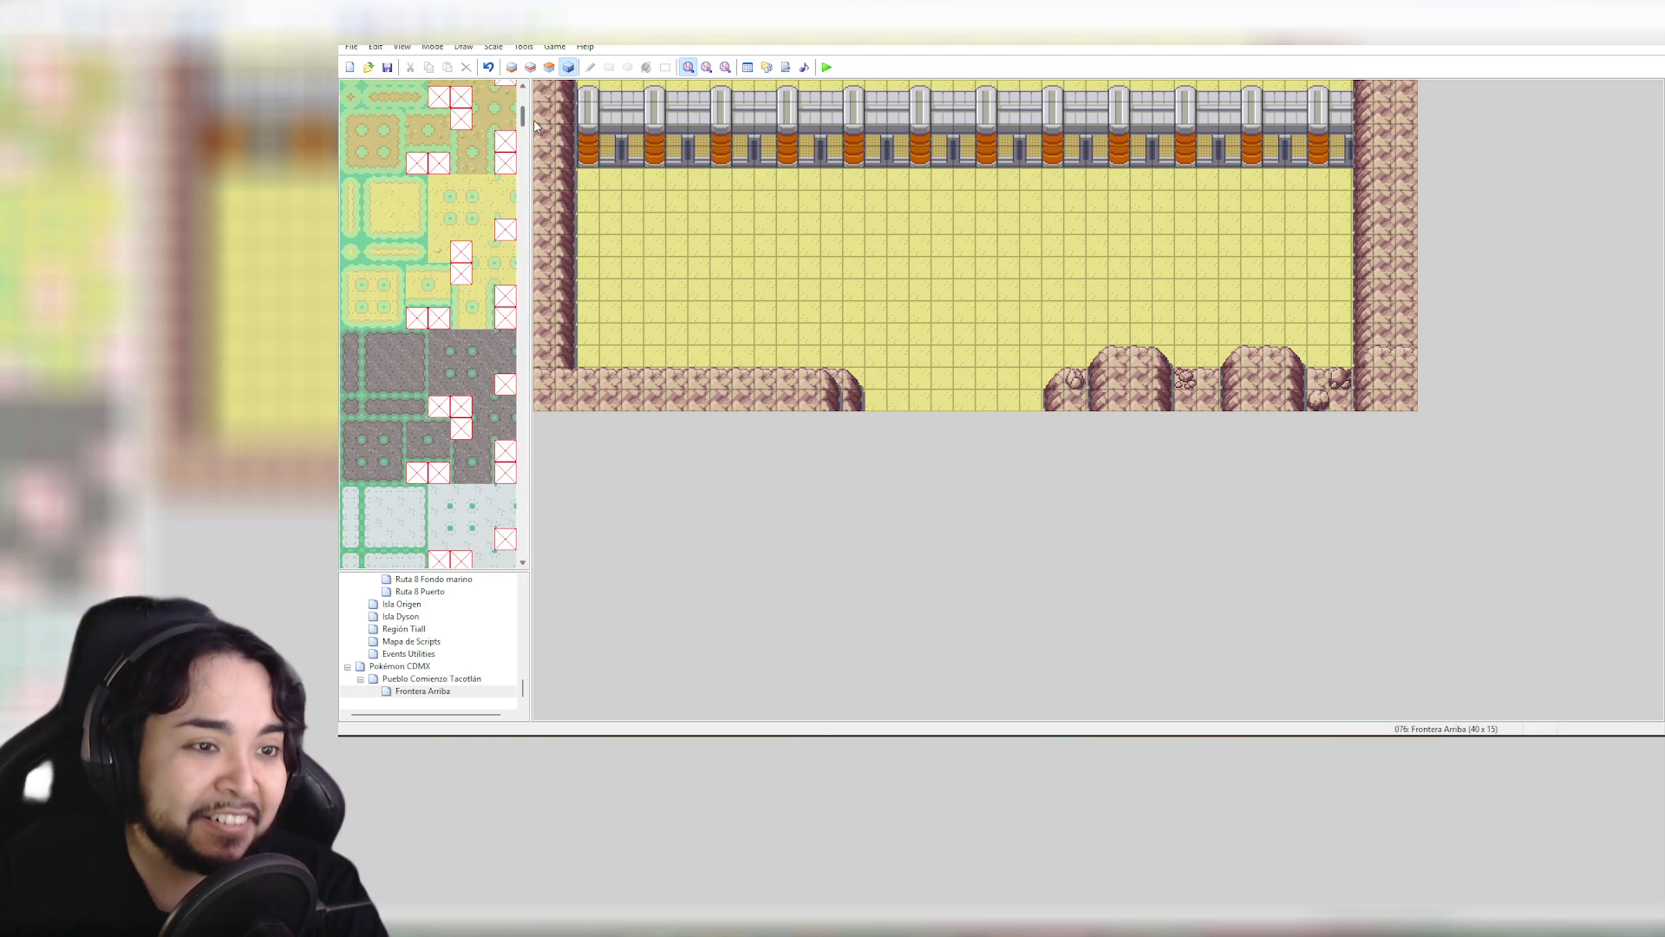
pyautogui.click(394, 369)
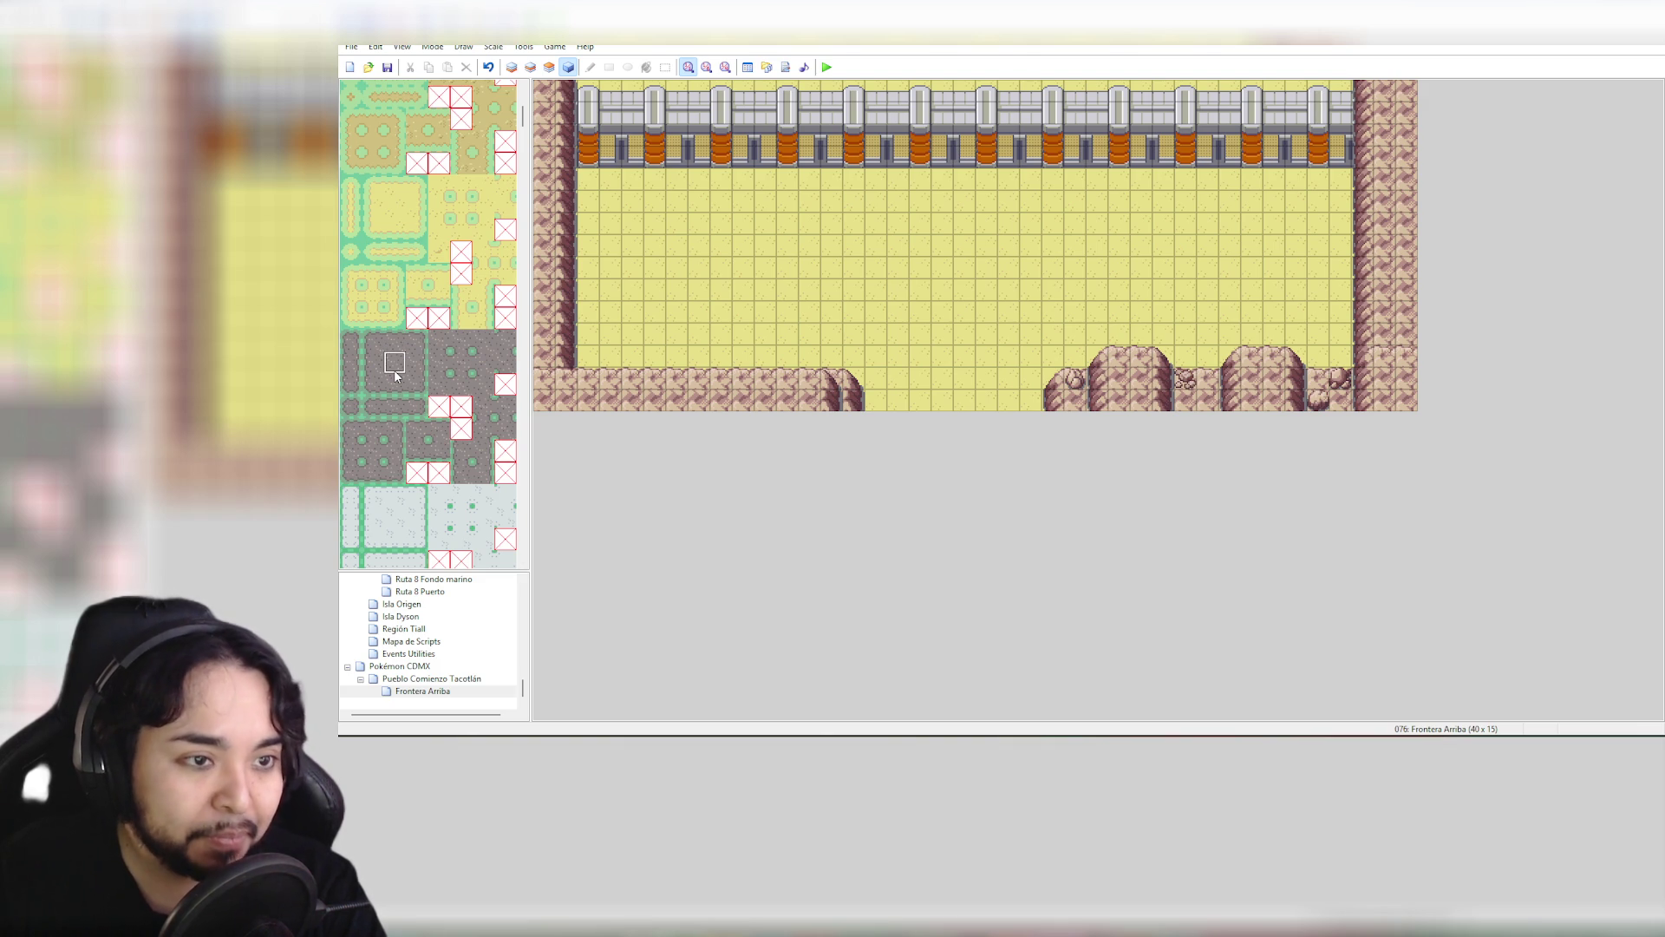
pyautogui.scroll(5, 387, 389)
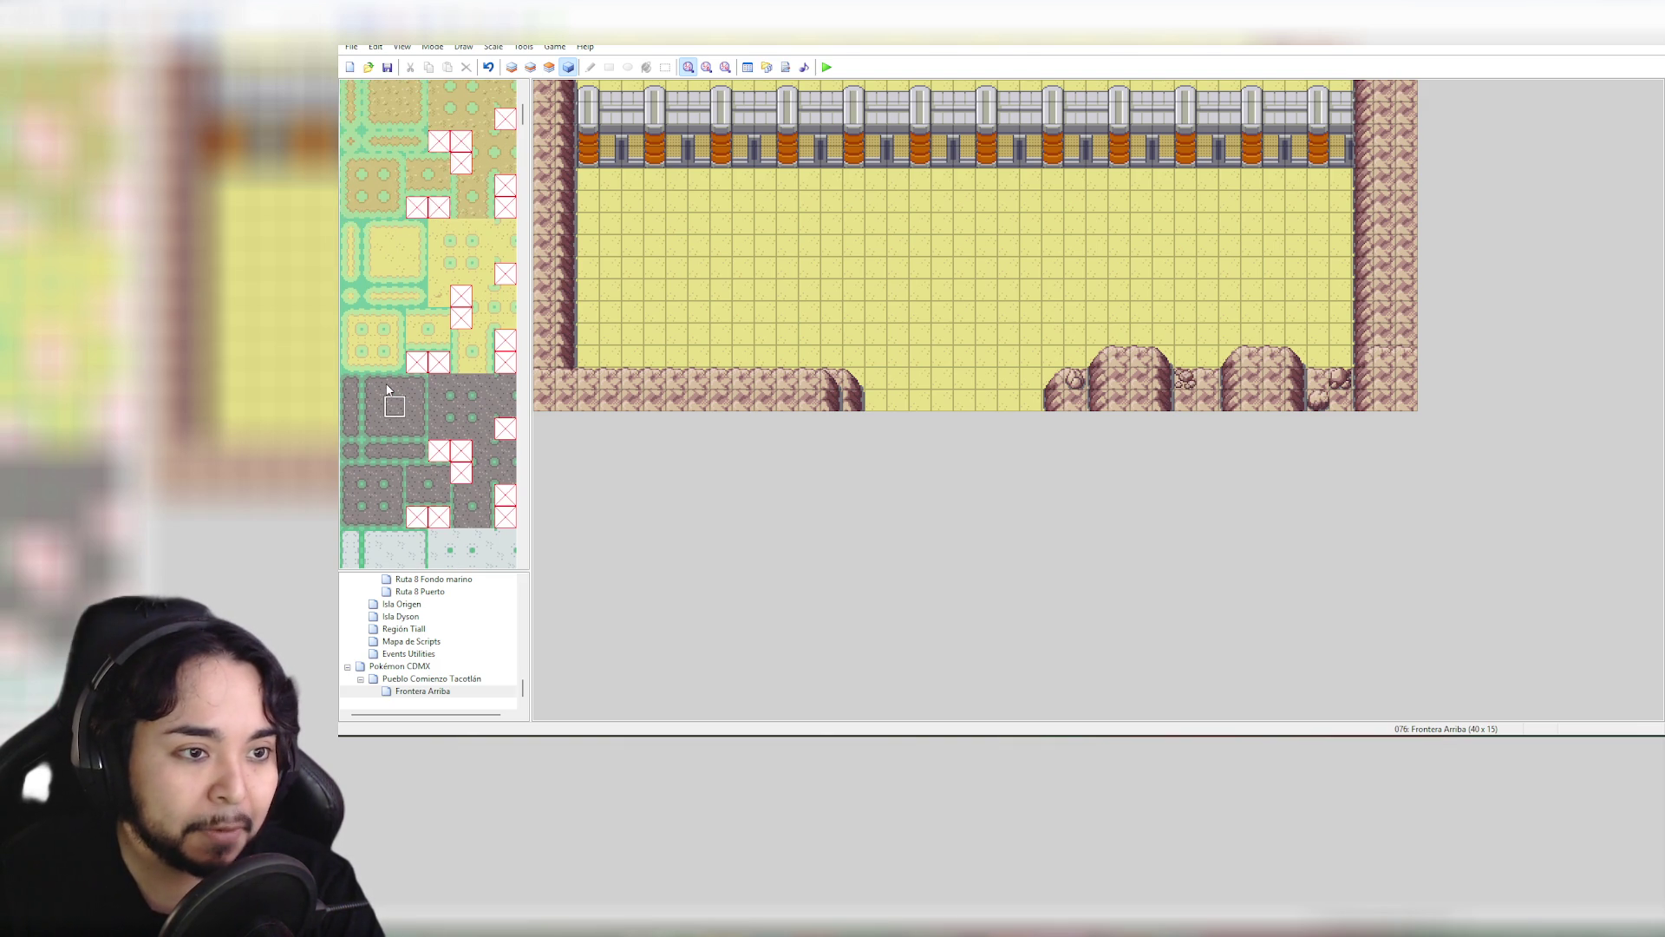
pyautogui.scroll(-5, 387, 390)
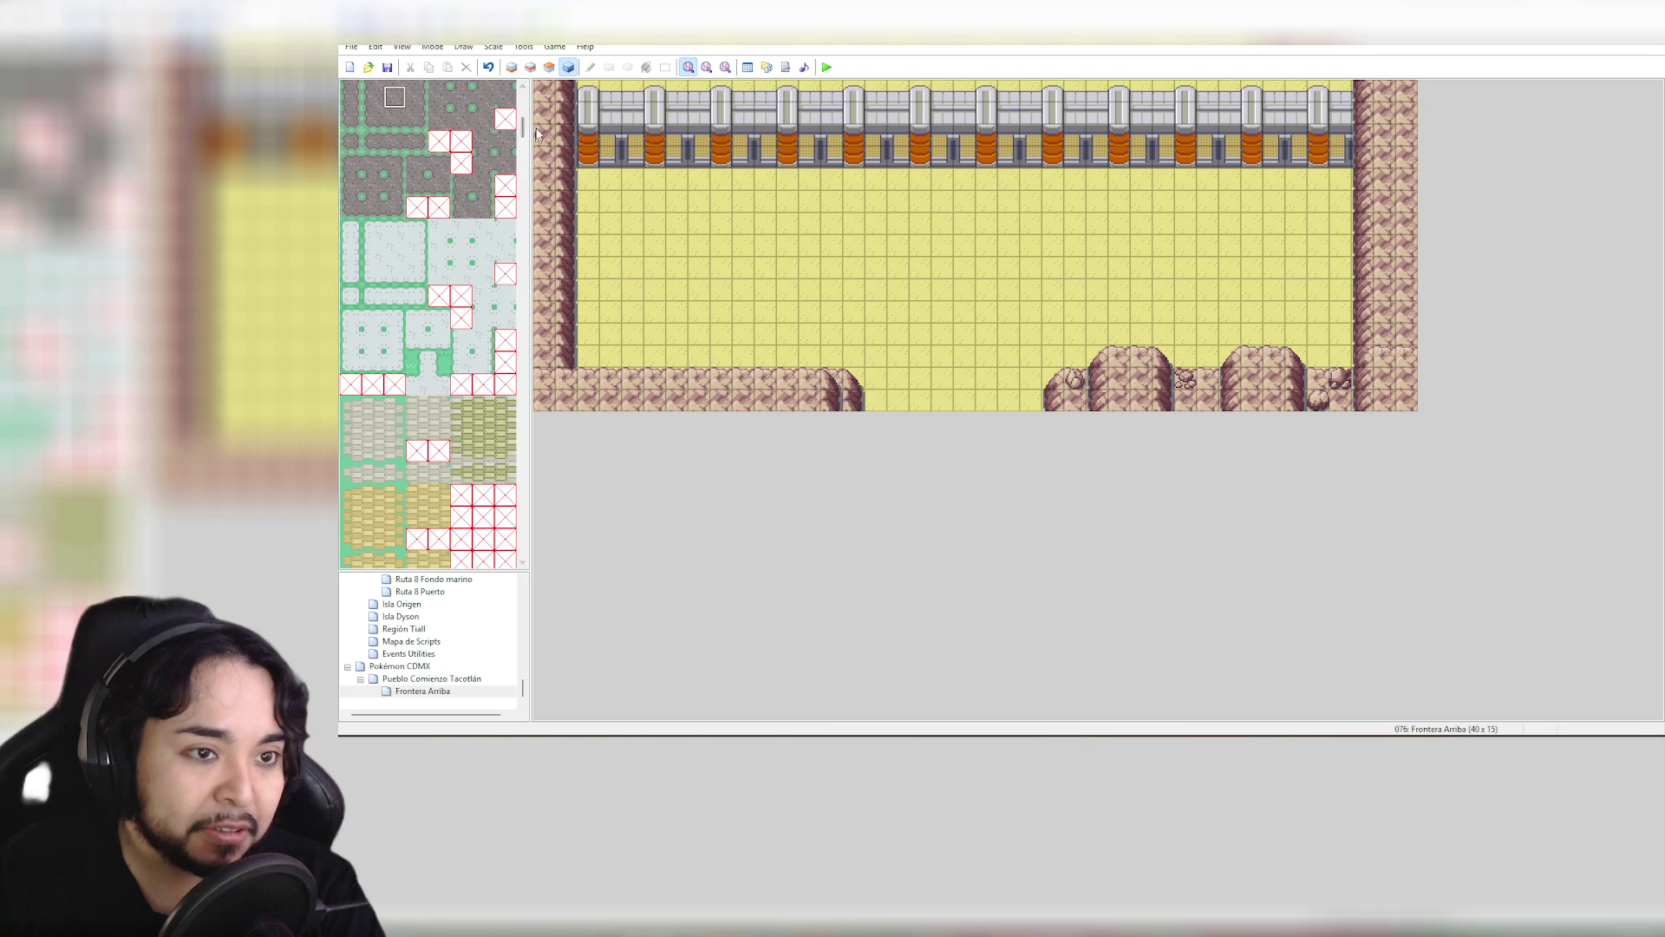
pyautogui.moveTo(523, 131); pyautogui.dragTo(536, 152)
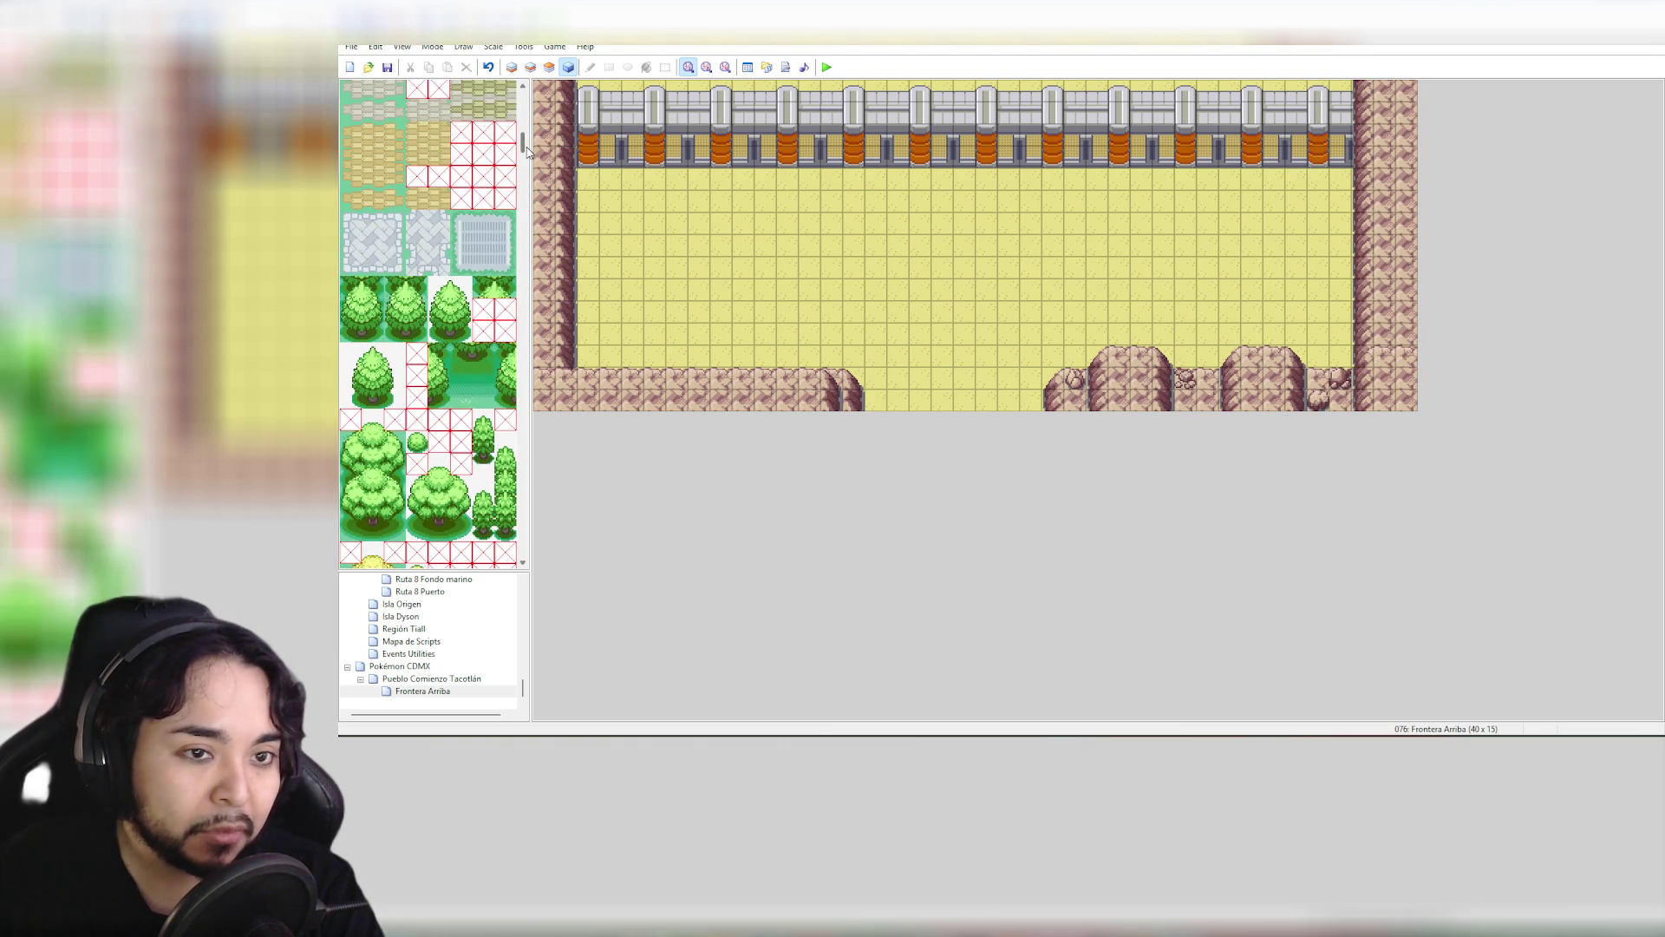
pyautogui.moveTo(524, 143)
pyautogui.mouseDown()
pyautogui.moveTo(535, 193)
pyautogui.moveTo(535, 122)
pyautogui.mouseUp()
# On the ground layer, paint the green border's top-left corner and run it down the left side to a bottom corner
pyautogui.click(373, 154)
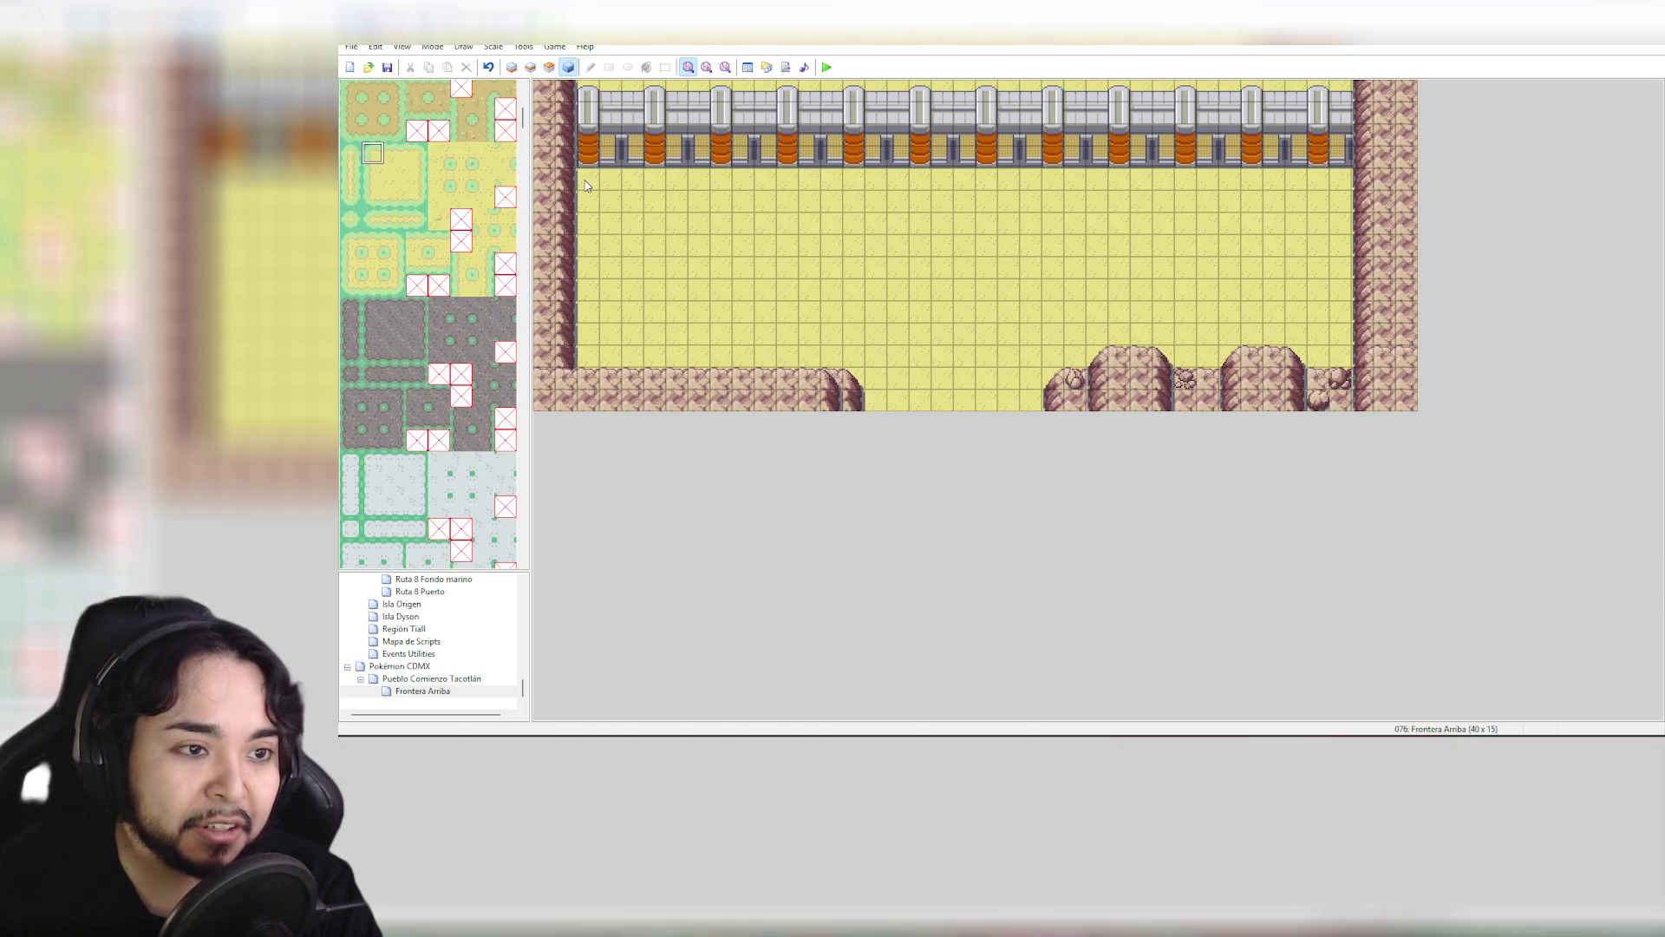
pyautogui.click(511, 66)
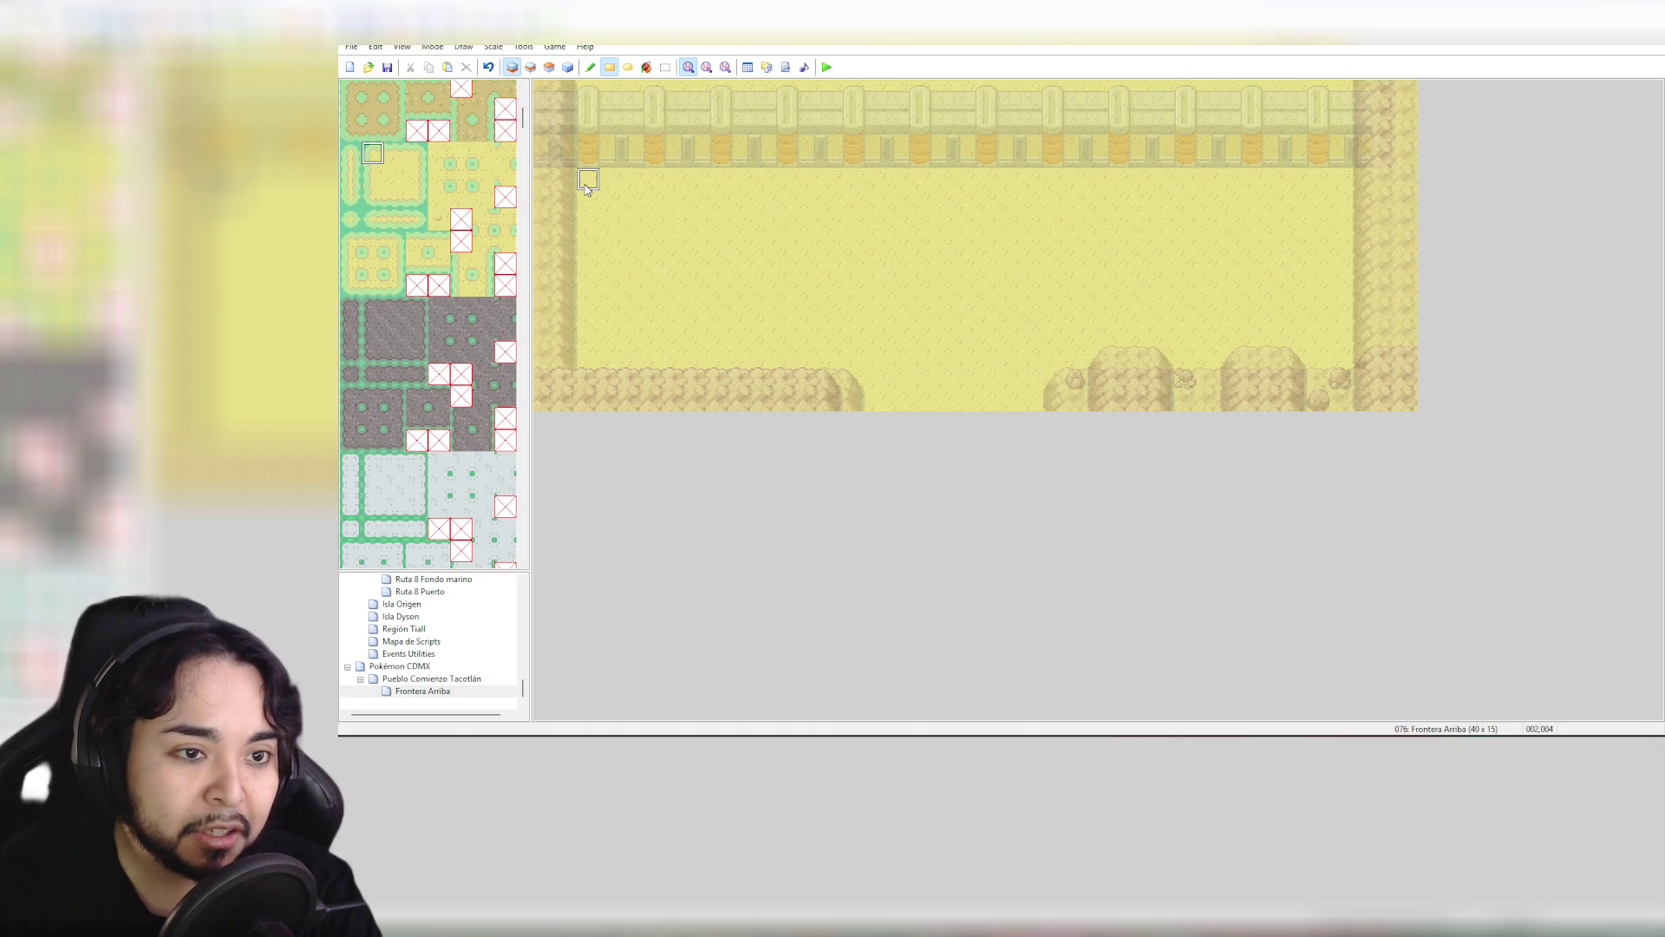
pyautogui.click(586, 187)
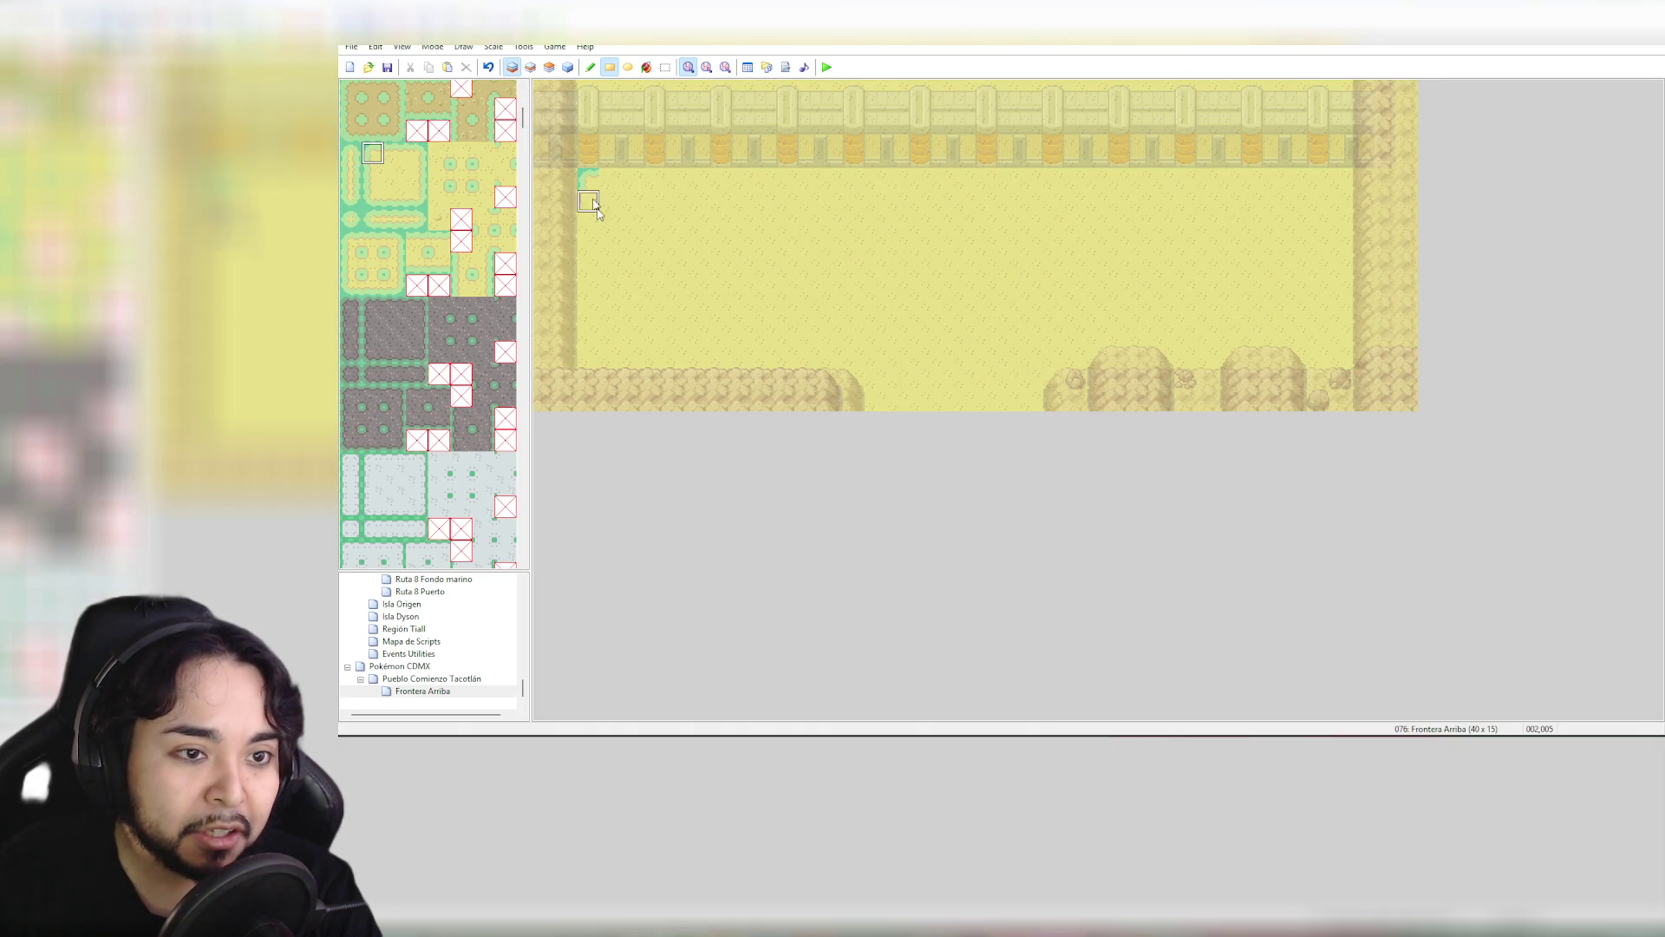
pyautogui.click(371, 179)
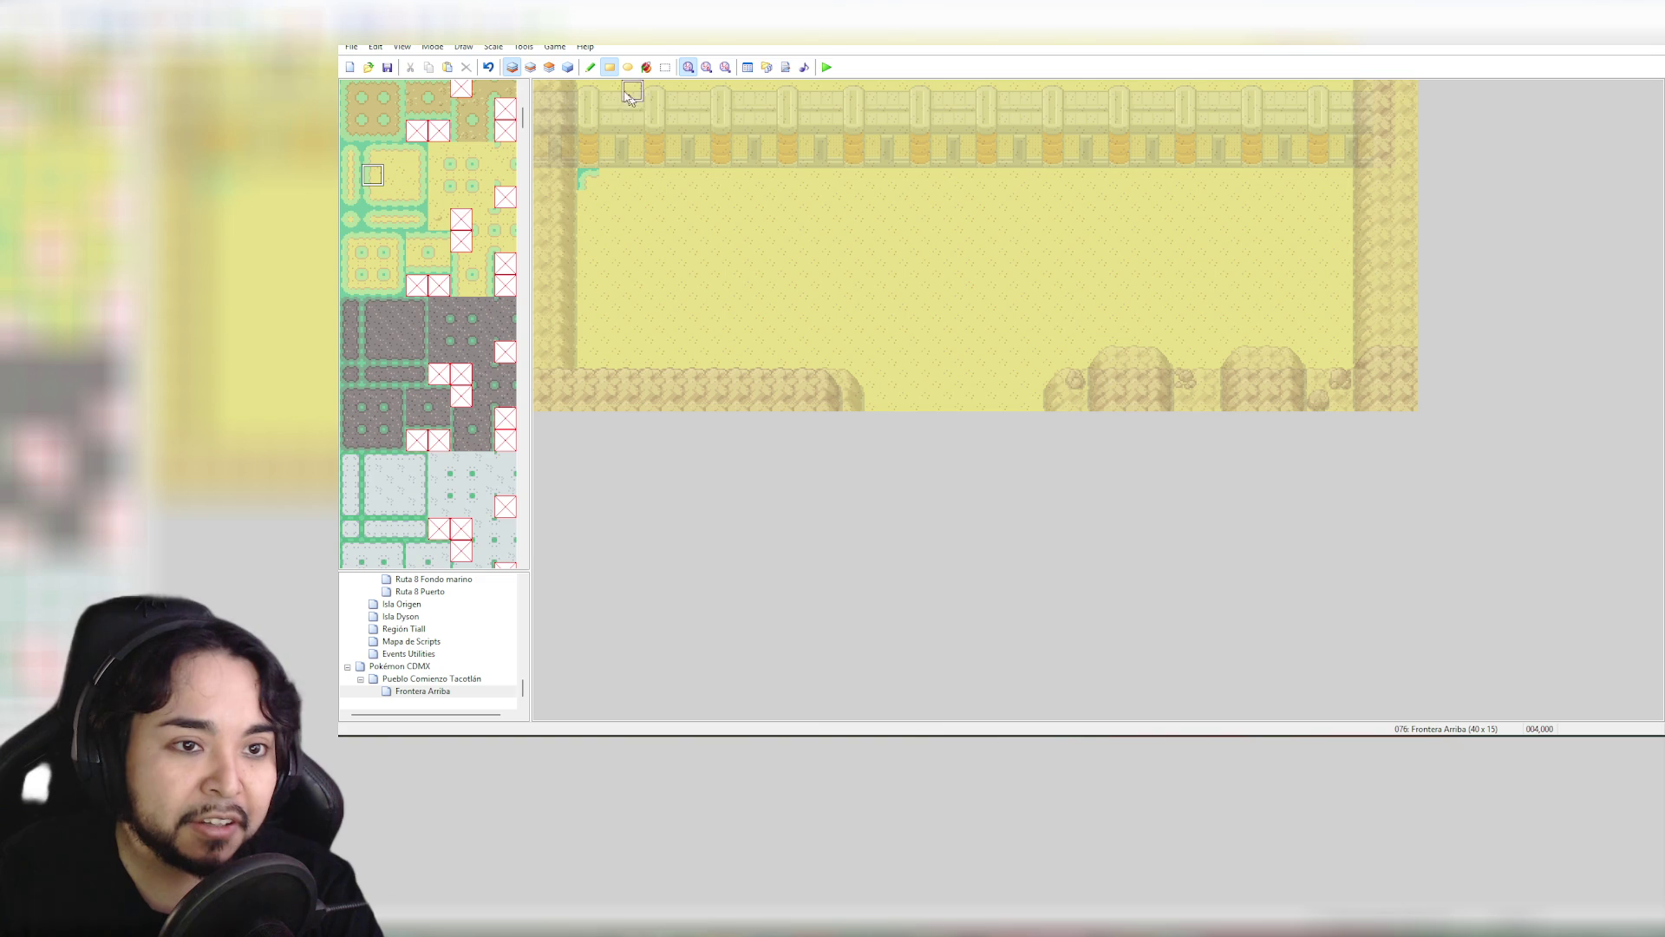
pyautogui.moveTo(584, 197); pyautogui.dragTo(590, 339)
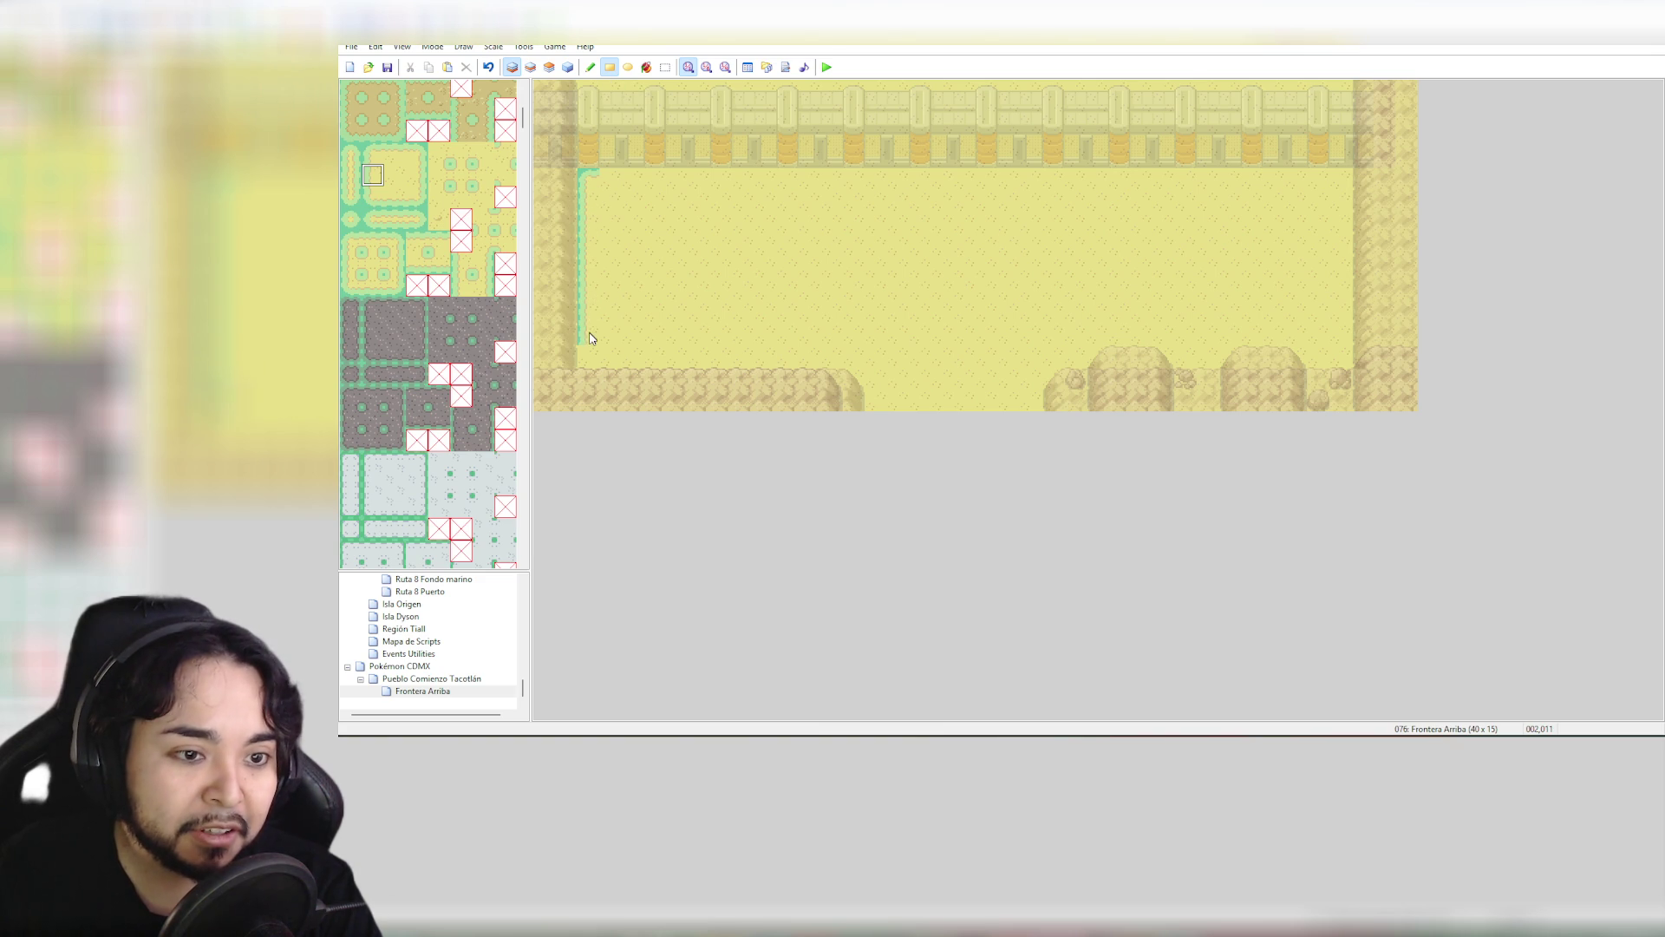
pyautogui.click(372, 196)
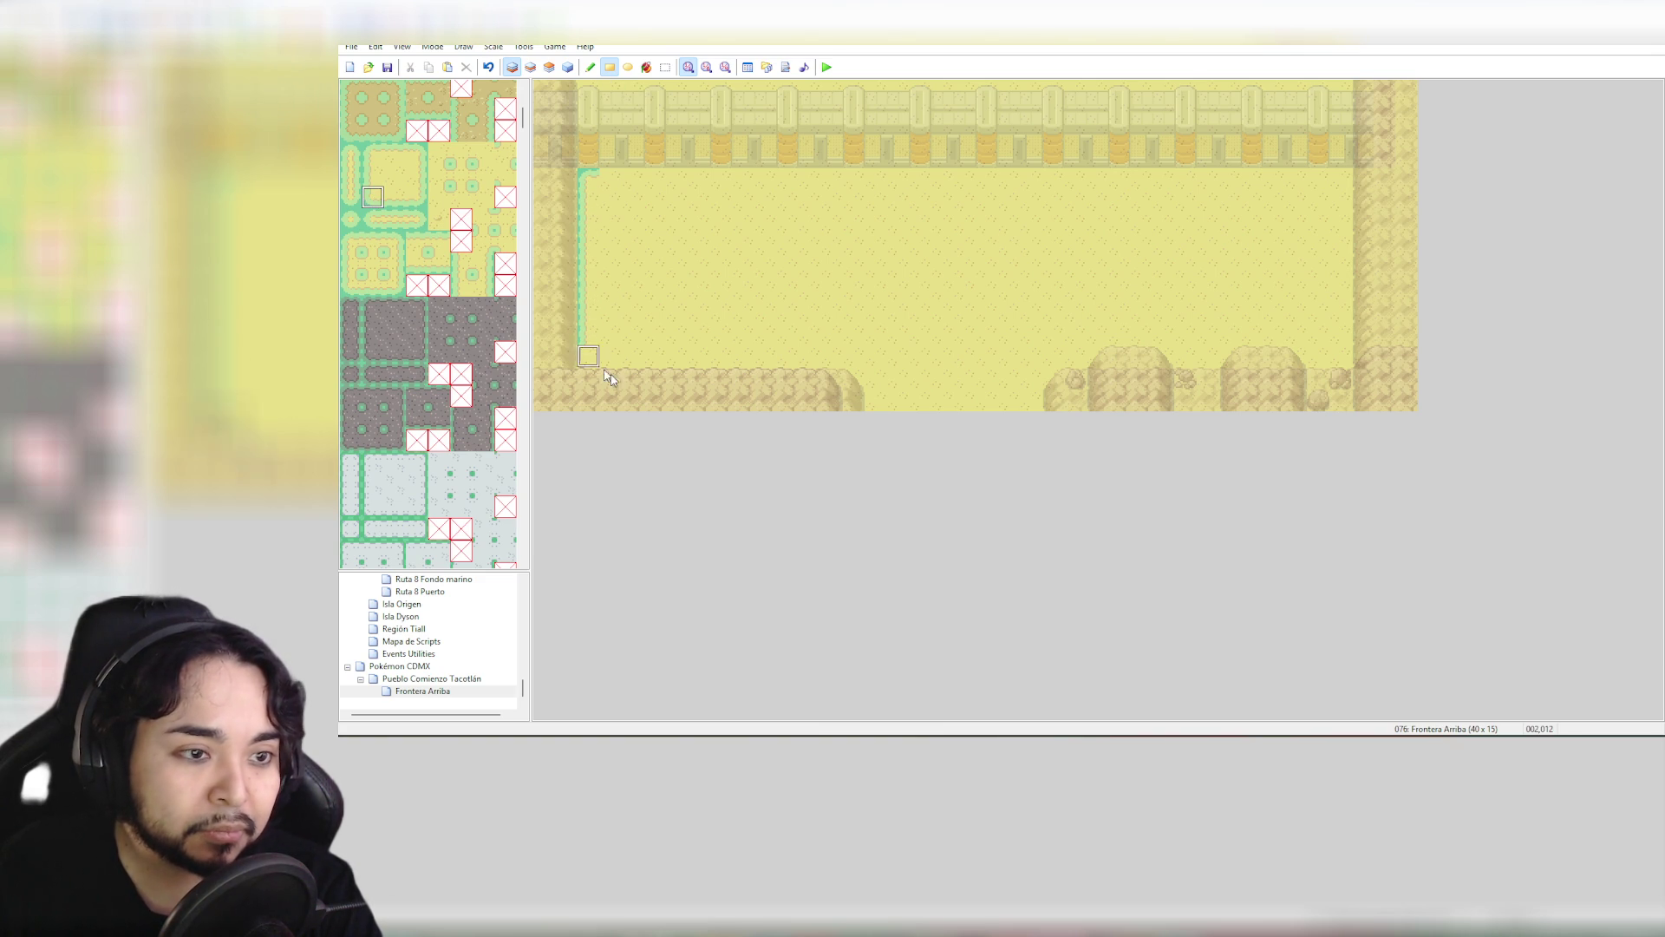
pyautogui.click(588, 359)
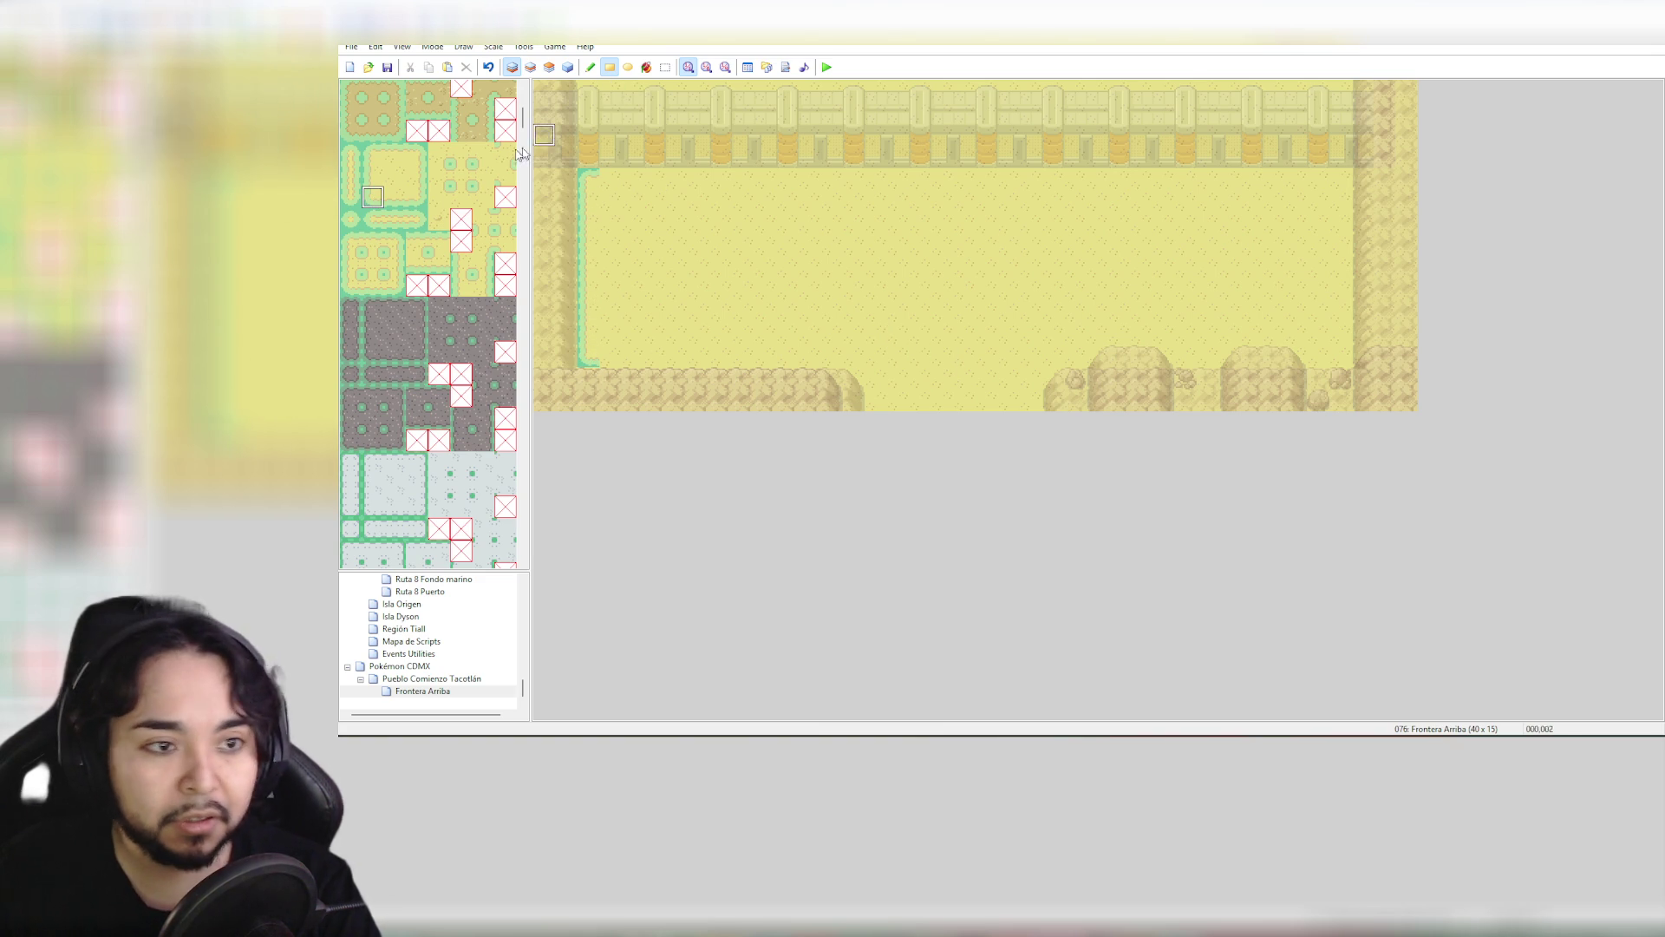
# Run the green border along the top edge and down the right side, adding both right corners
pyautogui.click(375, 154)
pyautogui.click(396, 155)
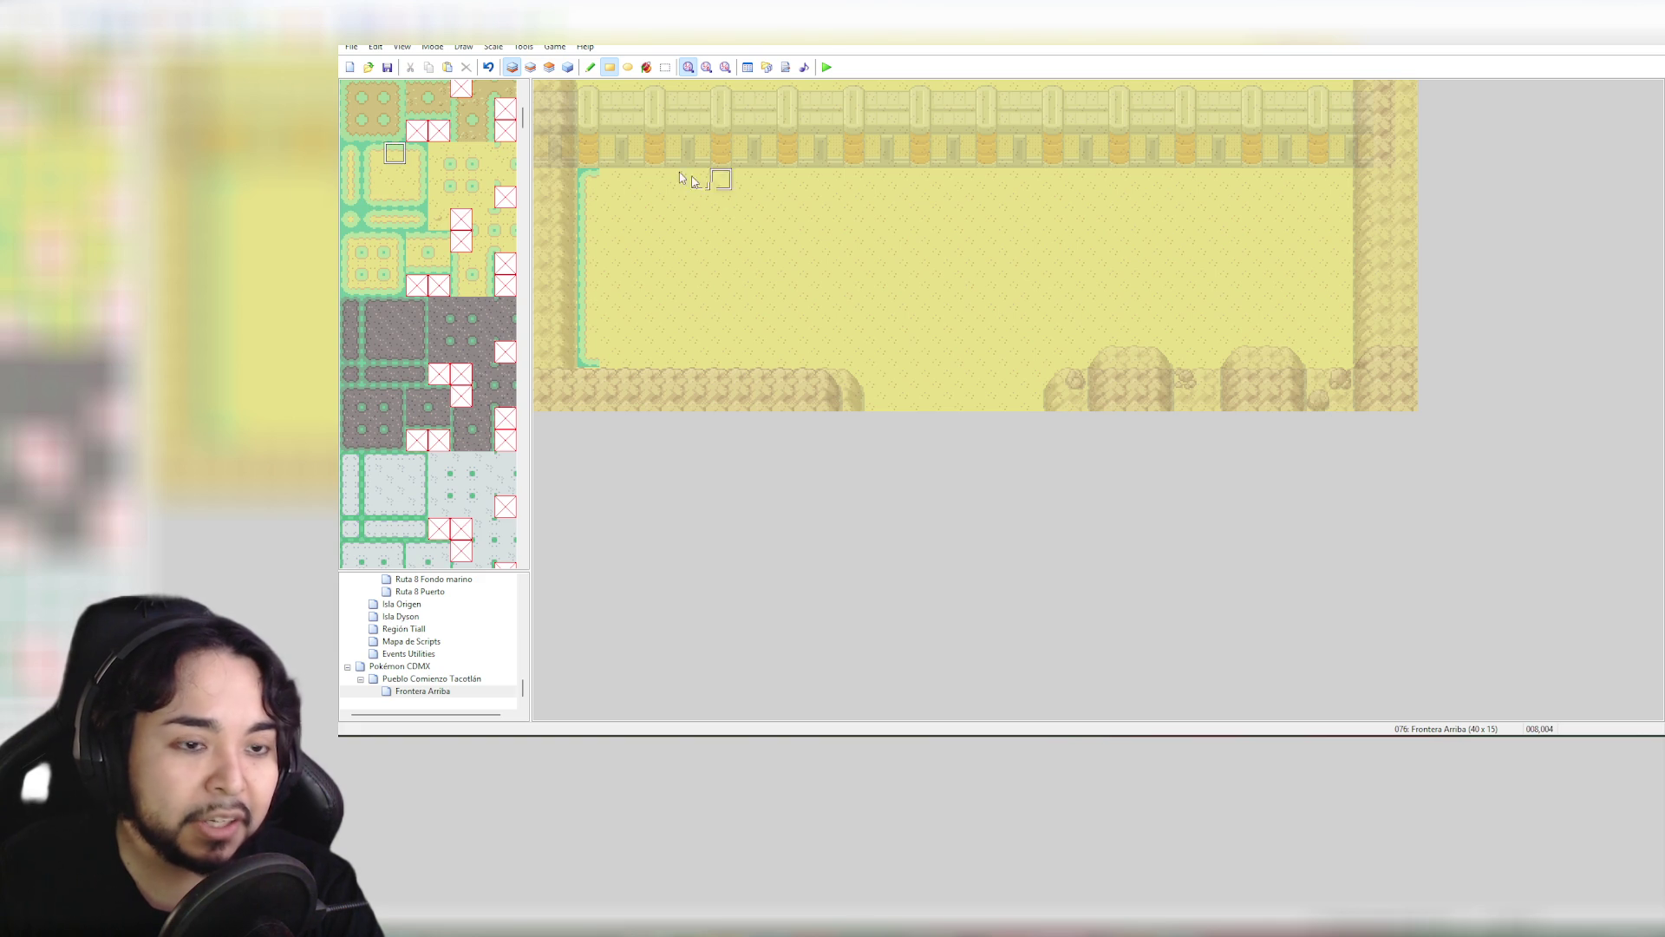
pyautogui.click(602, 174)
pyautogui.moveTo(601, 175); pyautogui.dragTo(1317, 176)
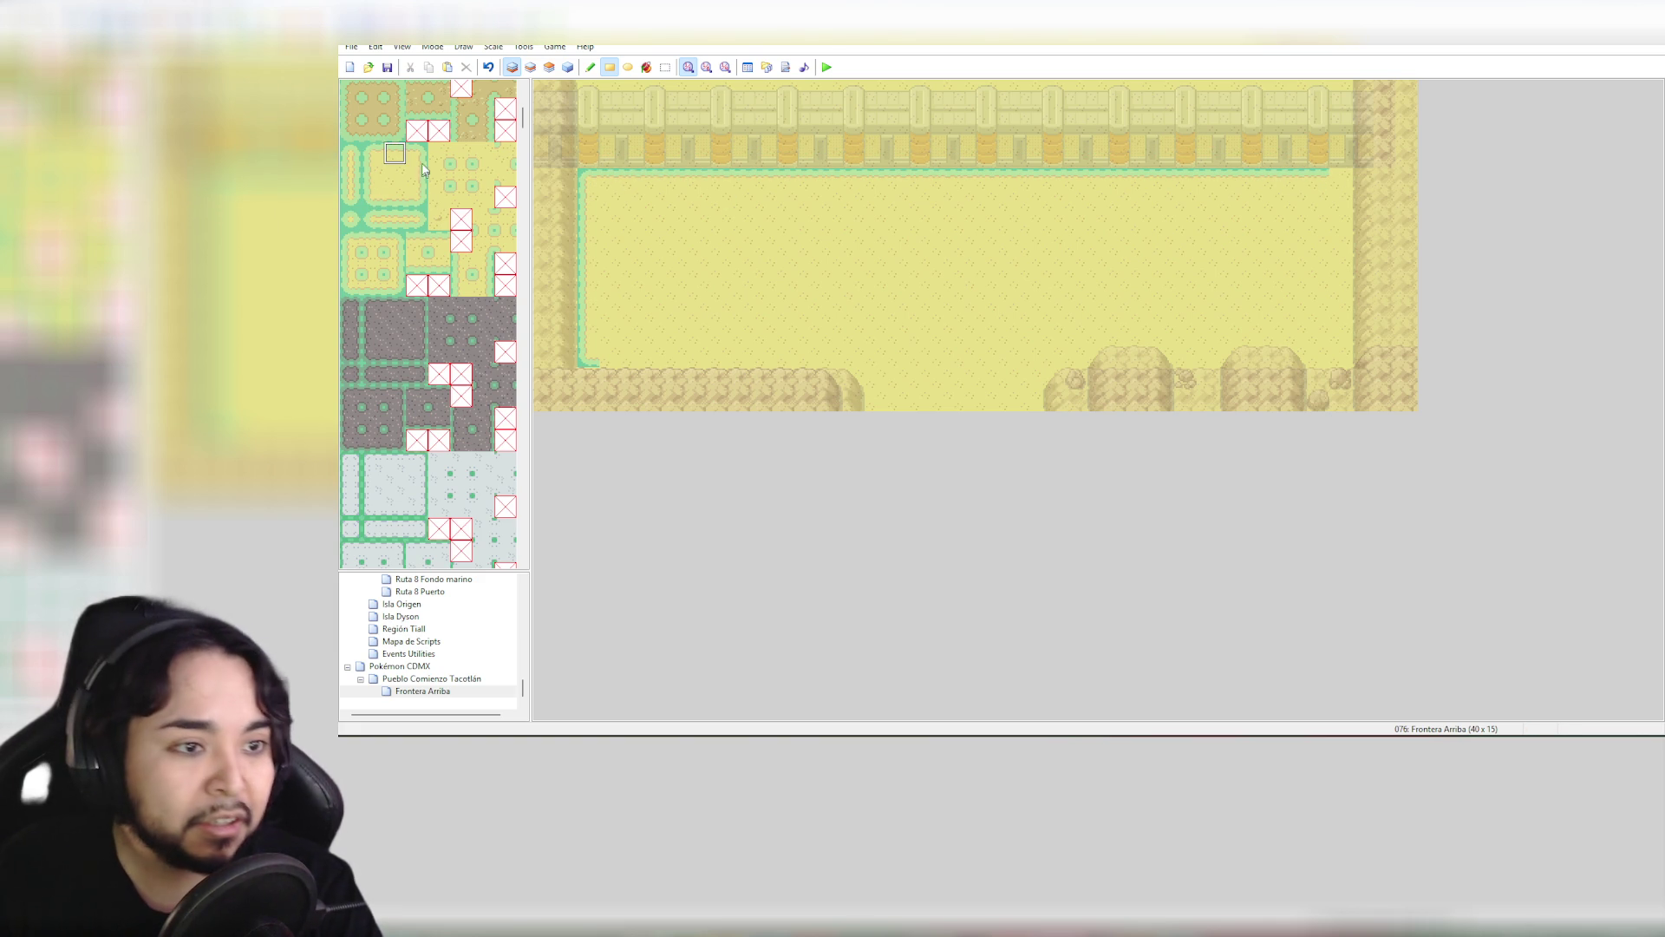
pyautogui.click(416, 154)
pyautogui.click(1341, 178)
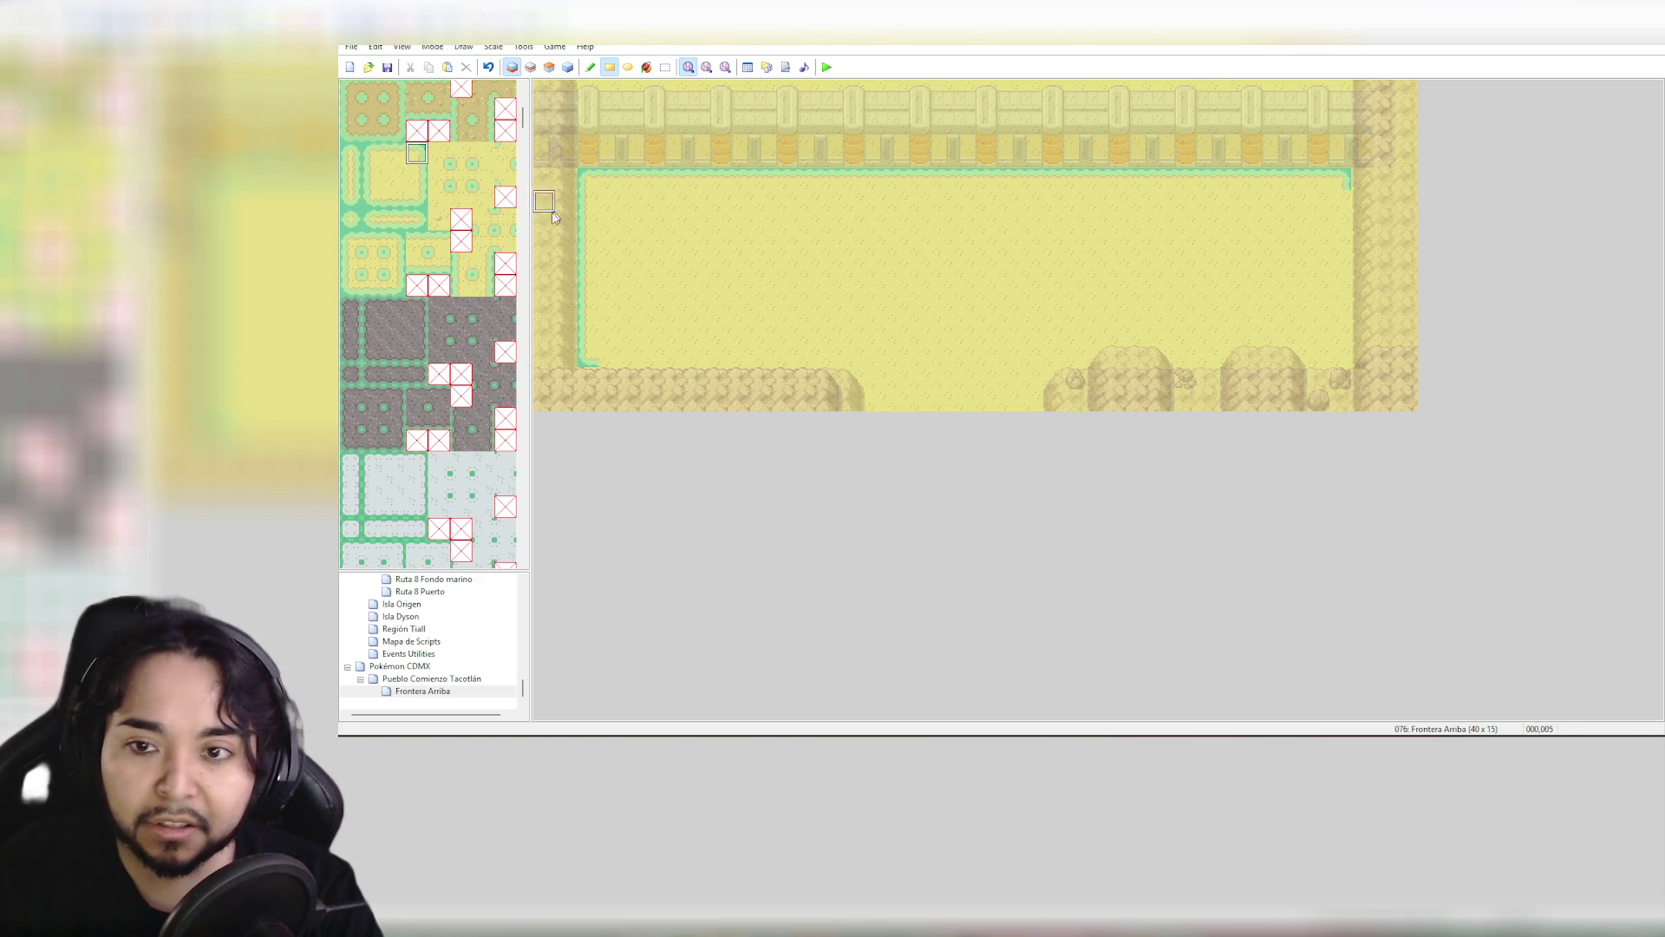
pyautogui.click(416, 175)
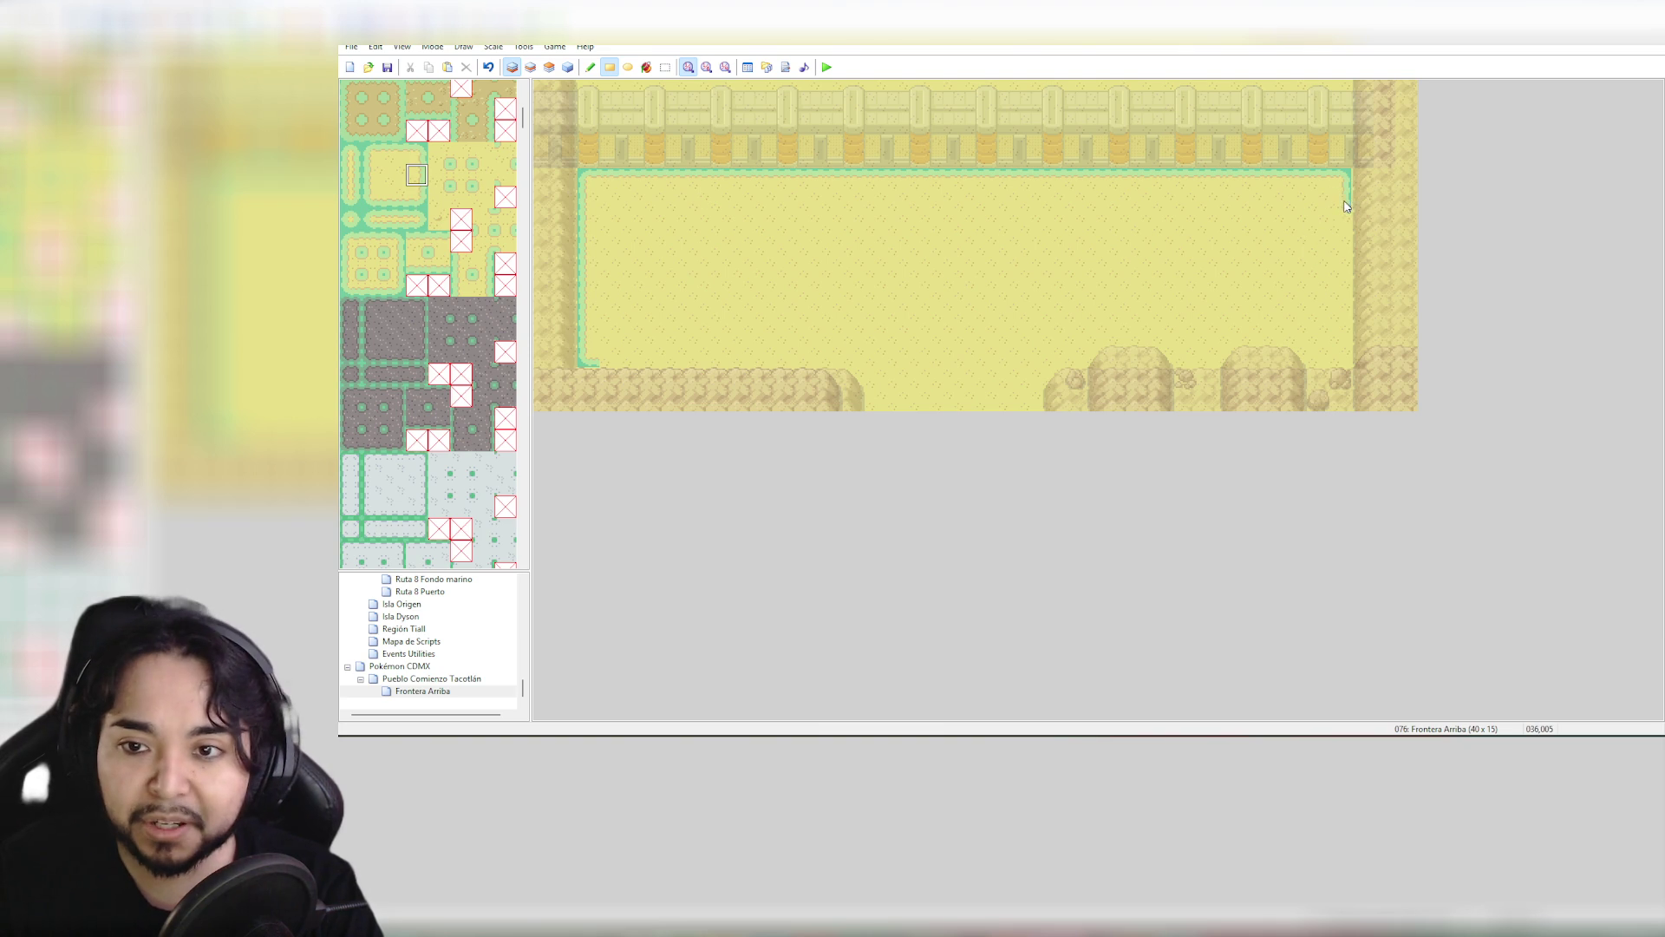
pyautogui.moveTo(1347, 198); pyautogui.dragTo(1347, 340)
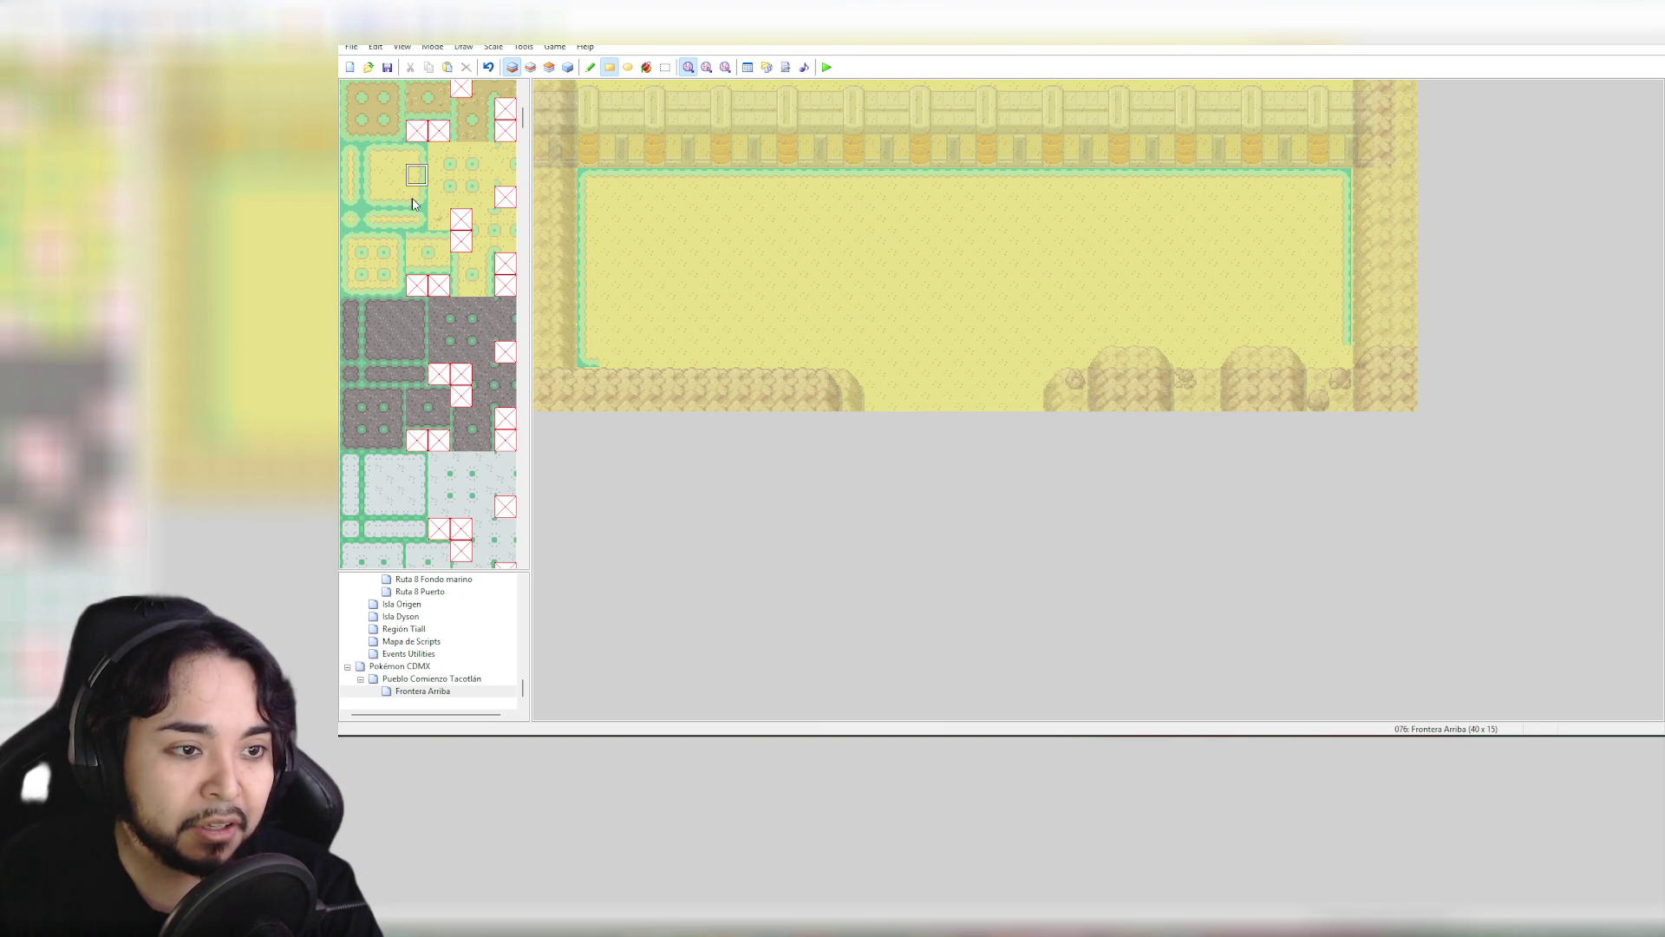
pyautogui.click(415, 199)
pyautogui.click(1345, 361)
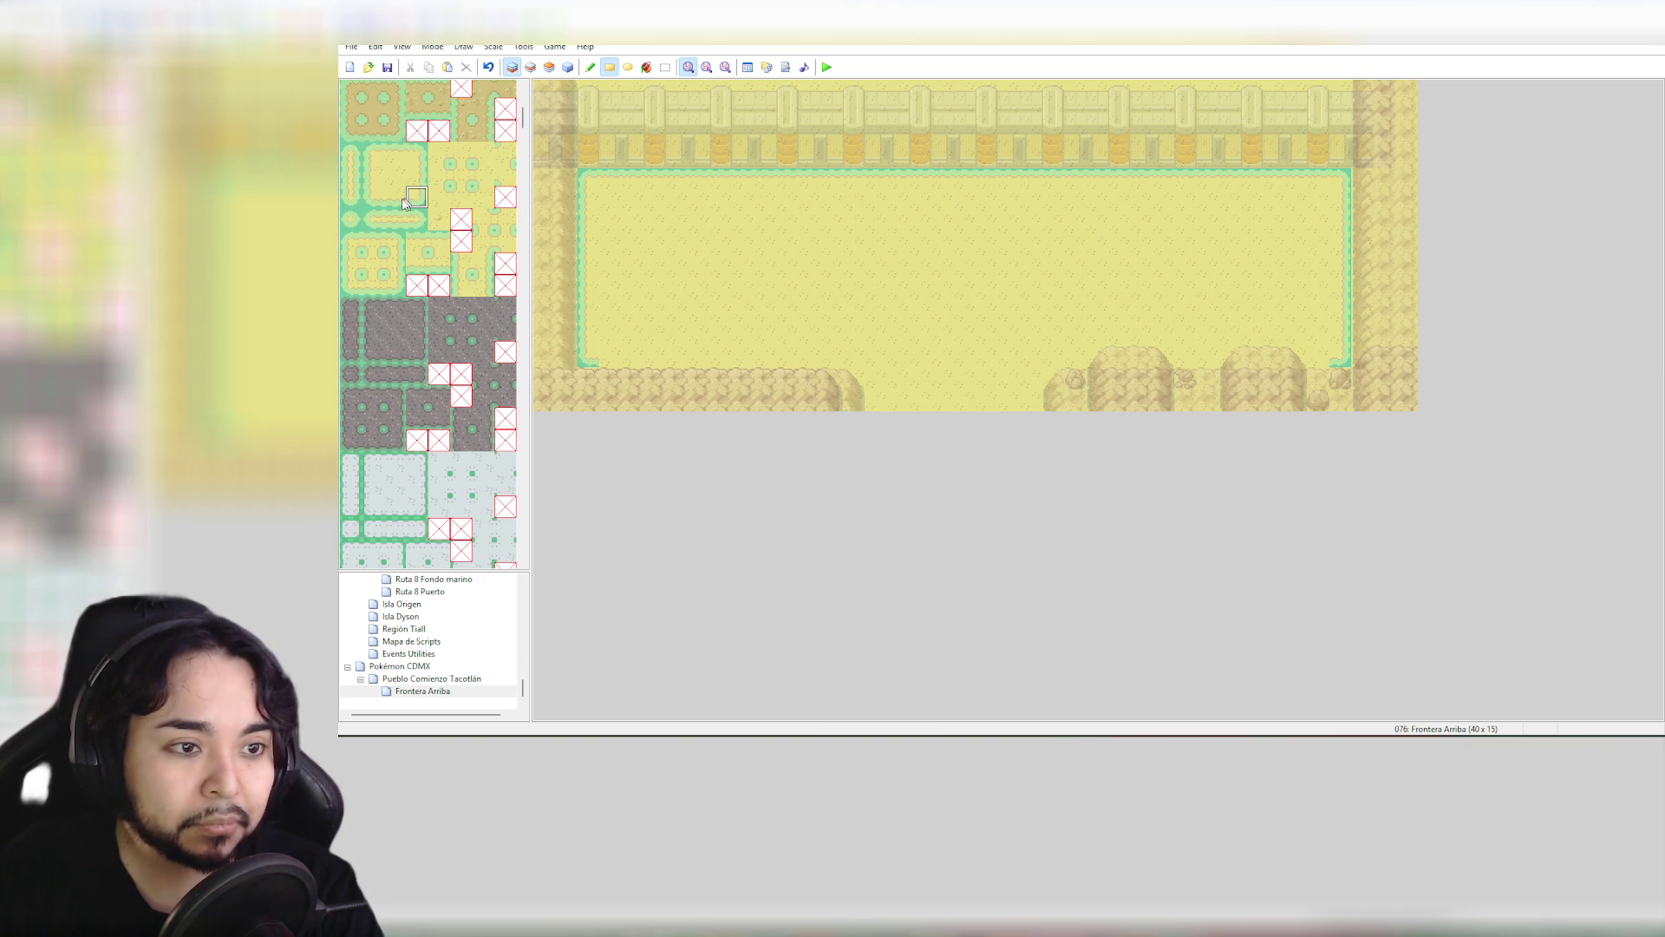
# Paint the bottom border from the lower right toward the gap, ending in a corner tile
pyautogui.click(395, 197)
pyautogui.moveTo(1328, 363)
pyautogui.mouseDown()
pyautogui.moveTo(1069, 361)
pyautogui.moveTo(1096, 360)
pyautogui.mouseUp()
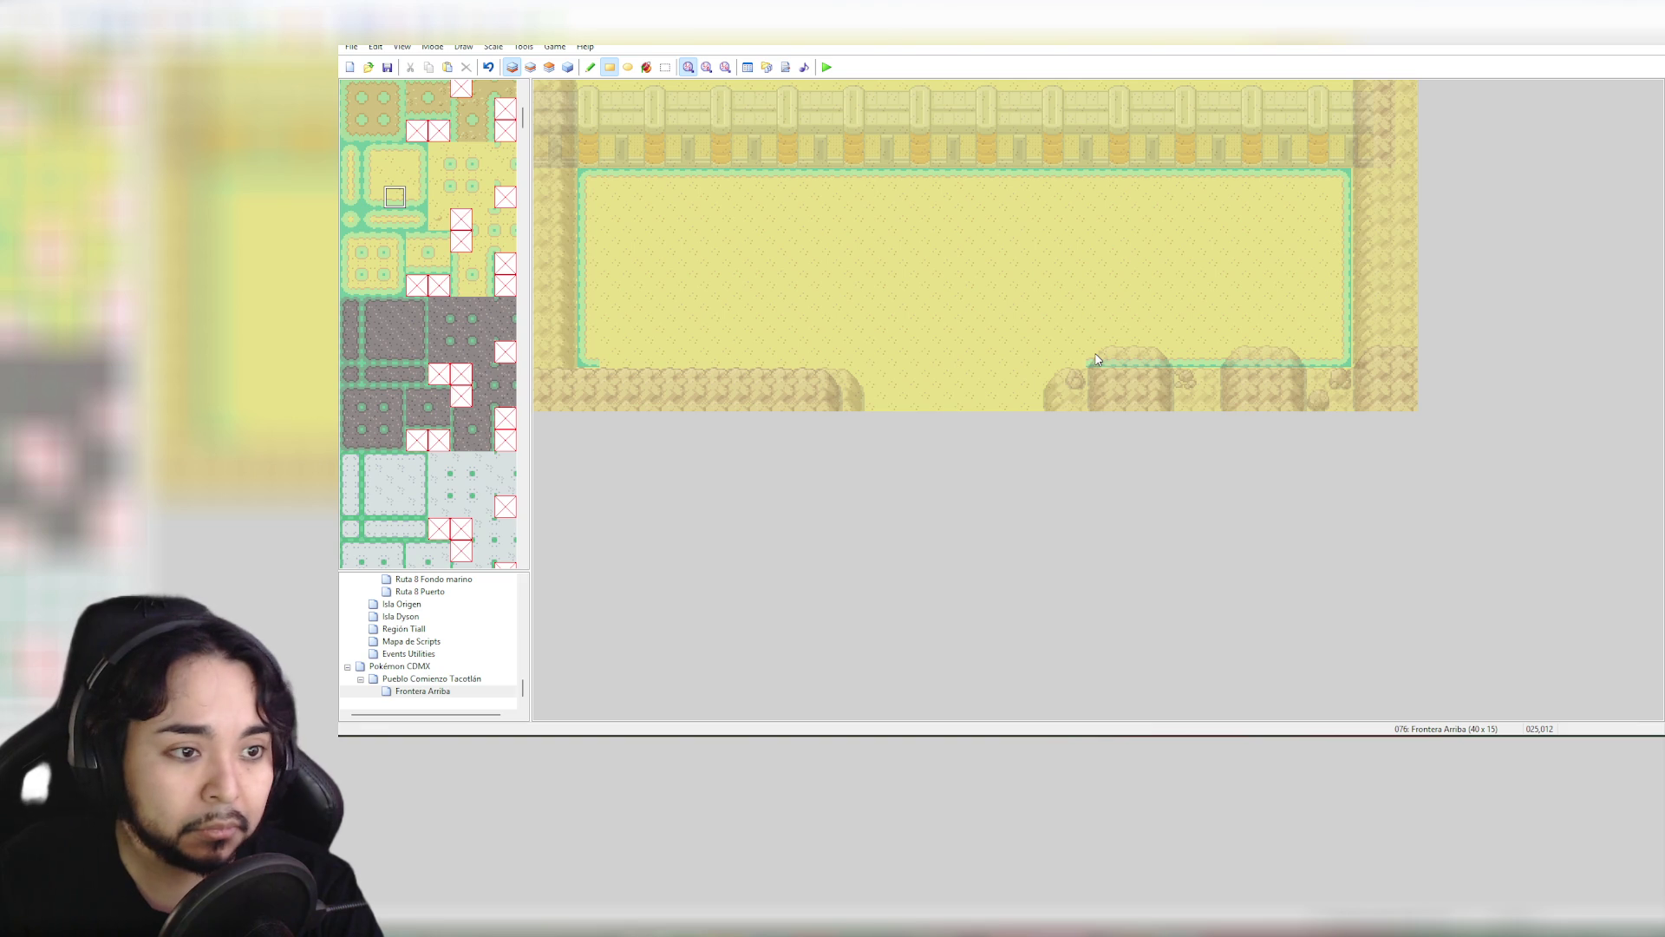
pyautogui.click(351, 218)
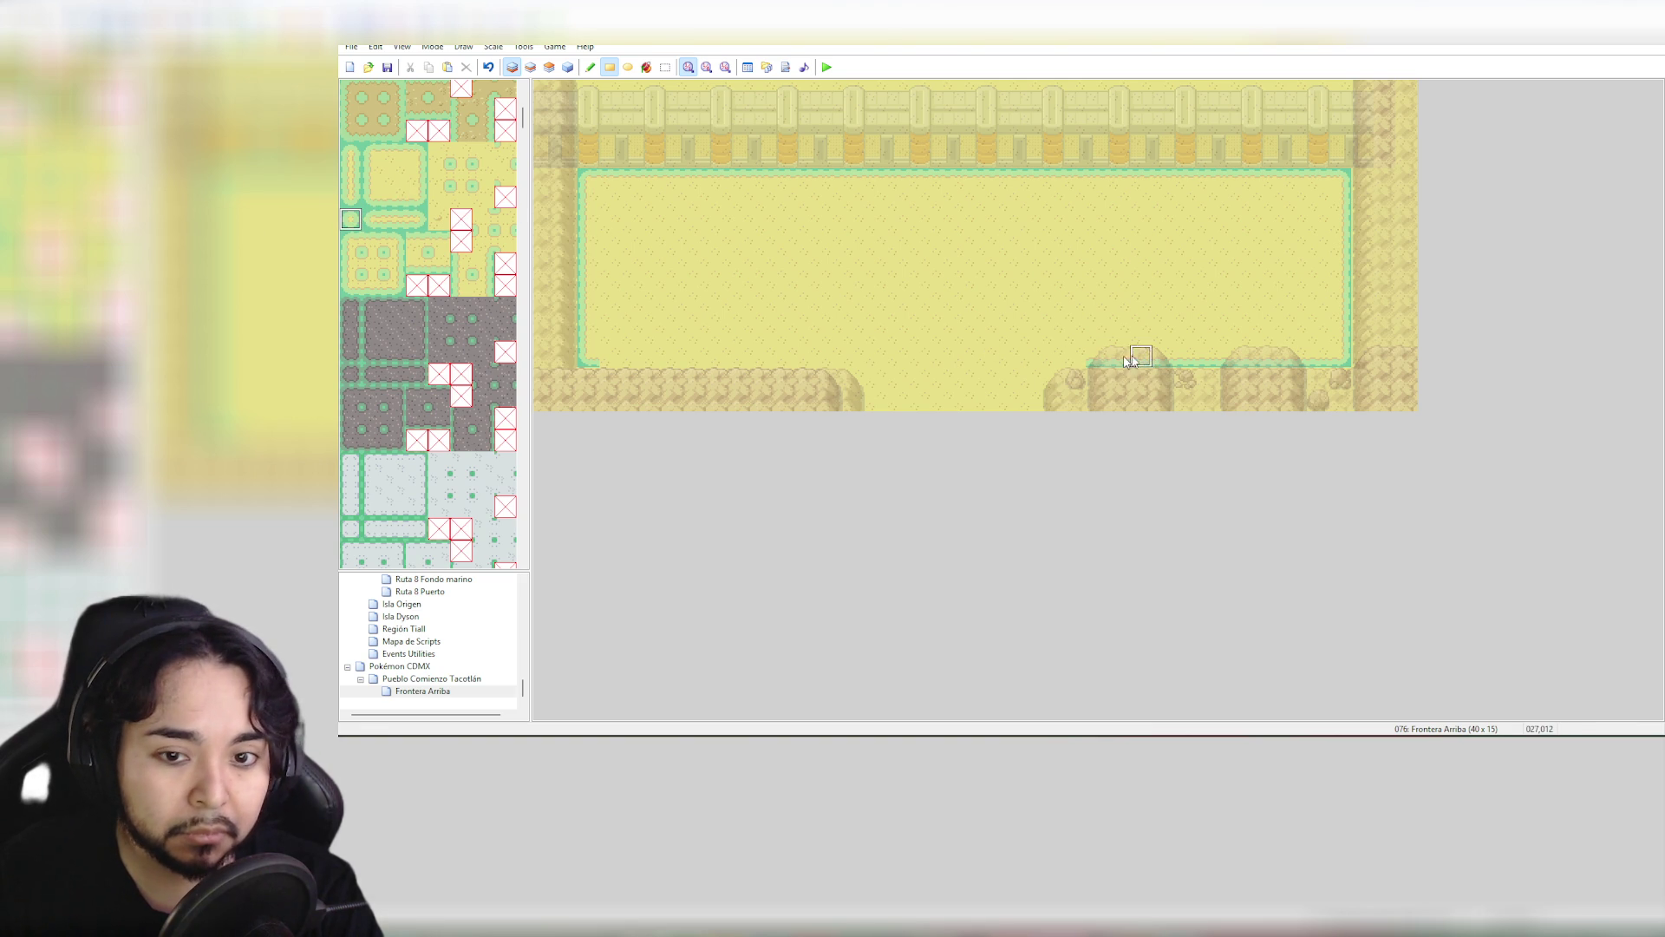
pyautogui.click(1074, 356)
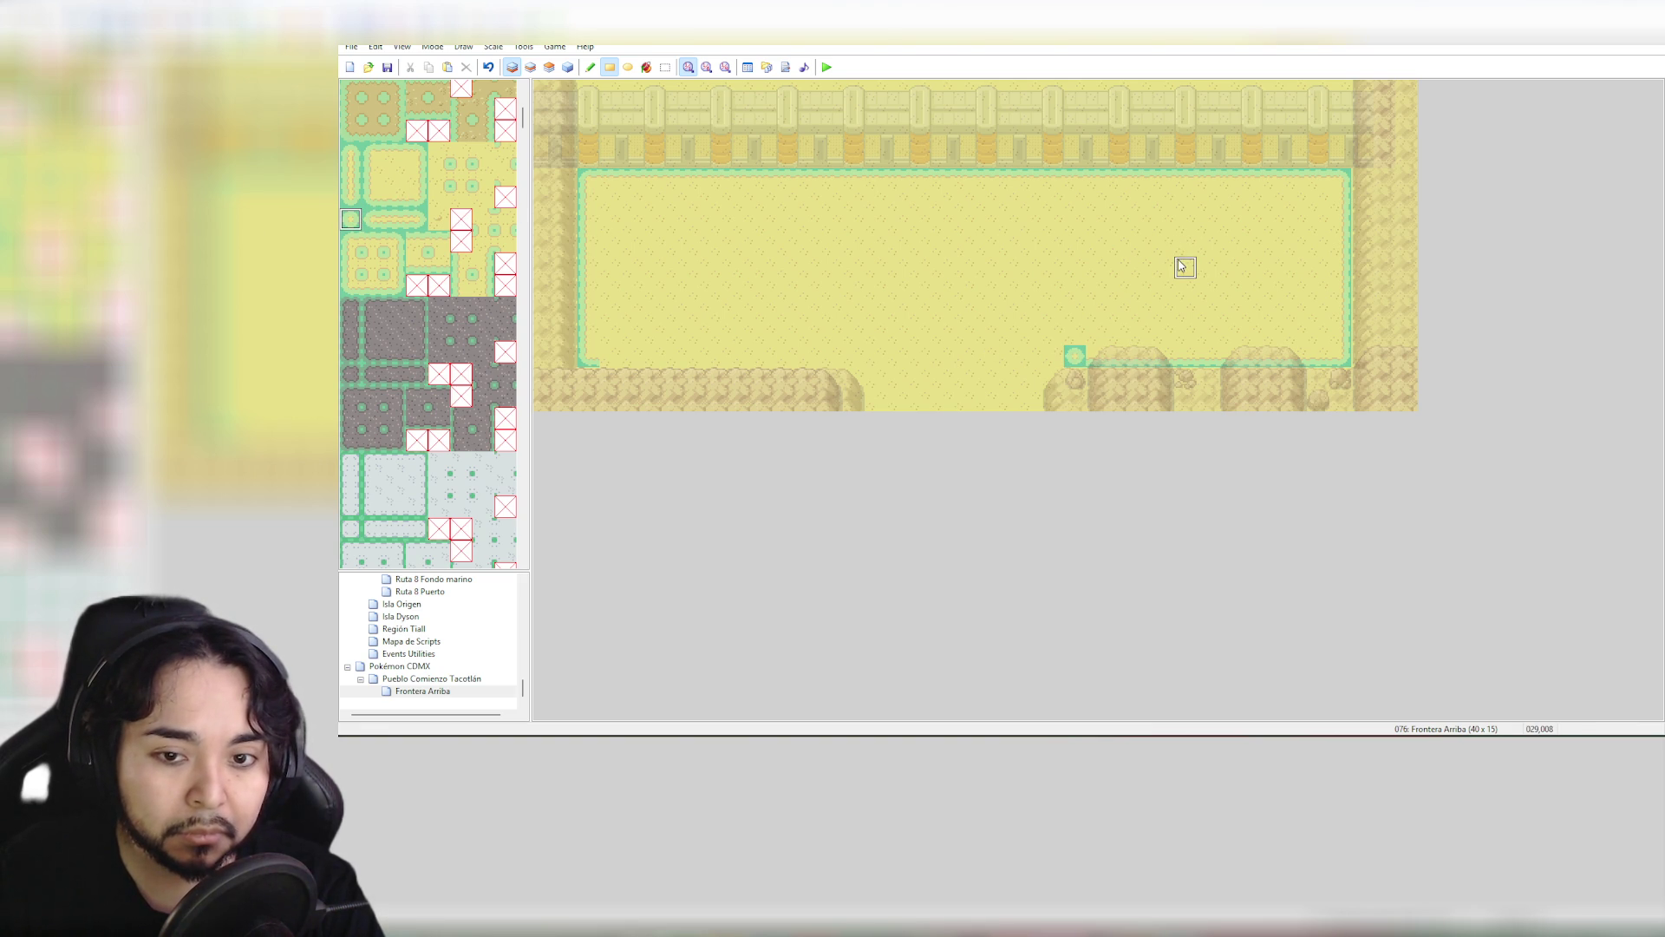
pyautogui.hotkey('ctrl', 'z')
pyautogui.click(396, 242)
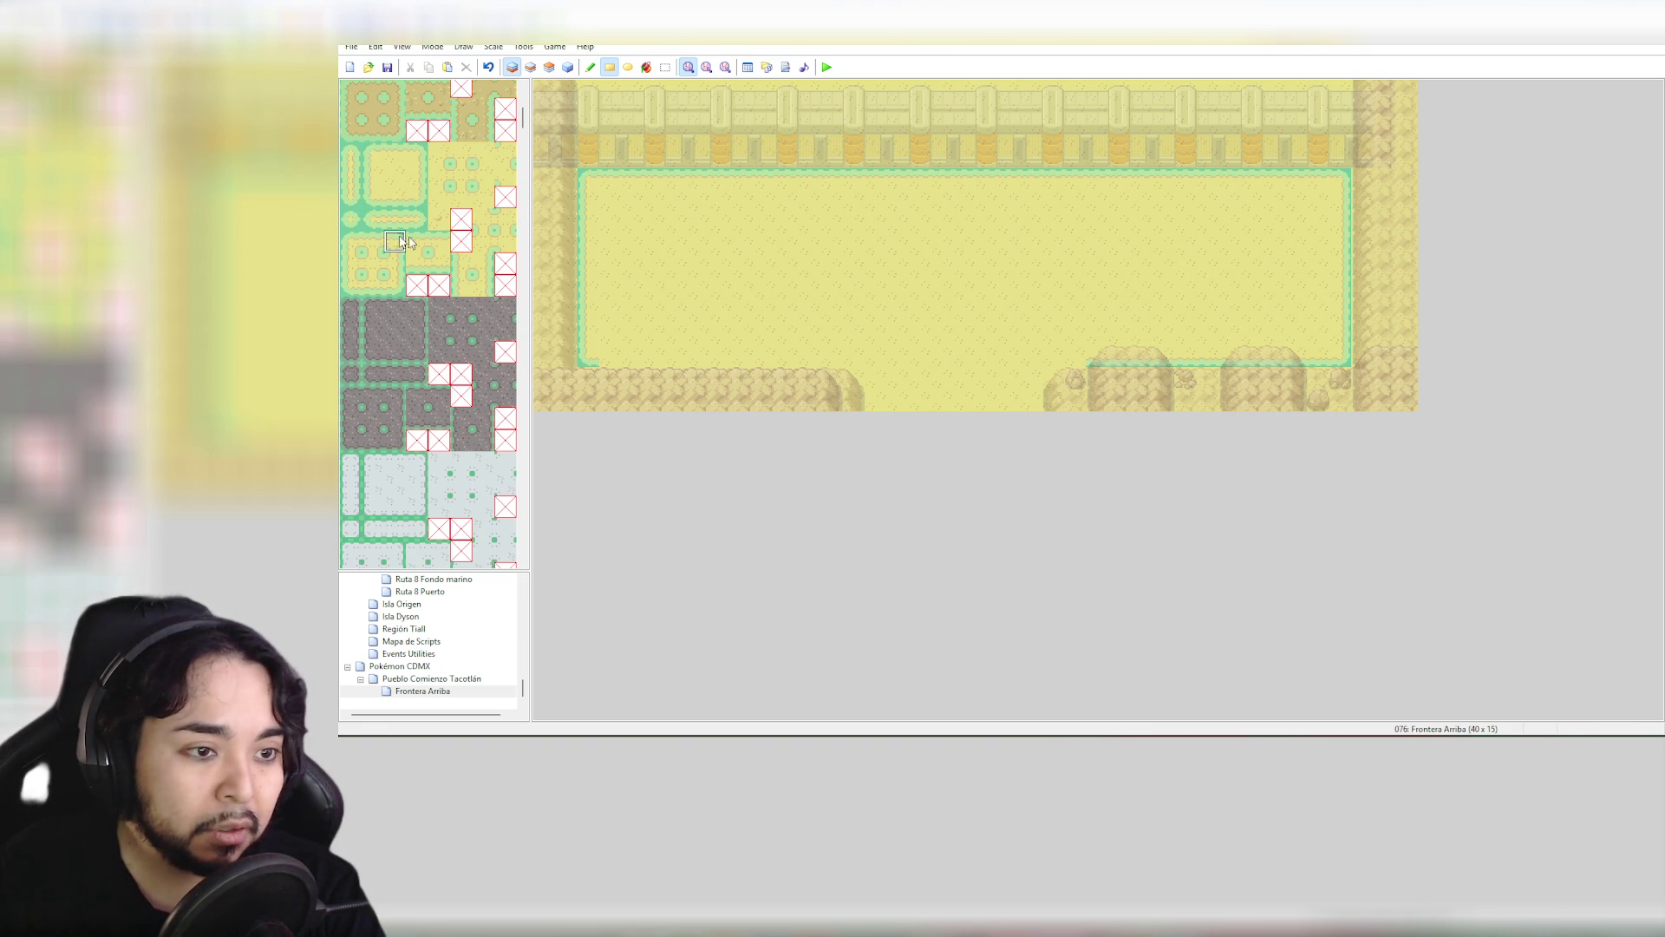
pyautogui.click(400, 293)
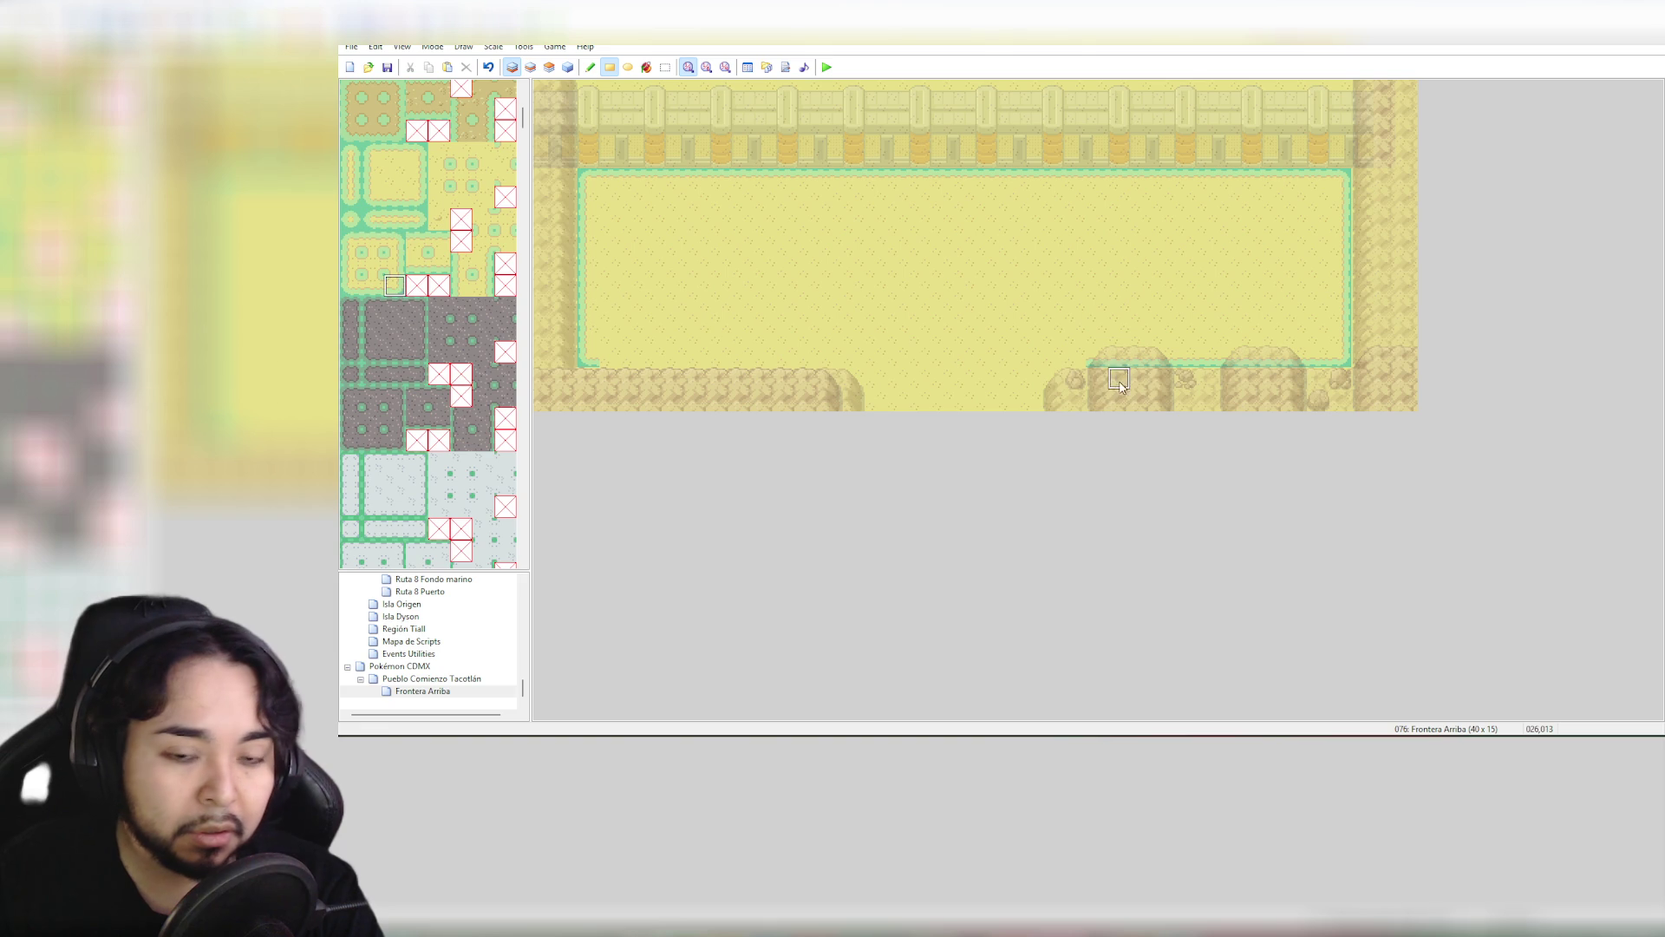
pyautogui.click(1053, 358)
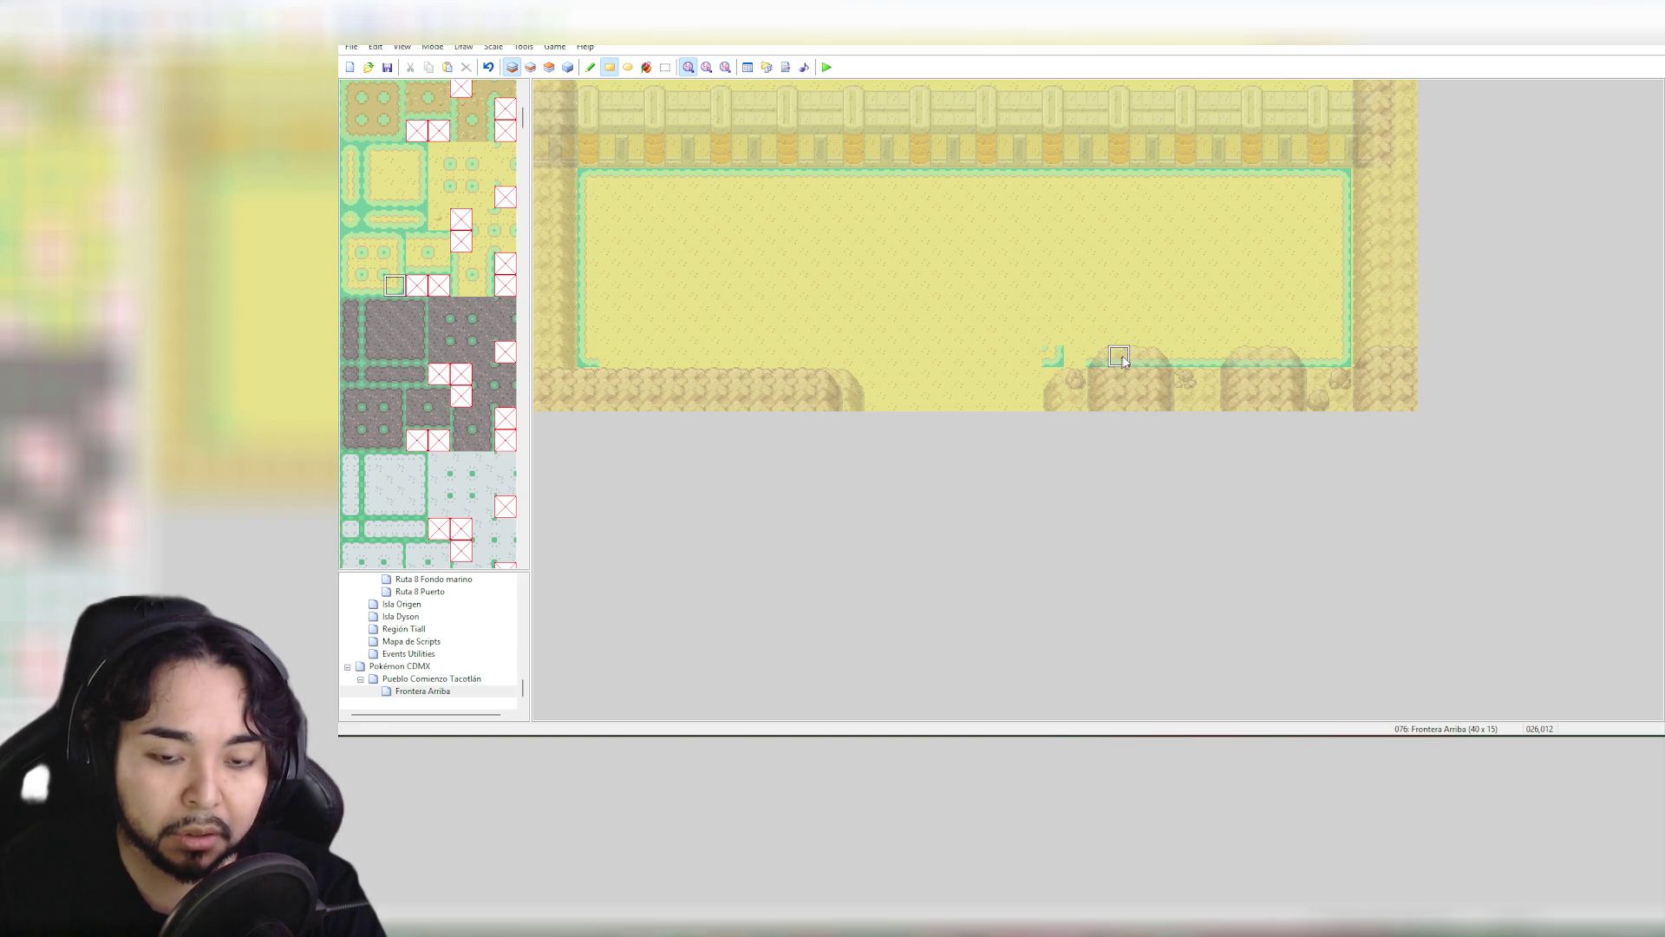
# Paint the bottom border left of the gap and fix the corner tiles beside the gap
pyautogui.click(390, 223)
pyautogui.click(615, 359)
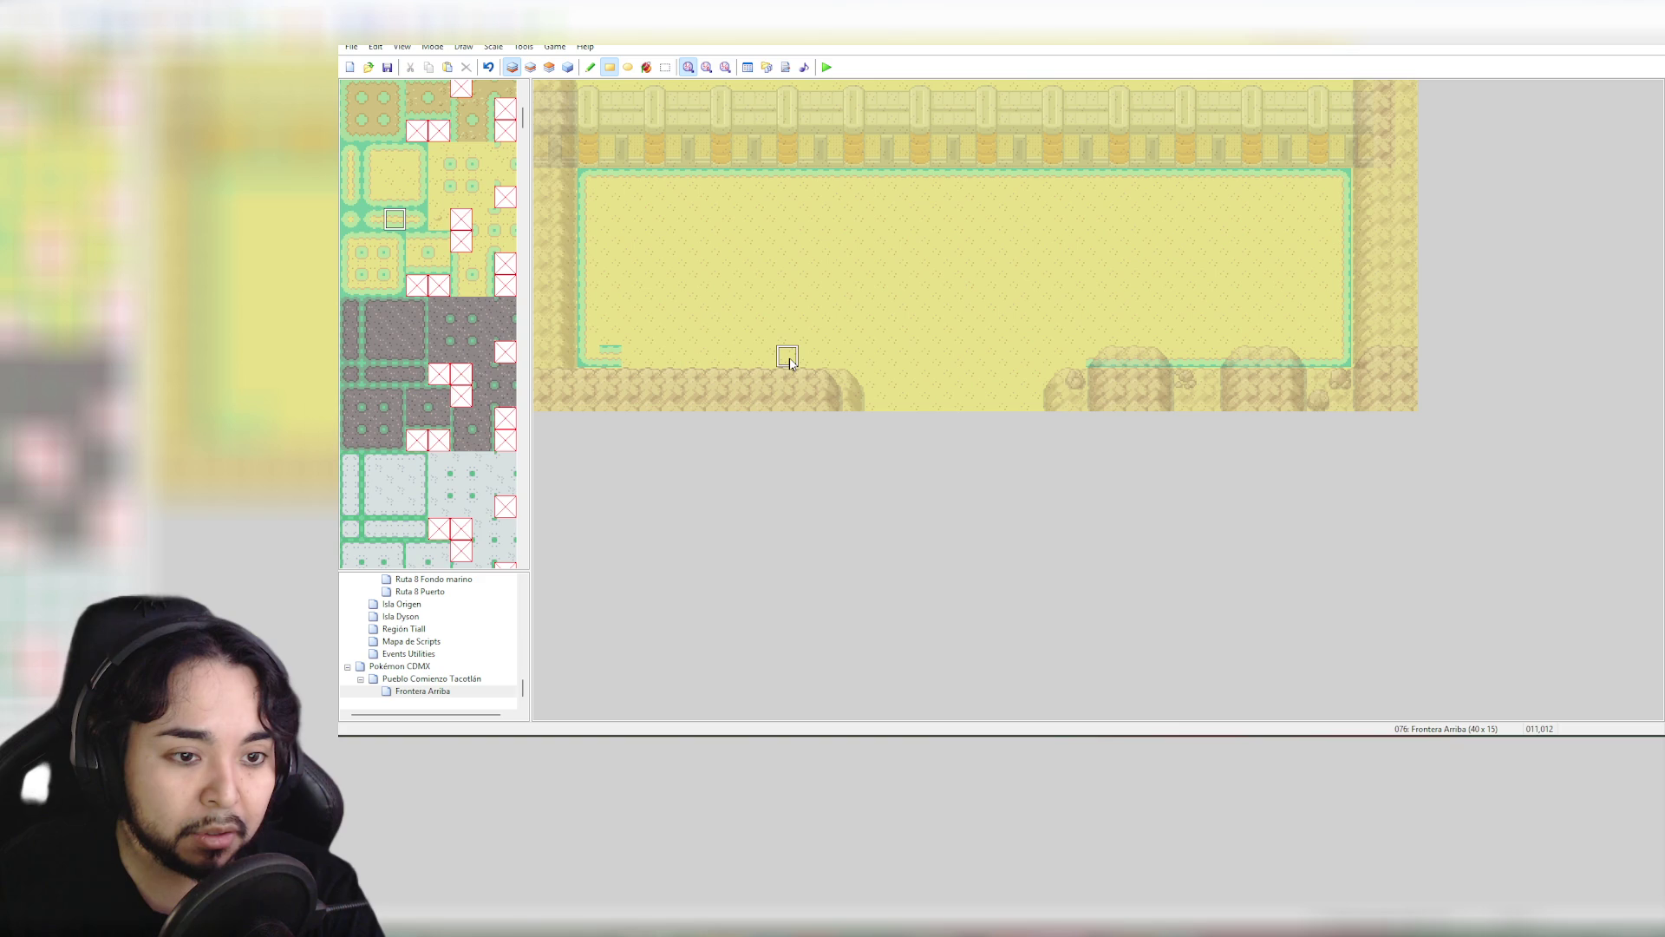
pyautogui.hotkey('ctrl', 'z')
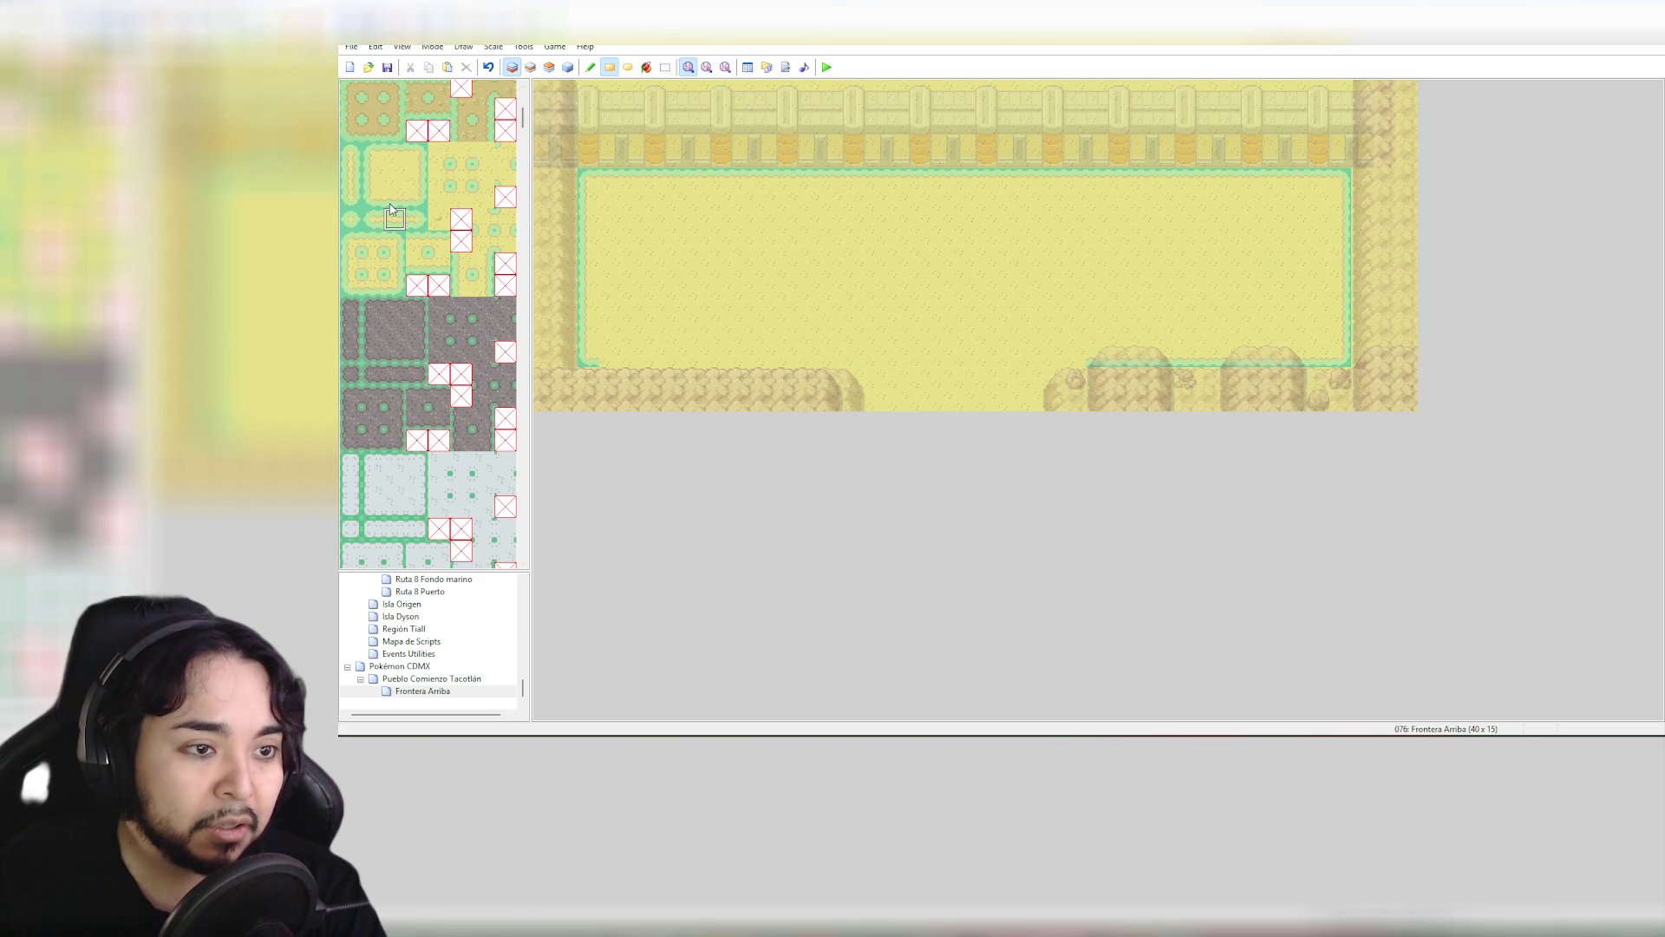
pyautogui.click(390, 205)
pyautogui.moveTo(599, 360); pyautogui.dragTo(851, 368)
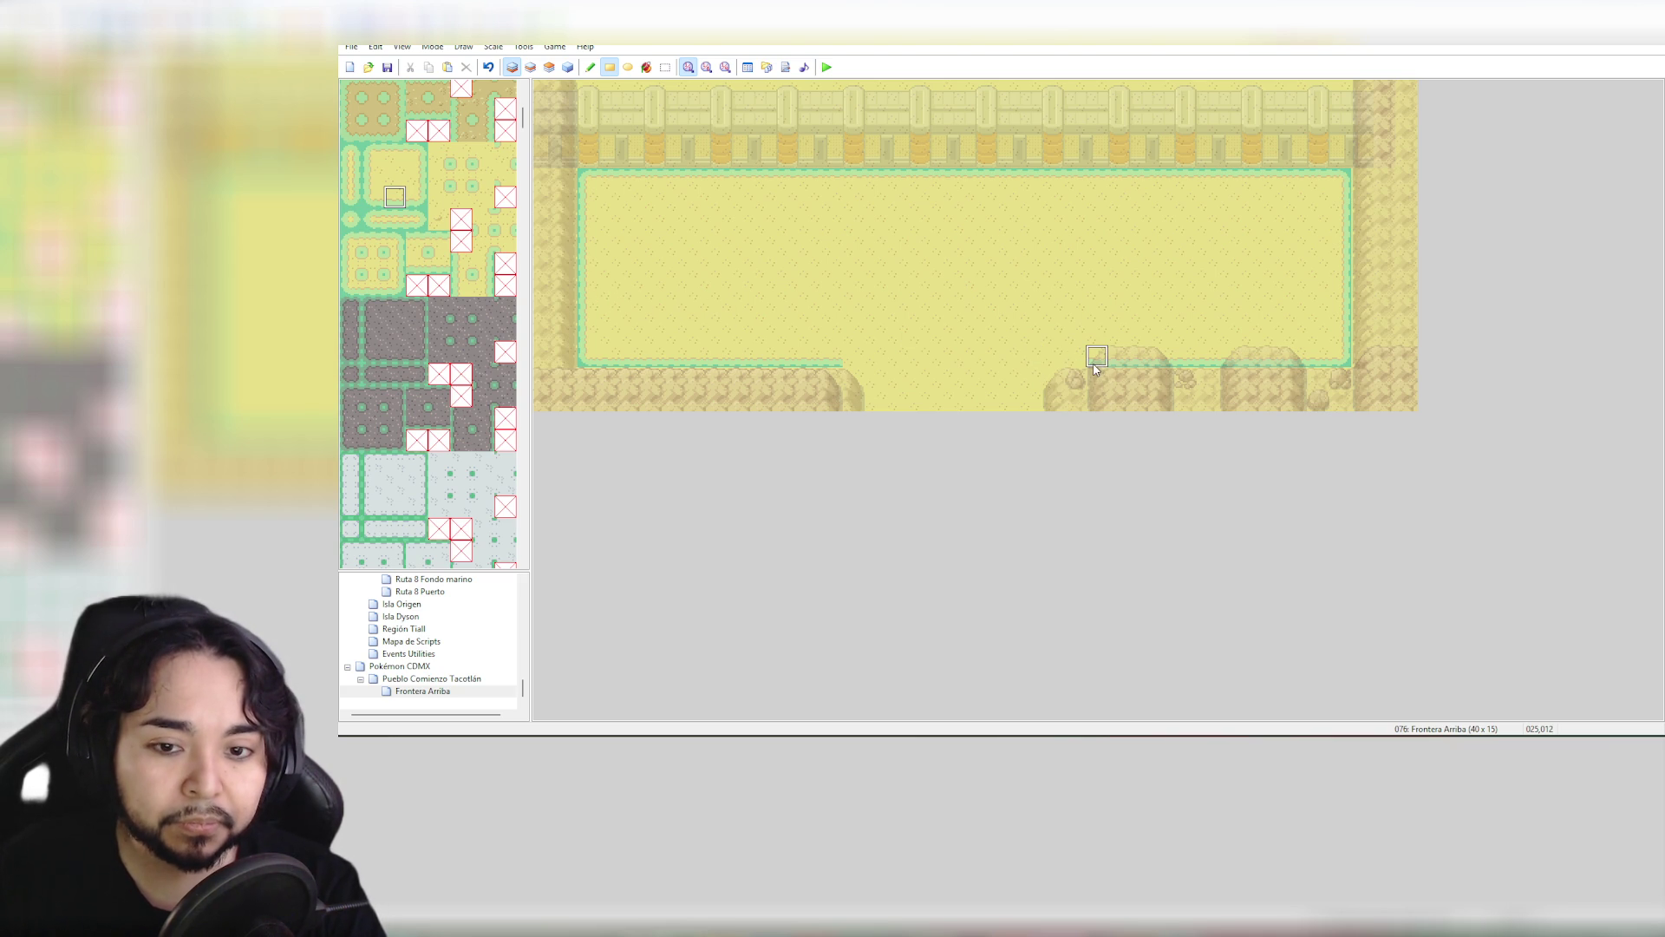
pyautogui.moveTo(1095, 368); pyautogui.dragTo(1074, 368)
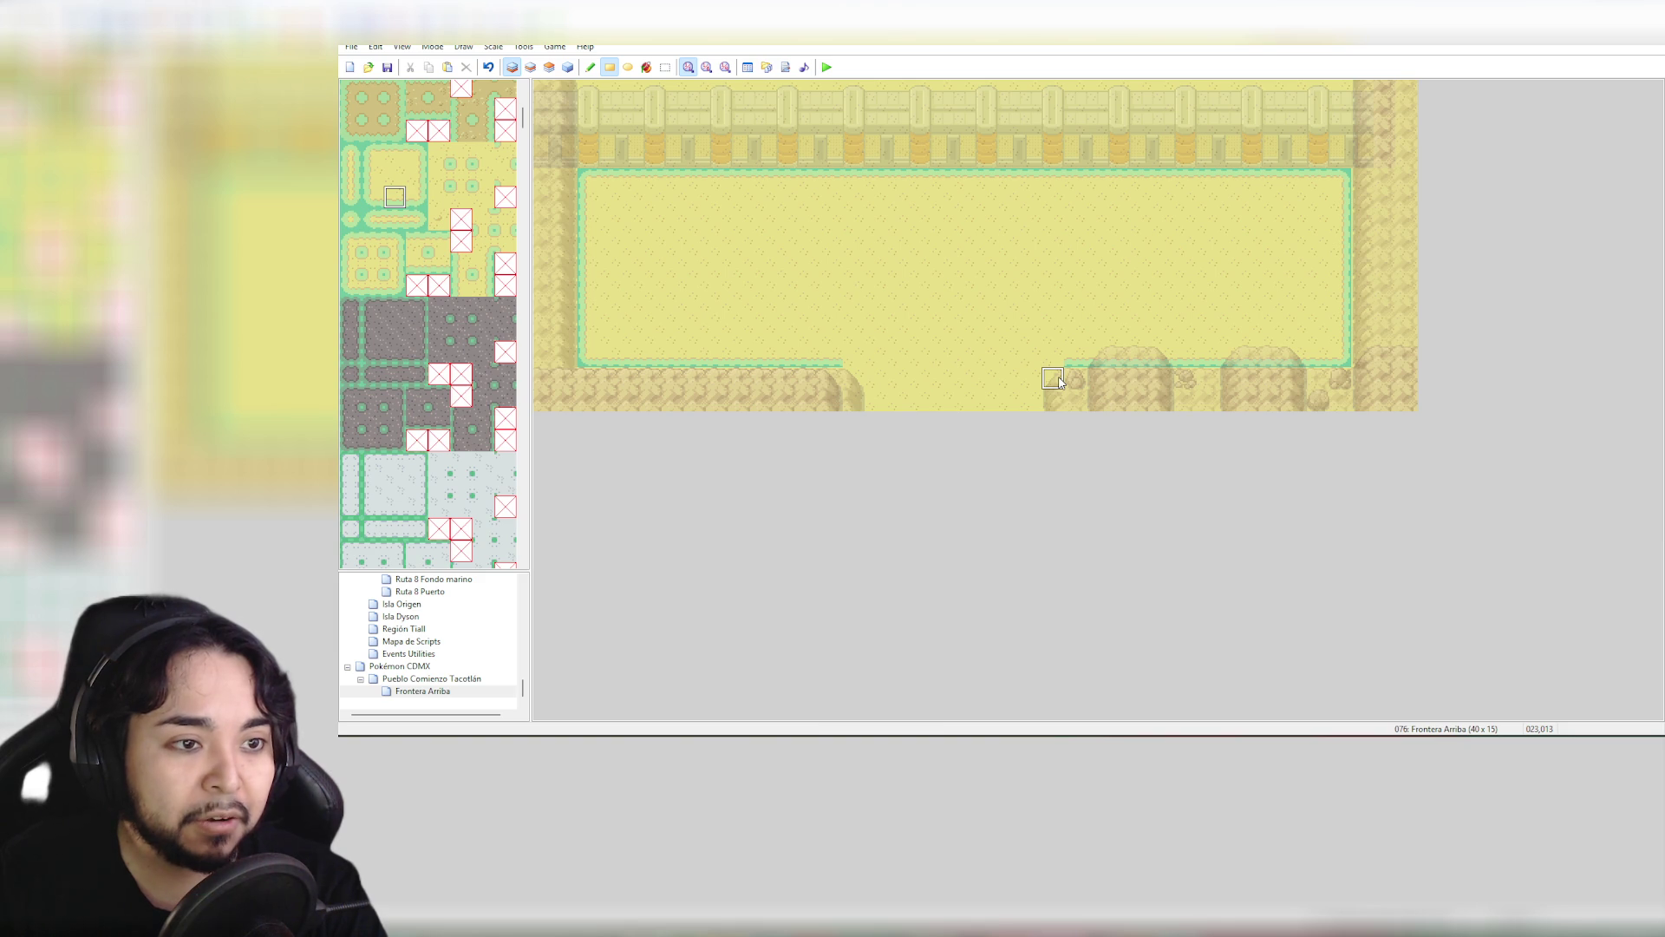
pyautogui.click(372, 153)
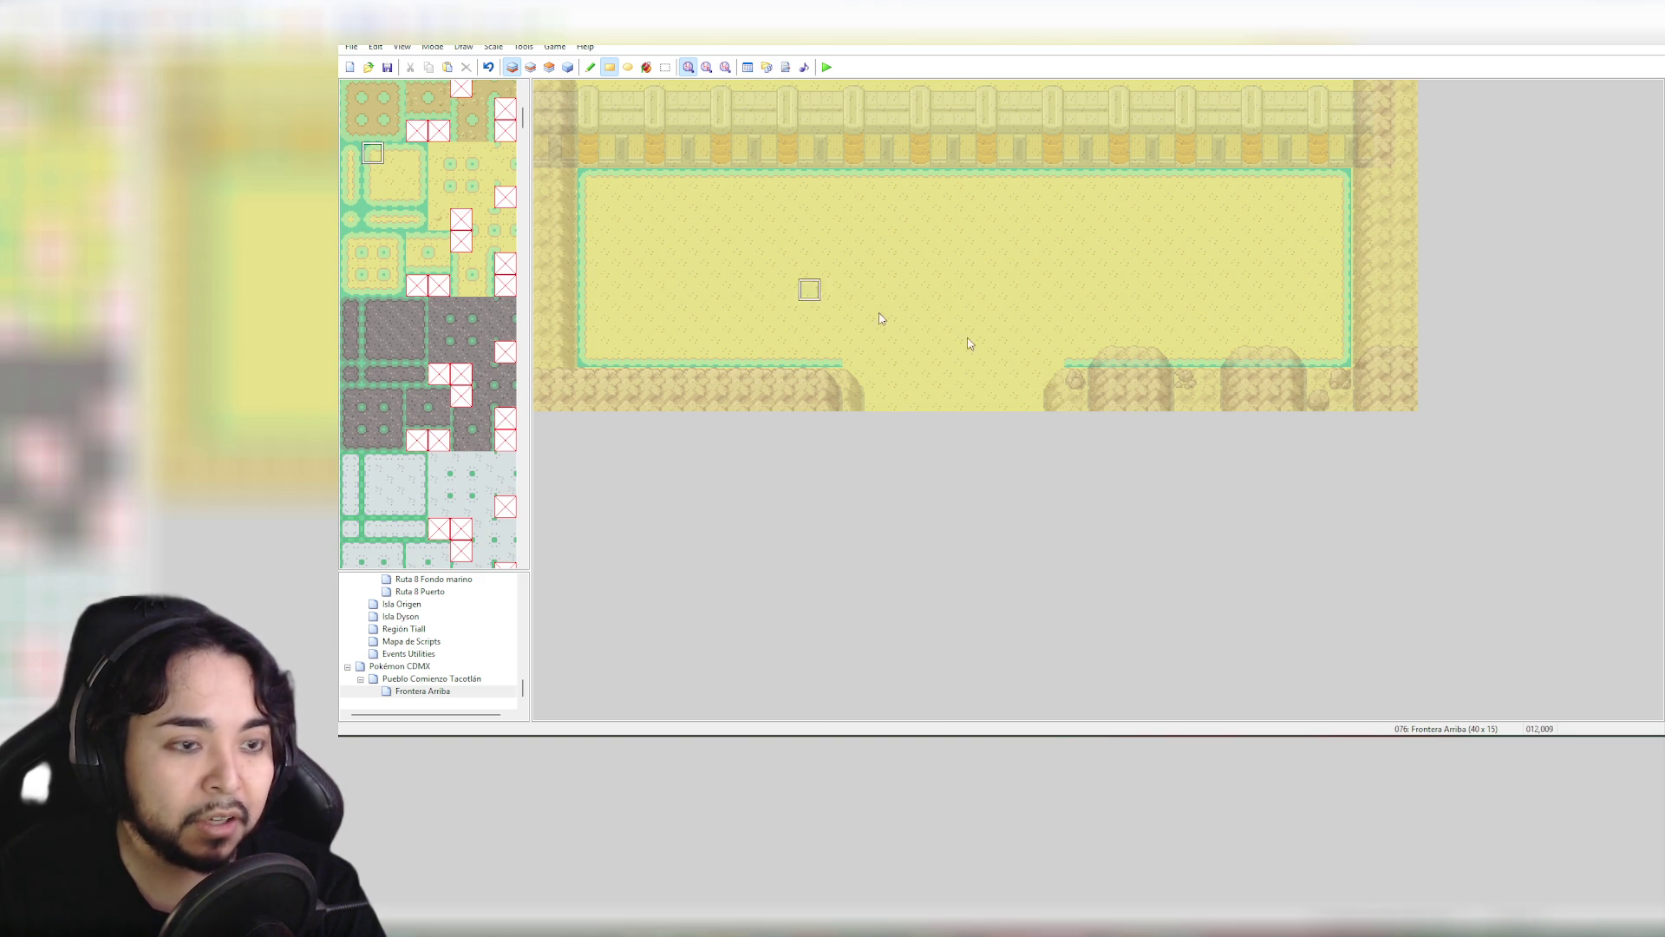
pyautogui.click(1068, 372)
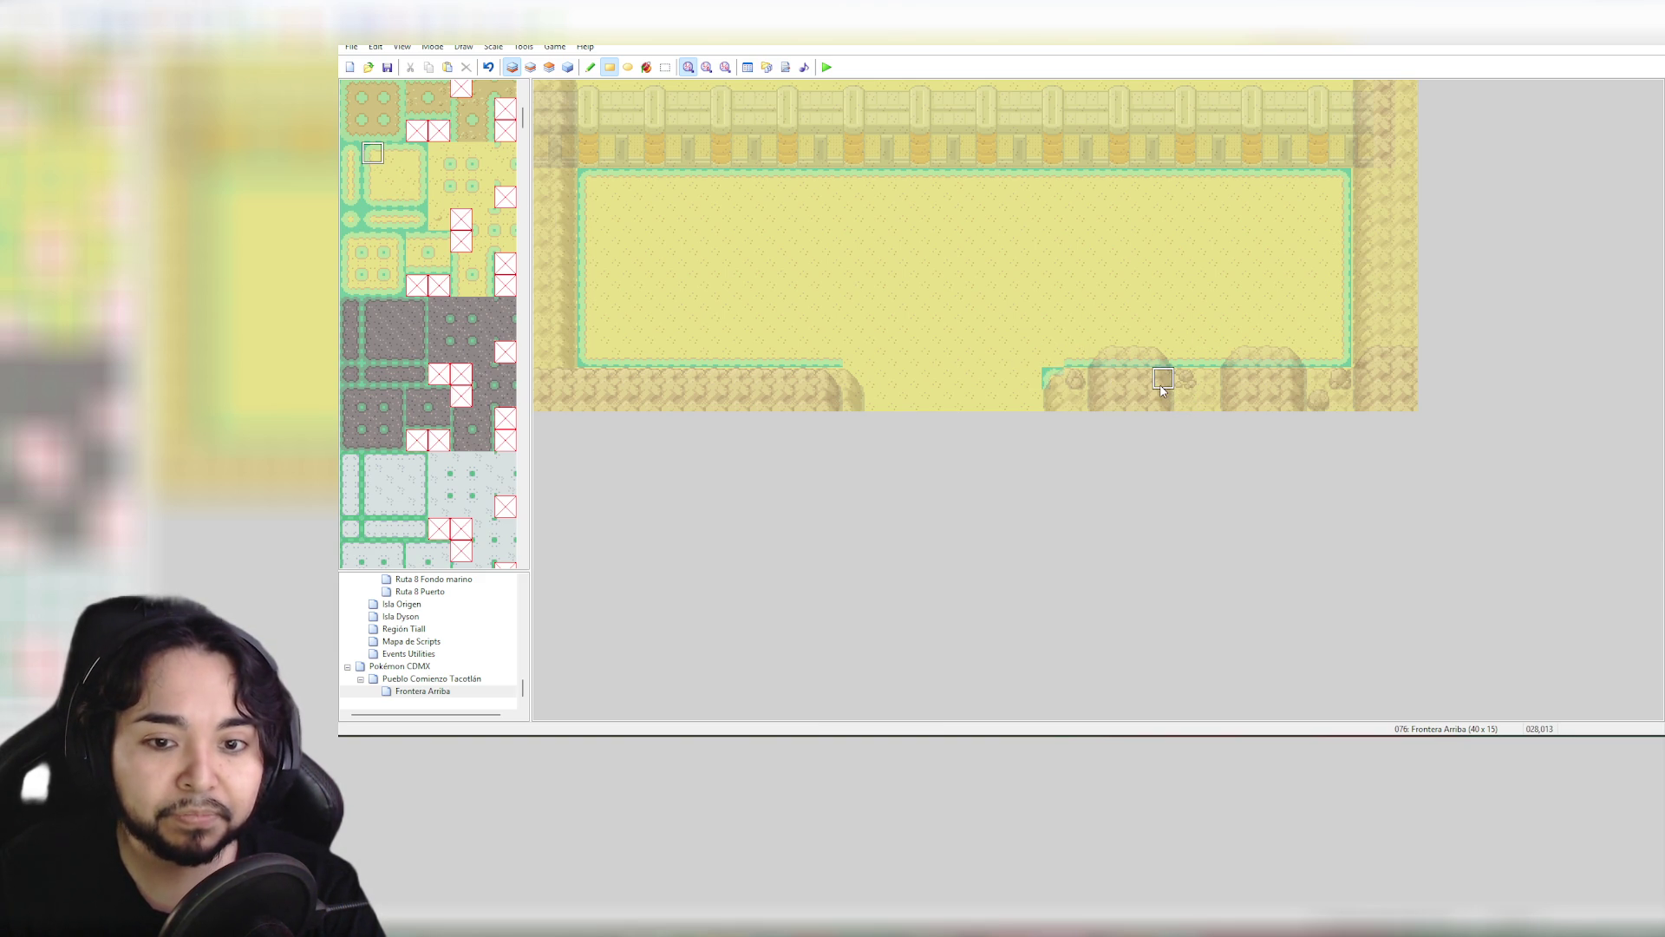
pyautogui.click(1058, 383)
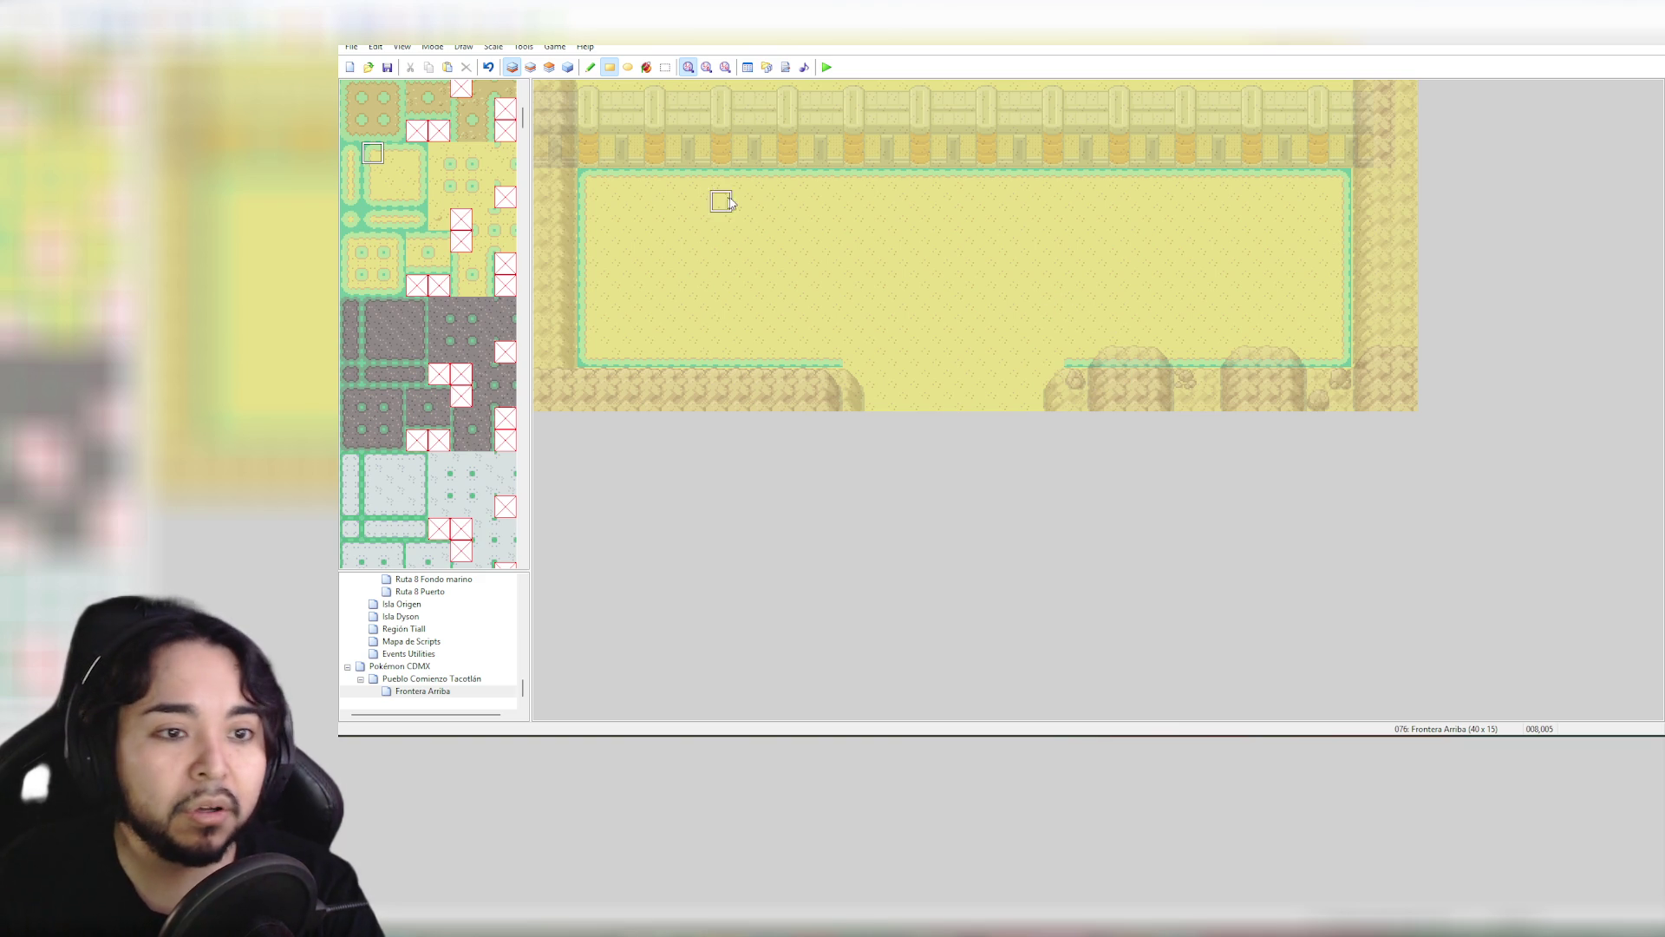
pyautogui.scroll(1, 412, 180)
pyautogui.scroll(3, 412, 181)
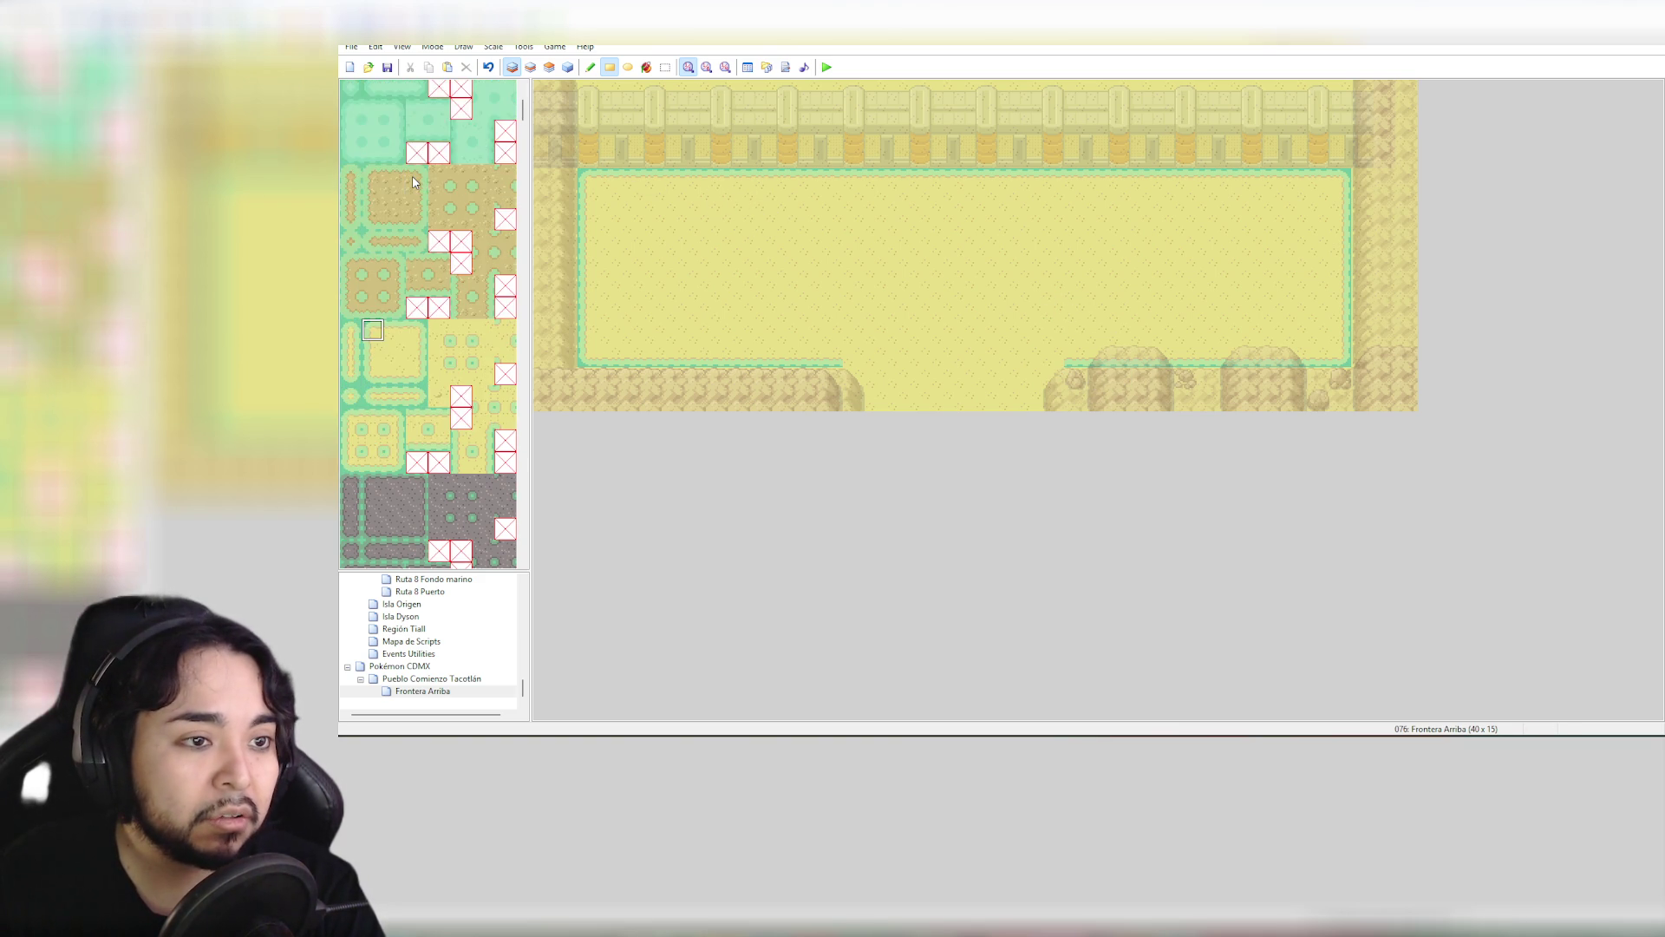
# Fill the strip behind the top fence and the top-left column with plain grass, then switch to the Events layer
pyautogui.click(417, 112)
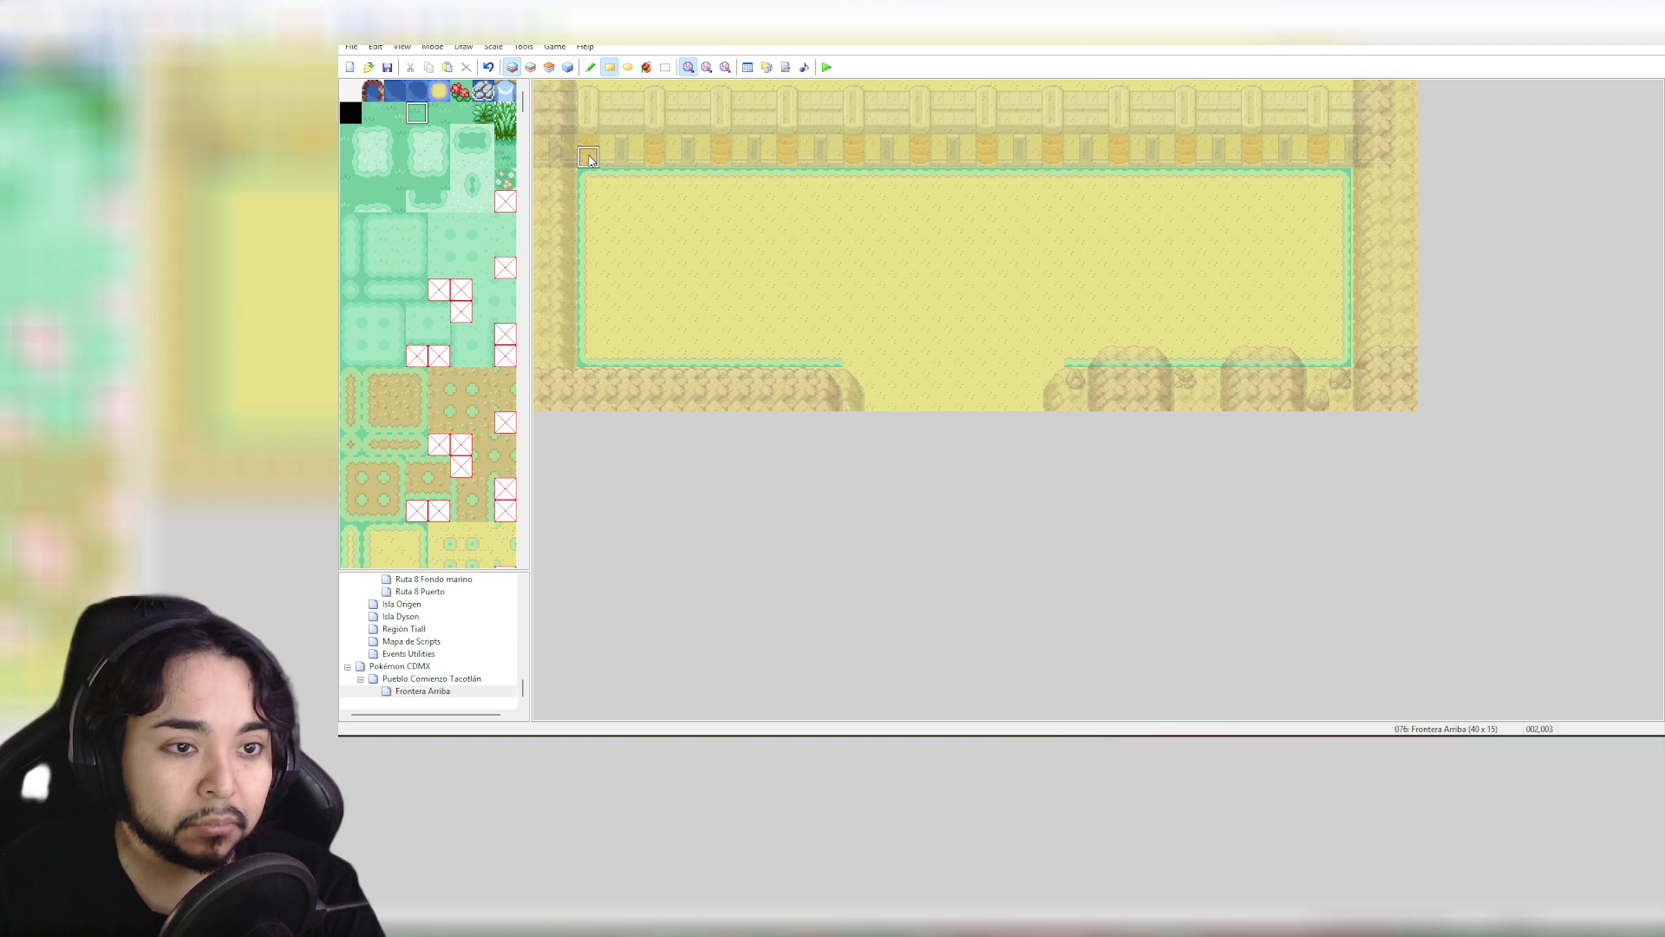
pyautogui.moveTo(588, 159)
pyautogui.mouseDown()
pyautogui.moveTo(906, 104)
pyautogui.moveTo(1413, 87)
pyautogui.mouseUp()
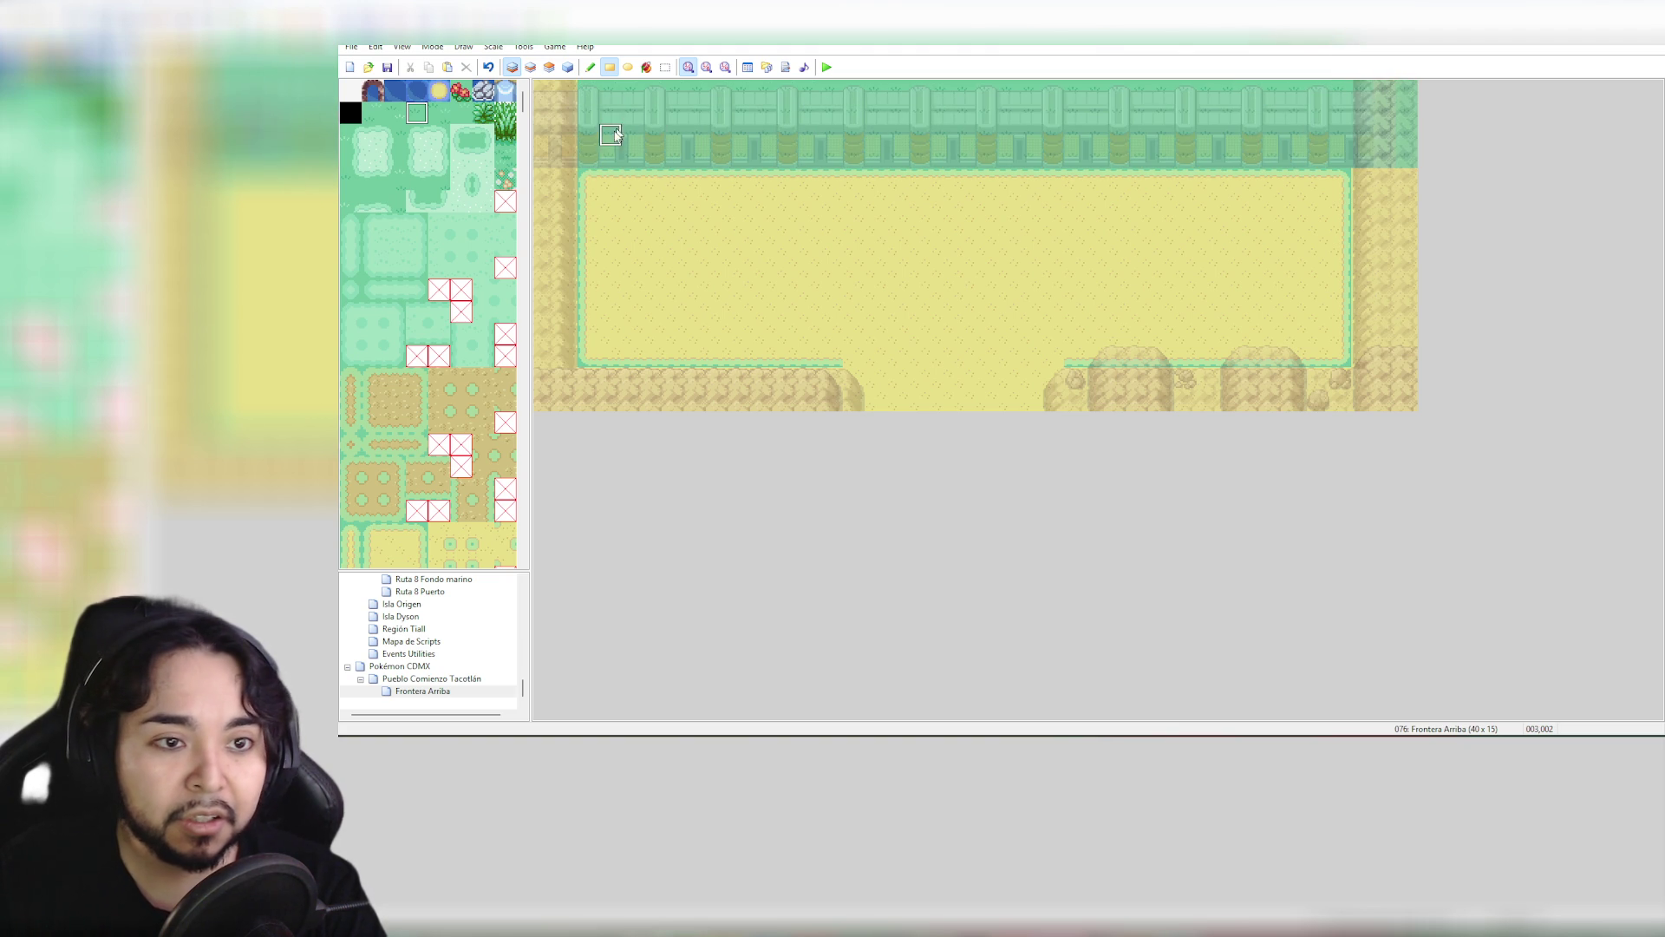
pyautogui.moveTo(555, 159); pyautogui.dragTo(555, 90)
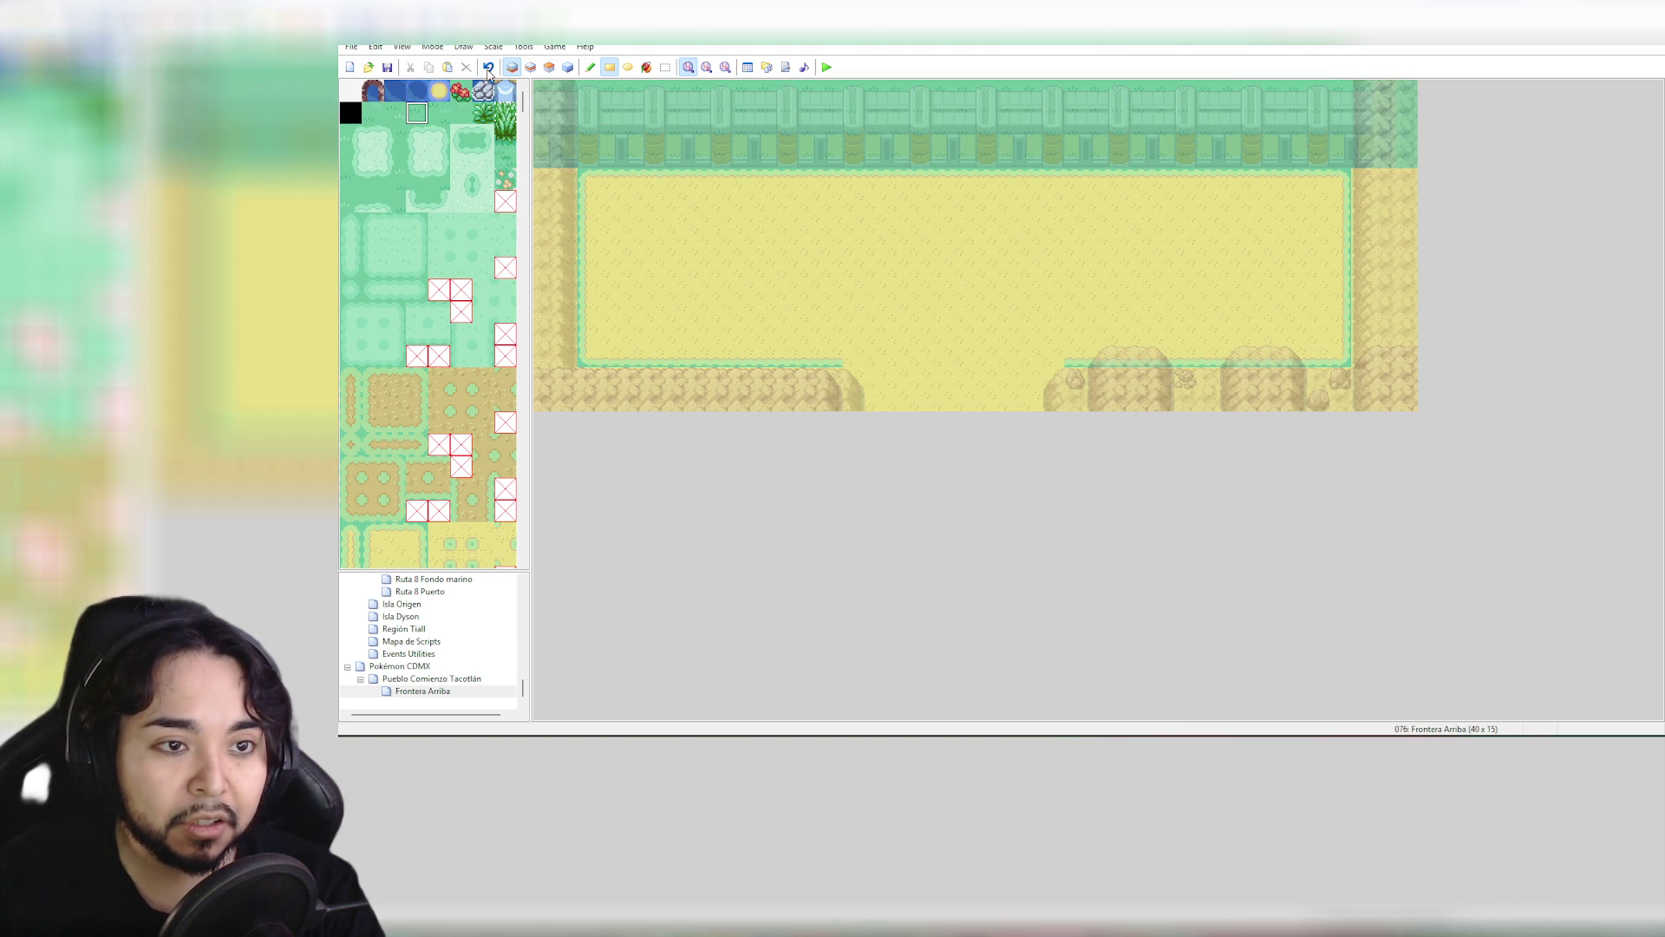
pyautogui.click(569, 68)
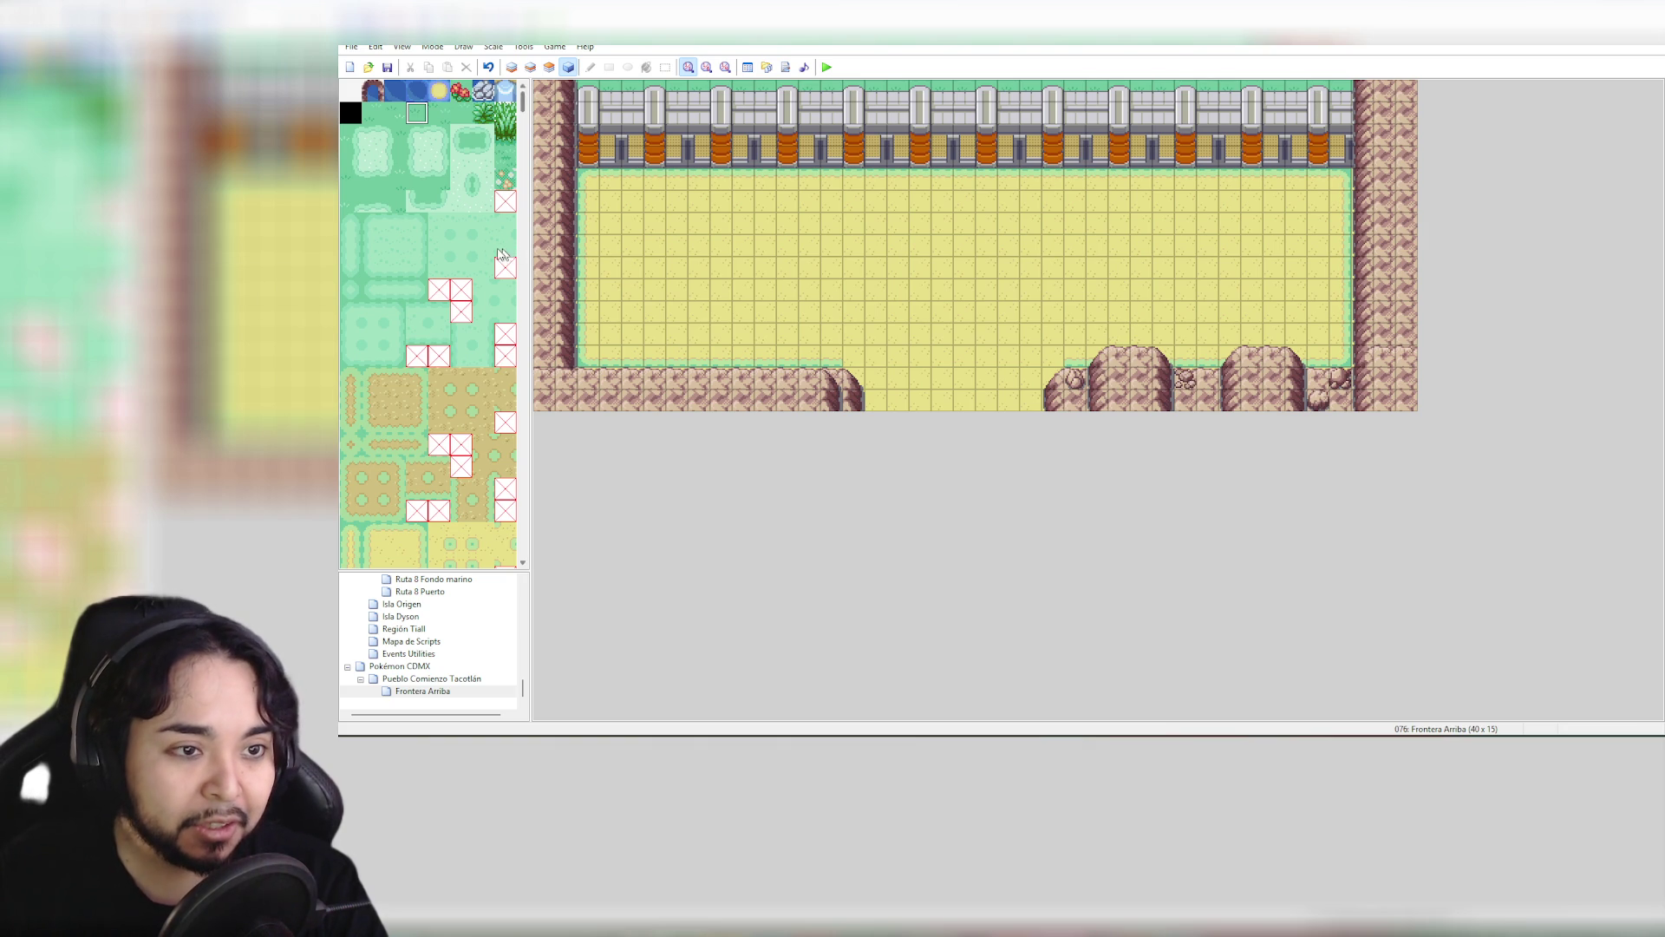
pyautogui.scroll(-2, 486, 242)
pyautogui.scroll(-10, 486, 243)
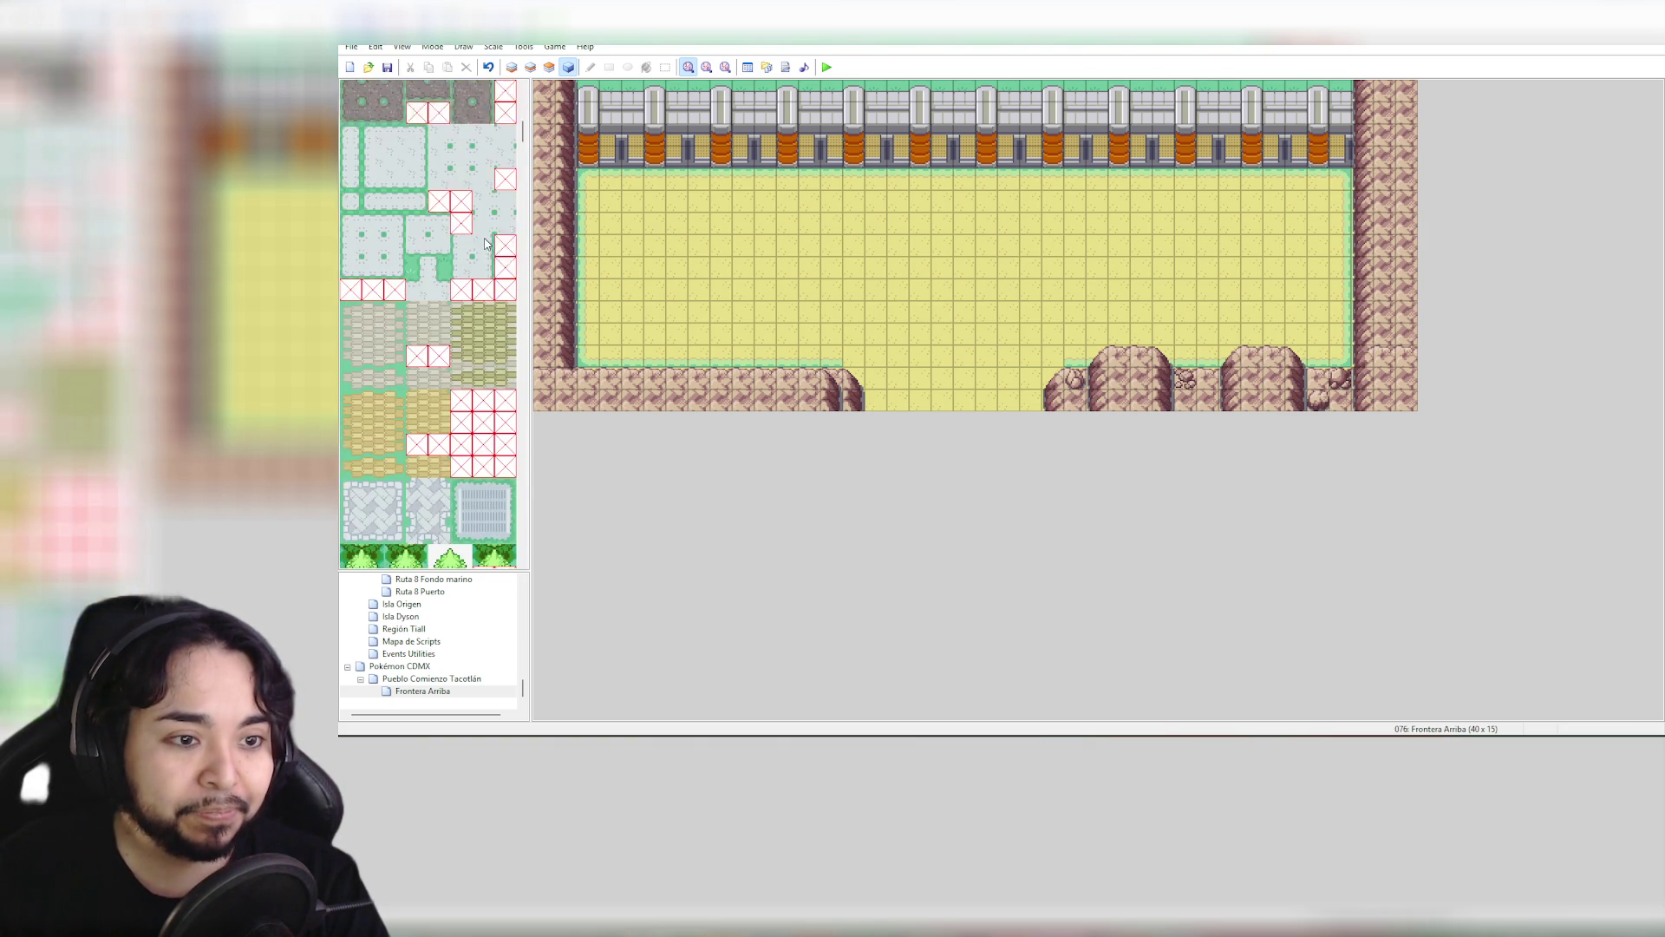
pyautogui.scroll(-3, 497, 256)
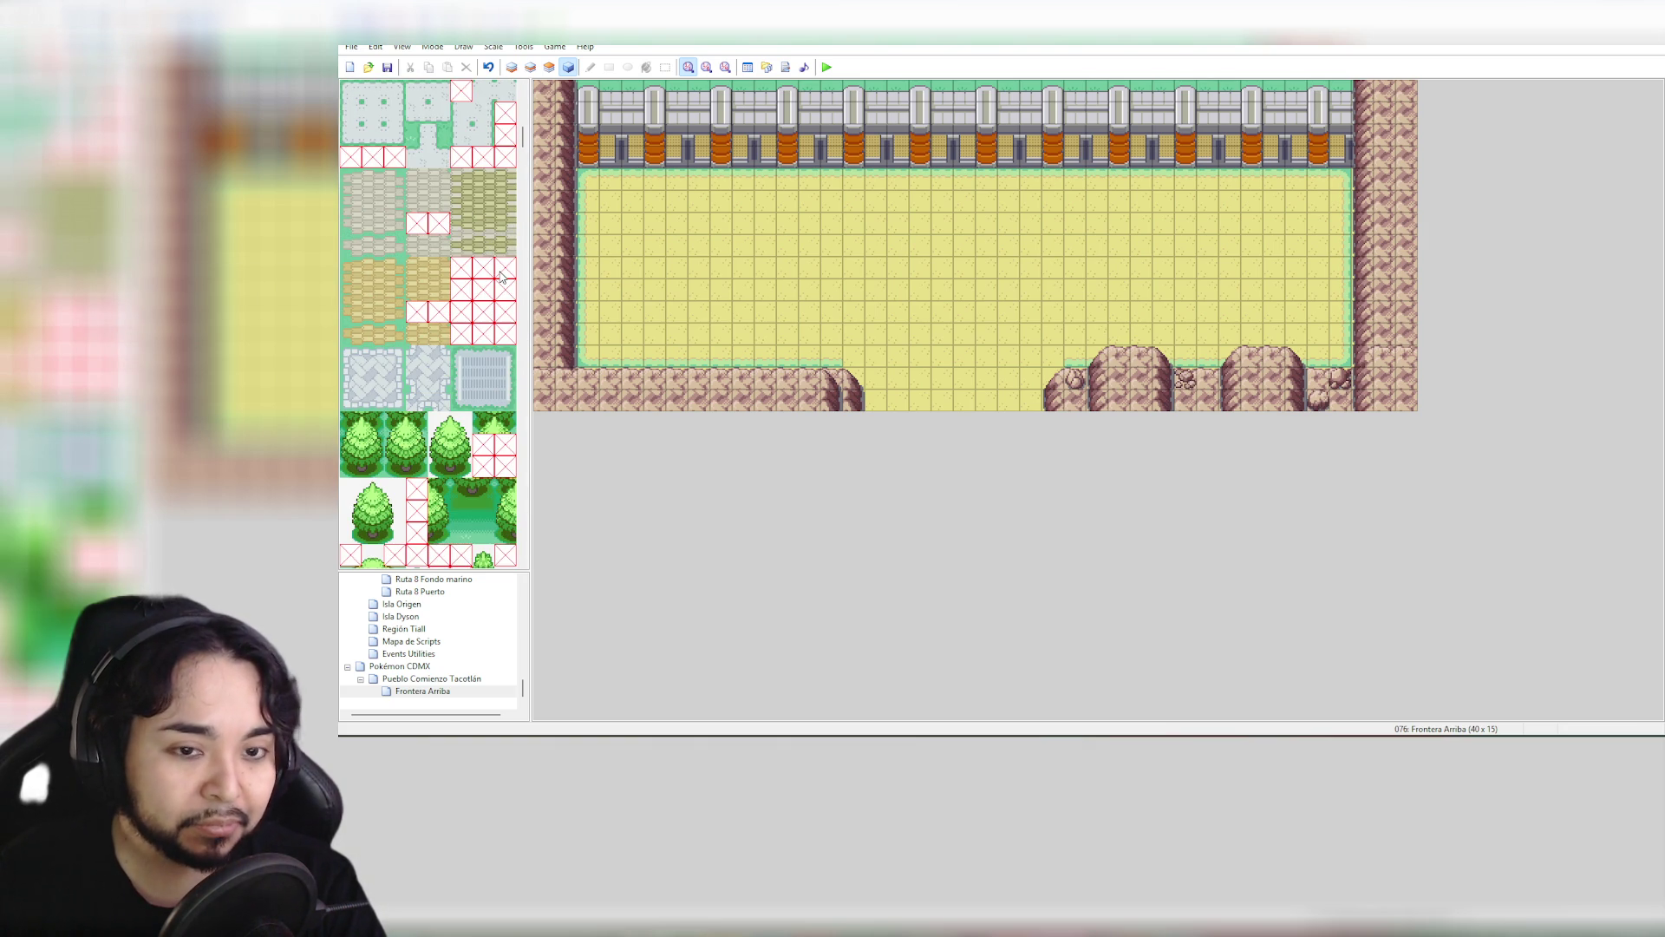
pyautogui.scroll(-3, 501, 276)
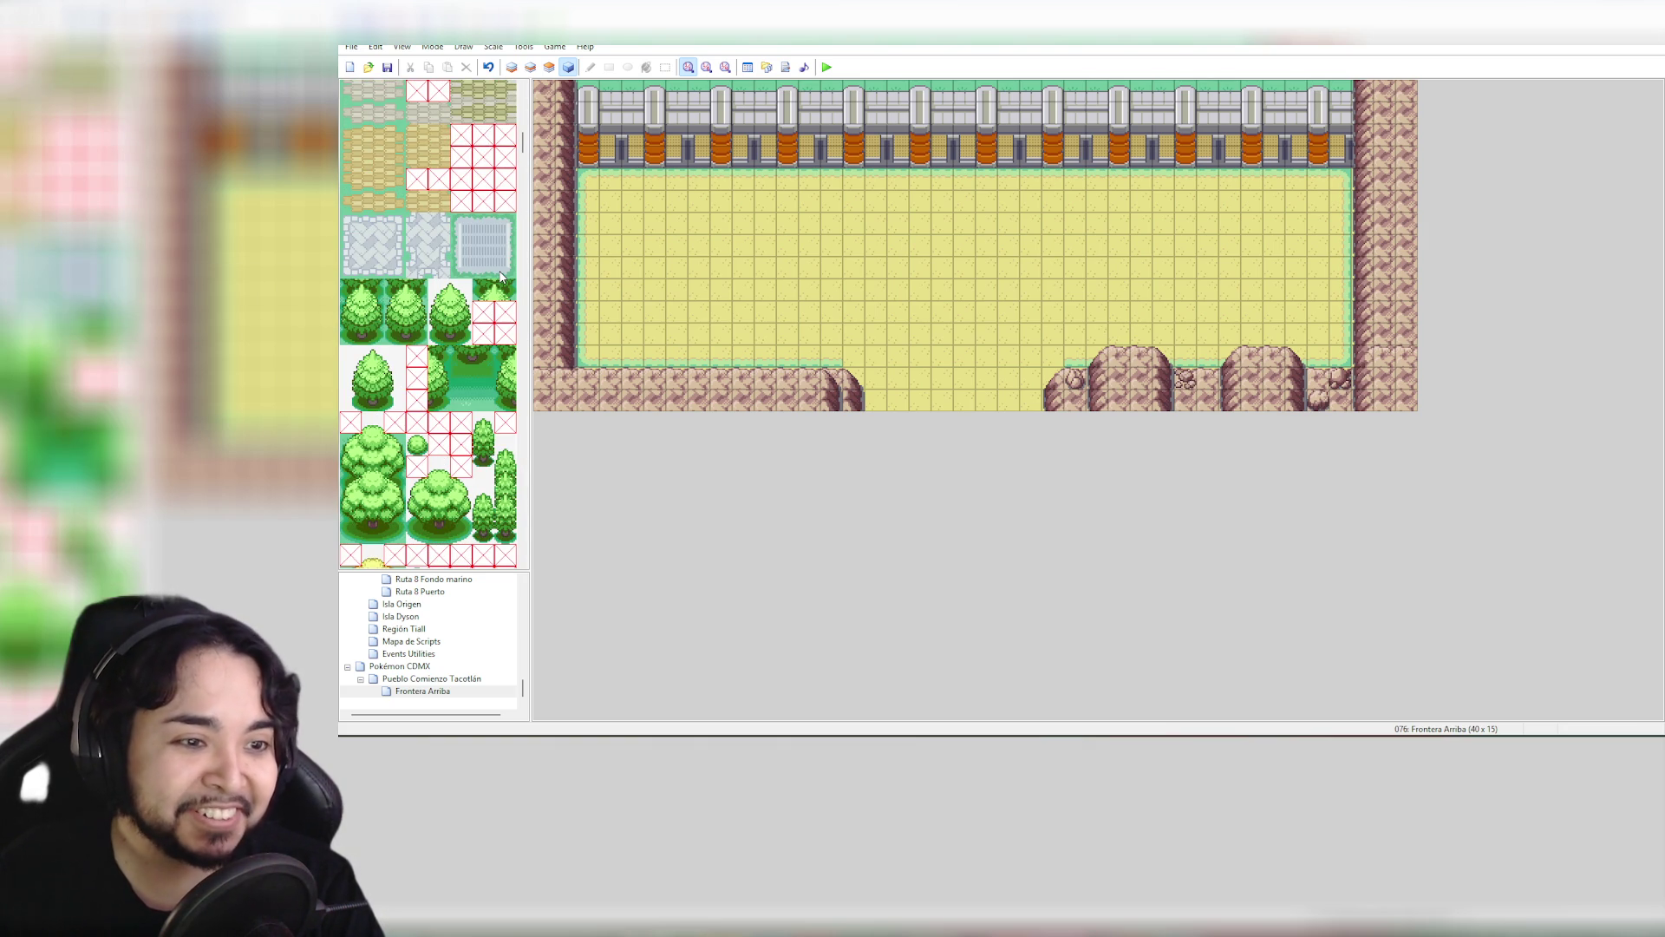
pyautogui.scroll(-2, 501, 276)
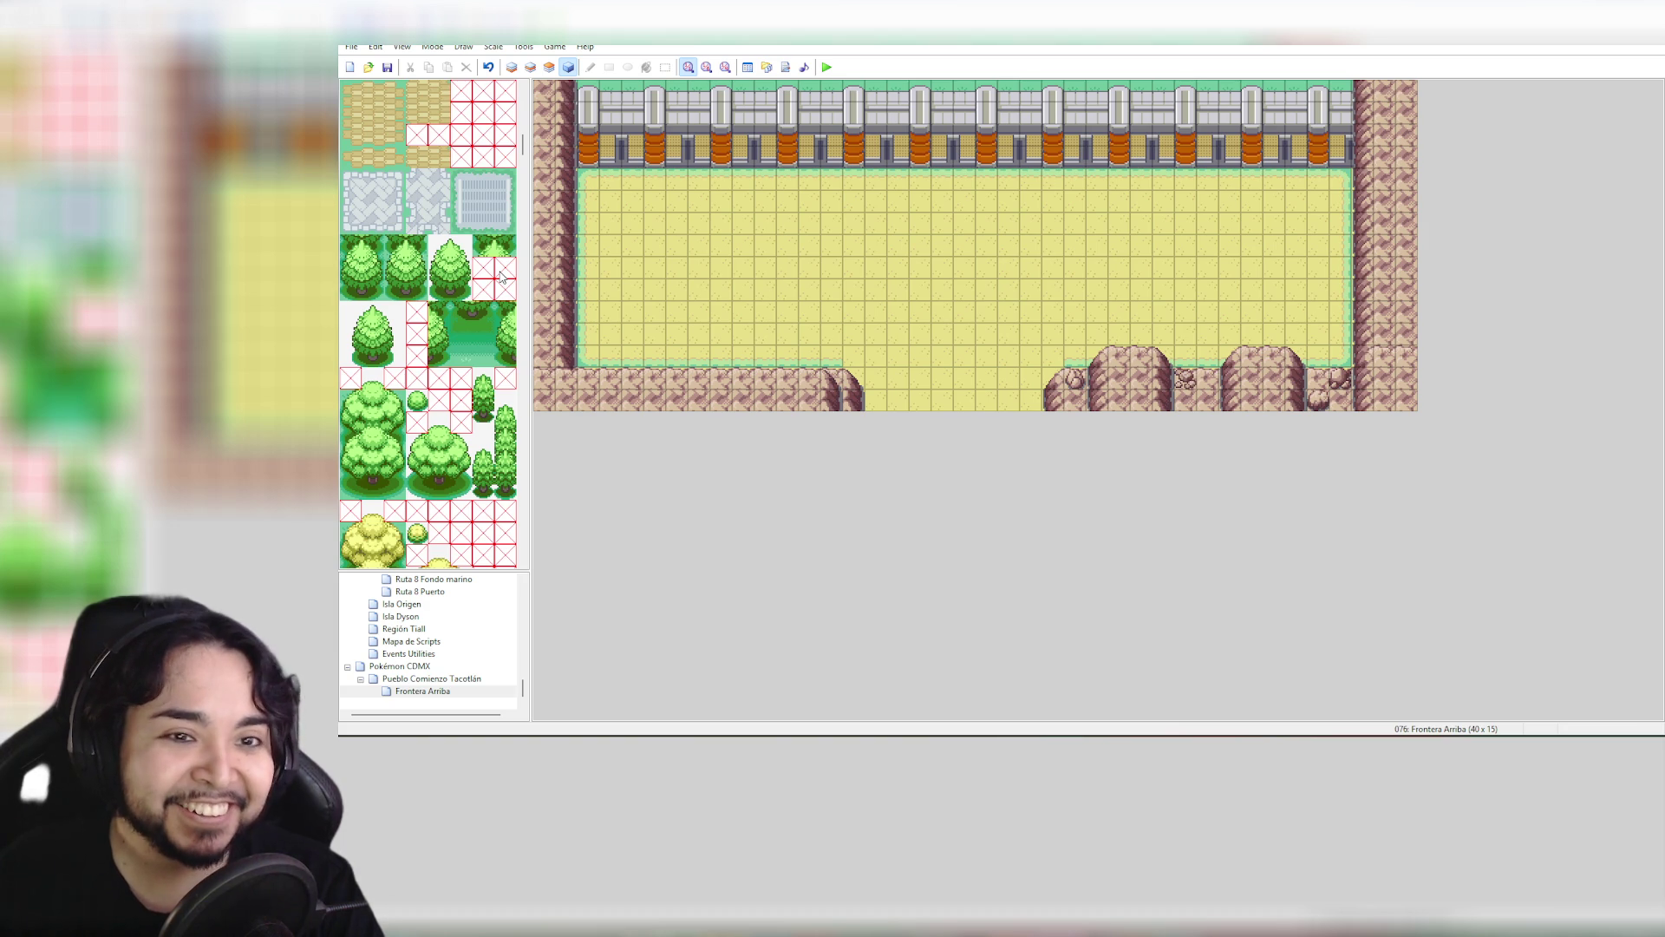
pyautogui.scroll(4, 501, 276)
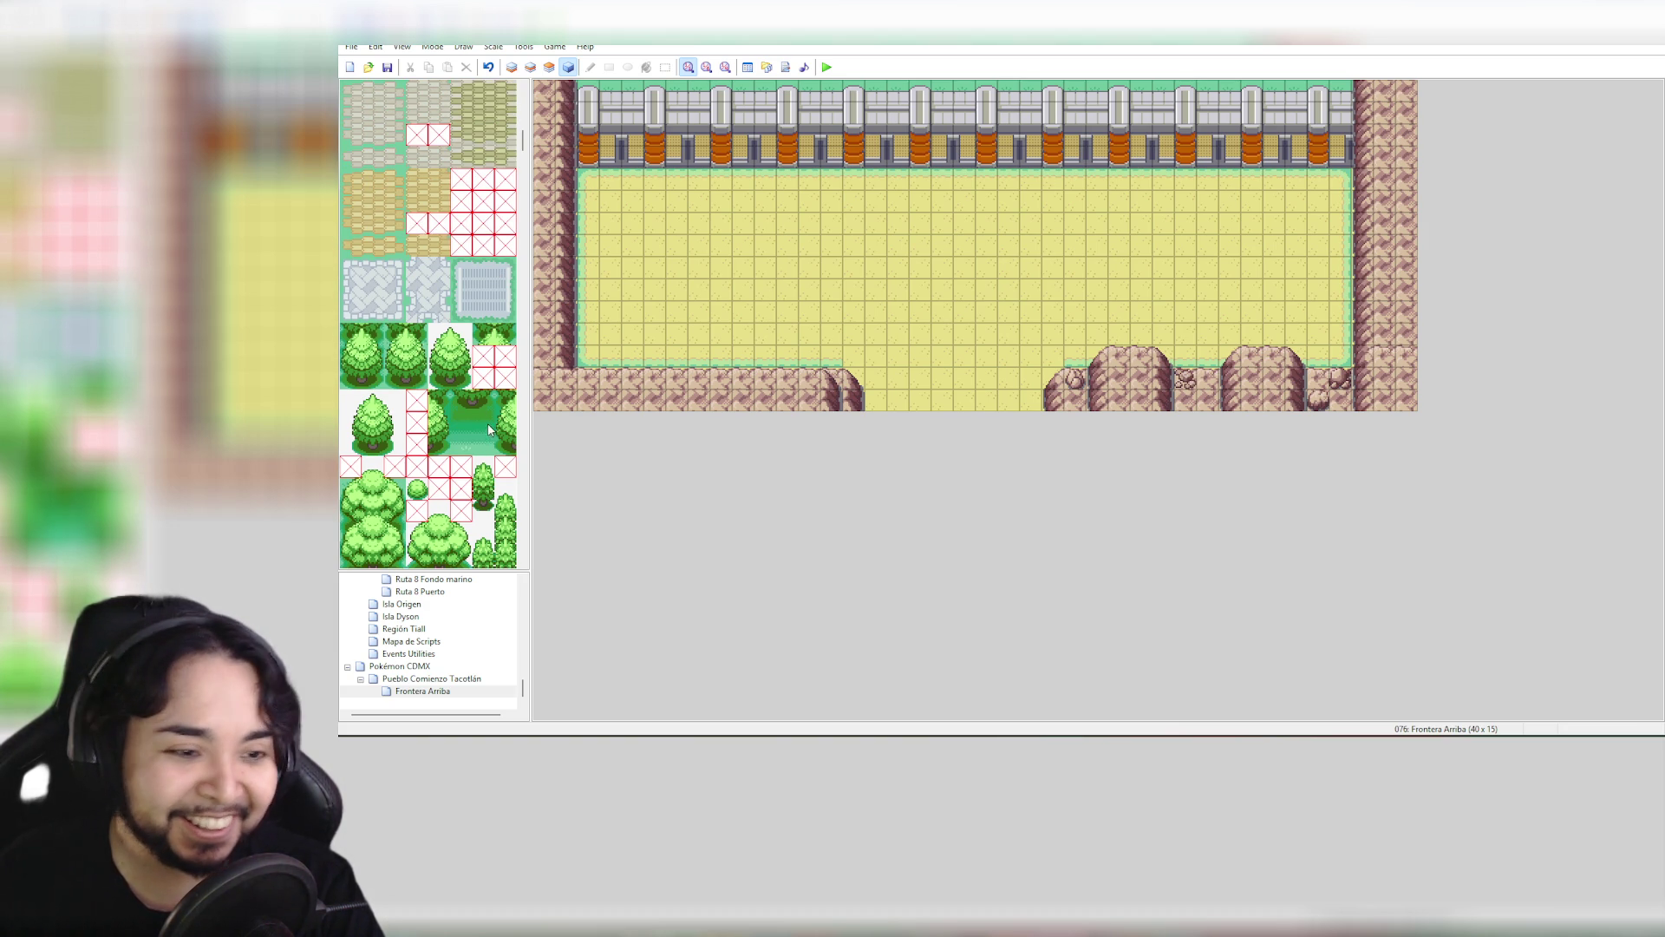
pyautogui.scroll(-10, 487, 423)
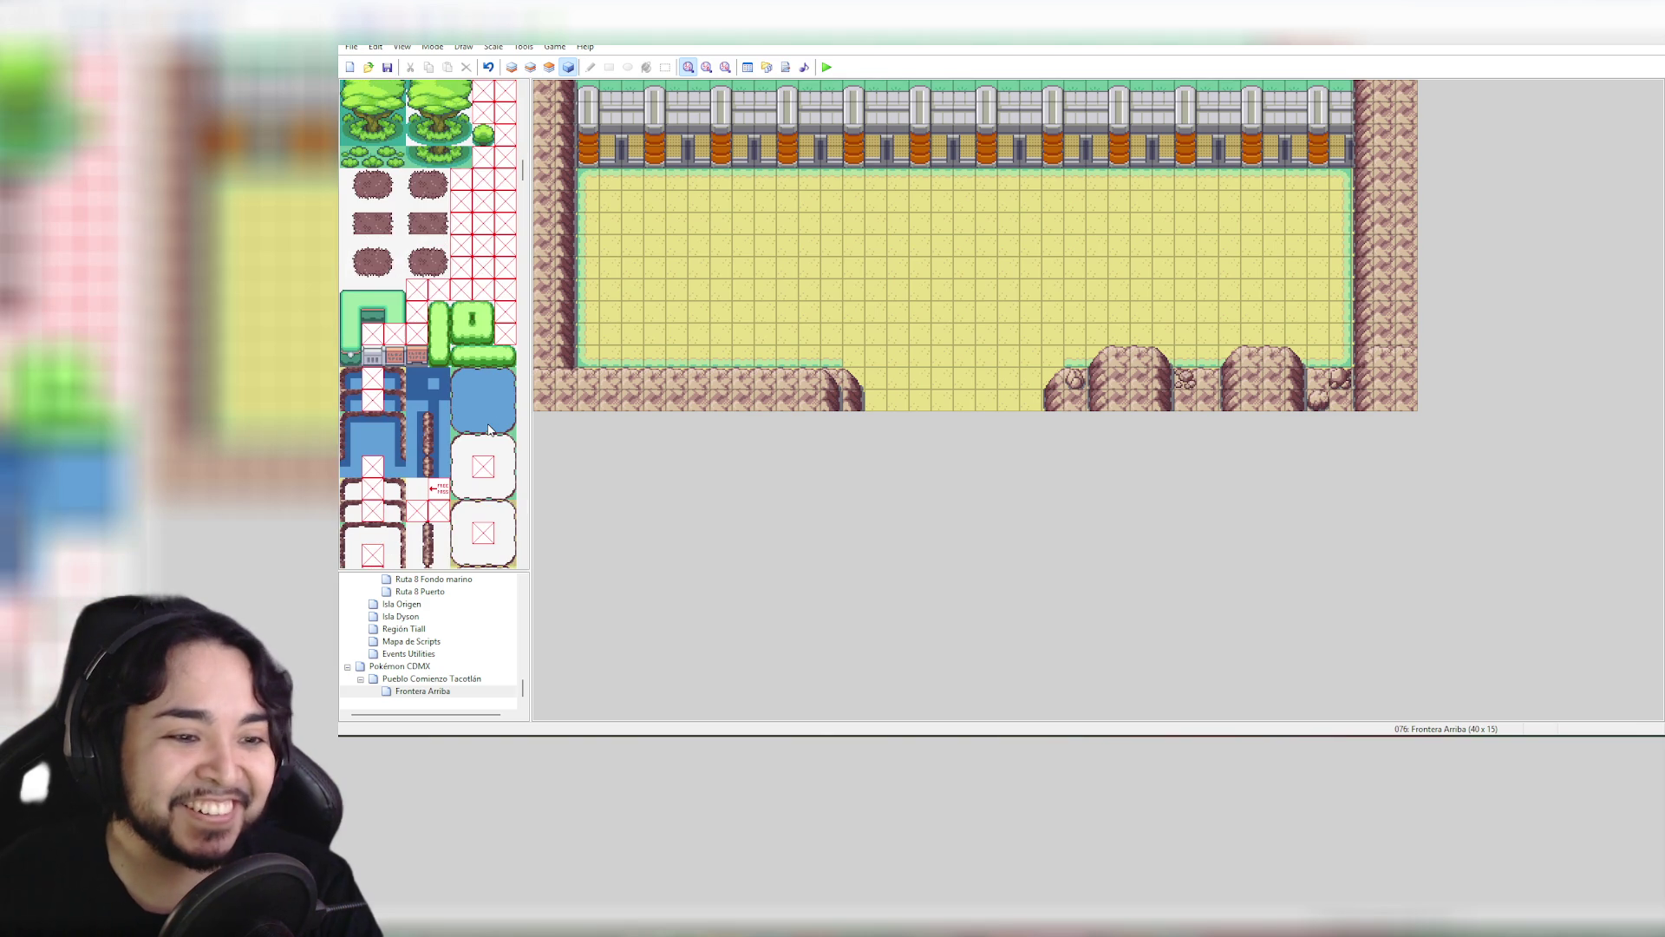
pyautogui.scroll(-3, 488, 429)
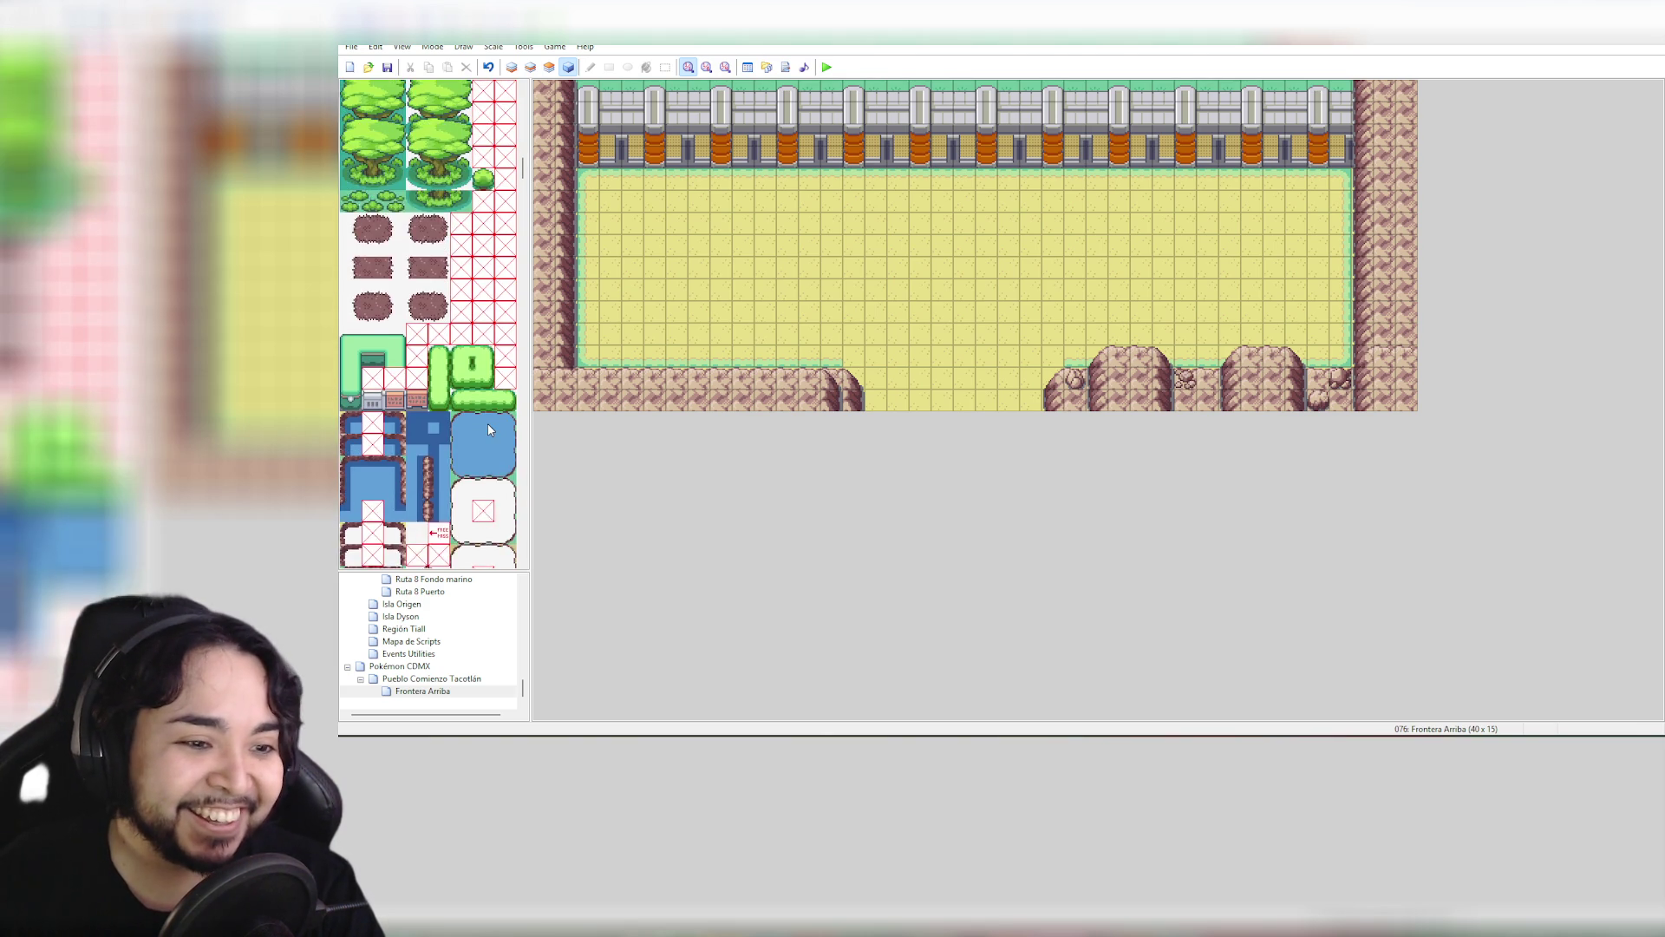
pyautogui.scroll(-5, 489, 429)
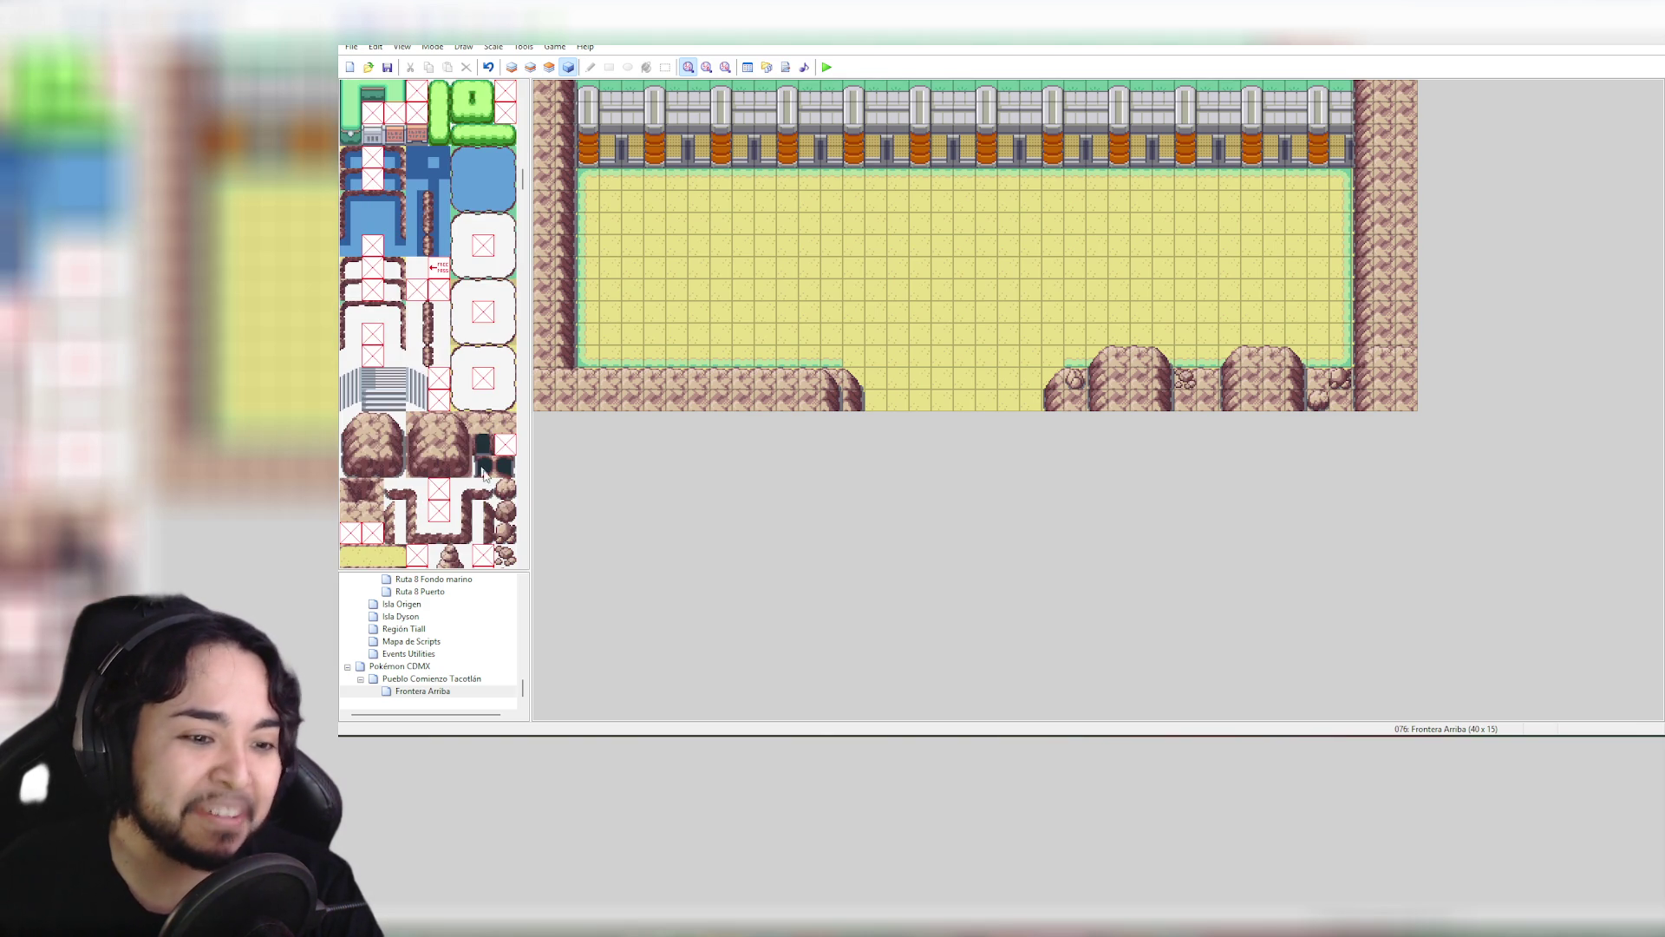
# On the upper layer, place small rocks at the bottom gap's right edge, undoing the extra one
pyautogui.click(507, 491)
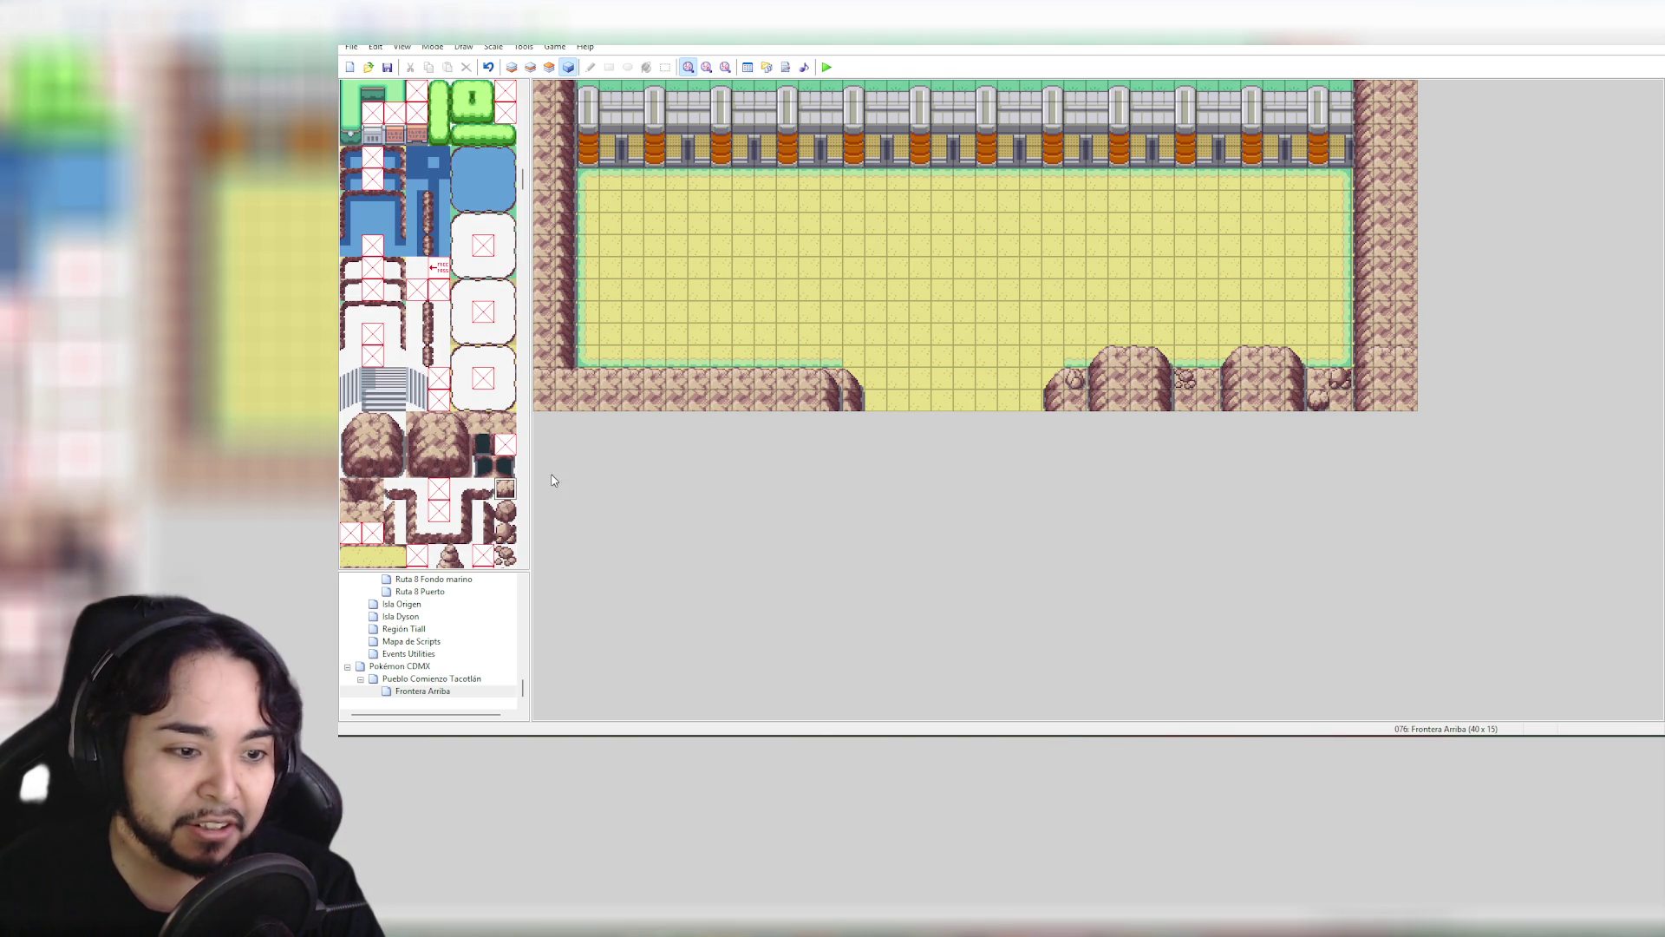
pyautogui.click(530, 66)
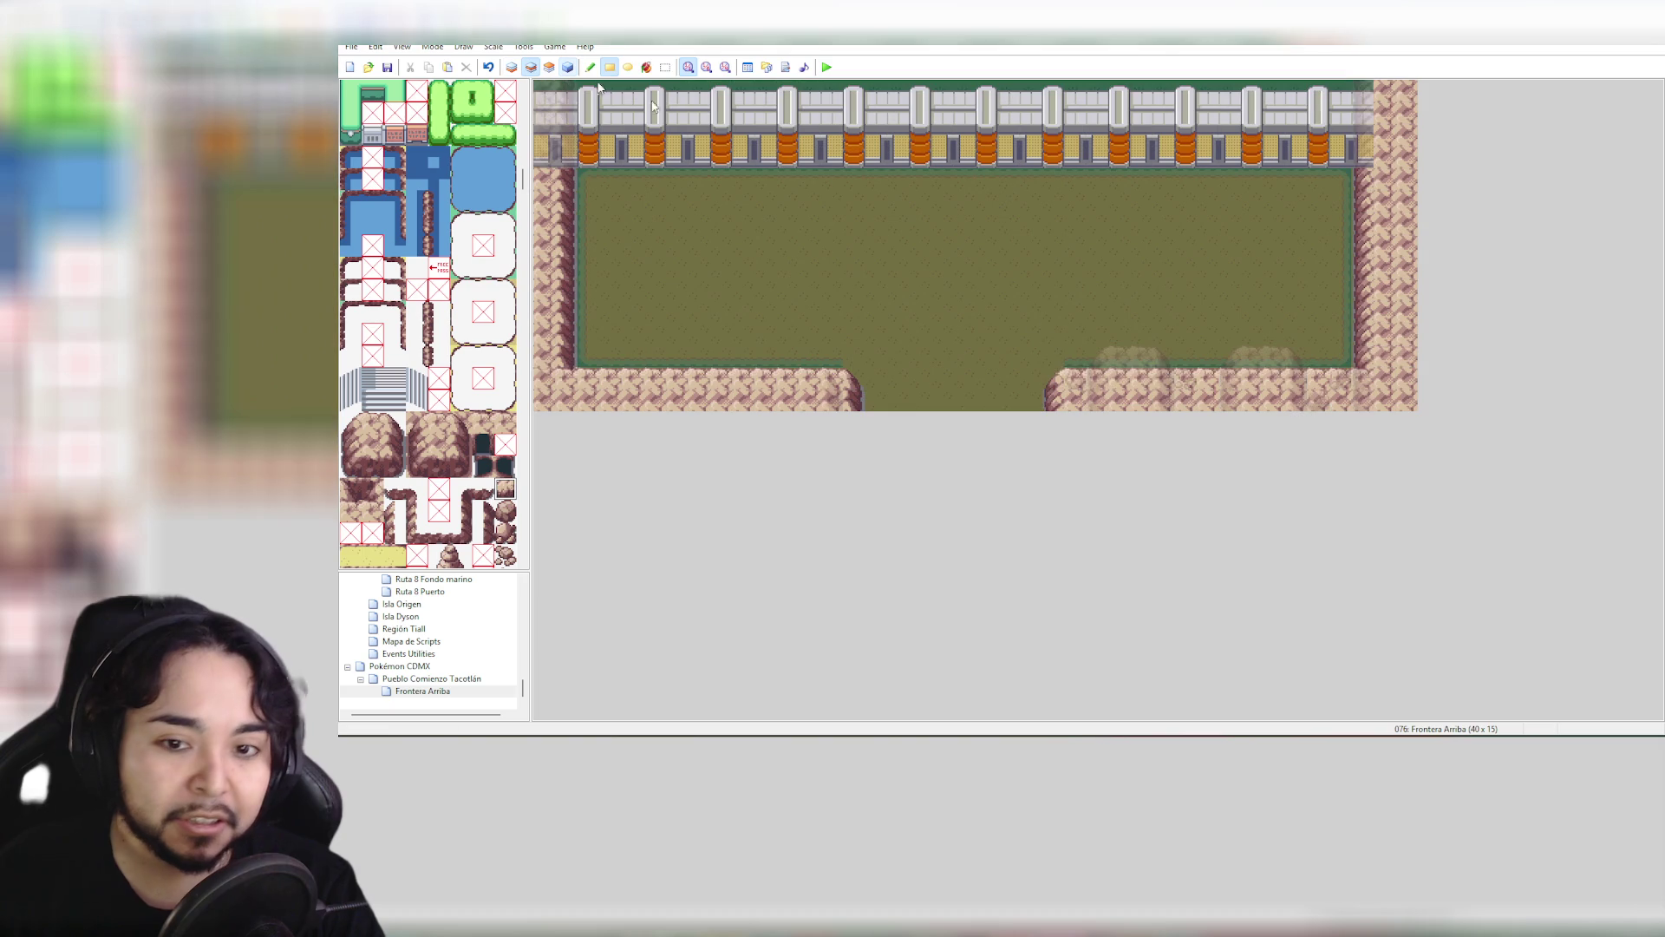
pyautogui.click(1053, 366)
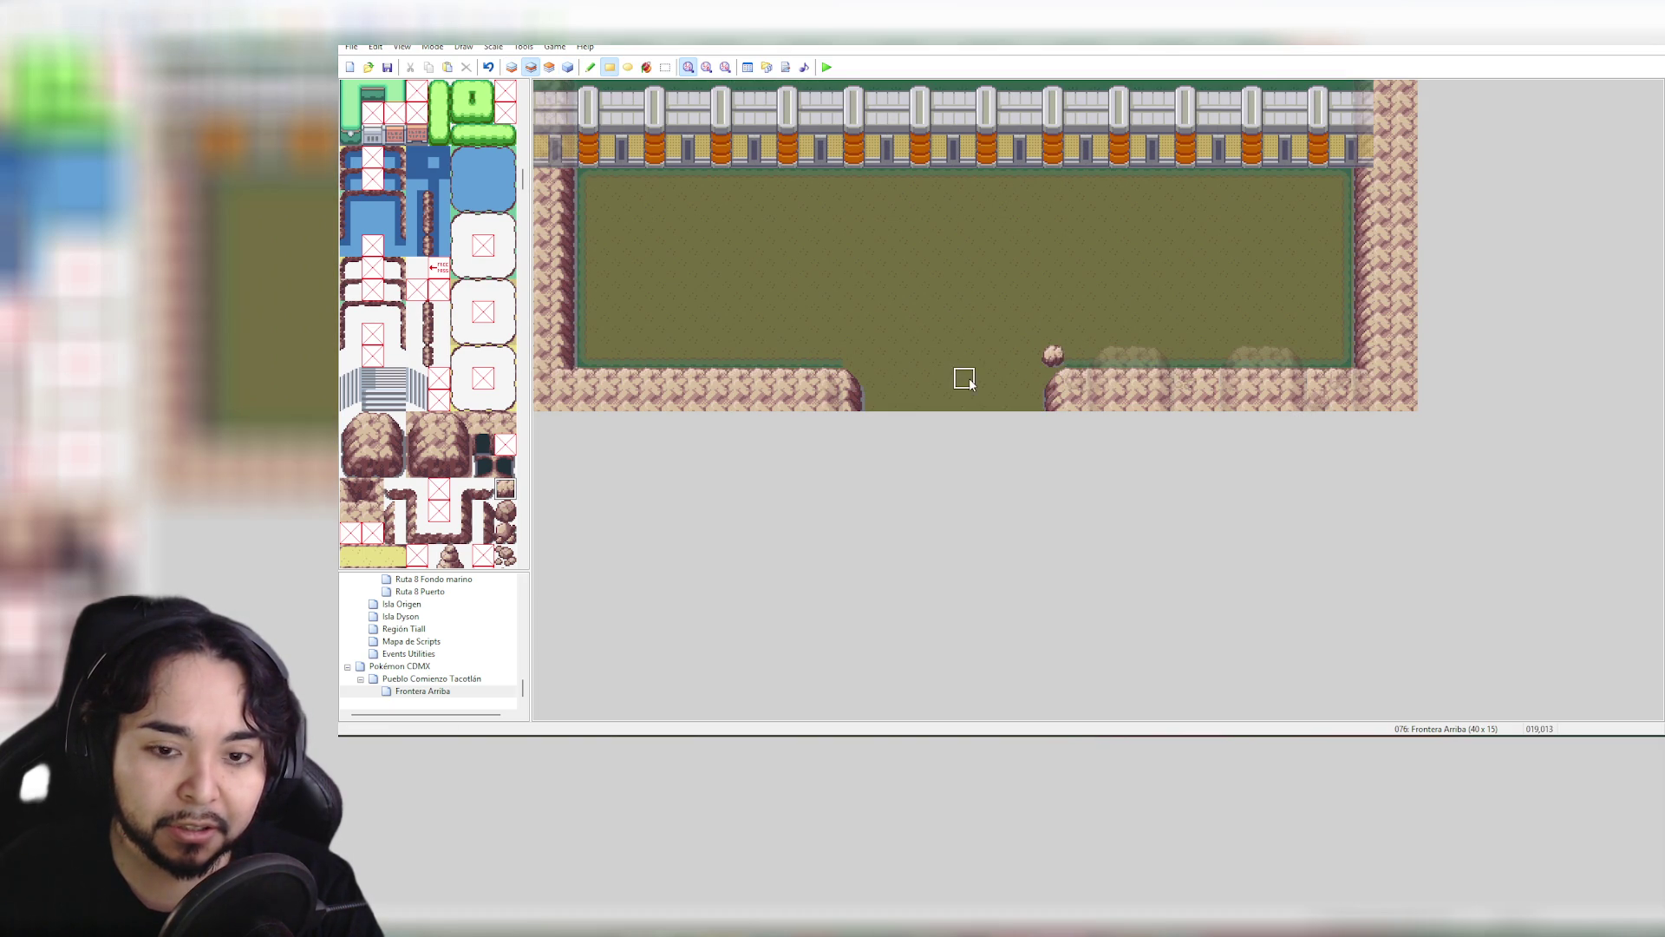
pyautogui.click(505, 556)
pyautogui.click(1031, 379)
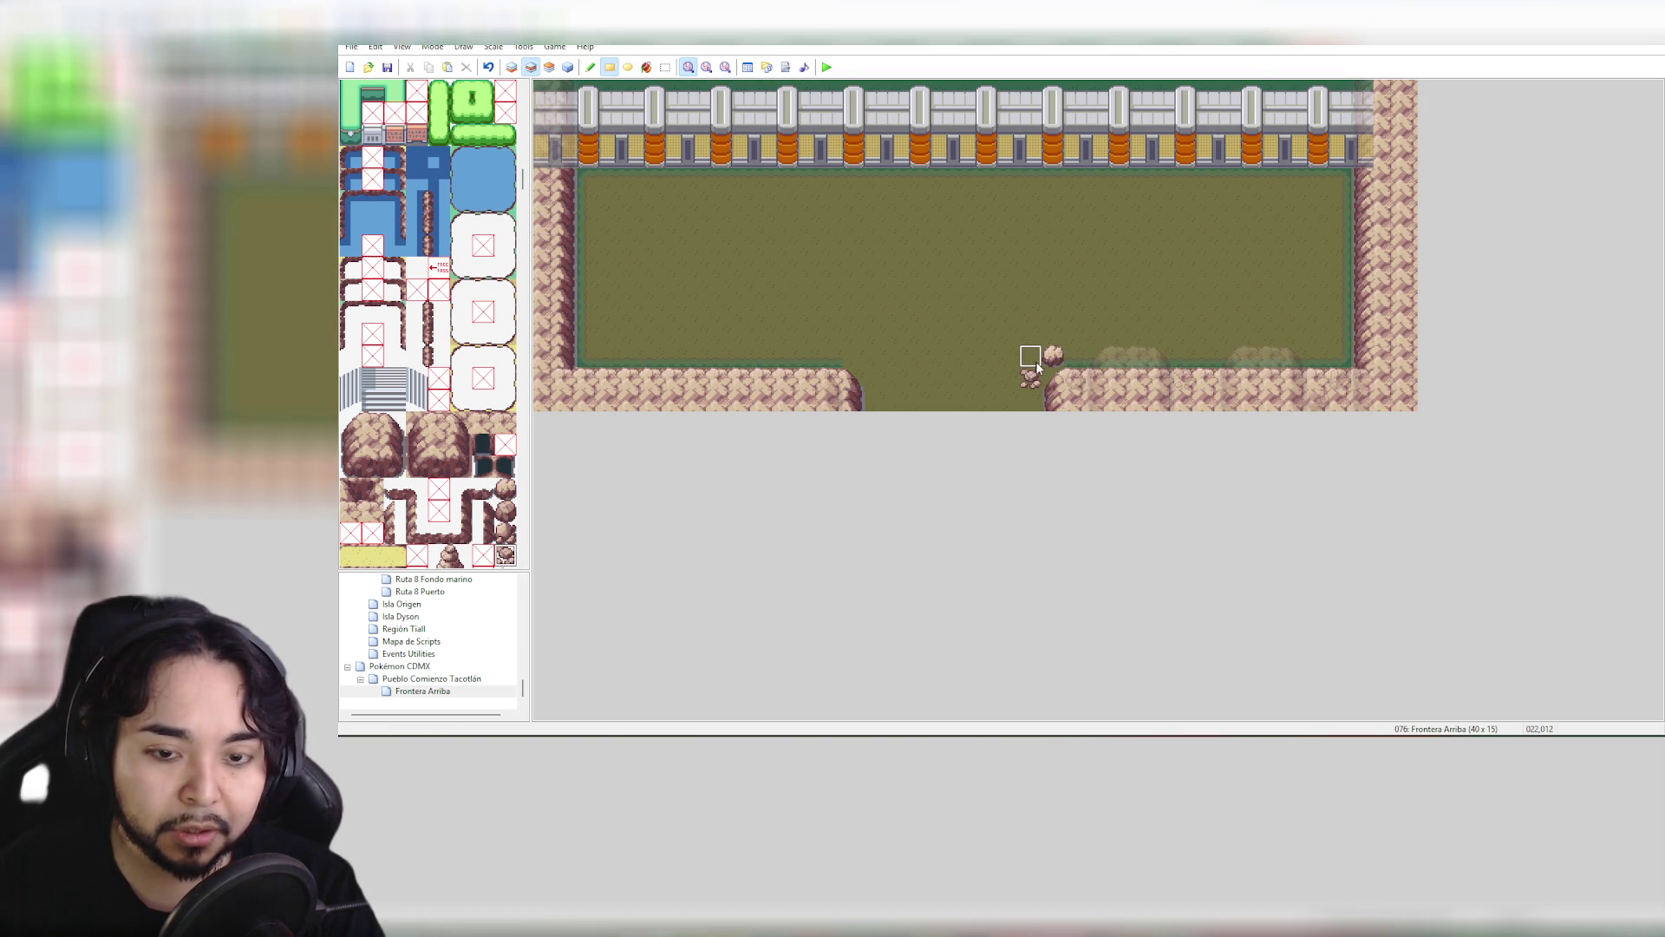
pyautogui.click(1046, 375)
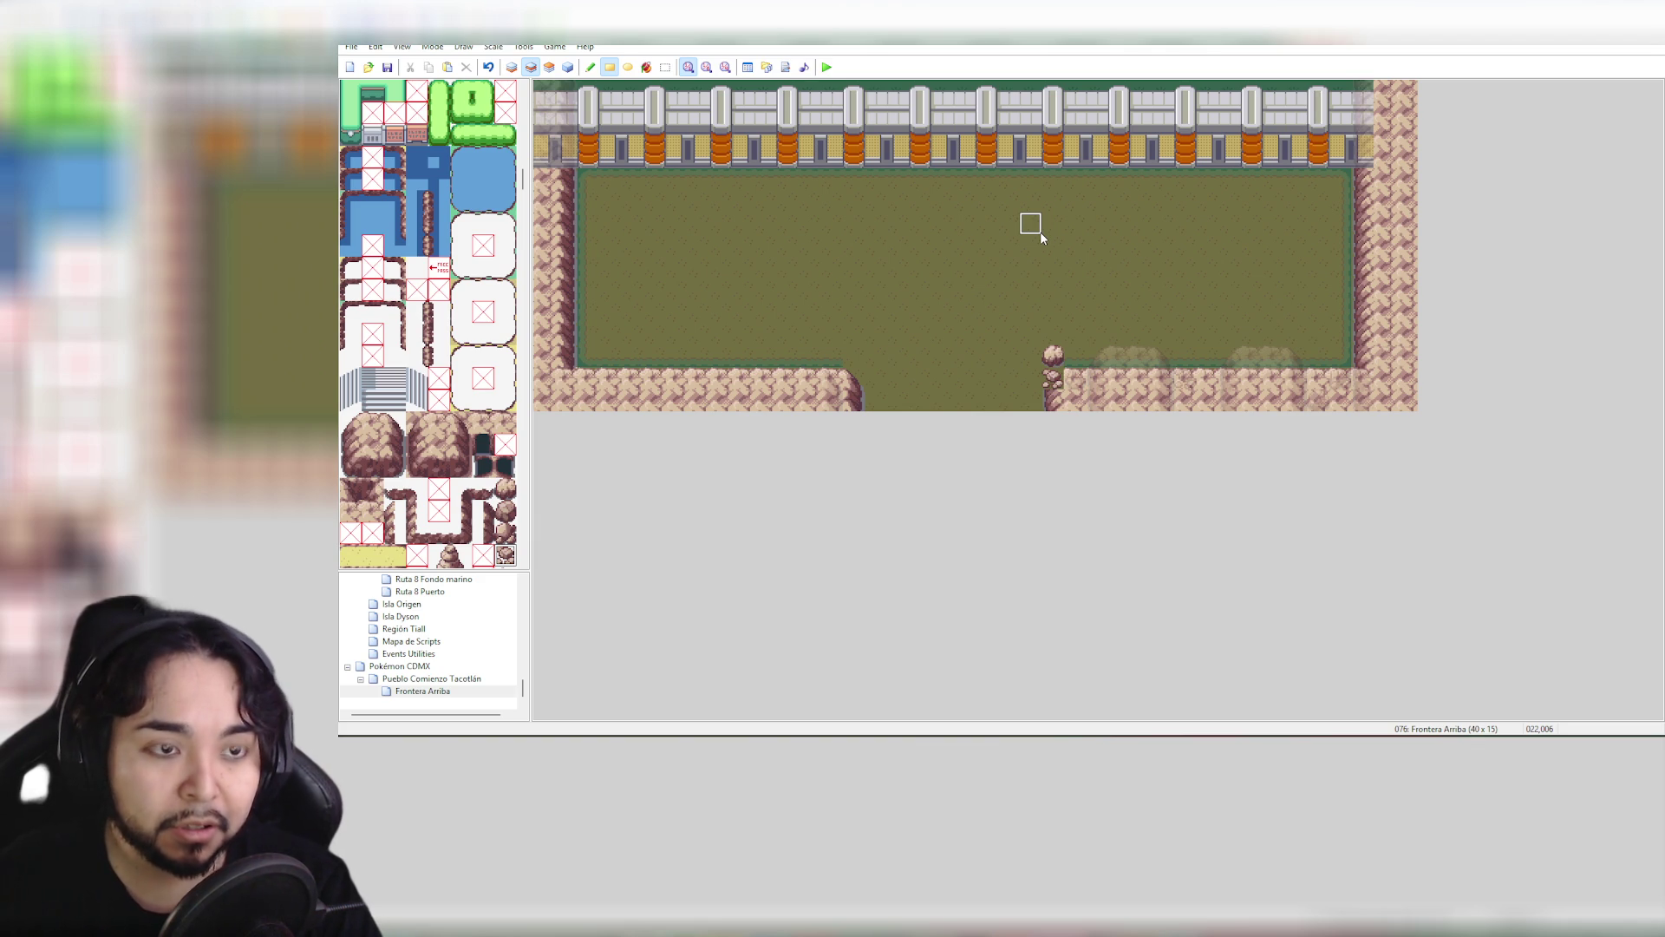
pyautogui.hotkey('ctrl', 'z')
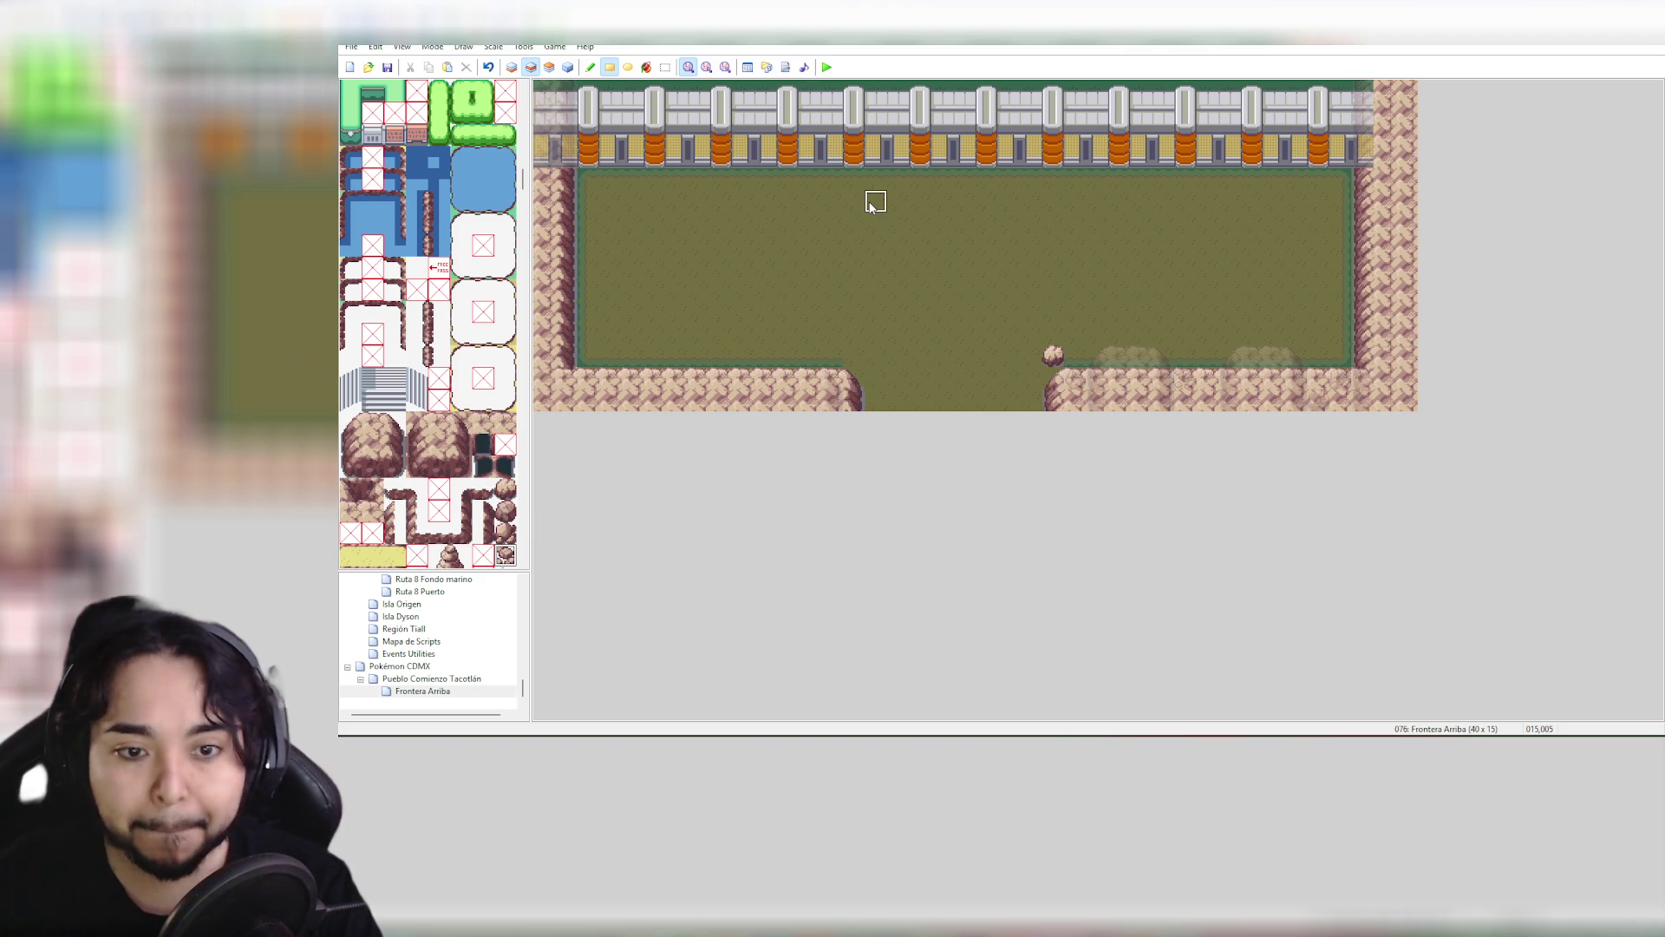
# Add small rocks at the gap's left edge and beside the existing rock, then switch to Events
pyautogui.click(854, 359)
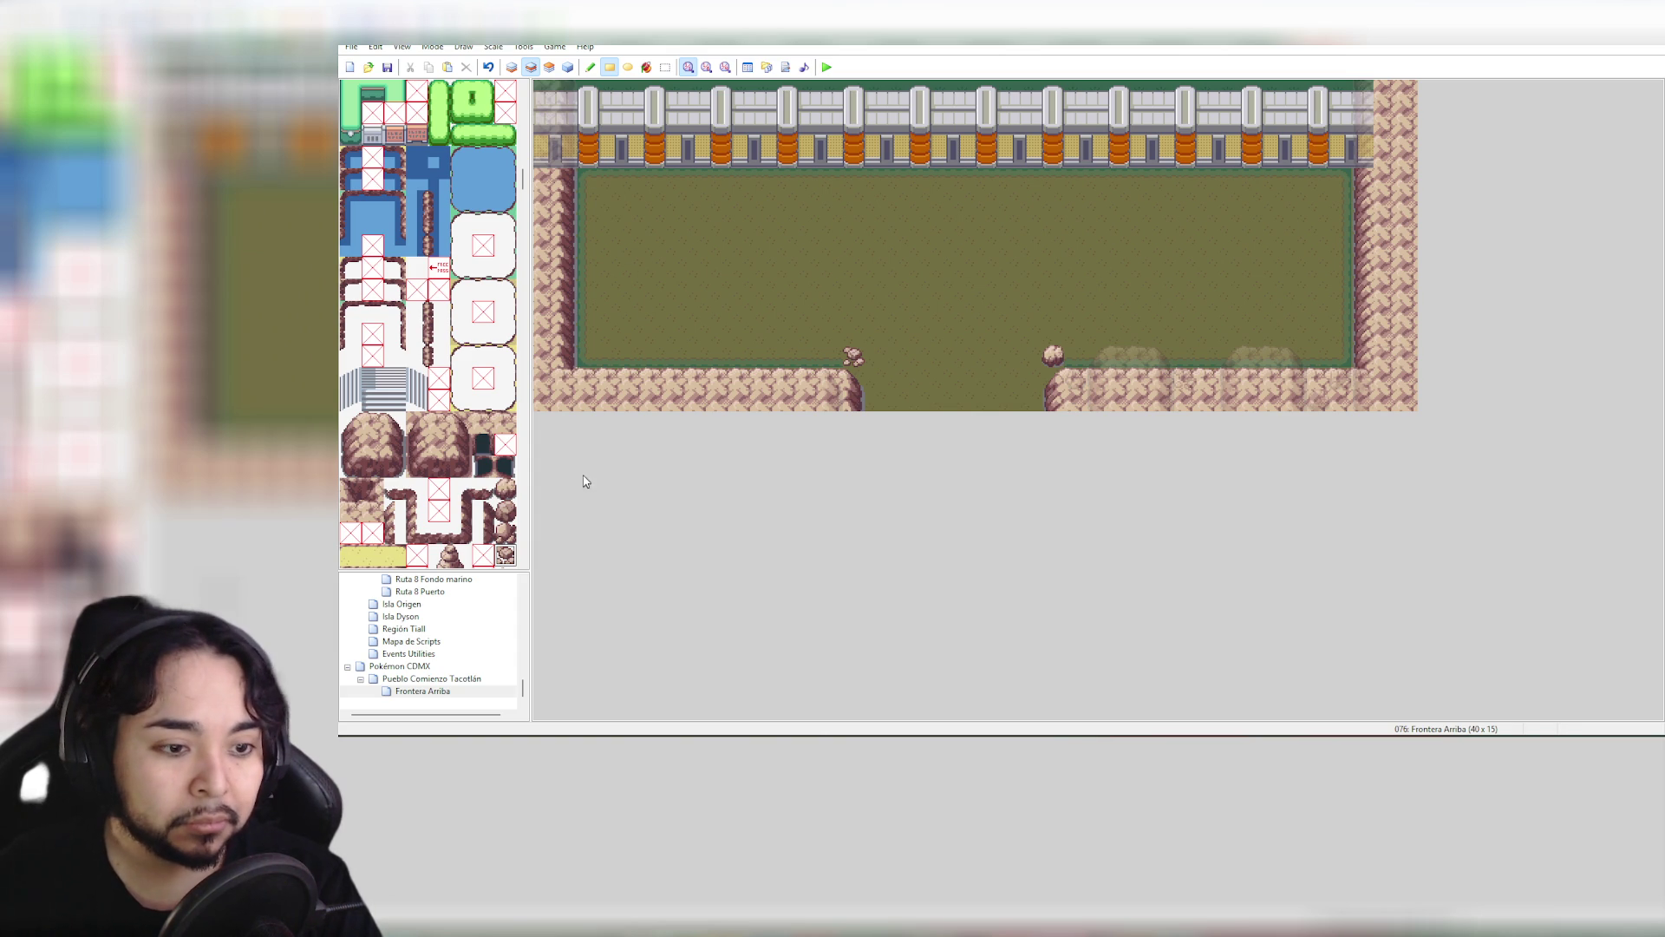
pyautogui.click(506, 532)
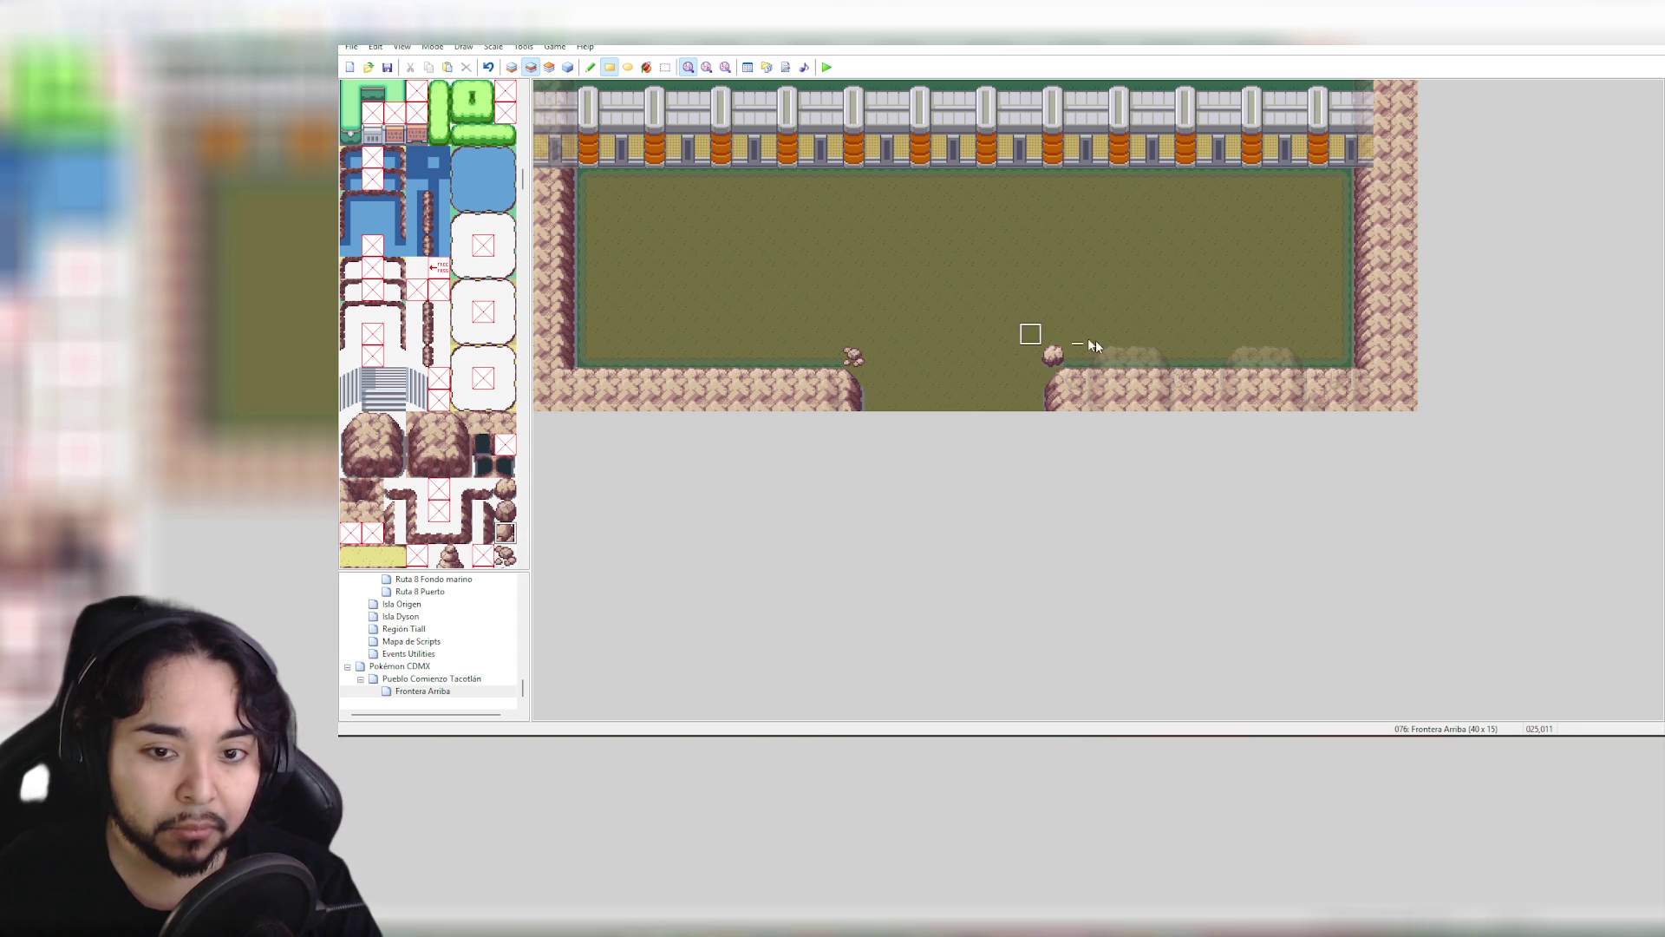
pyautogui.click(1073, 358)
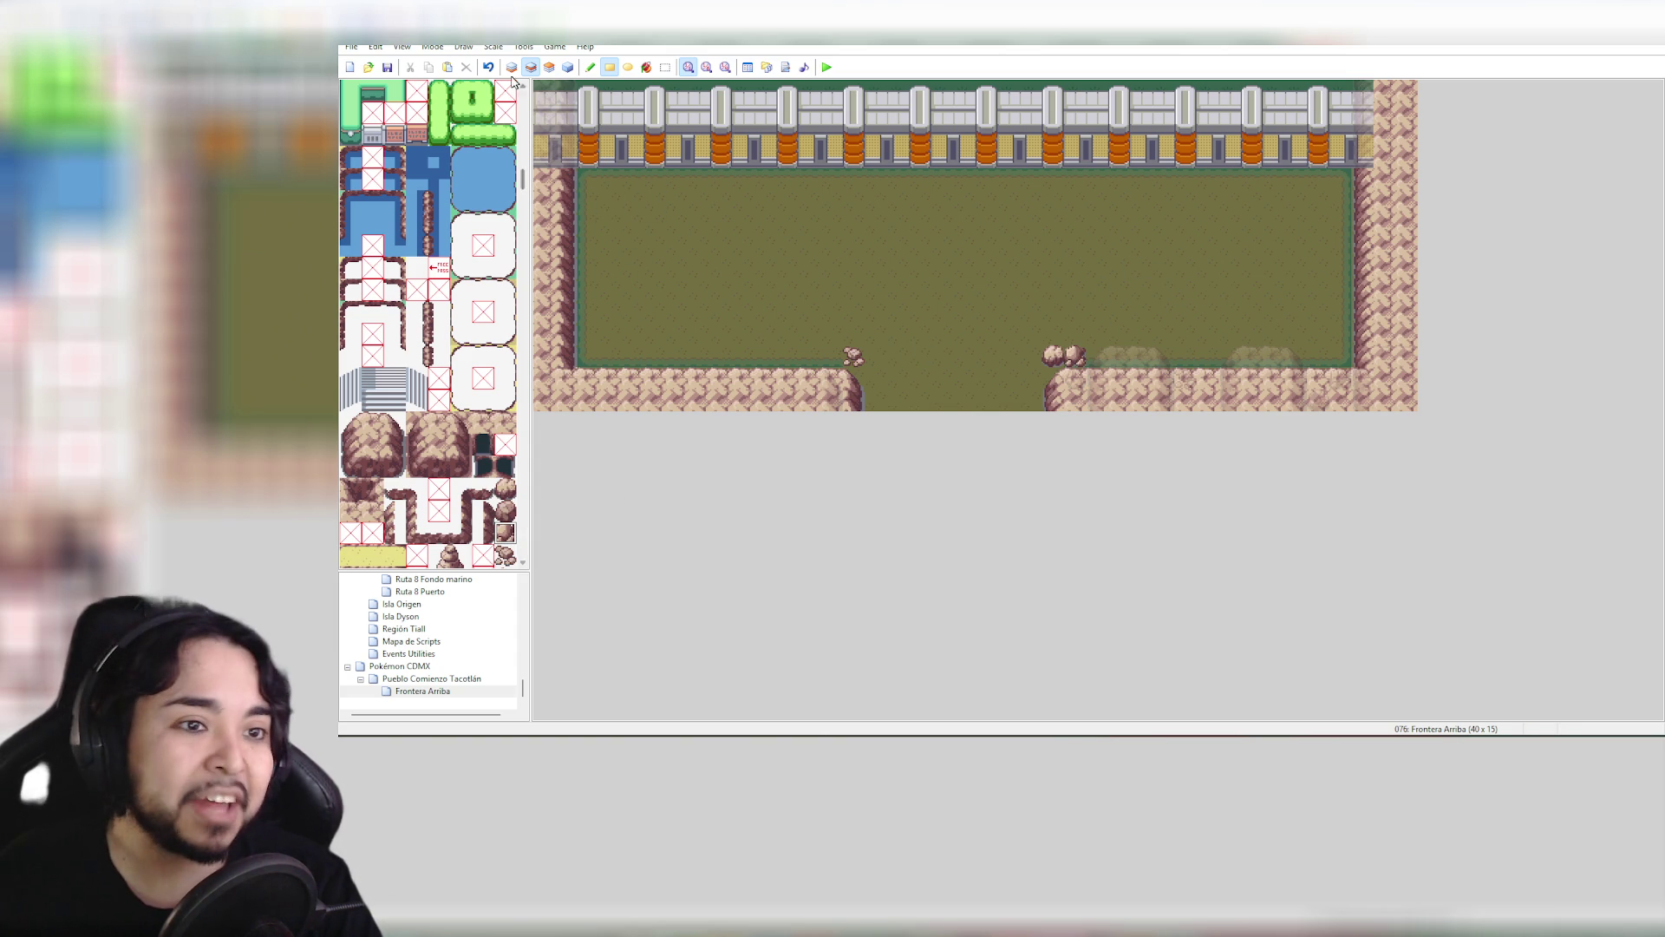
pyautogui.click(568, 68)
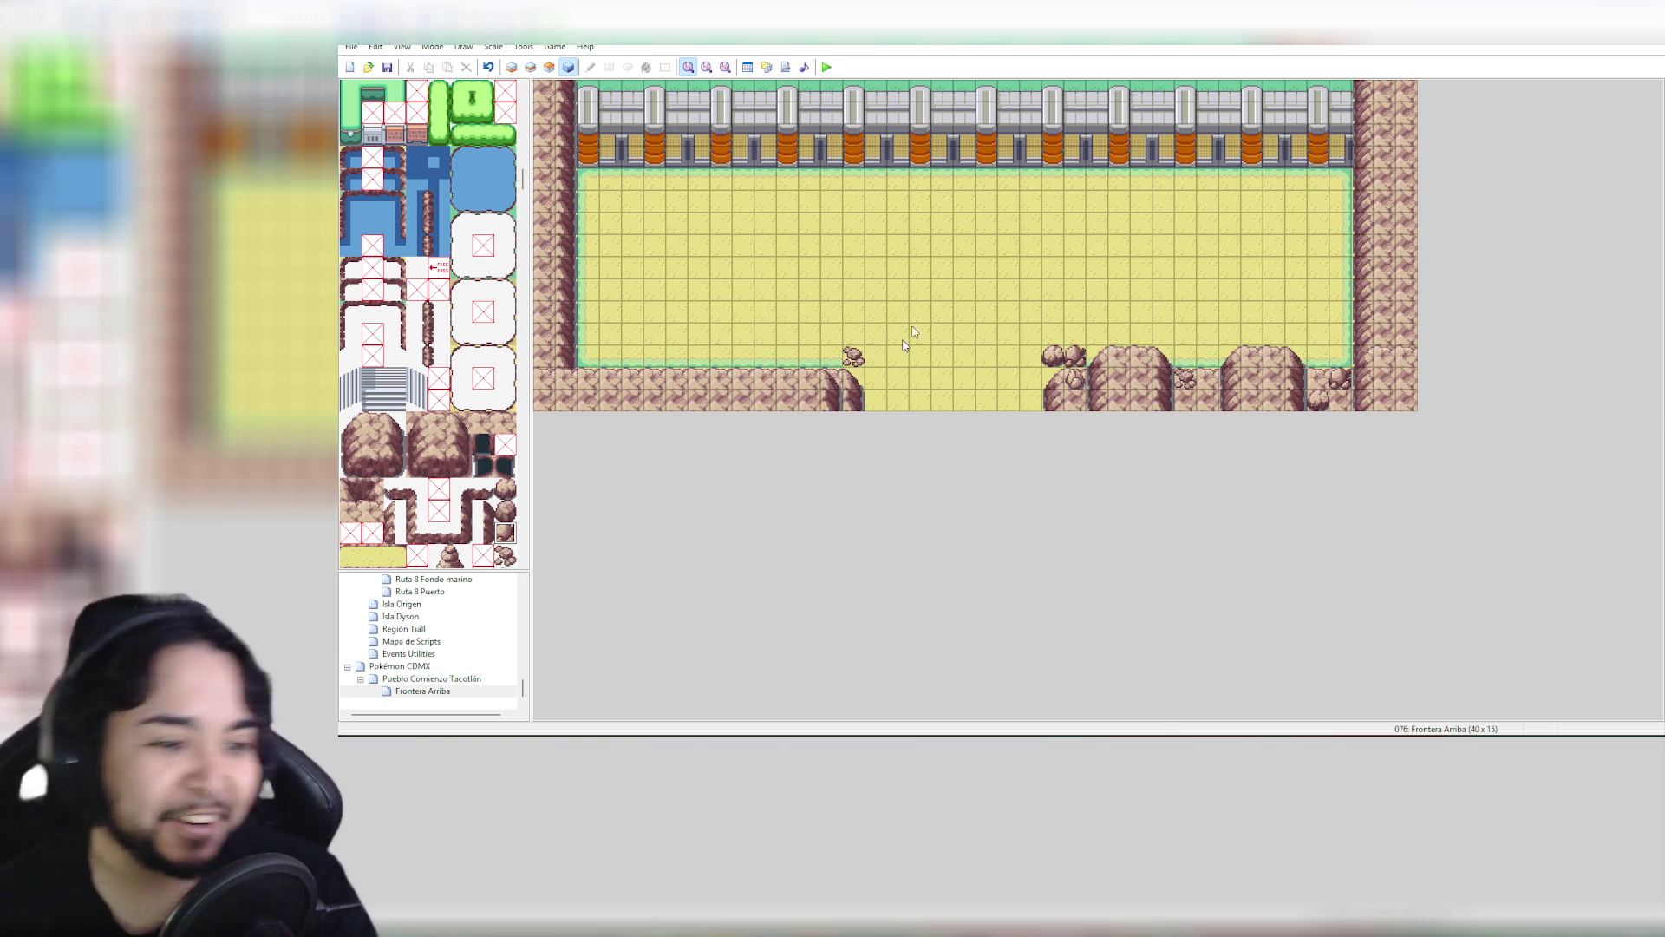
# Select the small round bush tile from the tileset's item rows
pyautogui.scroll(-4, 445, 444)
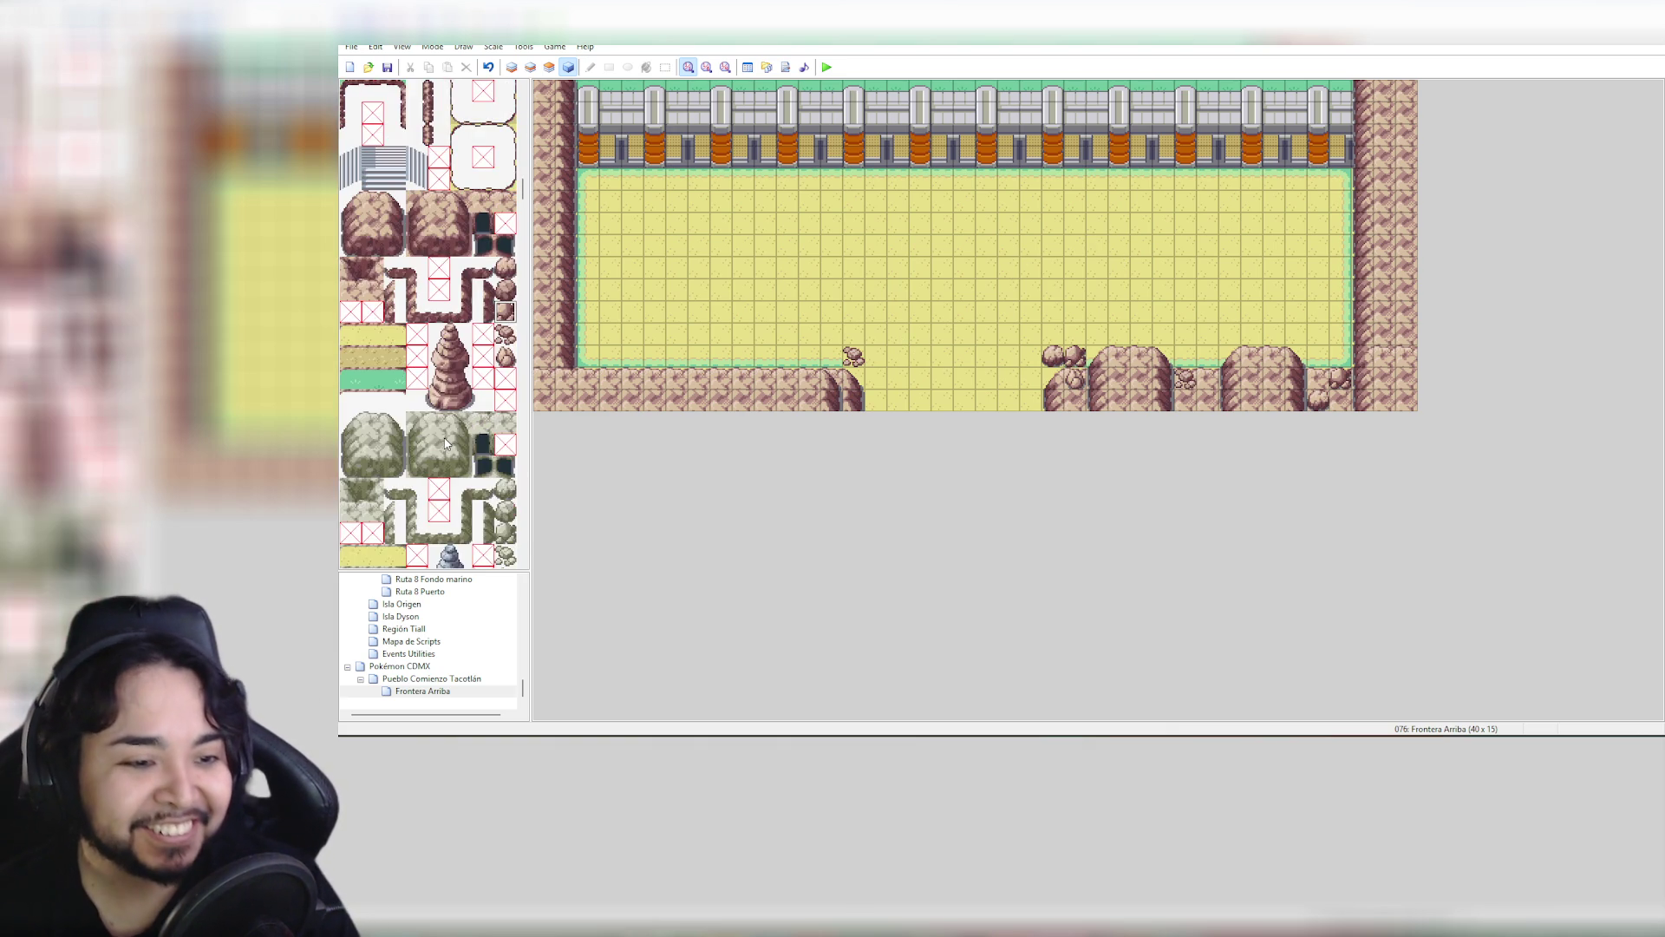
pyautogui.scroll(-2, 445, 444)
pyautogui.scroll(-4, 445, 443)
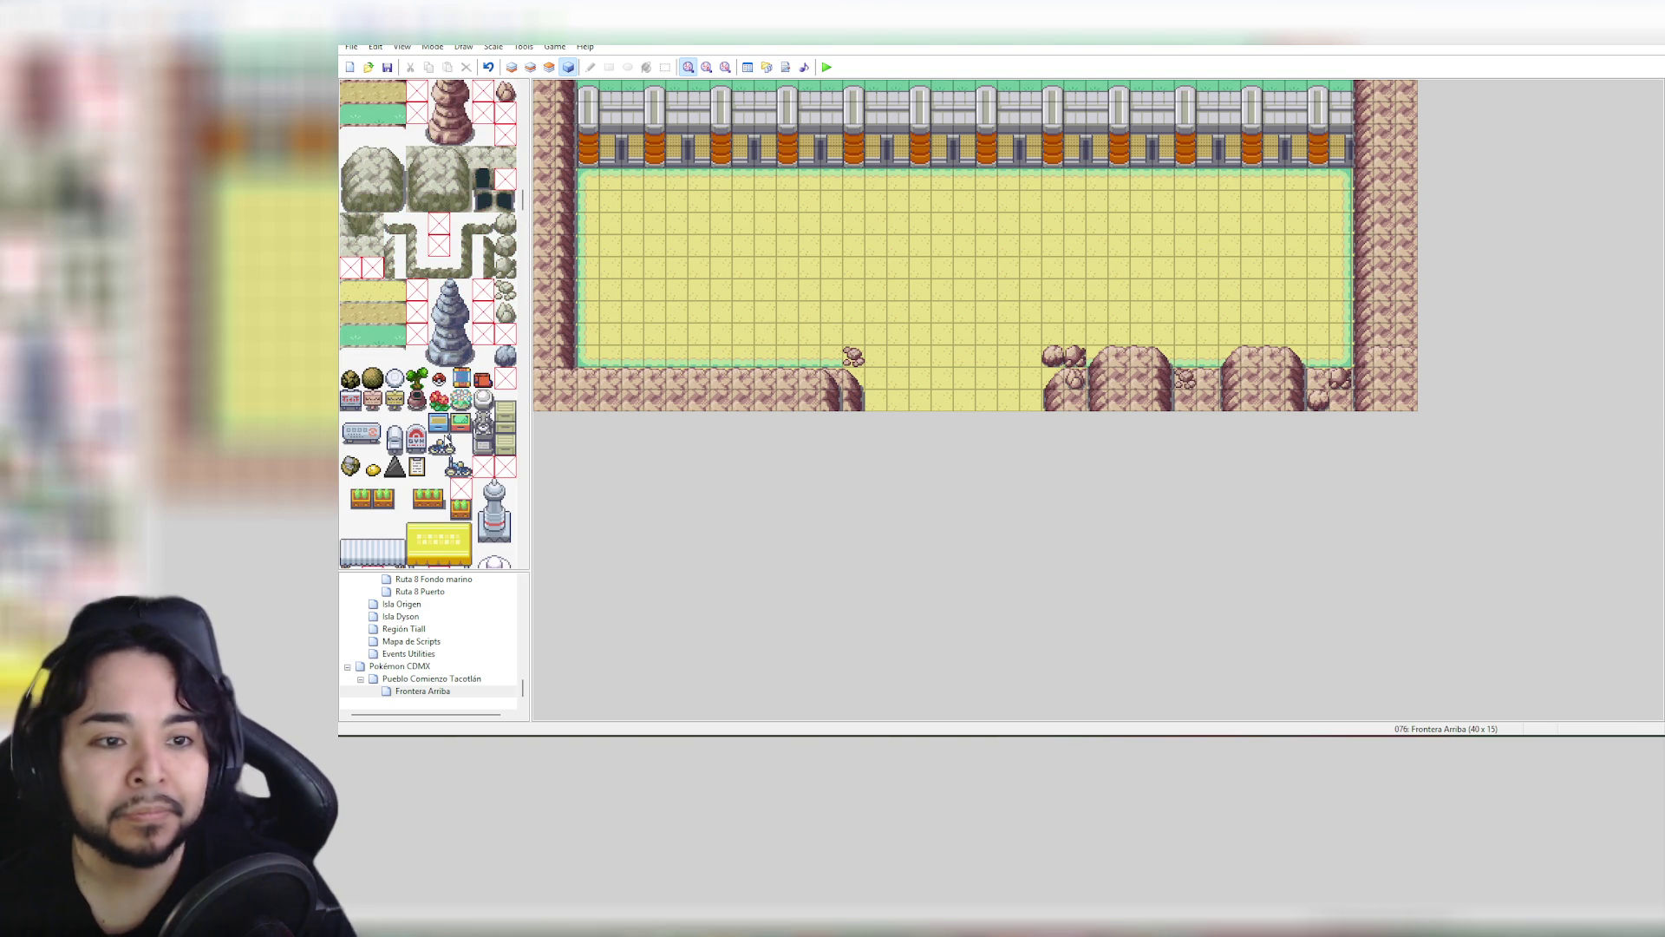
pyautogui.click(352, 382)
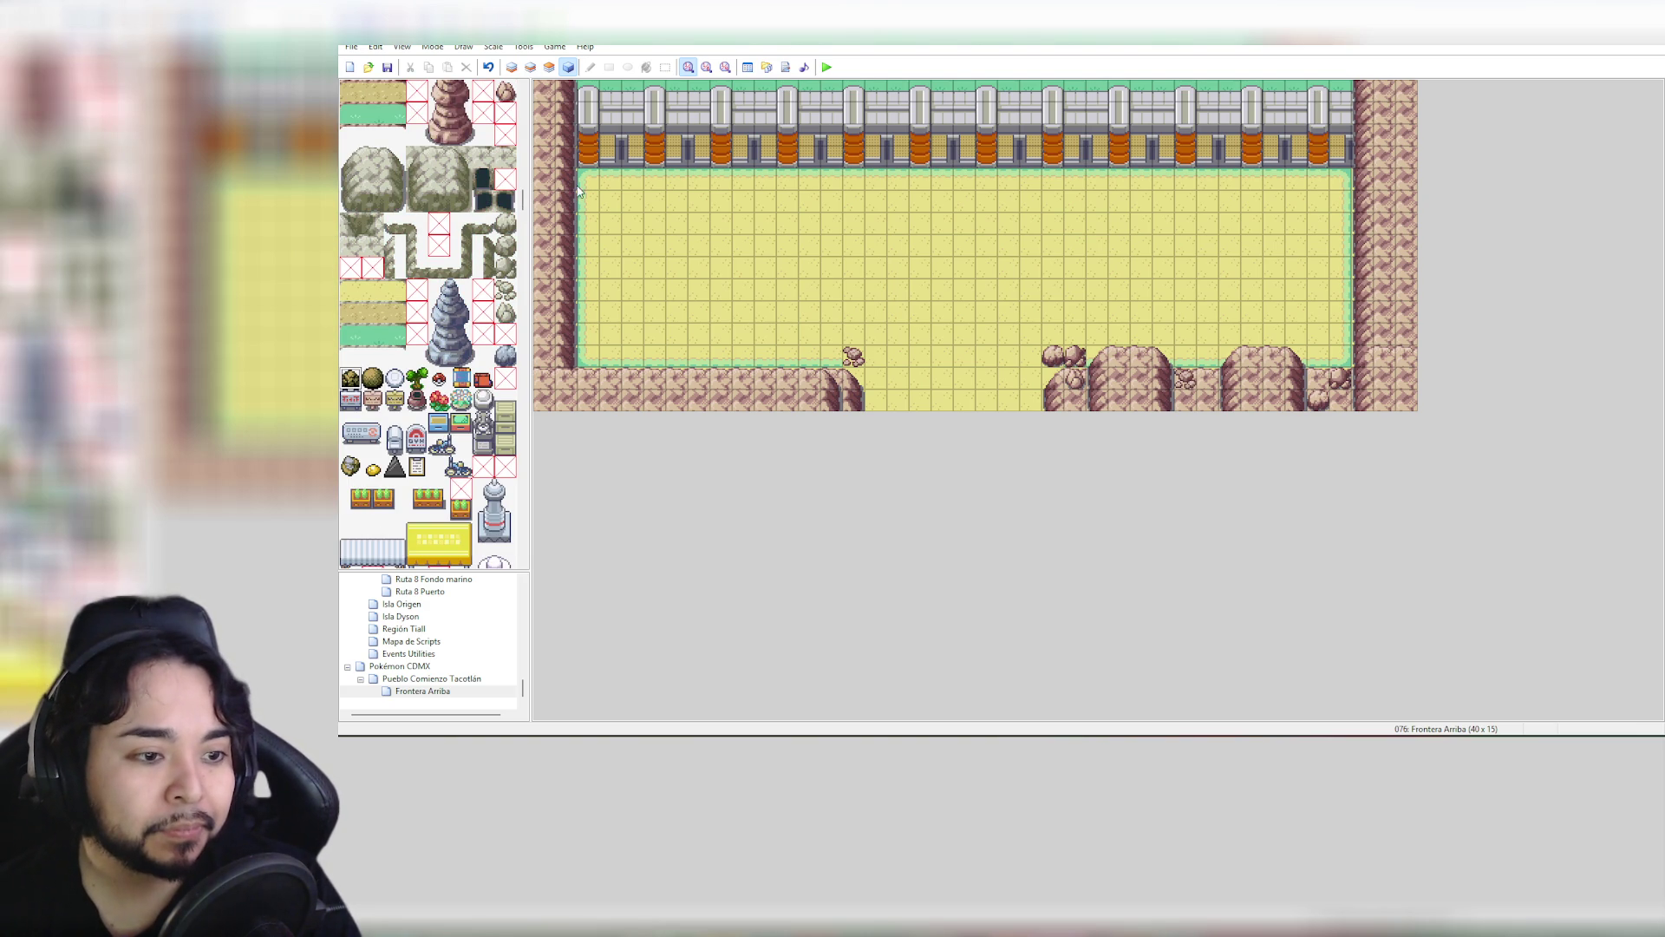
# On layer 2, place a small round bush in Frontera Arriba's top-left corner
pyautogui.click(531, 67)
pyautogui.click(590, 180)
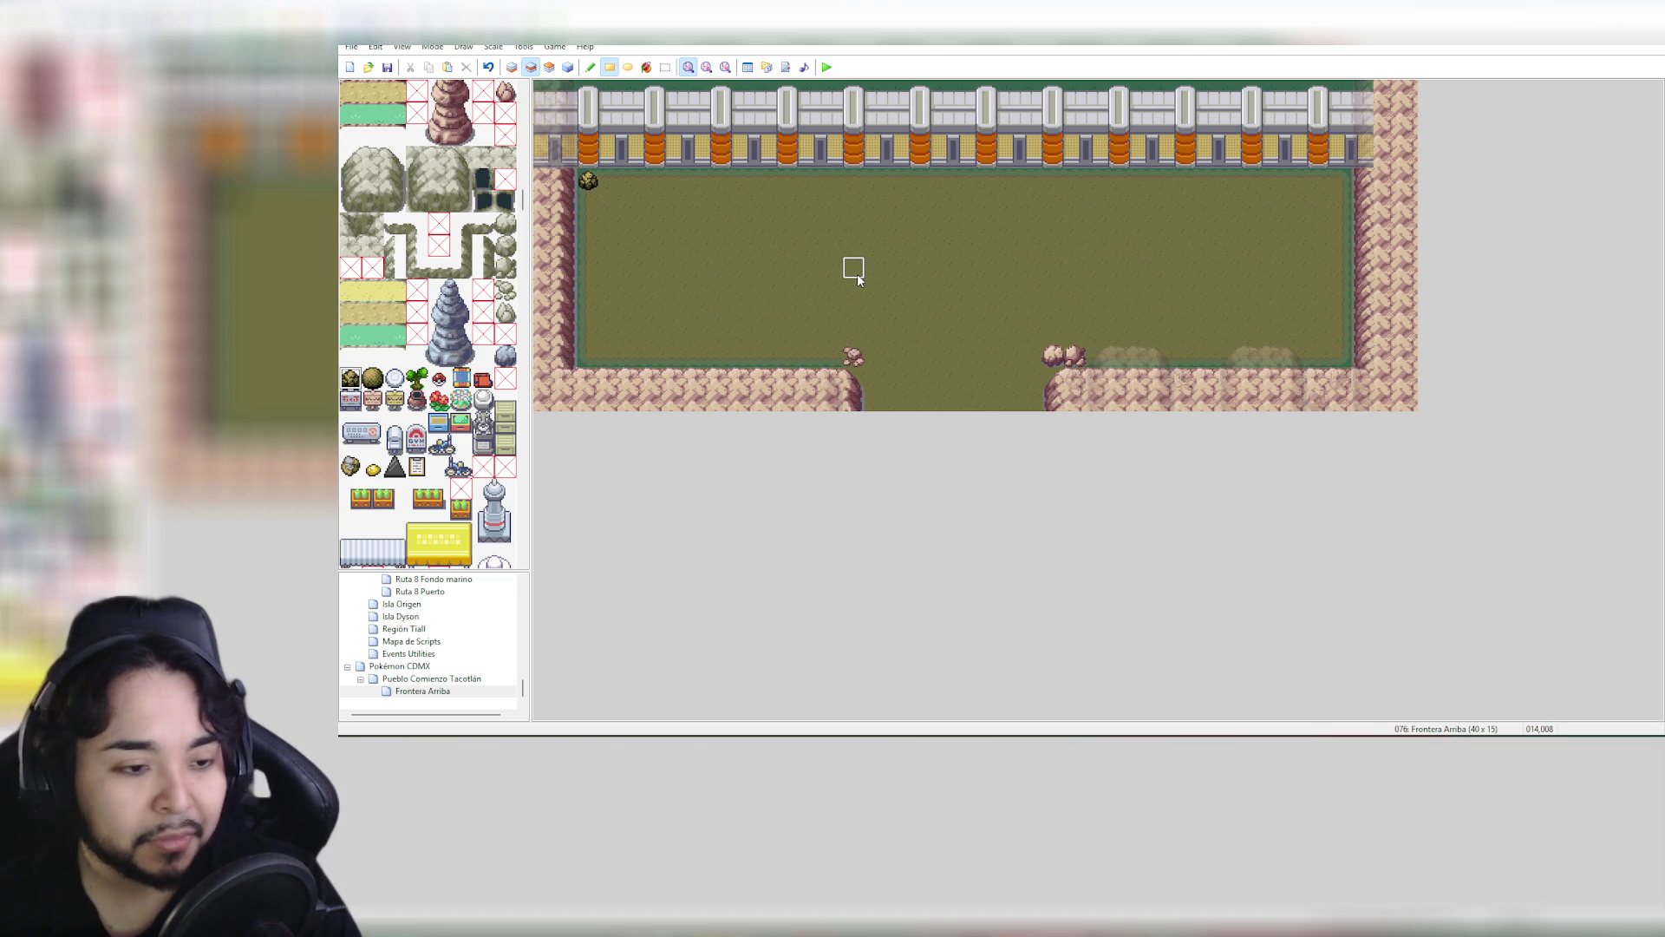
pyautogui.scroll(-3, 460, 460)
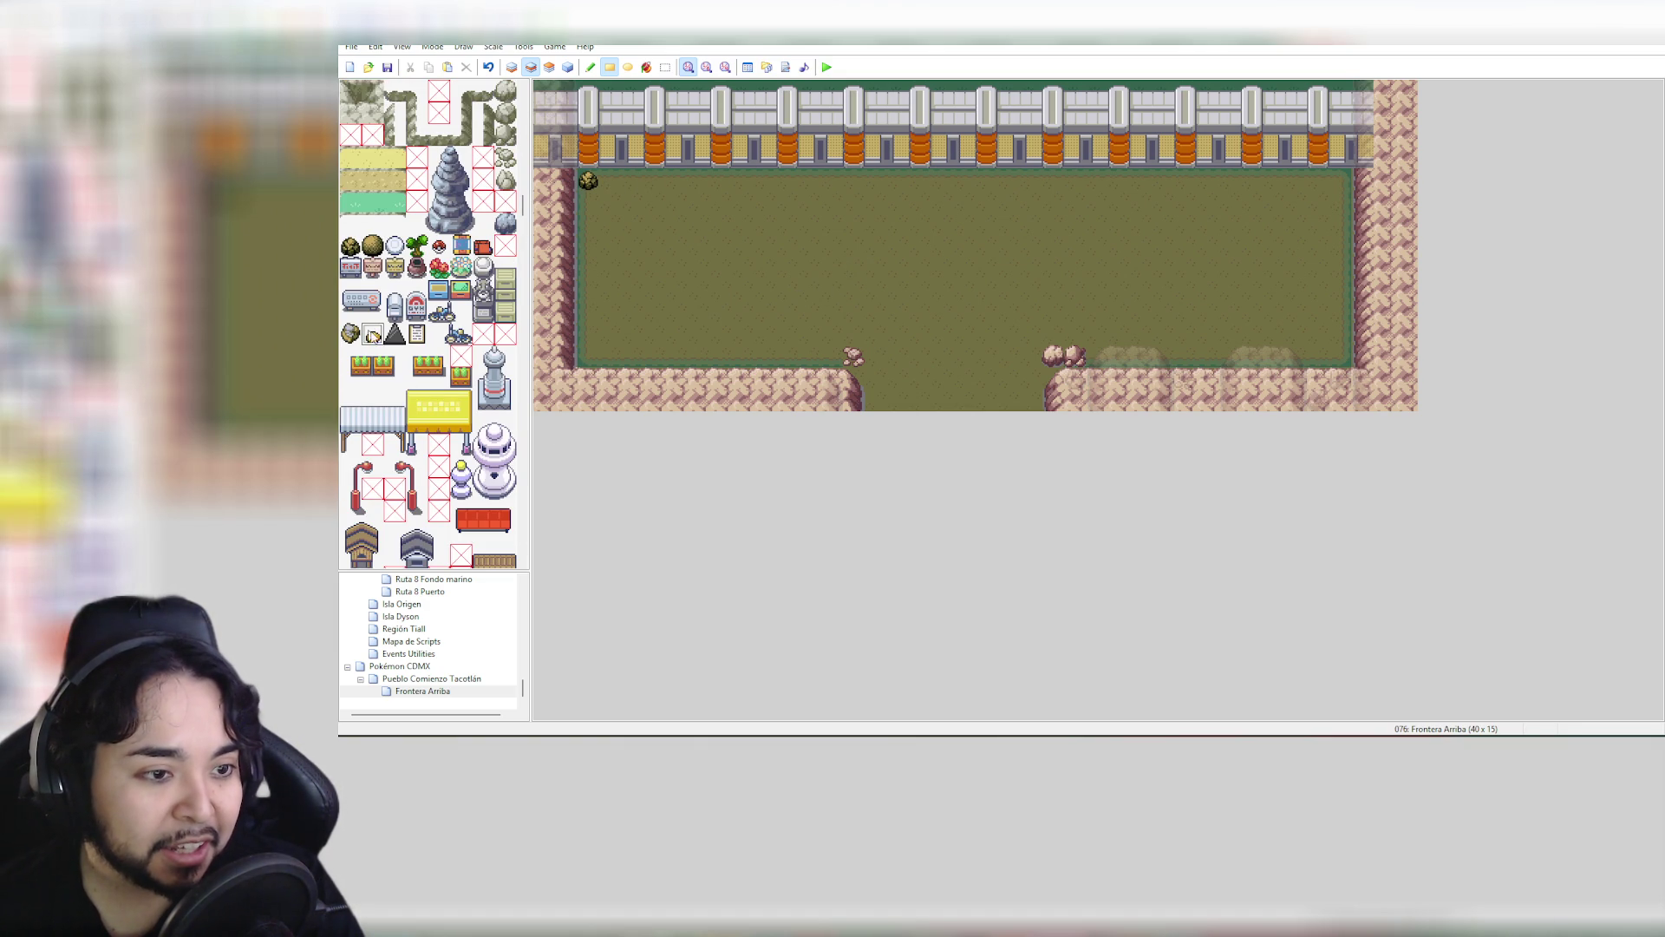
# Try single and 2x2 flower planters in the field, undo them all, and switch to layer 1
pyautogui.click(413, 362)
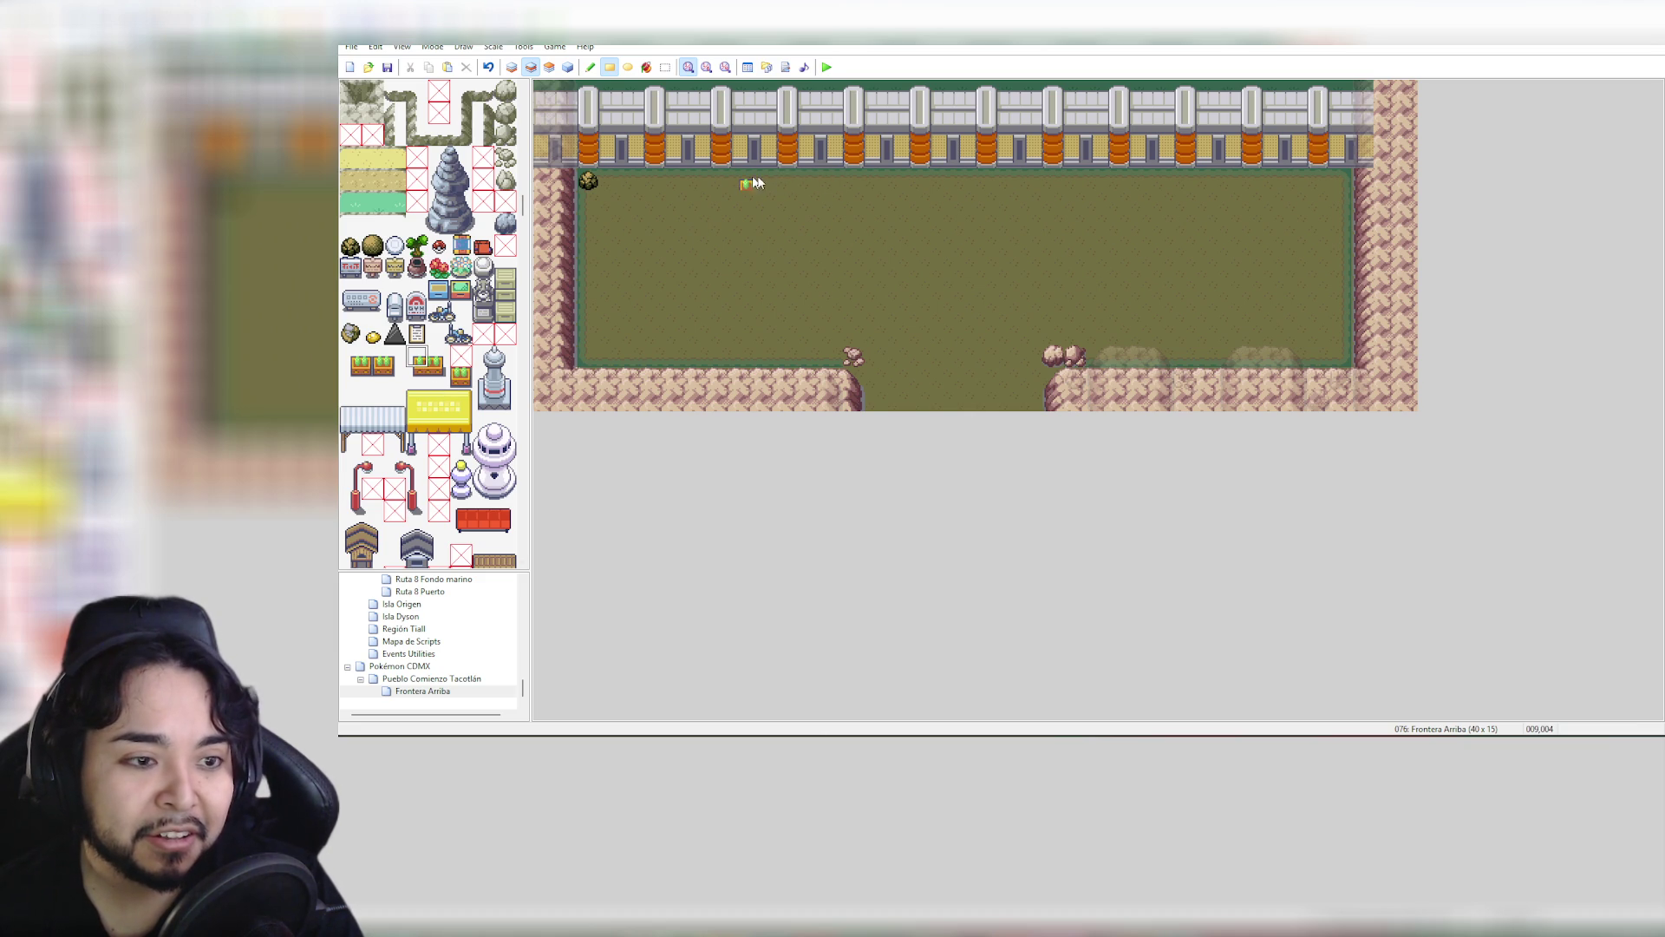
pyautogui.hotkey('ctrl', 'z')
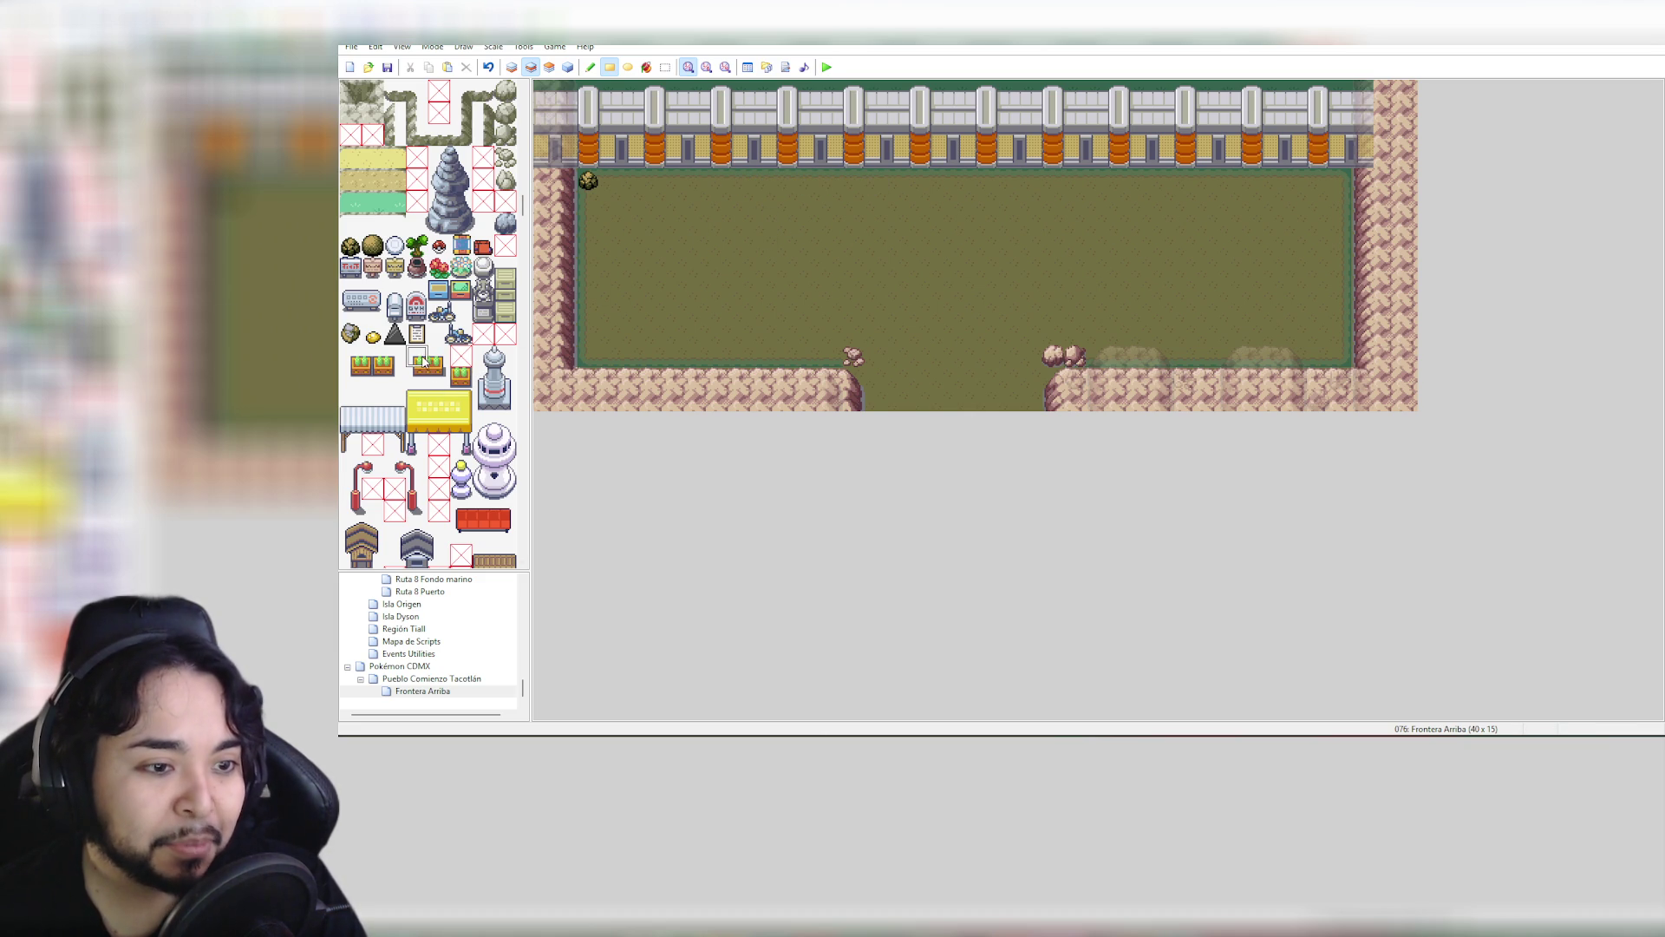
pyautogui.moveTo(413, 351); pyautogui.dragTo(444, 382)
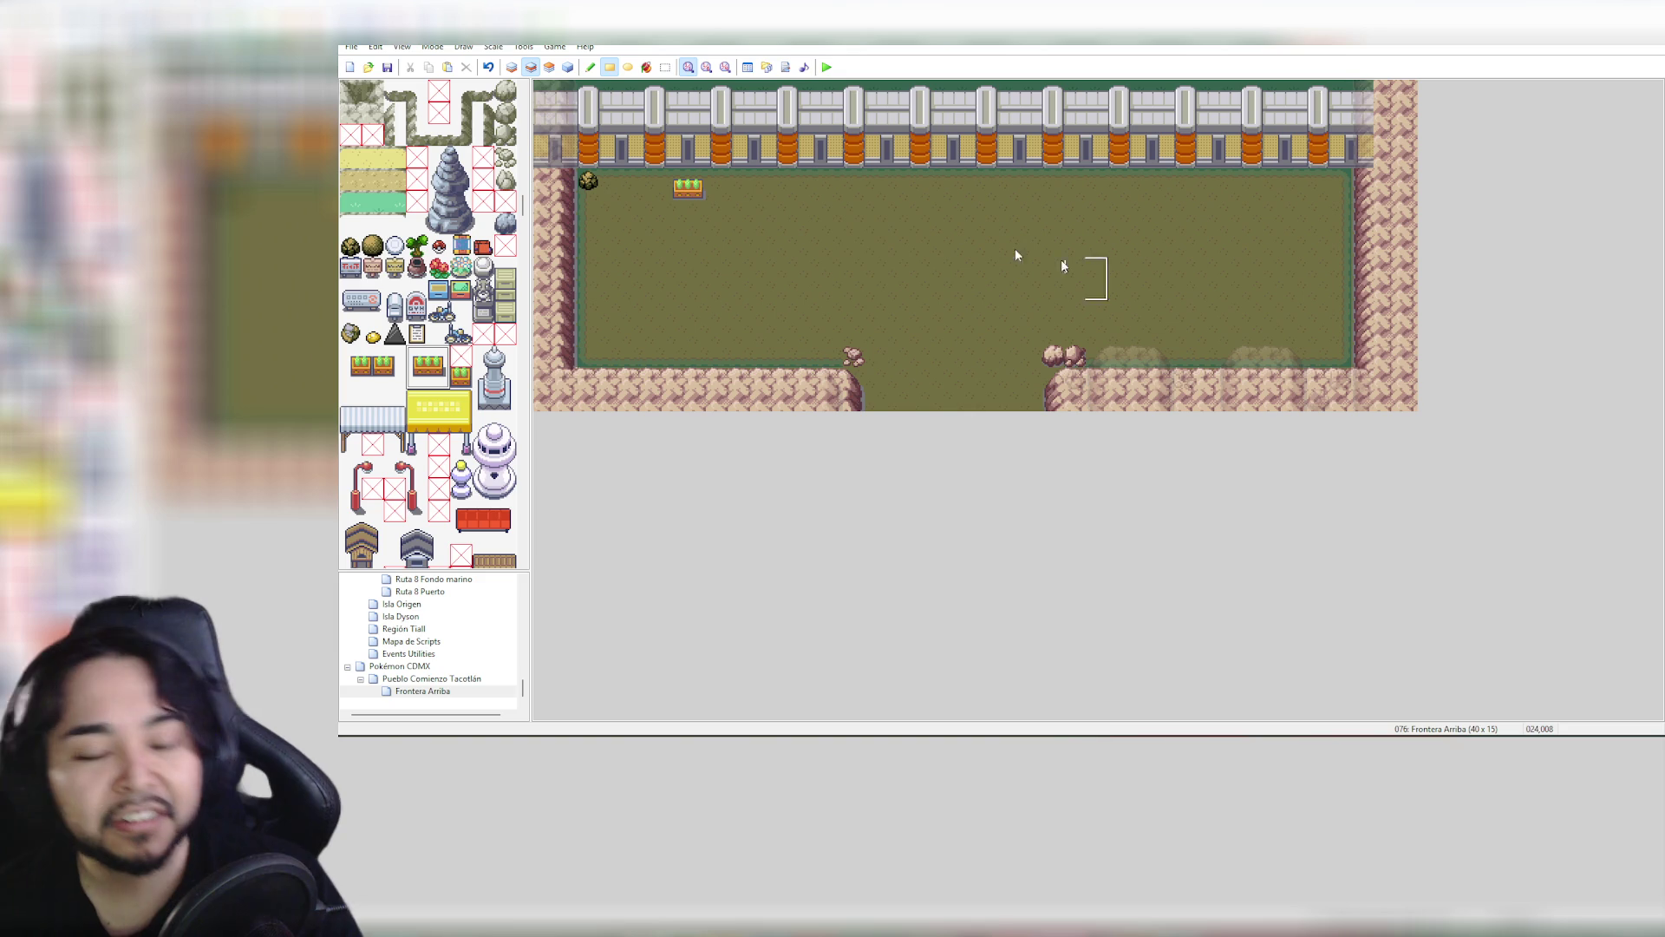
pyautogui.moveTo(743, 198); pyautogui.dragTo(967, 276)
pyautogui.hotkey('ctrl', 'z')
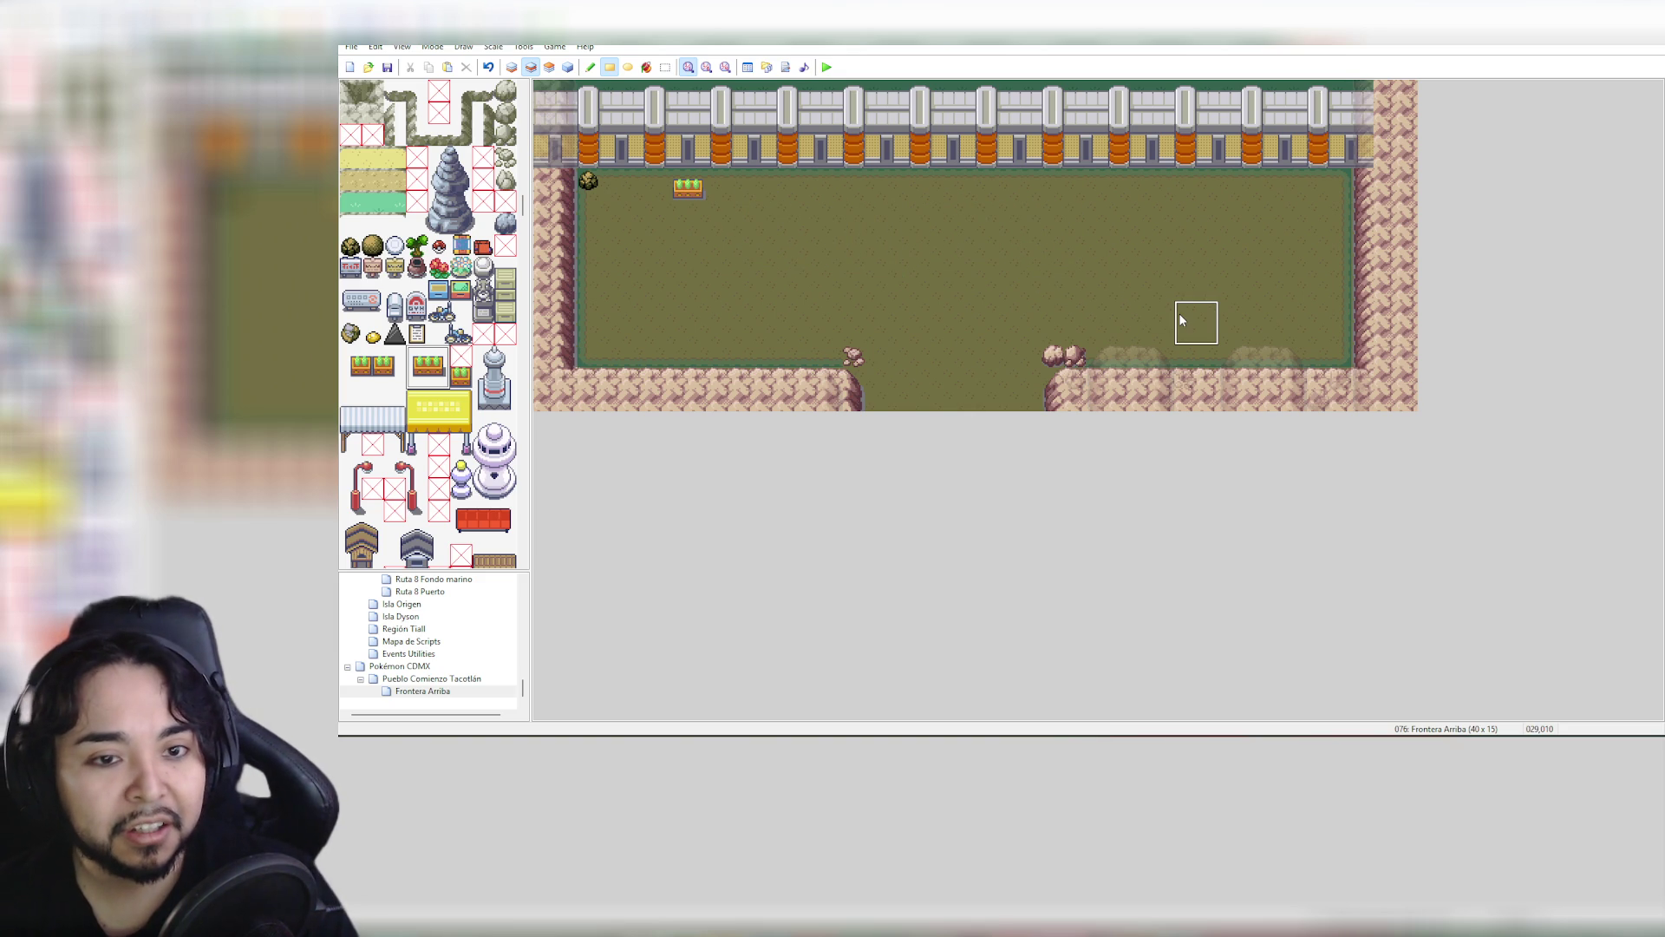
pyautogui.hotkey('ctrl', 'z')
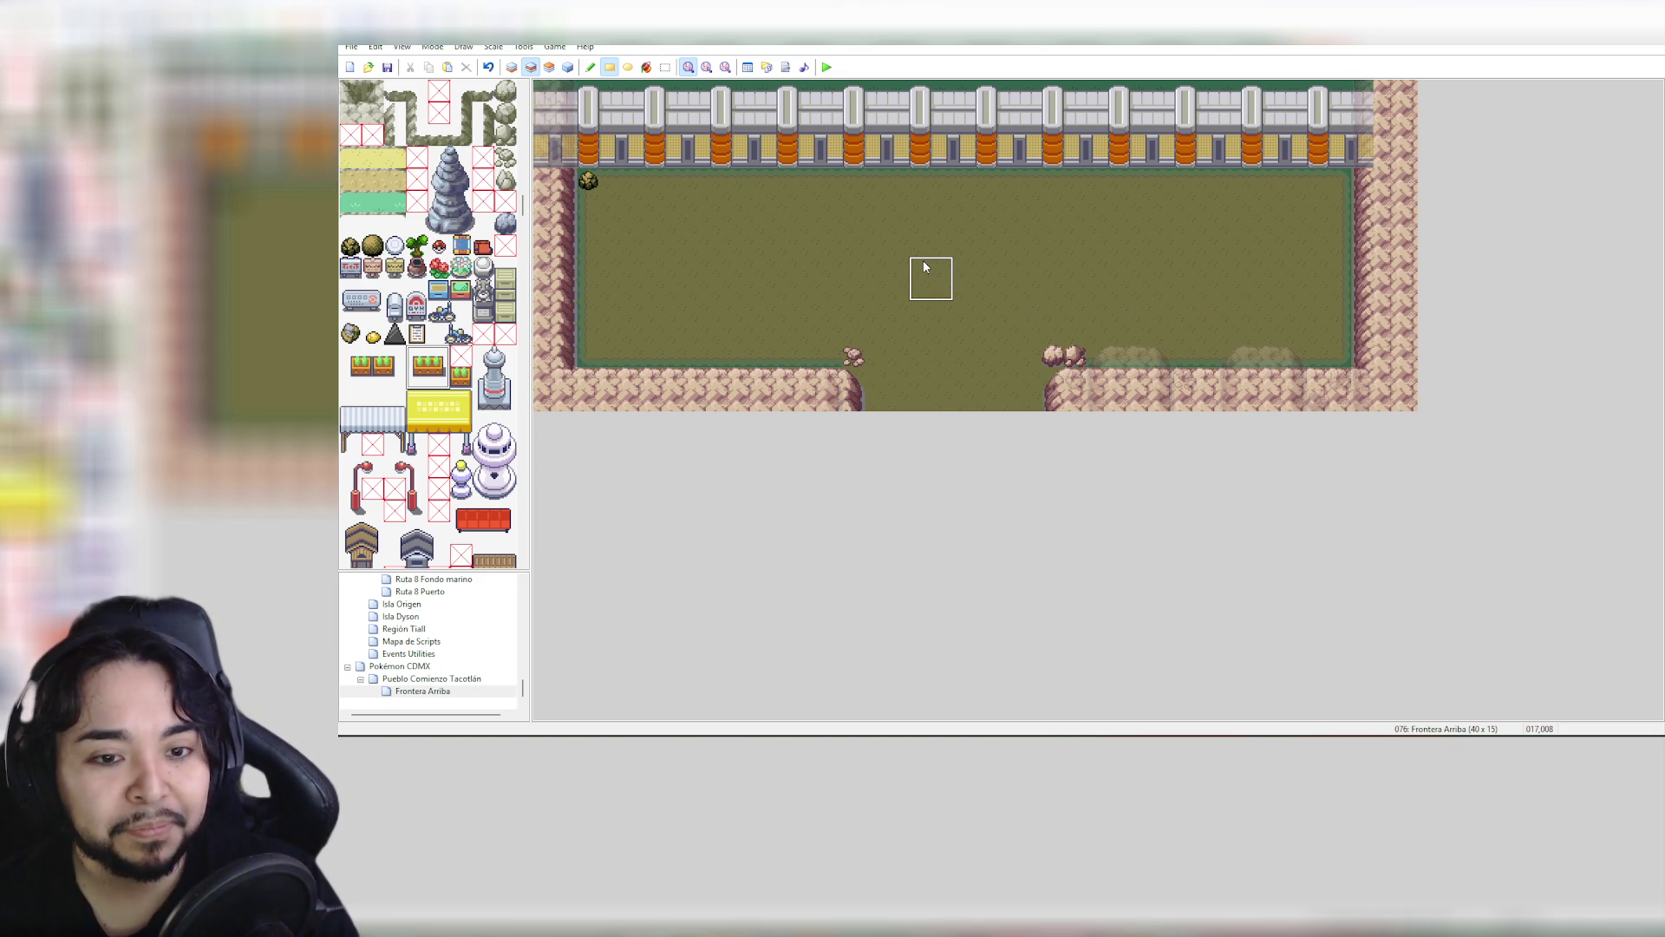
pyautogui.click(513, 68)
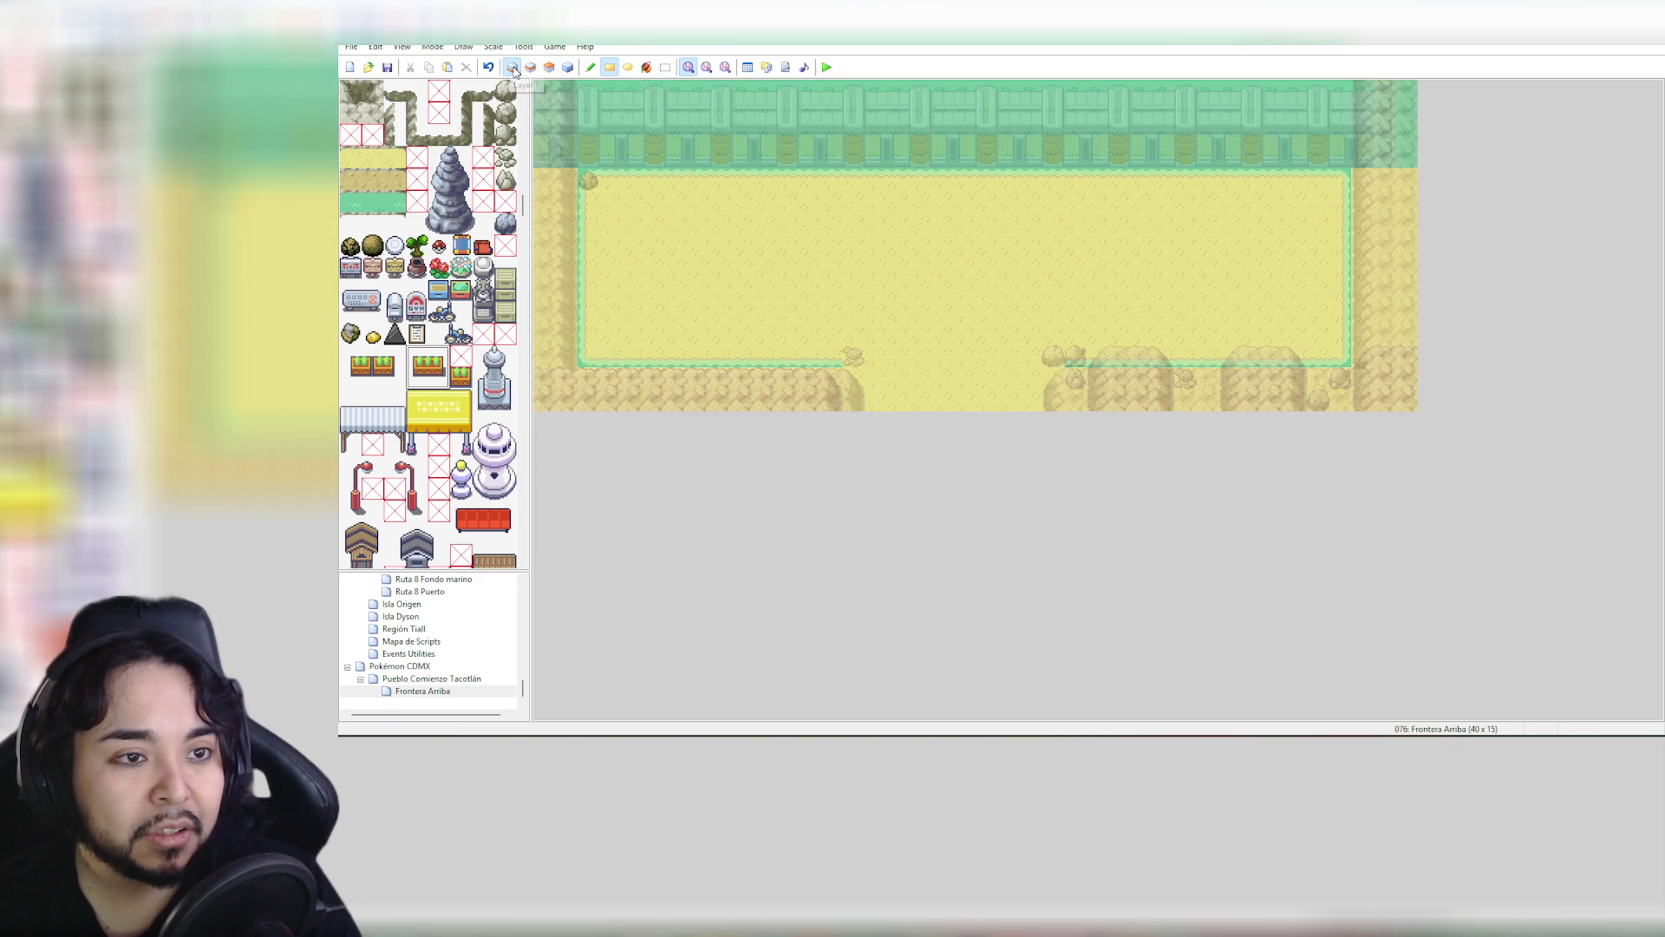
# In Pueblo Comienzo Tacotlán, place a single flower planter at the left of the upper-right house lot
pyautogui.click(431, 679)
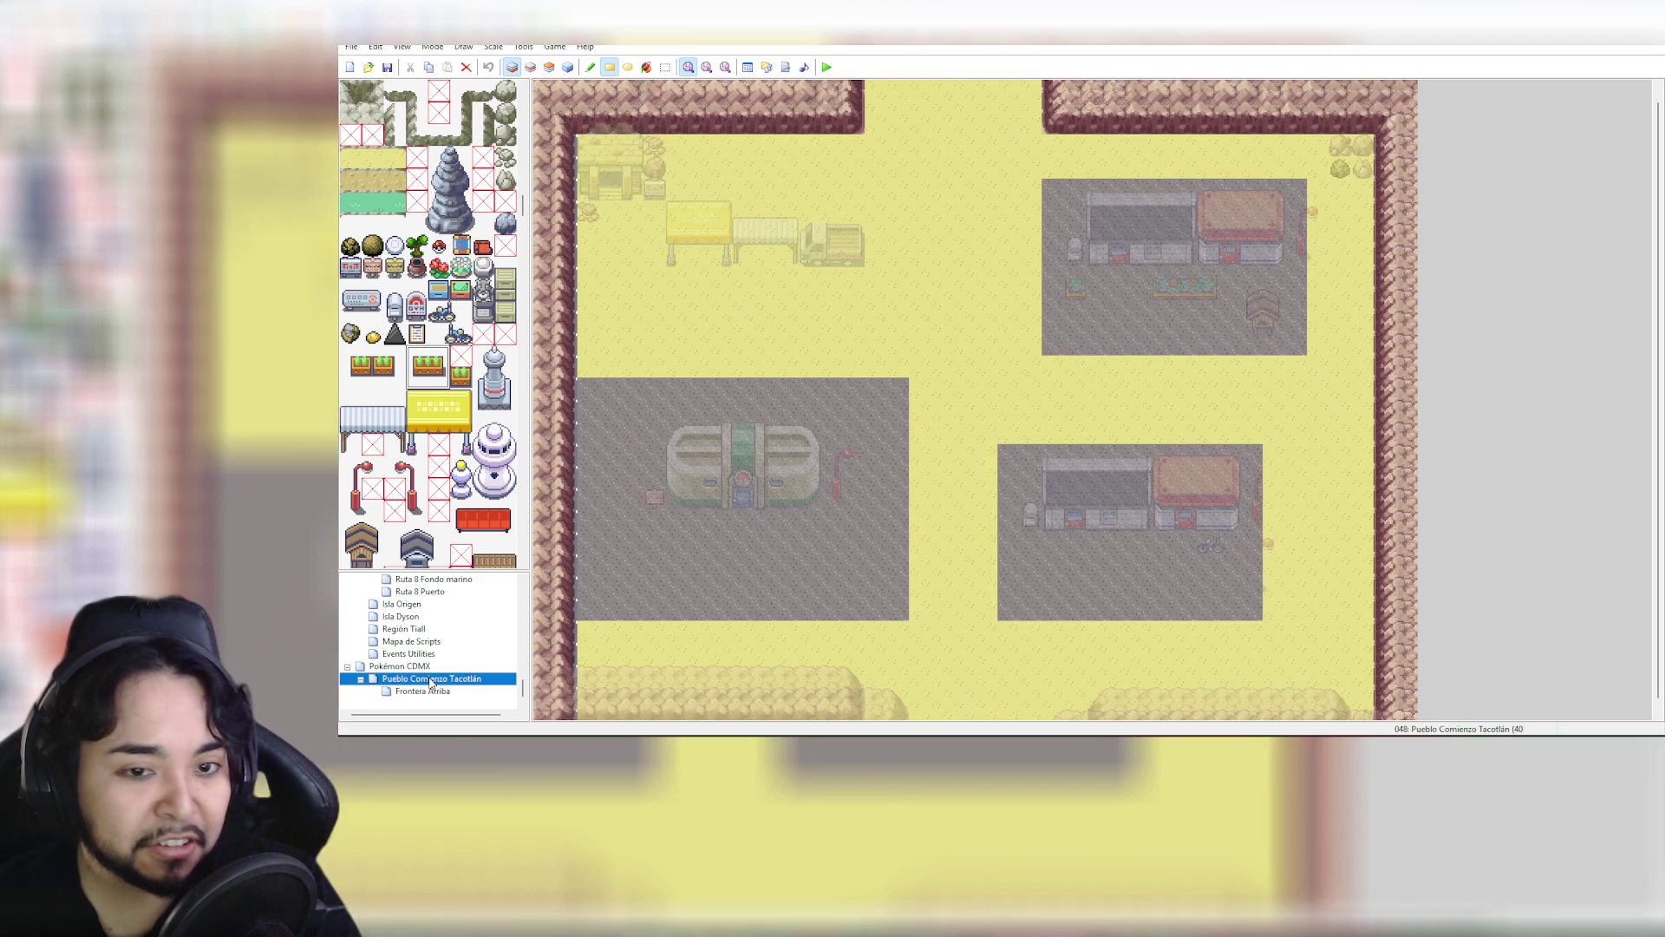
pyautogui.click(1079, 289)
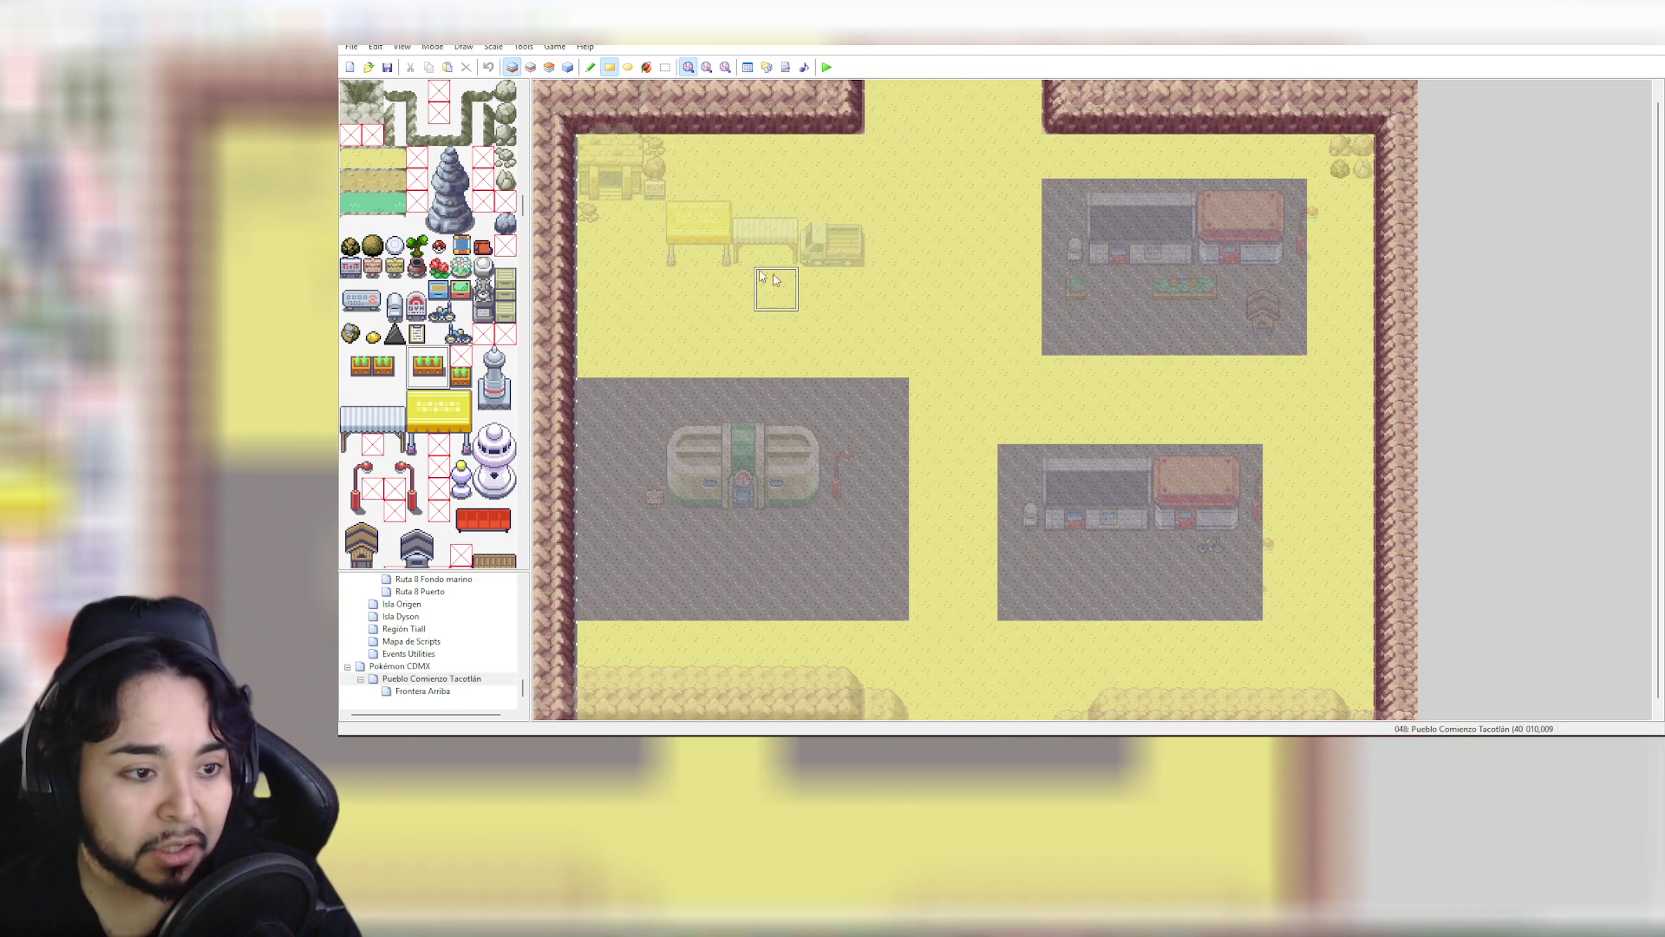
pyautogui.click(1066, 292)
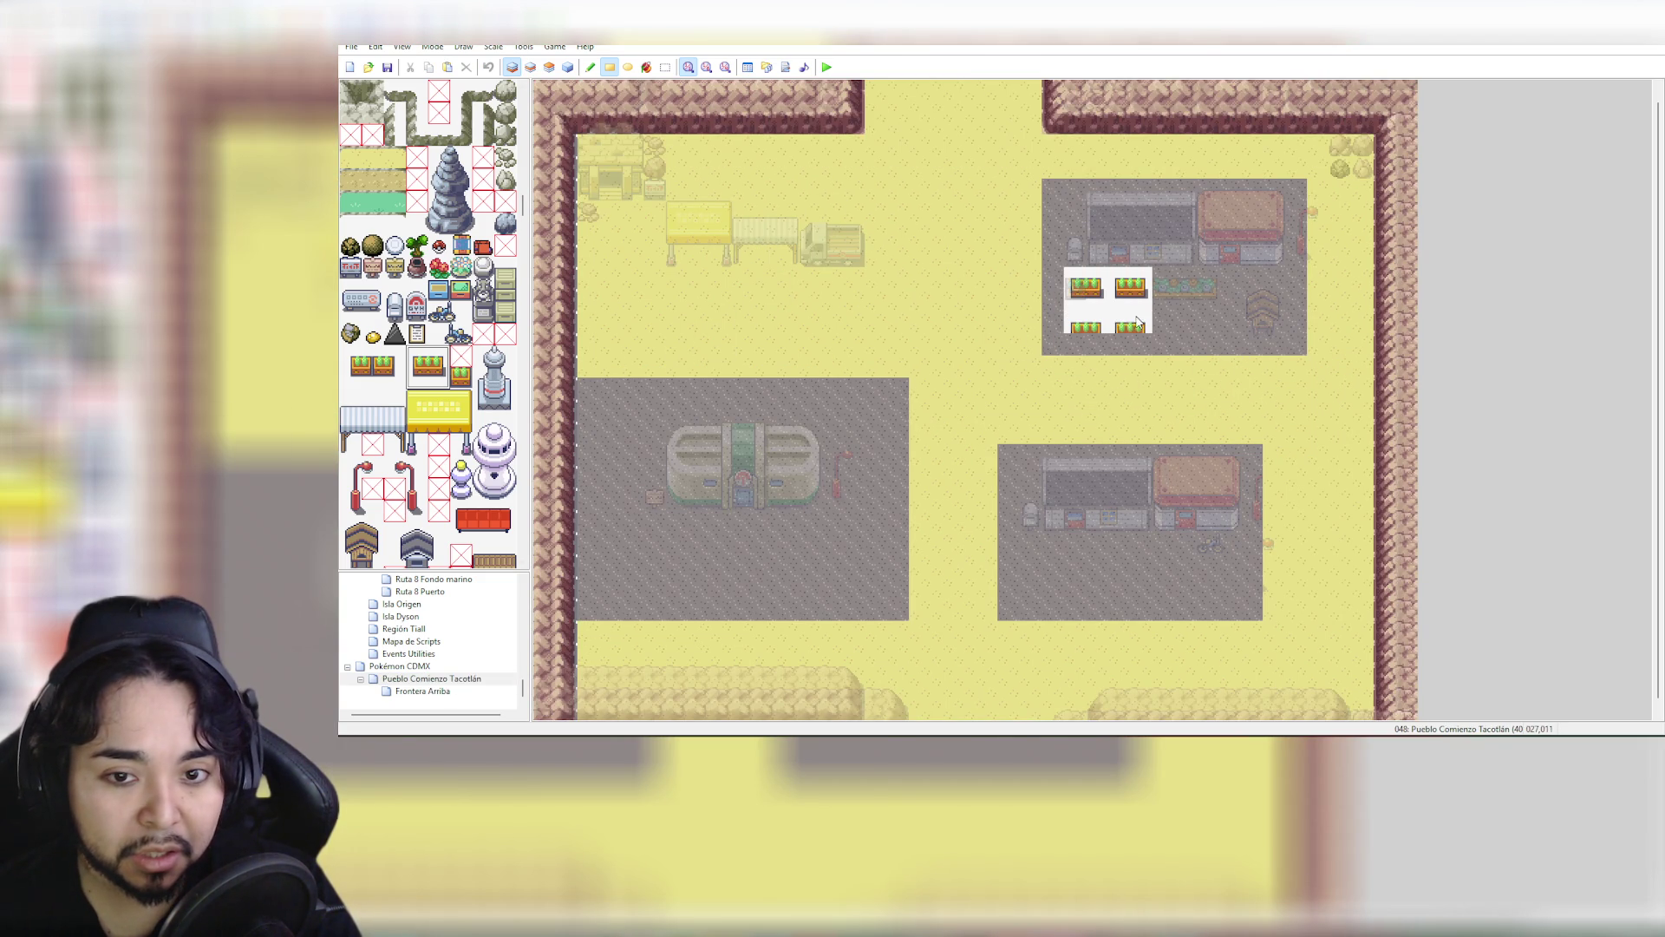
pyautogui.hotkey('ctrl', 'z')
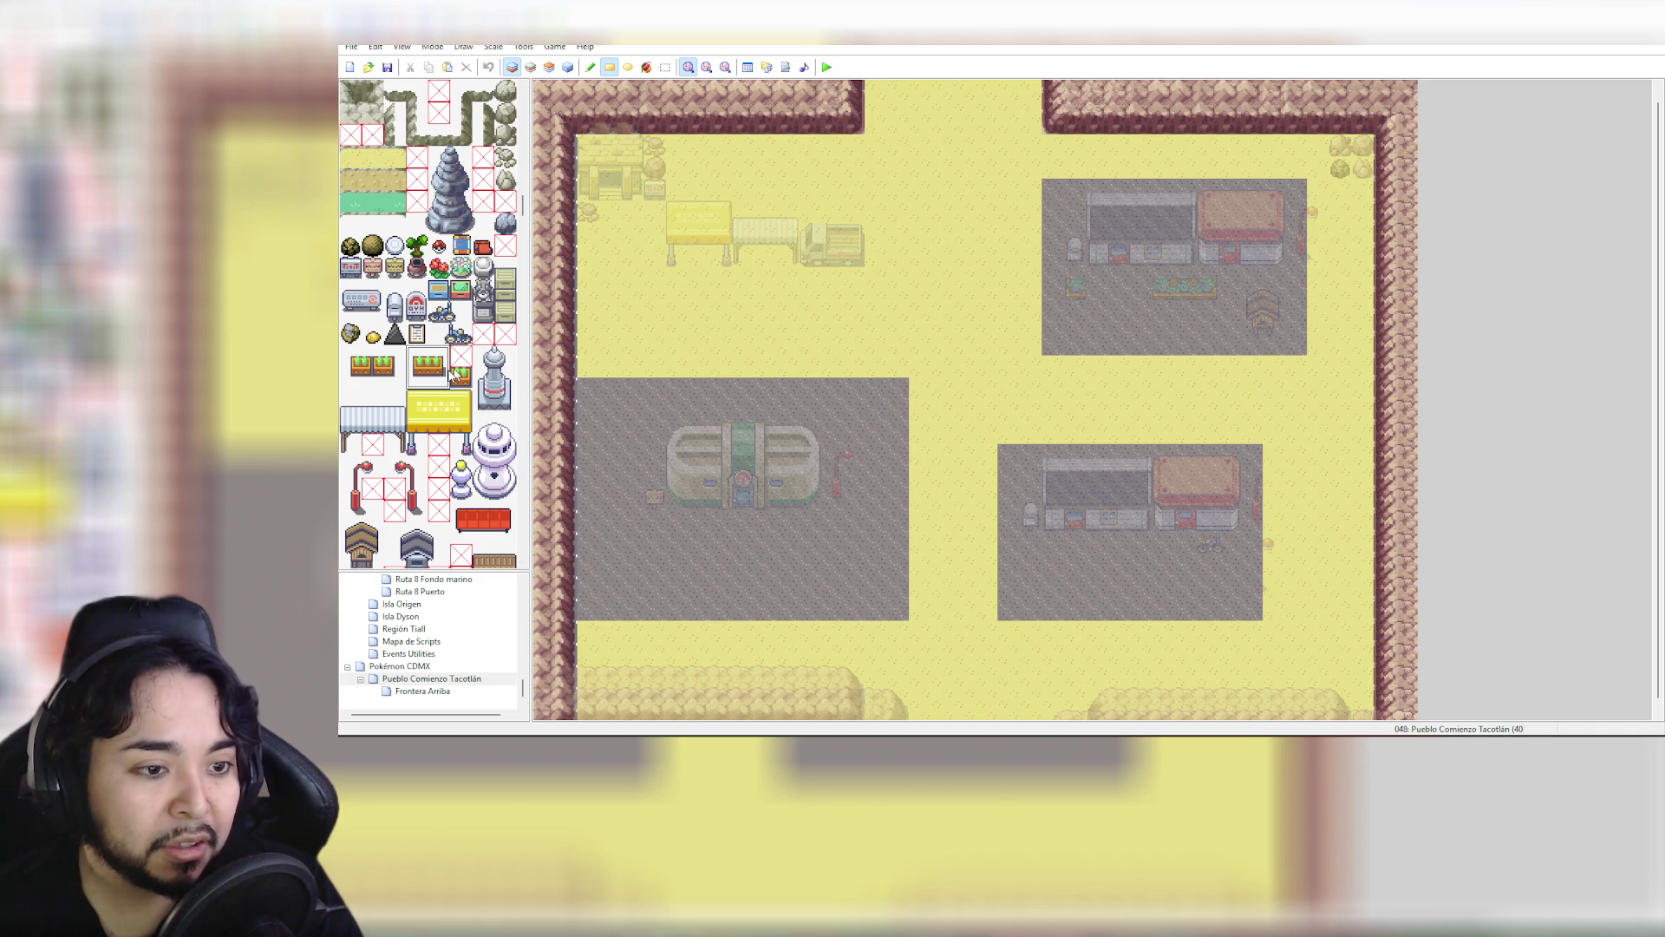
pyautogui.click(457, 382)
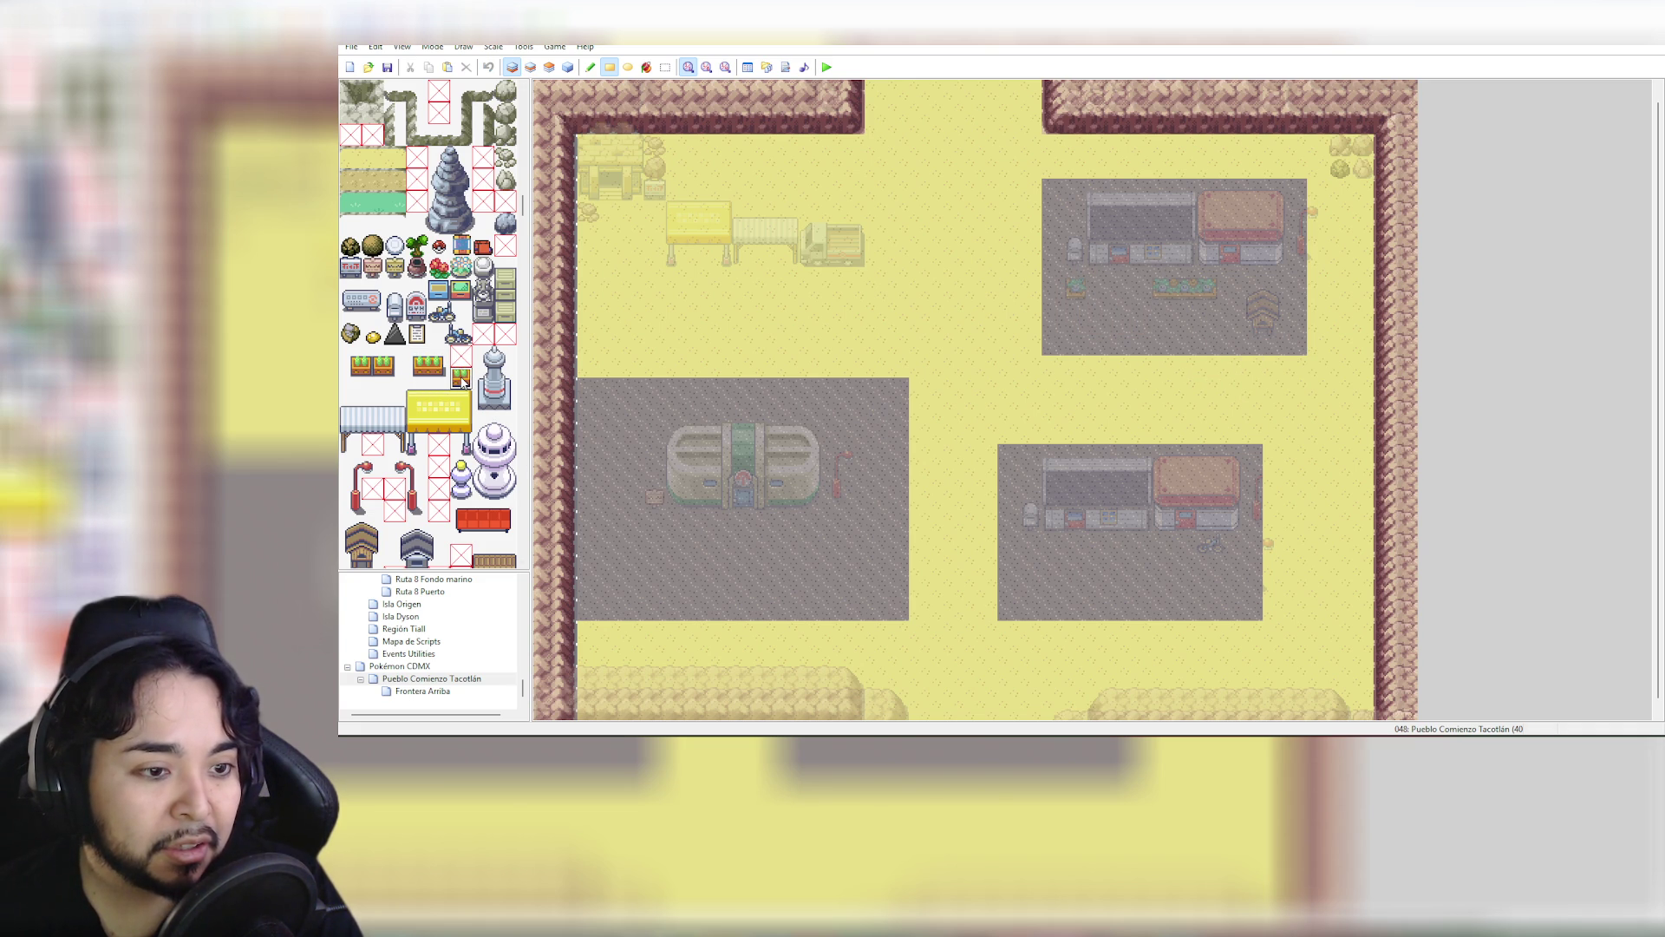
pyautogui.click(1079, 286)
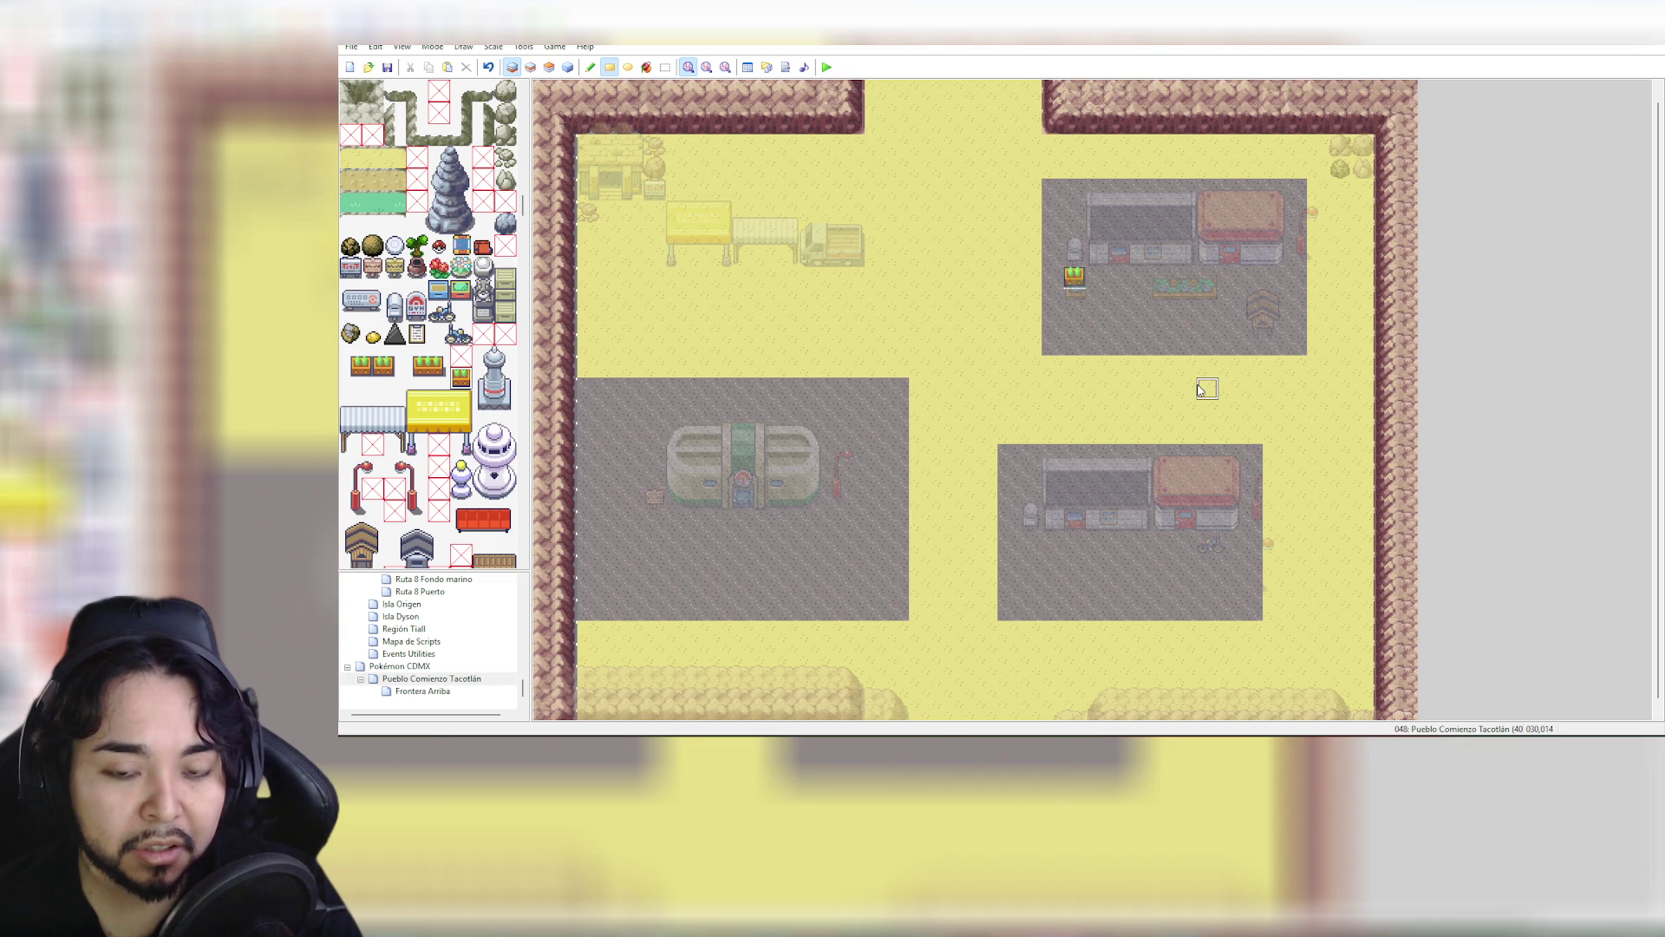
pyautogui.click(530, 67)
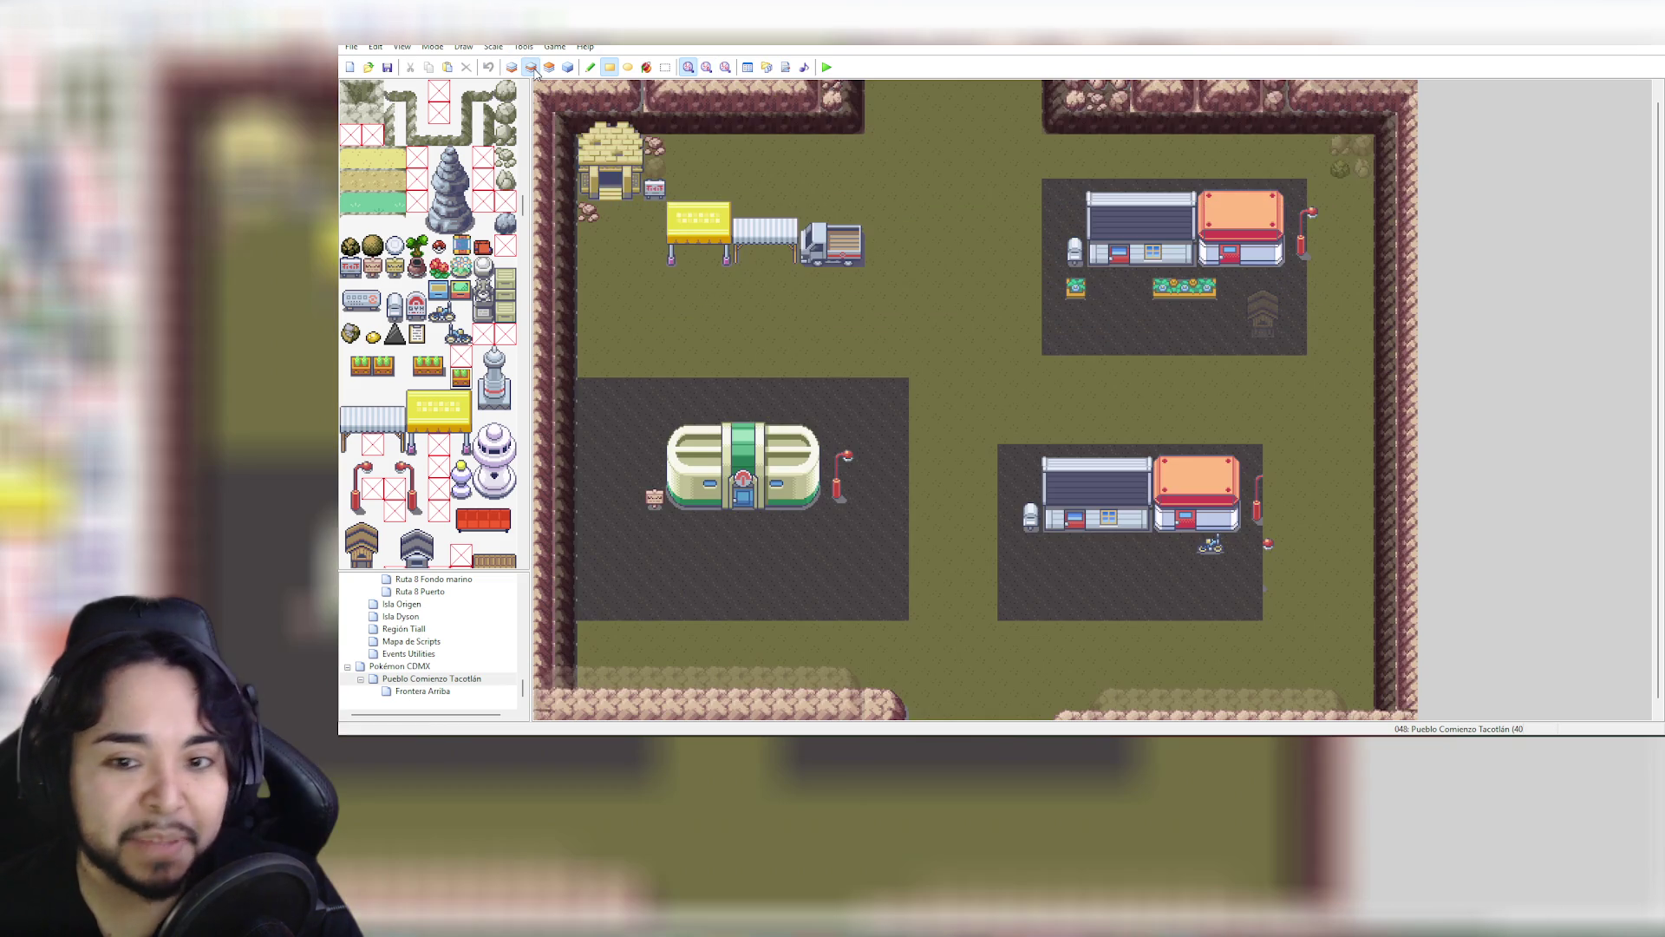
# Add three planters along the flowerbed row before the upper-right houses, undoing the stacked one
pyautogui.click(1075, 300)
pyautogui.click(1076, 276)
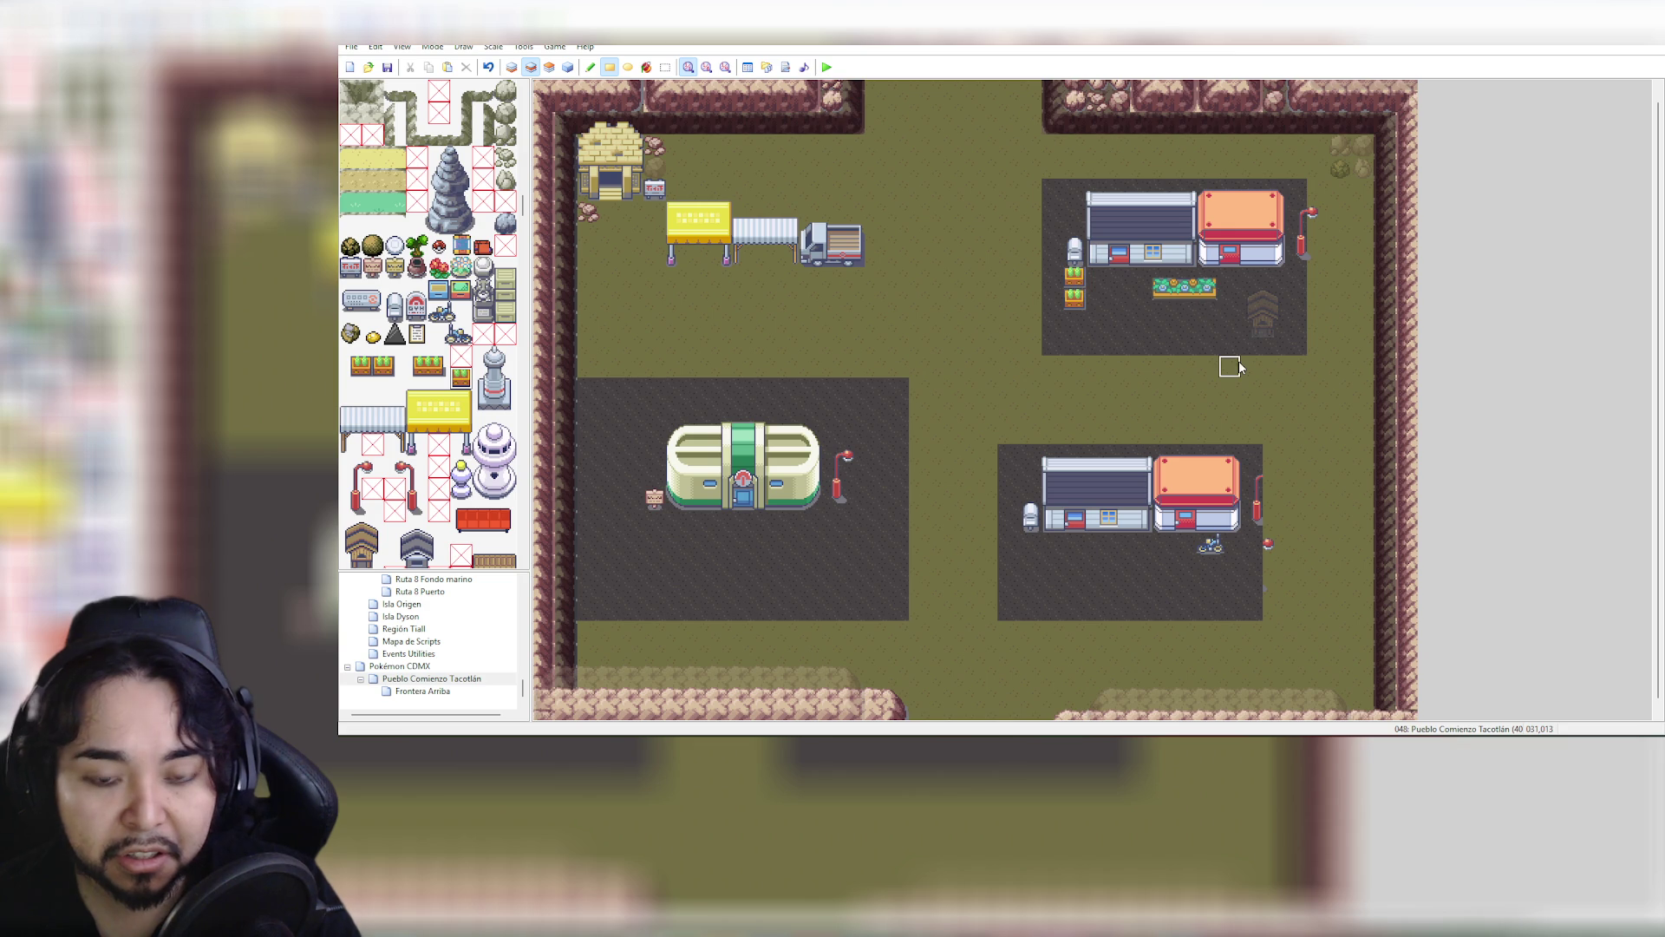
pyautogui.hotkey('ctrl', 'z')
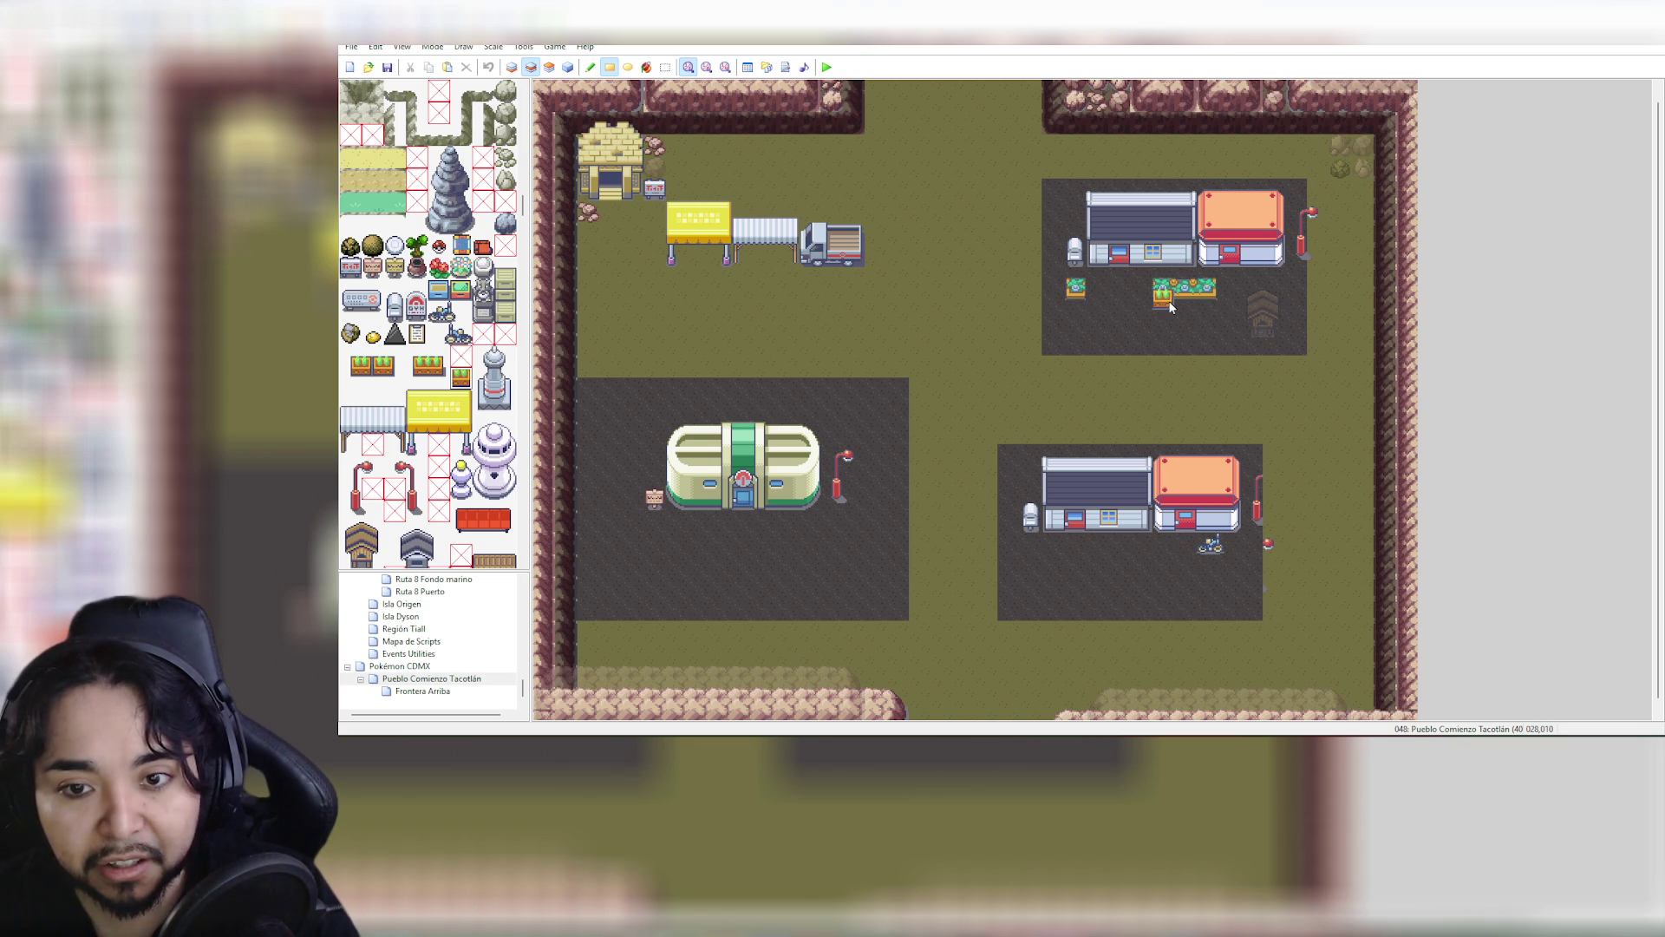
pyautogui.click(1185, 301)
pyautogui.click(1208, 300)
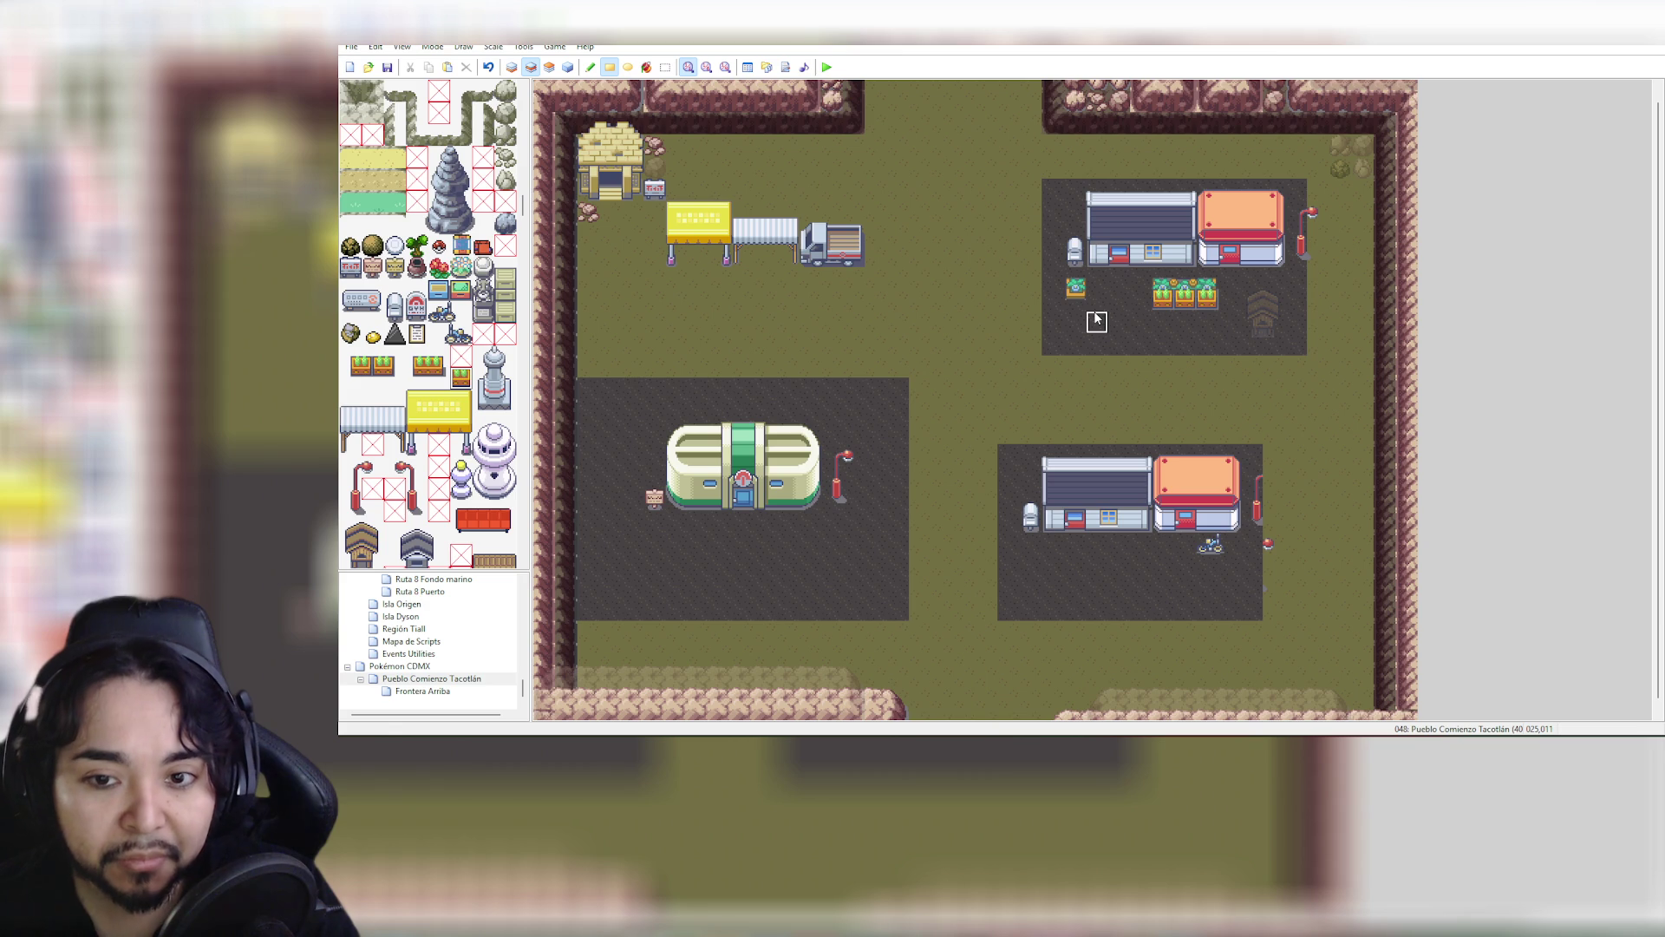
pyautogui.click(1075, 295)
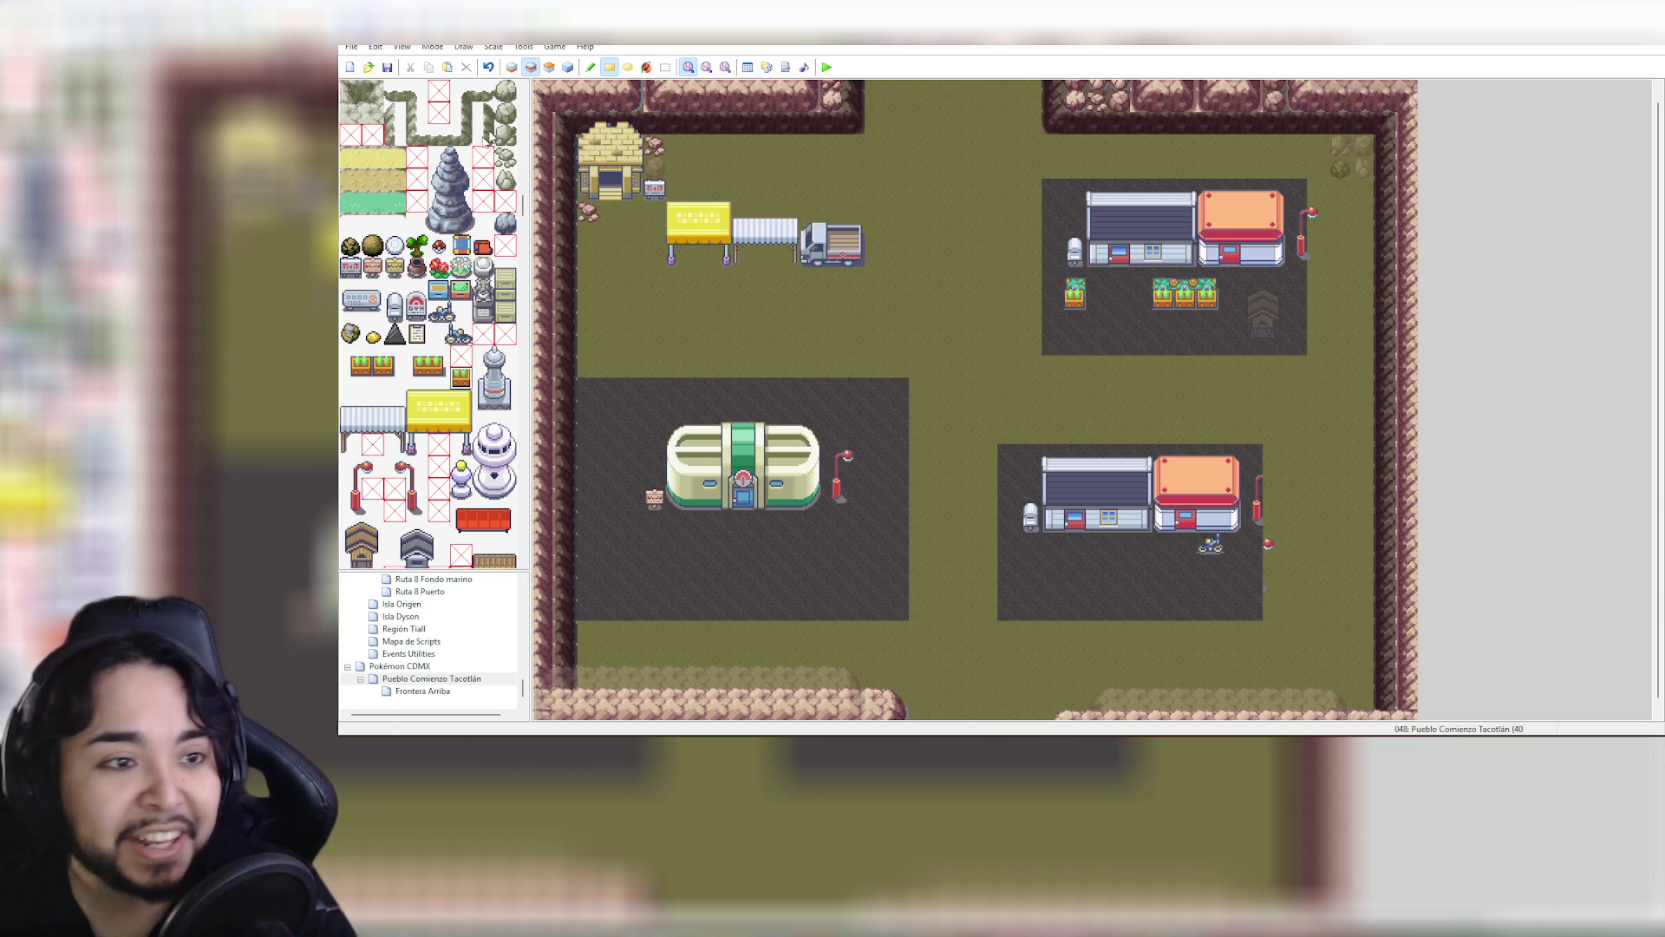
pyautogui.scroll(10, 360, 94)
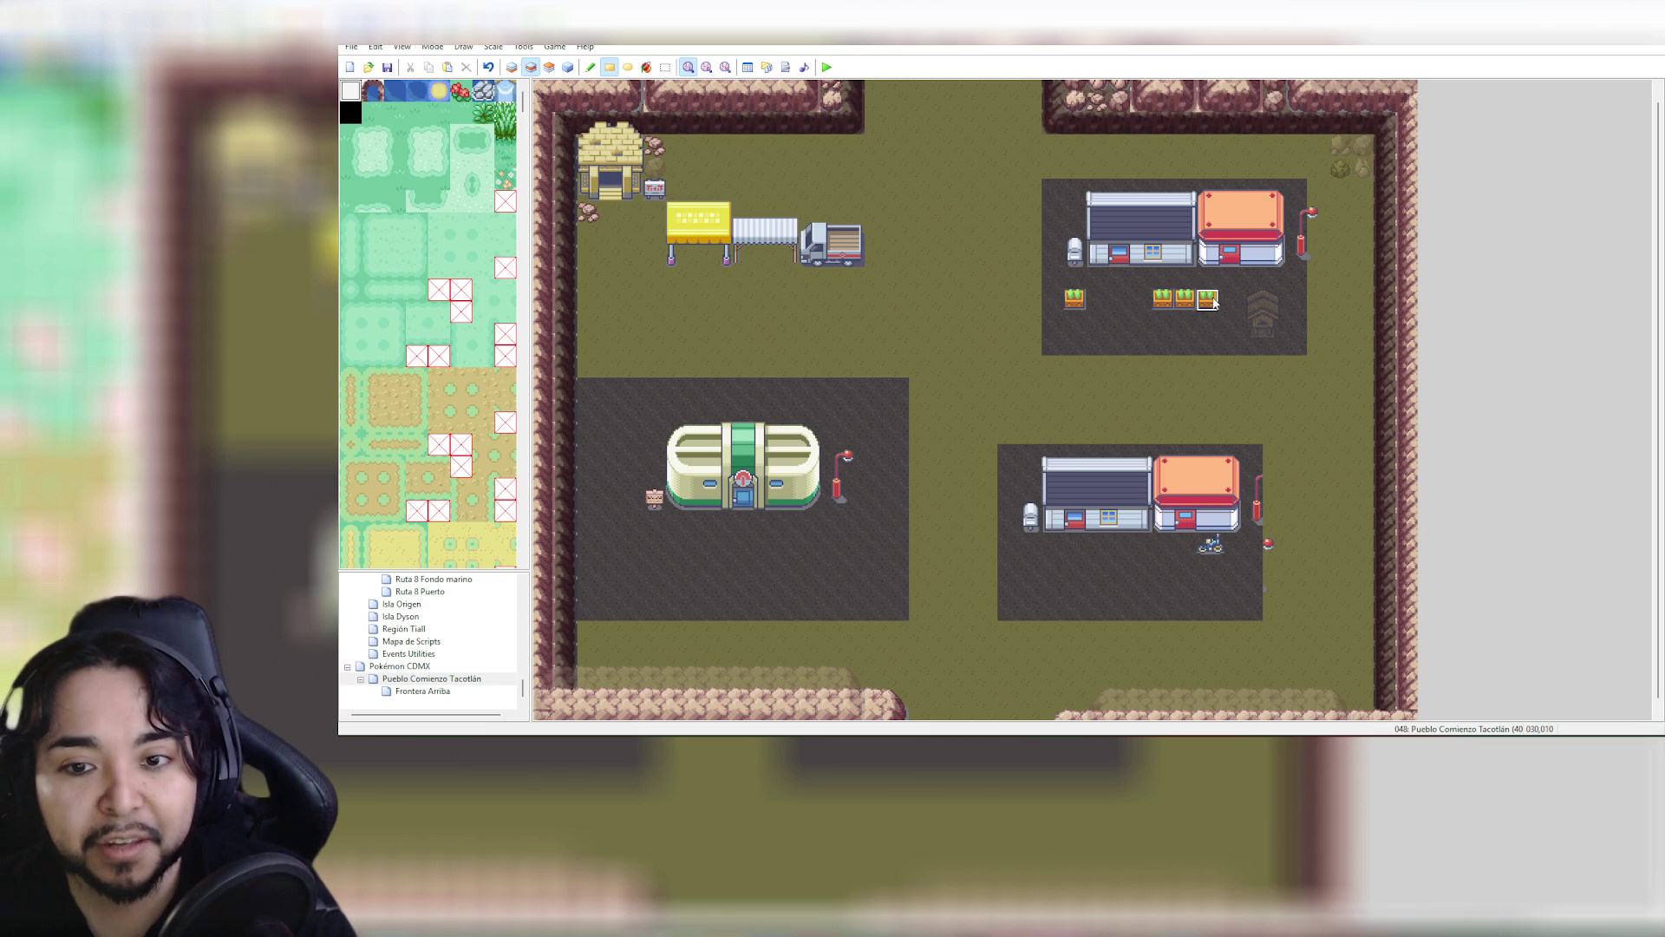
# Paint gravel over the planters in front of the upper-right houses and select the Pencil tool
pyautogui.moveTo(1210, 302); pyautogui.dragTo(1045, 304)
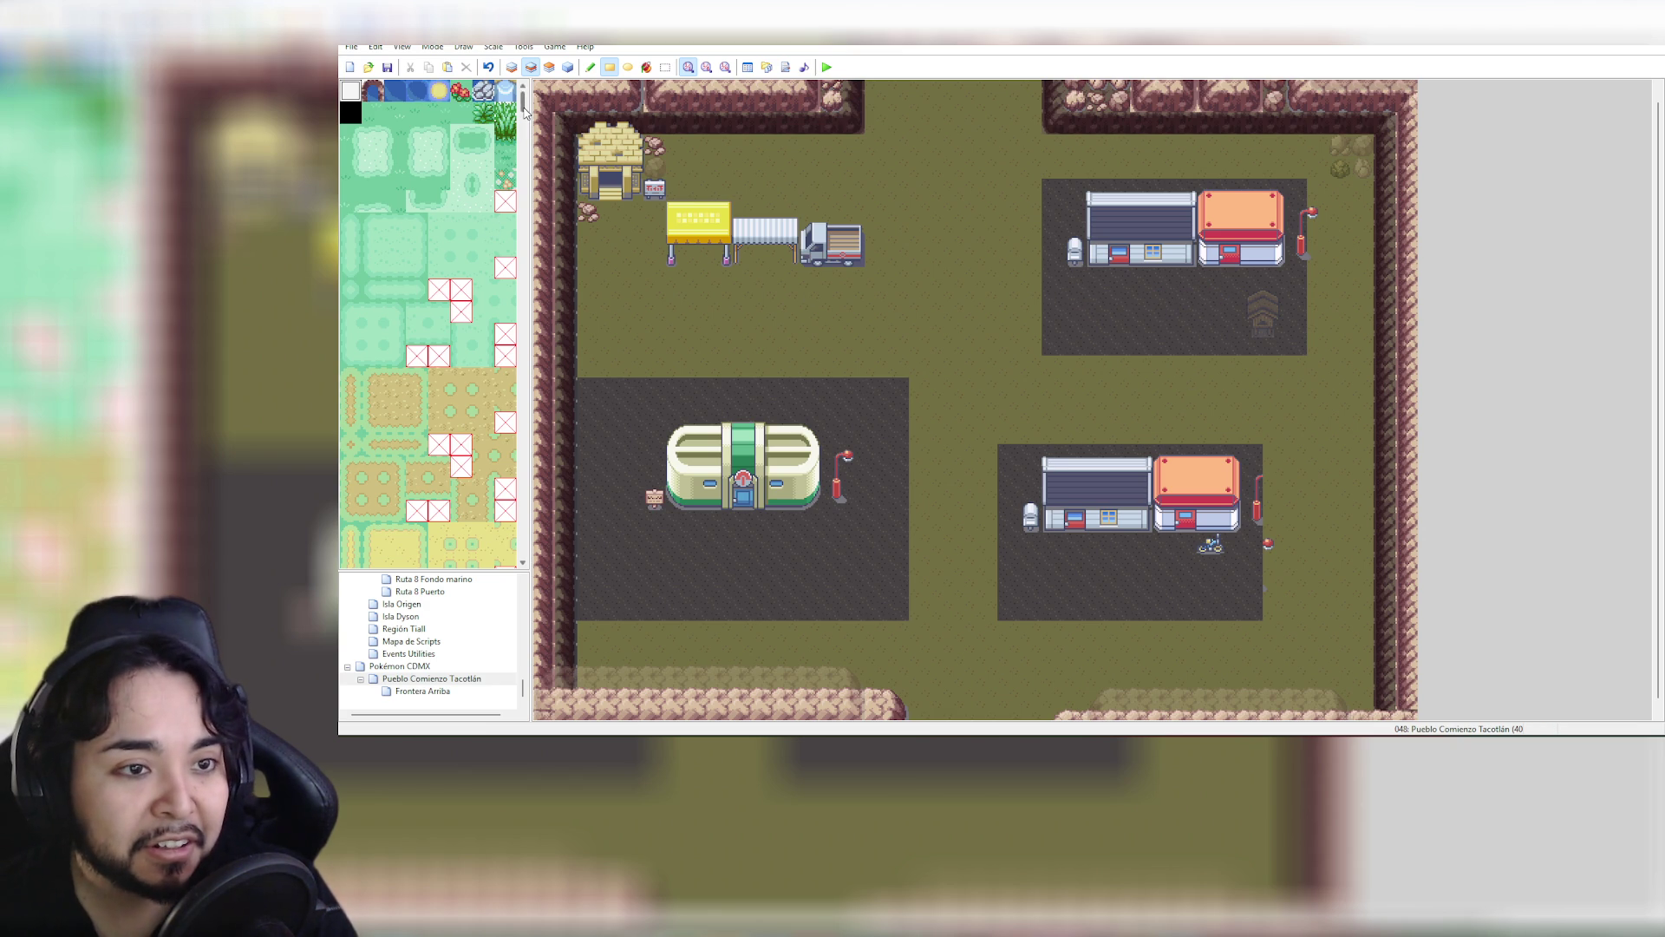
pyautogui.moveTo(524, 99)
pyautogui.mouseDown()
pyautogui.moveTo(543, 295)
pyautogui.moveTo(533, 506)
pyautogui.moveTo(560, 187)
pyautogui.mouseUp()
pyautogui.click(590, 67)
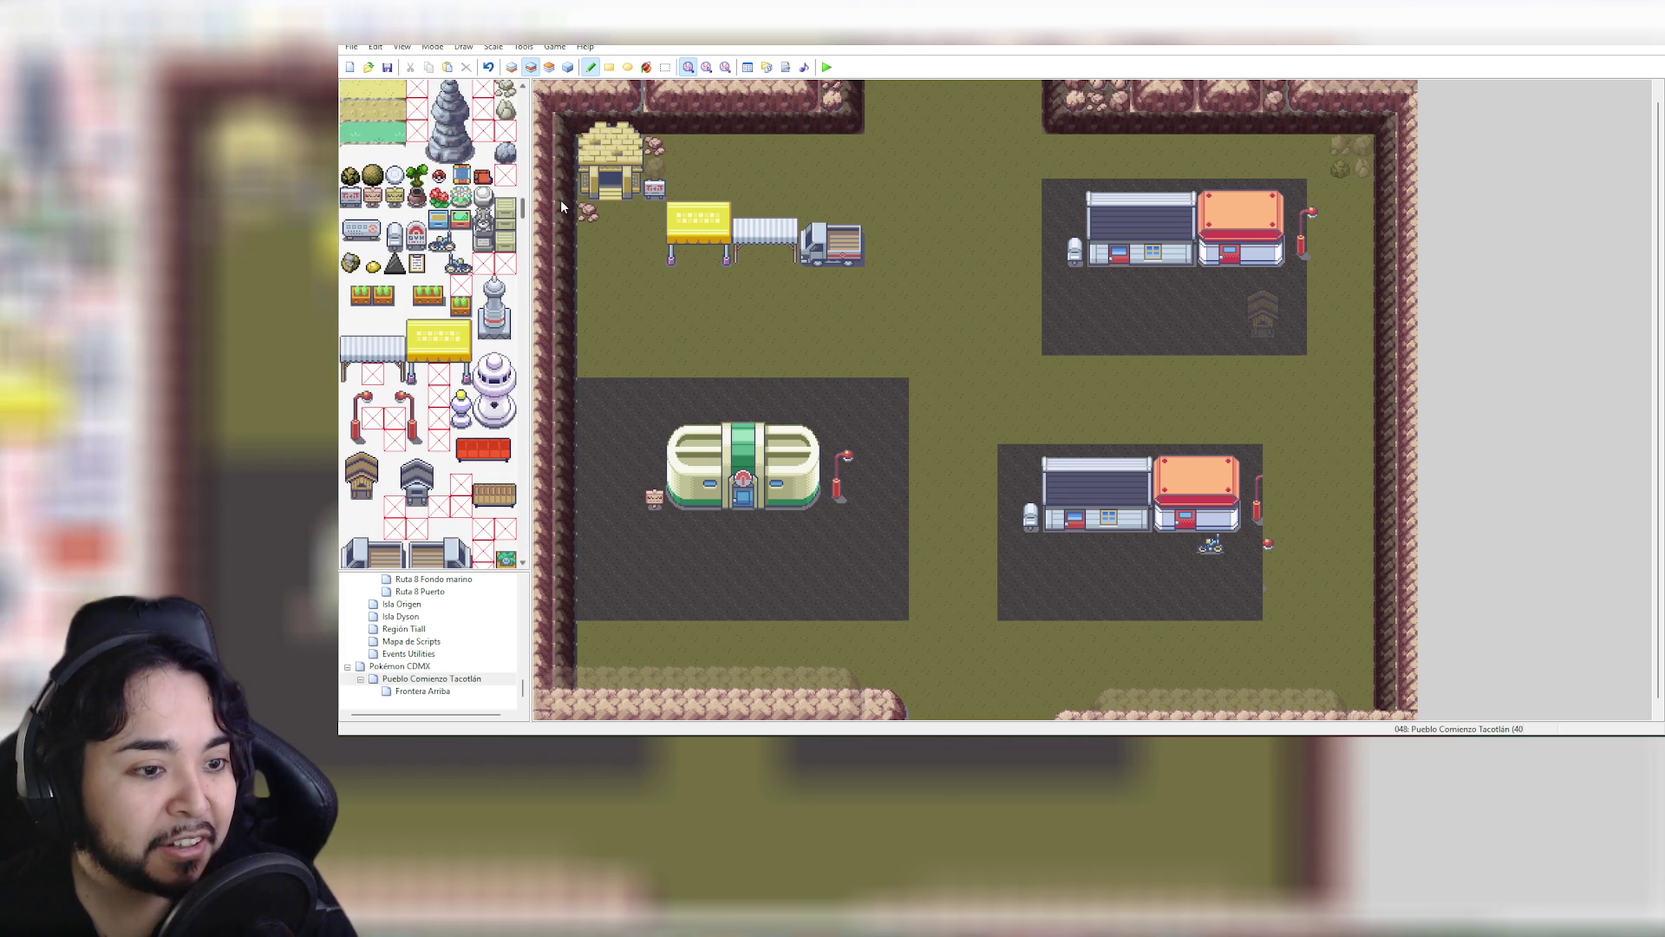
# Place three flower planters back in front of the upper-right houses
pyautogui.click(388, 303)
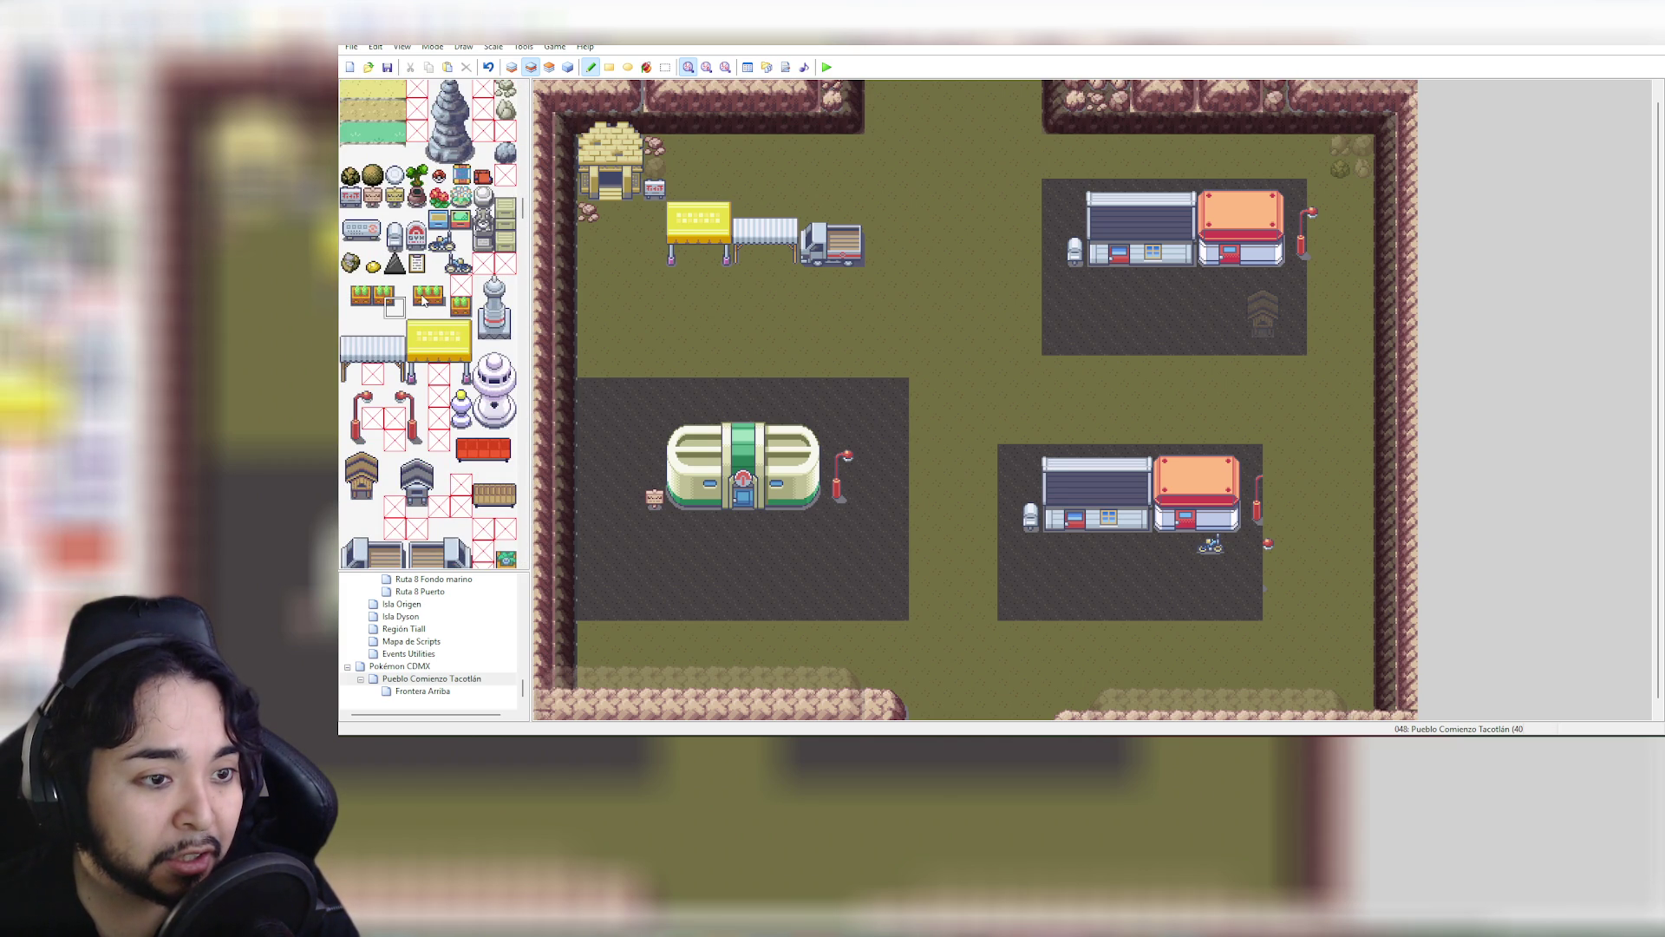
pyautogui.click(1097, 278)
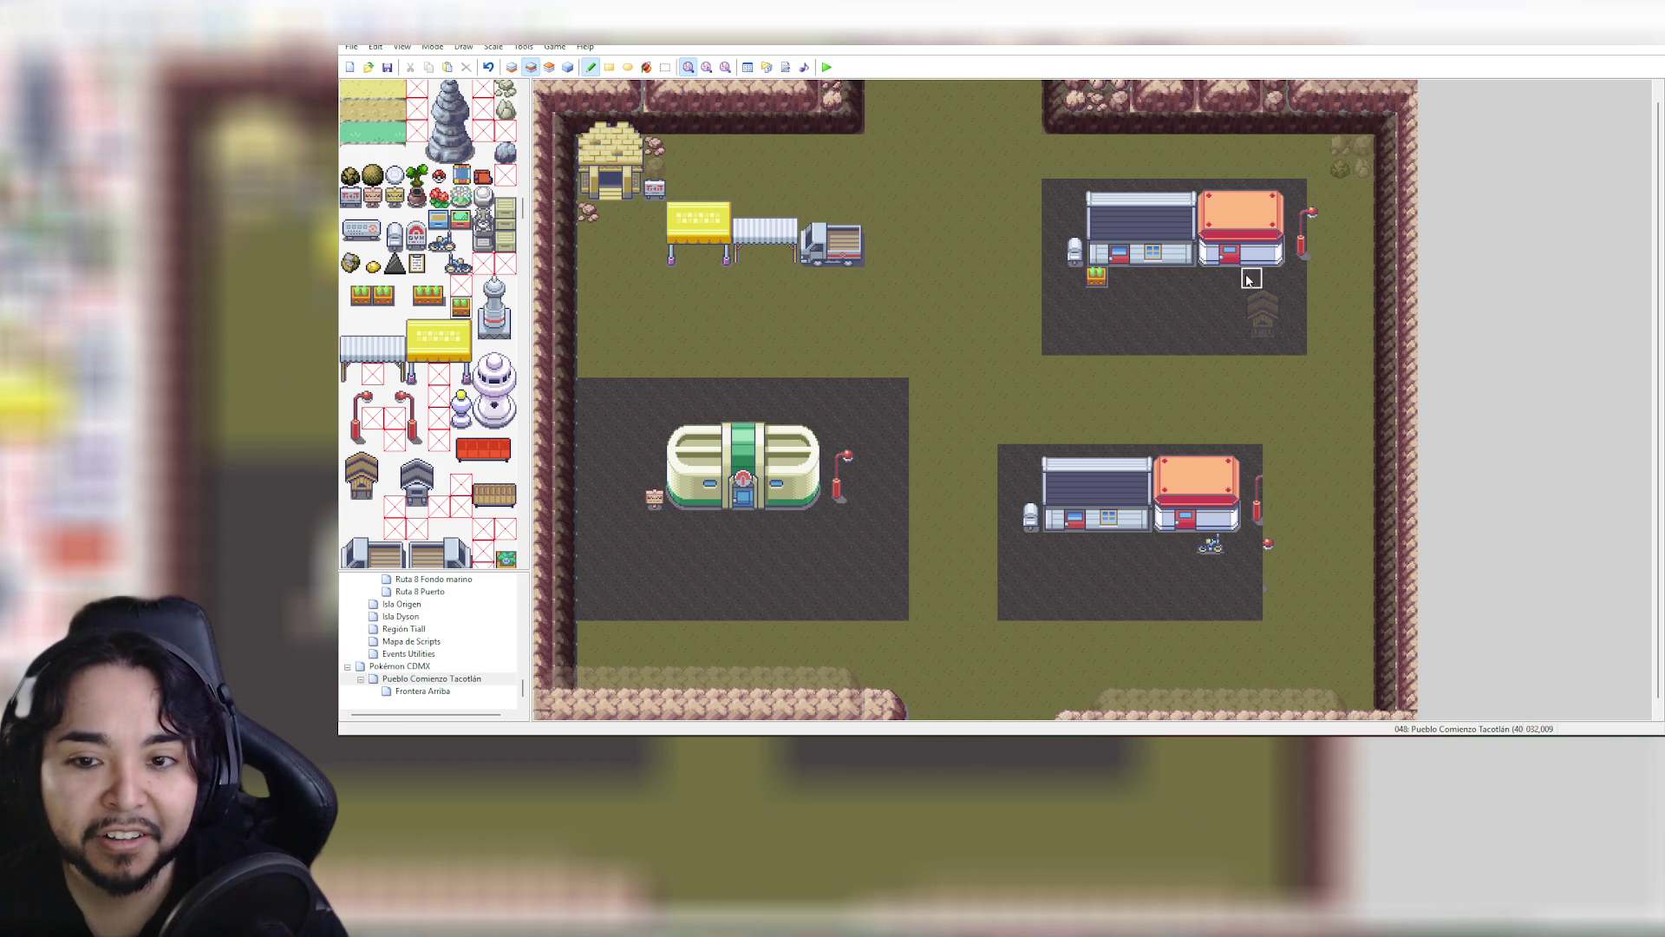
pyautogui.moveTo(1249, 280); pyautogui.dragTo(1274, 279)
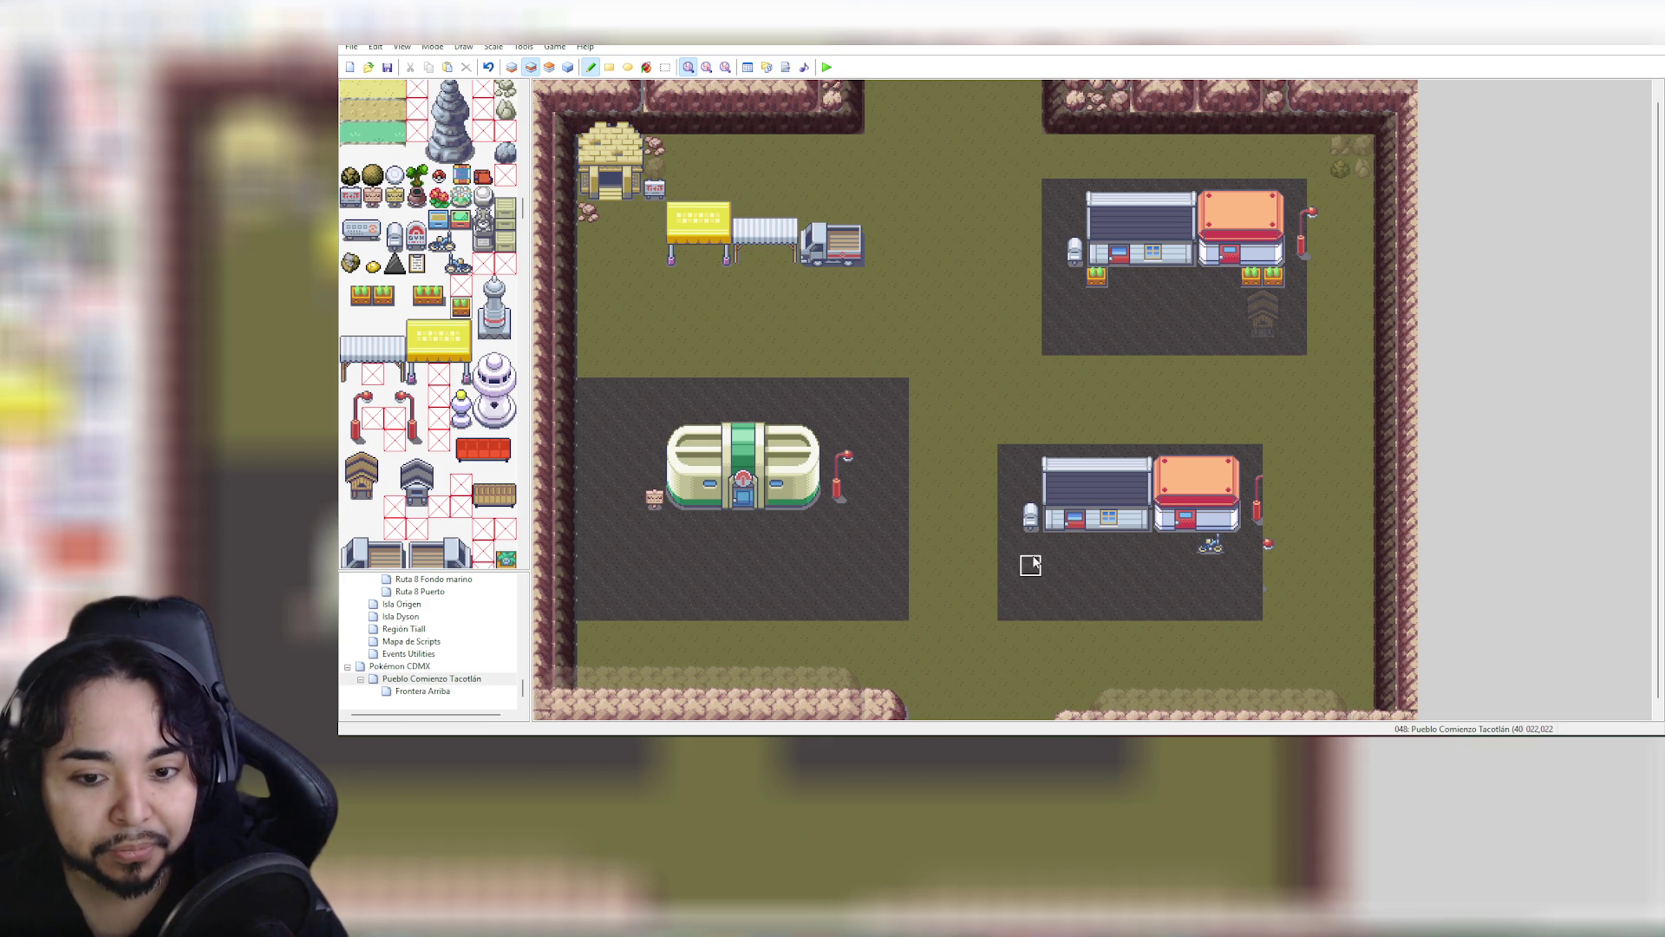
# Add a double planter below the lower-right house and one beside the Pokémon Center, undoing misplaced ones
pyautogui.click(1030, 494)
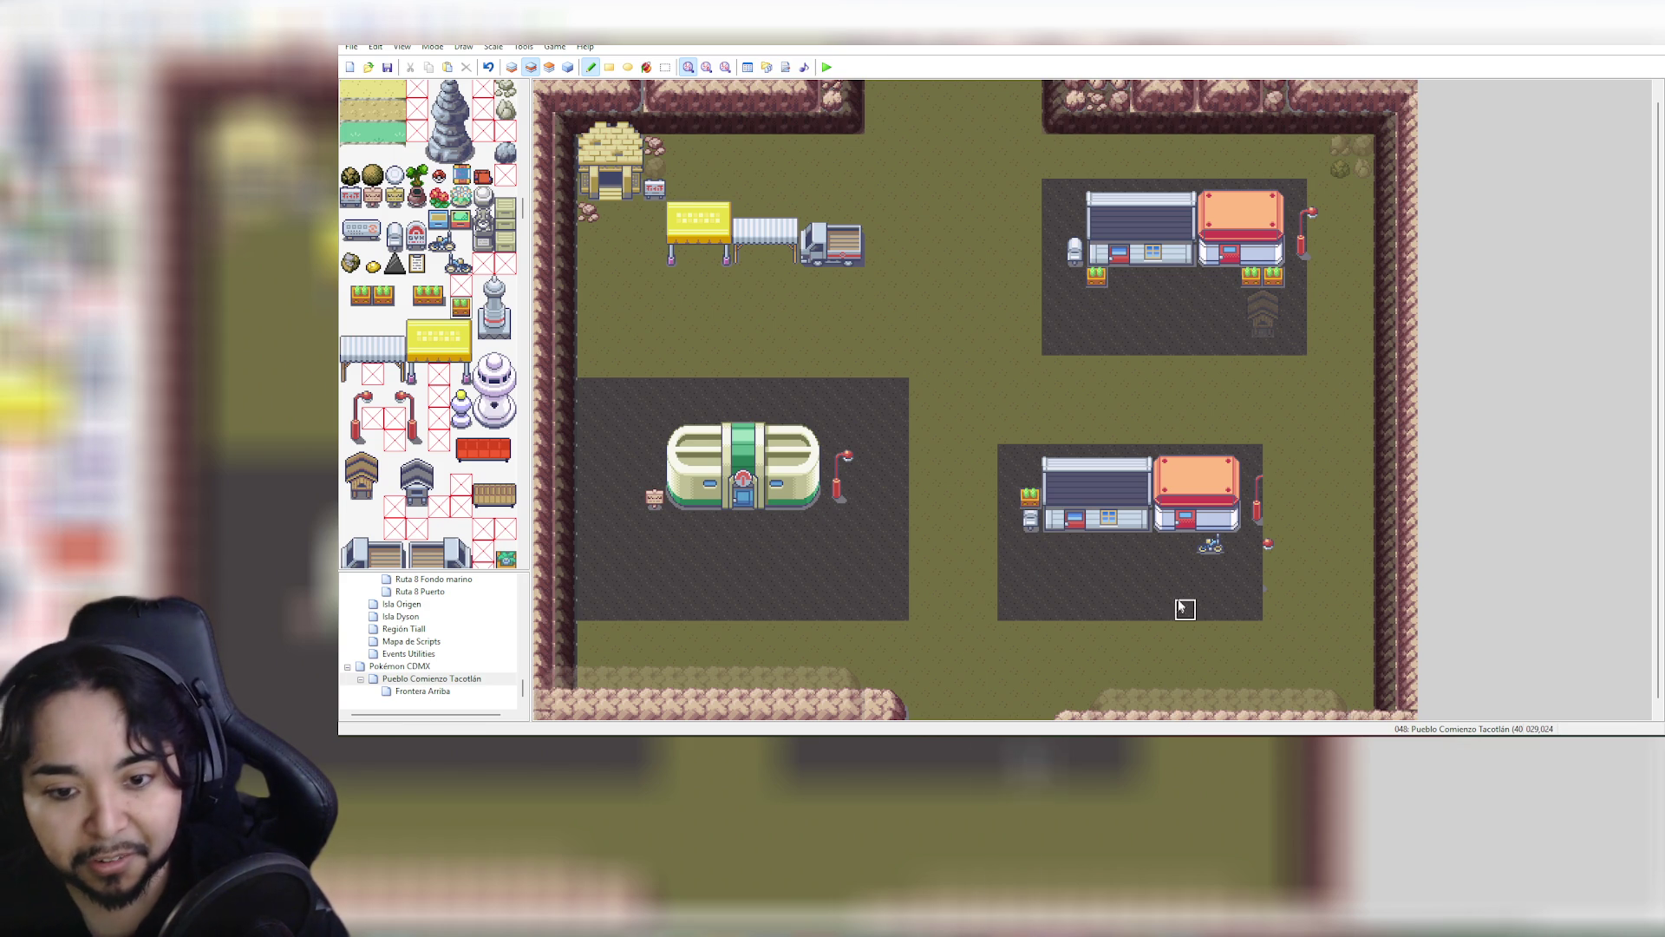
pyautogui.hotkey('ctrl', 'z')
pyautogui.click(1137, 543)
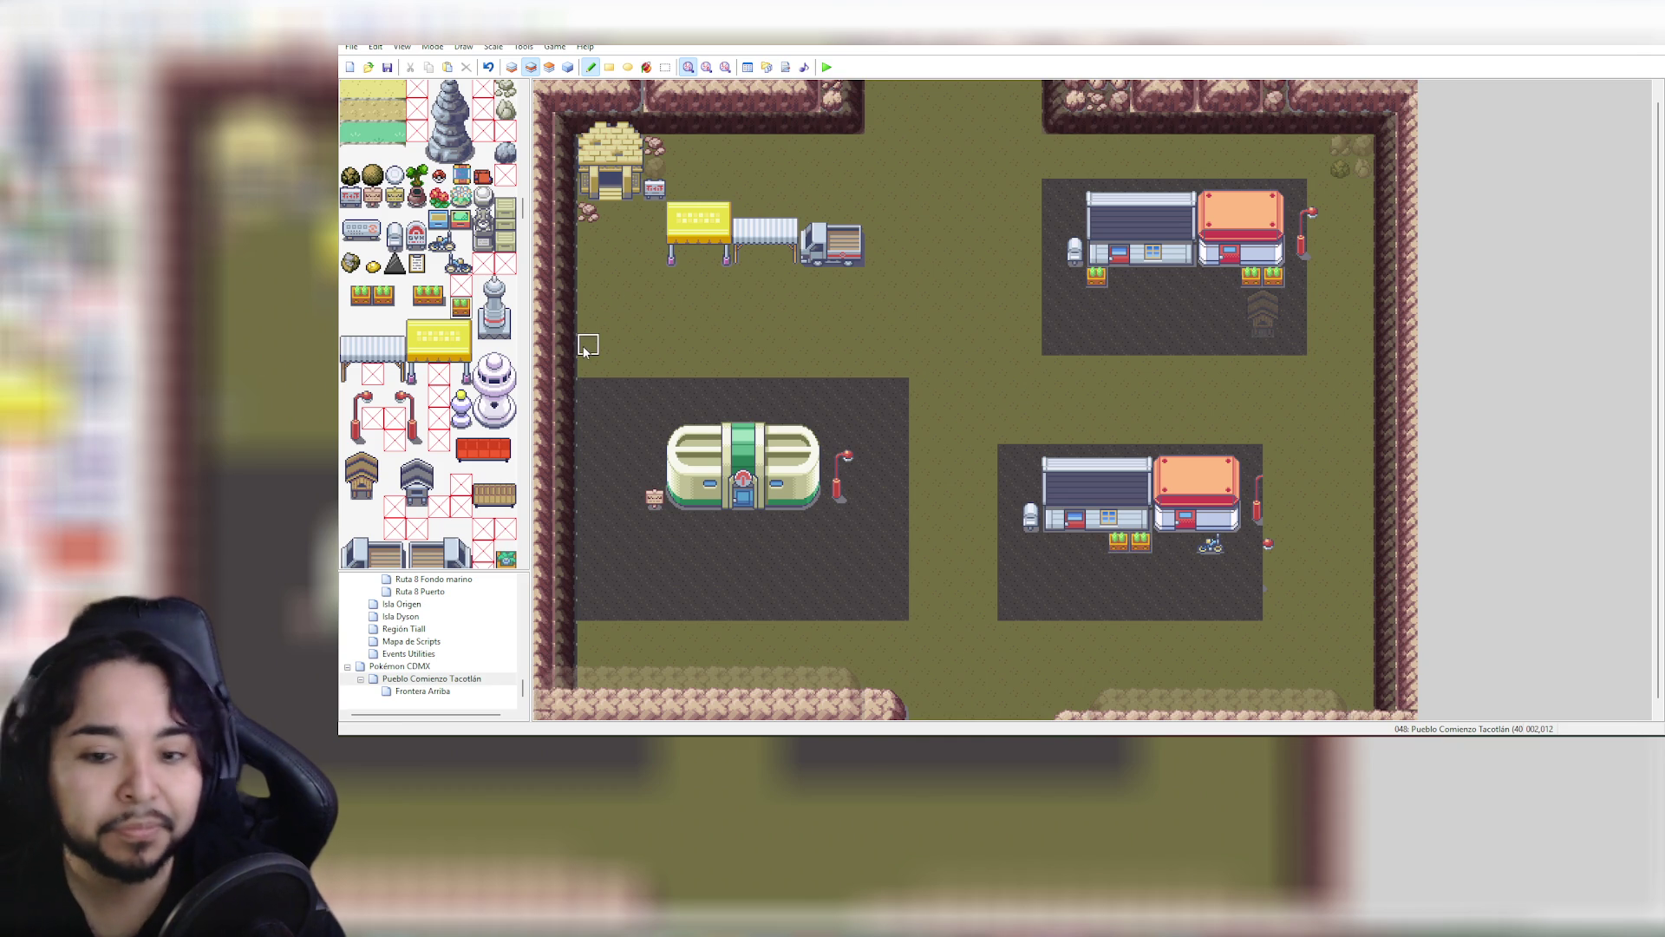
pyautogui.click(654, 478)
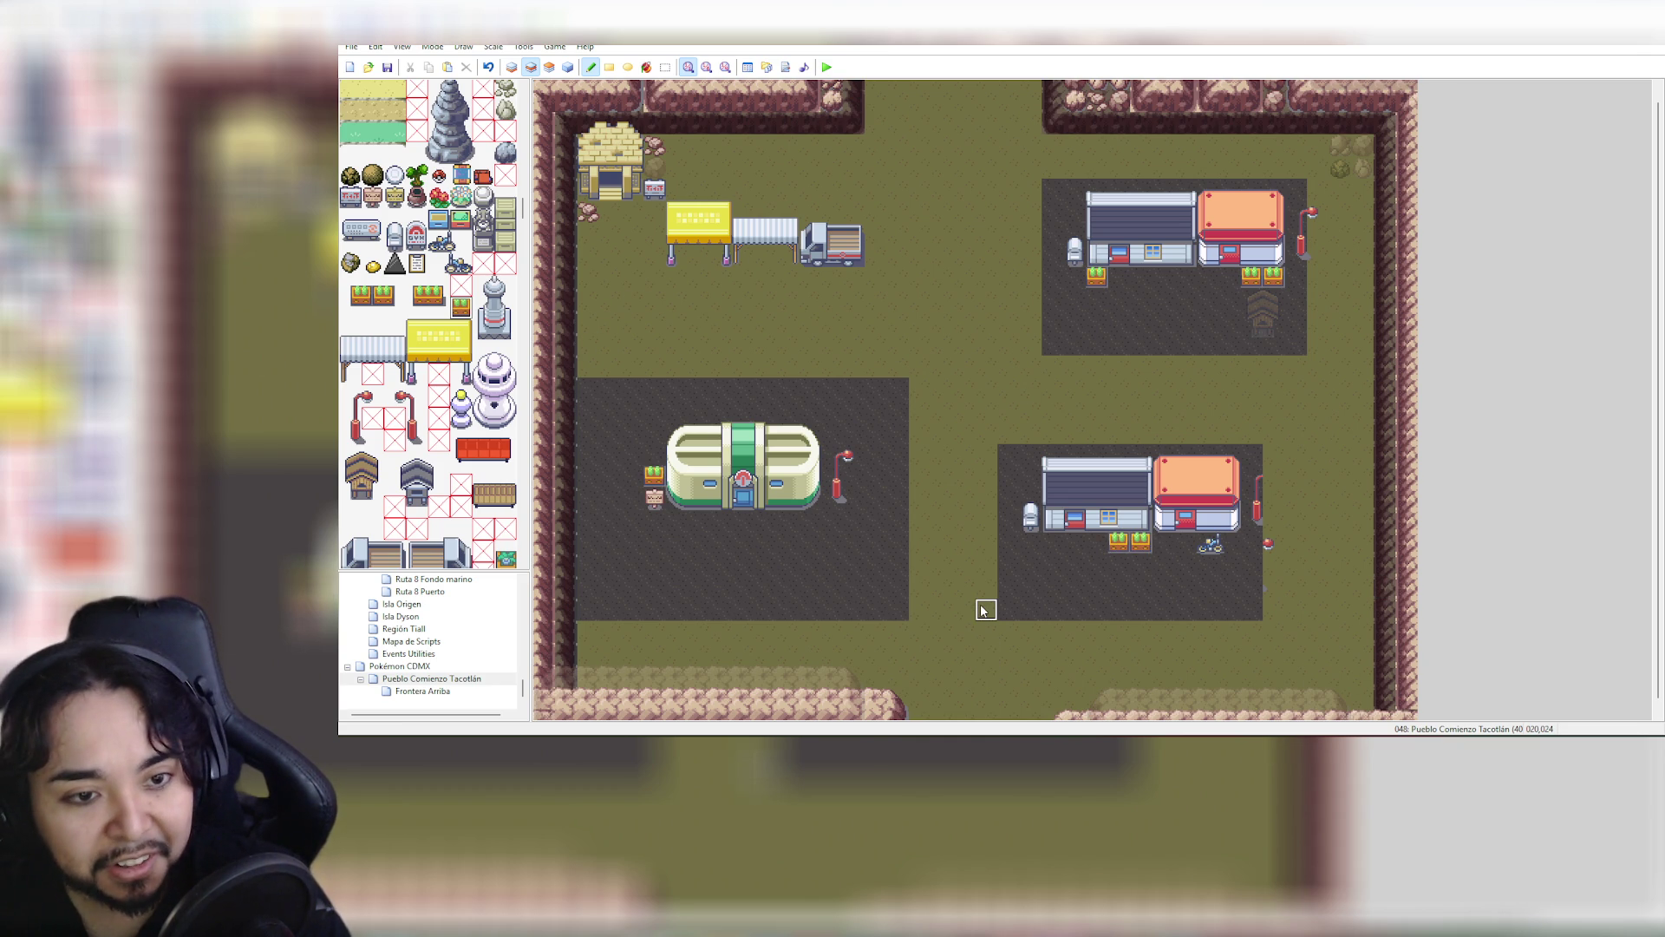
pyautogui.click(654, 255)
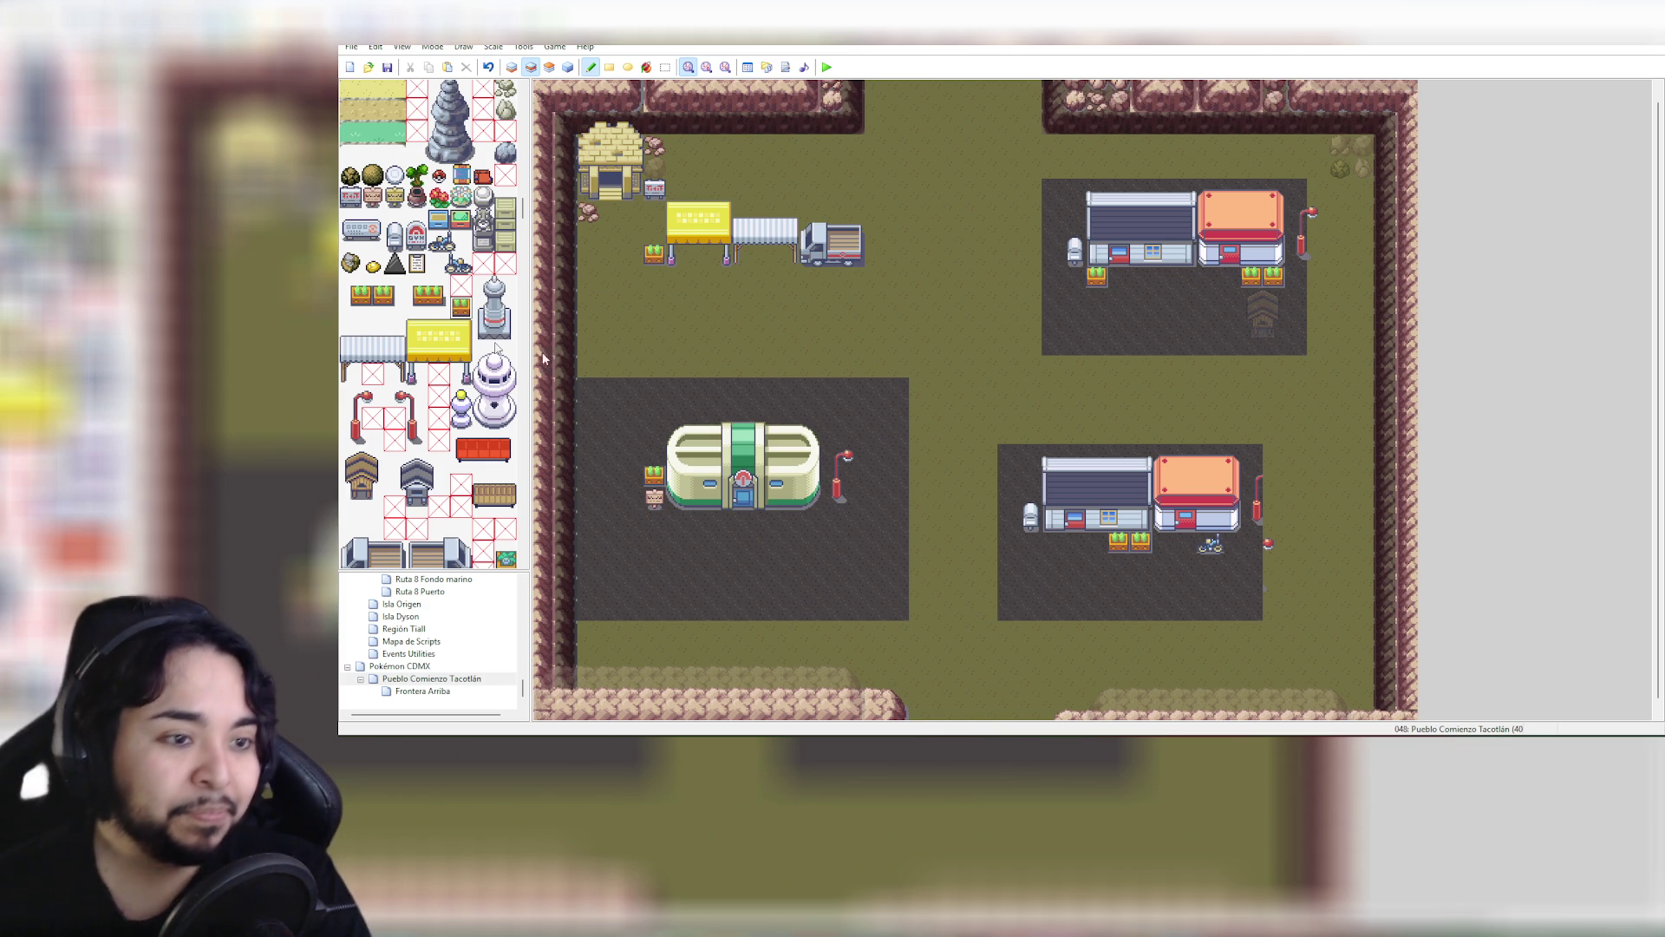
pyautogui.hotkey('ctrl', 'z')
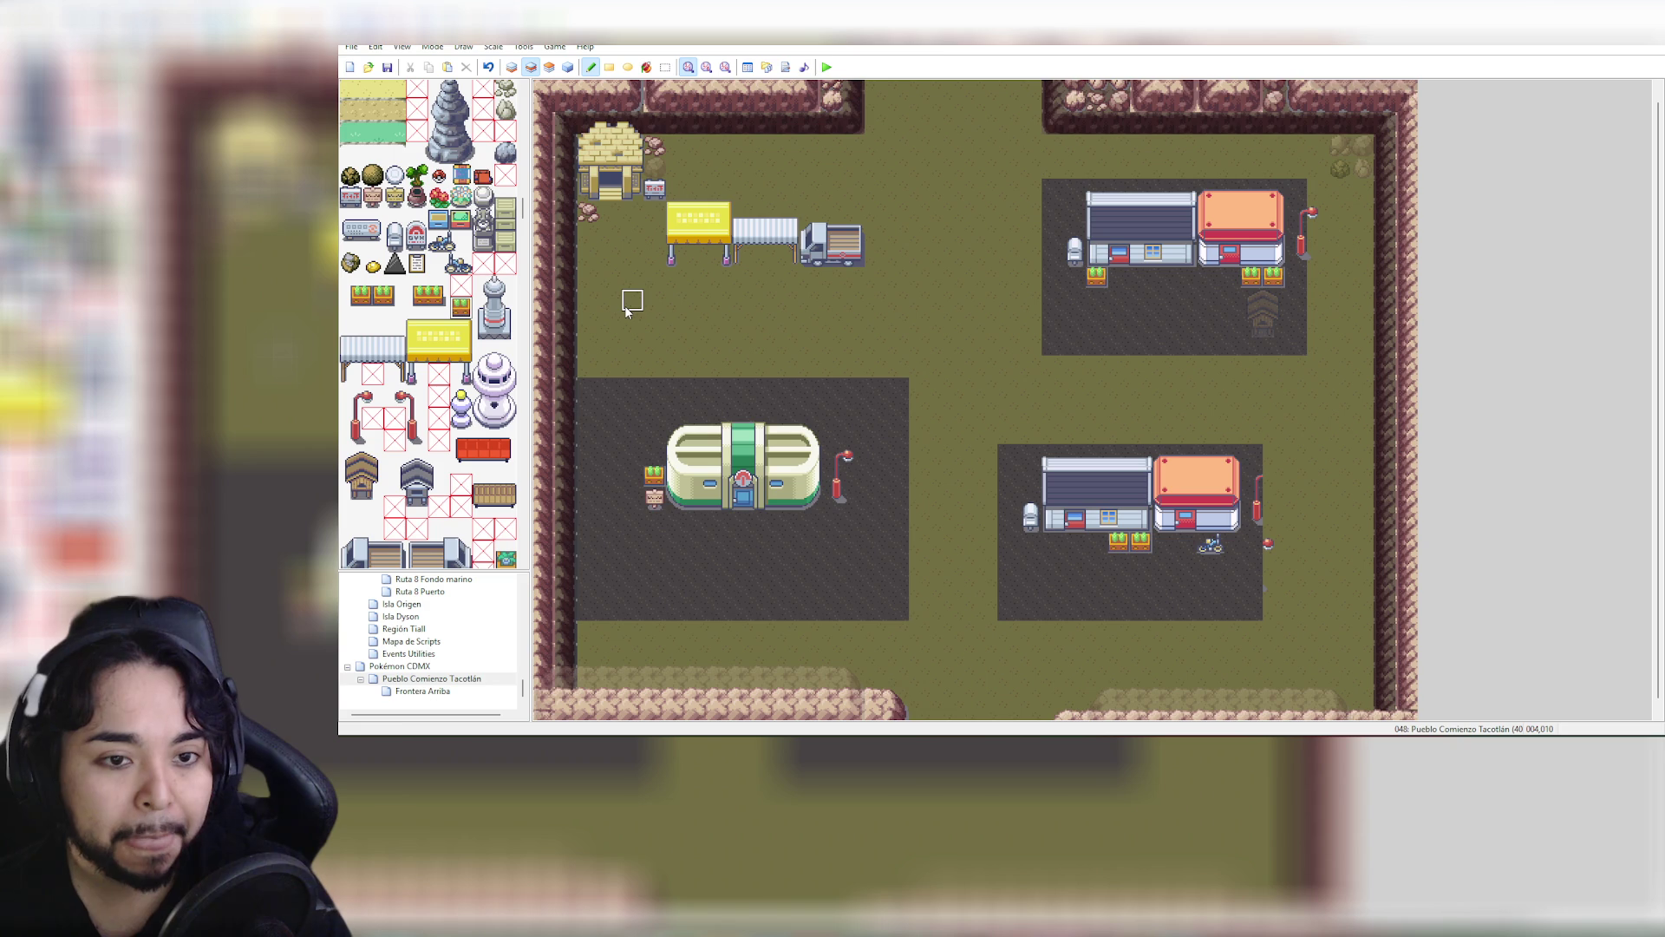
pyautogui.scroll(-5, 418, 395)
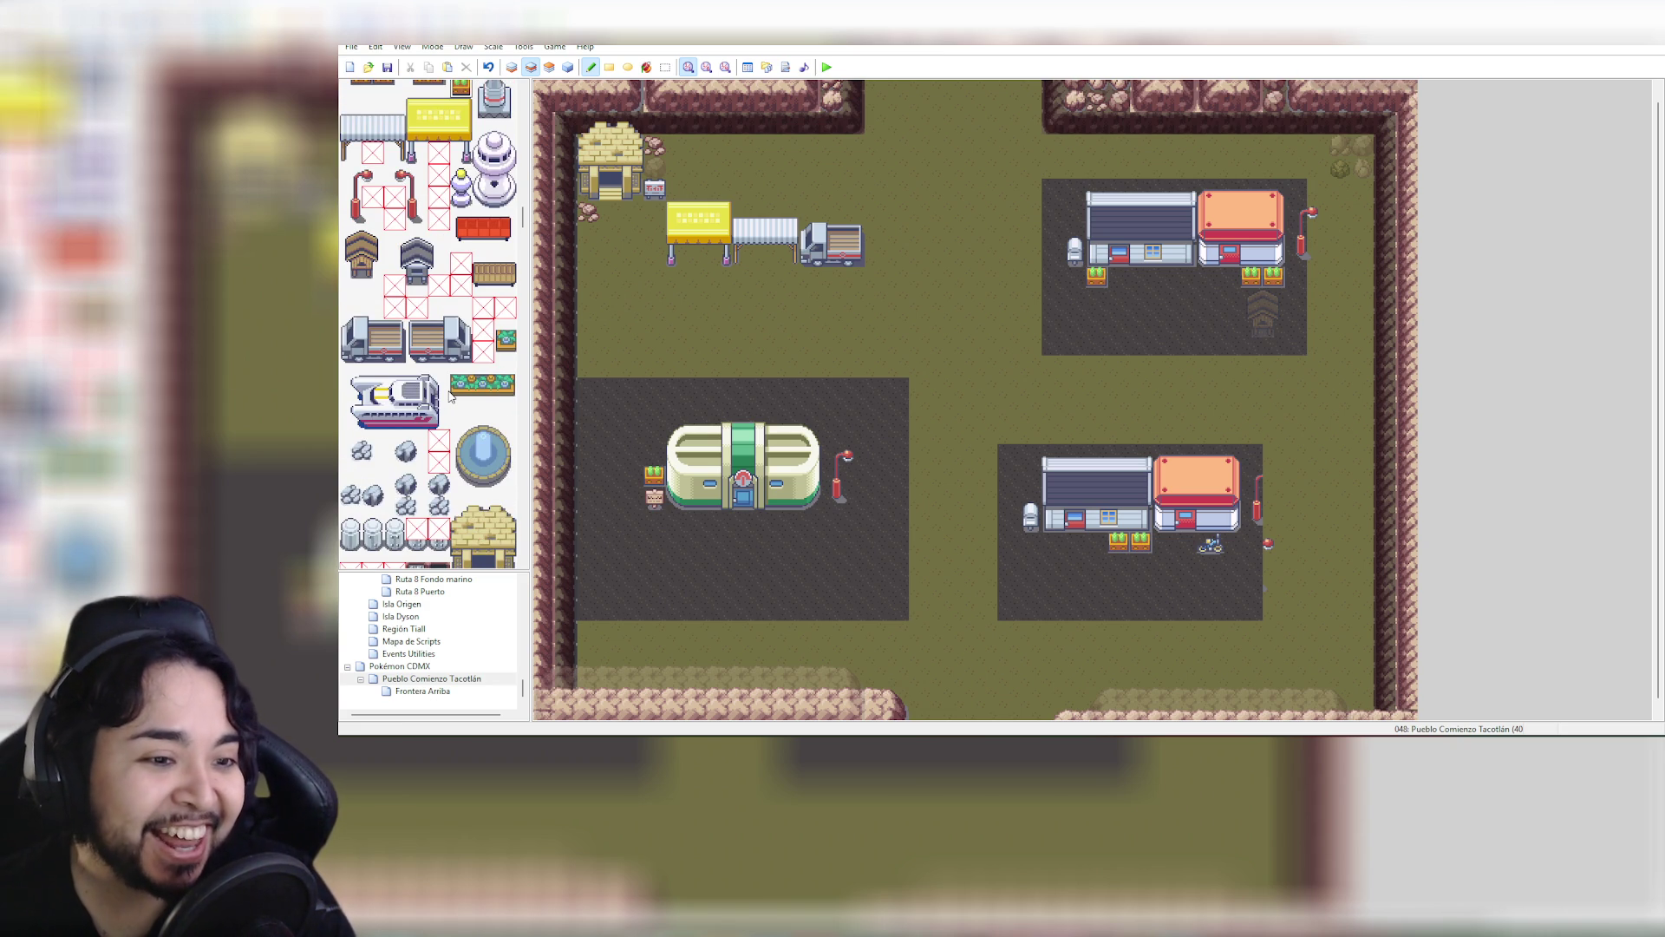
# Switch Pueblo Comienzo Tacotlán to the Events layer
pyautogui.scroll(-2, 466, 400)
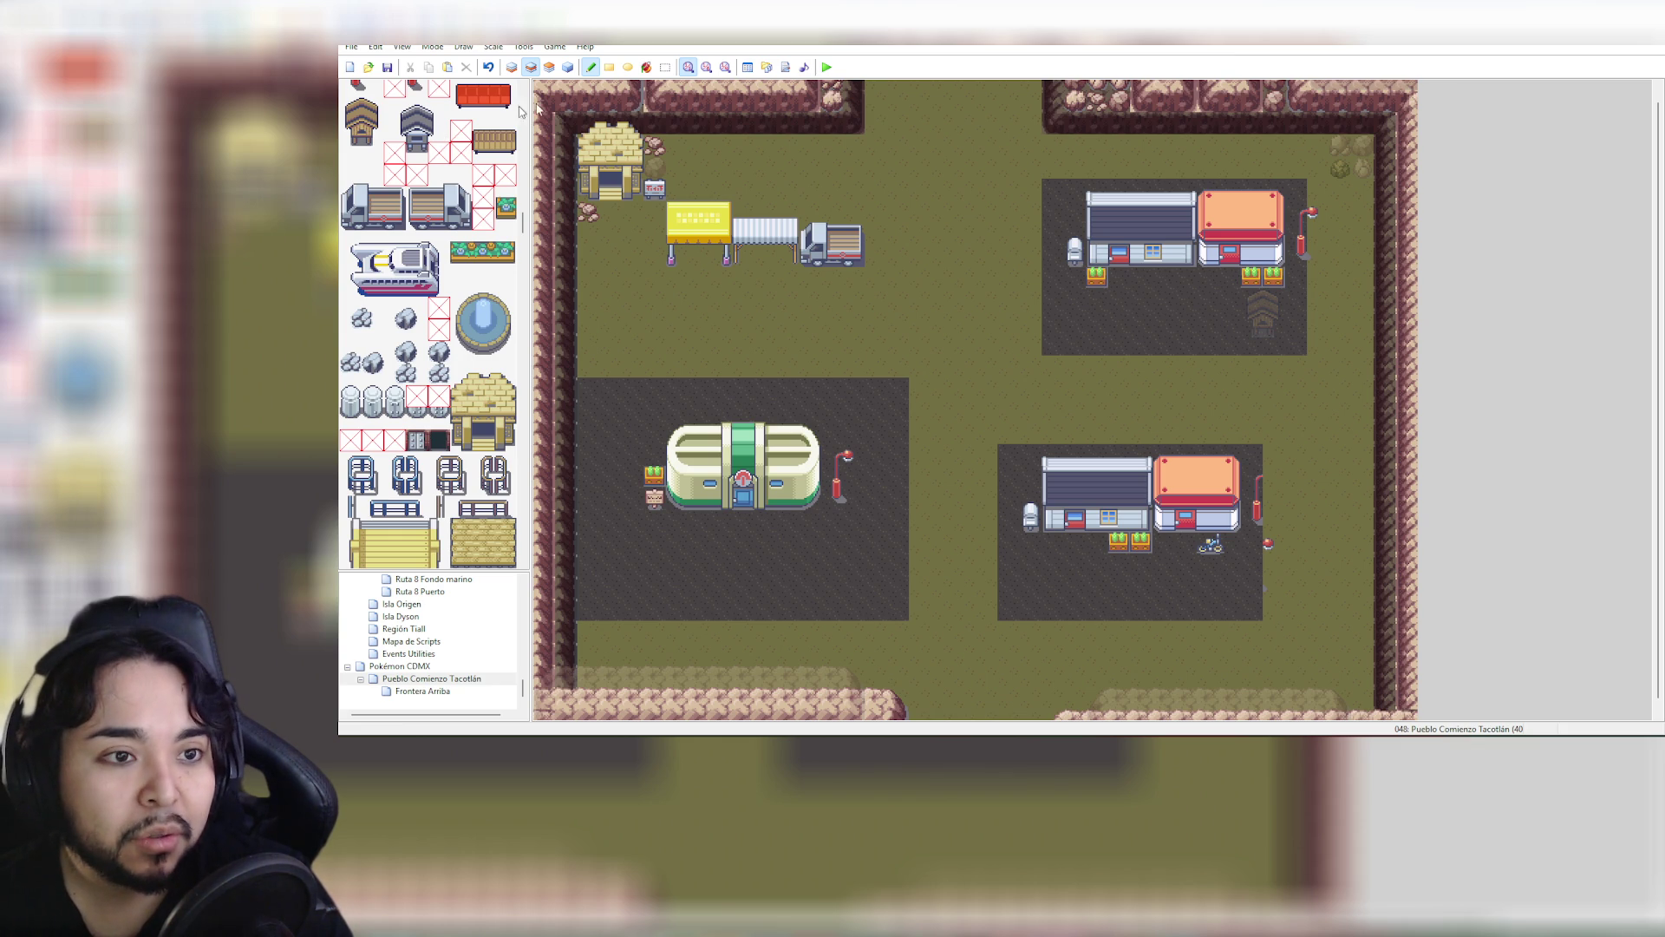
pyautogui.click(568, 68)
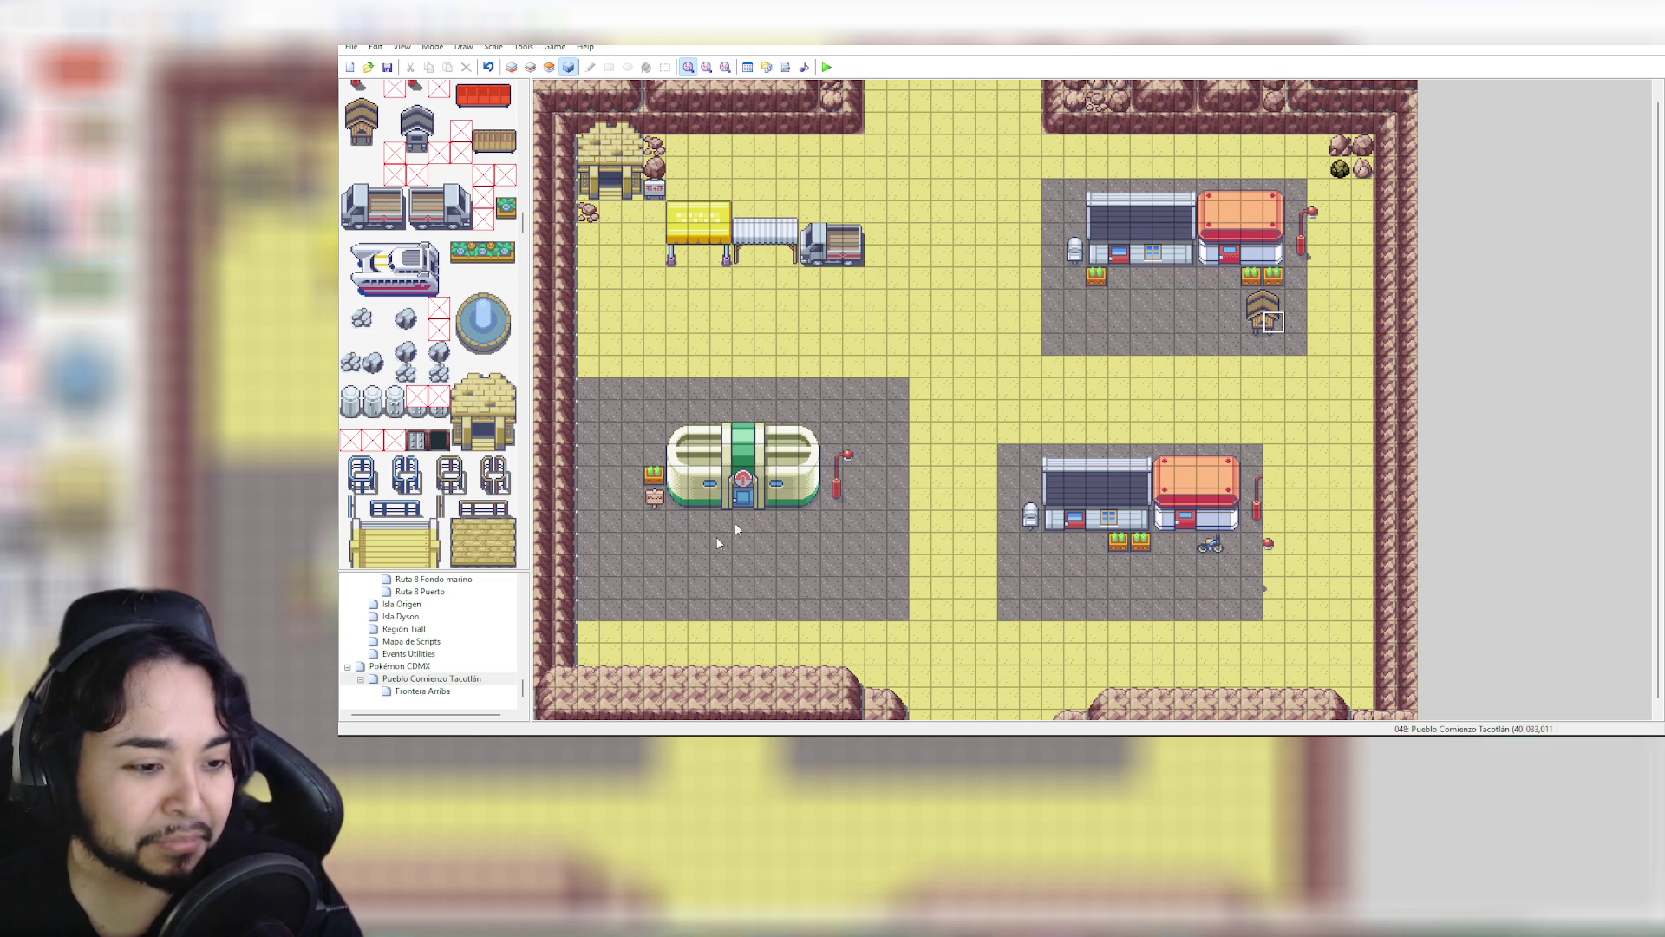
# Open Frontera Arriba and bring the tileset's house tiles into view
pyautogui.click(442, 692)
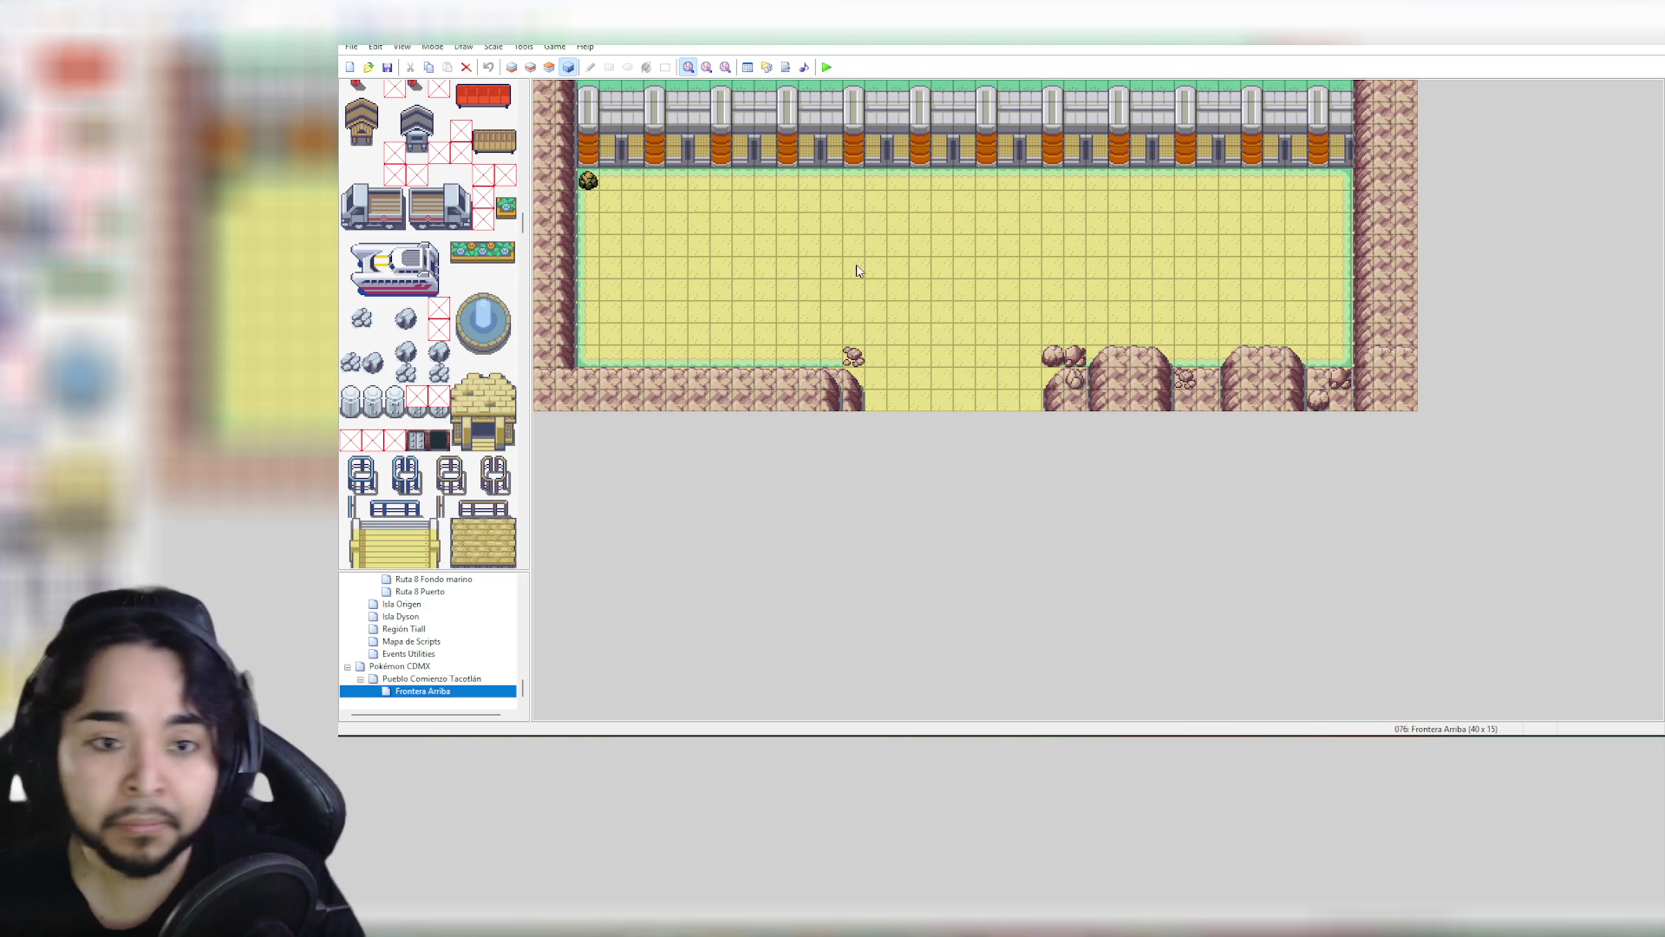
pyautogui.scroll(-1, 494, 373)
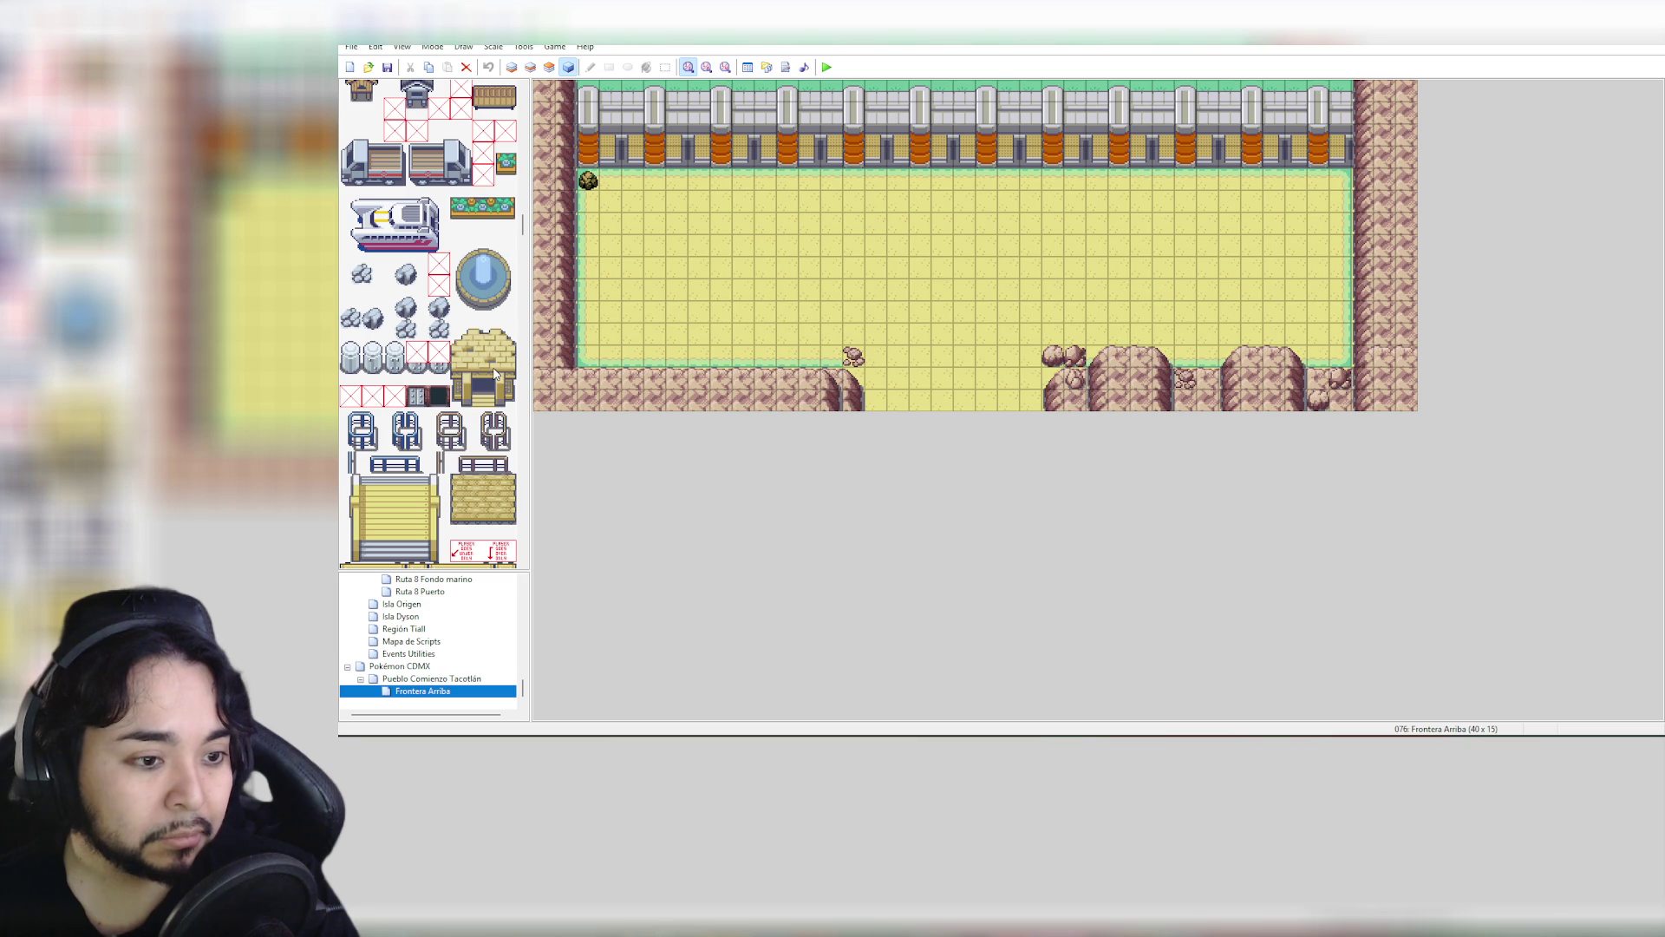
pyautogui.scroll(-2, 496, 373)
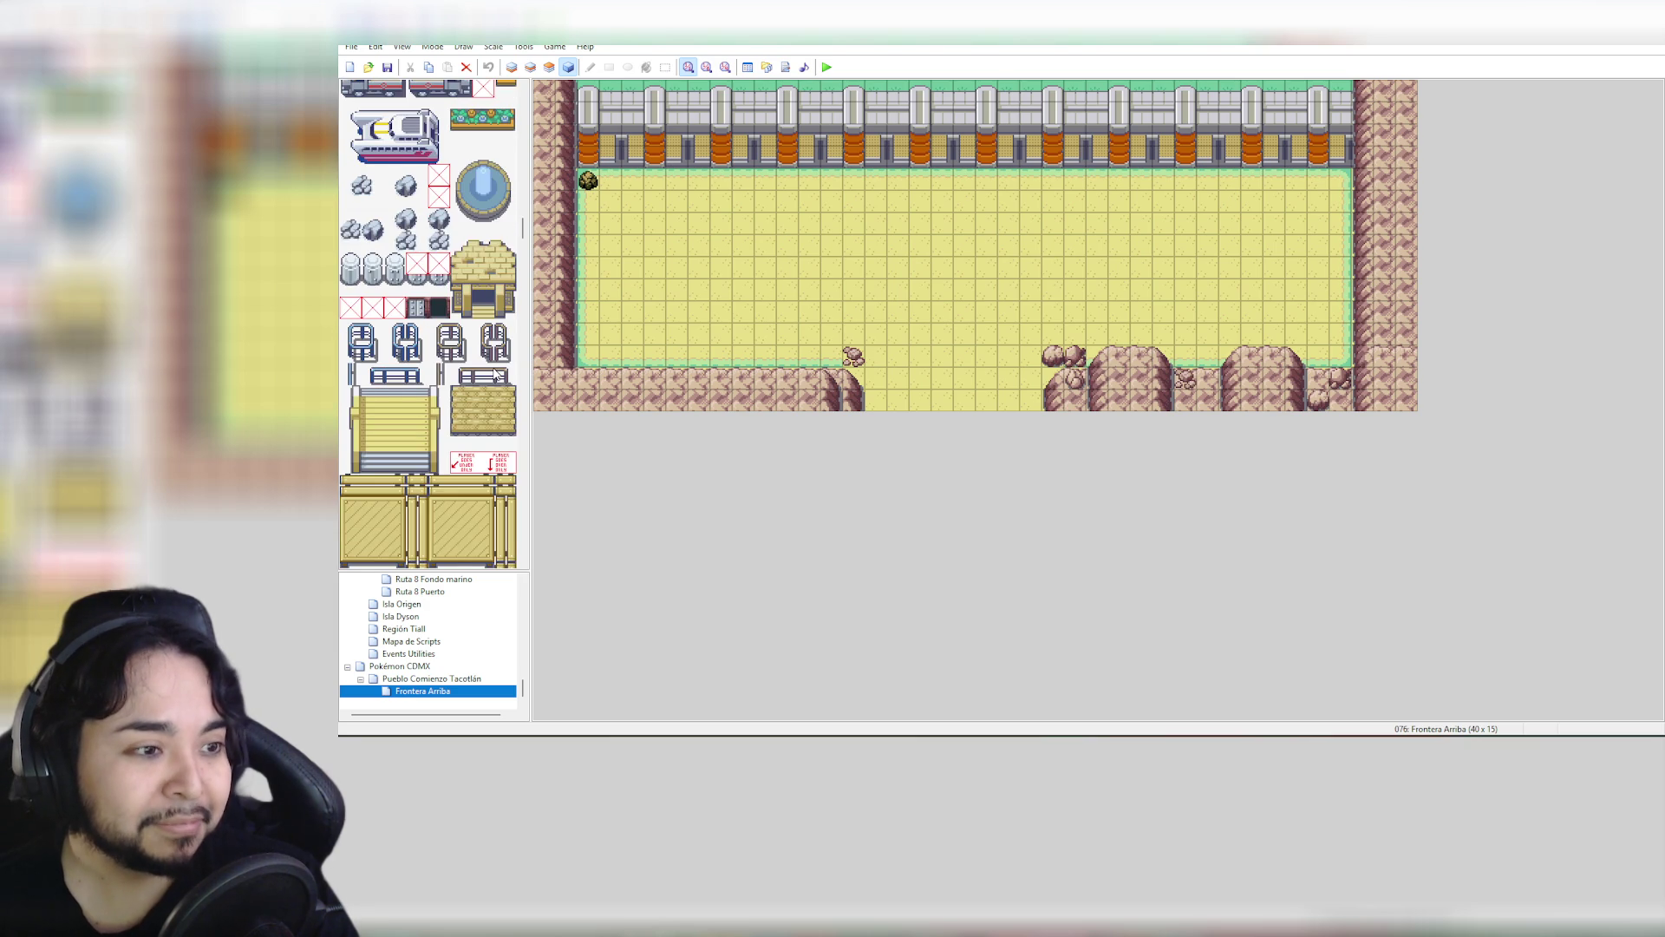
pyautogui.scroll(-2, 495, 374)
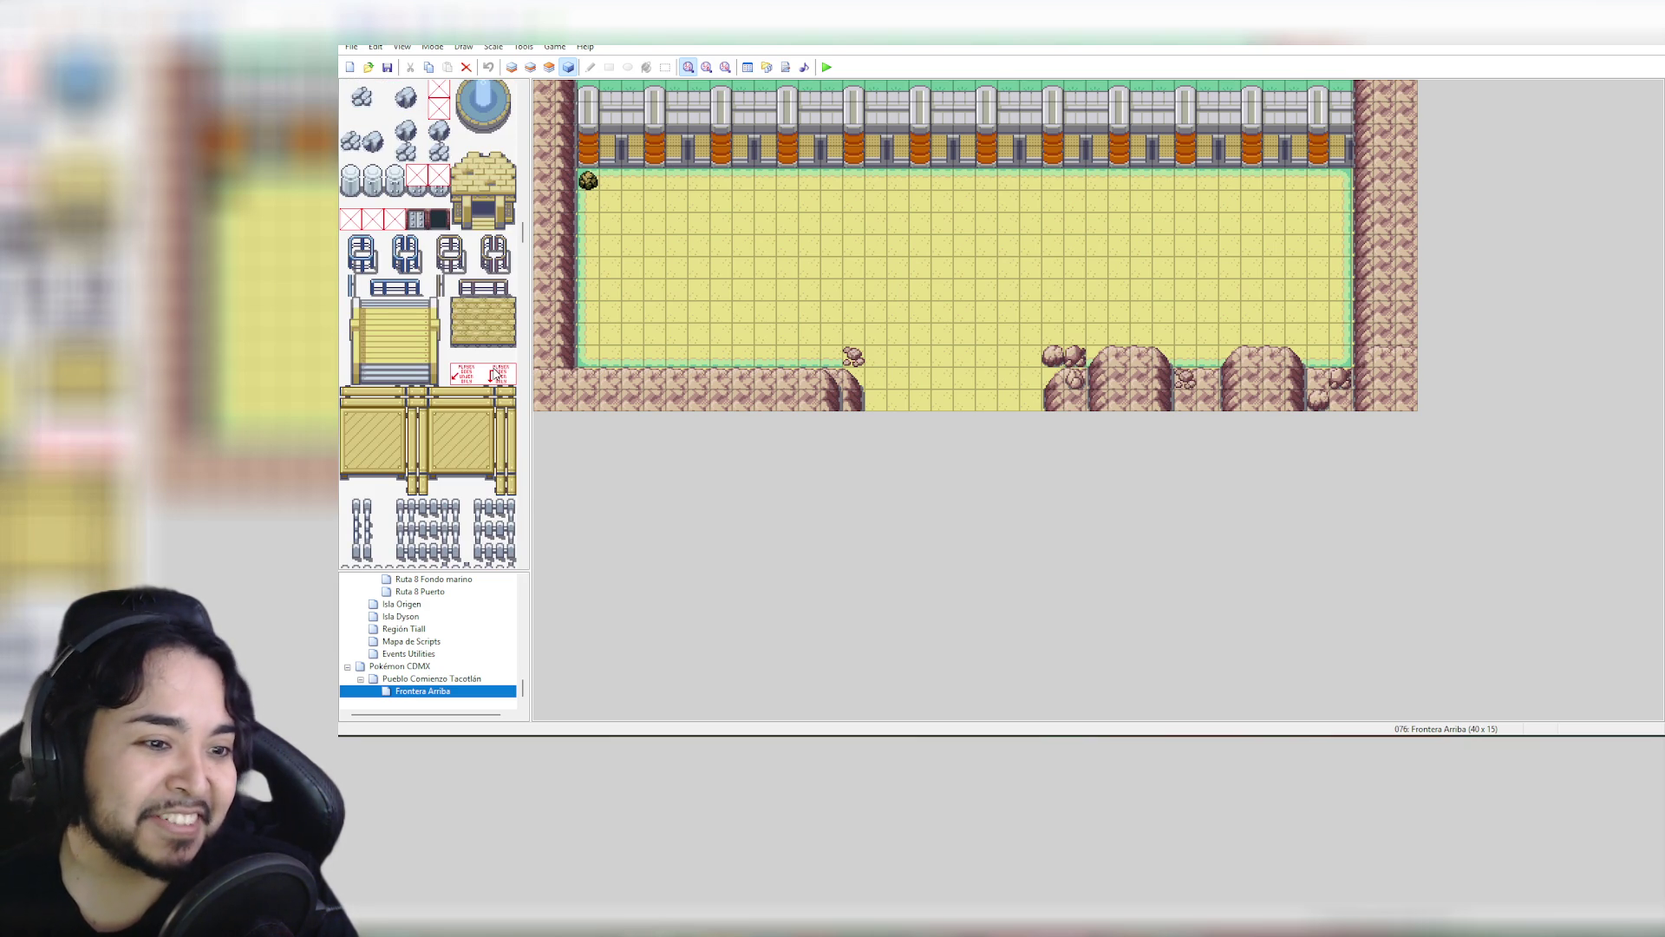
pyautogui.scroll(-3, 495, 371)
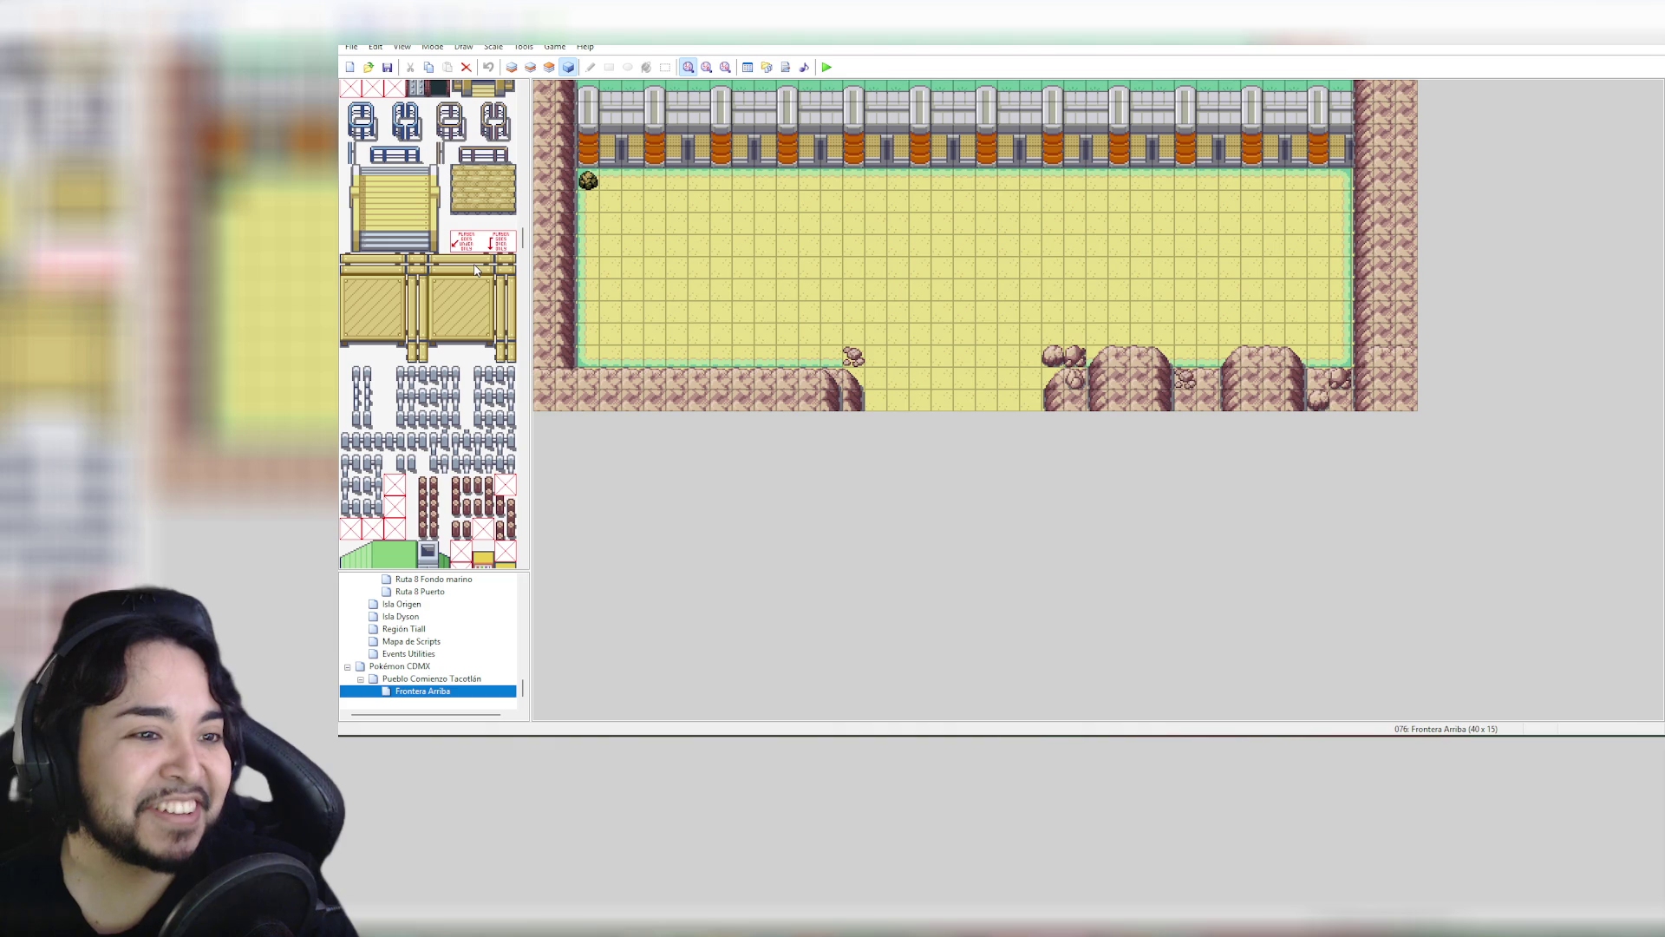
pyautogui.scroll(-3, 474, 275)
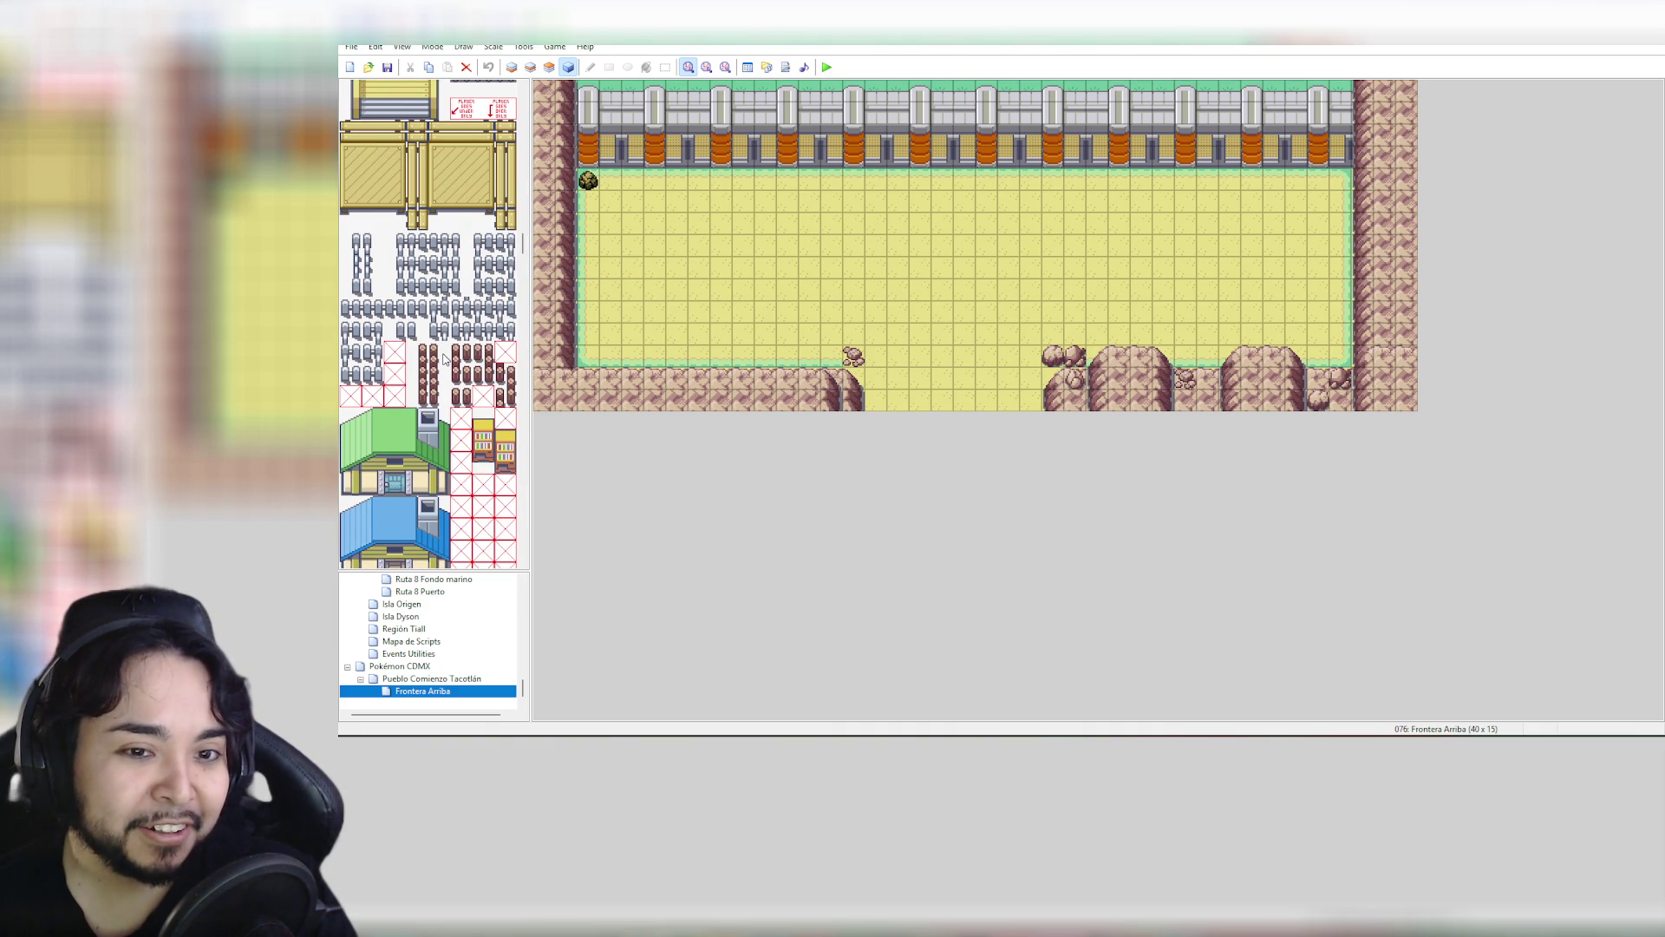
pyautogui.scroll(-2, 443, 358)
pyautogui.scroll(7, 443, 358)
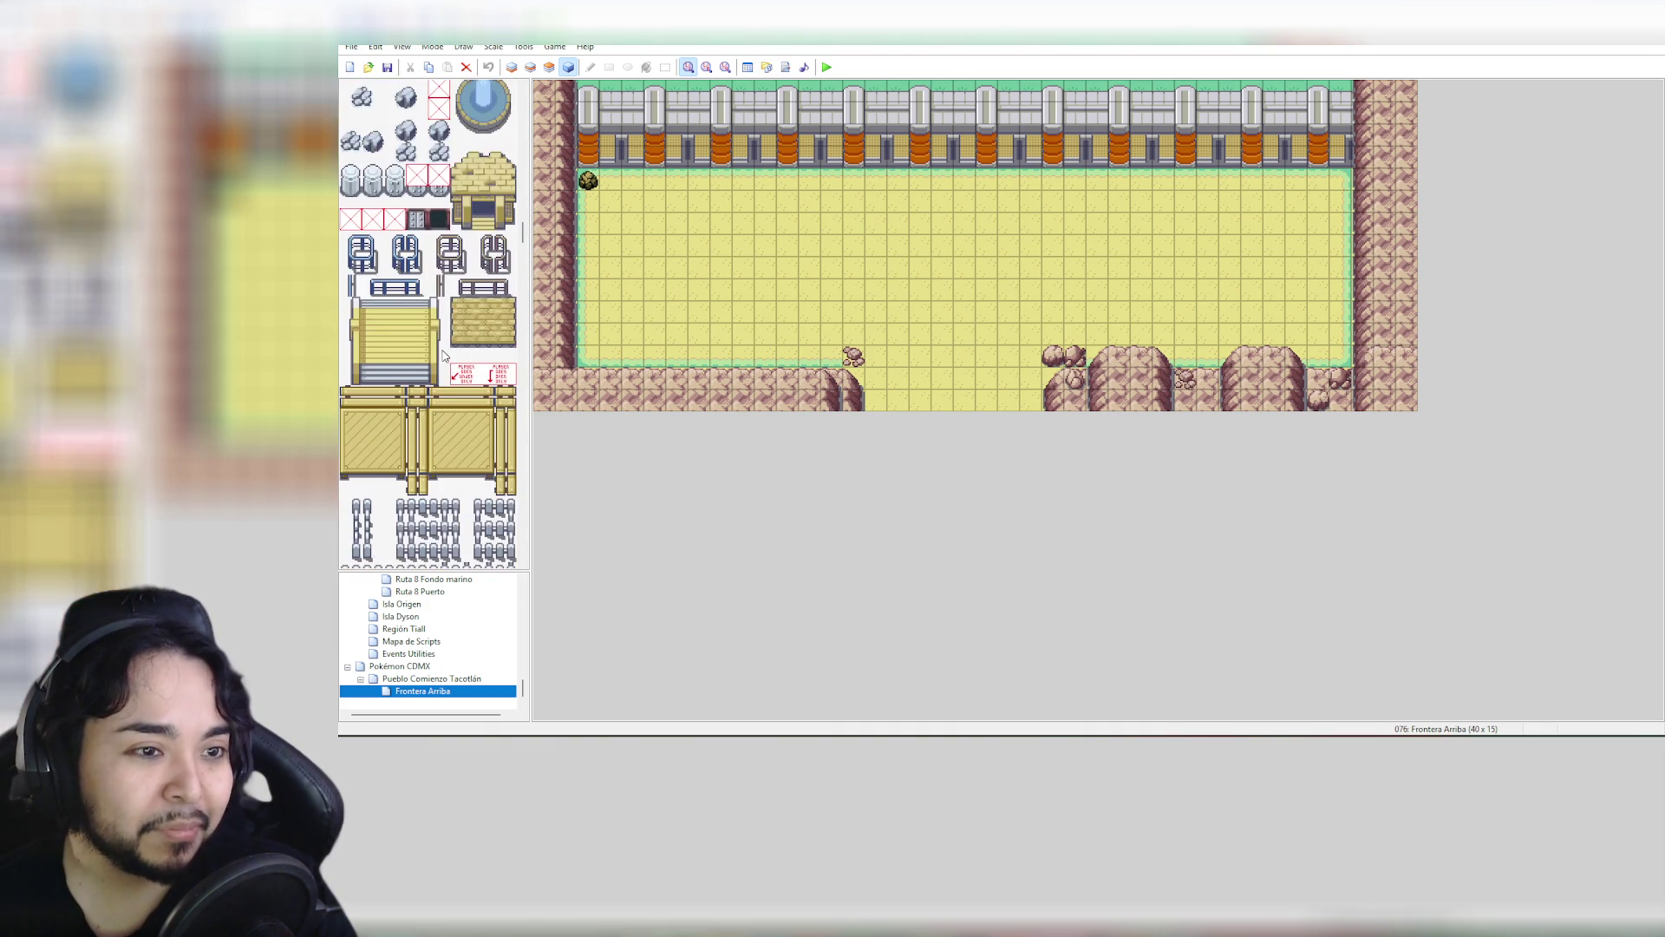
pyautogui.scroll(-3, 443, 355)
pyautogui.scroll(-12, 444, 355)
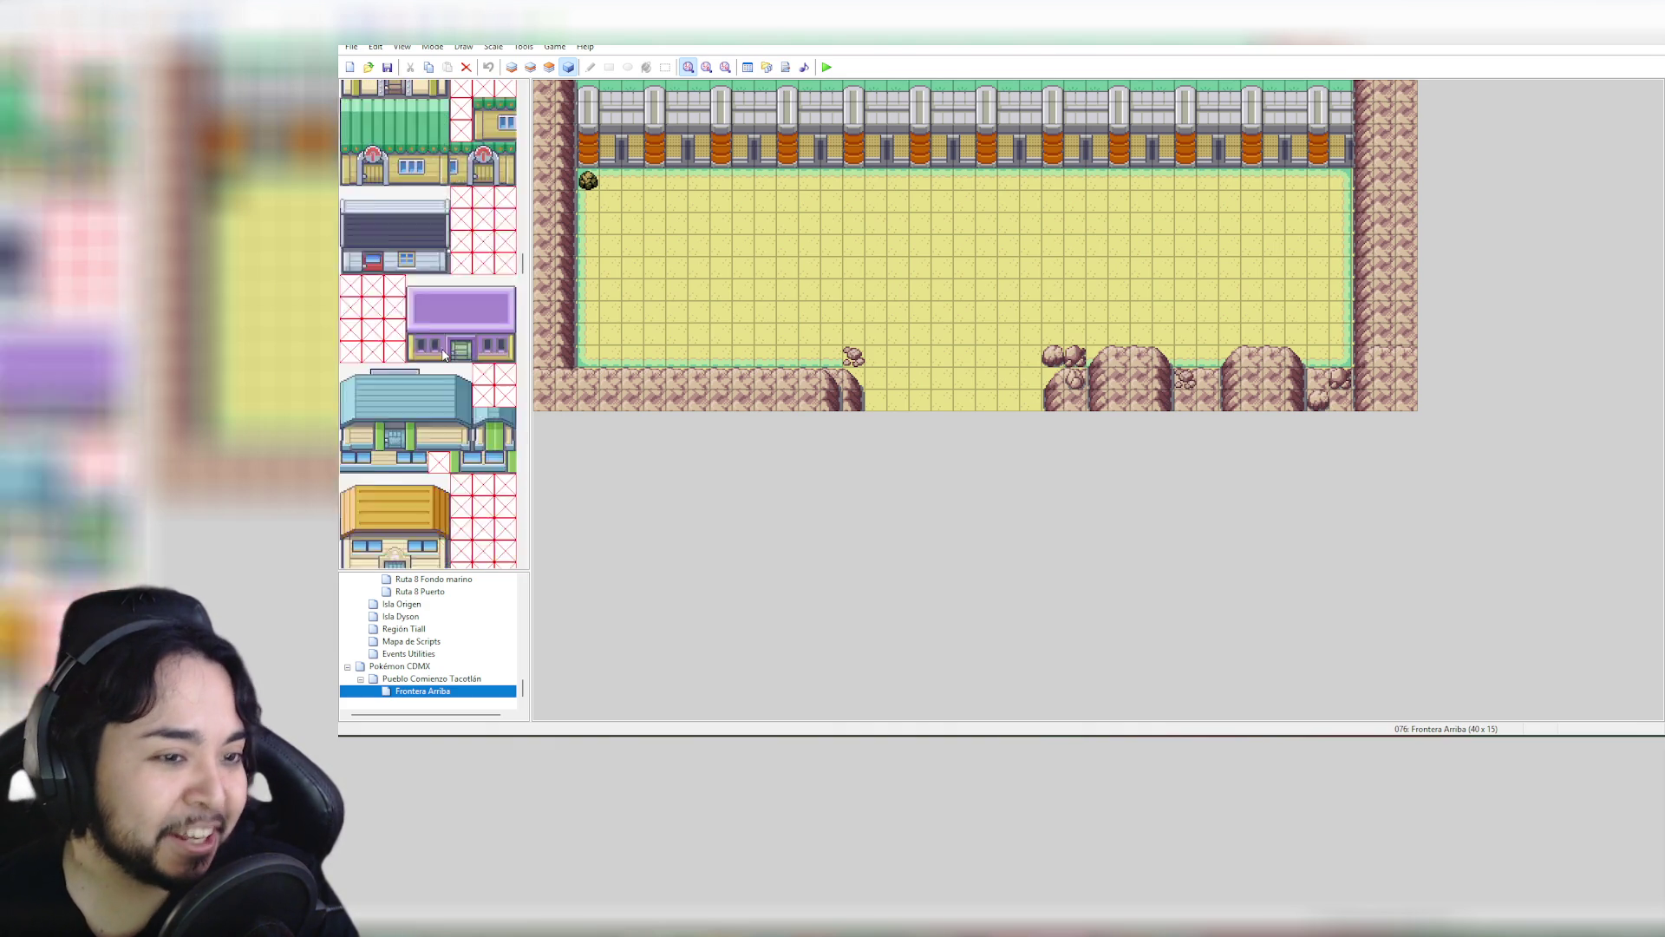
pyautogui.scroll(-3, 444, 356)
pyautogui.scroll(4, 442, 352)
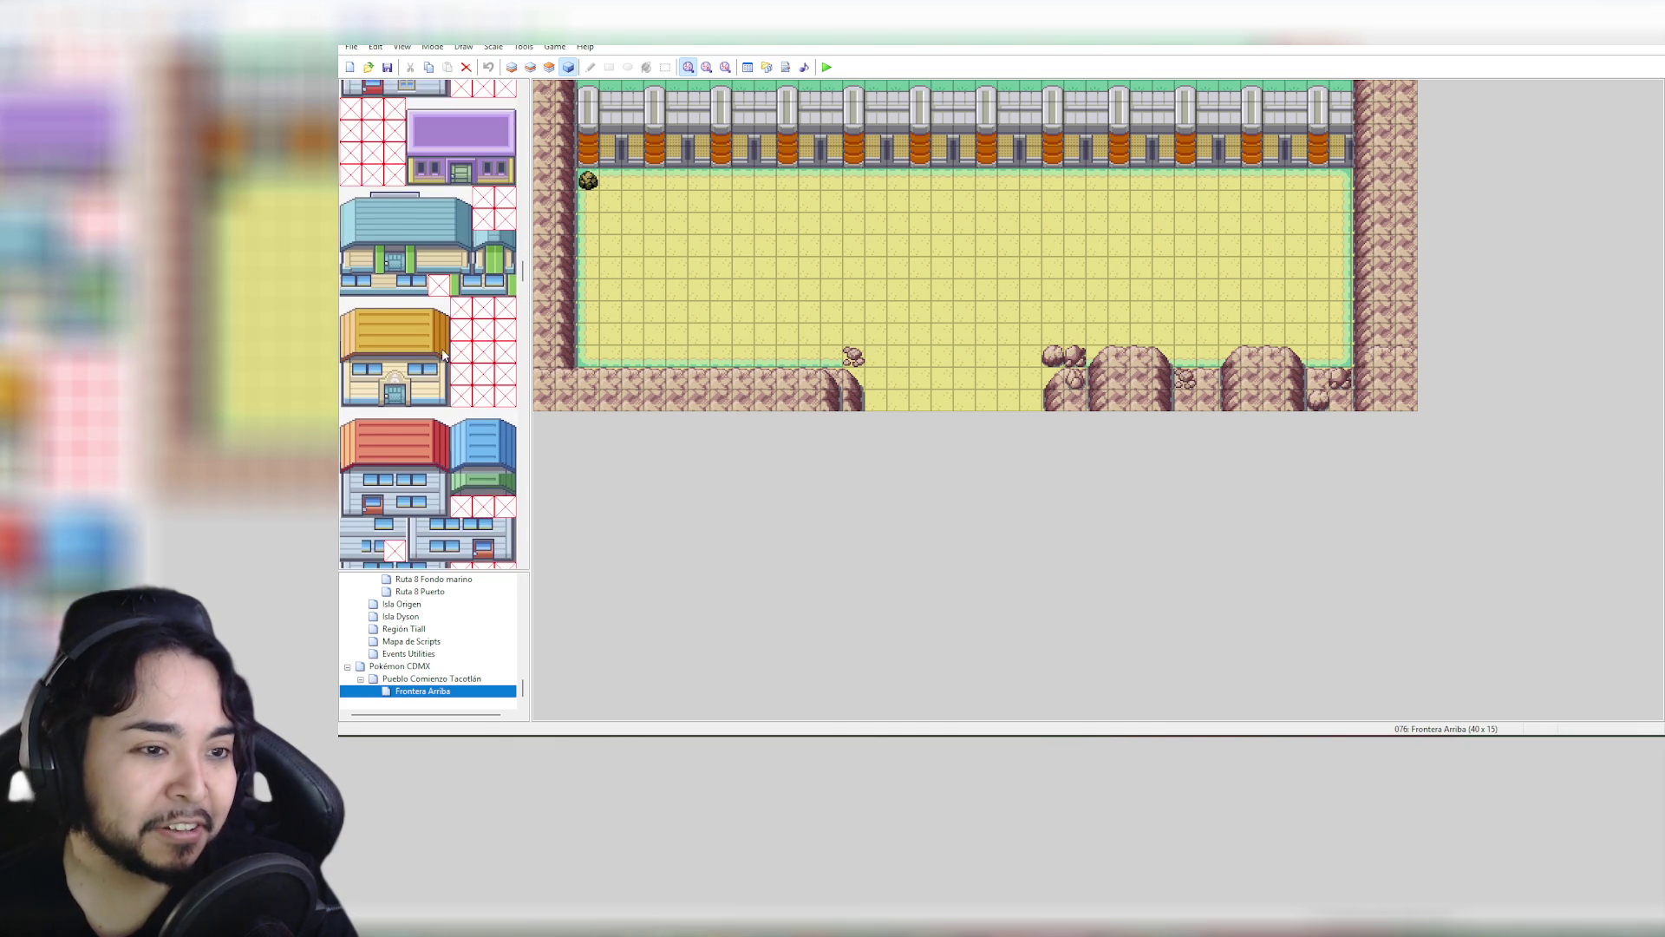
pyautogui.scroll(-1, 443, 356)
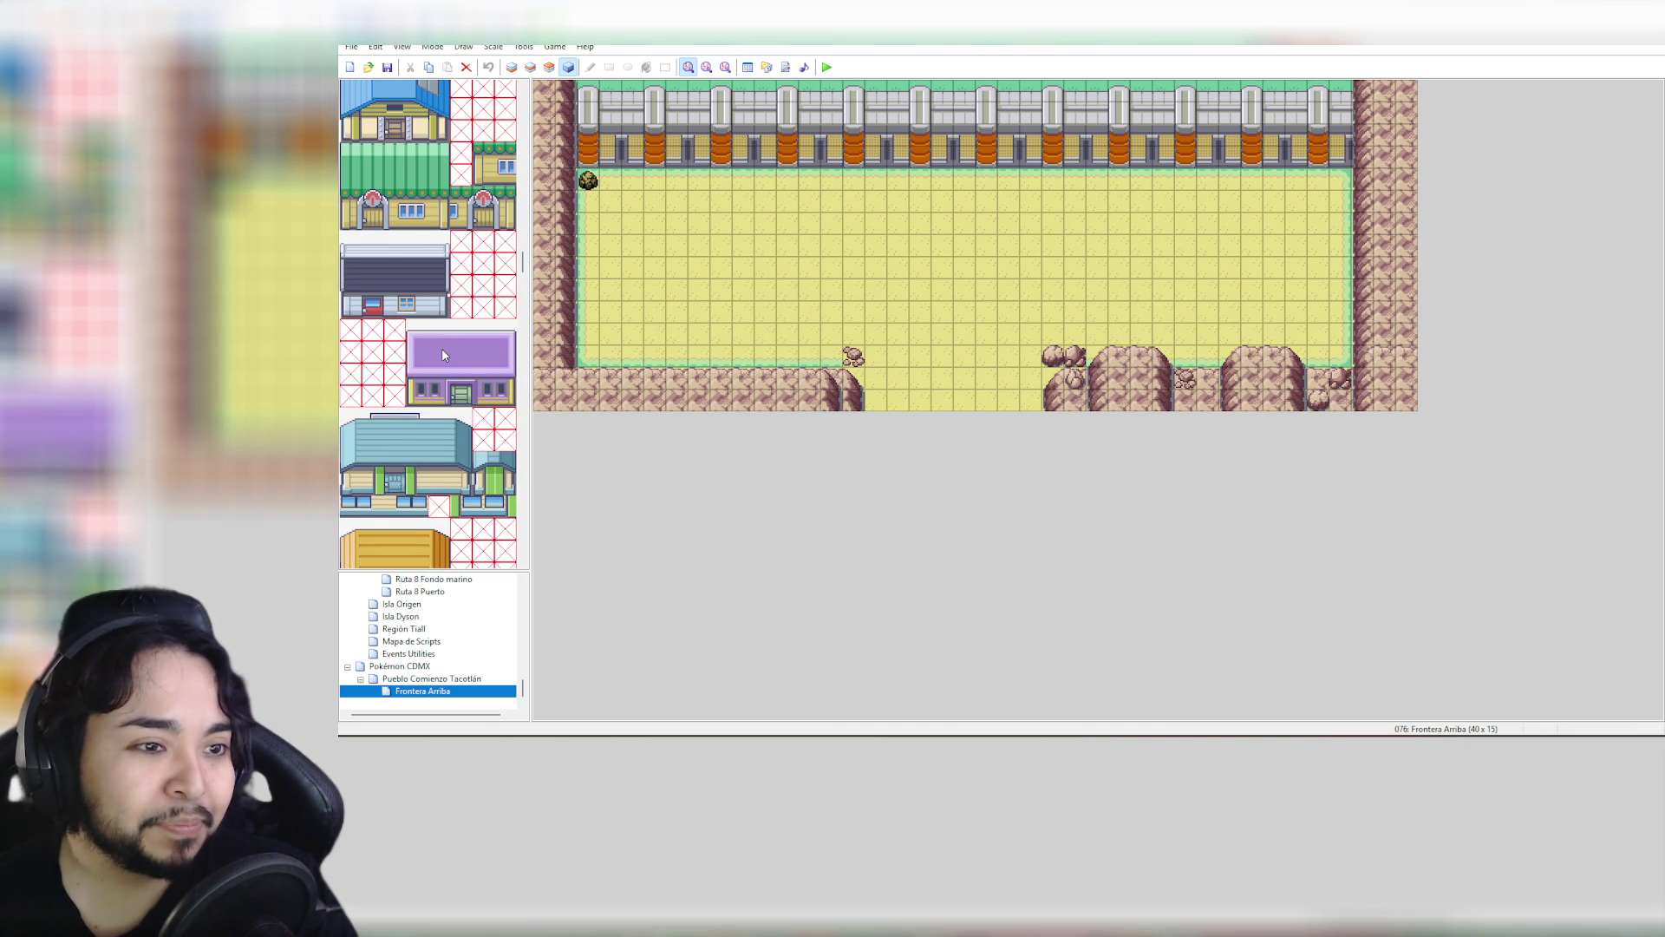
pyautogui.scroll(-3, 443, 355)
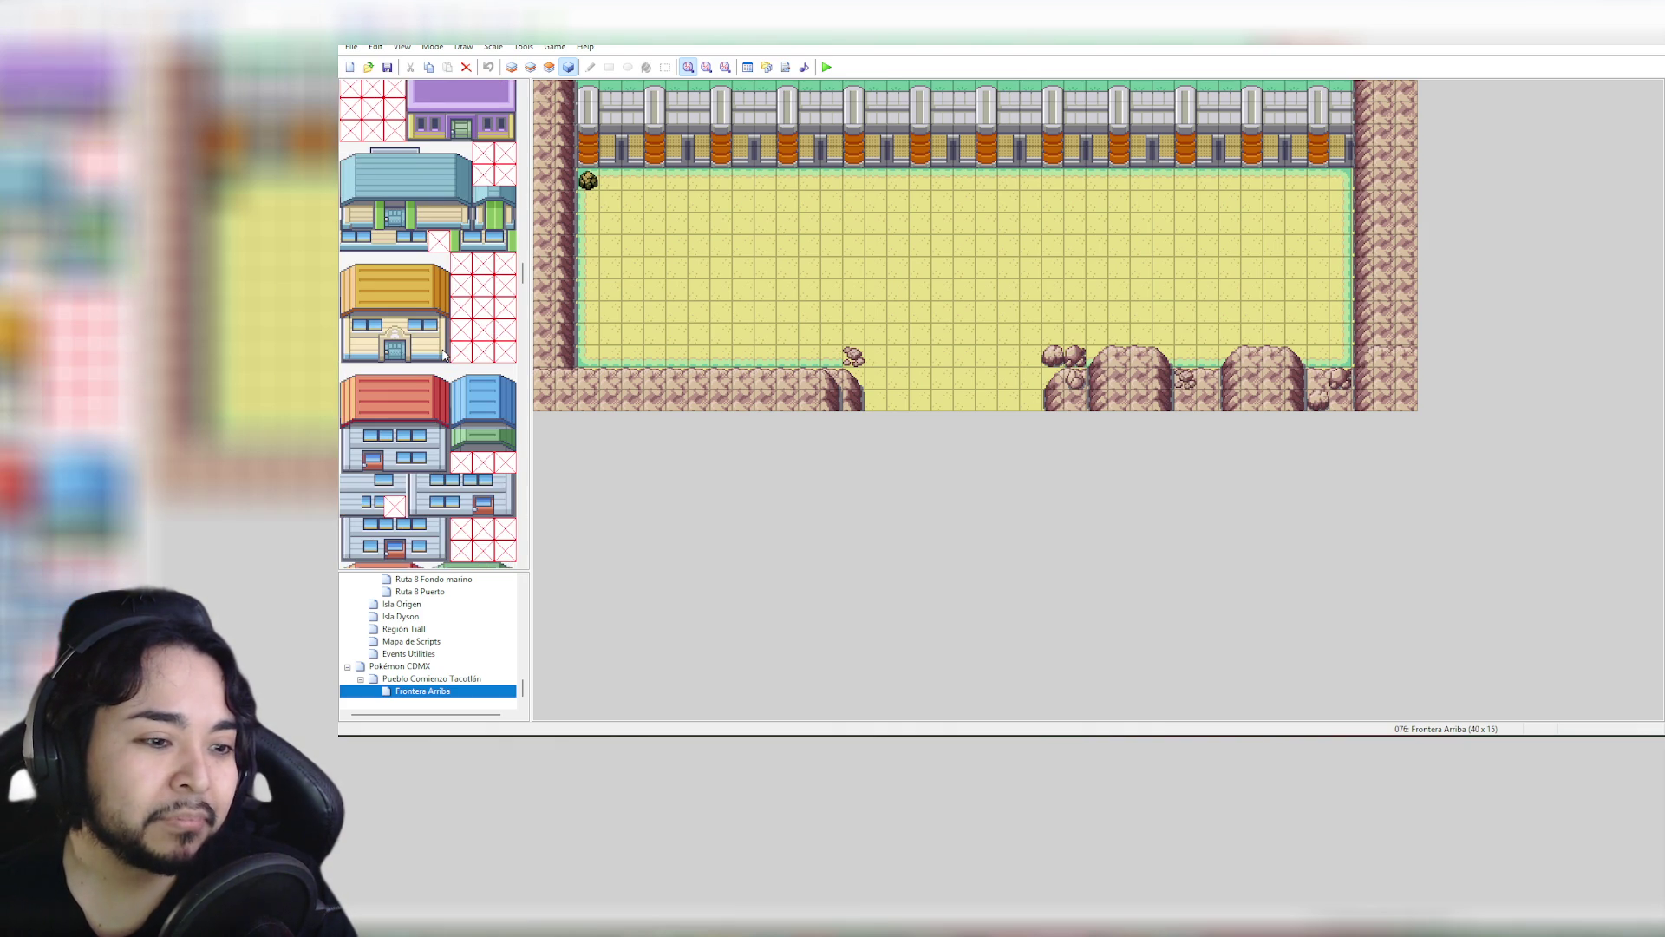
# Stamp the whole orange-roofed house tile block onto the centre of Frontera Arriba's top fence wall
pyautogui.moveTo(350, 274); pyautogui.dragTo(441, 354)
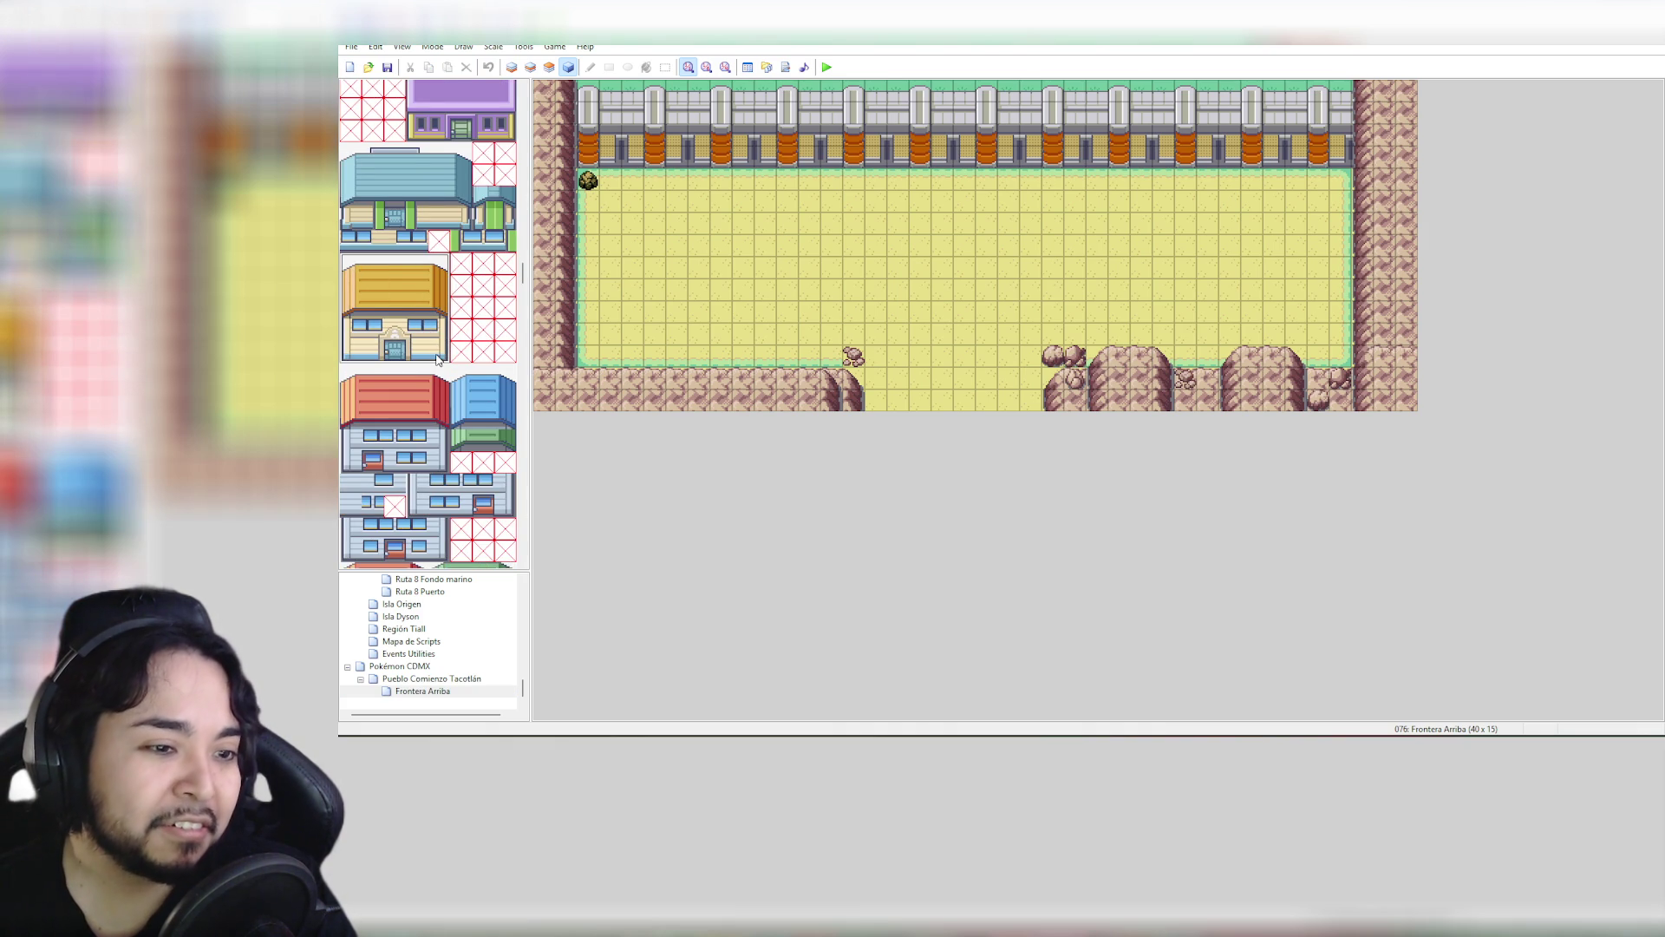
pyautogui.click(549, 67)
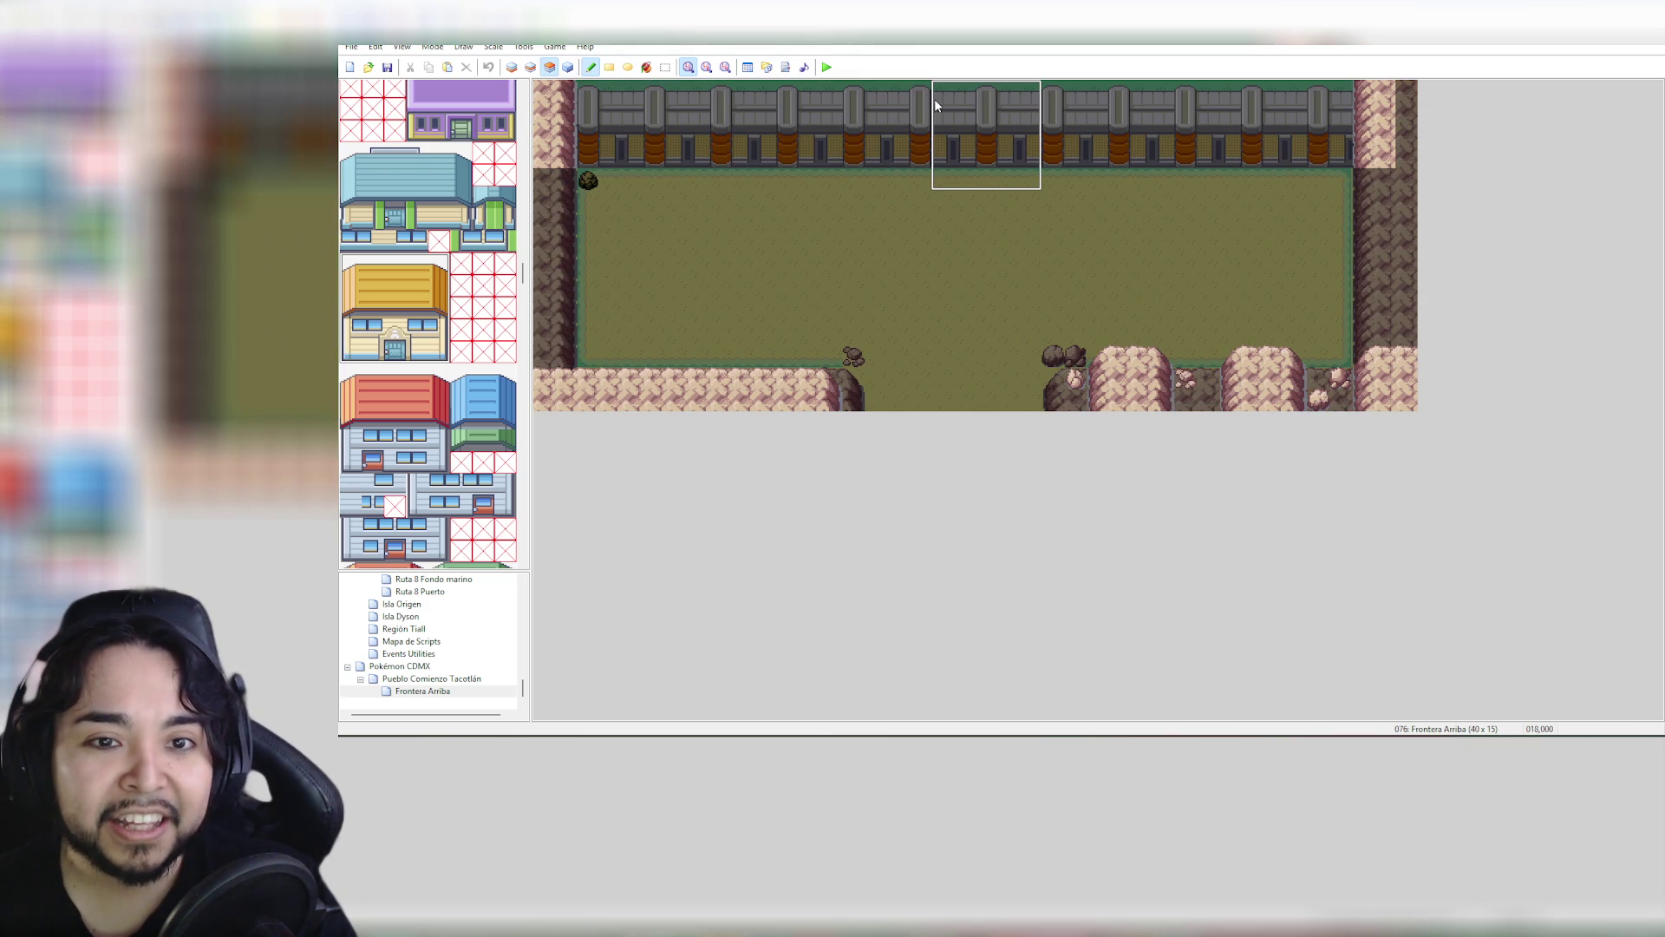
pyautogui.click(935, 101)
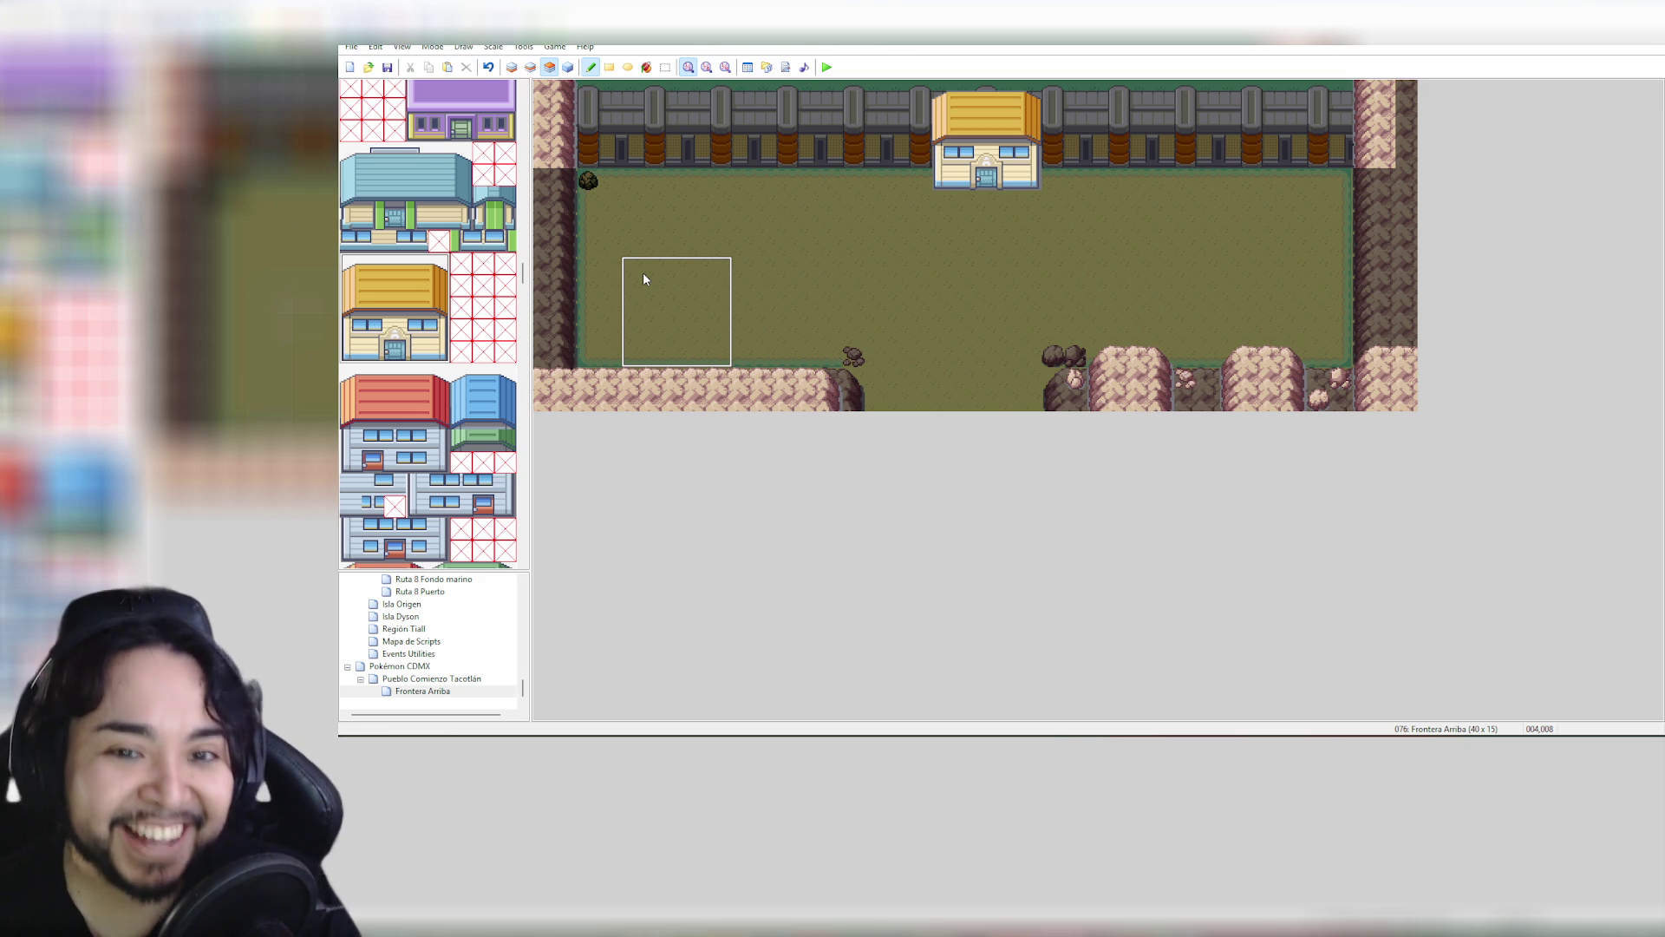
pyautogui.click(531, 68)
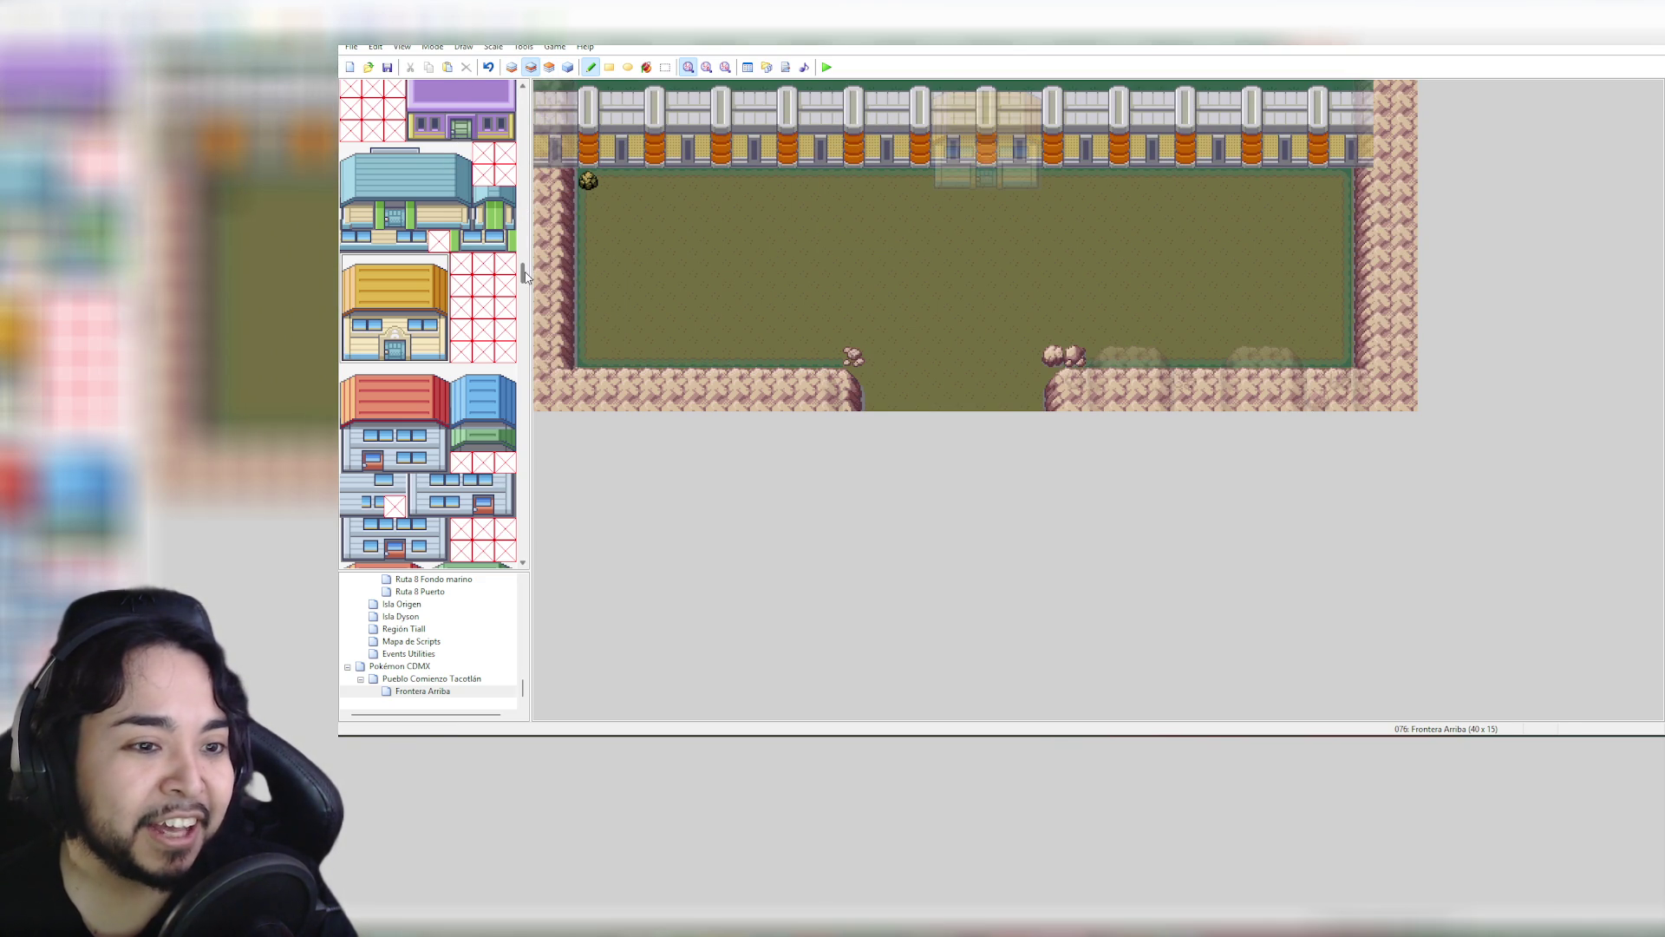
pyautogui.moveTo(524, 276); pyautogui.dragTo(548, 102)
pyautogui.click(350, 89)
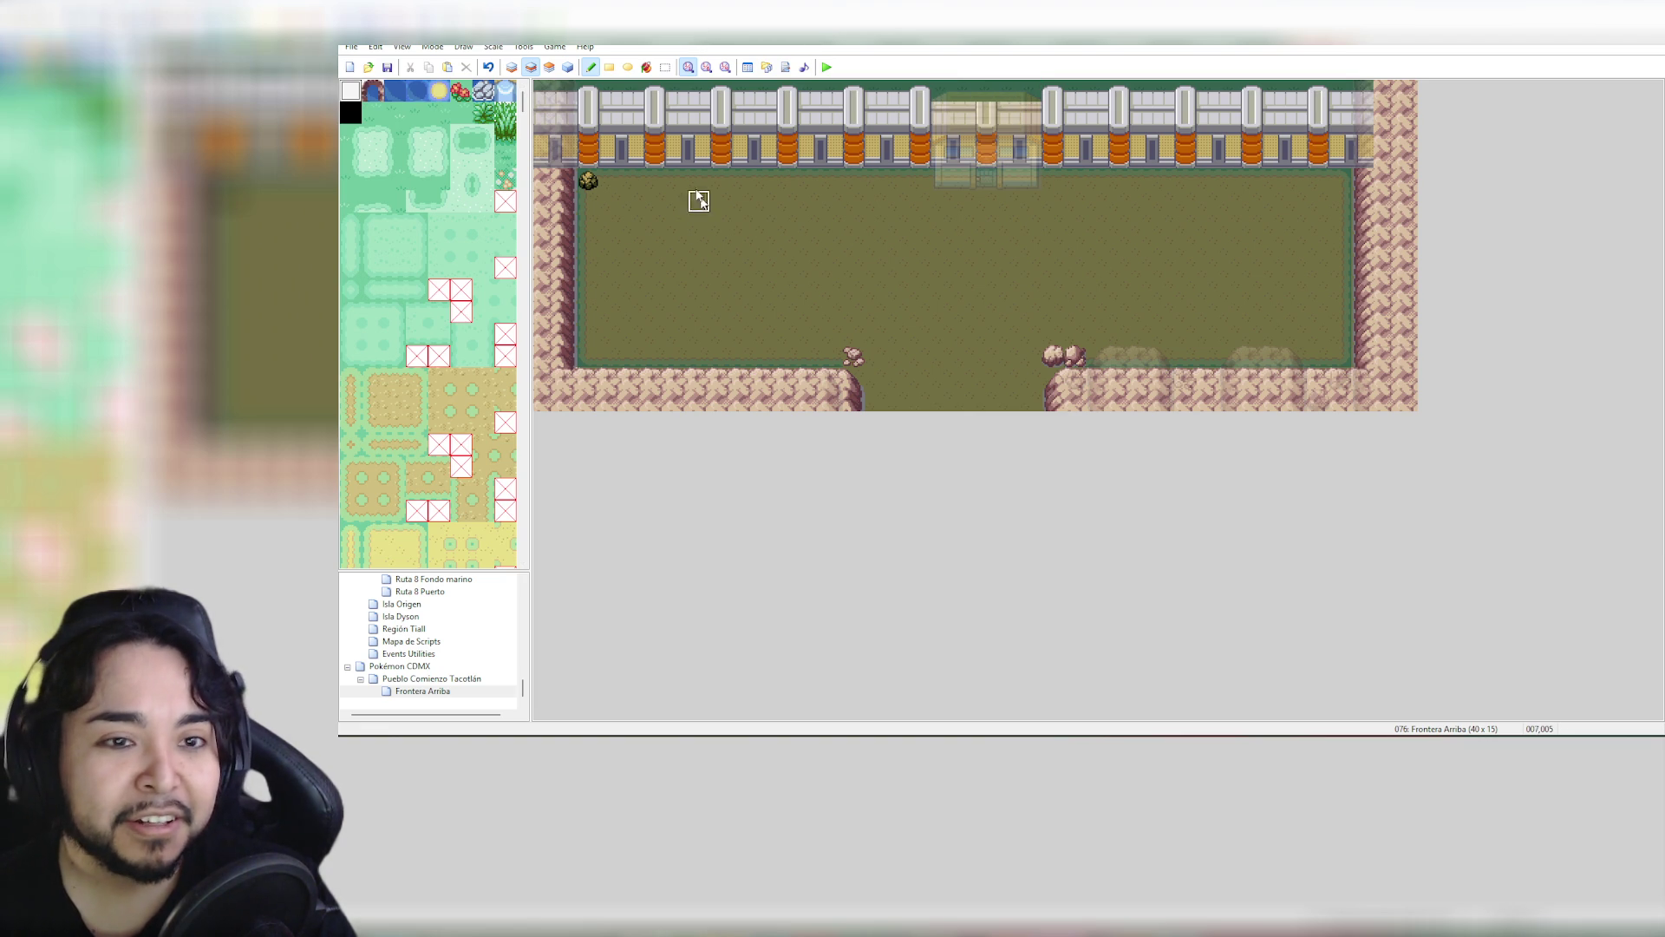
pyautogui.click(569, 68)
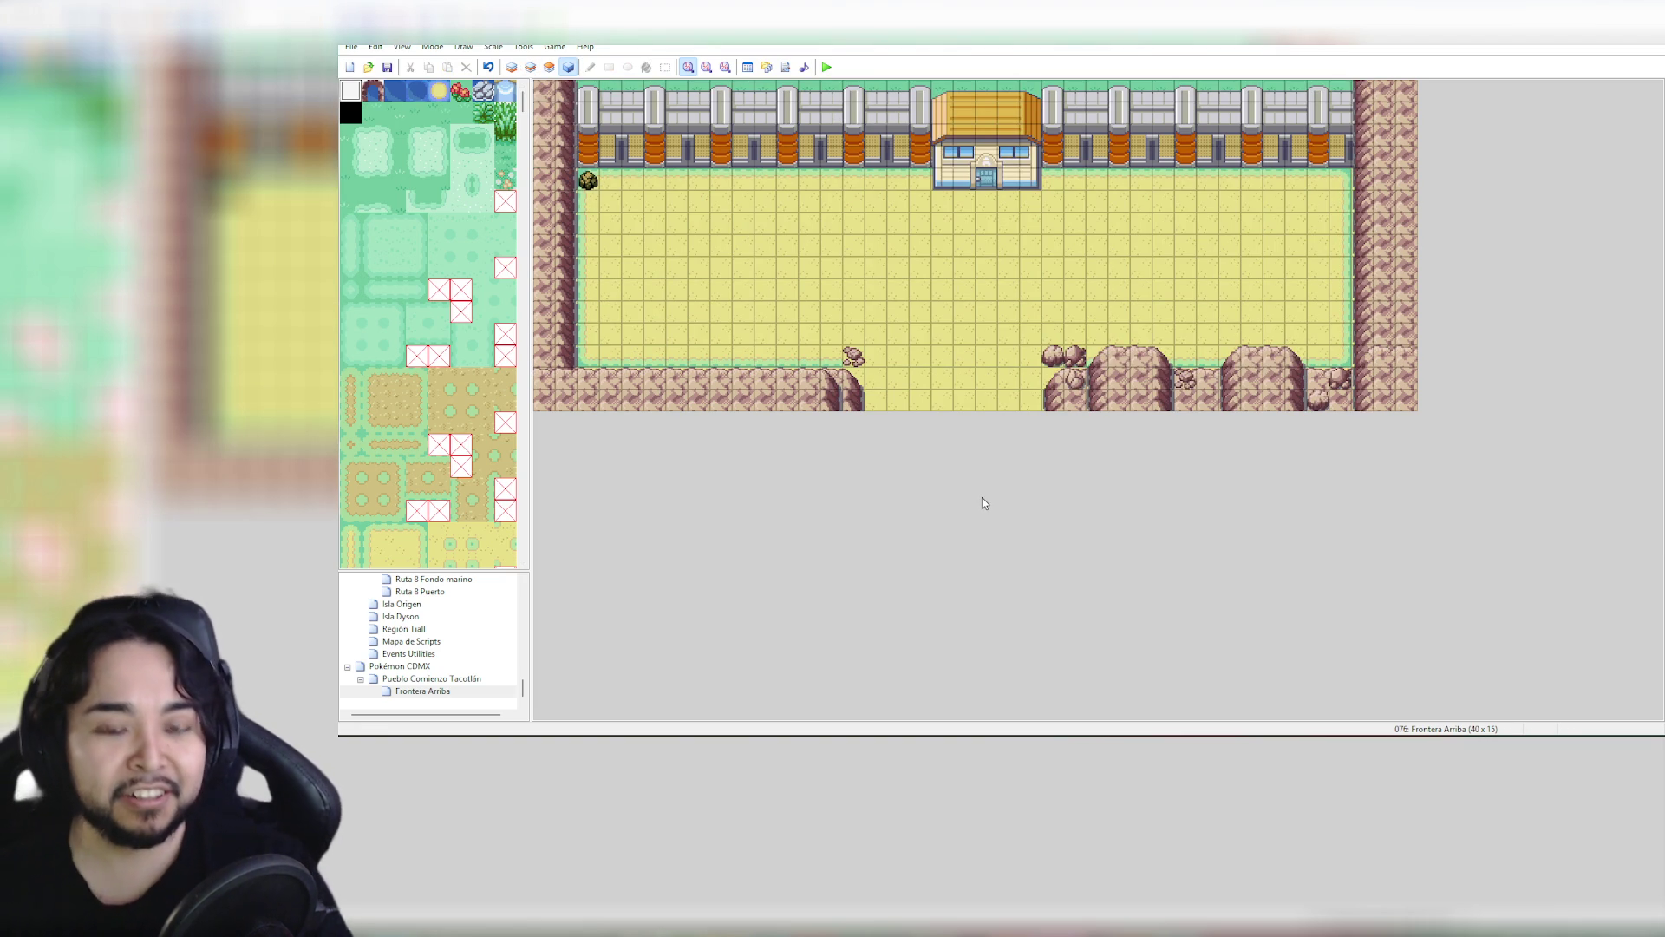
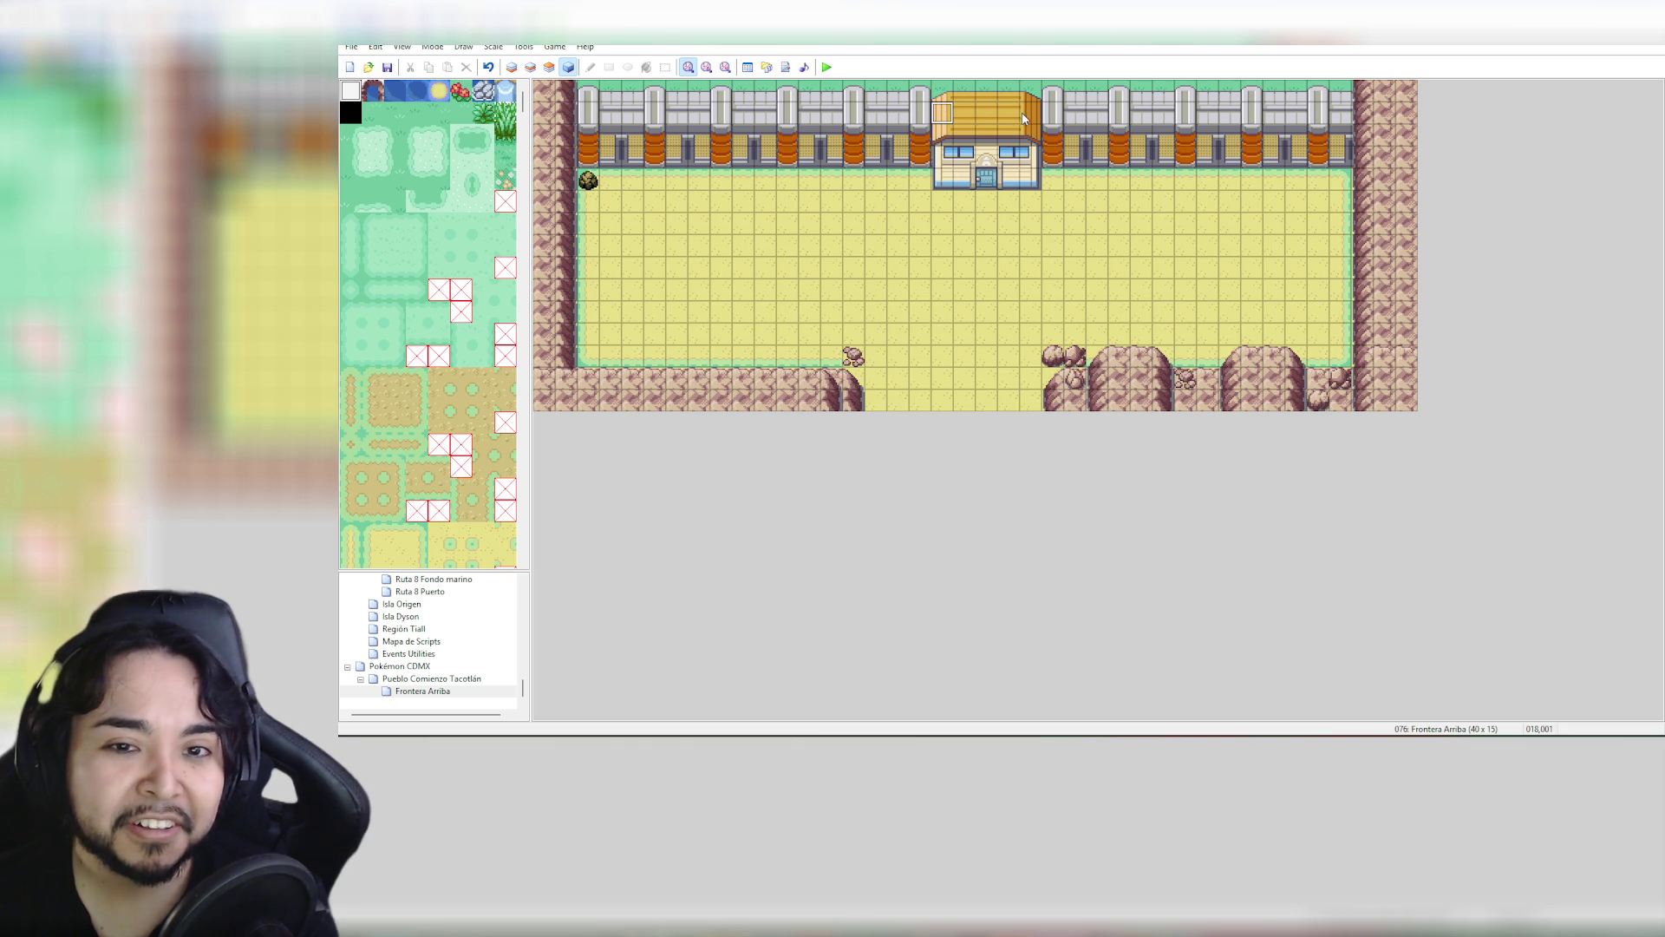
# Cycle the layer and movement-permission views, then open the Pueblo Comienzo Tacotlán map
pyautogui.click(528, 67)
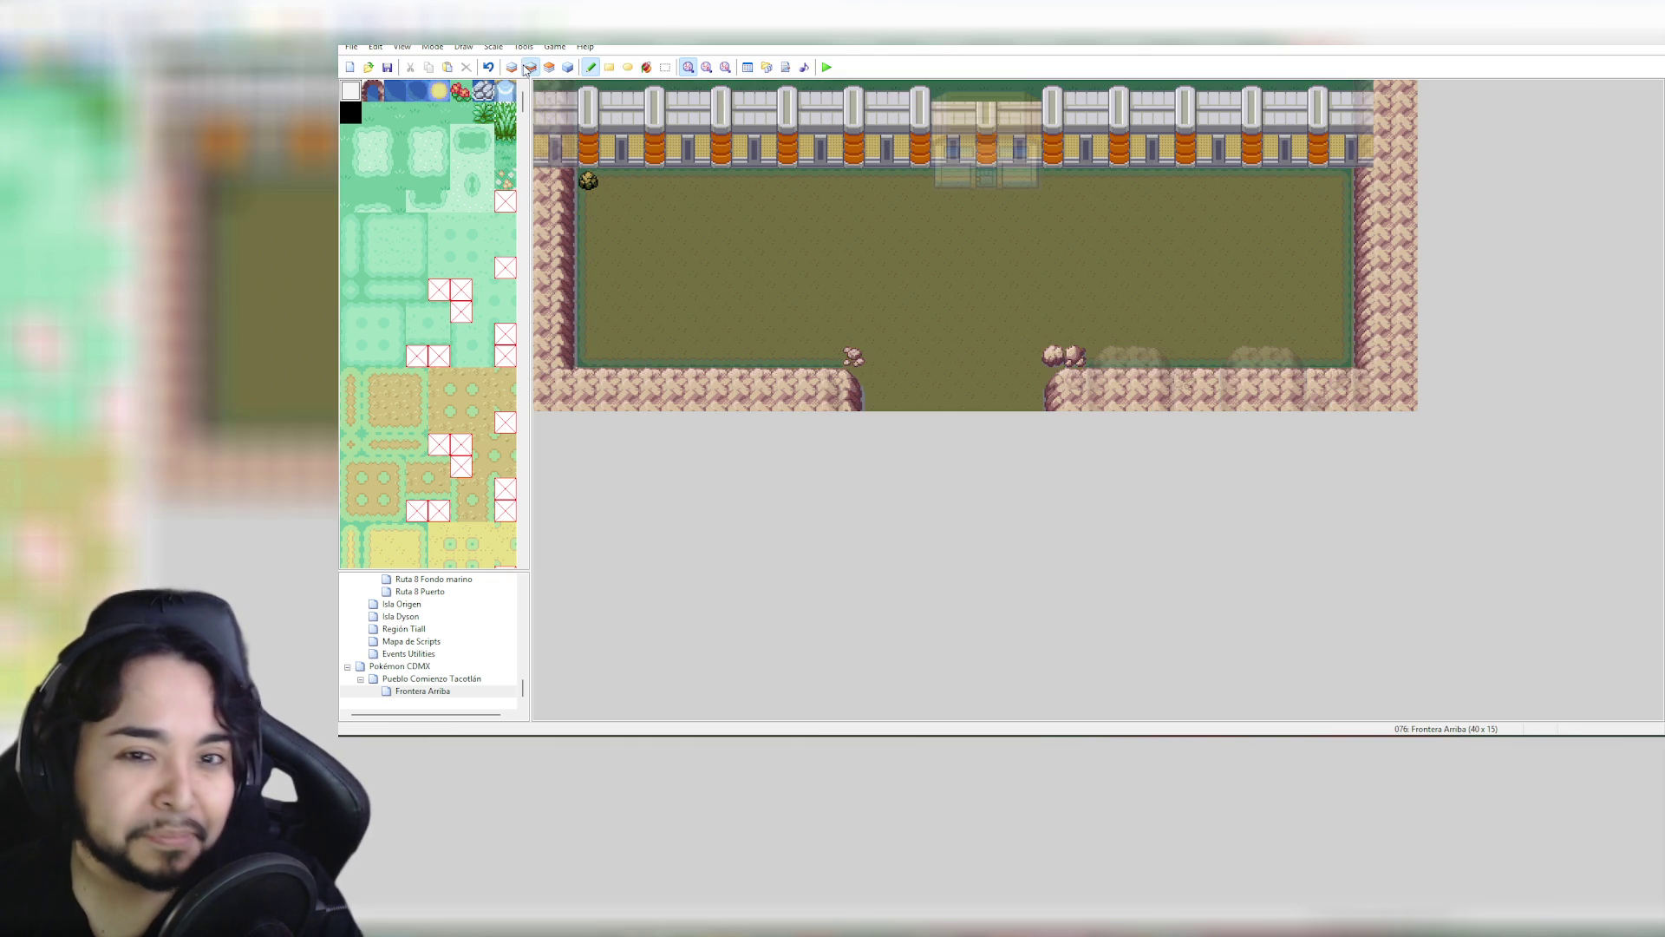
pyautogui.click(549, 68)
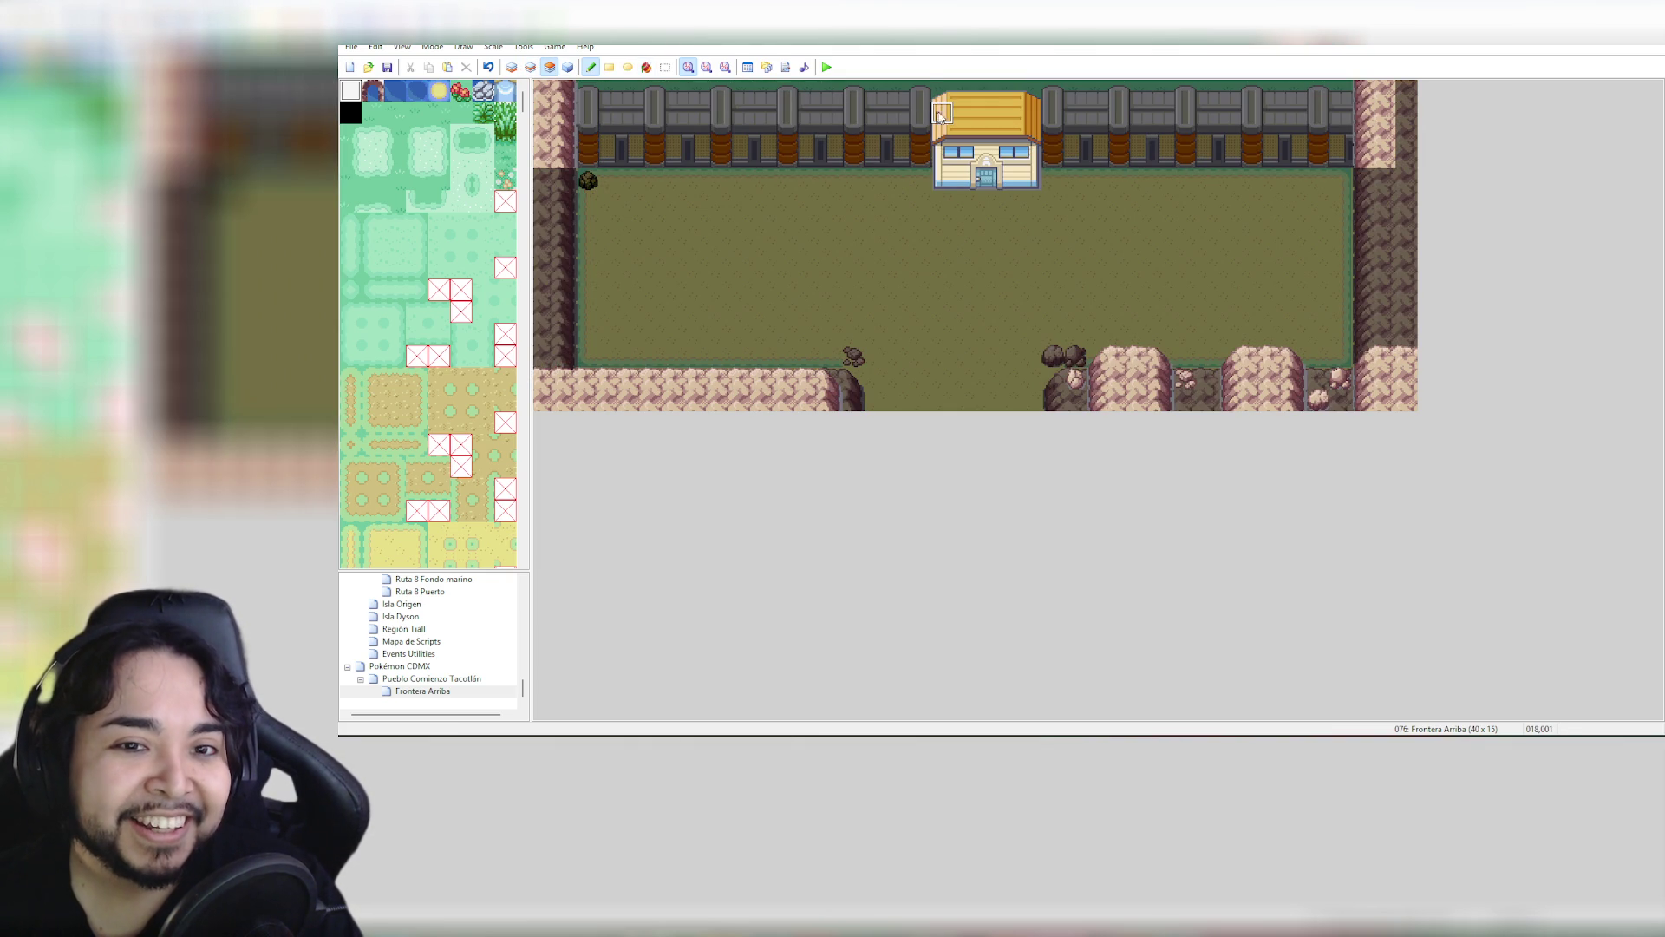
pyautogui.moveTo(941, 93); pyautogui.dragTo(1024, 106)
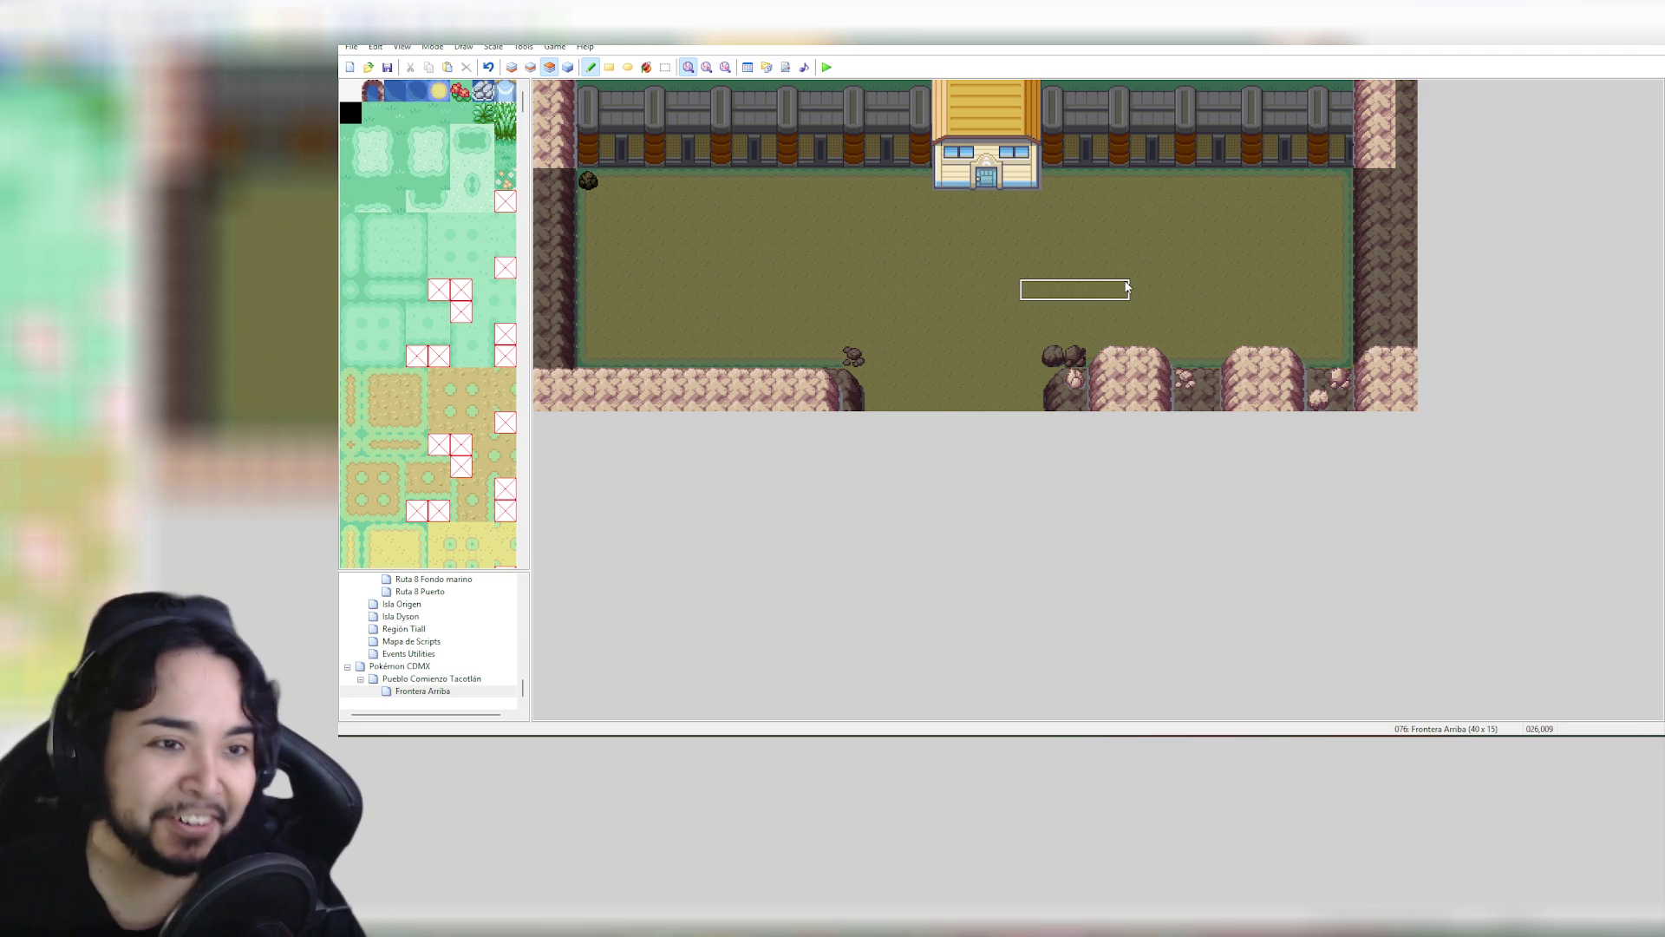
pyautogui.click(569, 67)
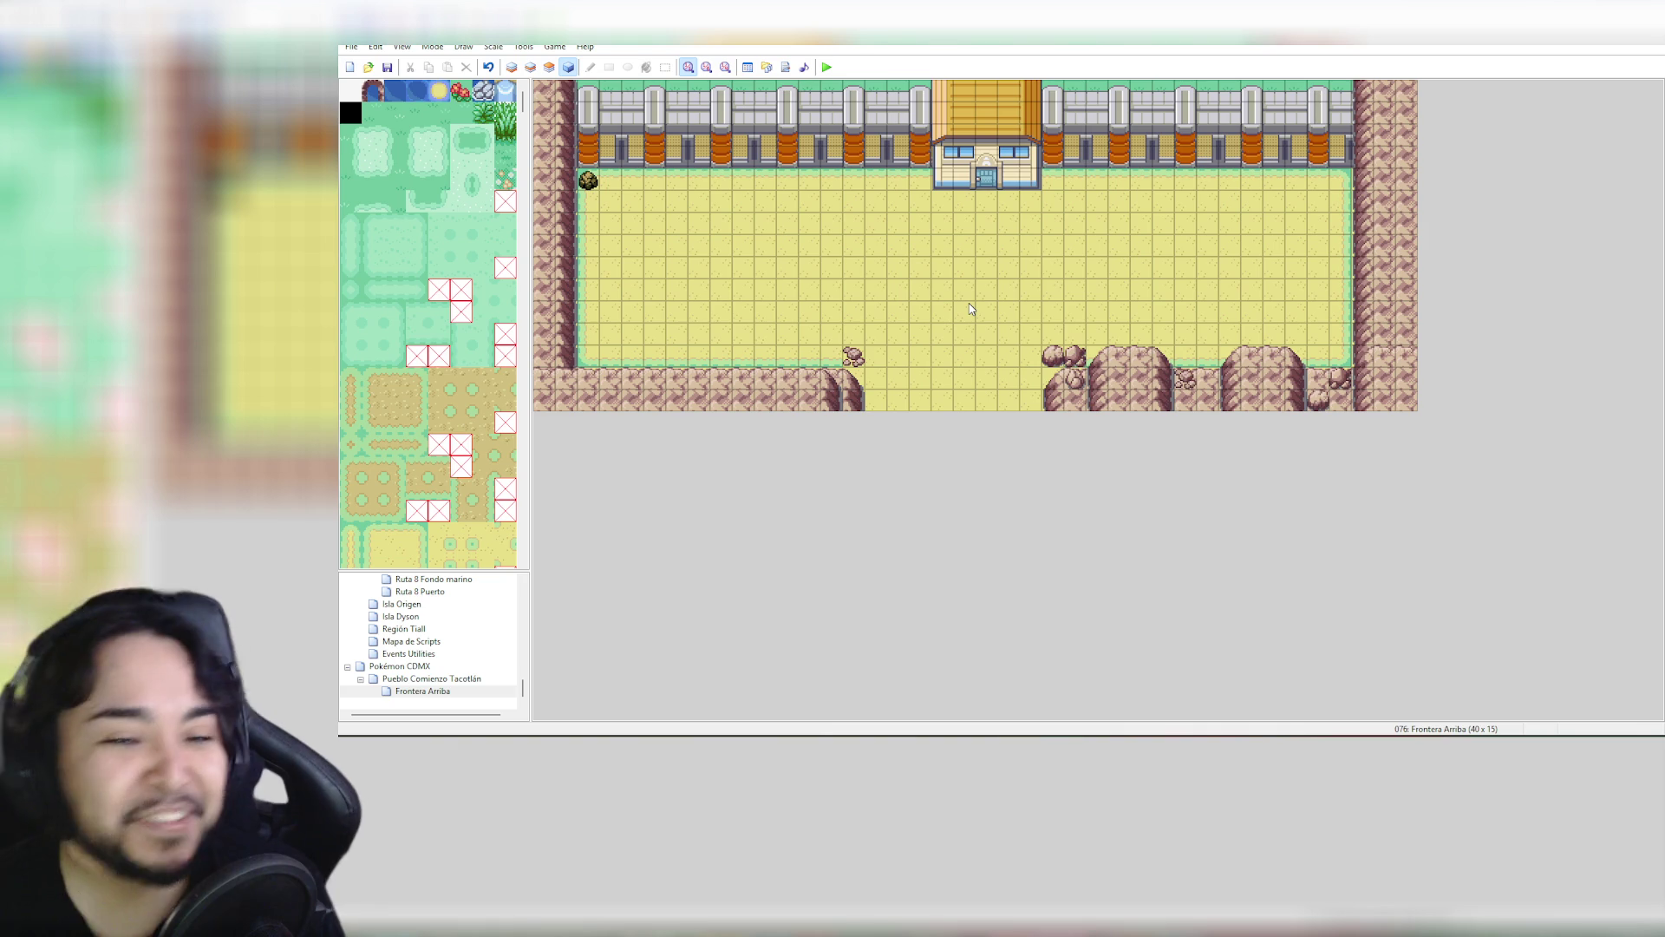
pyautogui.click(447, 678)
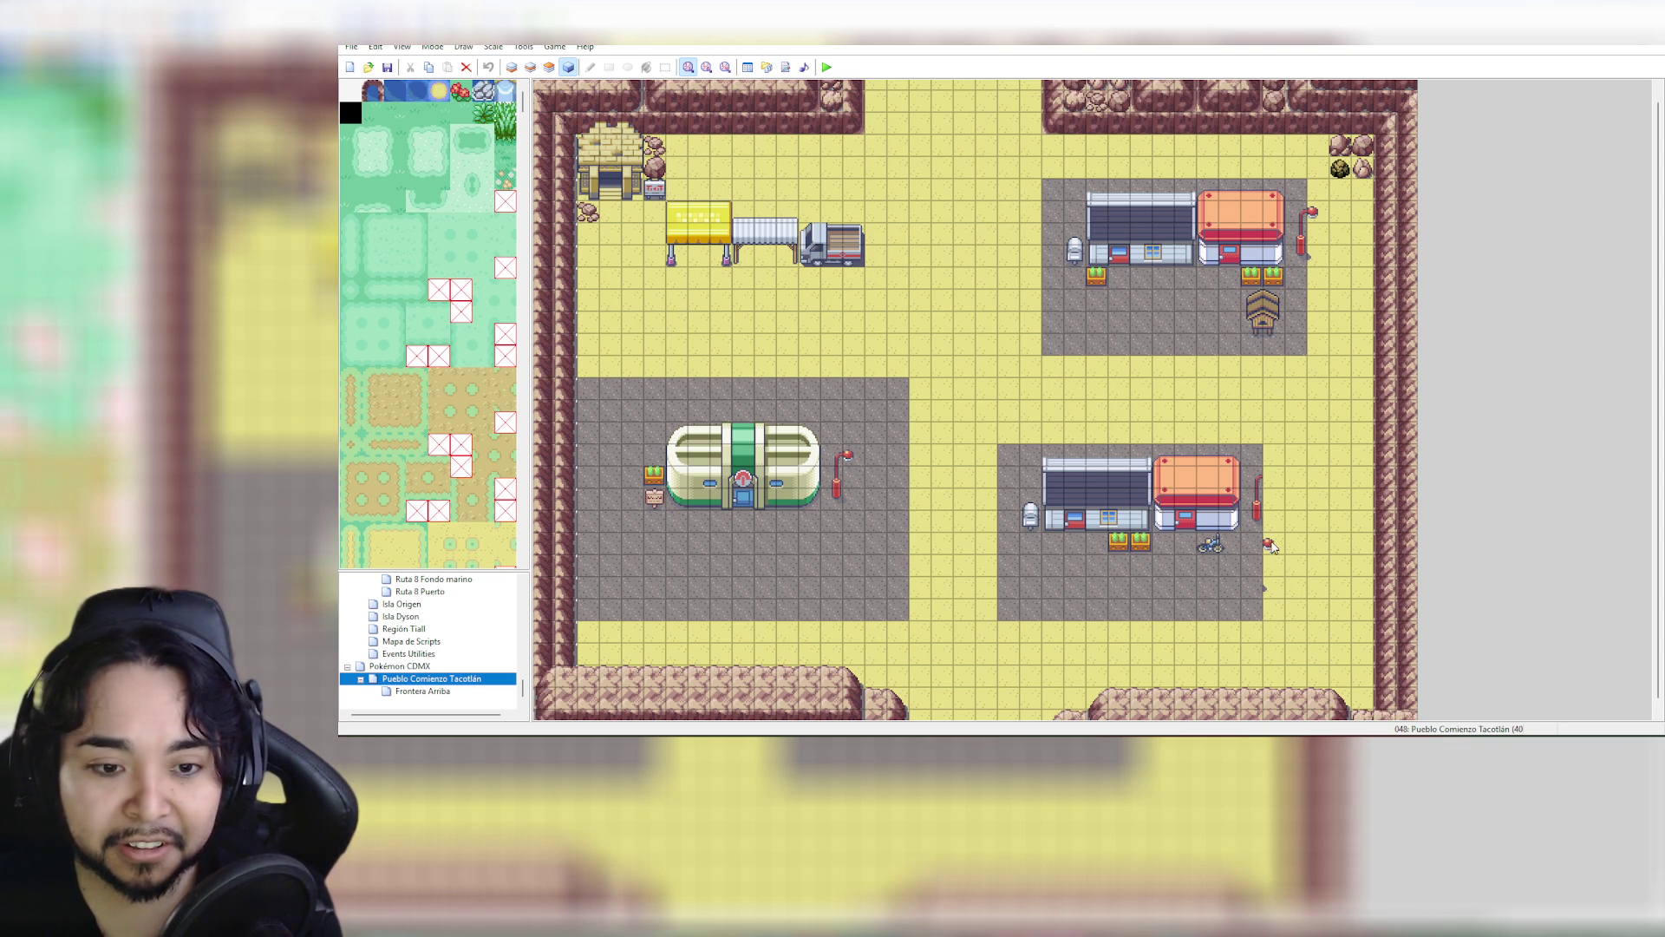
# Copy the red lamp post on layer 2, then return to the Frontera Arriba map
pyautogui.click(532, 68)
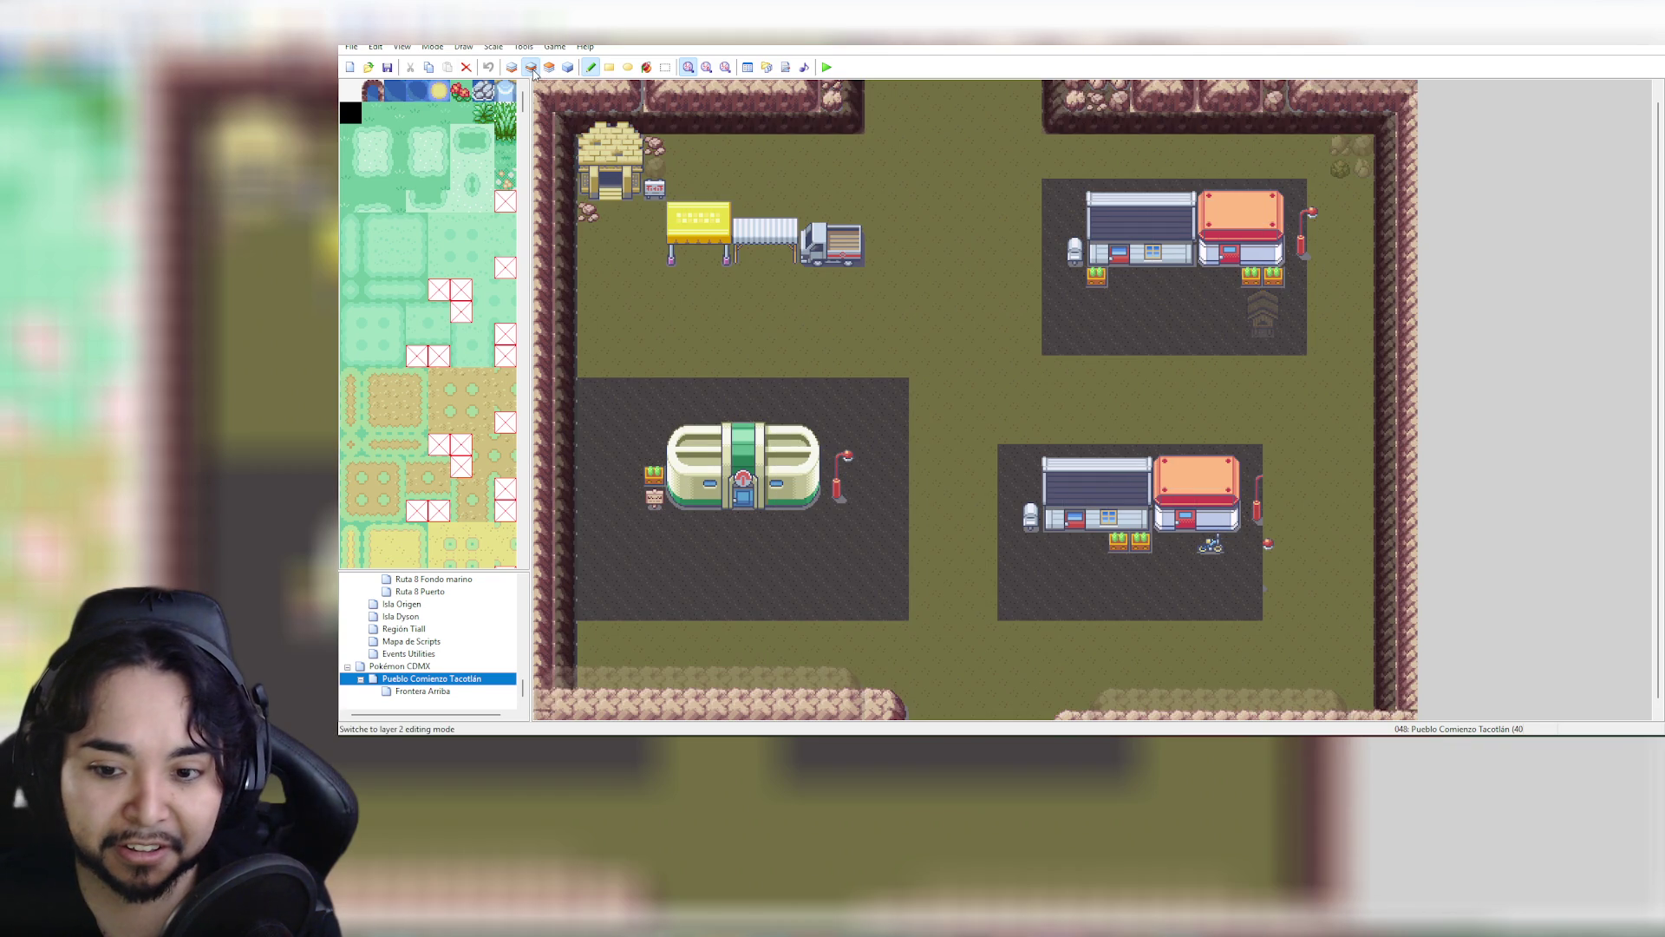
pyautogui.rightClick(1308, 212)
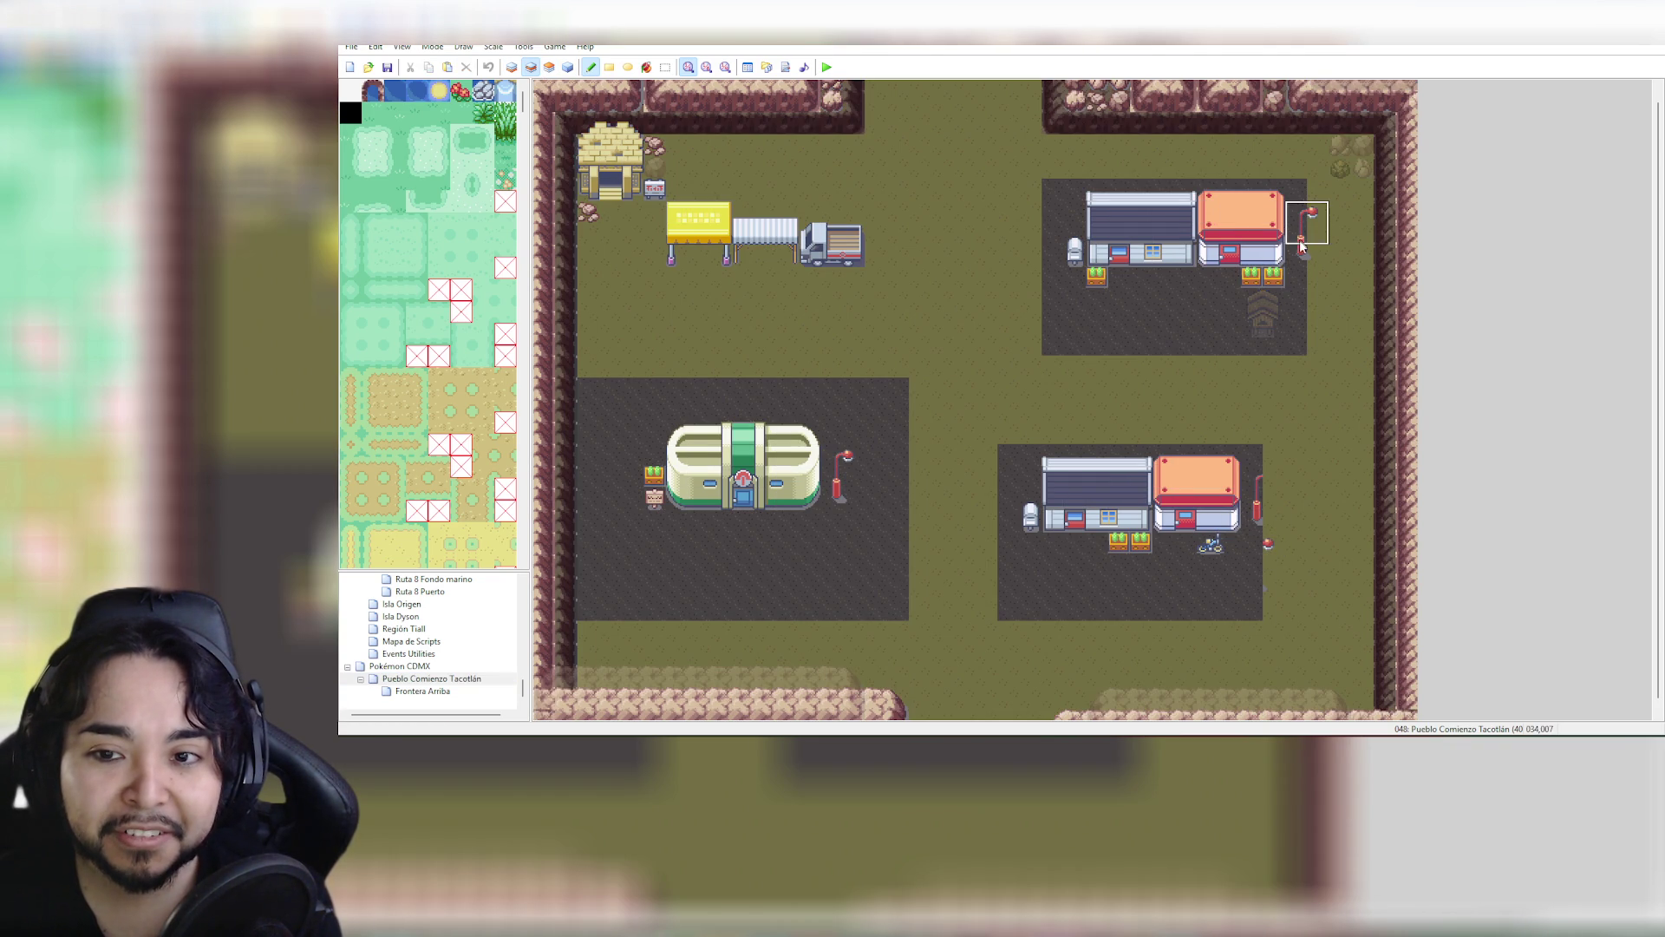
pyautogui.click(1259, 525)
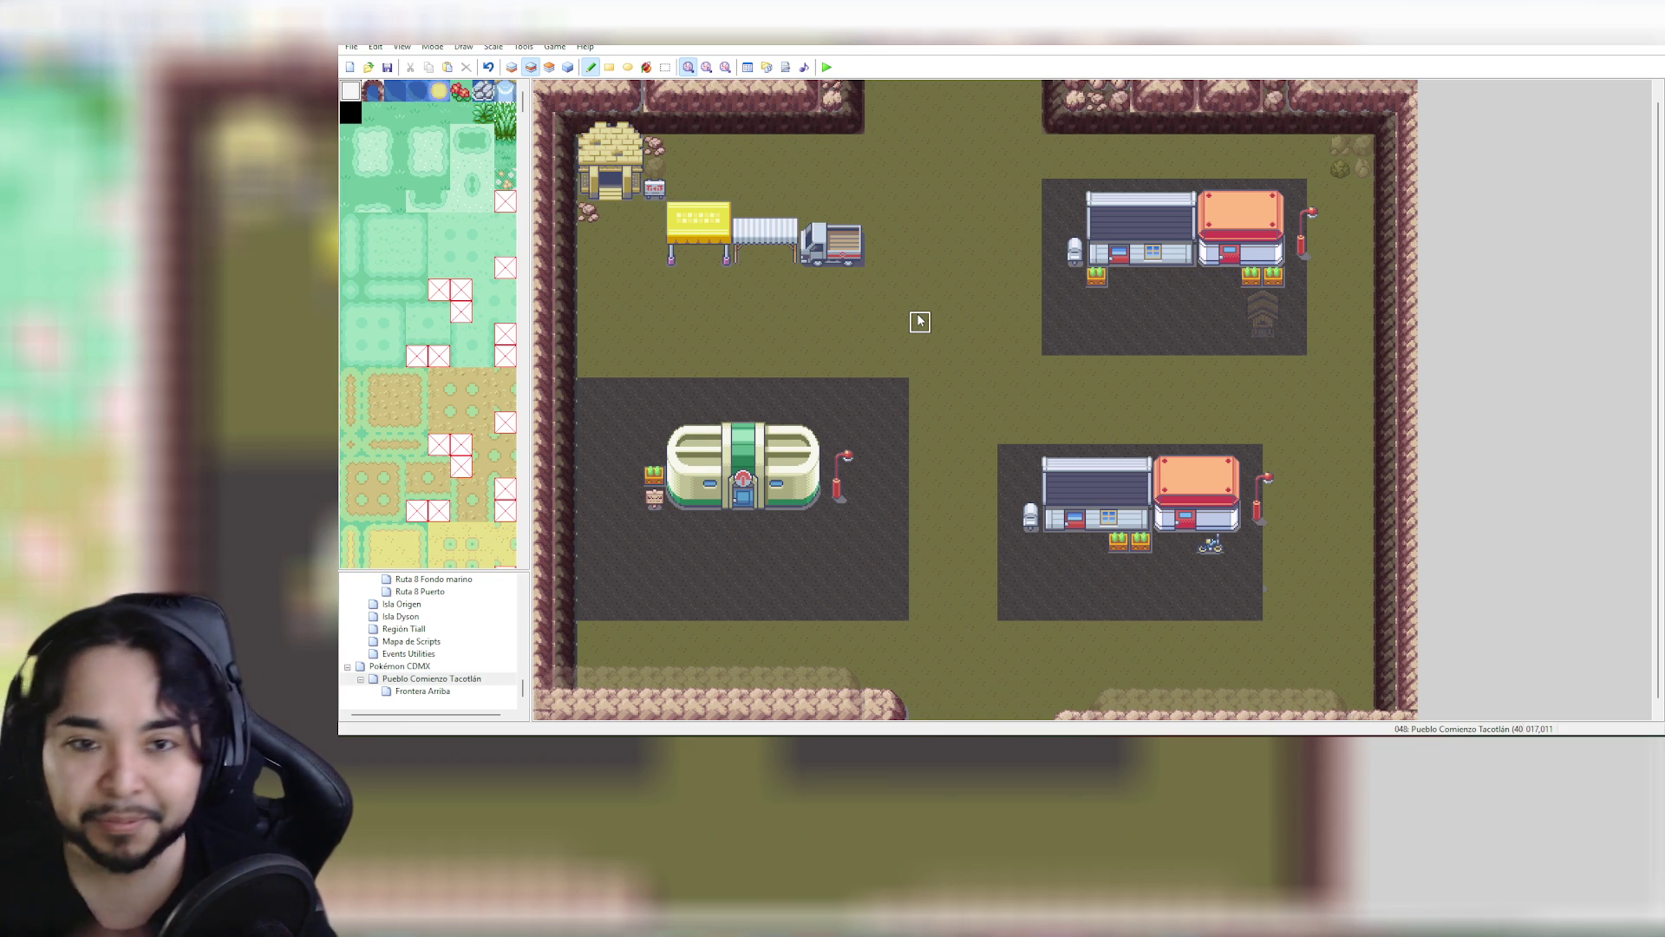
pyautogui.click(535, 75)
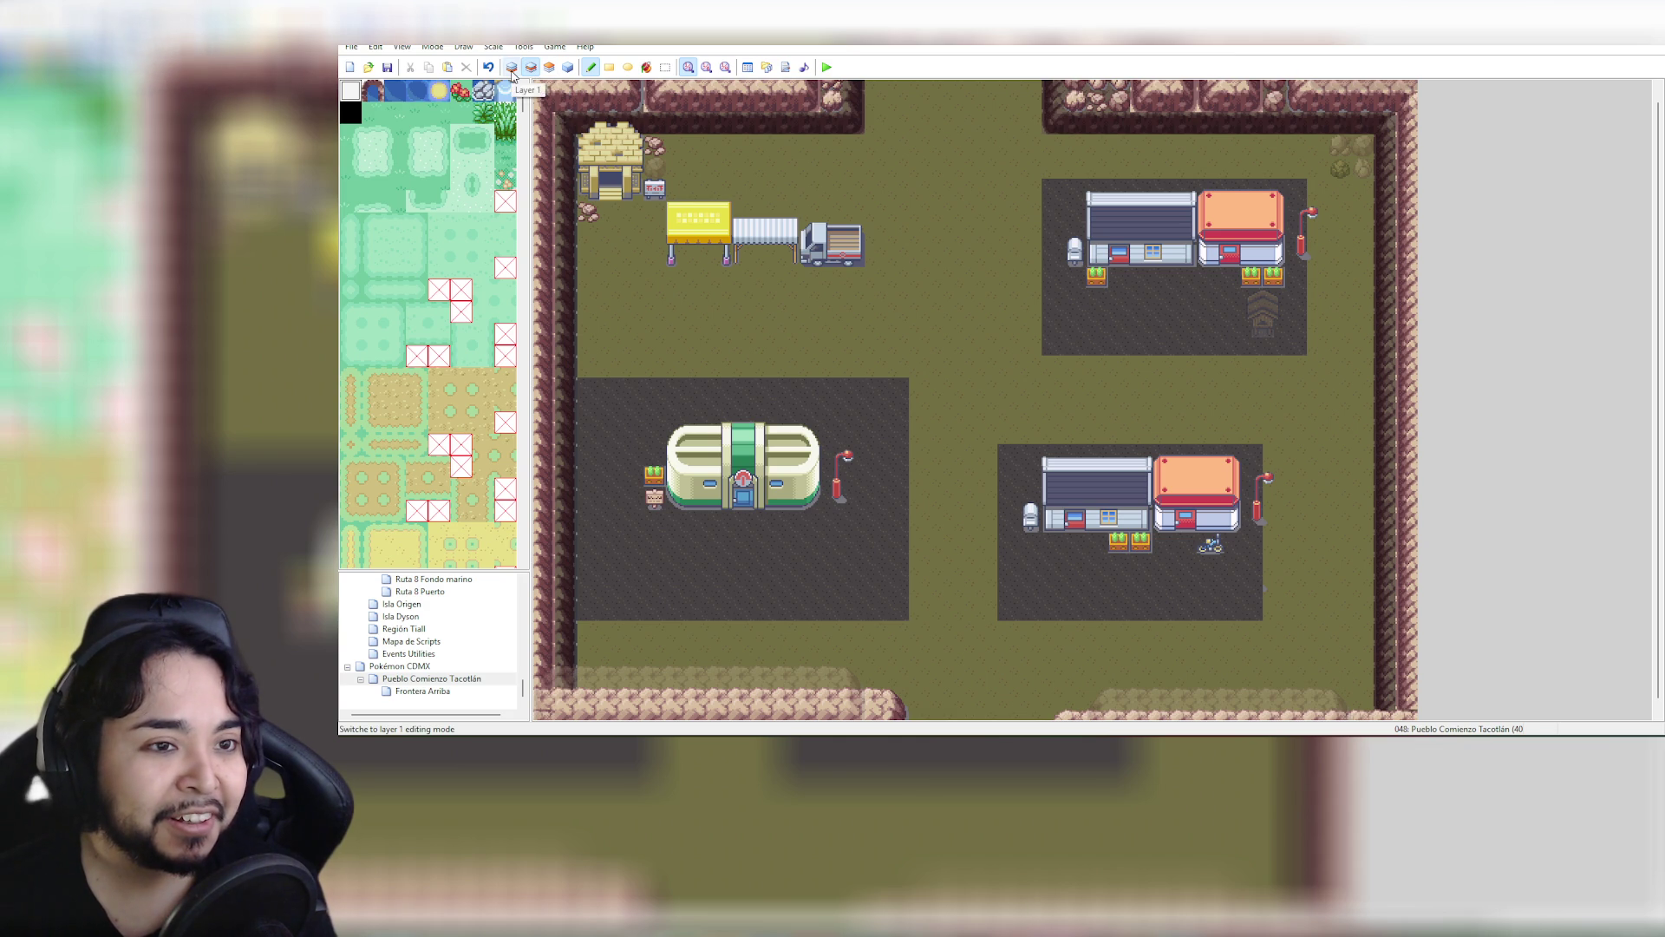
pyautogui.click(439, 693)
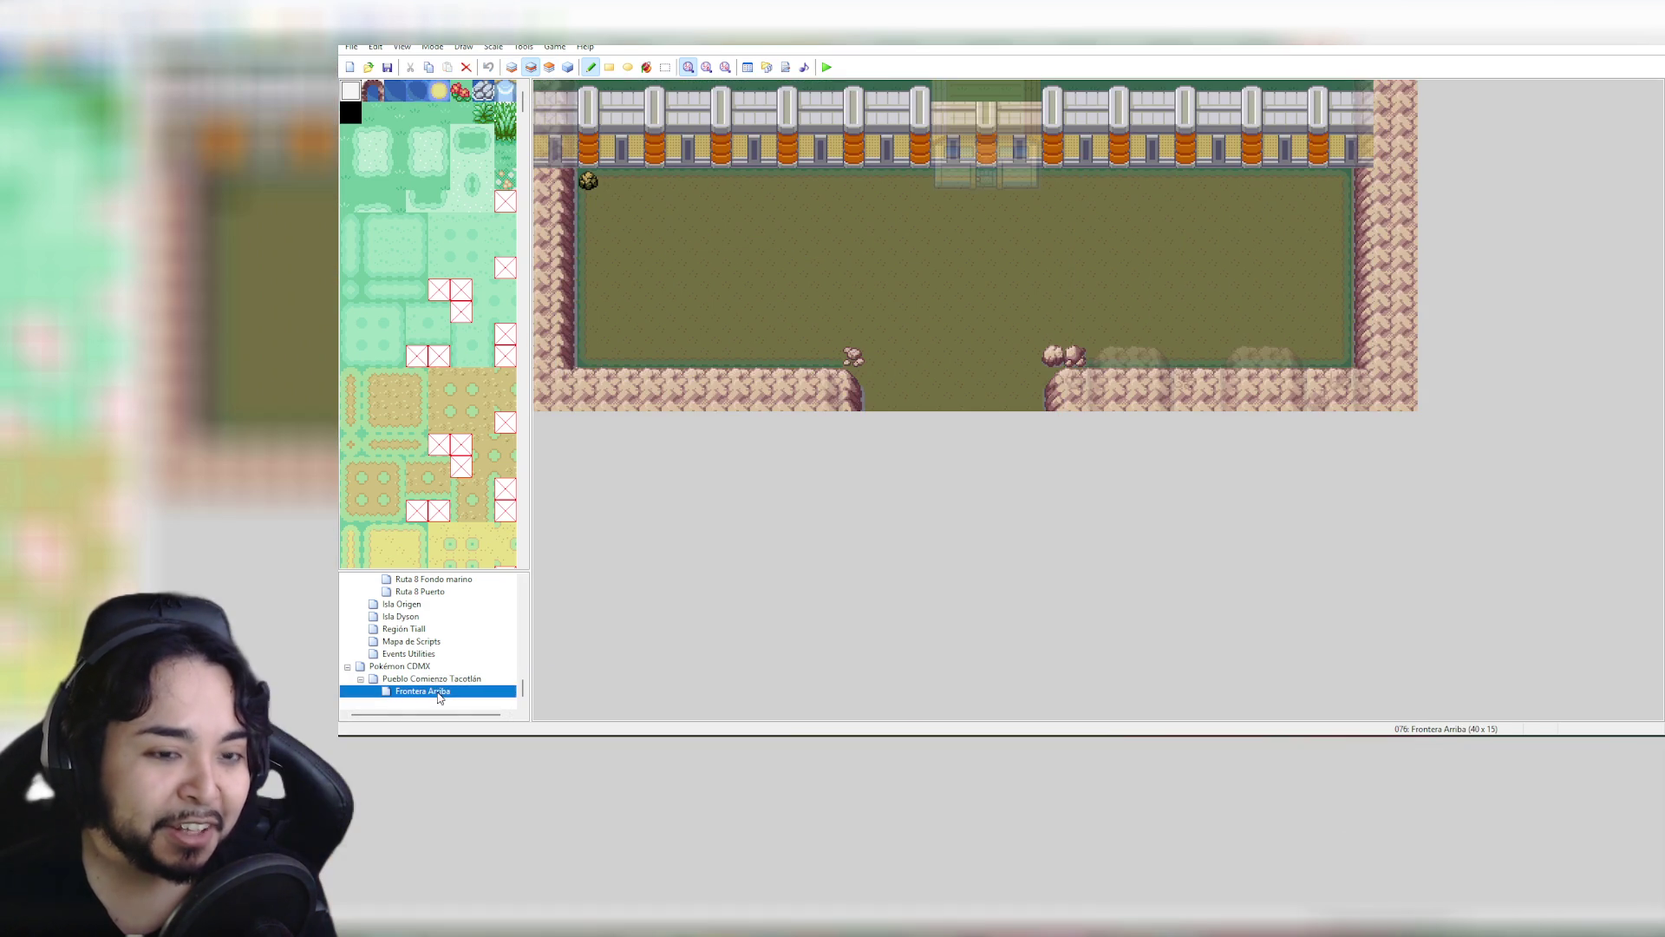
# Place the grey two-tile machine just below the gatehouse
pyautogui.click(545, 93)
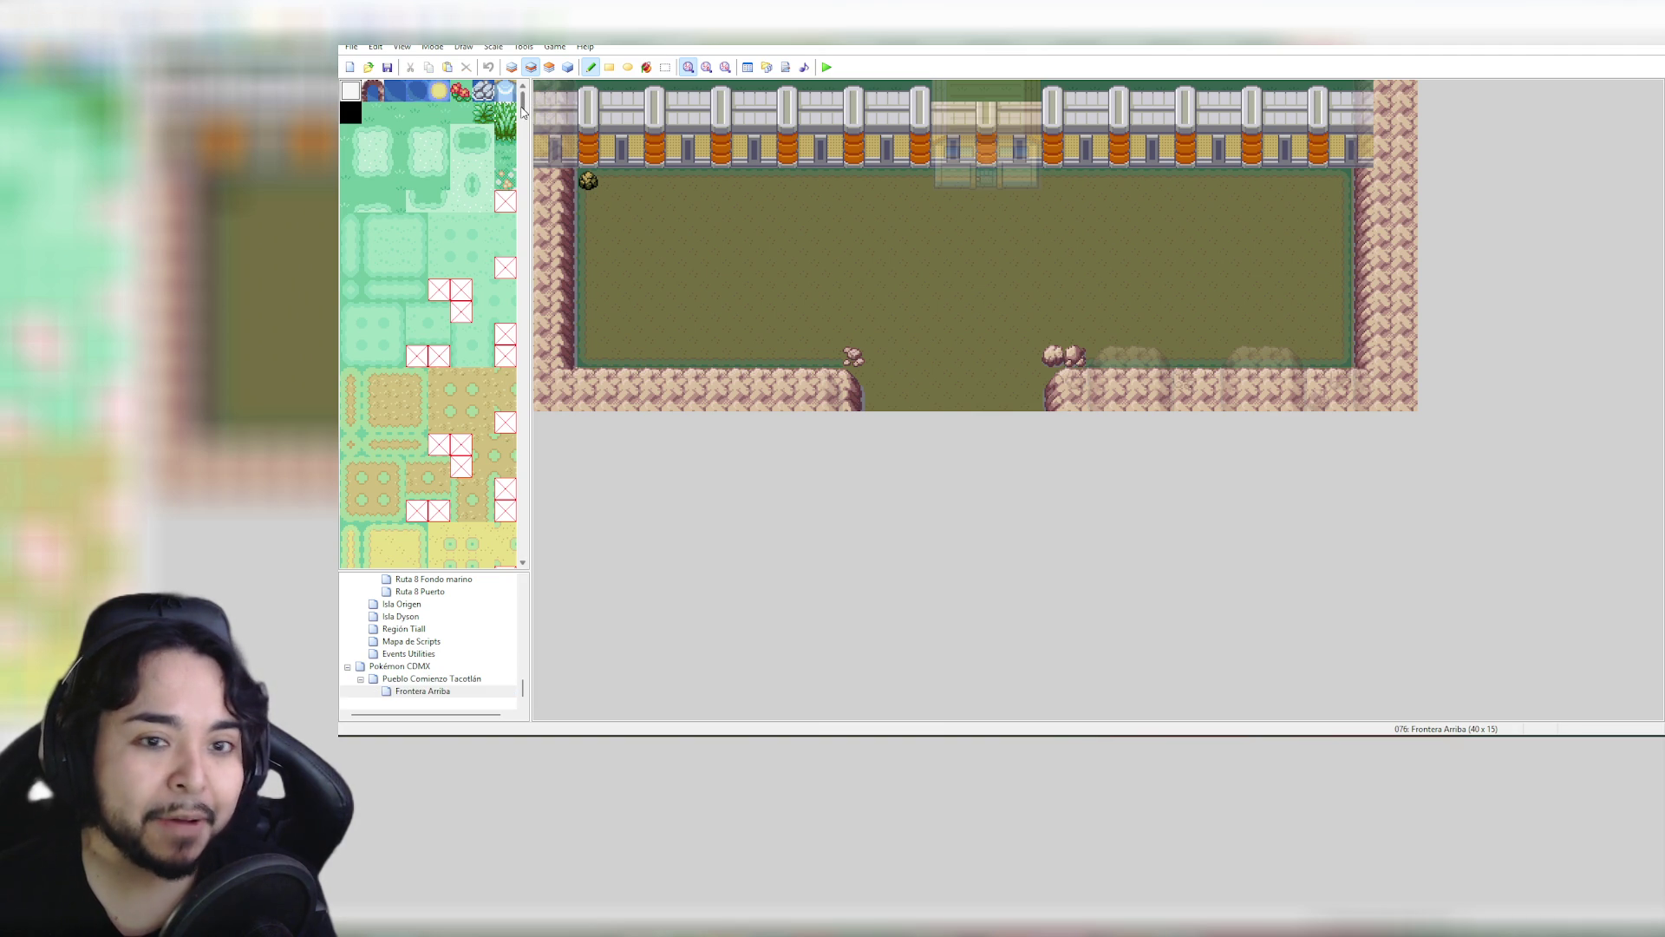
pyautogui.moveTo(523, 108); pyautogui.dragTo(533, 217)
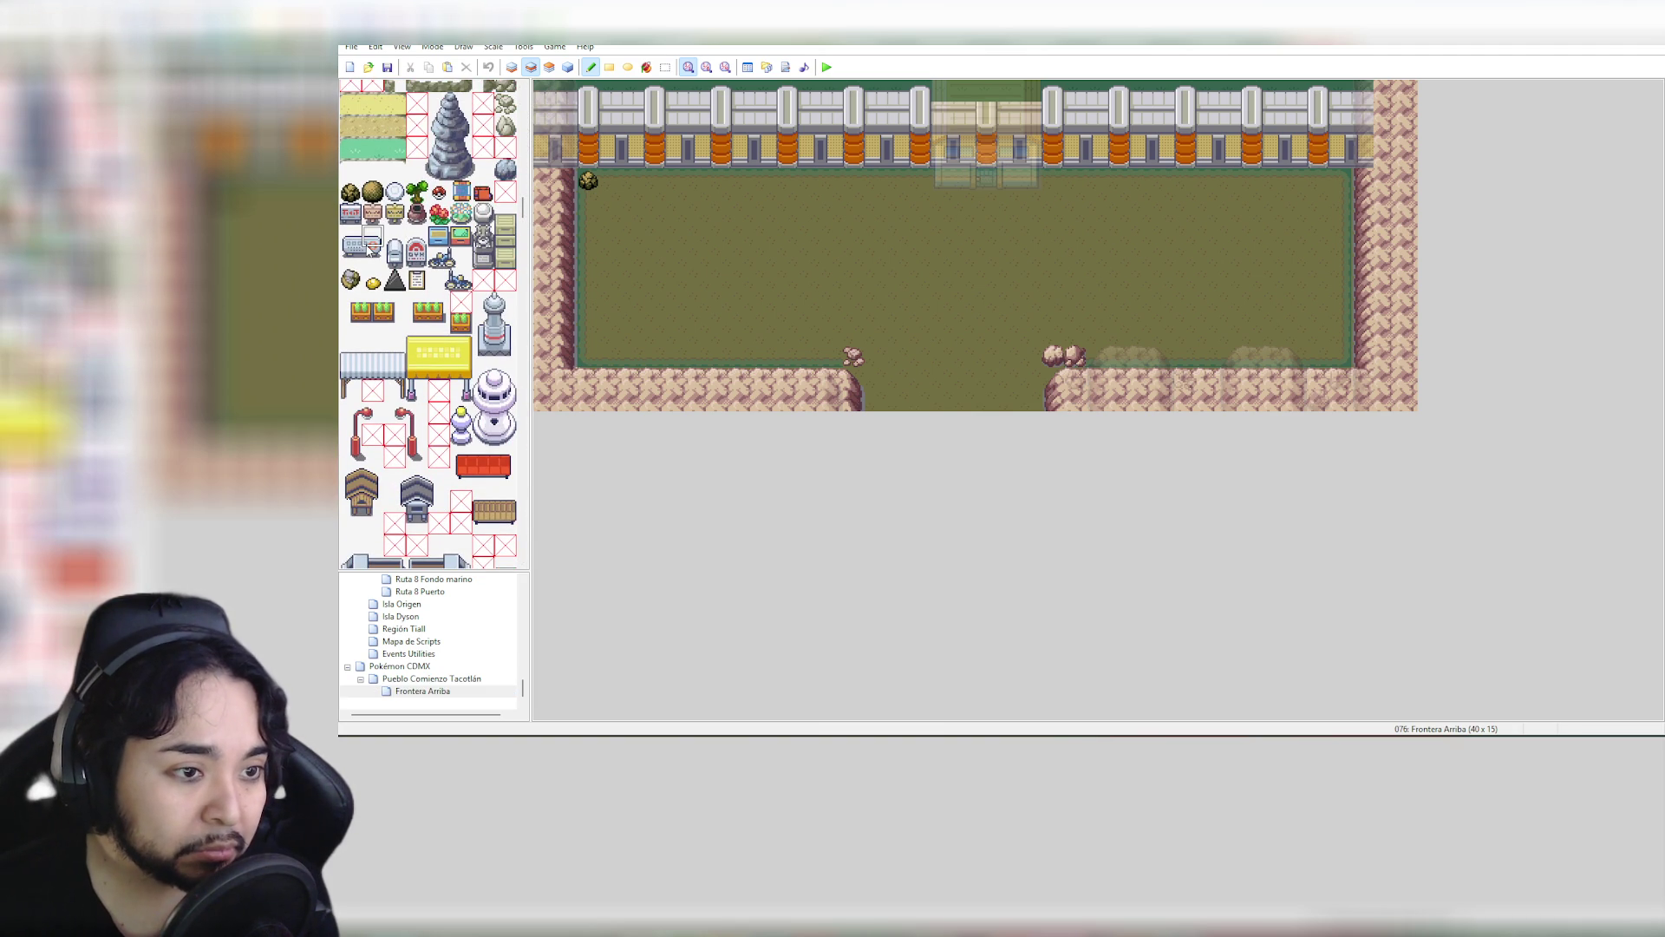
pyautogui.click(359, 247)
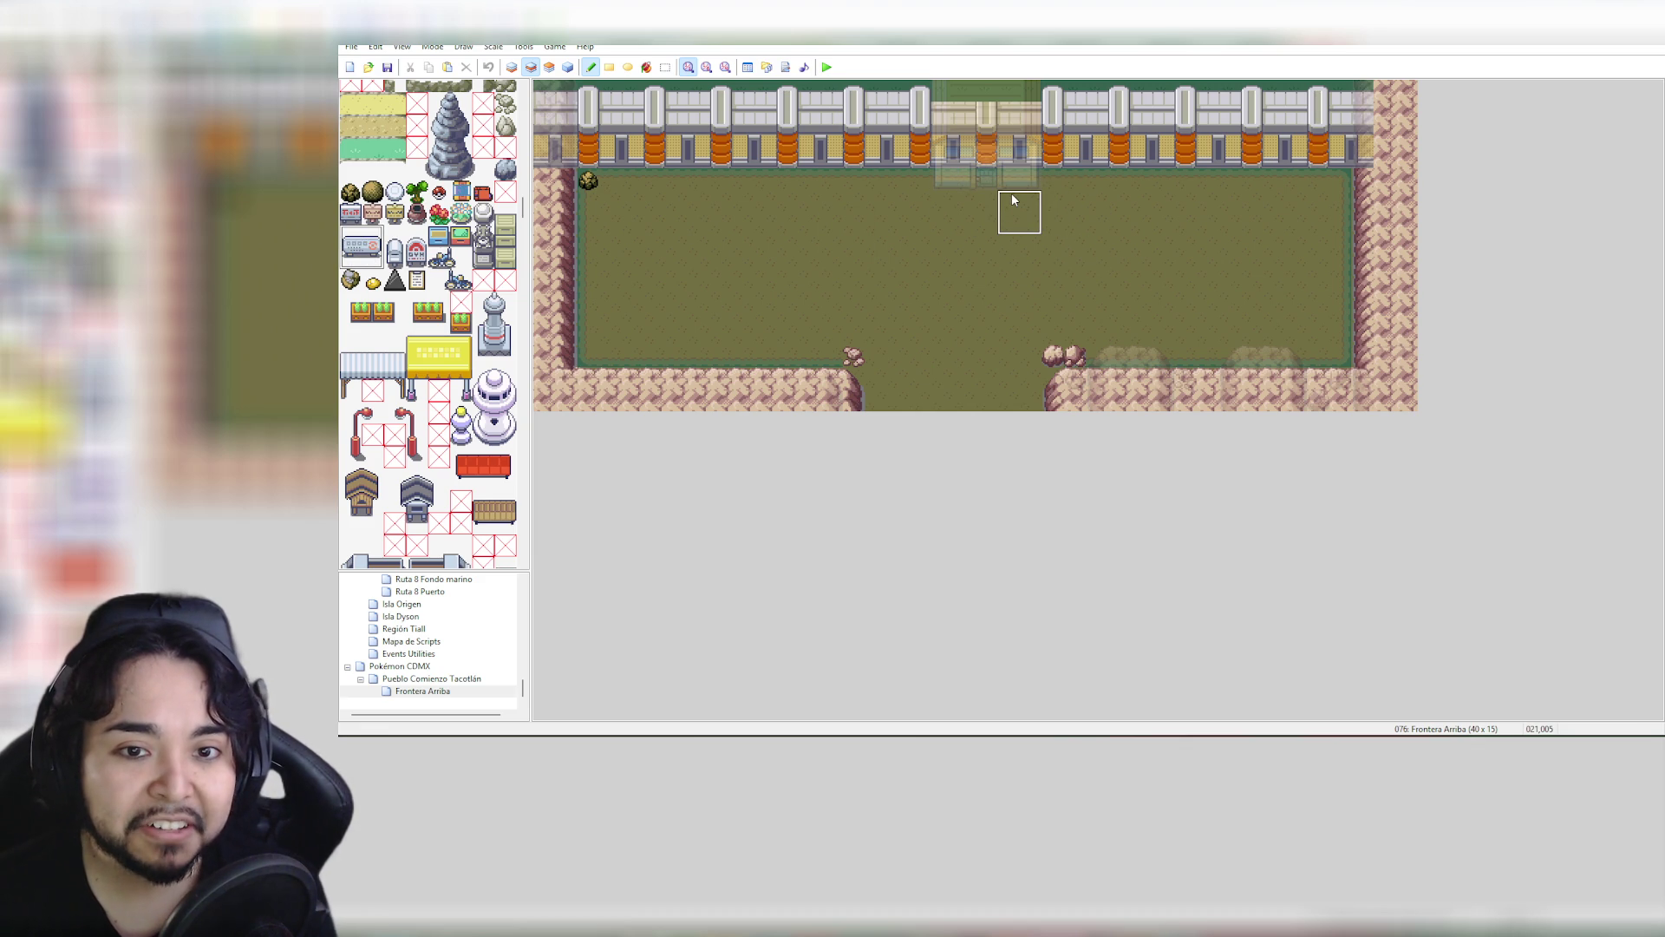
pyautogui.moveTo(1011, 200); pyautogui.dragTo(1070, 211)
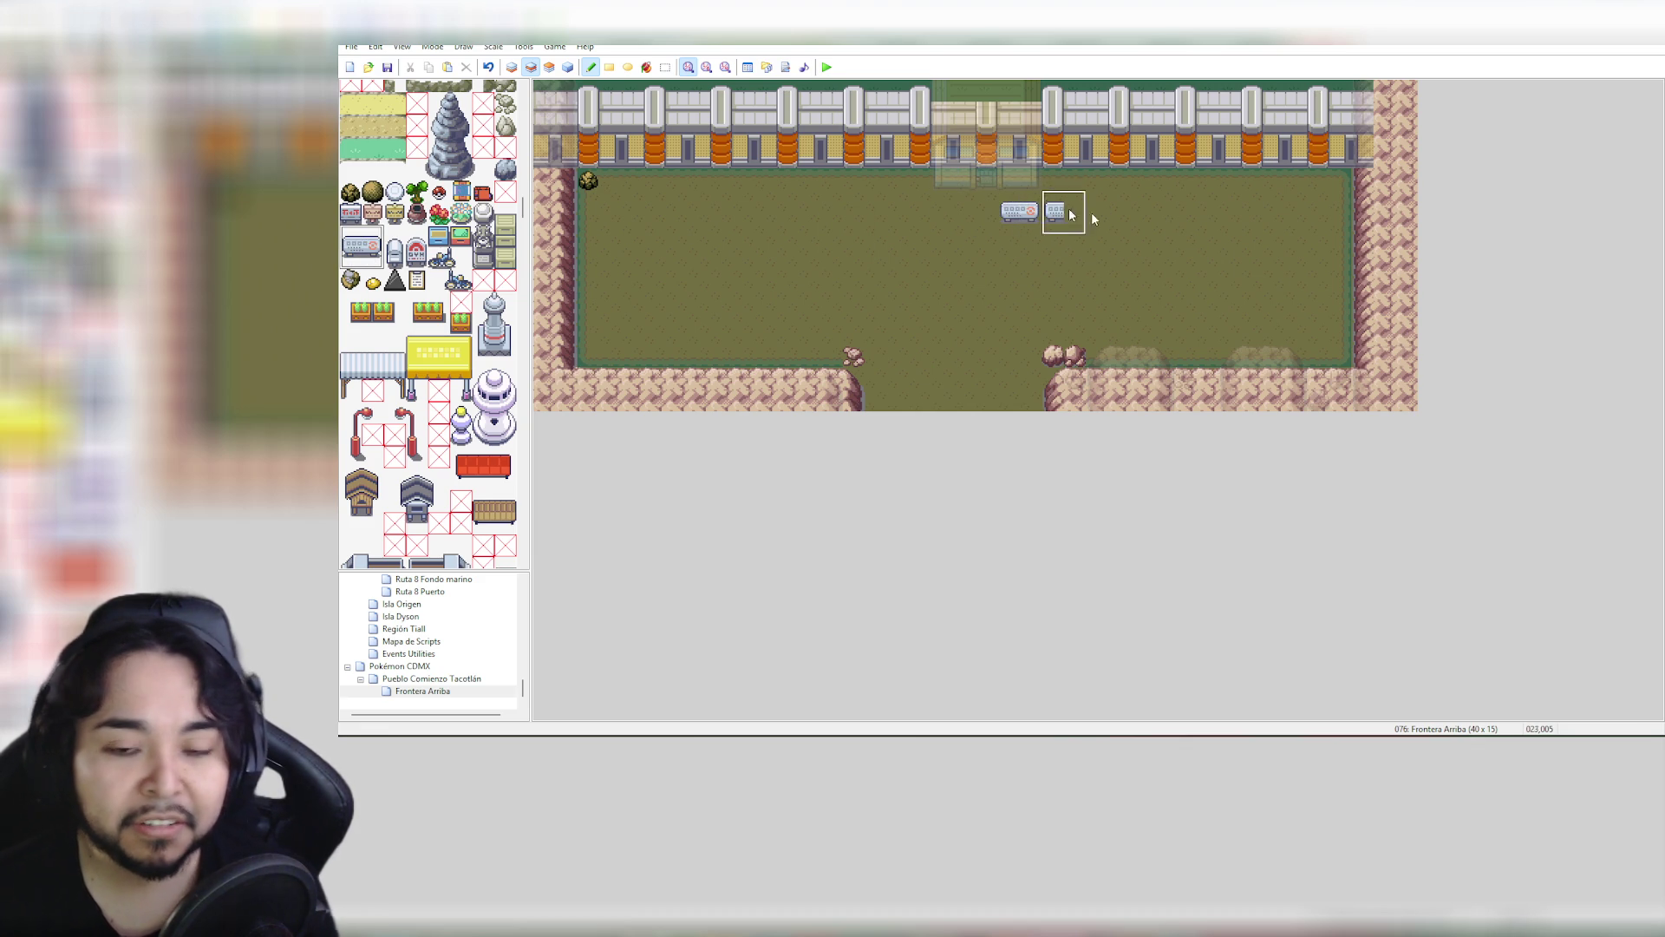
pyautogui.hotkey('ctrl', 'z')
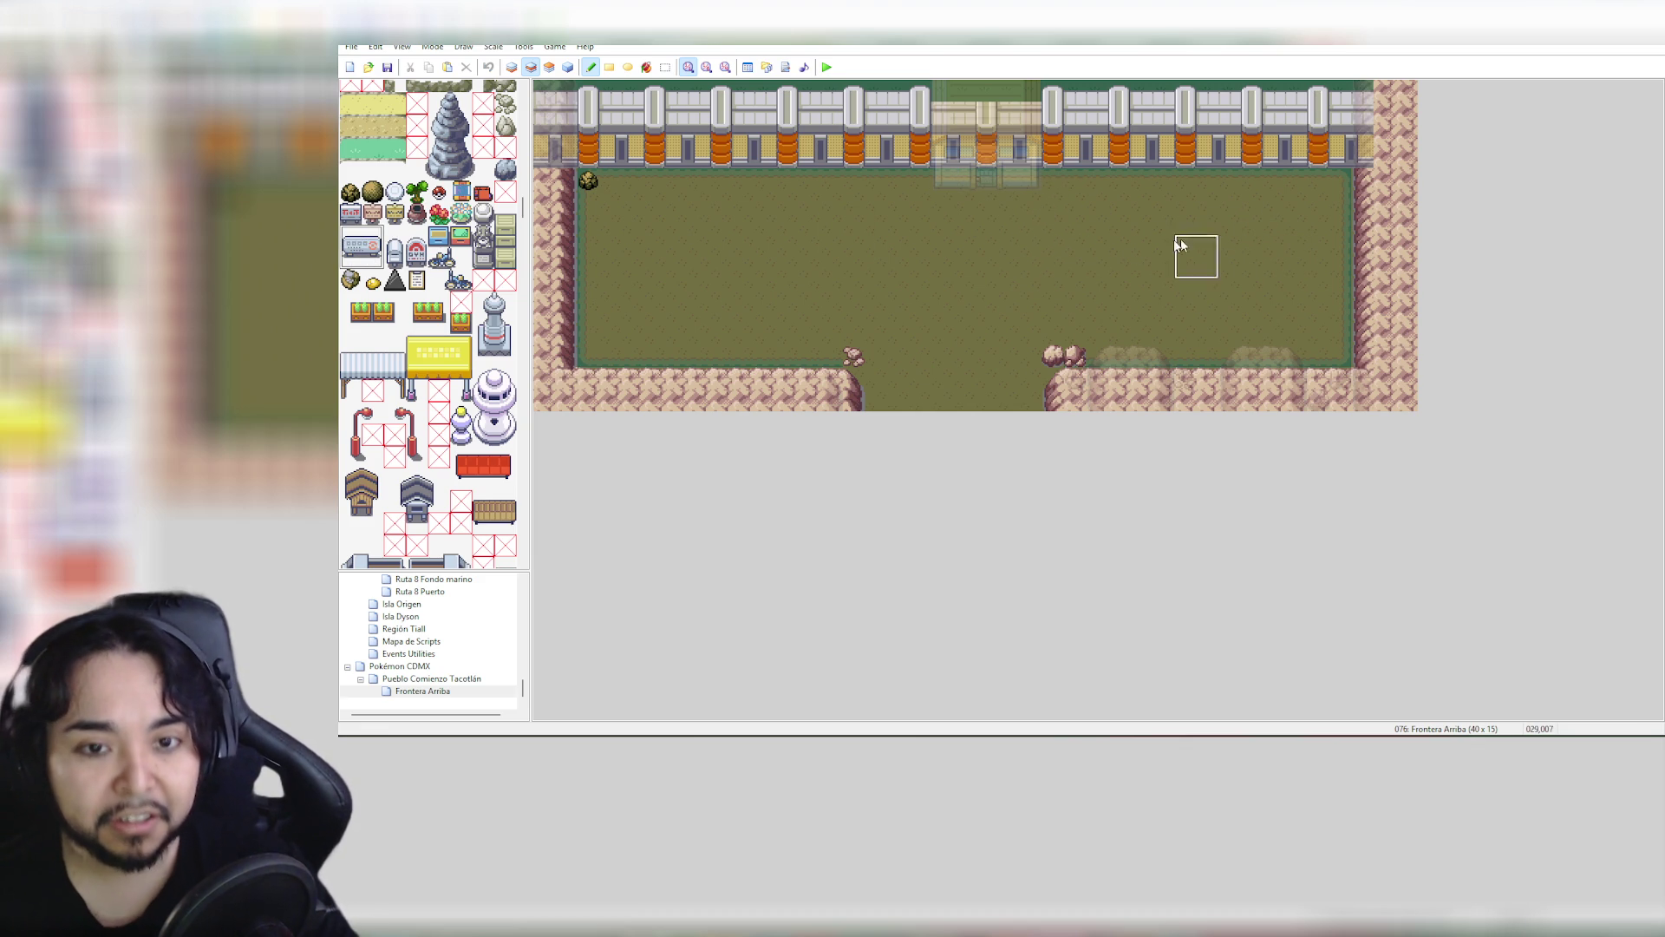
pyautogui.click(934, 190)
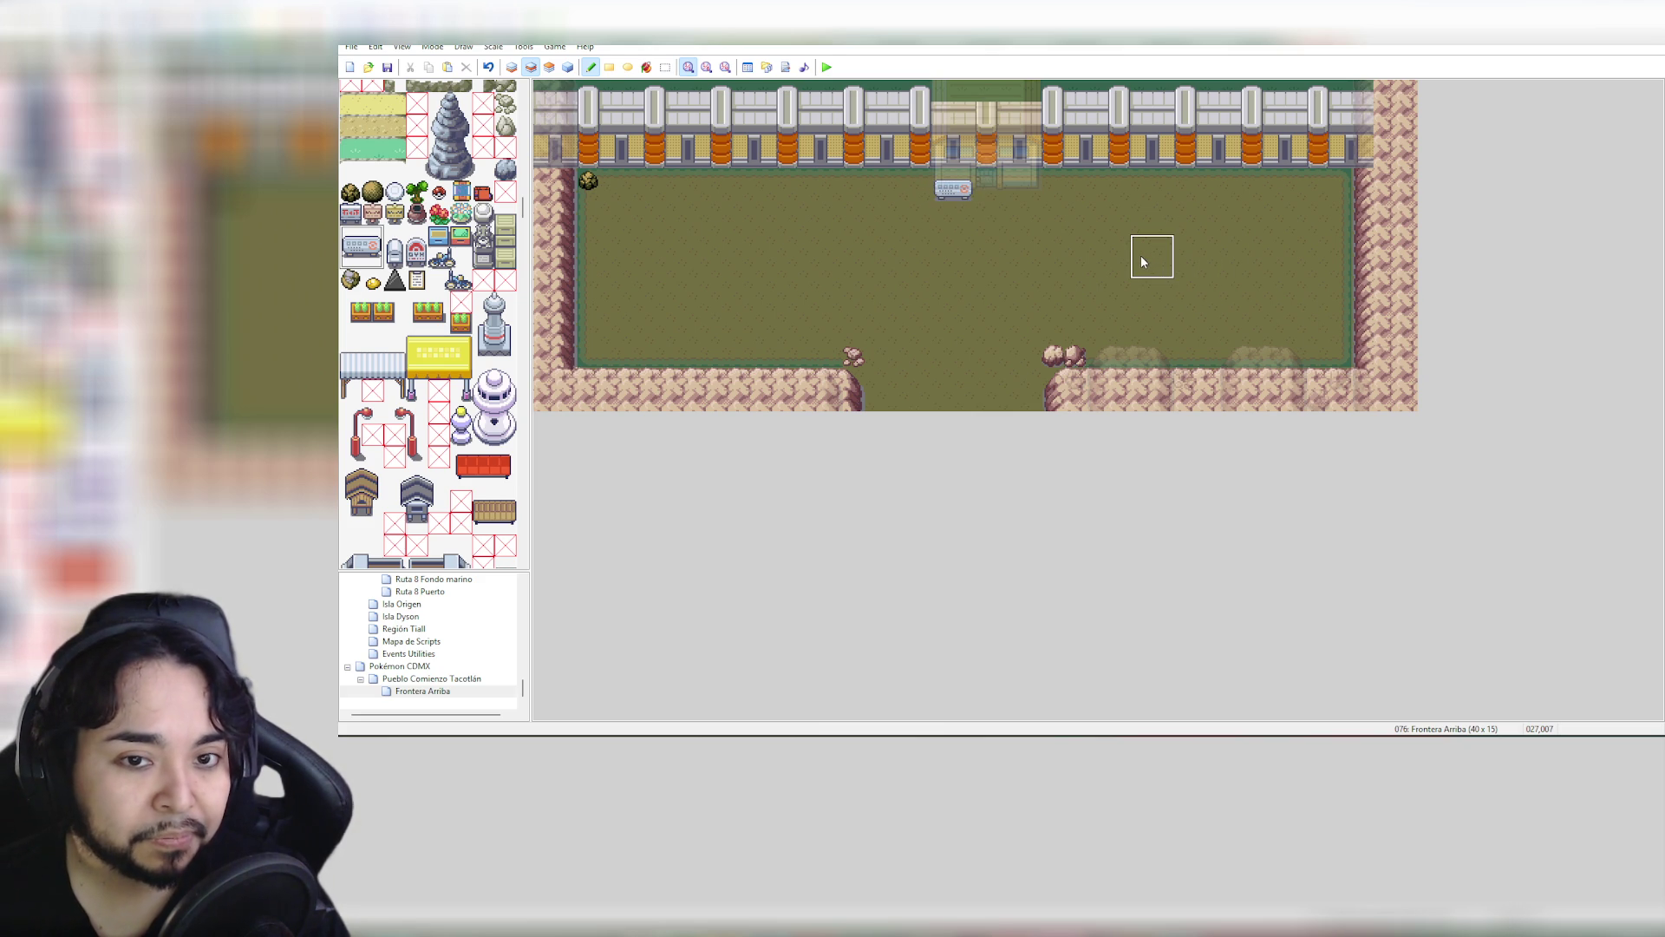
pyautogui.click(1017, 179)
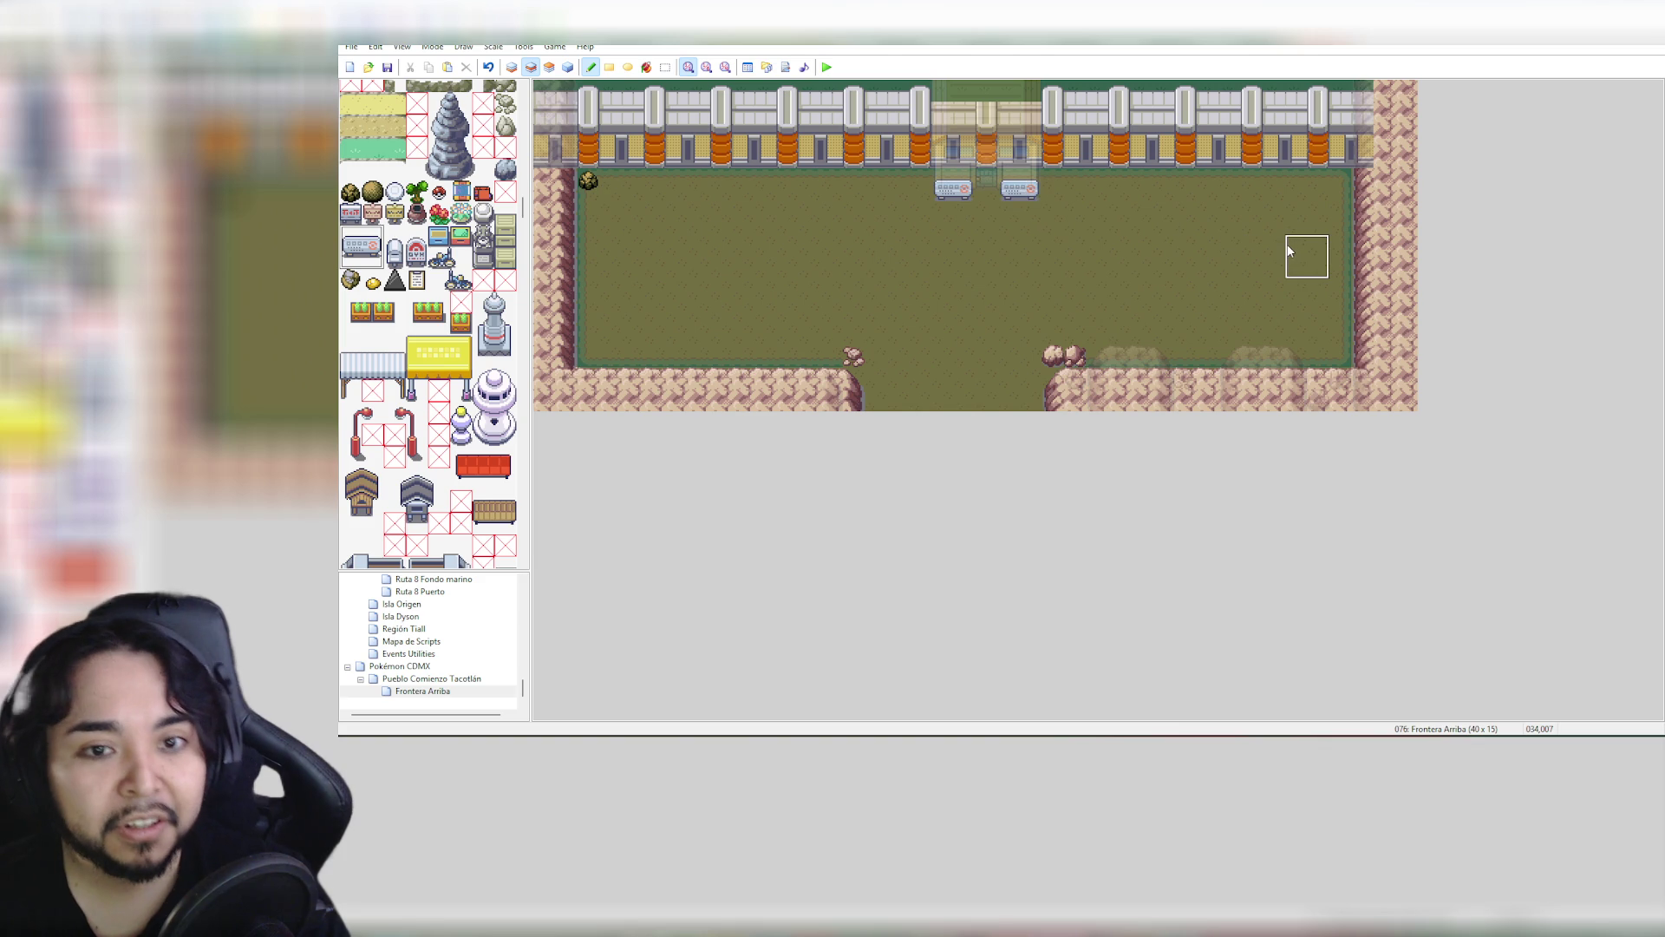
pyautogui.hotkey('ctrl', 'z')
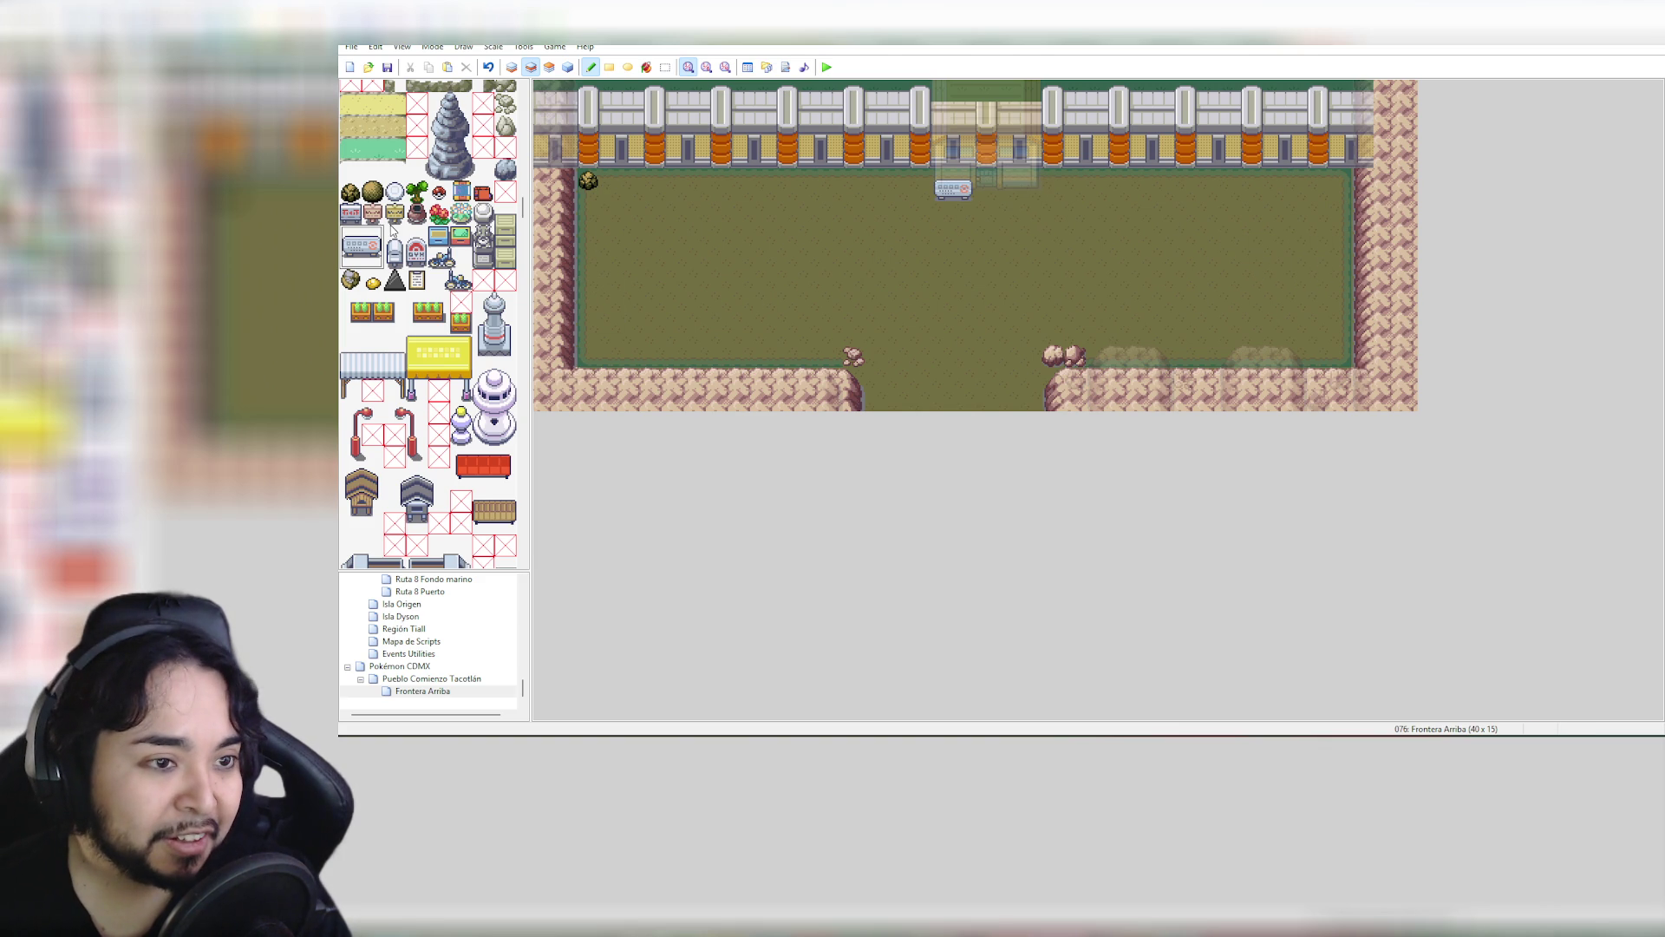
# Place the pink single-tile machine beside the top-left corner rock
pyautogui.click(376, 224)
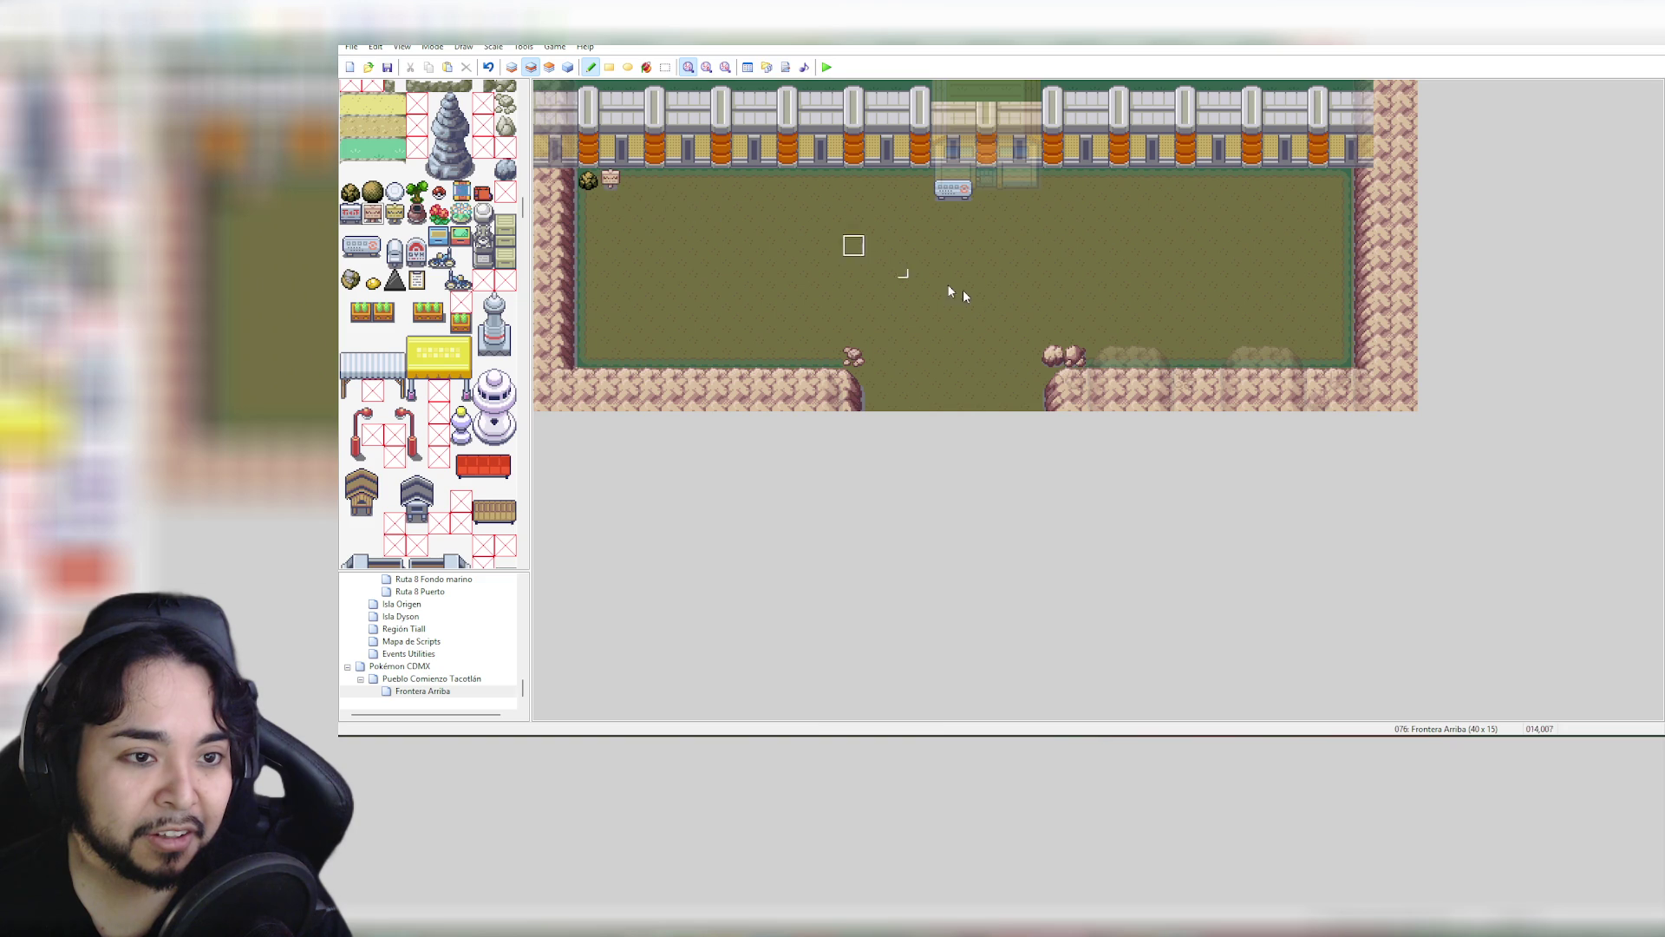
pyautogui.click(611, 184)
pyautogui.hotkey('ctrl', 'z')
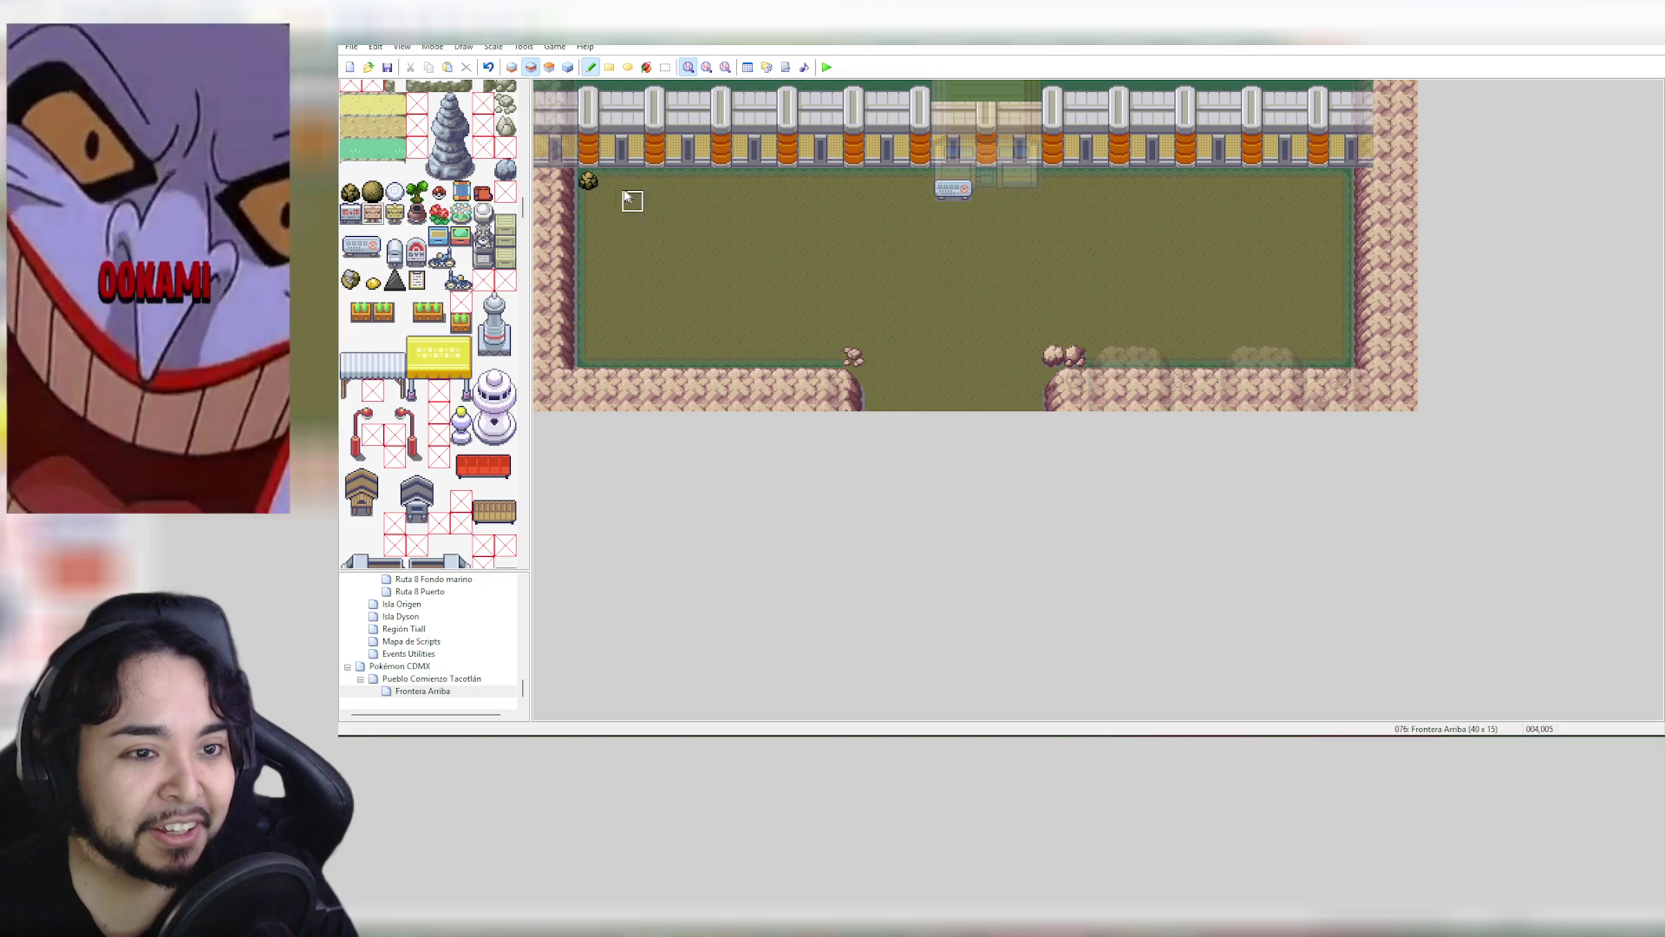
pyautogui.click(611, 183)
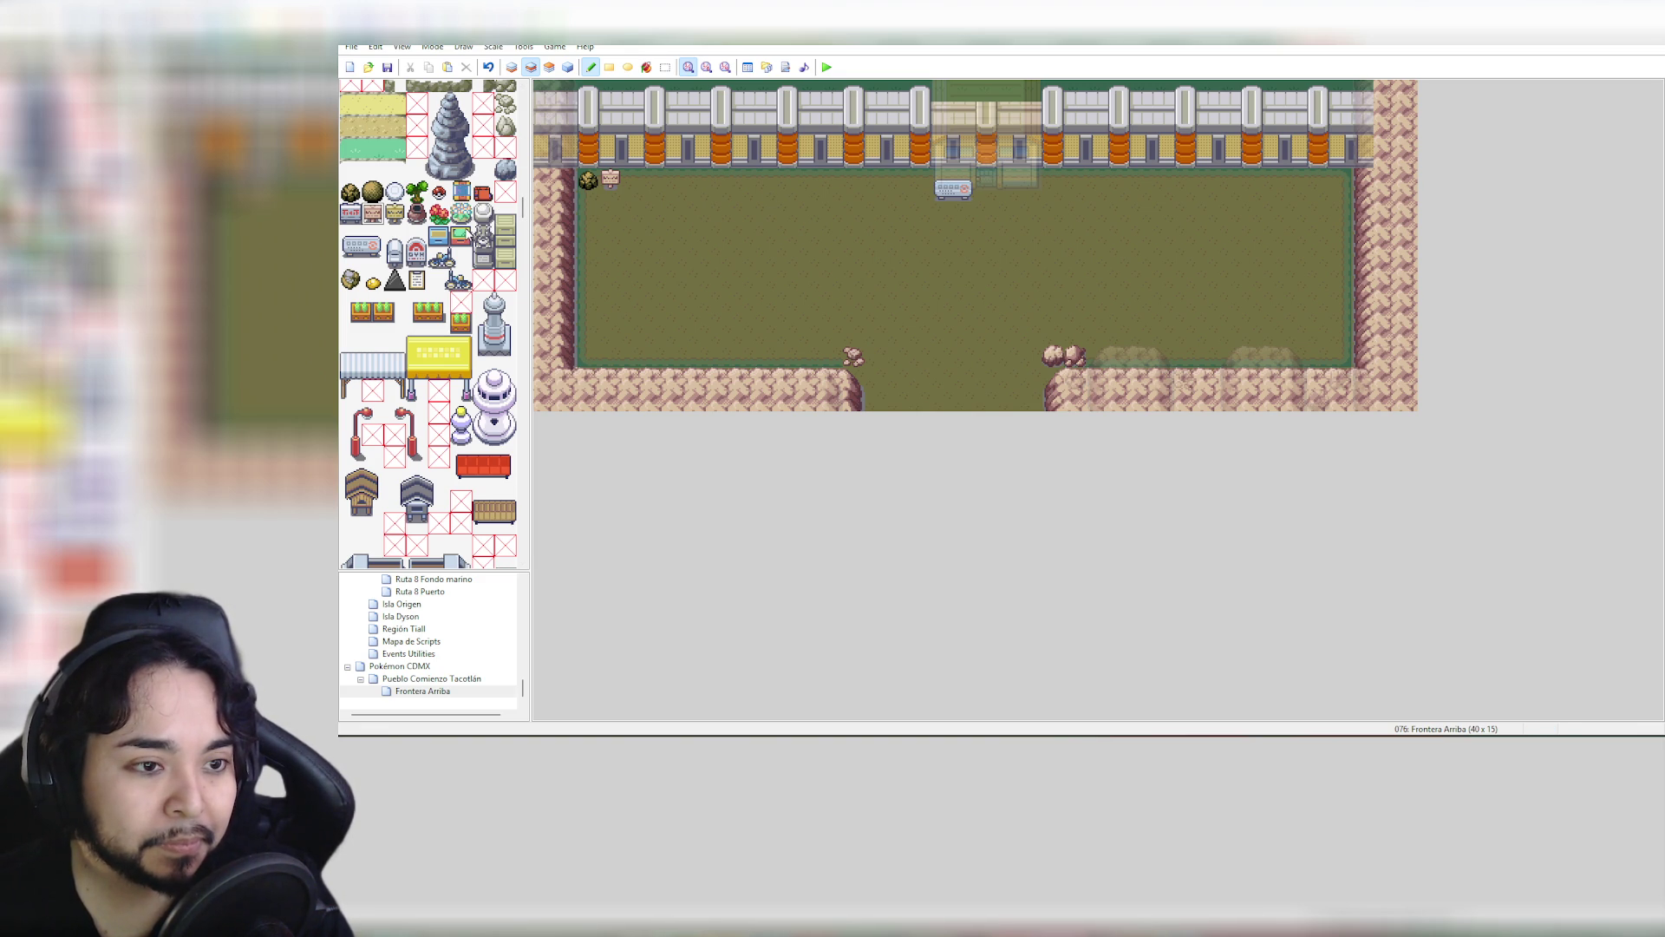
# Paint green monitors along the top row and on both sides of the gatehouse
pyautogui.click(460, 234)
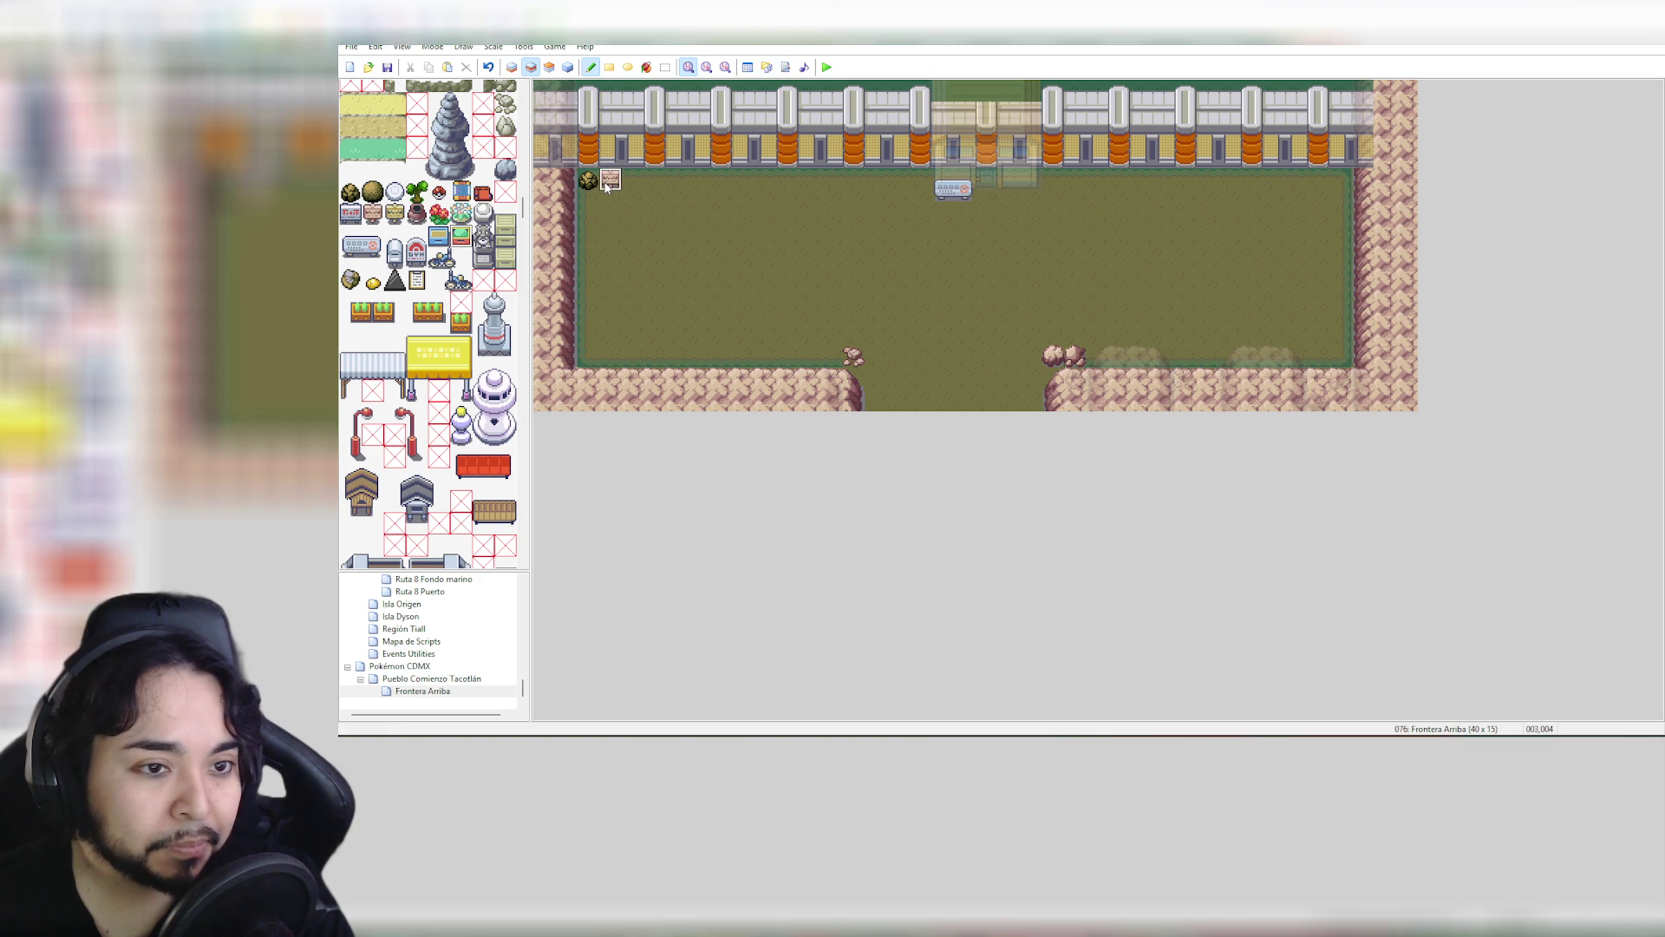
pyautogui.click(632, 179)
pyautogui.moveTo(645, 182); pyautogui.dragTo(698, 181)
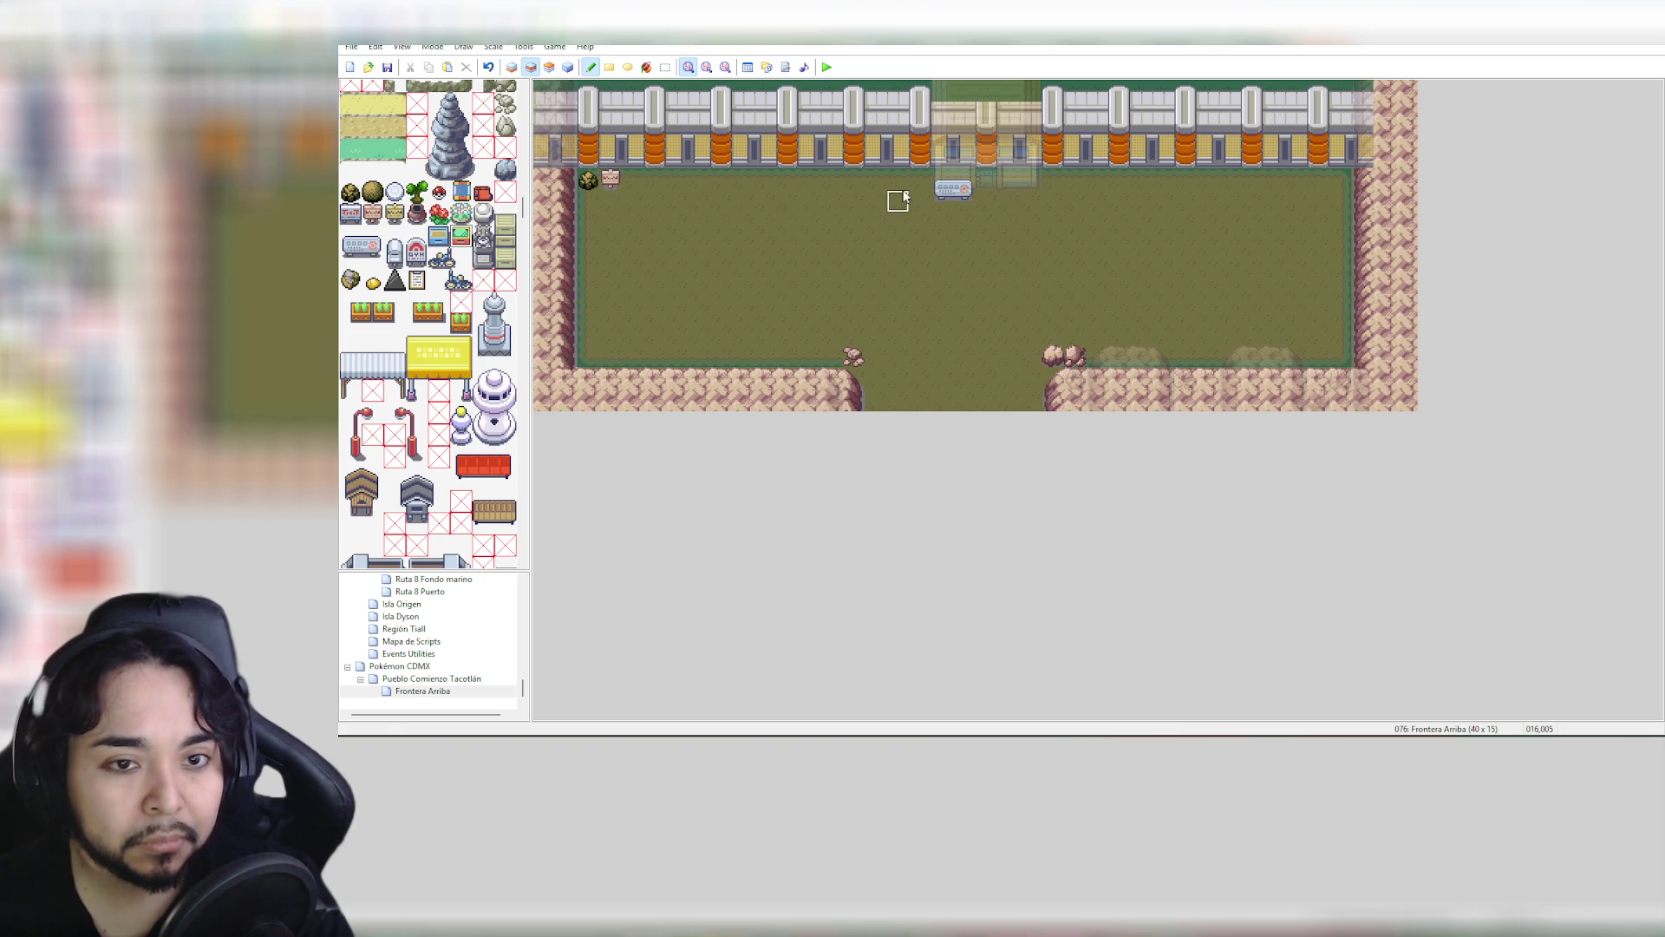
pyautogui.click(921, 180)
pyautogui.click(1052, 178)
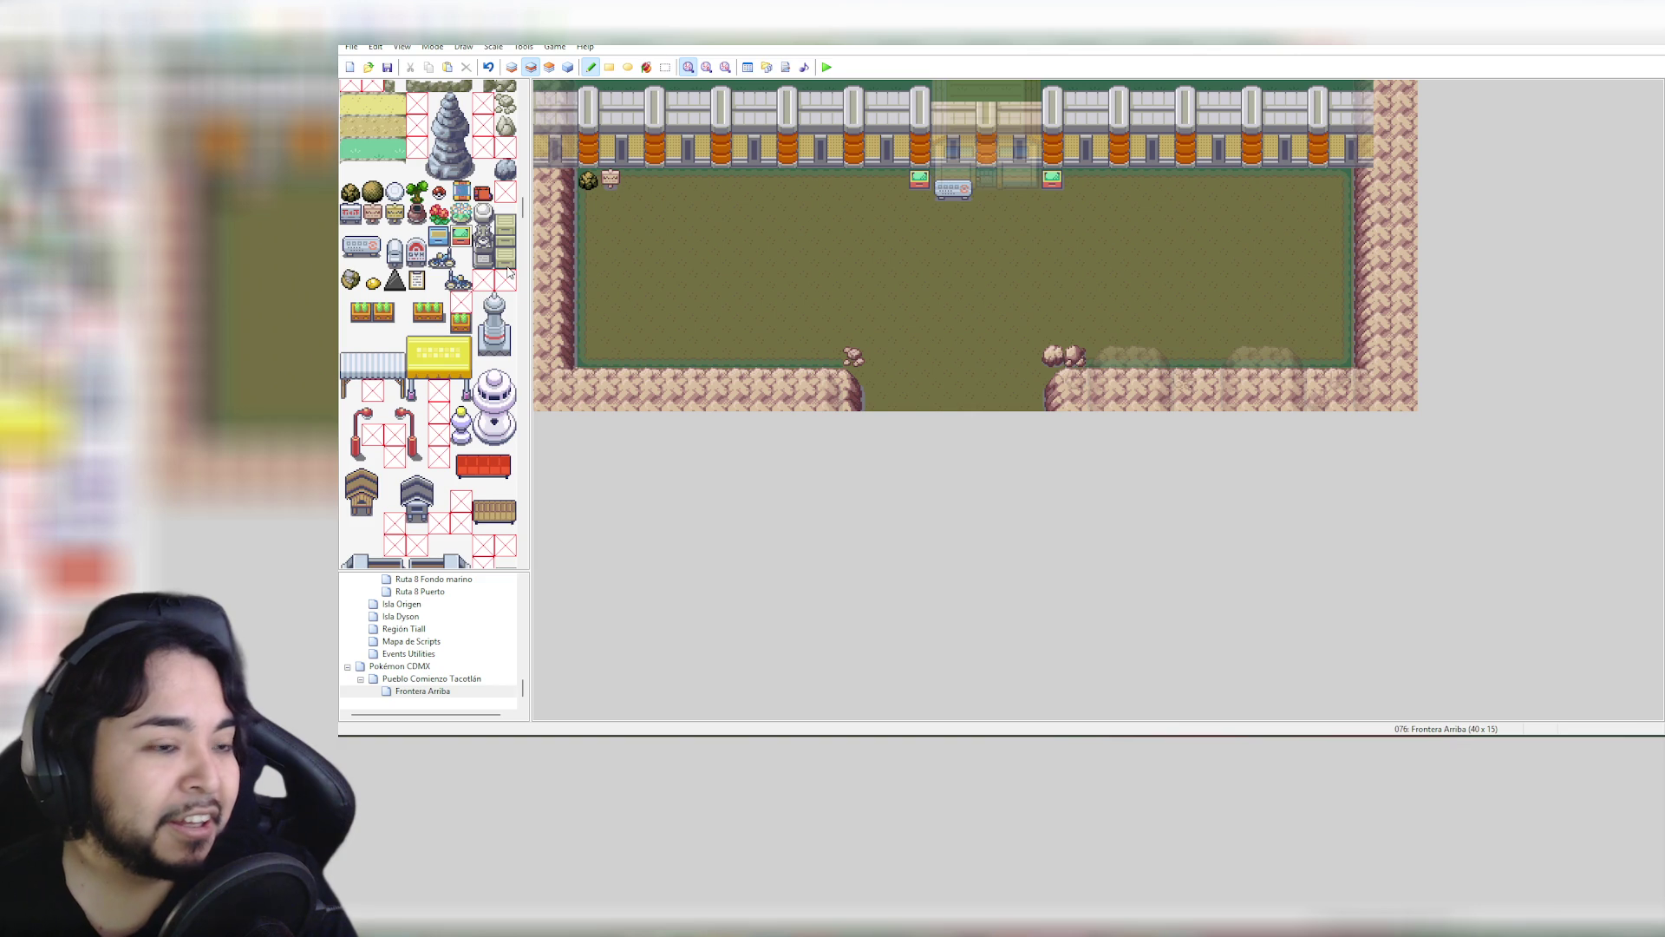
# Select three yellow paving tiles and switch to the Layer 1 ground layer
pyautogui.scroll(2, 508, 271)
pyautogui.scroll(1, 492, 291)
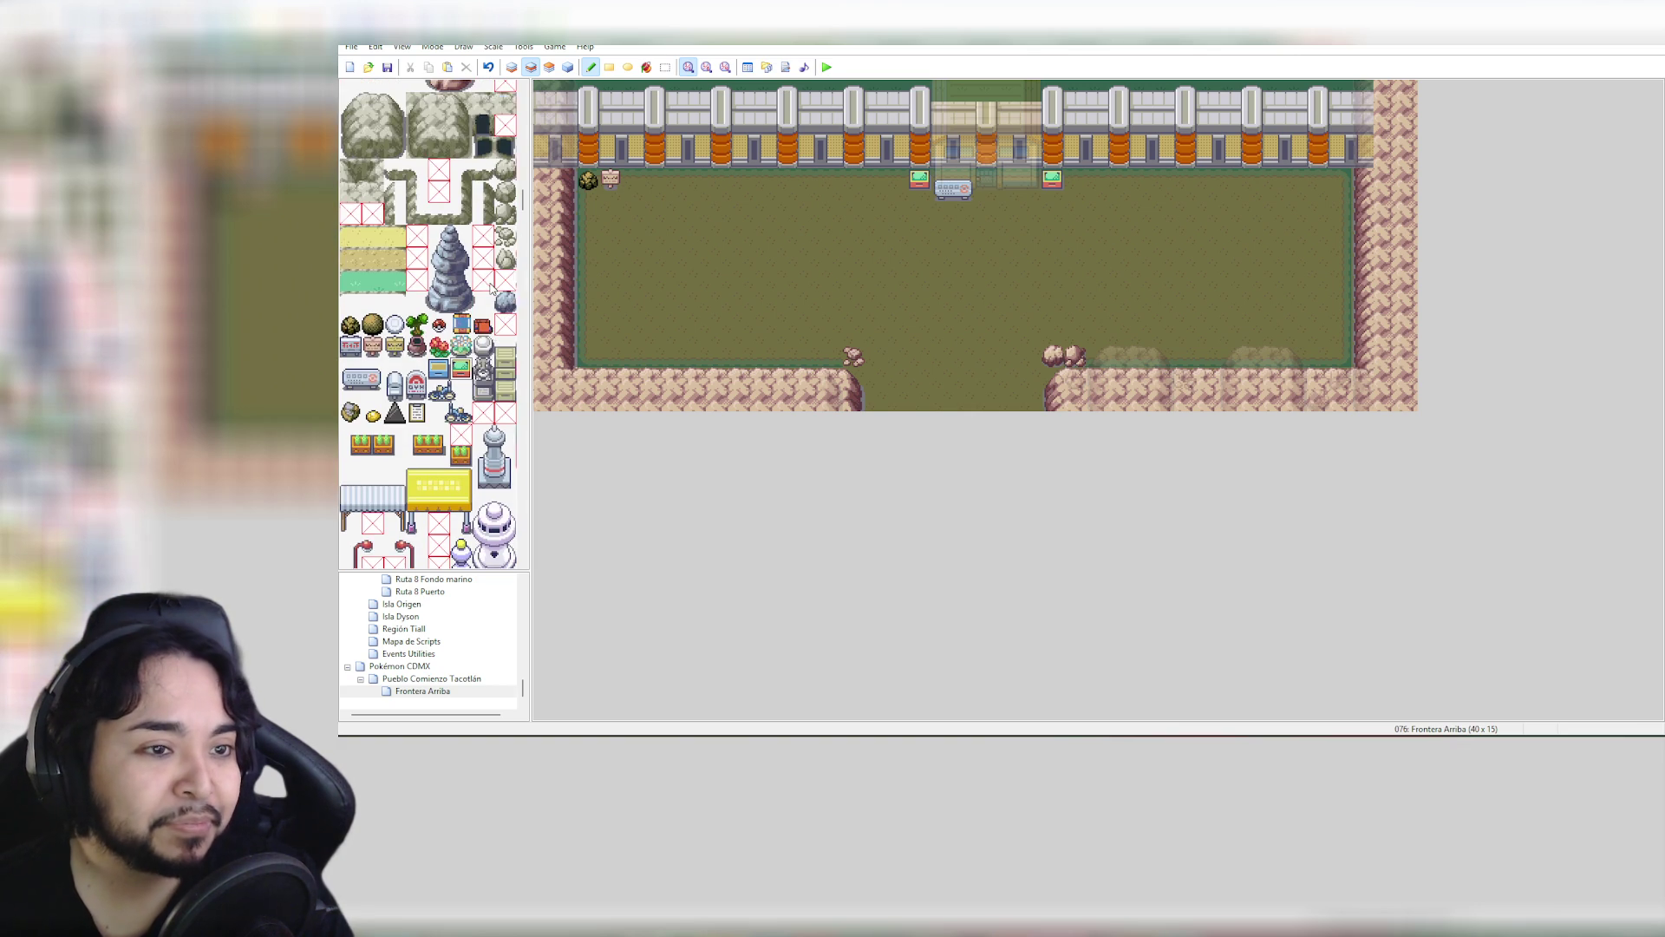
pyautogui.scroll(5, 491, 289)
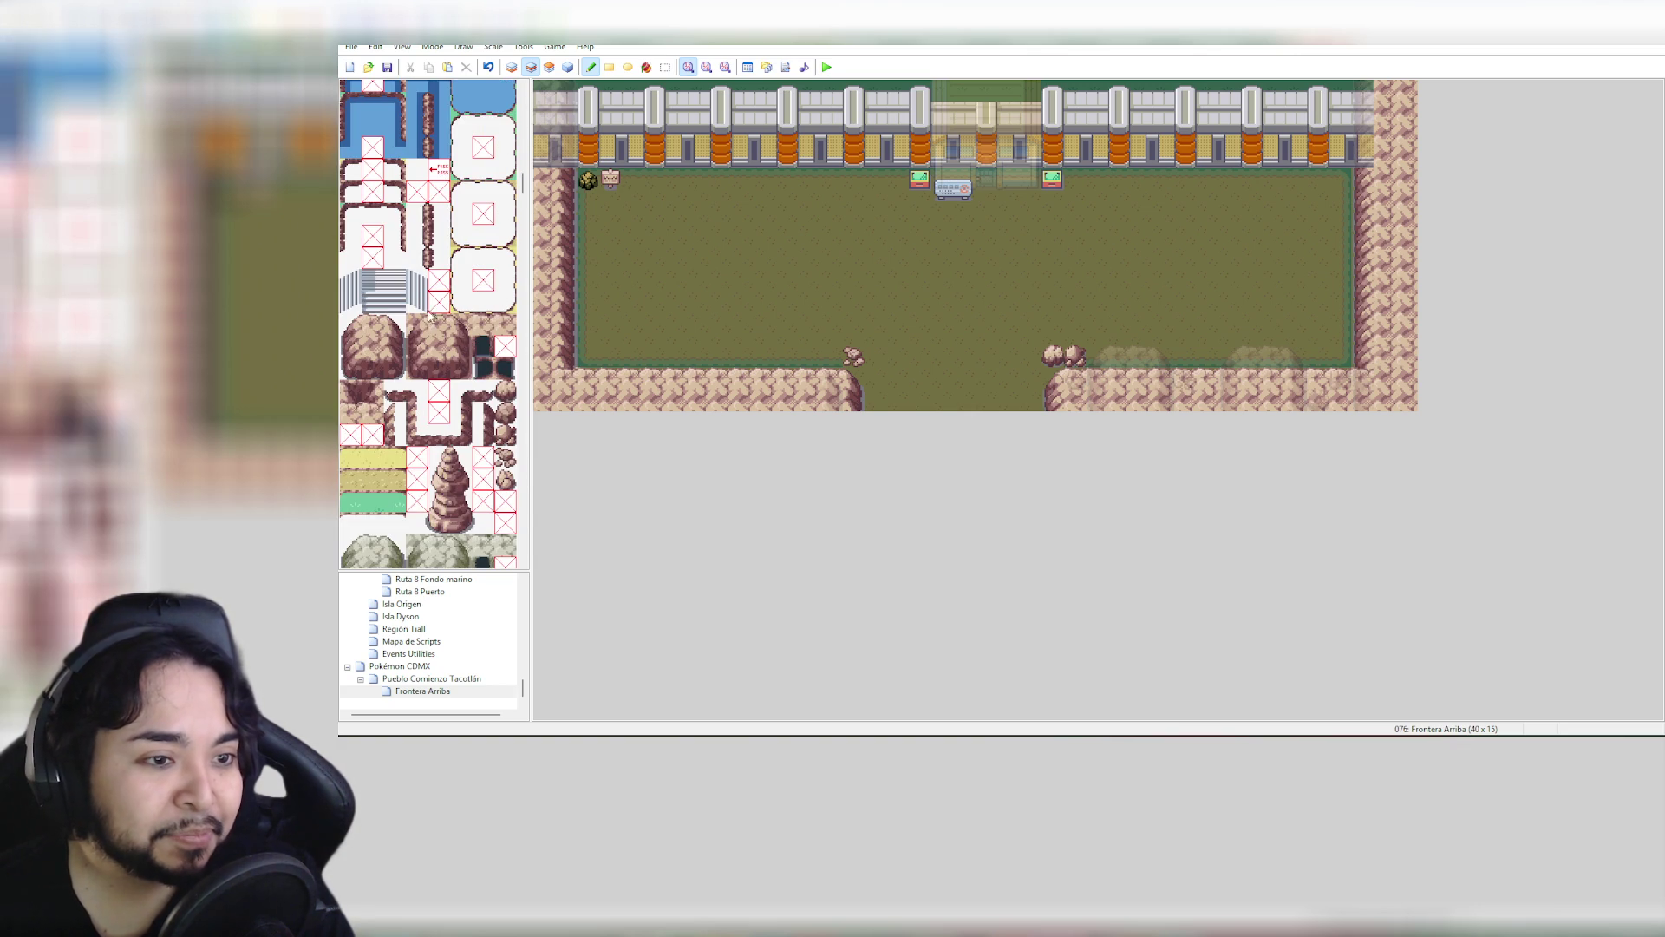
pyautogui.scroll(10, 431, 317)
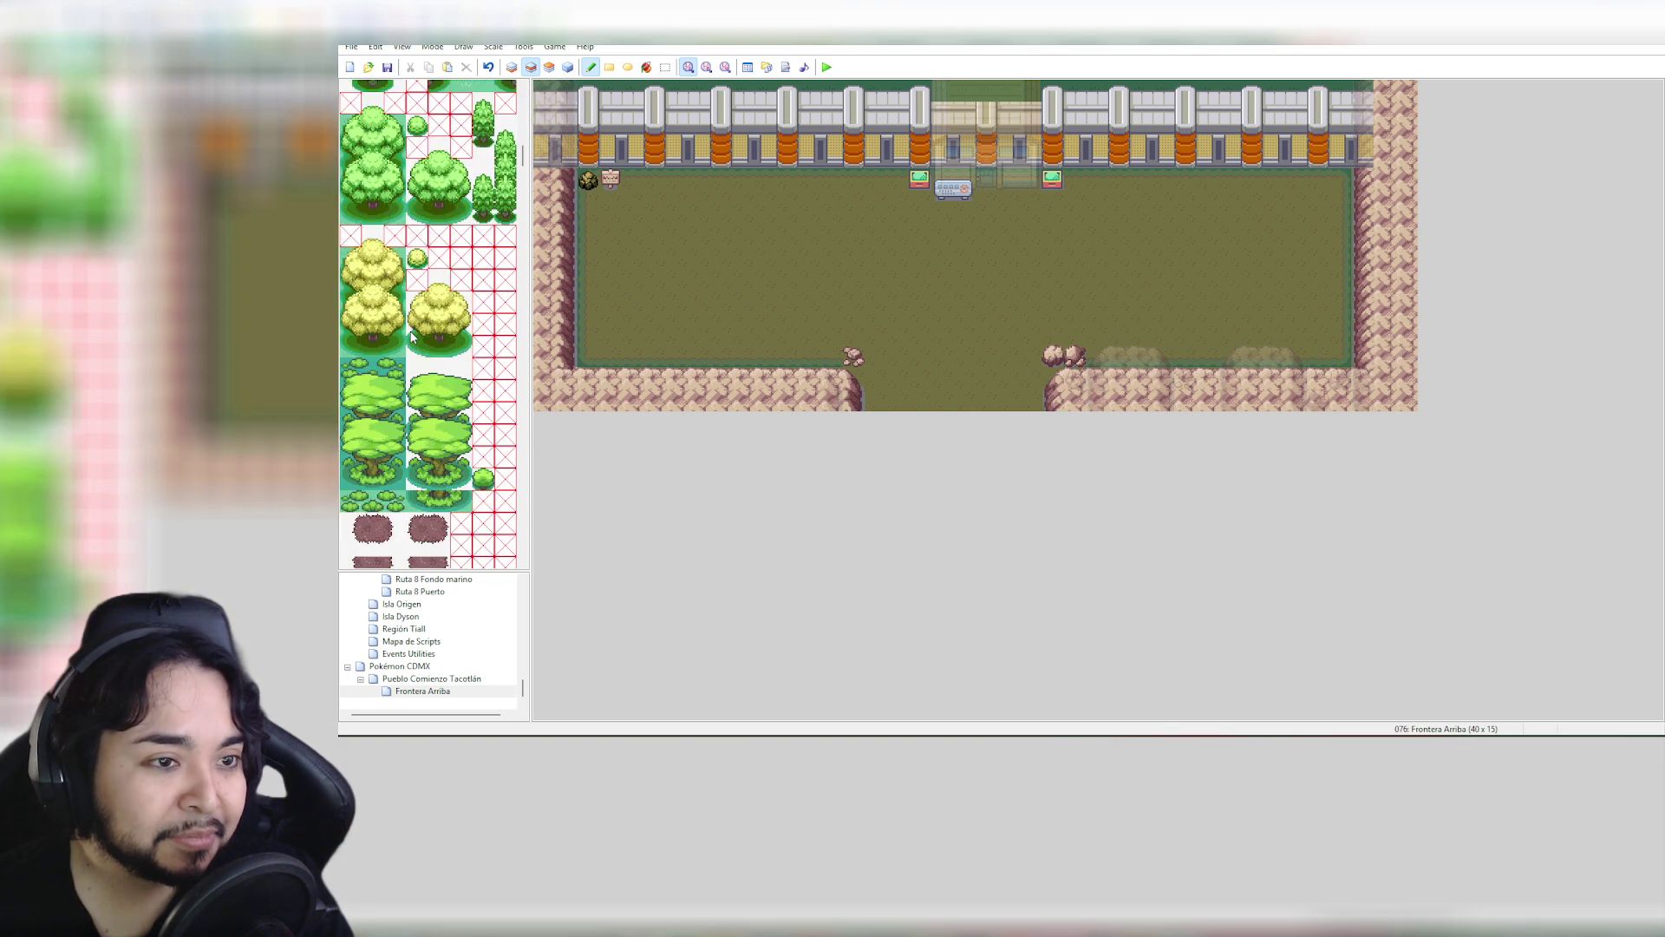
pyautogui.scroll(8, 411, 336)
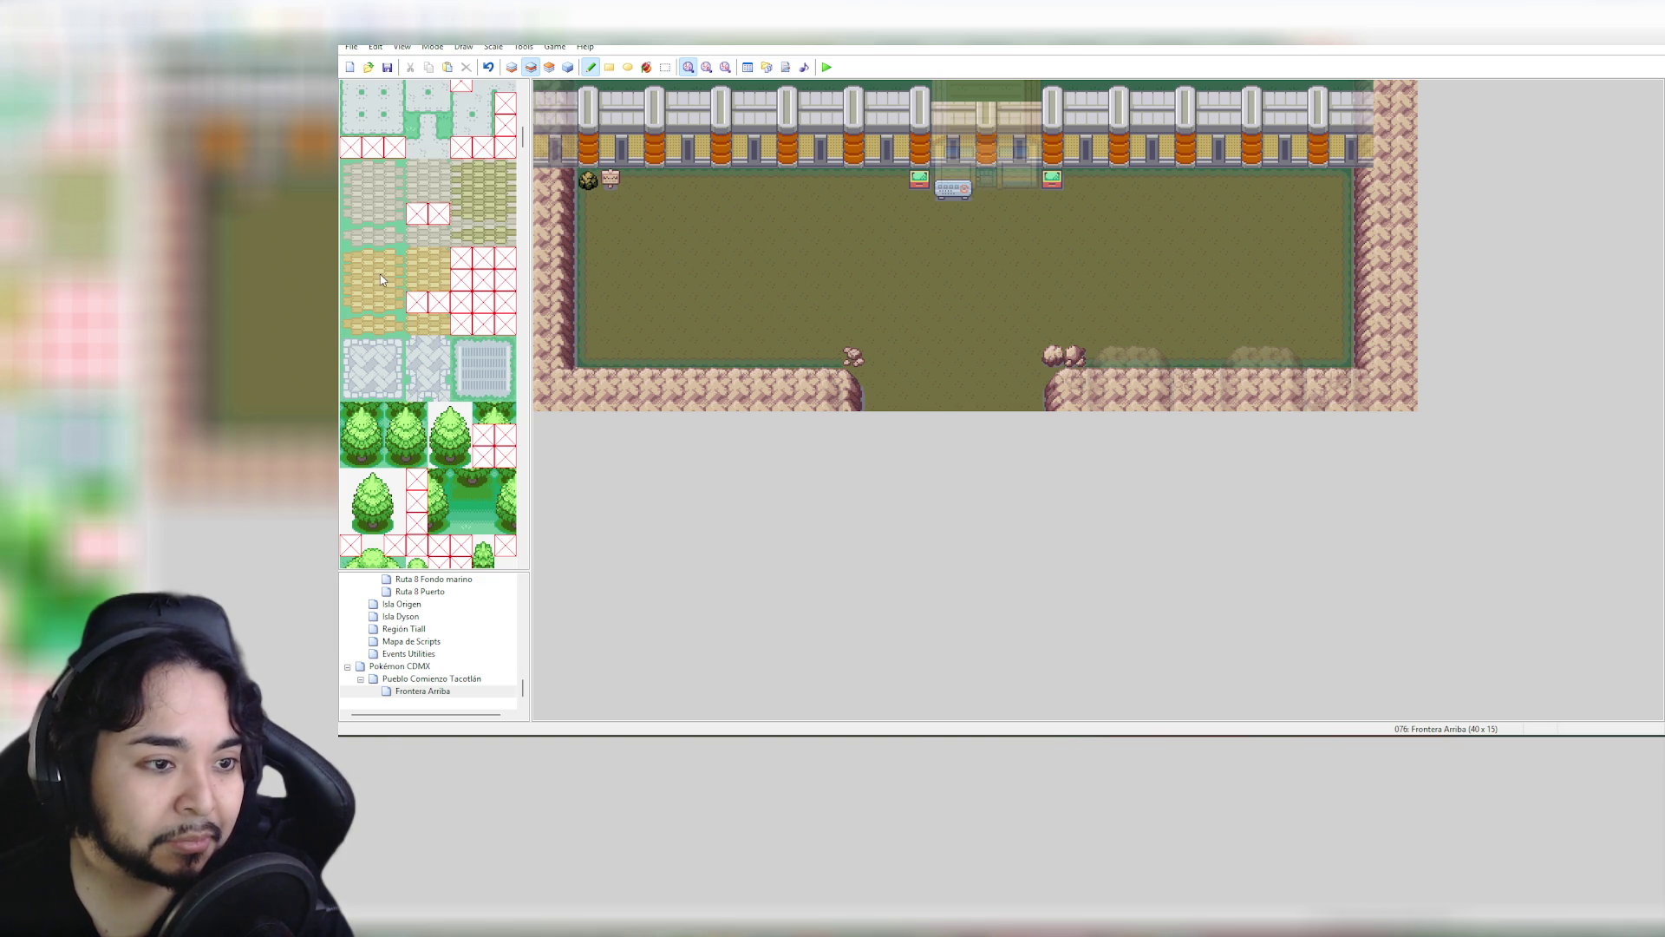
pyautogui.moveTo(351, 257); pyautogui.dragTo(389, 268)
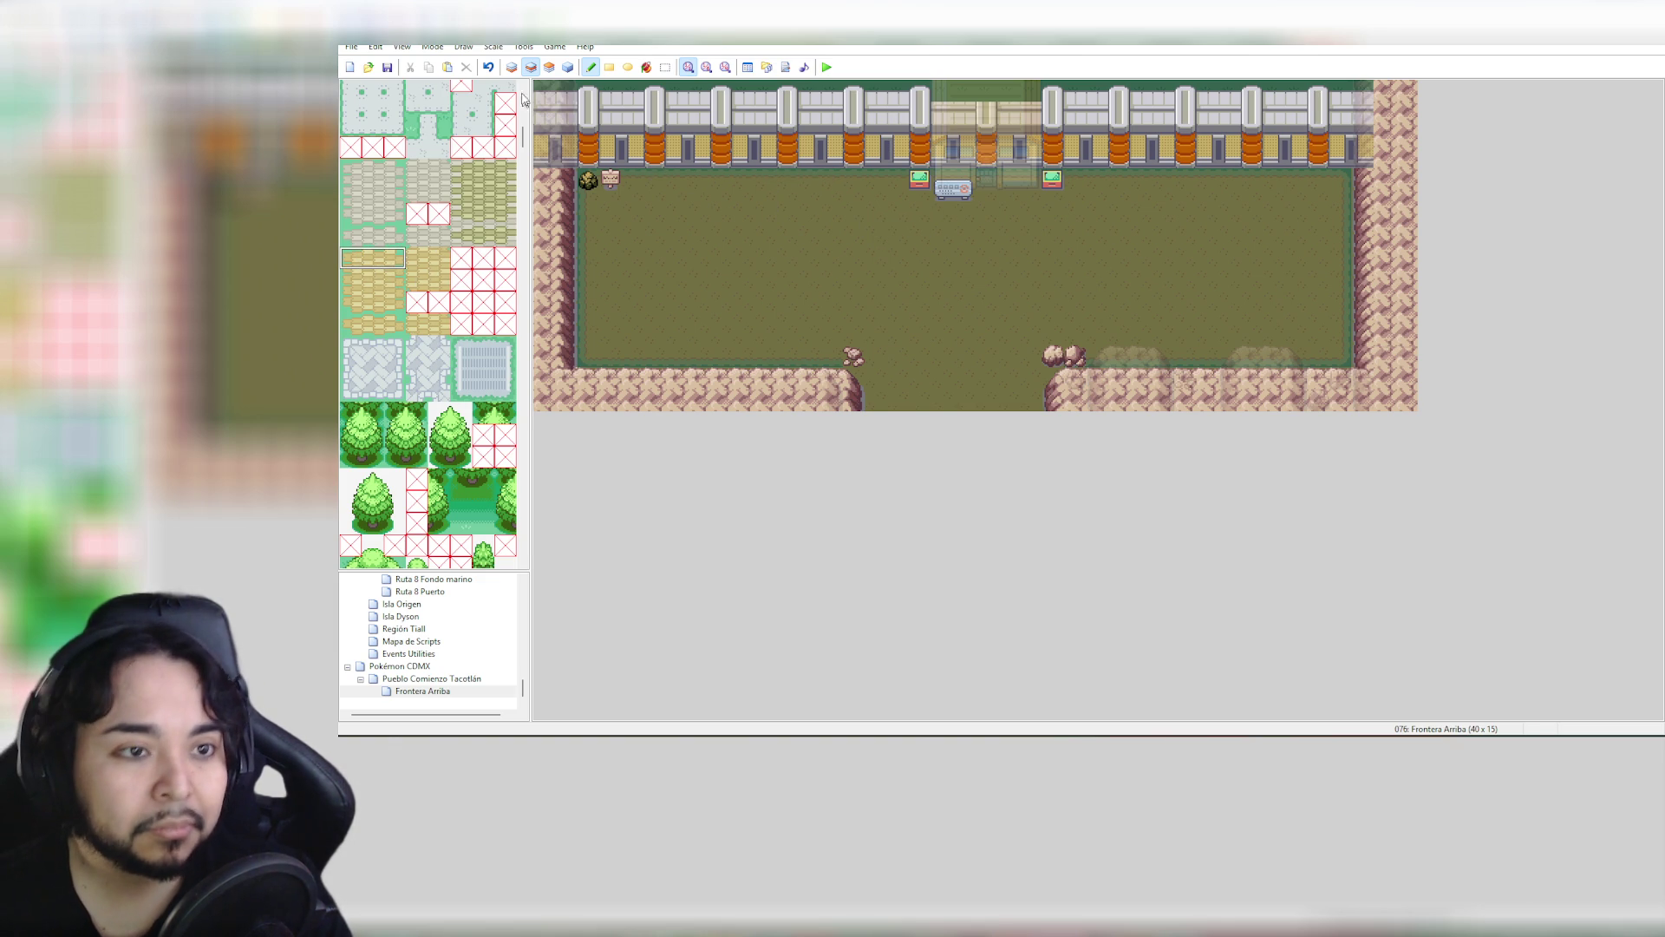
pyautogui.click(512, 67)
# Try painting paving tiles in the top-left corner, then undo them
pyautogui.click(631, 180)
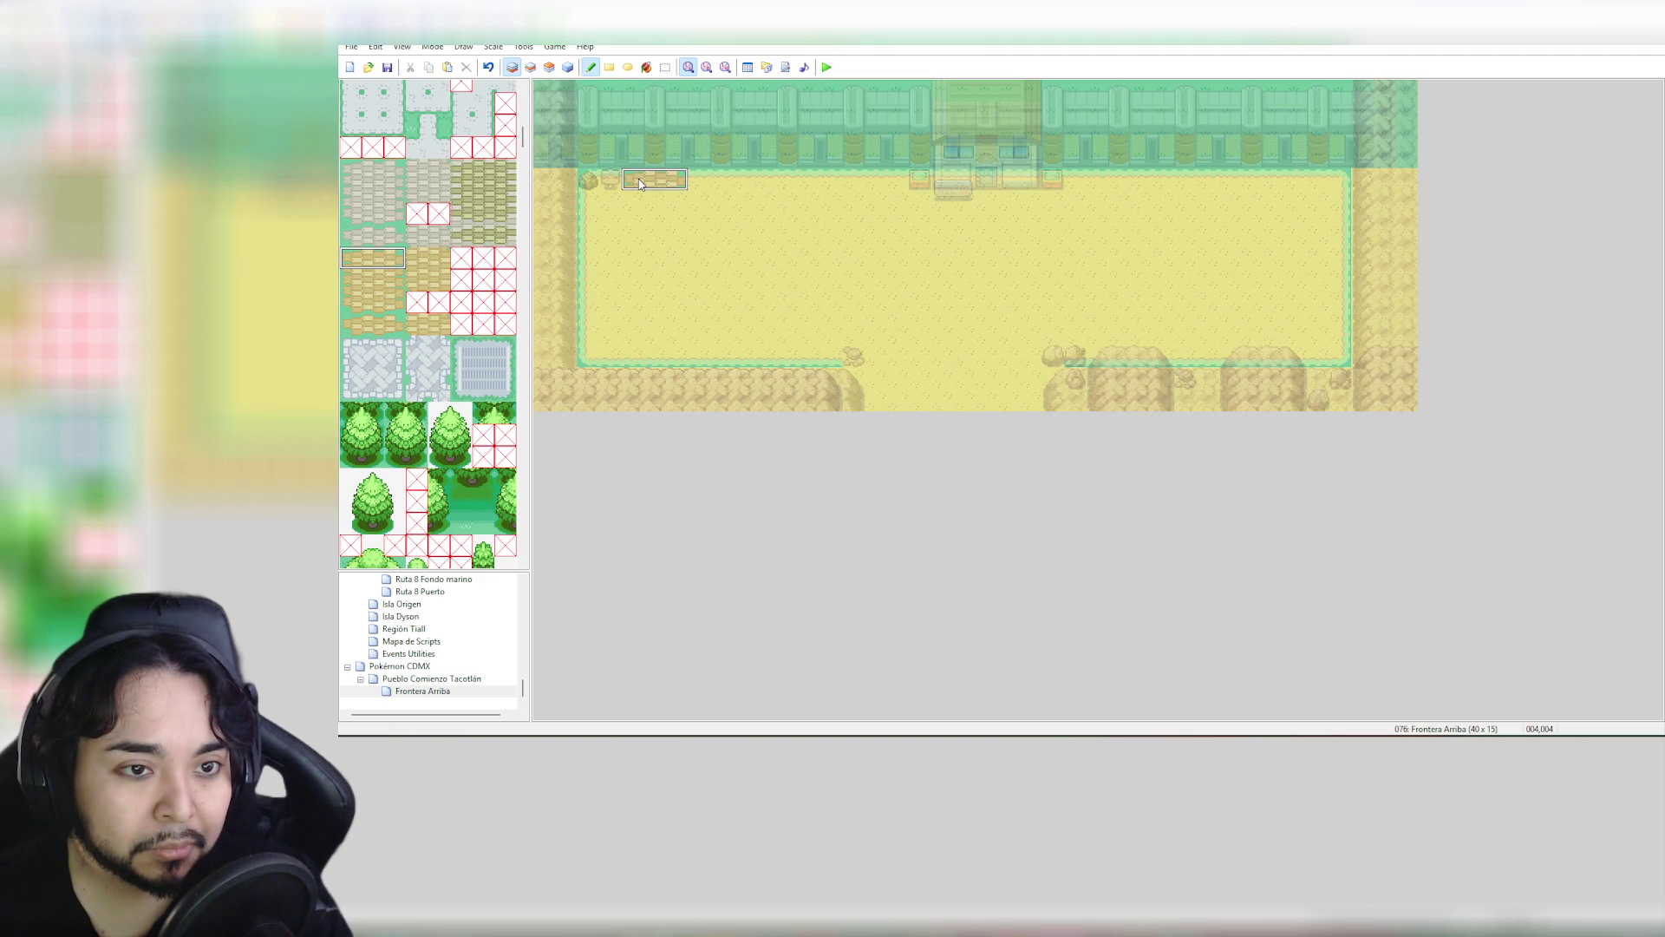
pyautogui.click(590, 177)
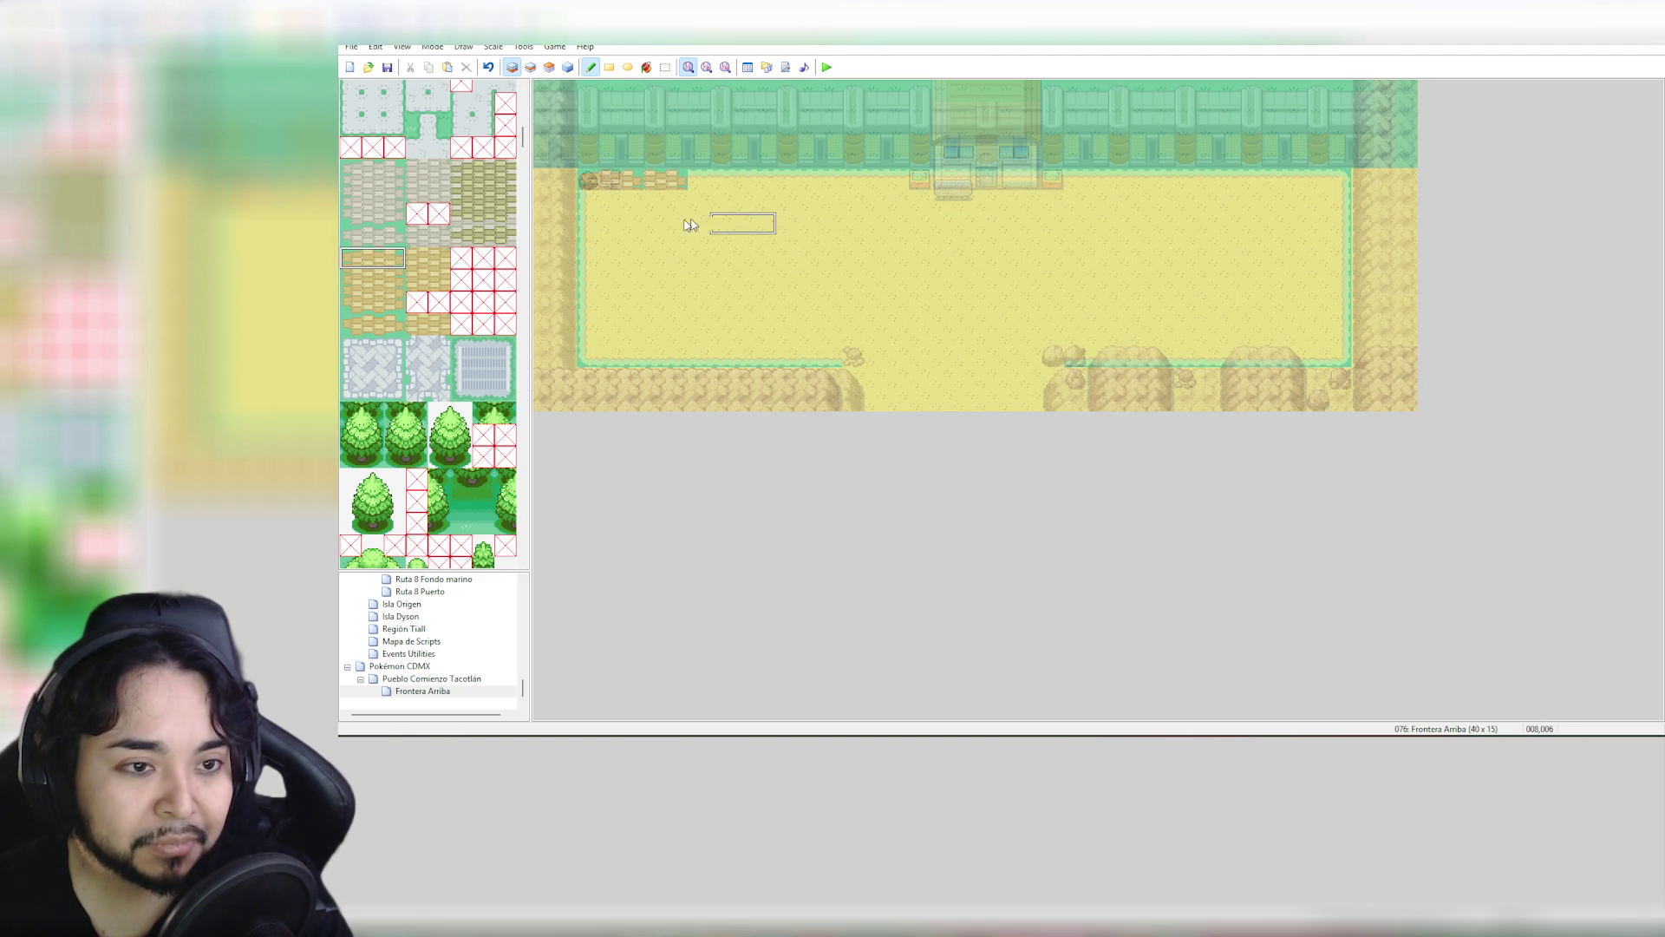
pyautogui.click(351, 259)
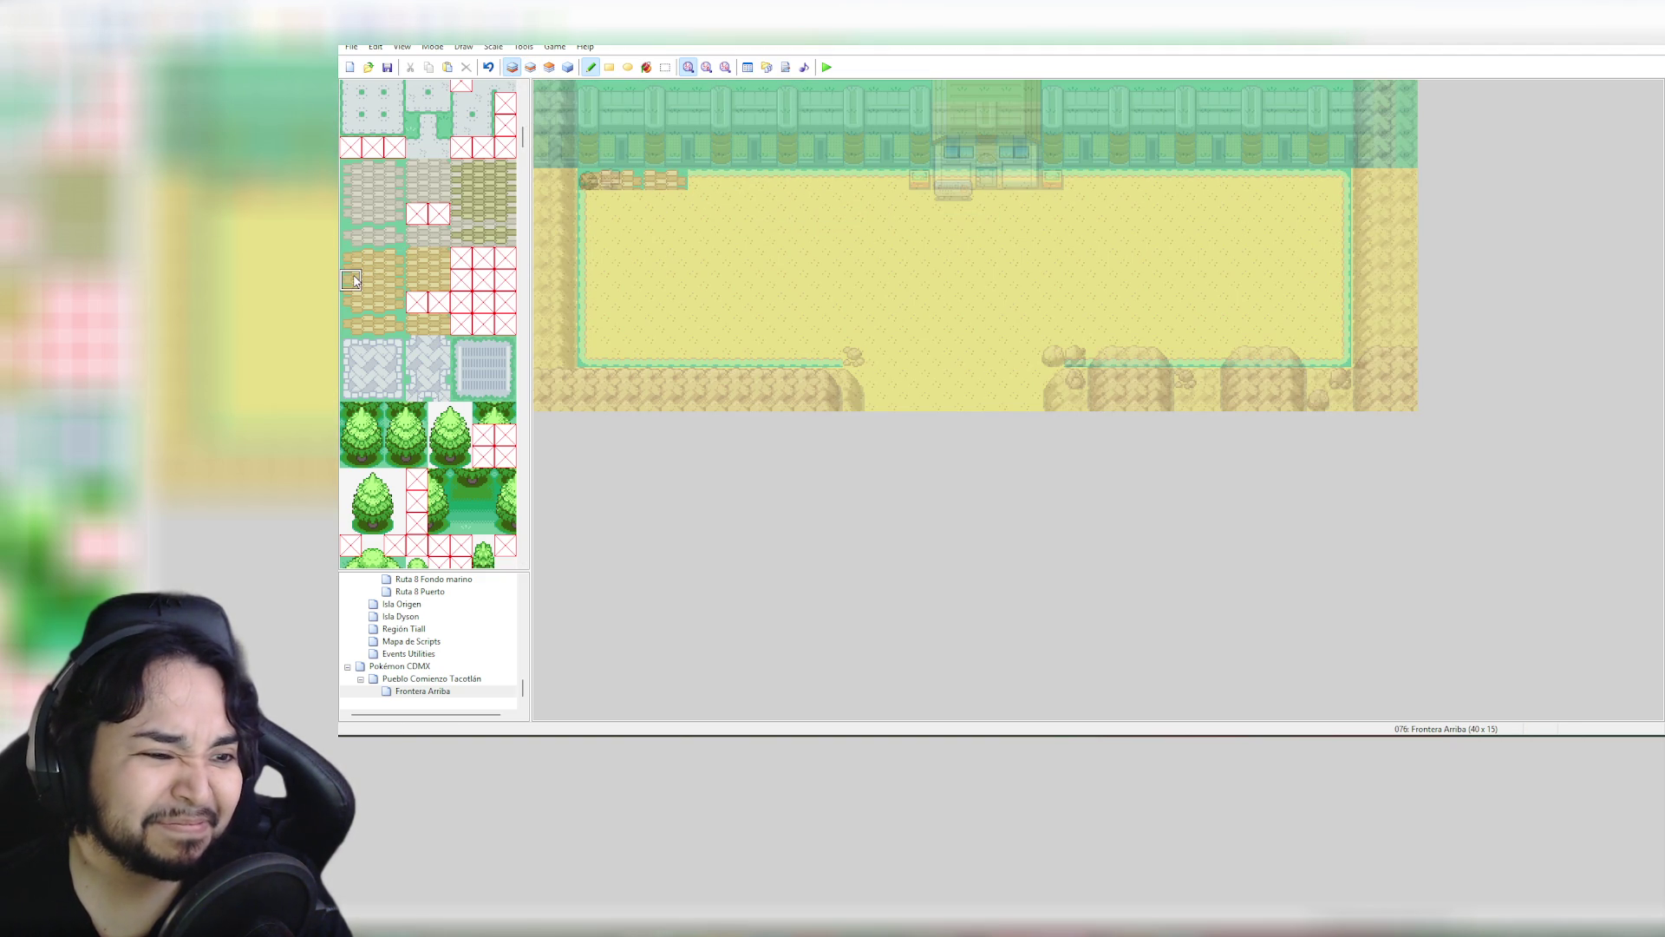
pyautogui.click(590, 200)
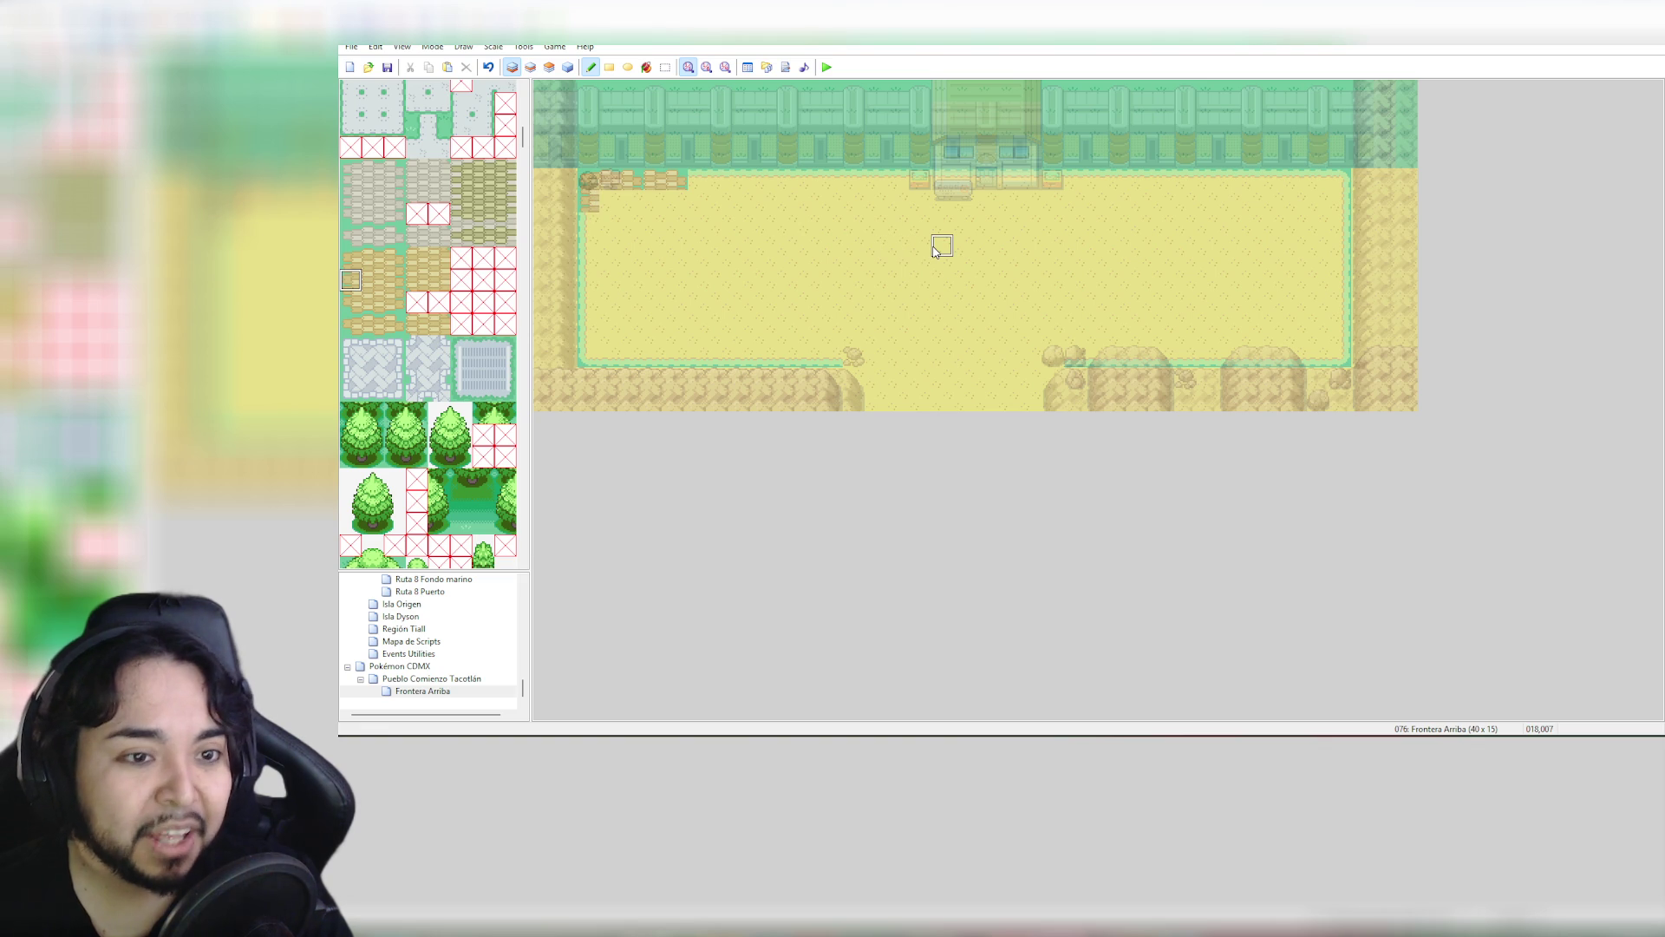
pyautogui.hotkey('ctrl', 'z')
pyautogui.hotkey('ctrl', 'z')
pyautogui.hotkey('ctrl', 'z')
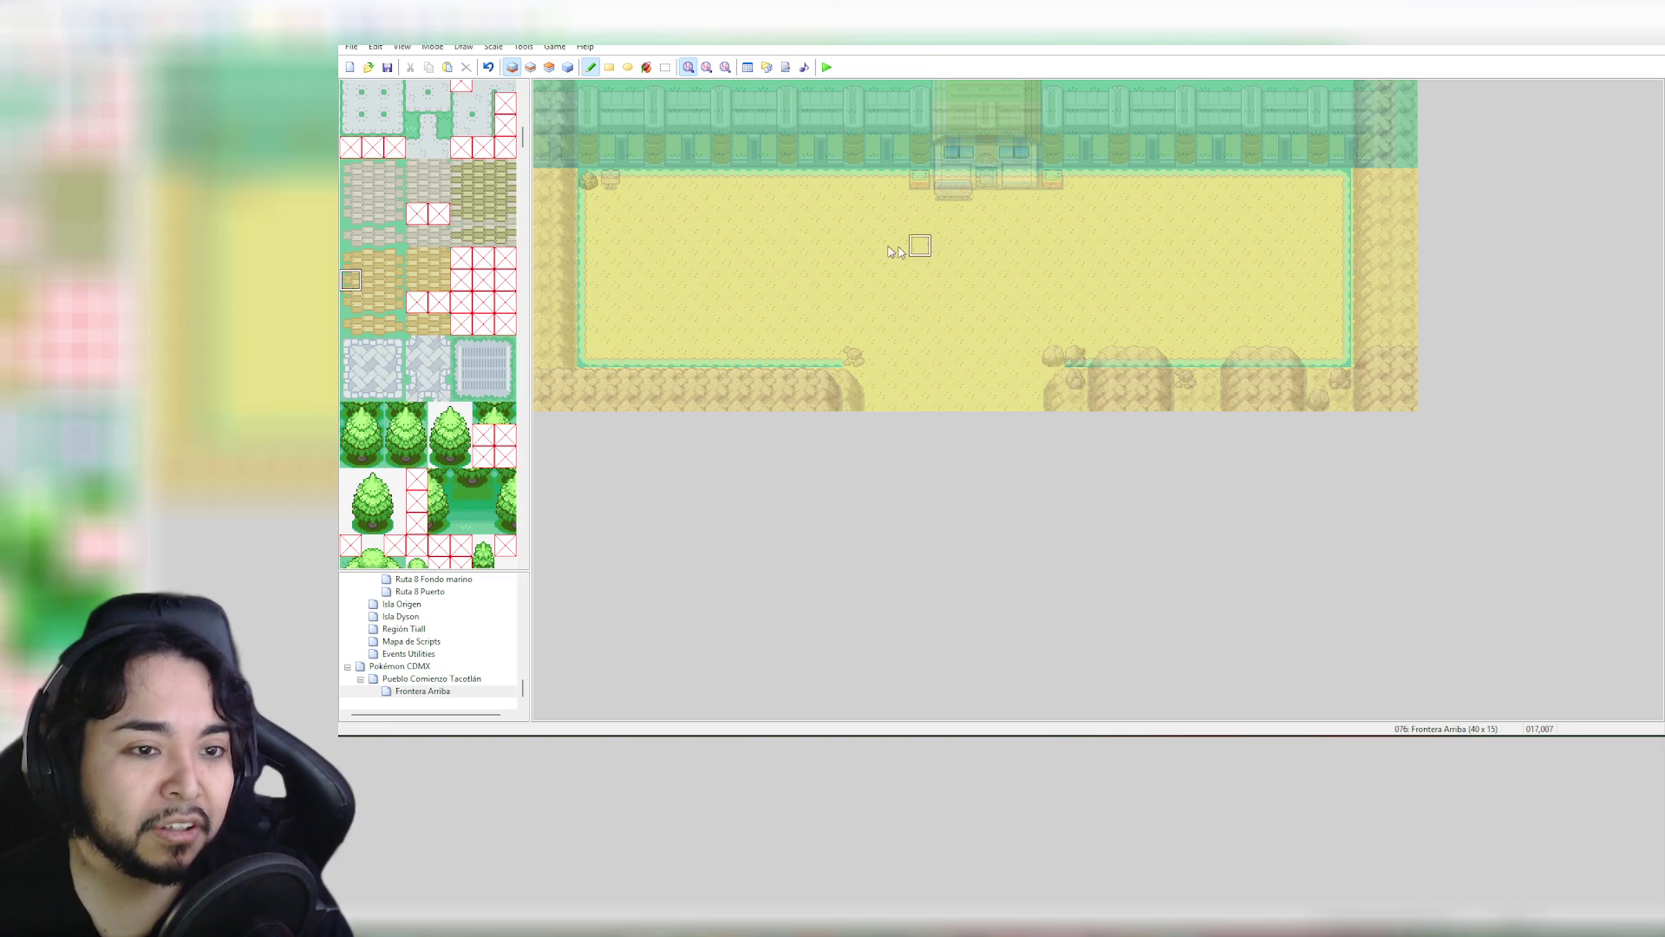
# Paint a fence corner tile at the fence's bottom-left corner
pyautogui.scroll(-15, 448, 316)
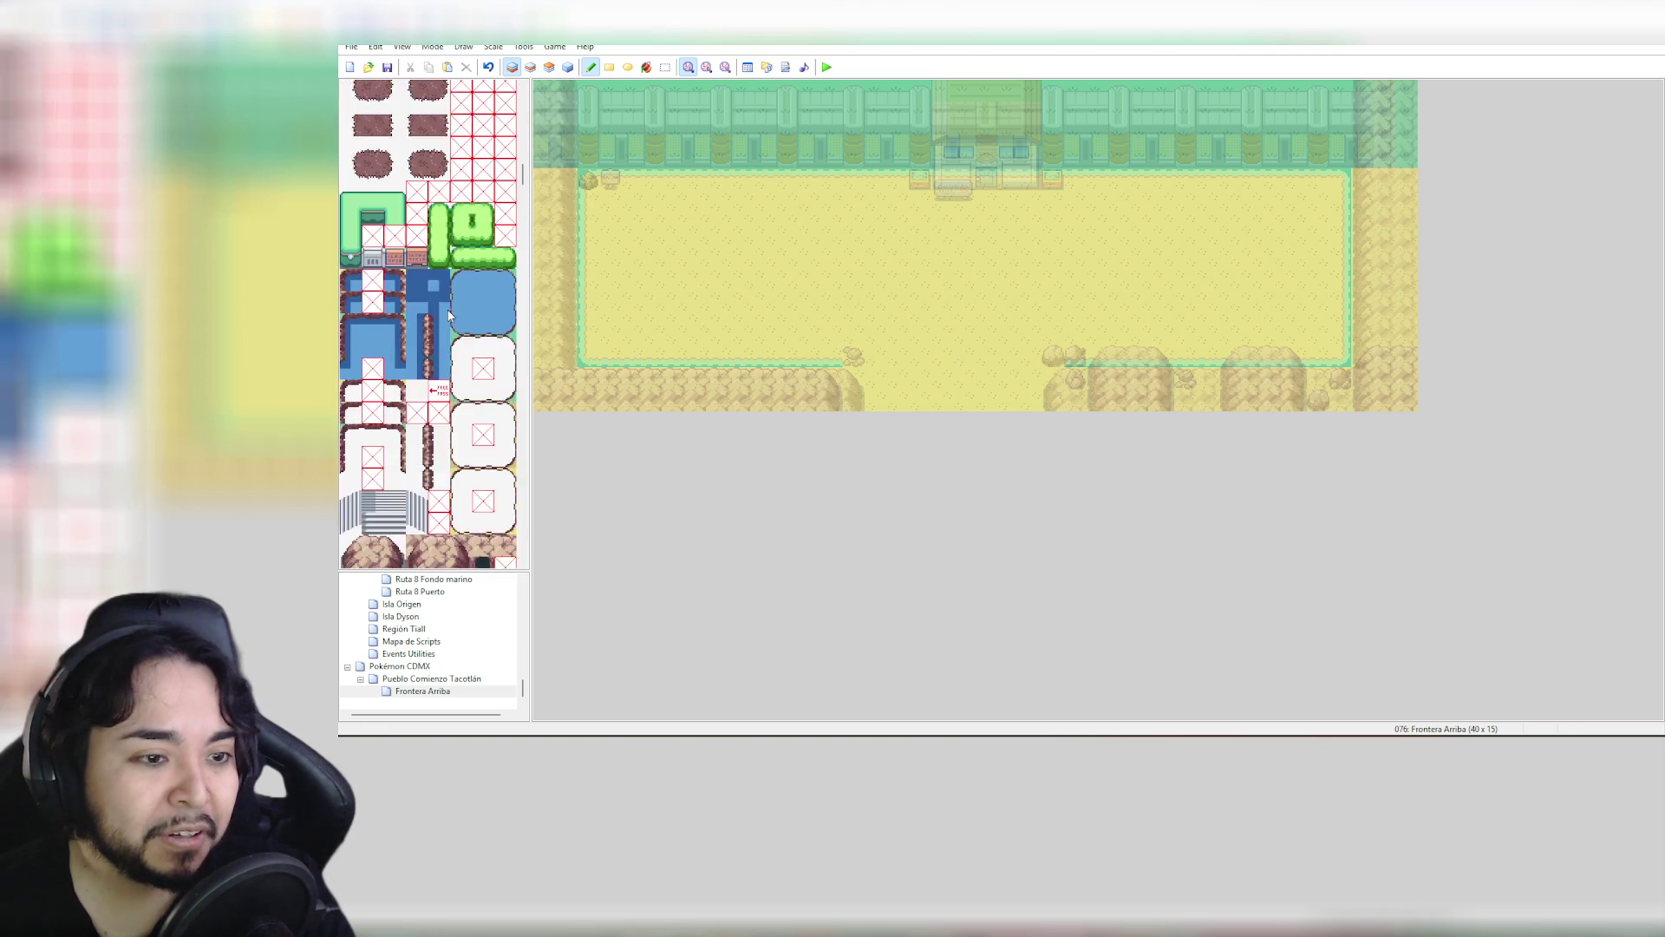
pyautogui.scroll(-15, 449, 316)
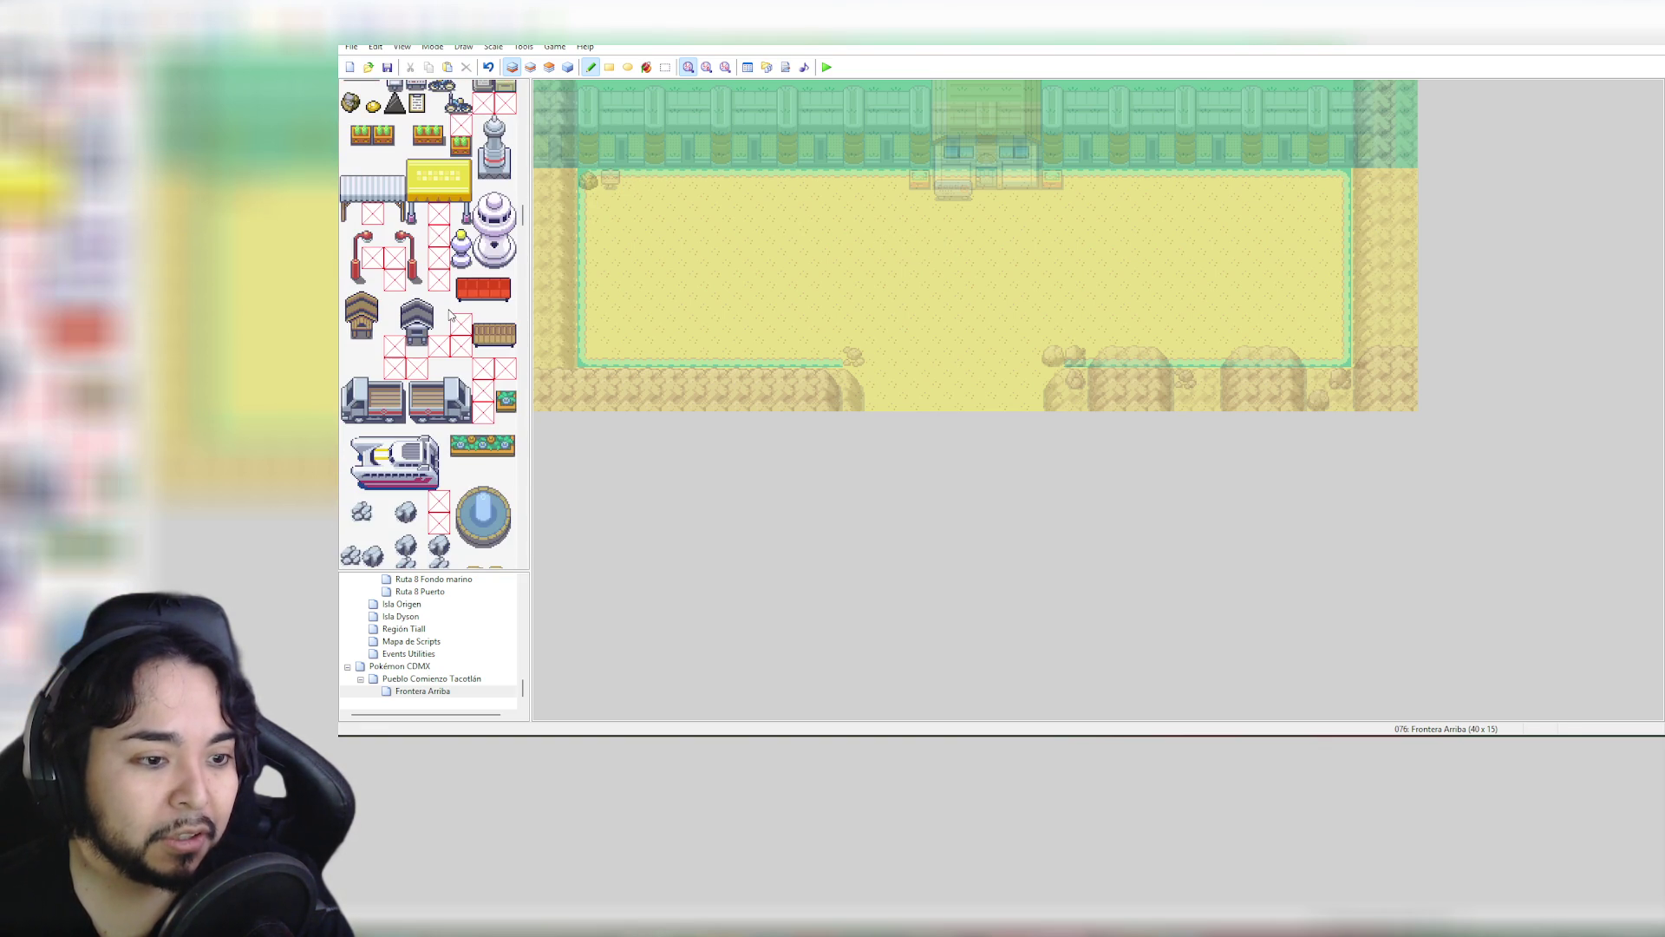
pyautogui.moveTo(524, 217); pyautogui.dragTo(556, 126)
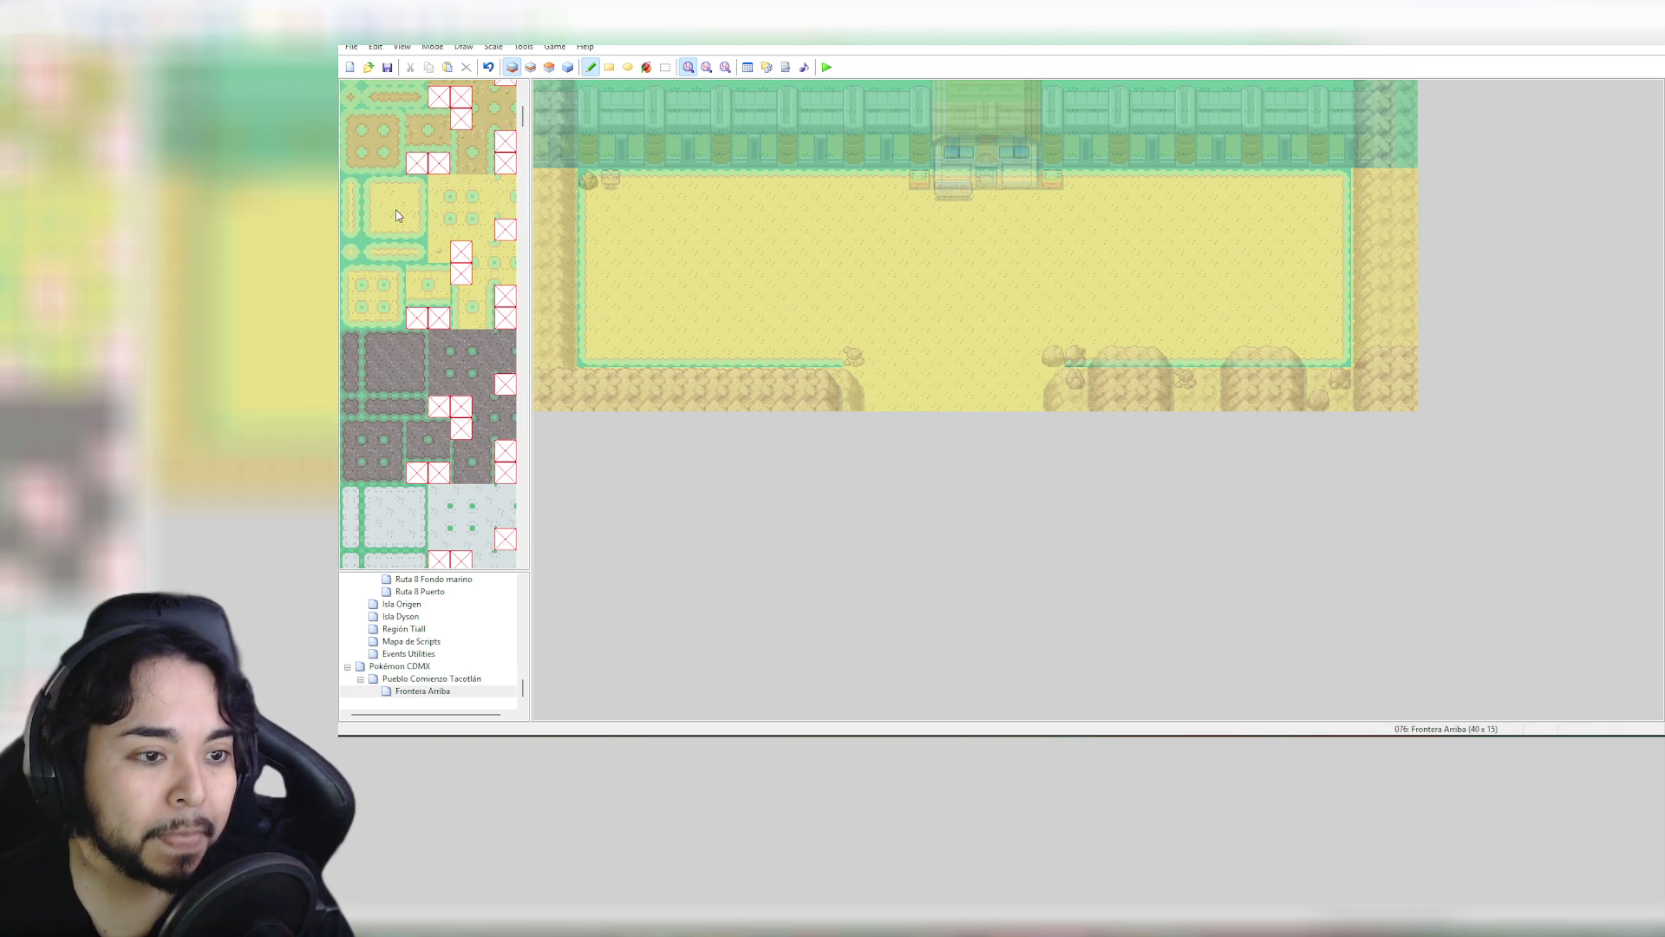
pyautogui.click(355, 254)
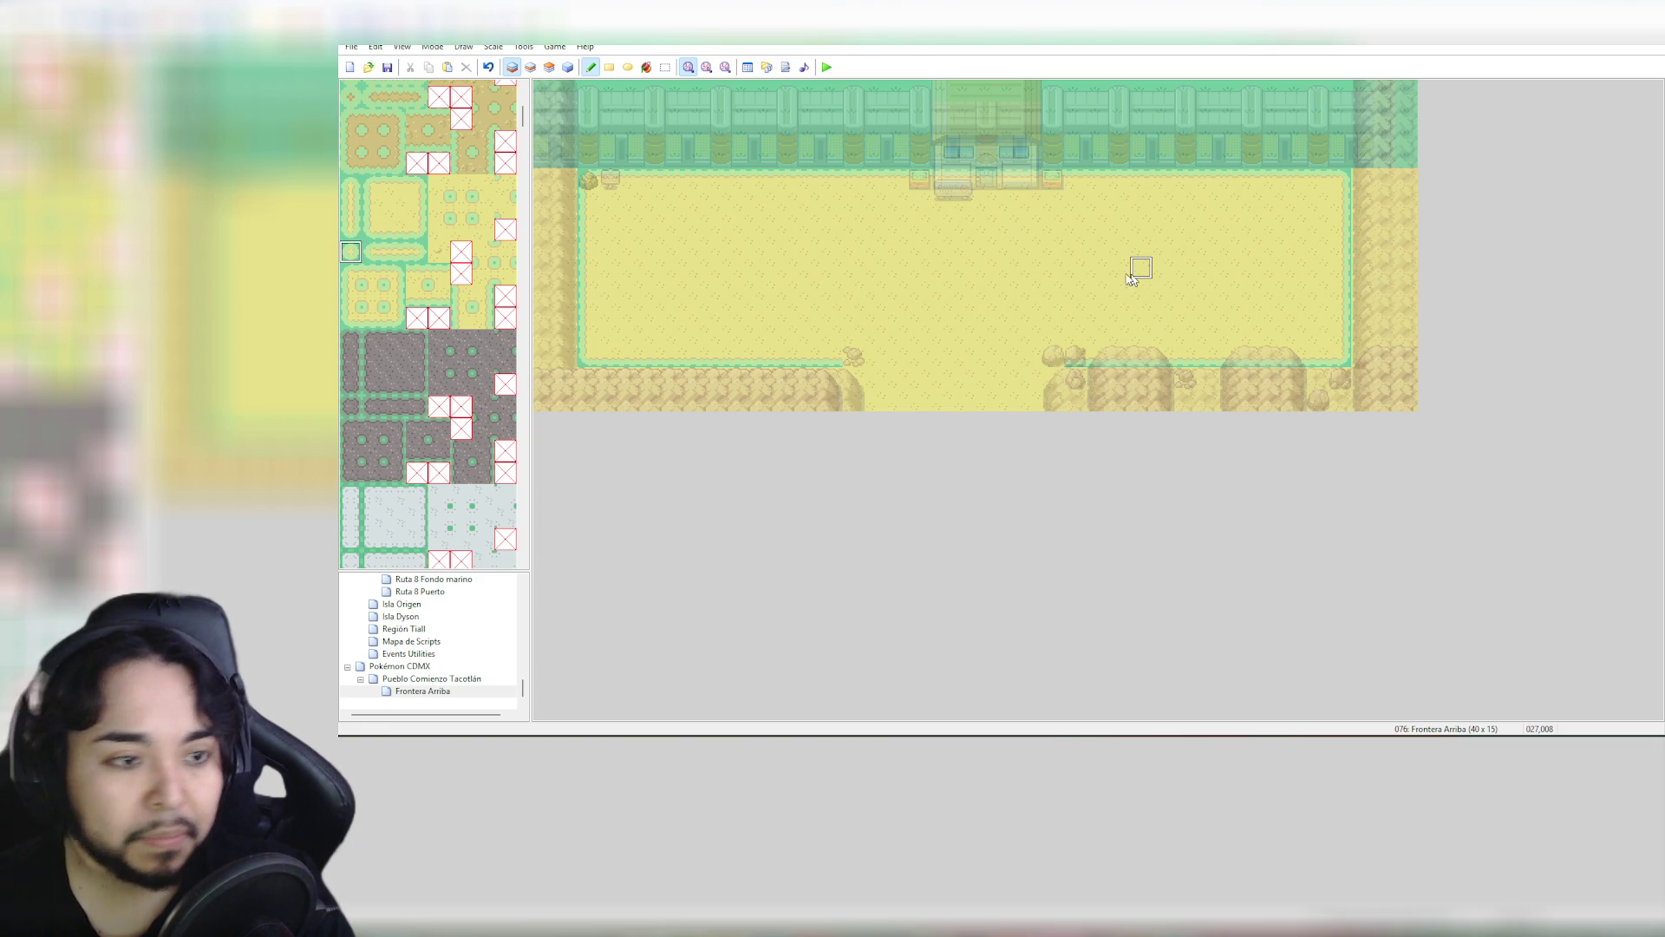
pyautogui.scroll(5, 391, 247)
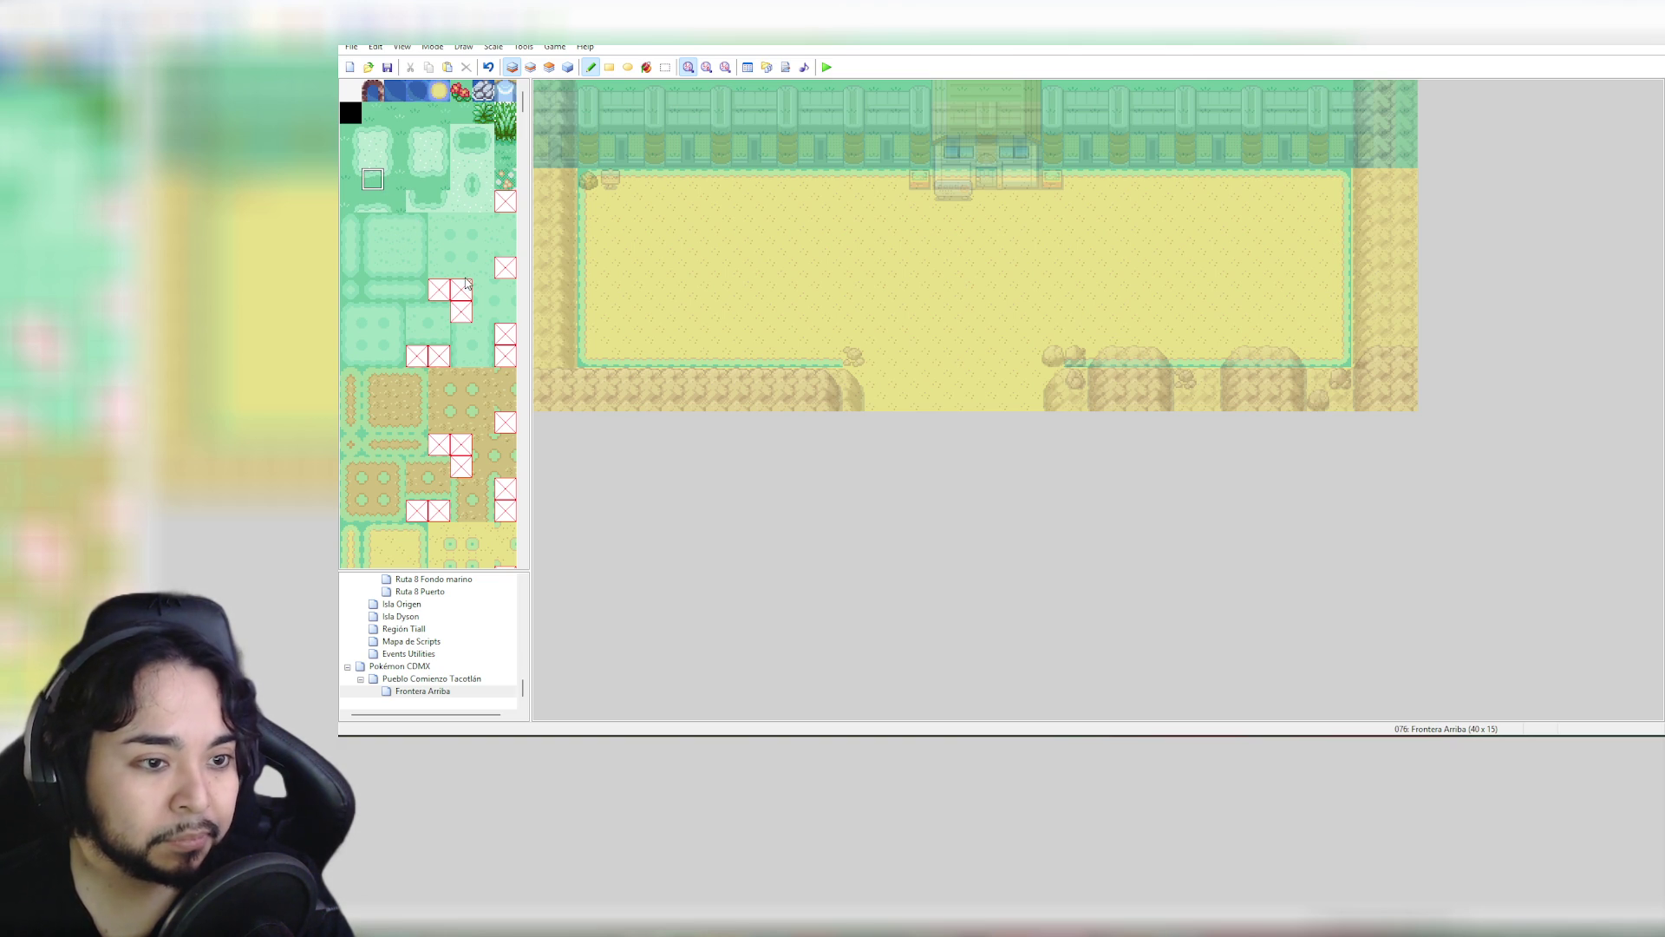
pyautogui.scroll(-2, 468, 279)
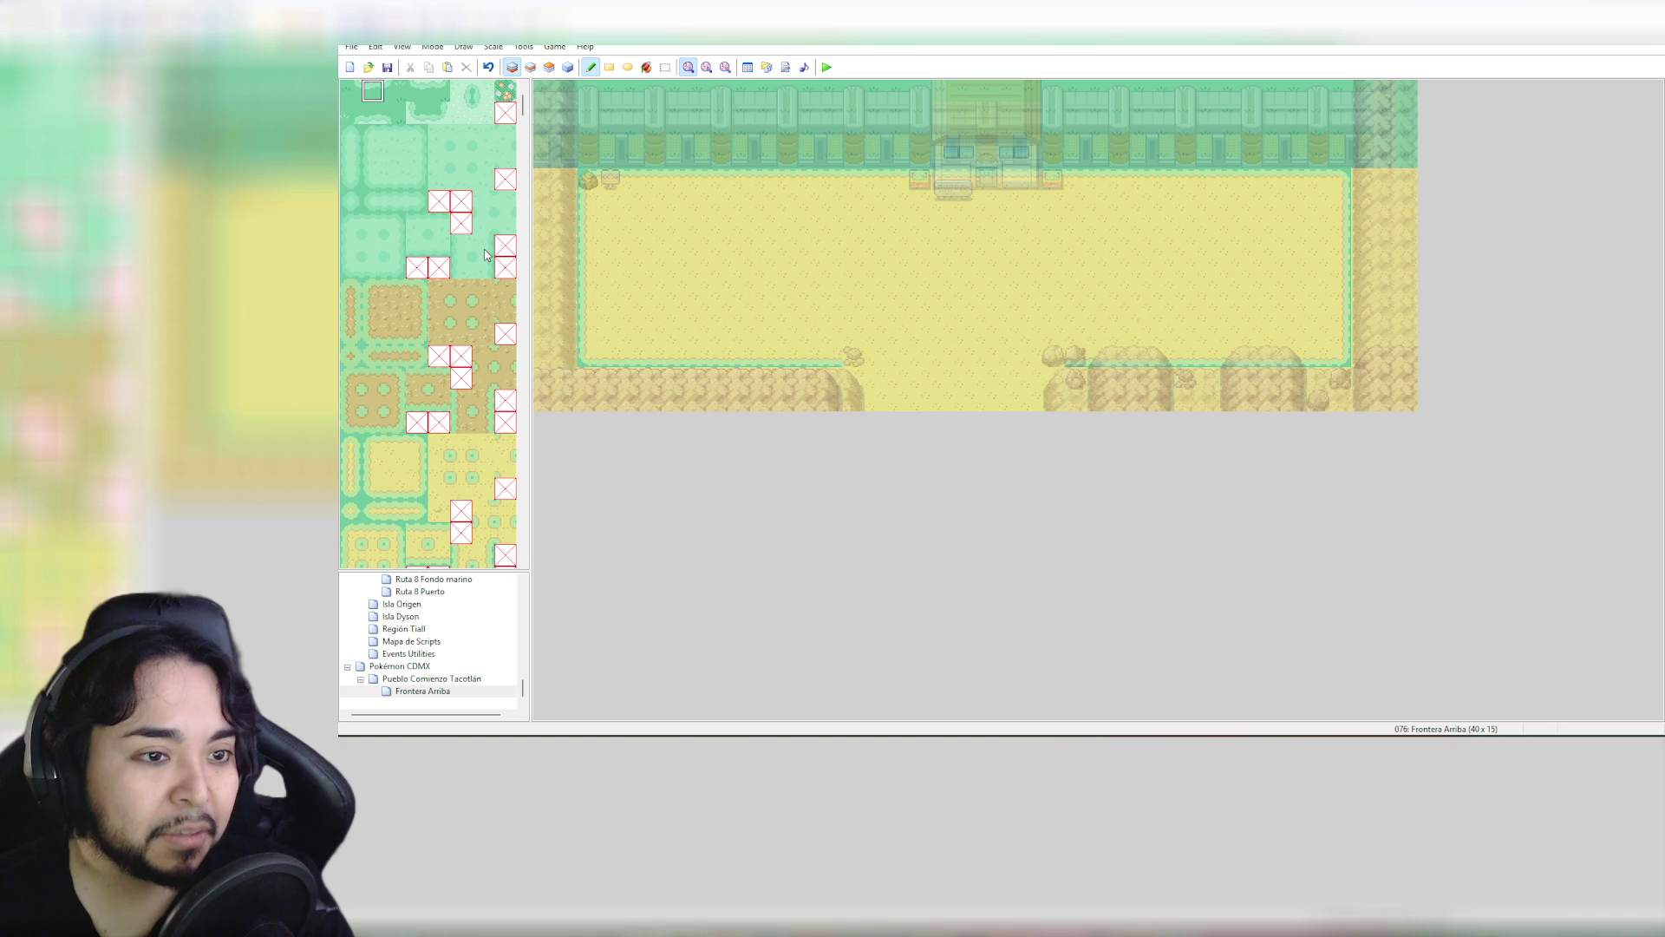
pyautogui.scroll(-3, 478, 273)
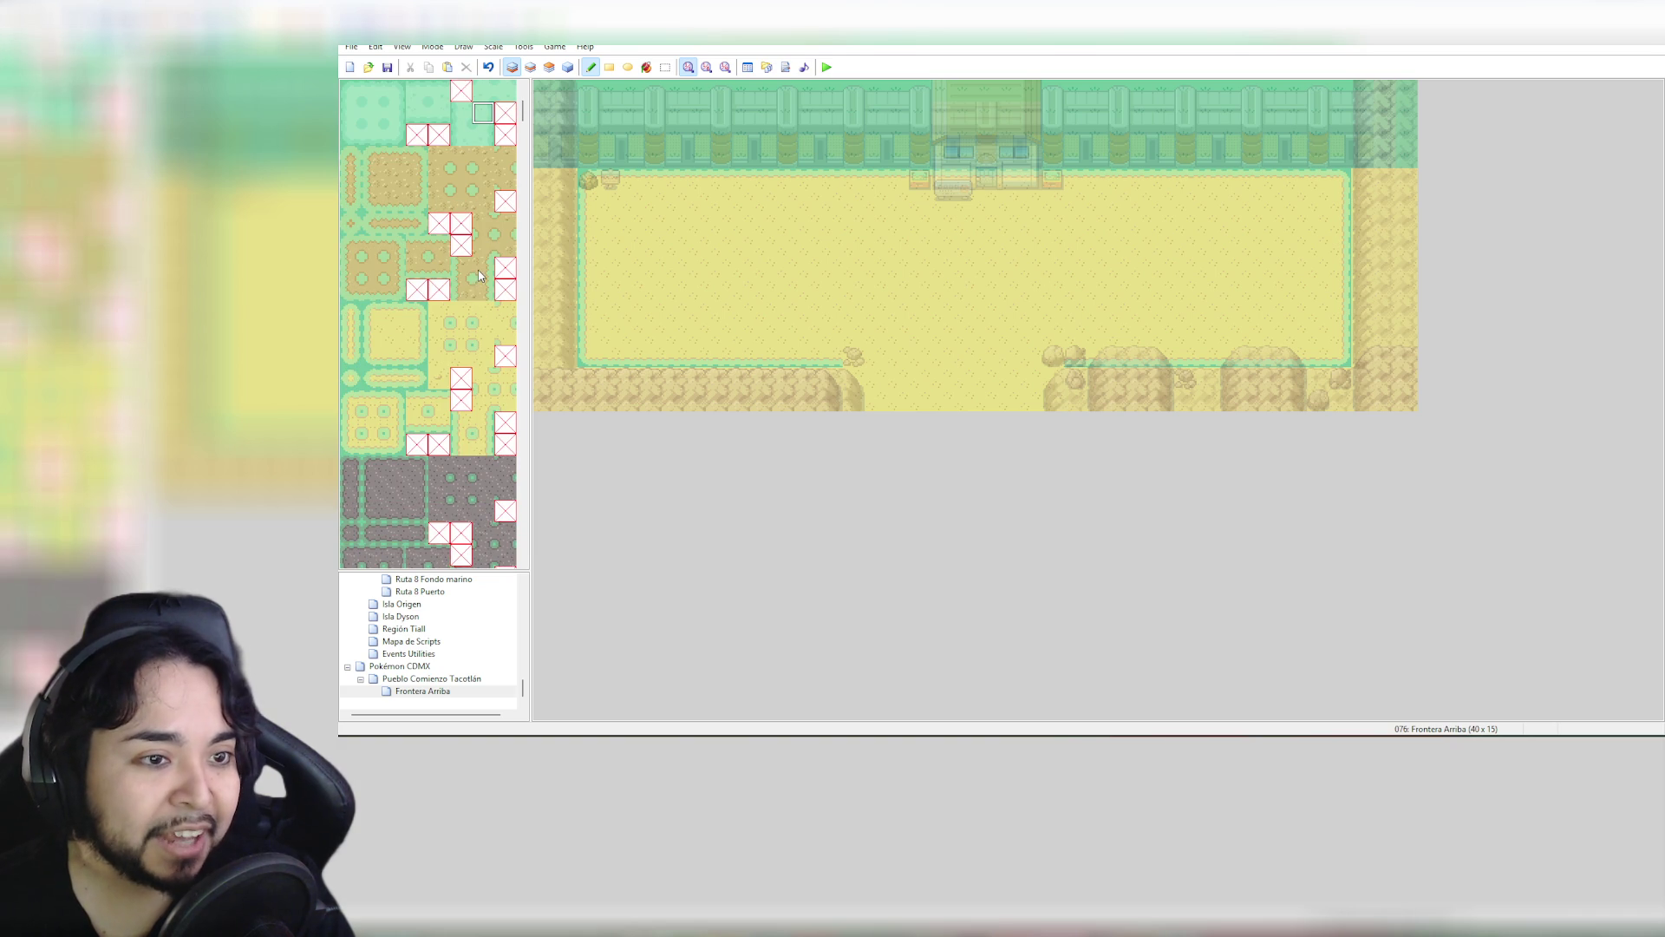
pyautogui.scroll(-1, 479, 275)
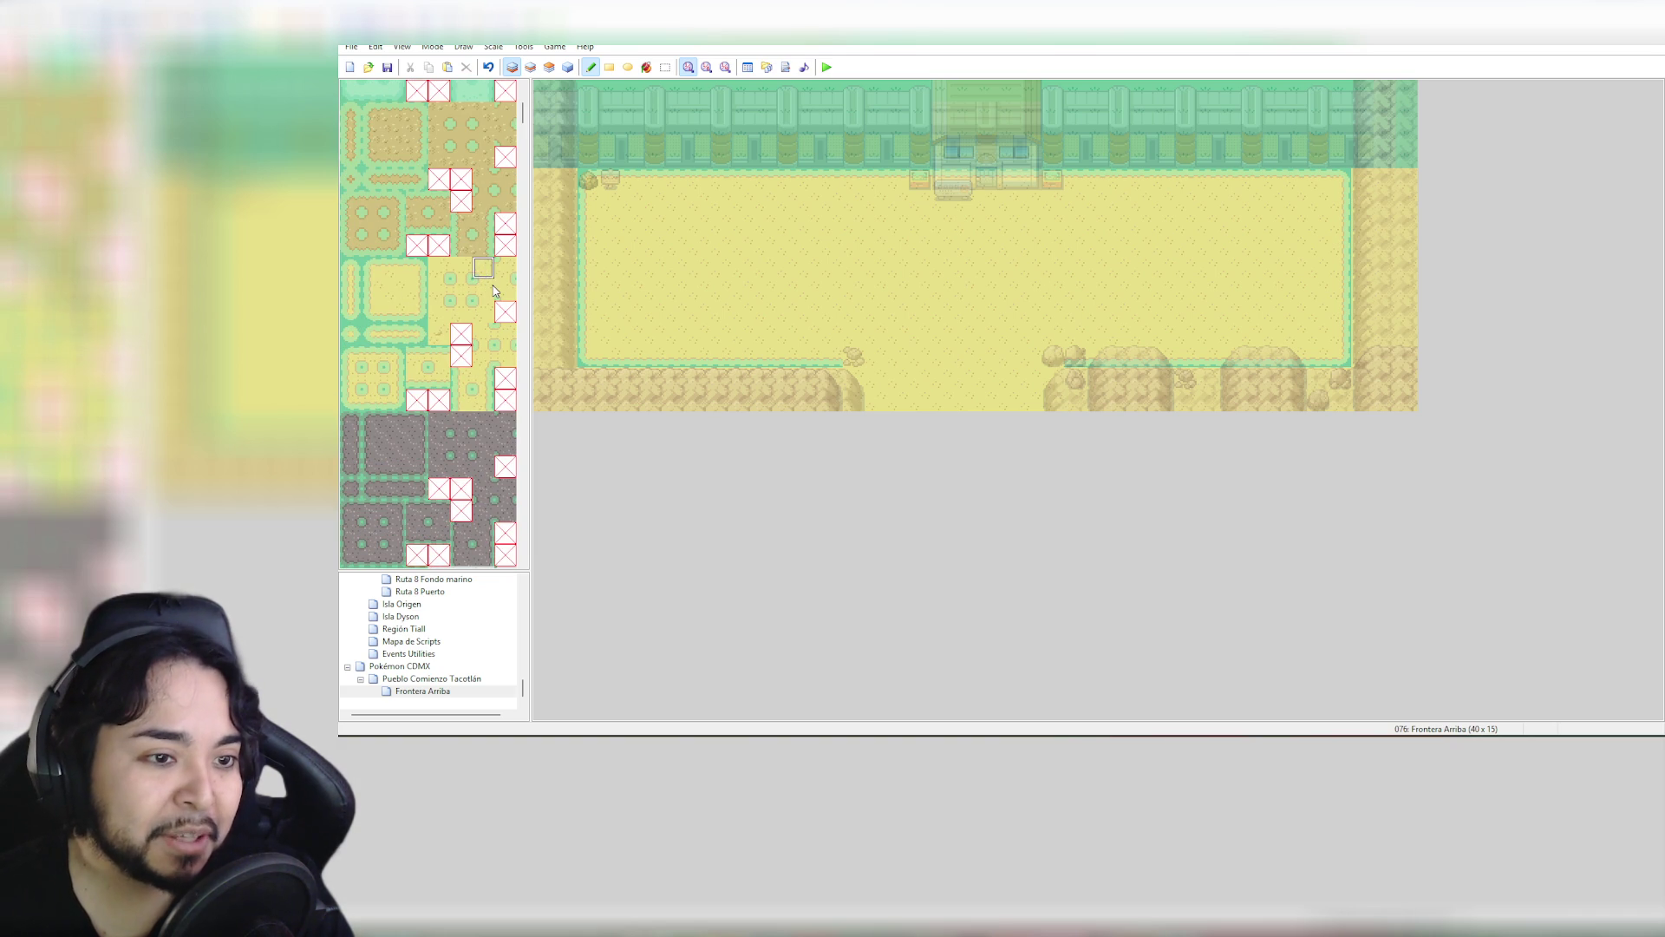
pyautogui.click(483, 289)
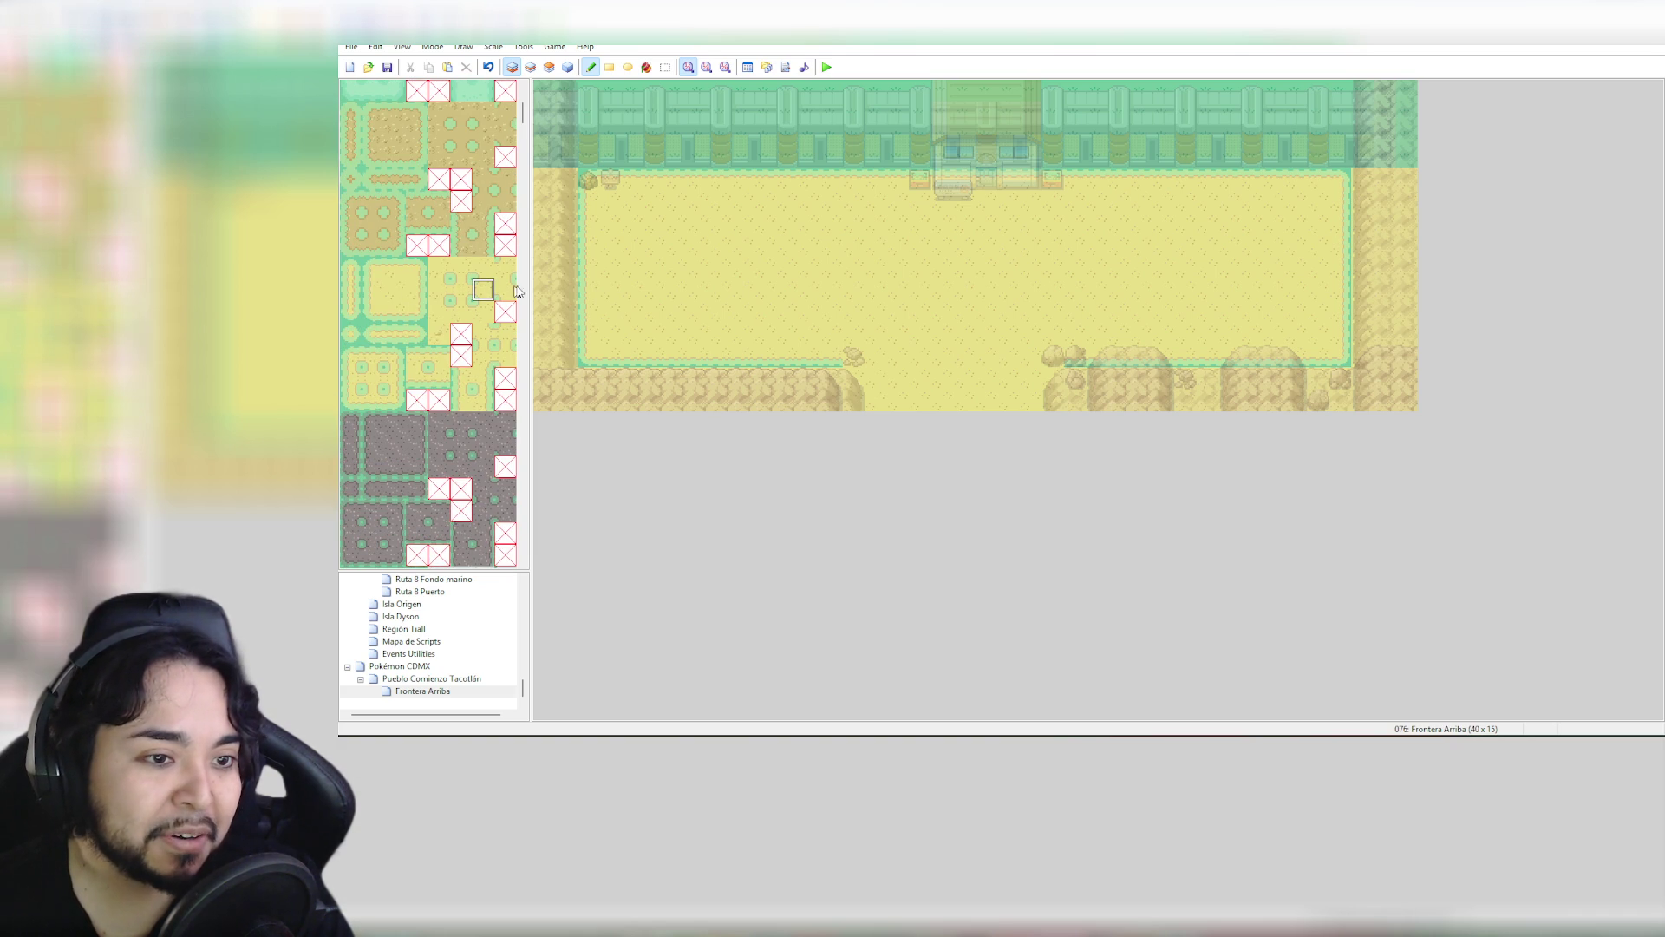
pyautogui.click(393, 299)
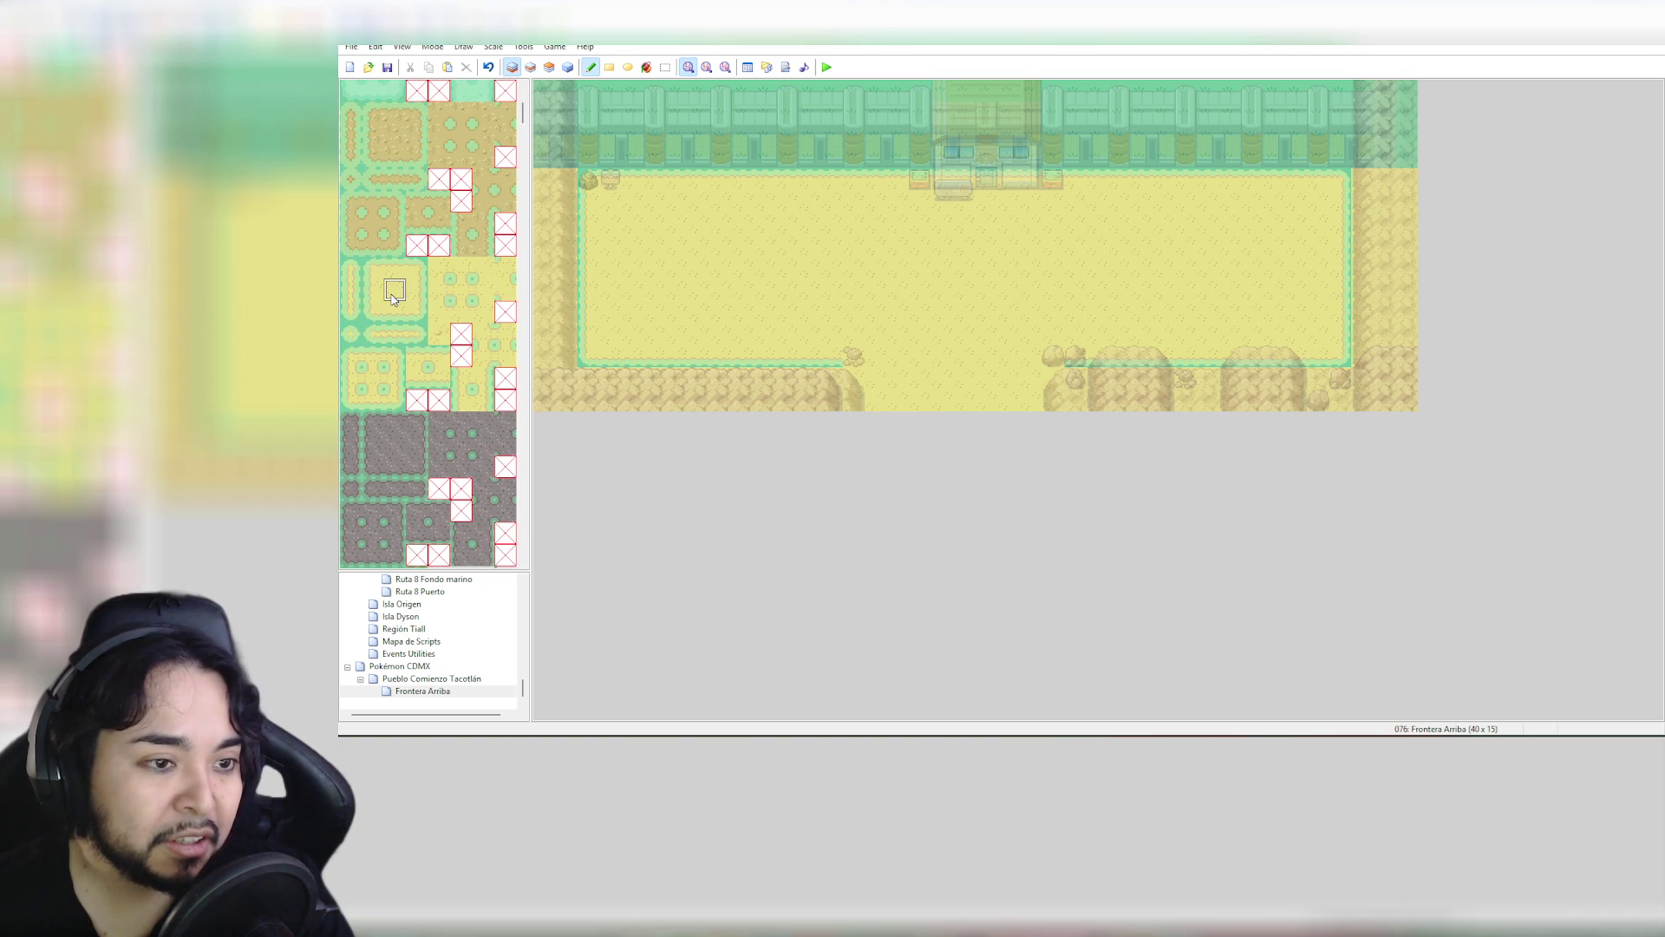
pyautogui.click(405, 319)
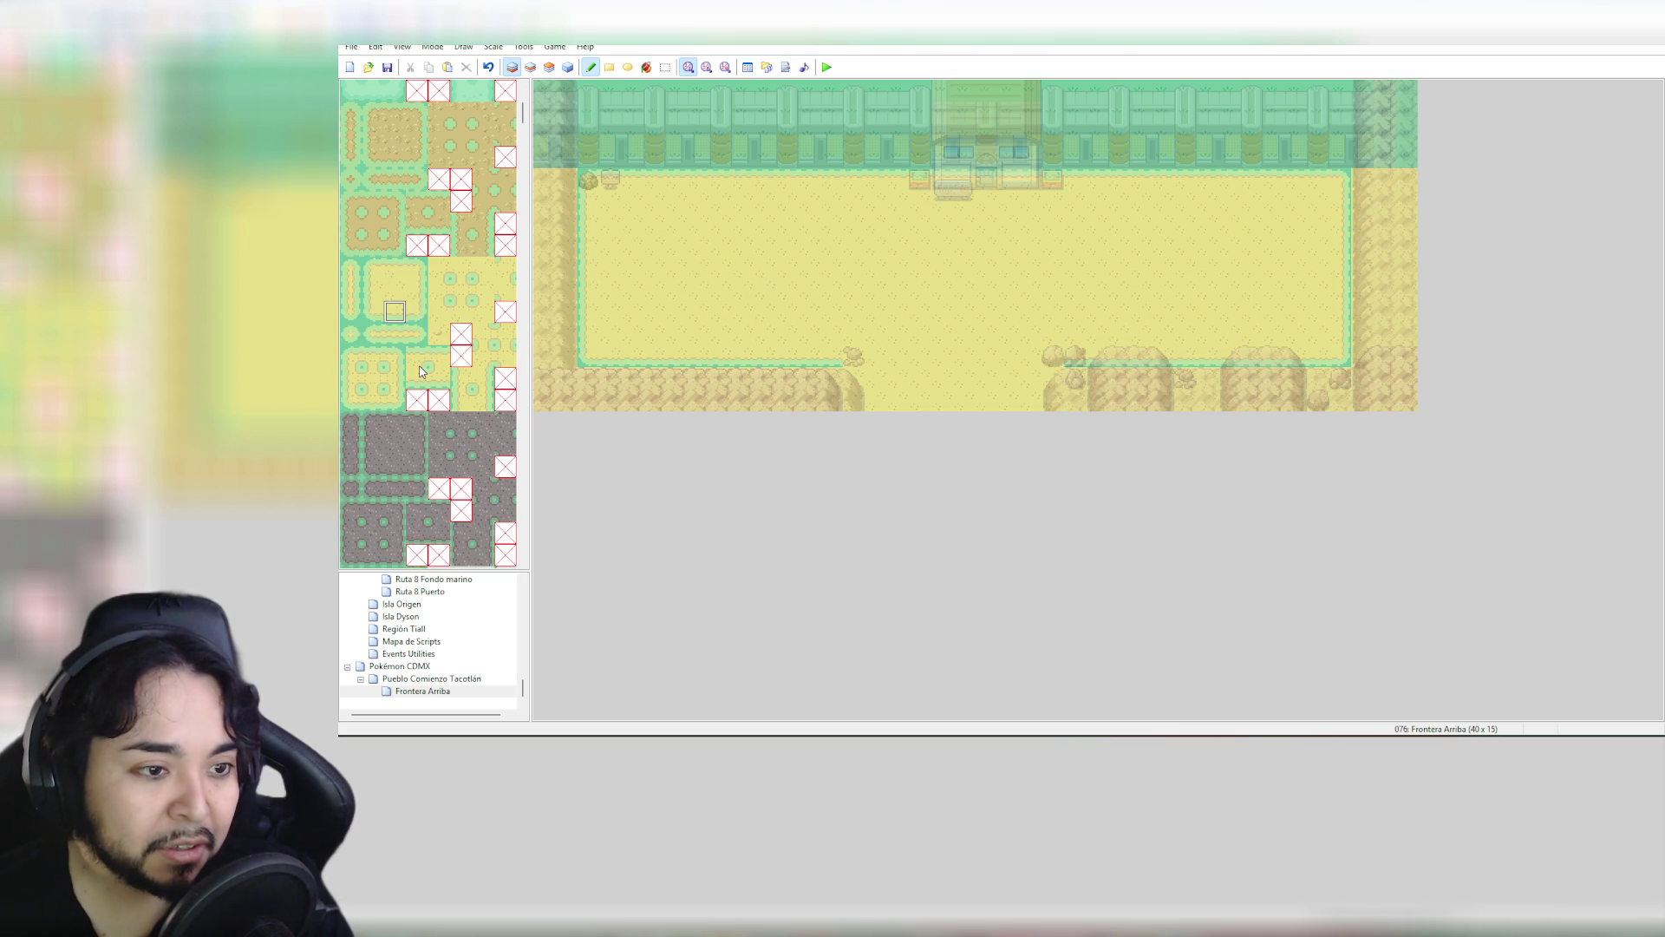
pyautogui.click(352, 336)
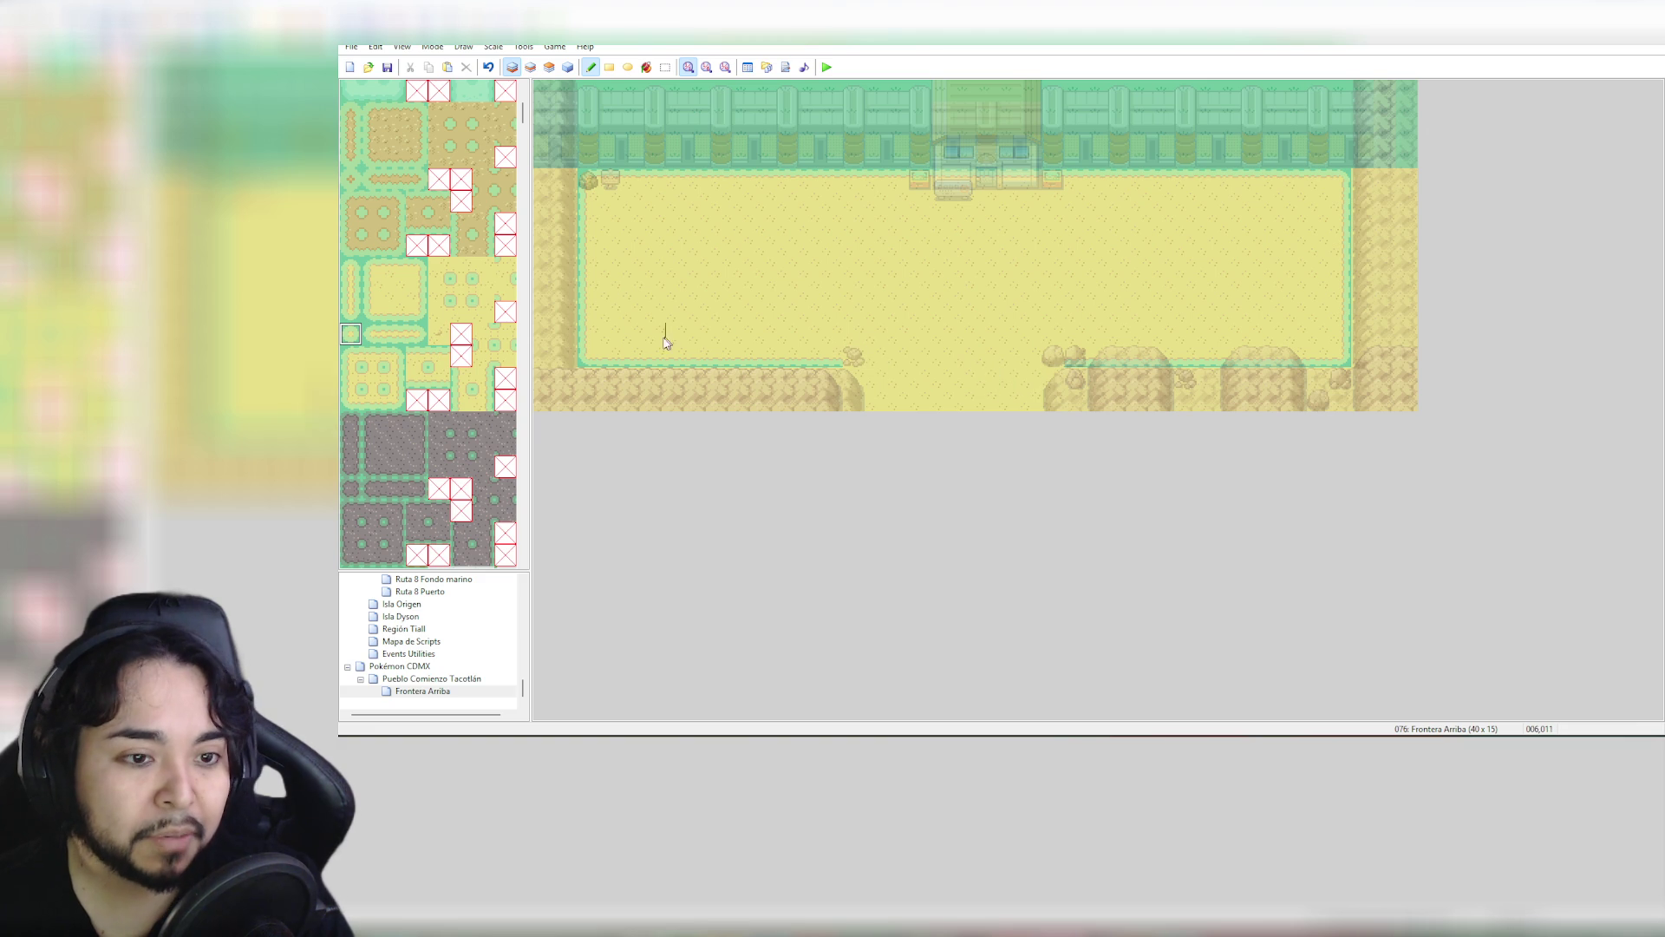
pyautogui.click(588, 356)
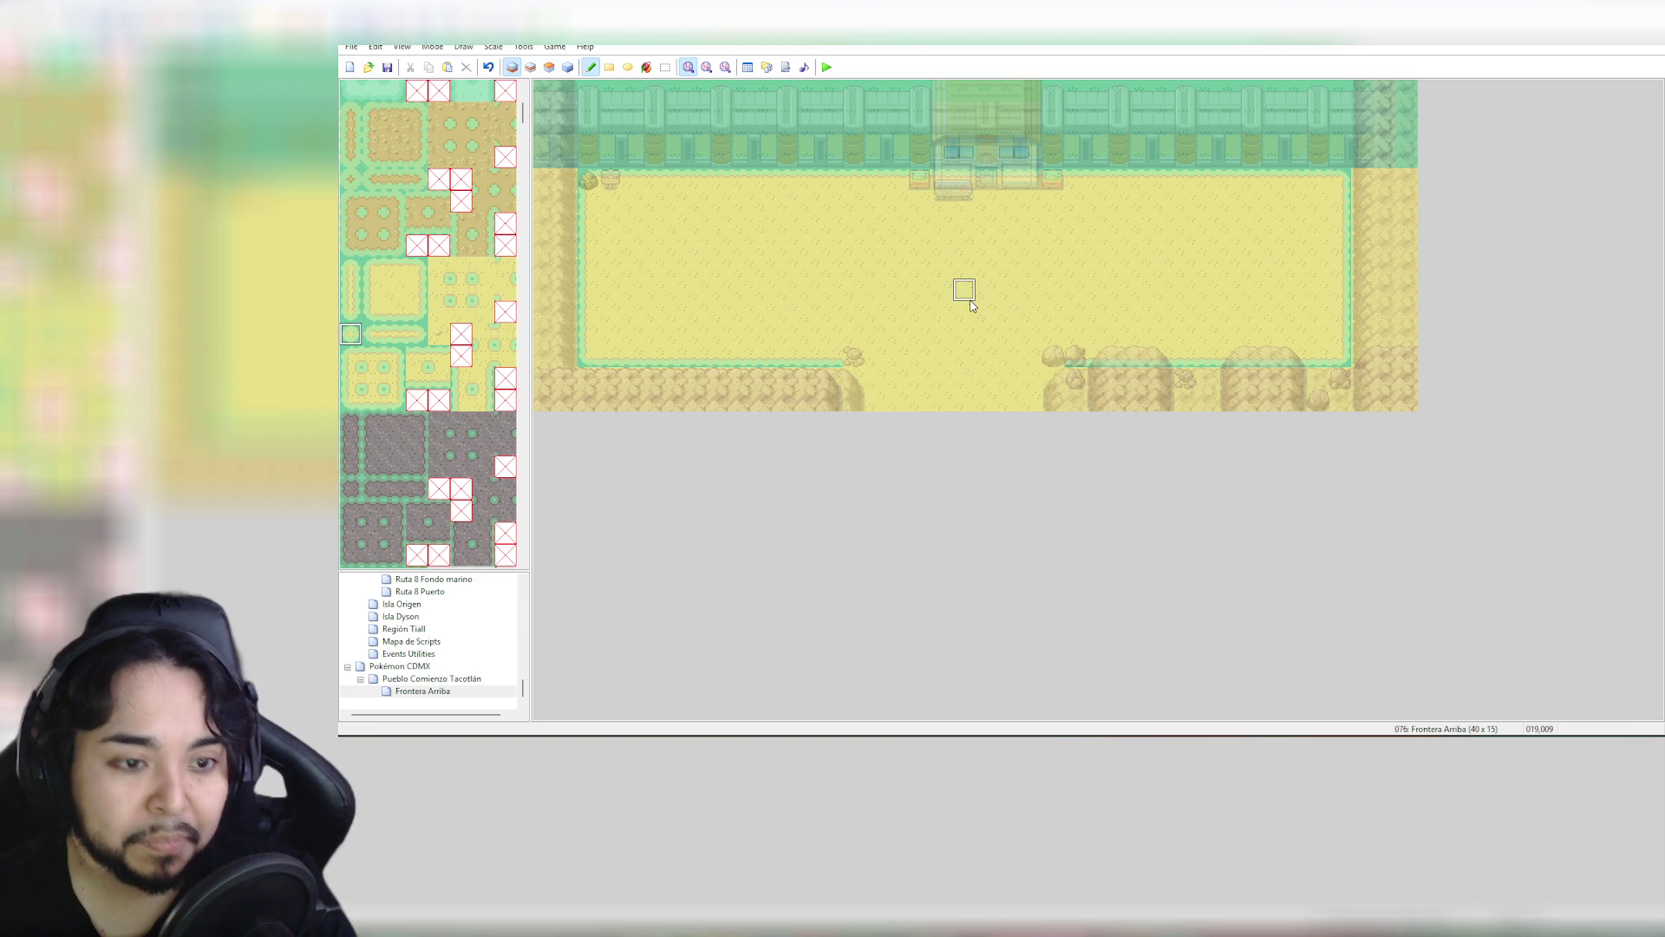
# Lay a 1×3 vertical grey stone strip just below the gatehouse entrance
pyautogui.scroll(-2, 451, 378)
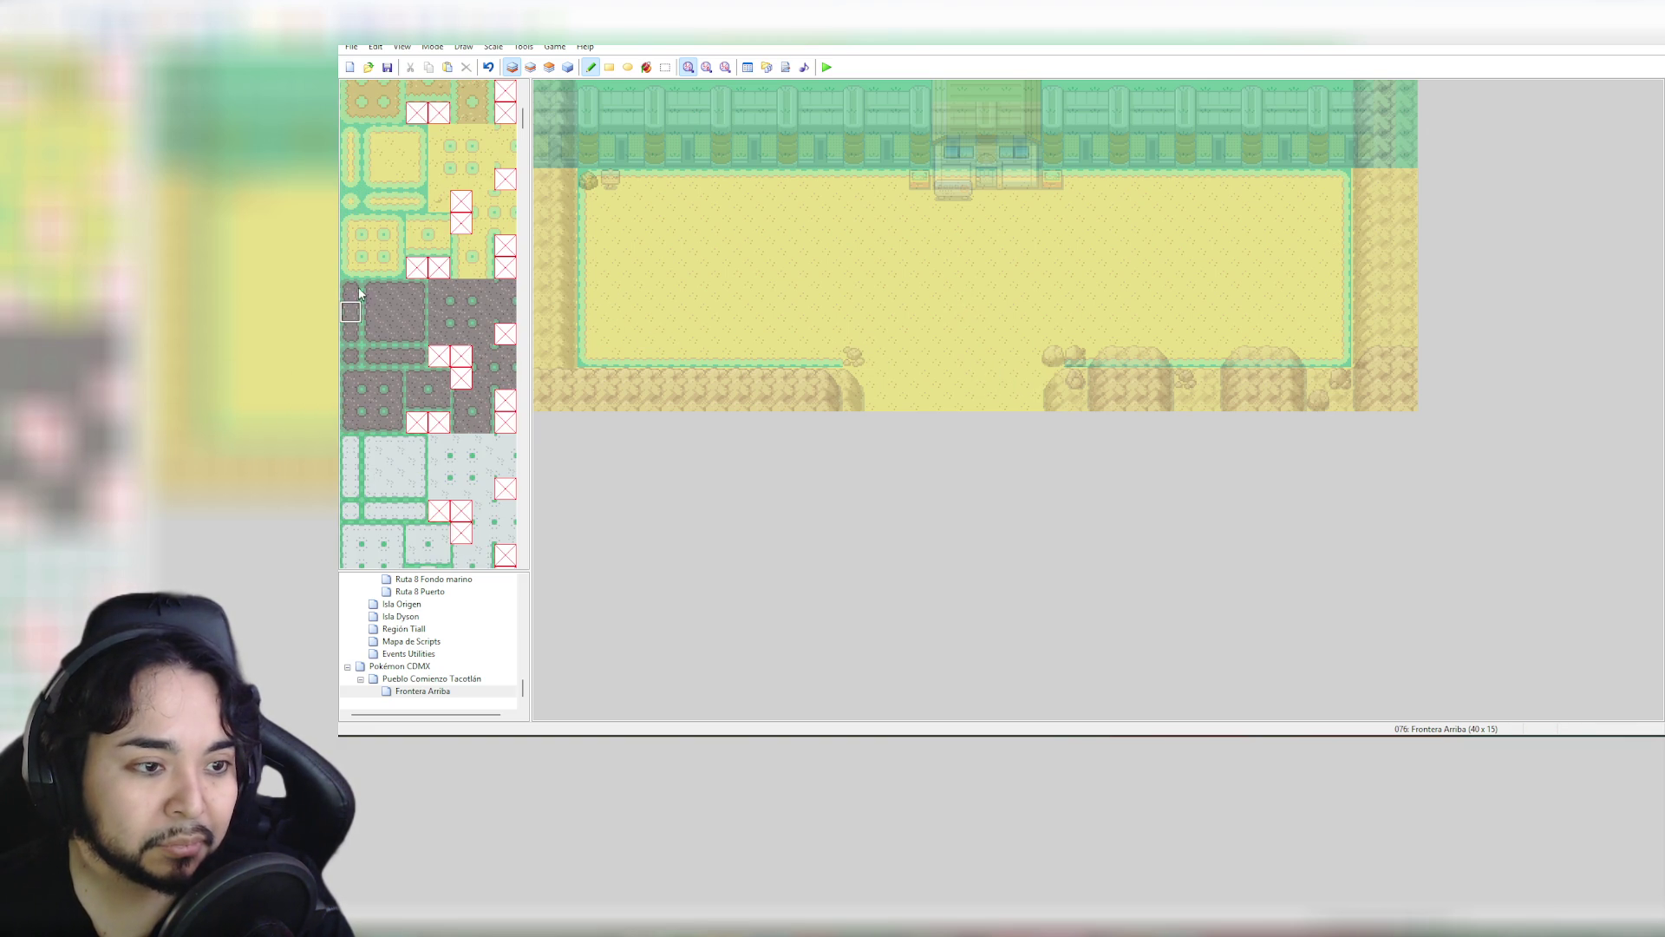
pyautogui.moveTo(355, 291); pyautogui.dragTo(356, 337)
pyautogui.click(987, 204)
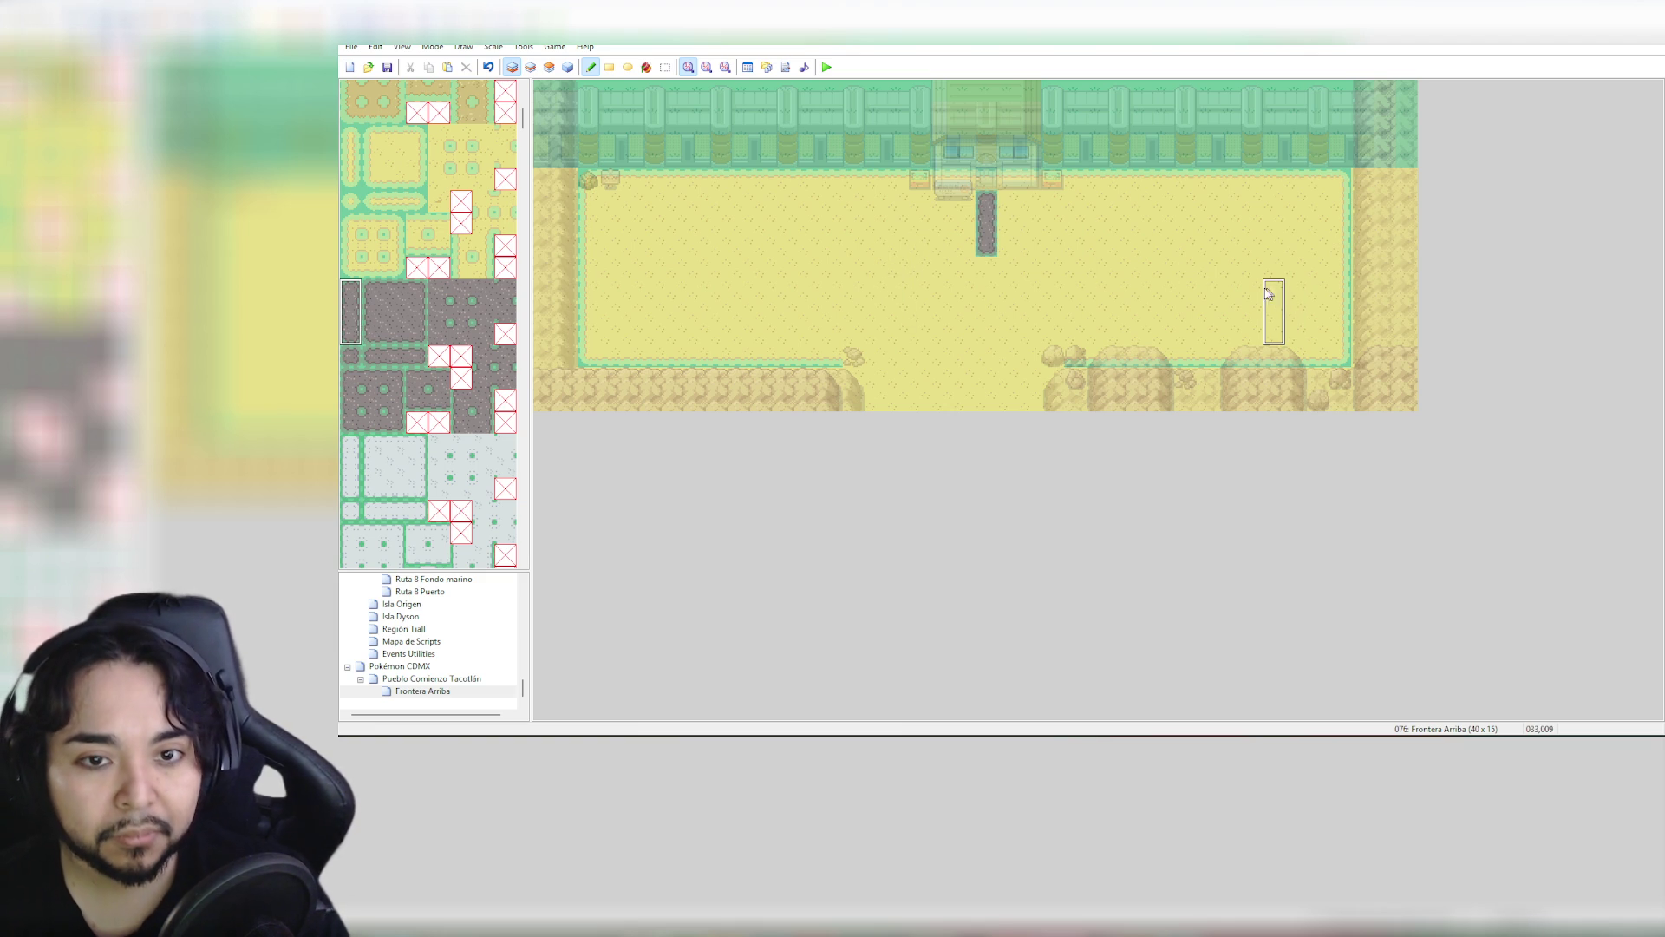
pyautogui.hotkey('ctrl', 'z')
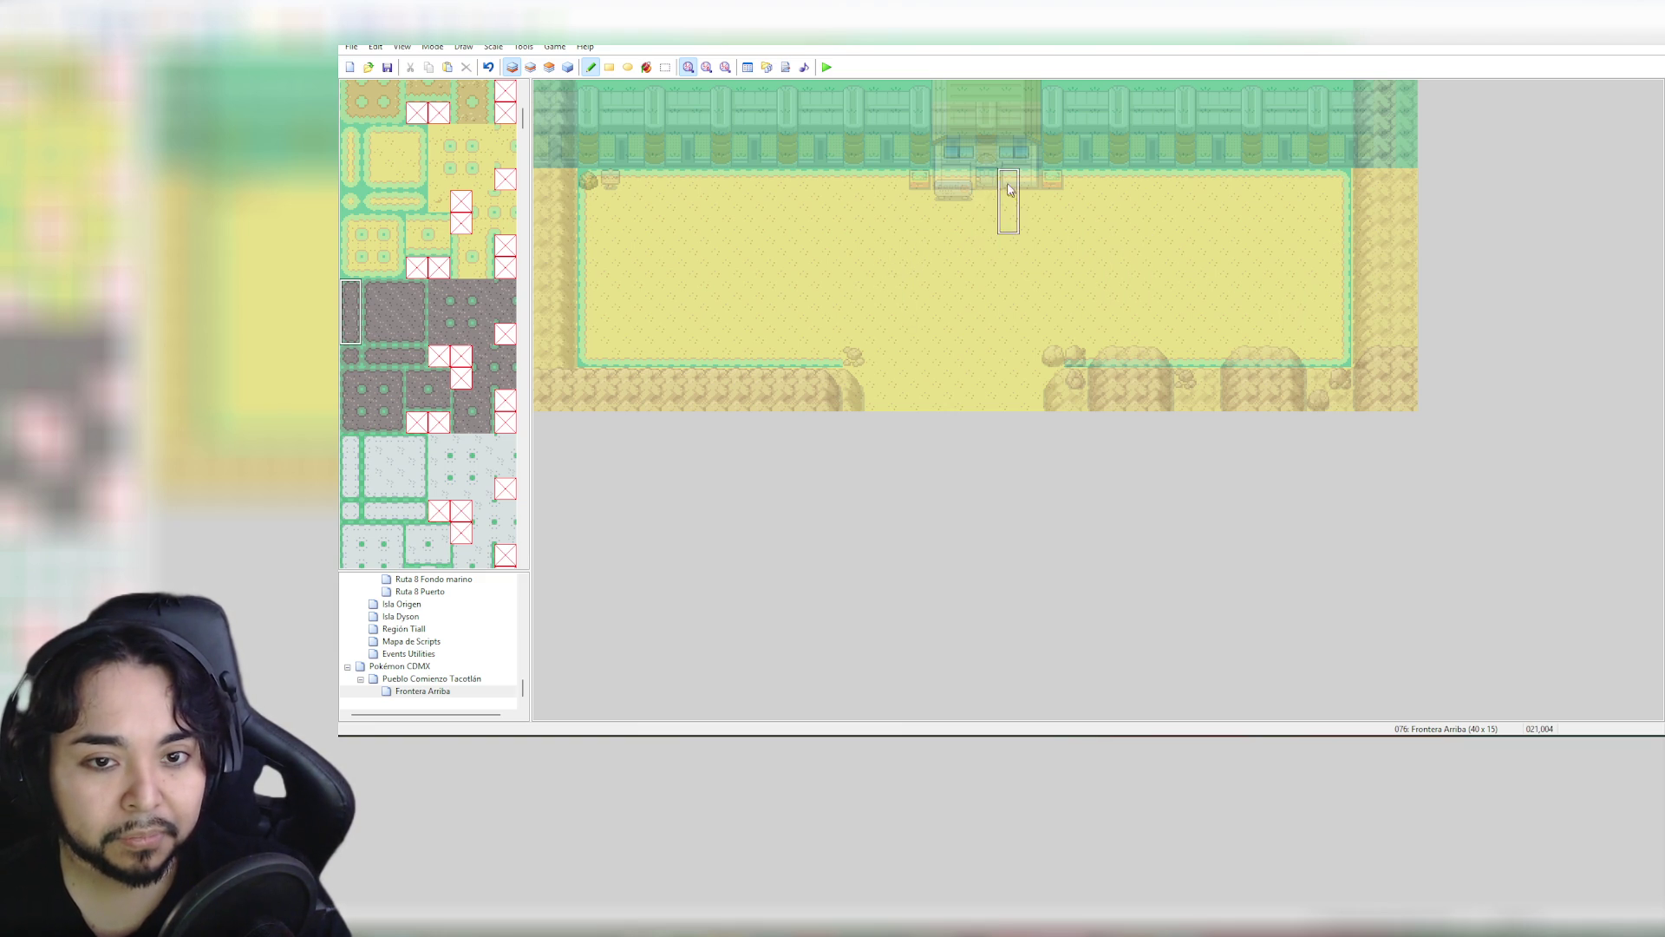
pyautogui.click(989, 160)
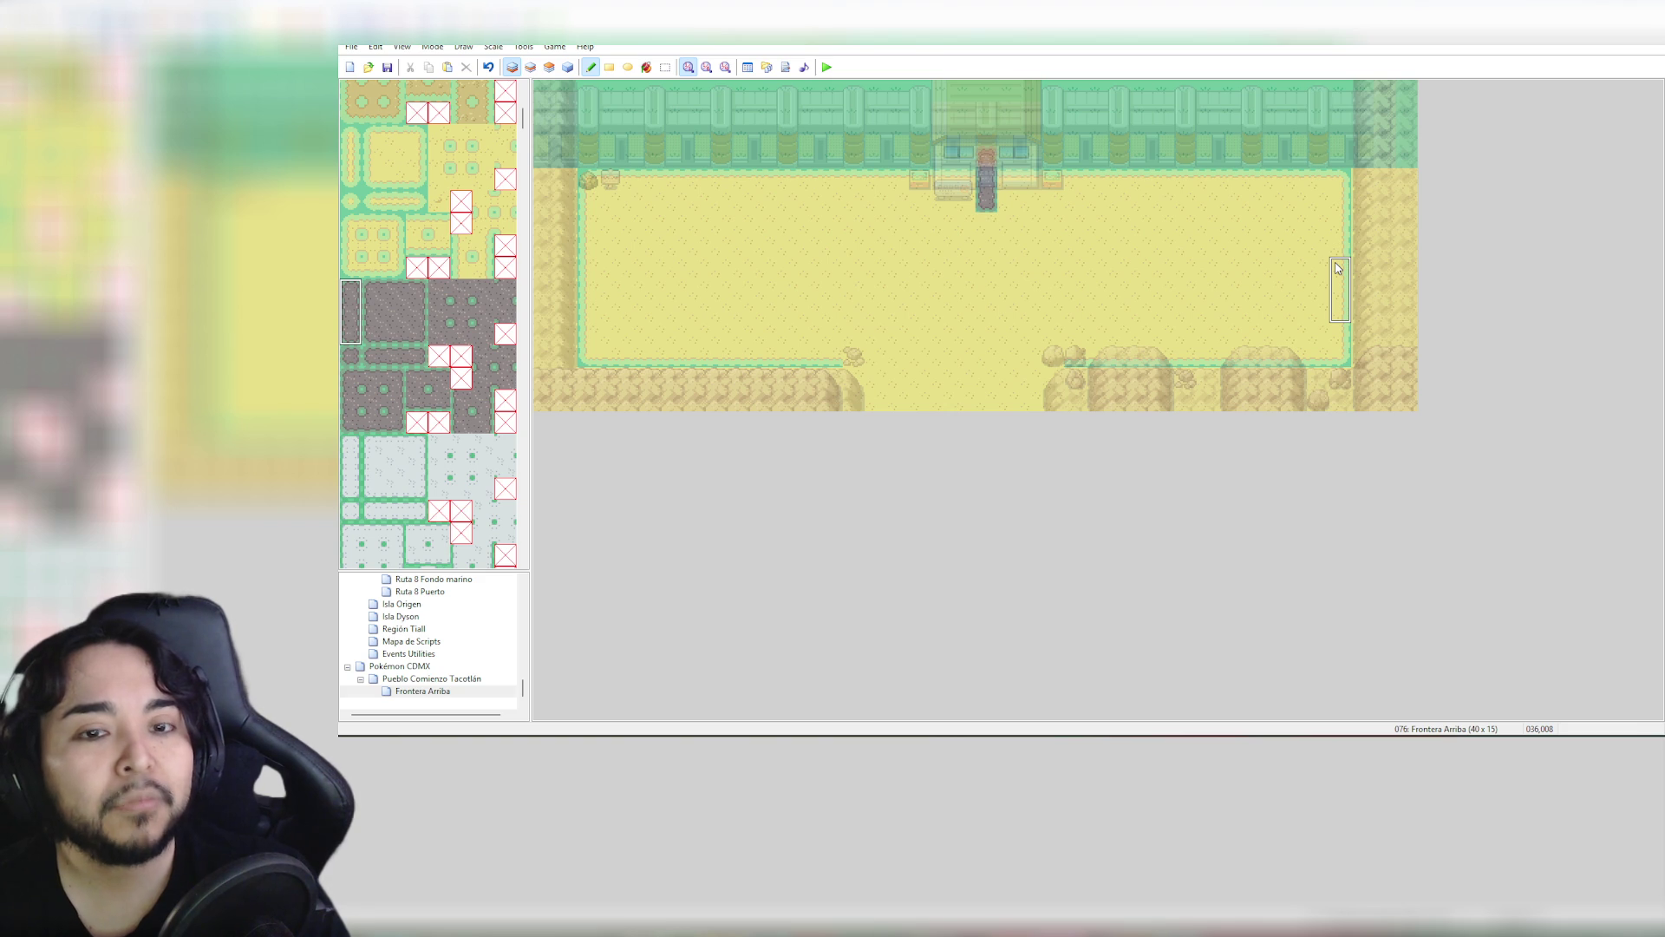
# Paint the blank tile over the grey machine beside the entrance on layer 2
pyautogui.click(569, 68)
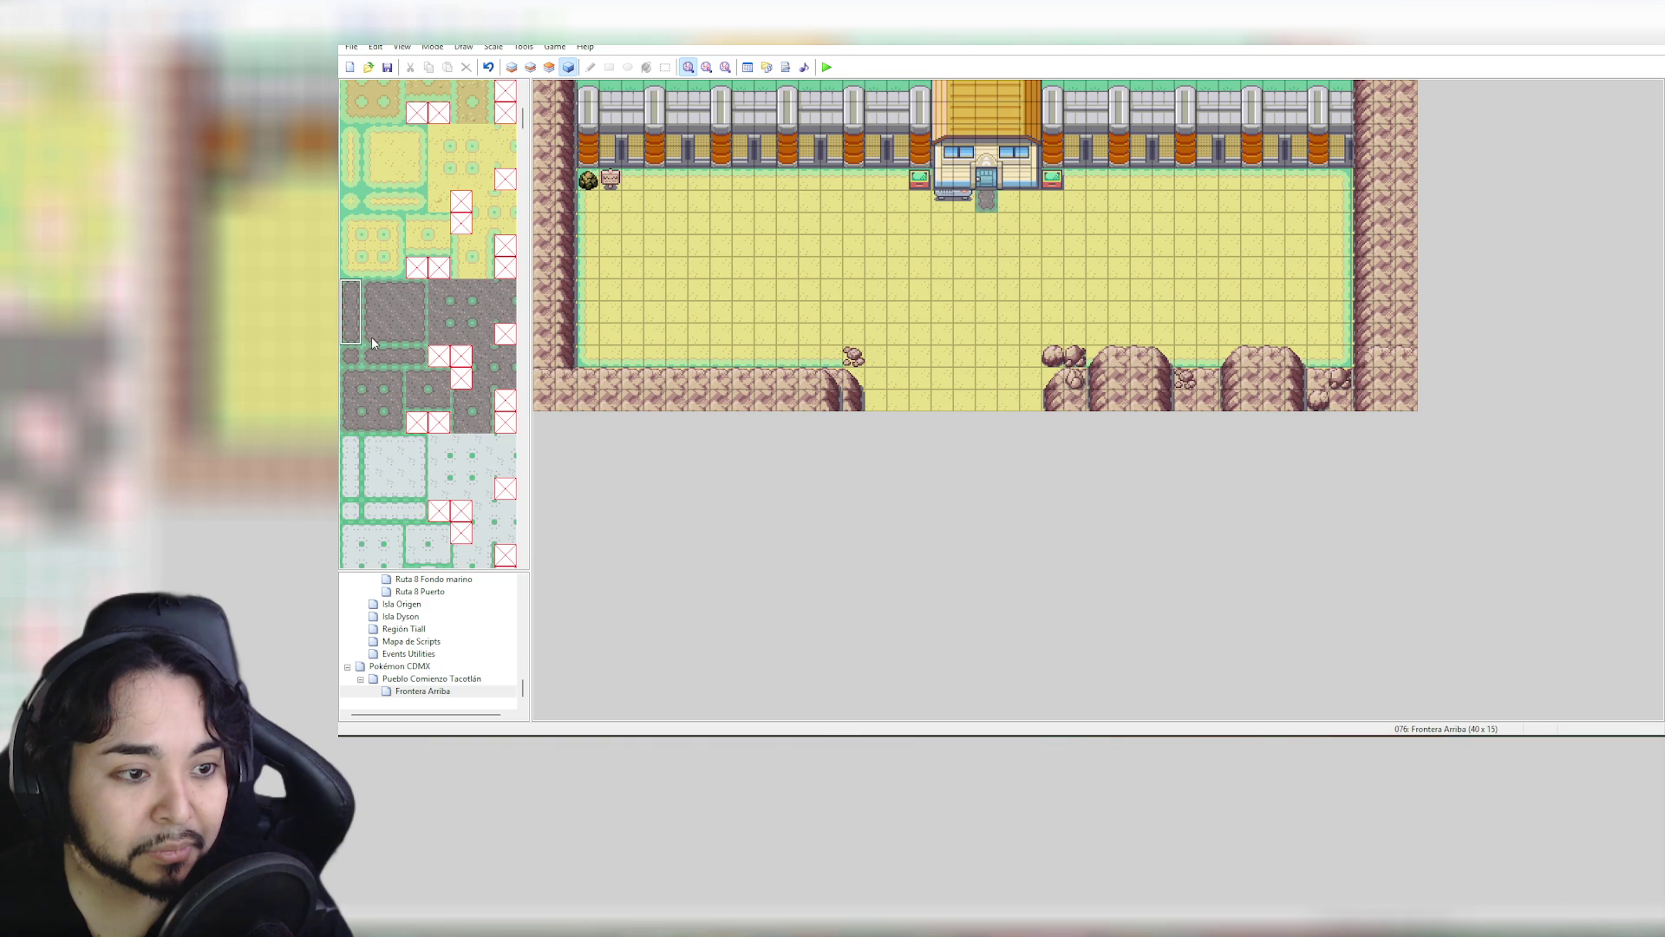
pyautogui.moveTo(371, 336); pyautogui.dragTo(415, 340)
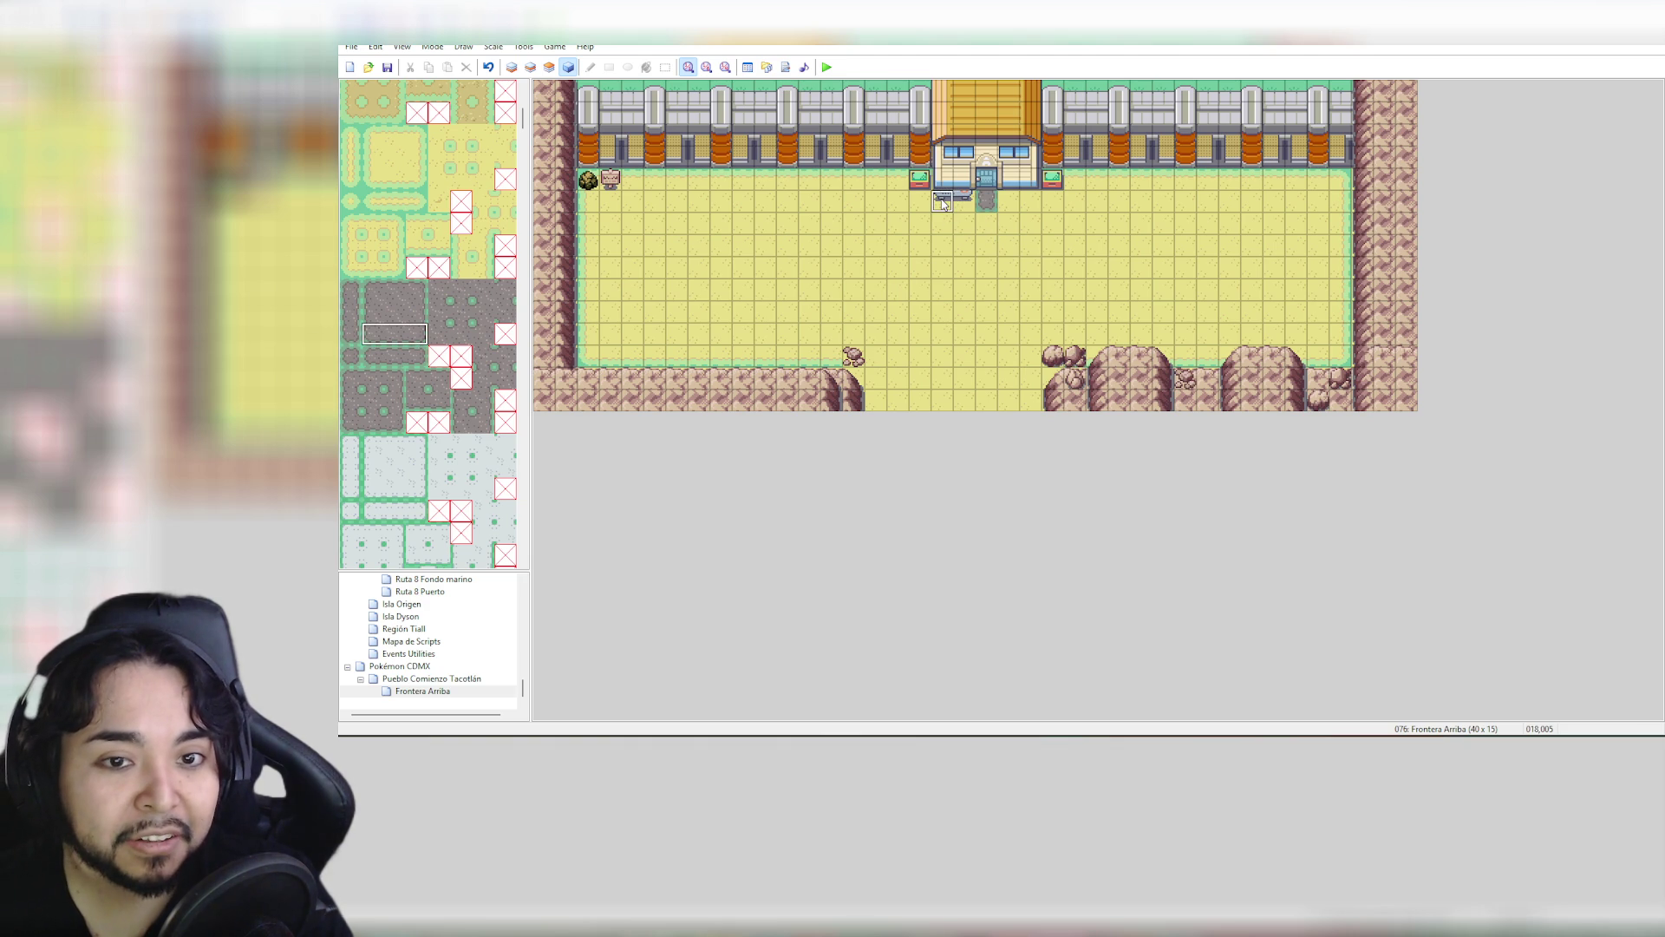
pyautogui.click(552, 68)
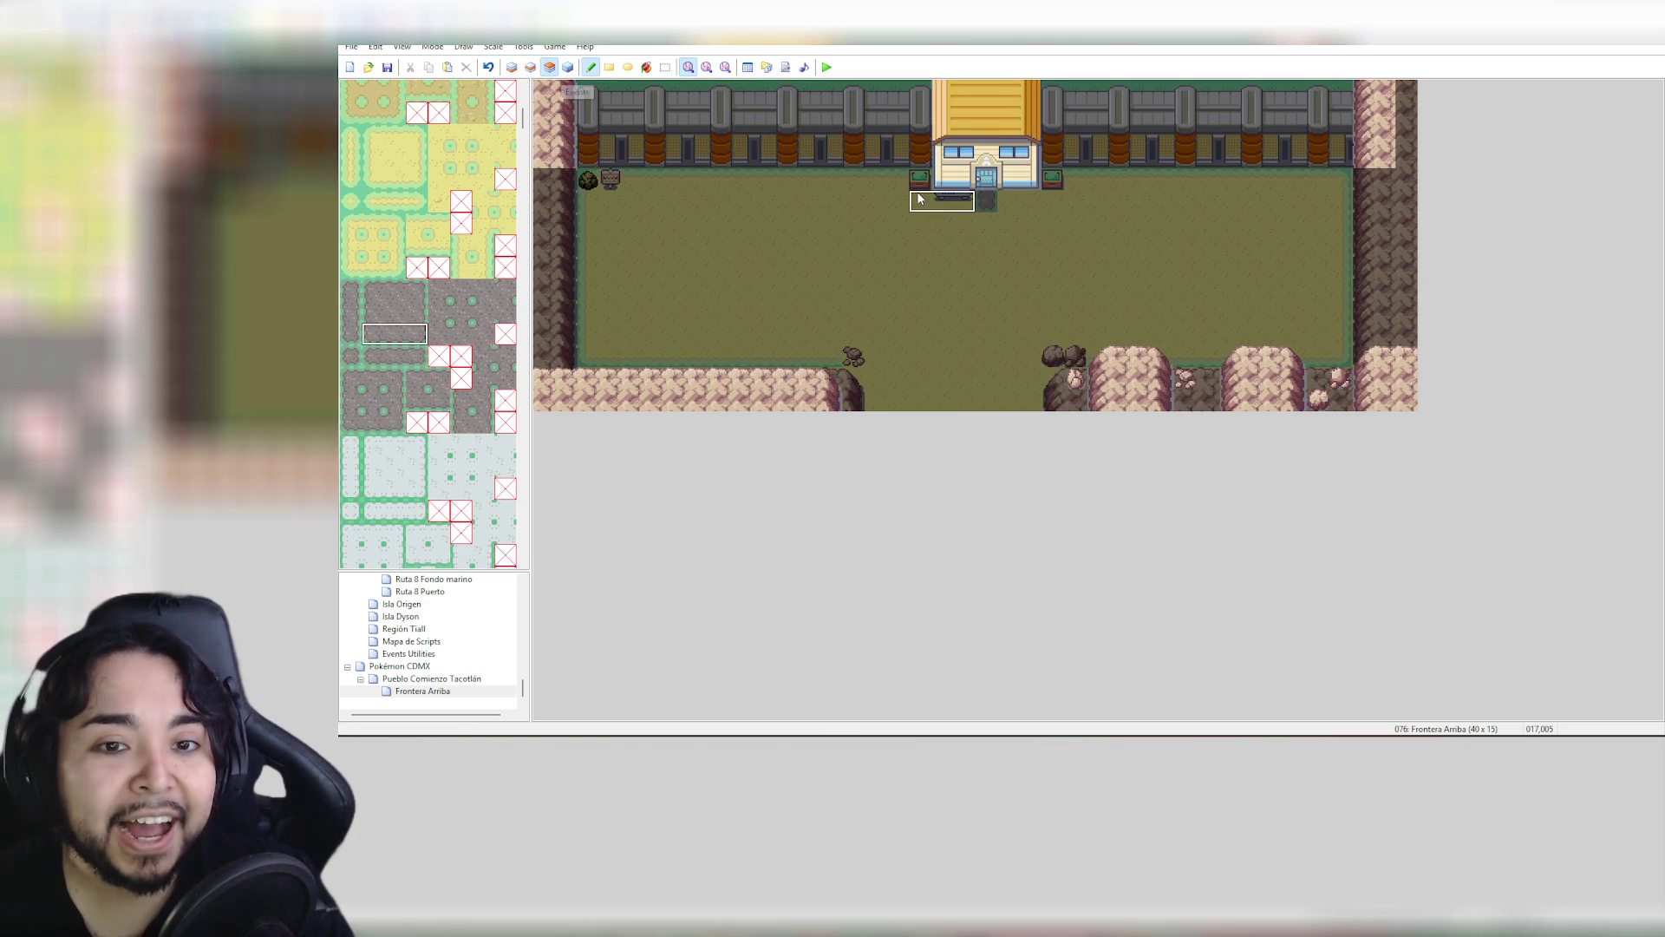
pyautogui.click(529, 70)
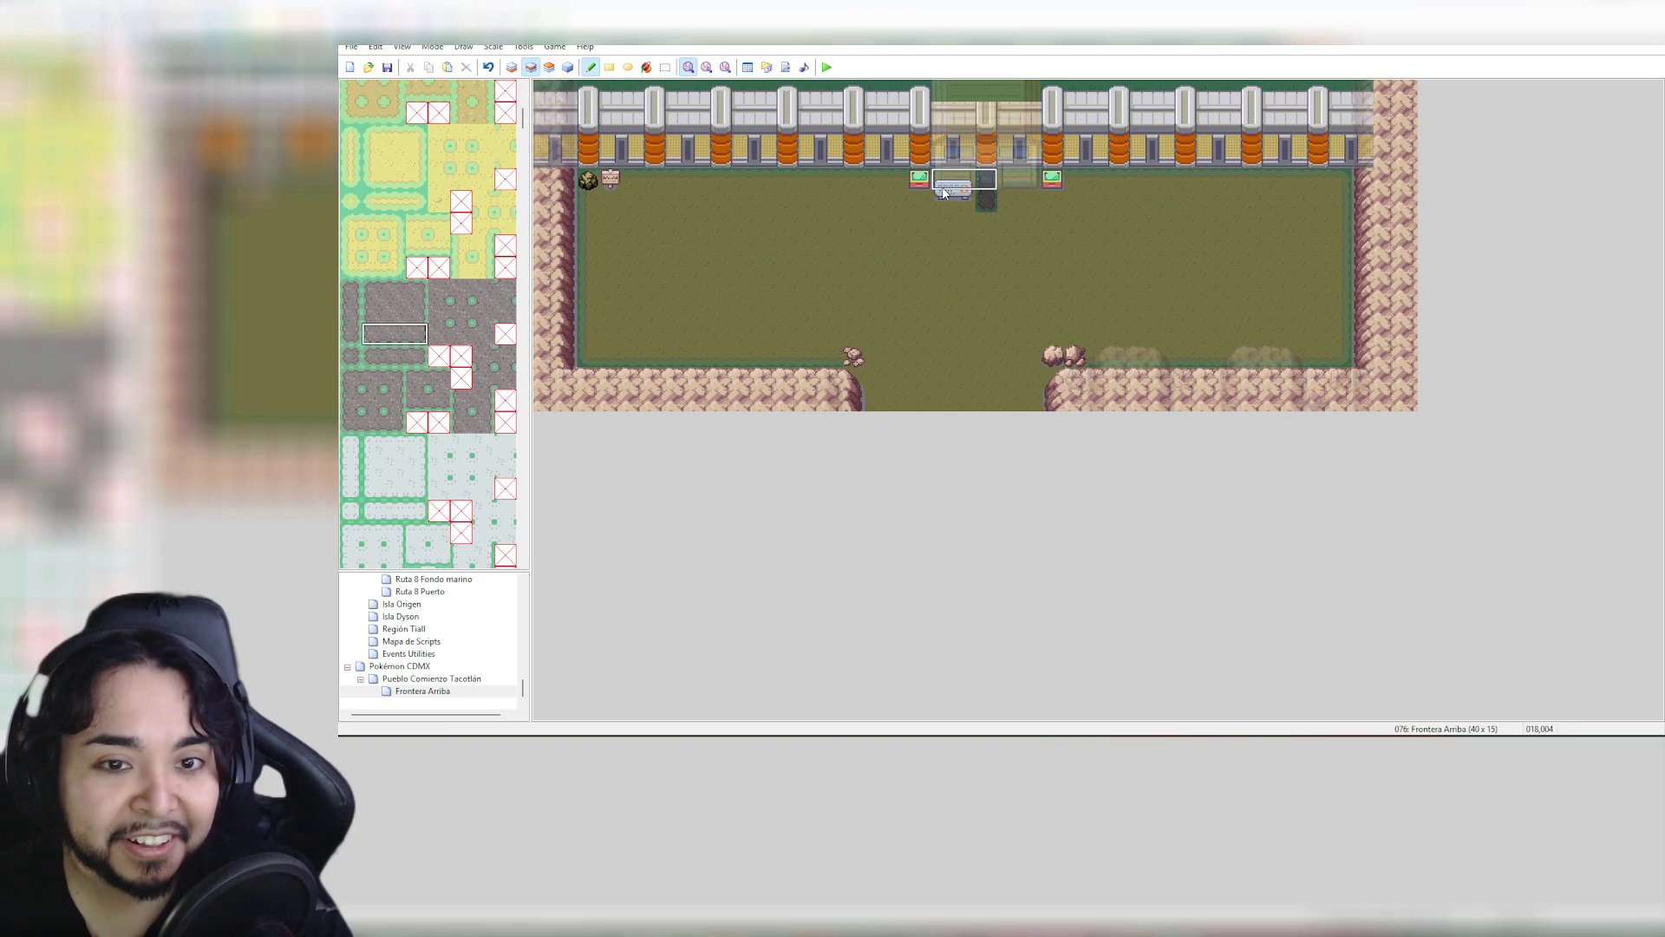
pyautogui.moveTo(525, 131); pyautogui.dragTo(524, 96)
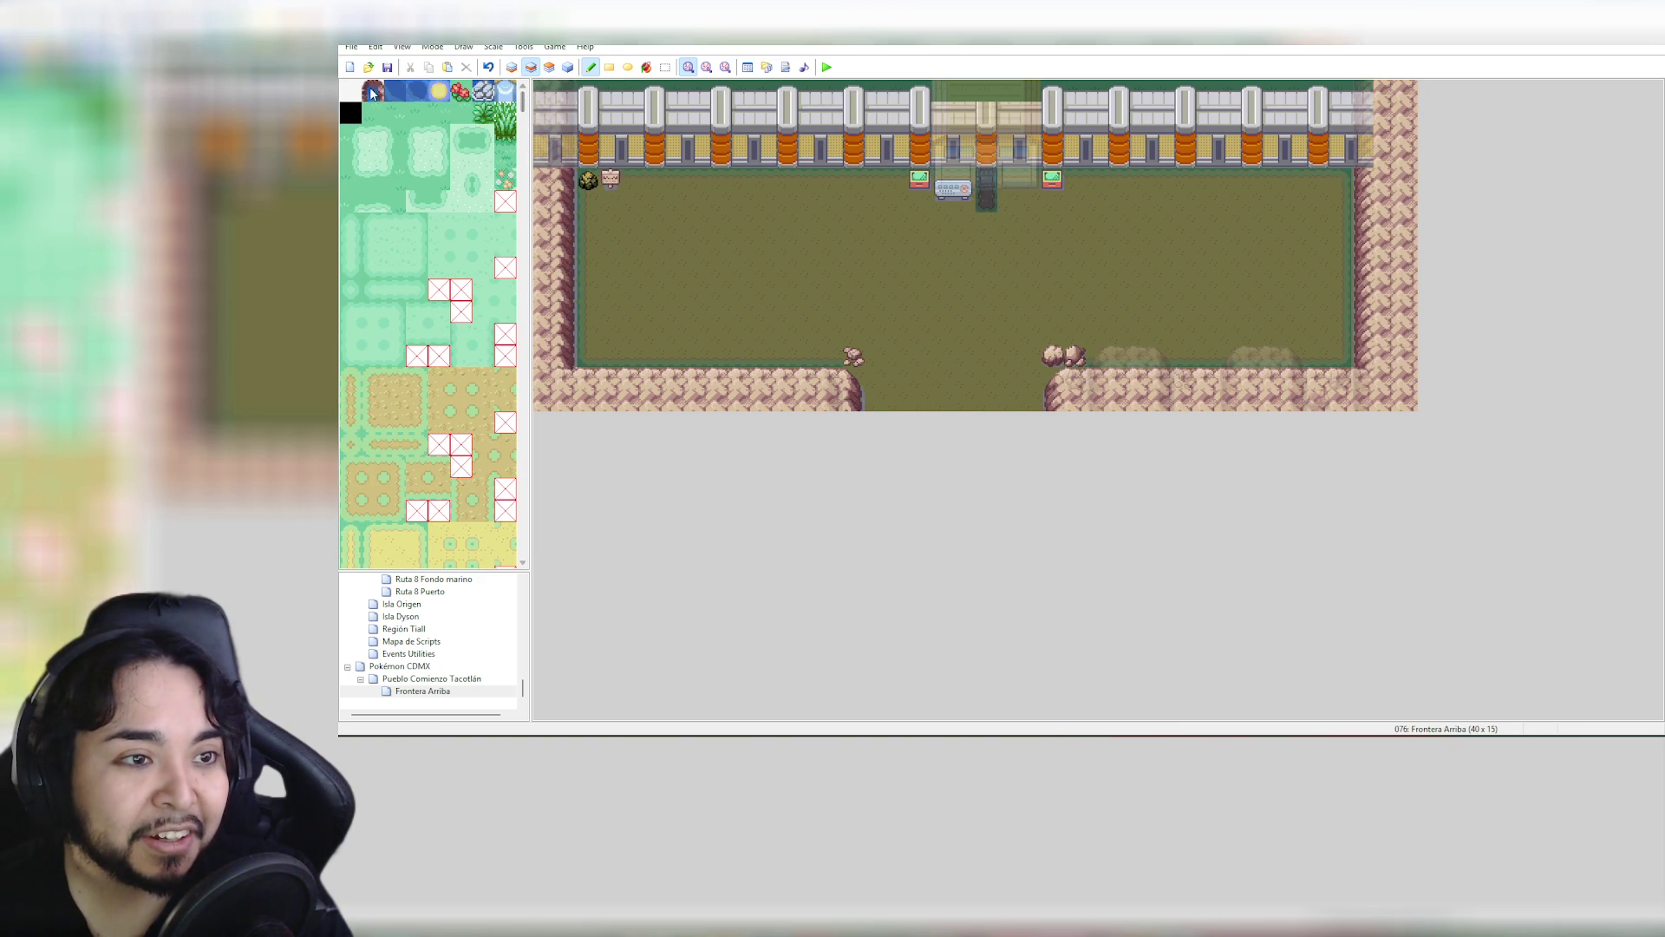
pyautogui.click(351, 90)
pyautogui.moveTo(942, 180)
pyautogui.mouseDown()
pyautogui.moveTo(963, 180)
pyautogui.moveTo(946, 201)
pyautogui.mouseUp()
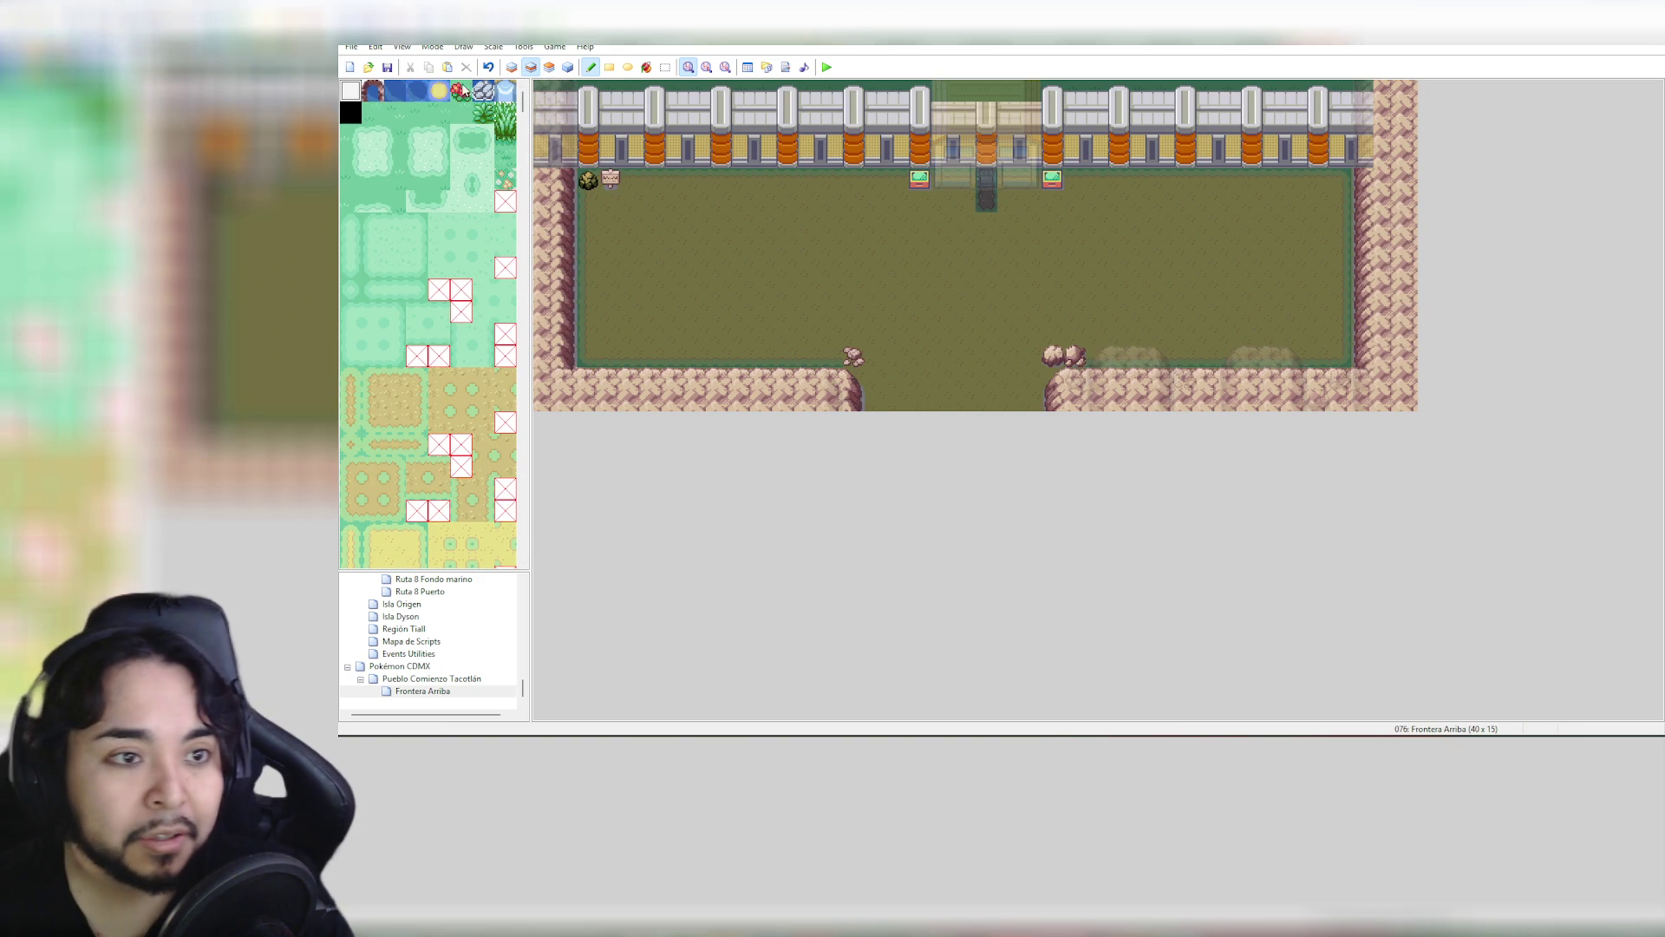
pyautogui.click(550, 68)
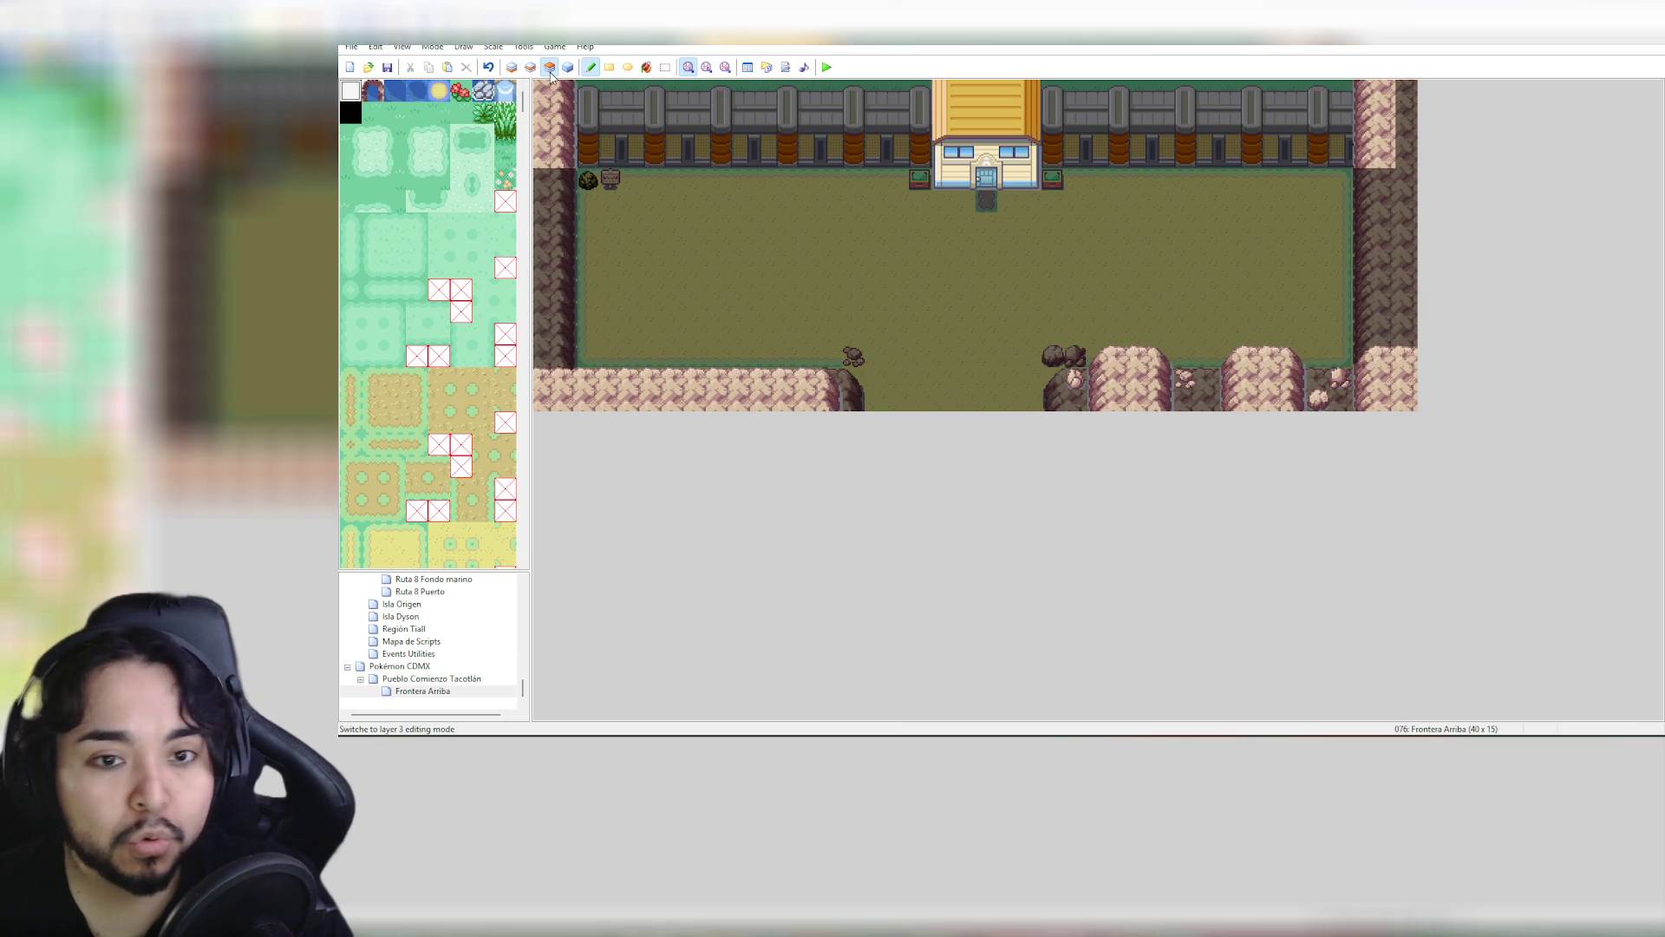
# Select the truck tiles and stamp the truck beside the yard's right wall
pyautogui.moveTo(524, 111); pyautogui.dragTo(523, 224)
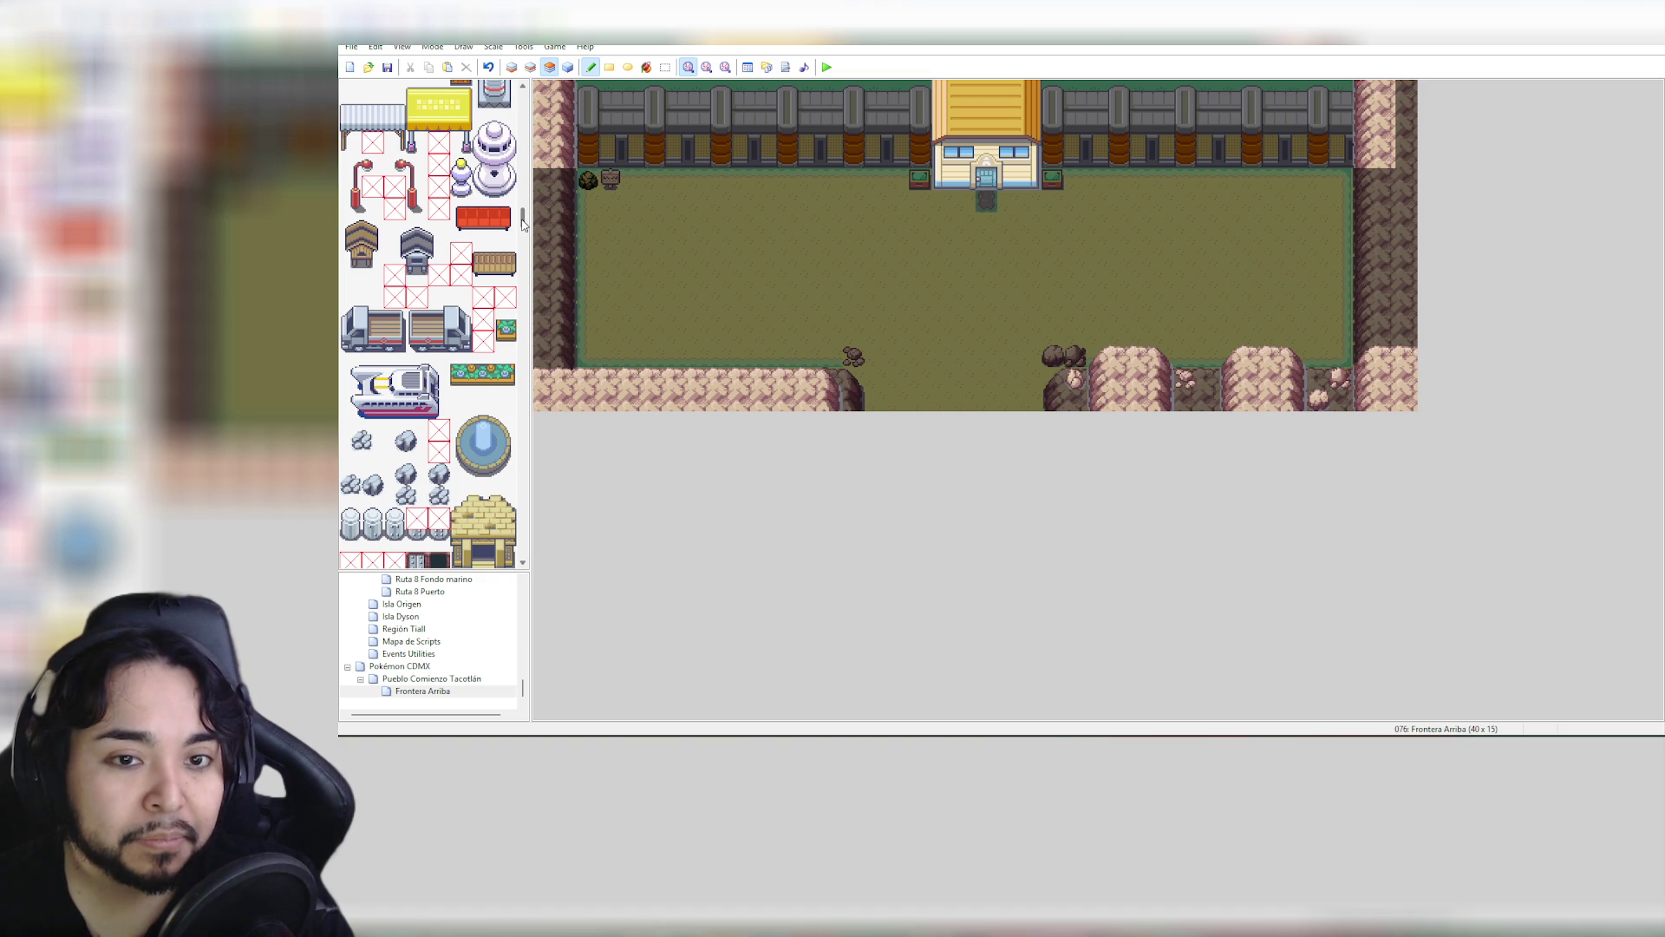
pyautogui.scroll(-2, 523, 223)
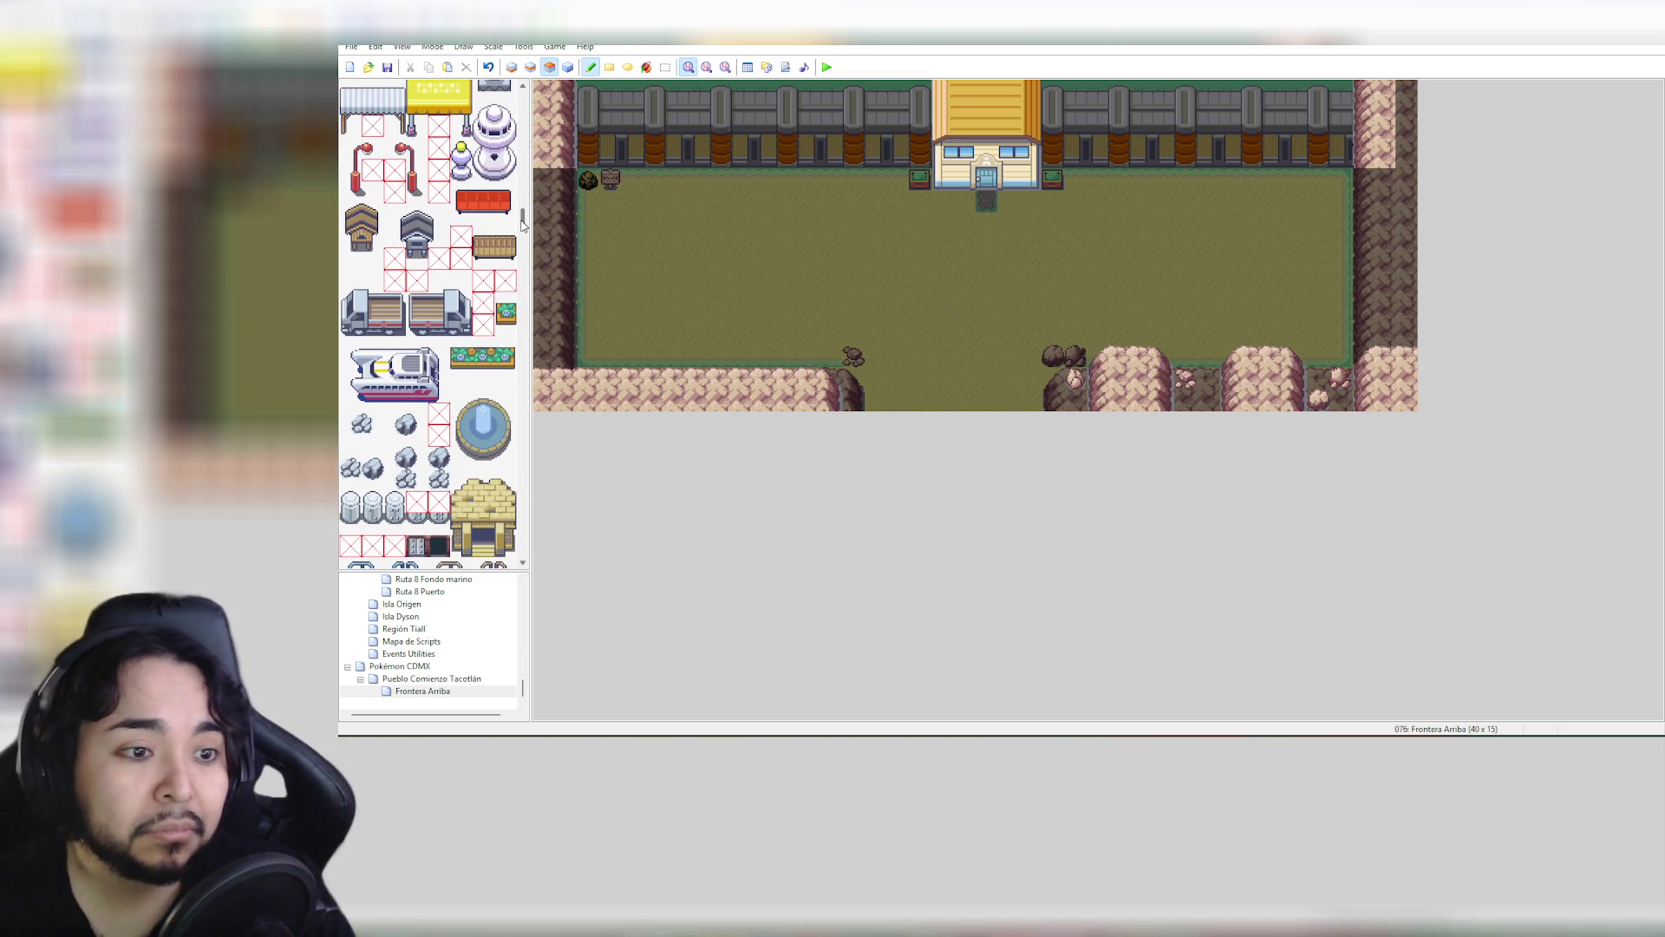
pyautogui.moveTo(523, 224); pyautogui.dragTo(522, 229)
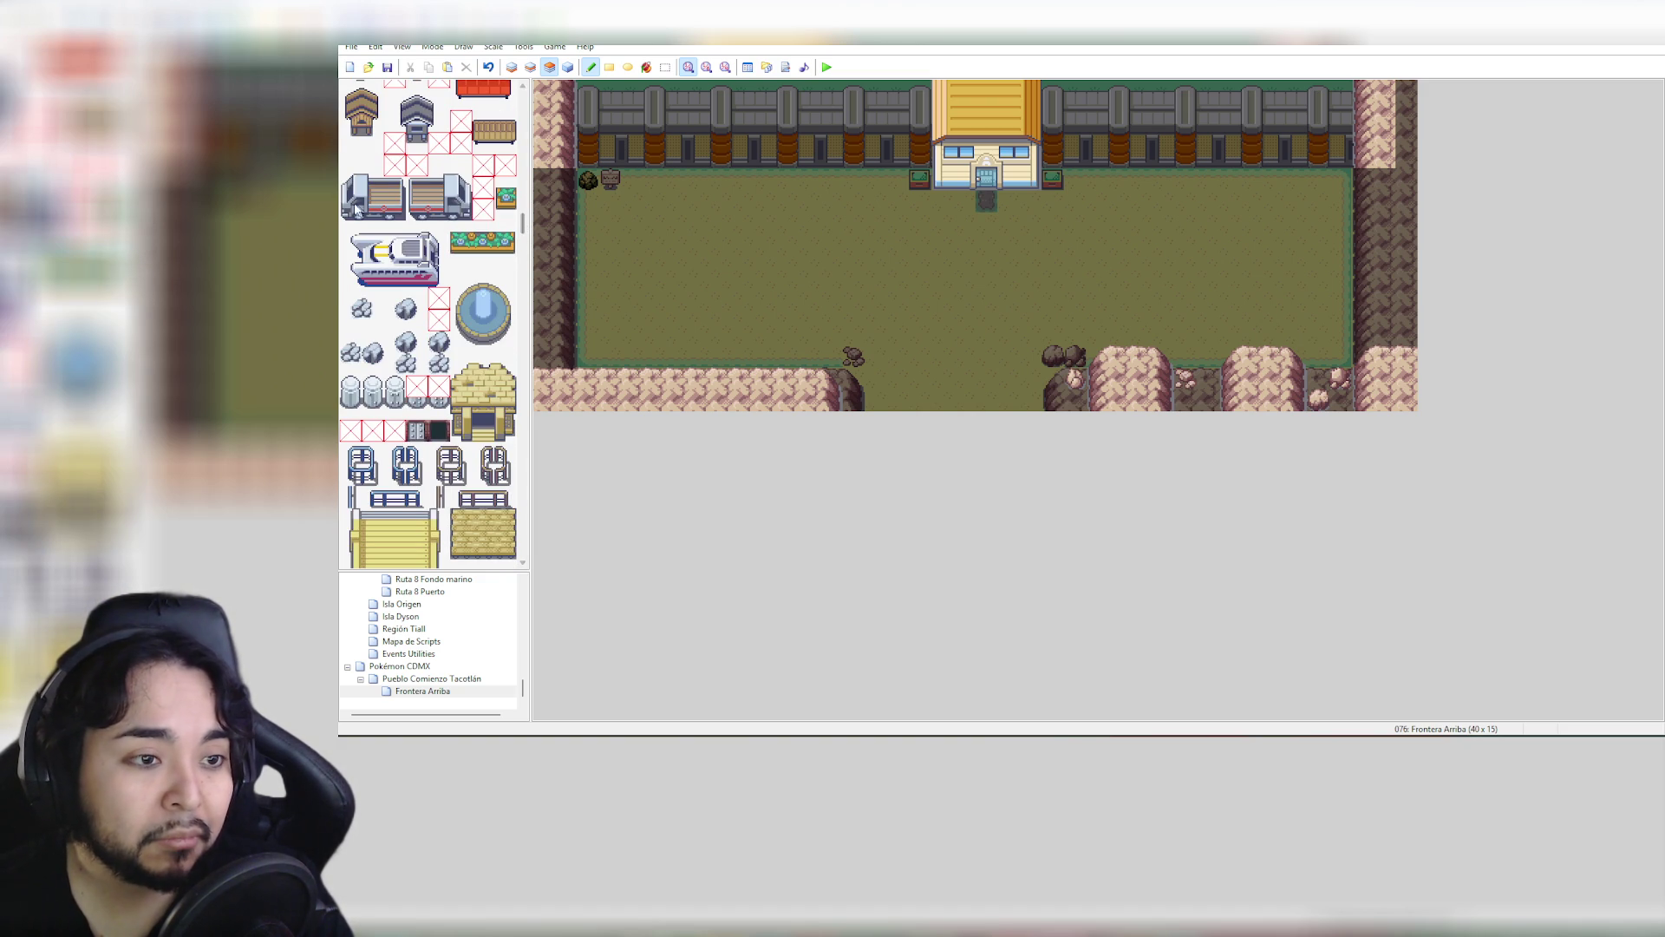
pyautogui.moveTo(346, 178); pyautogui.dragTo(390, 210)
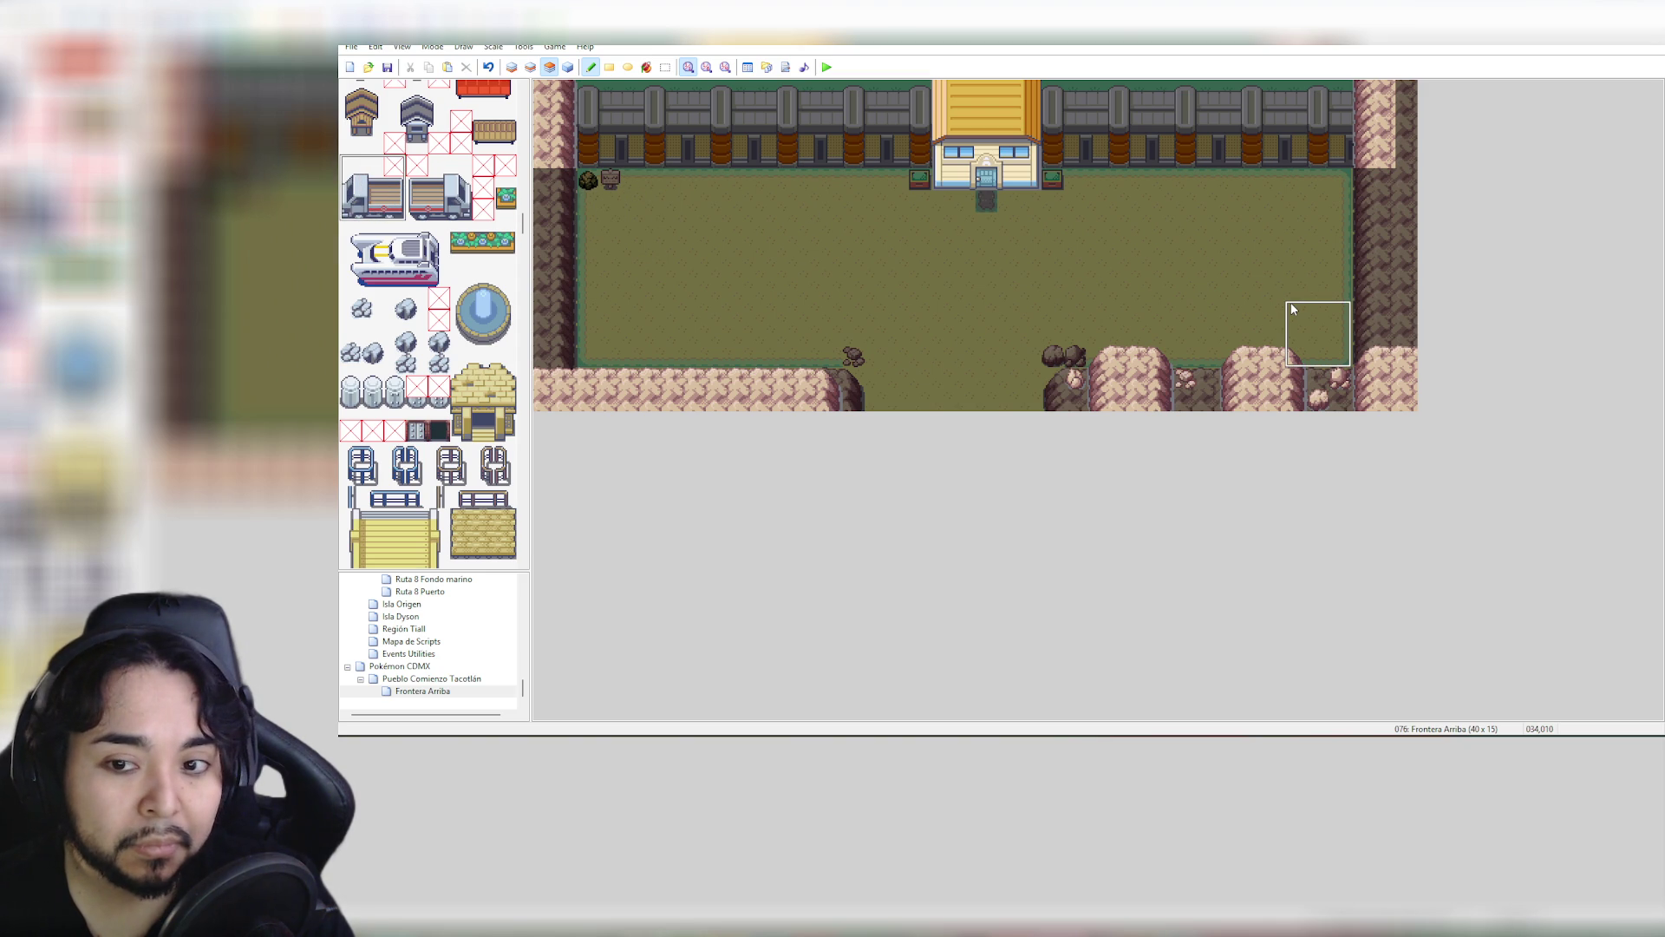
pyautogui.click(1290, 279)
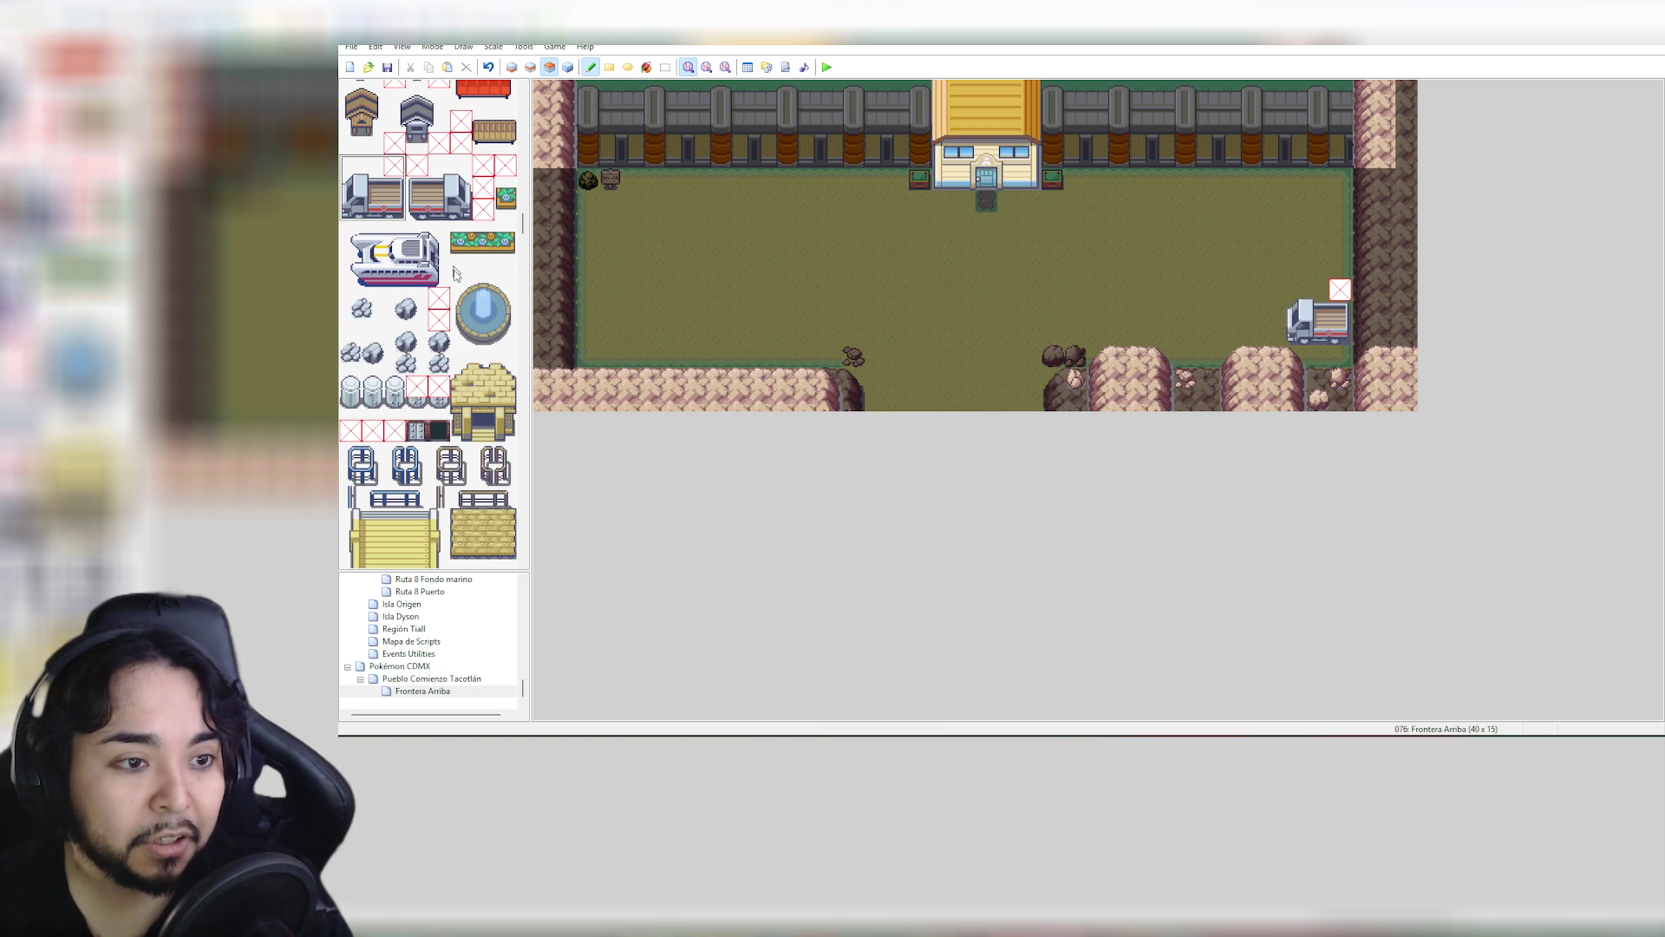
pyautogui.moveTo(525, 222); pyautogui.dragTo(546, 87)
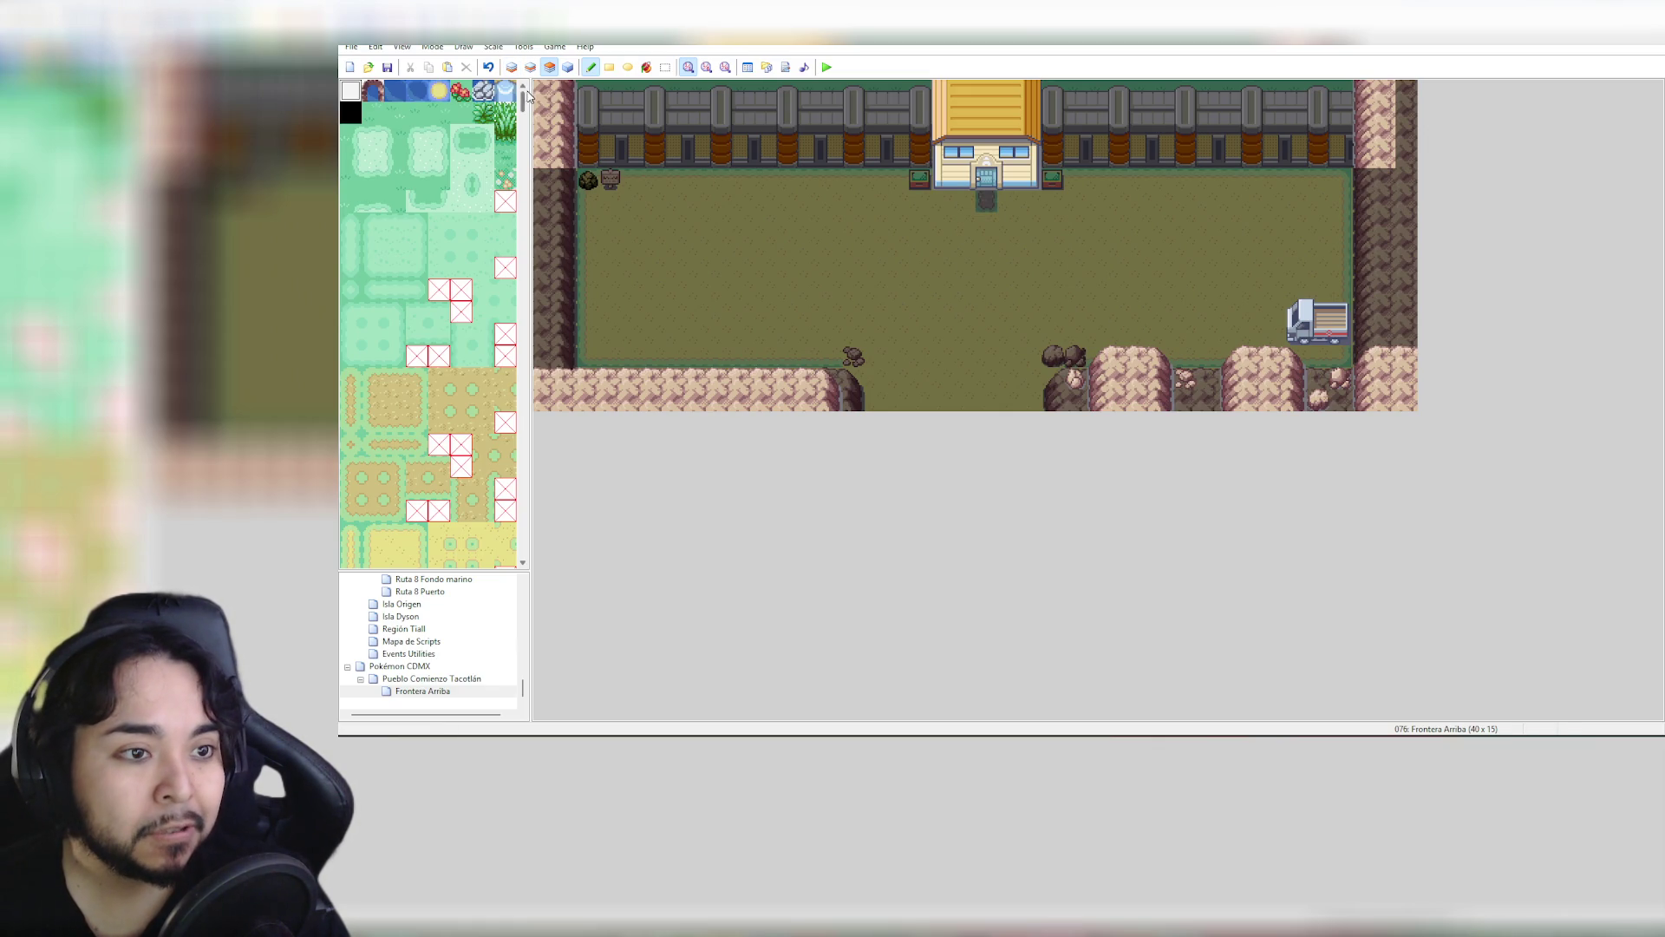
pyautogui.moveTo(527, 95); pyautogui.dragTo(525, 117)
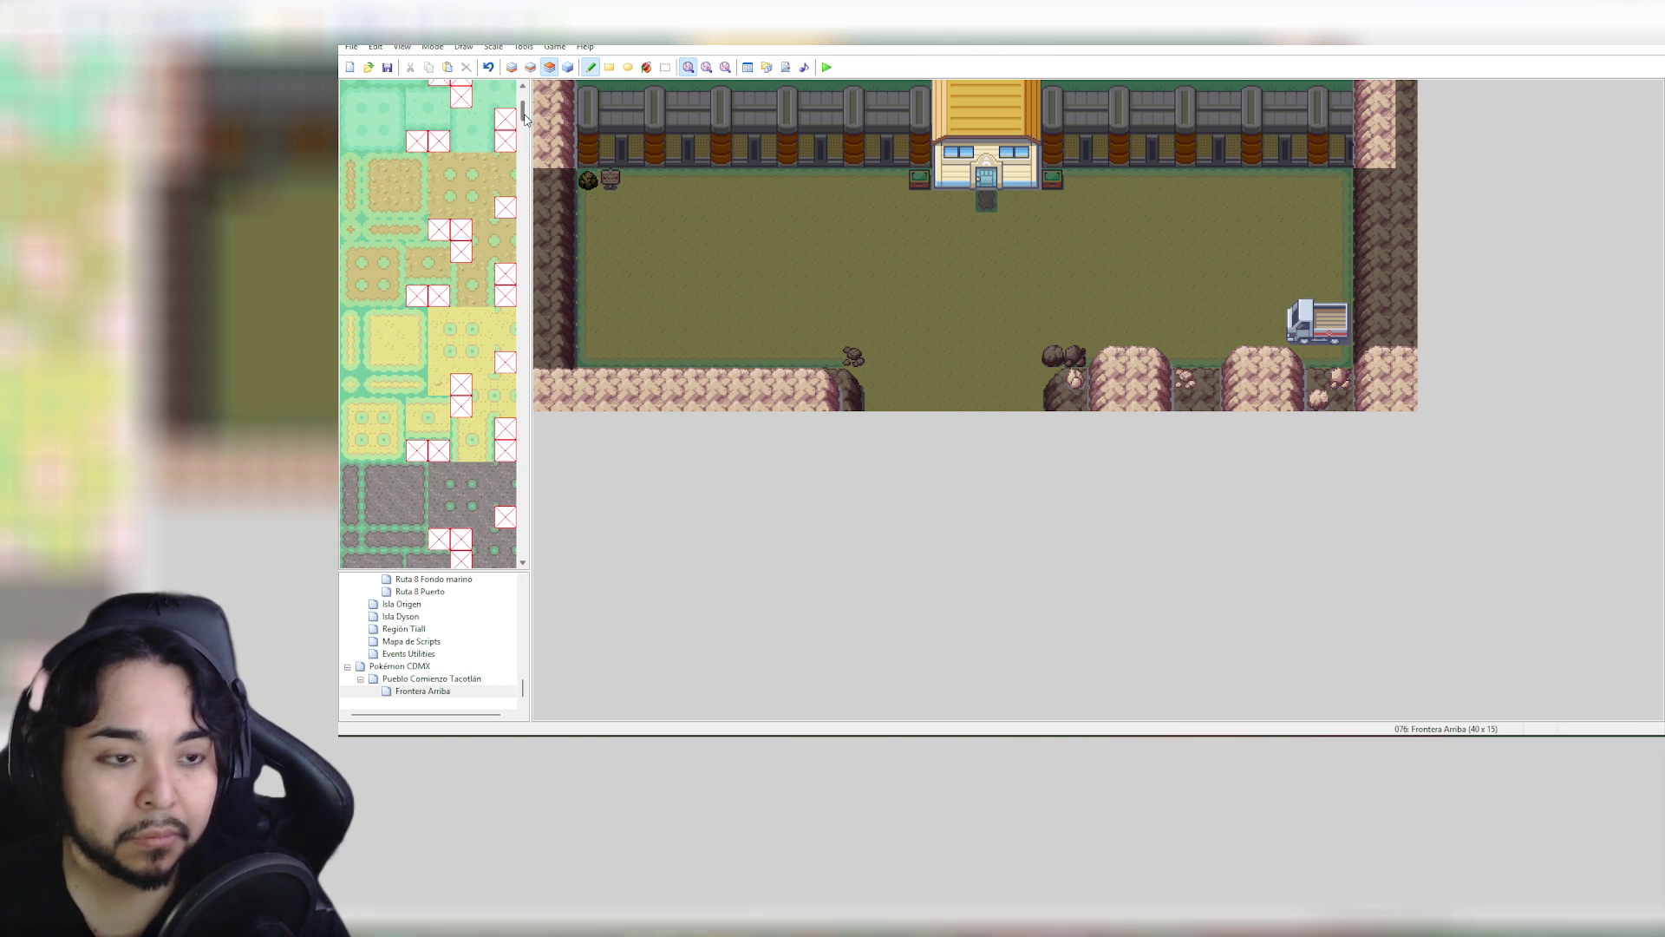
pyautogui.click(372, 318)
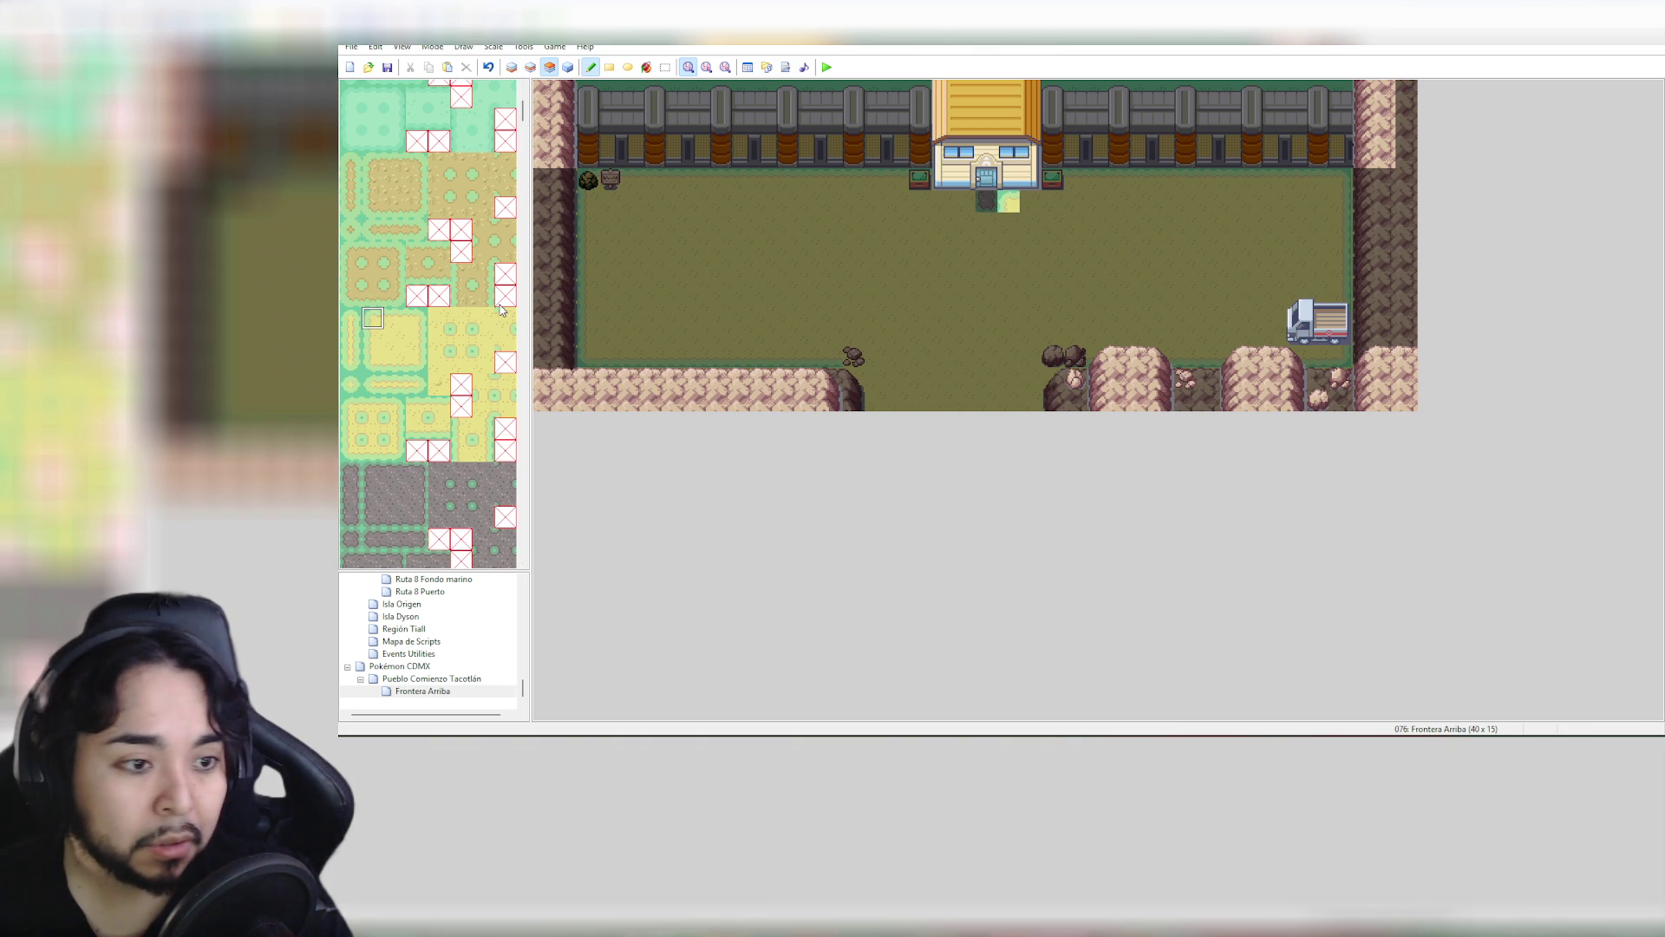
pyautogui.scroll(2, 499, 301)
pyautogui.click(372, 296)
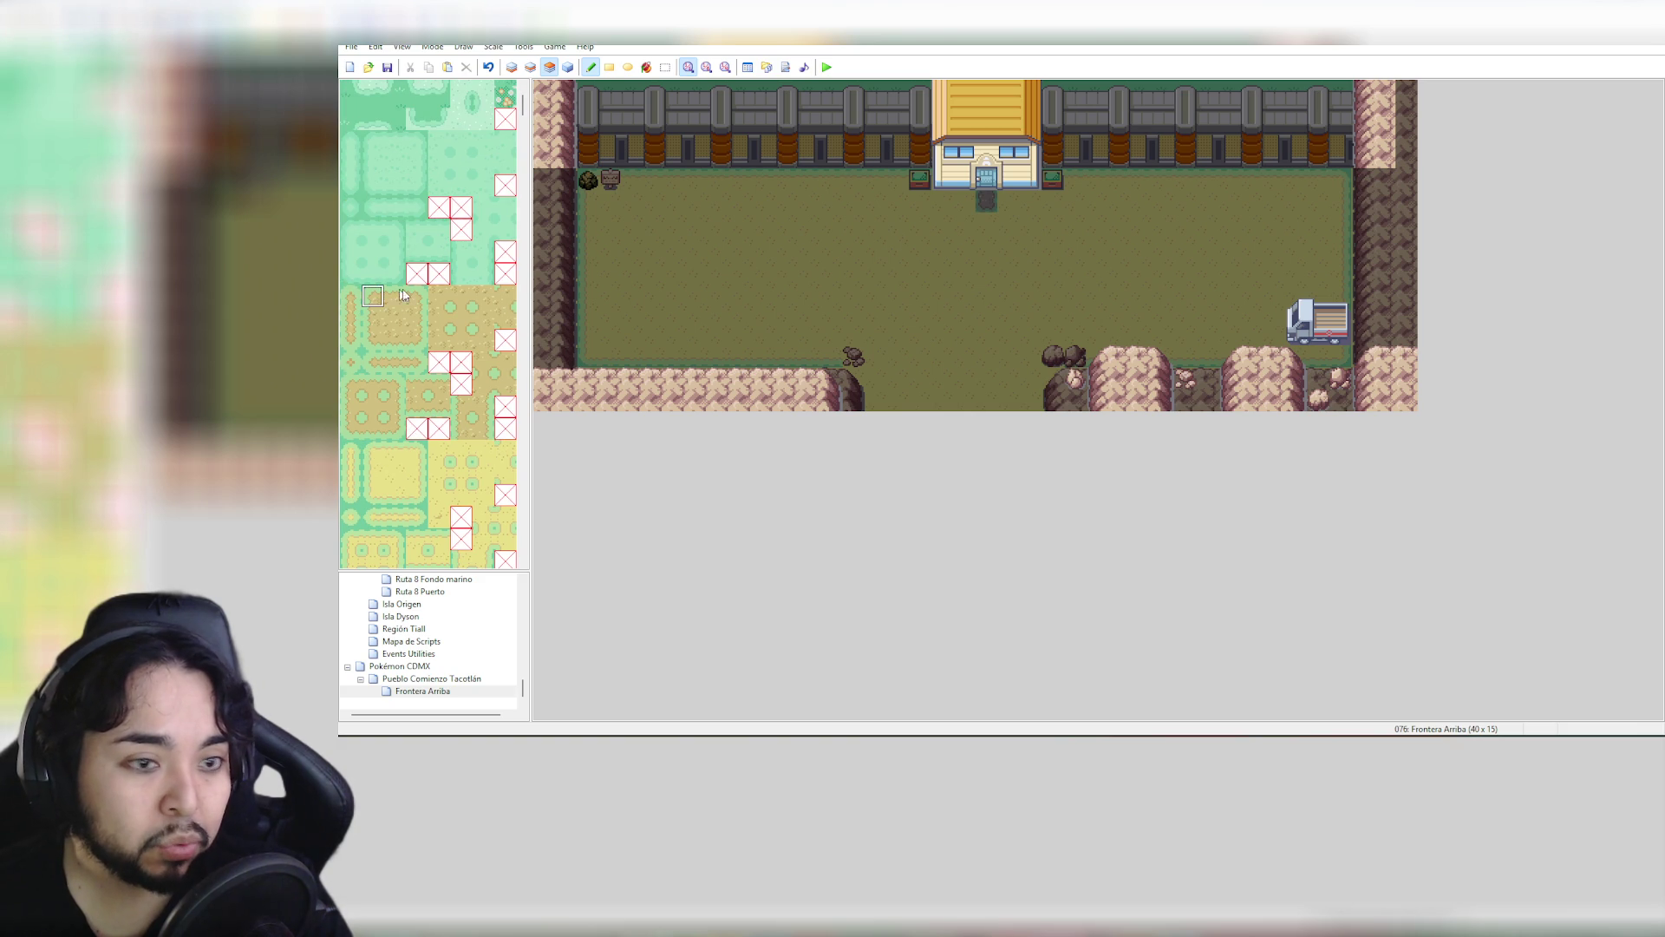
pyautogui.click(1009, 203)
pyautogui.hotkey('ctrl', 'z')
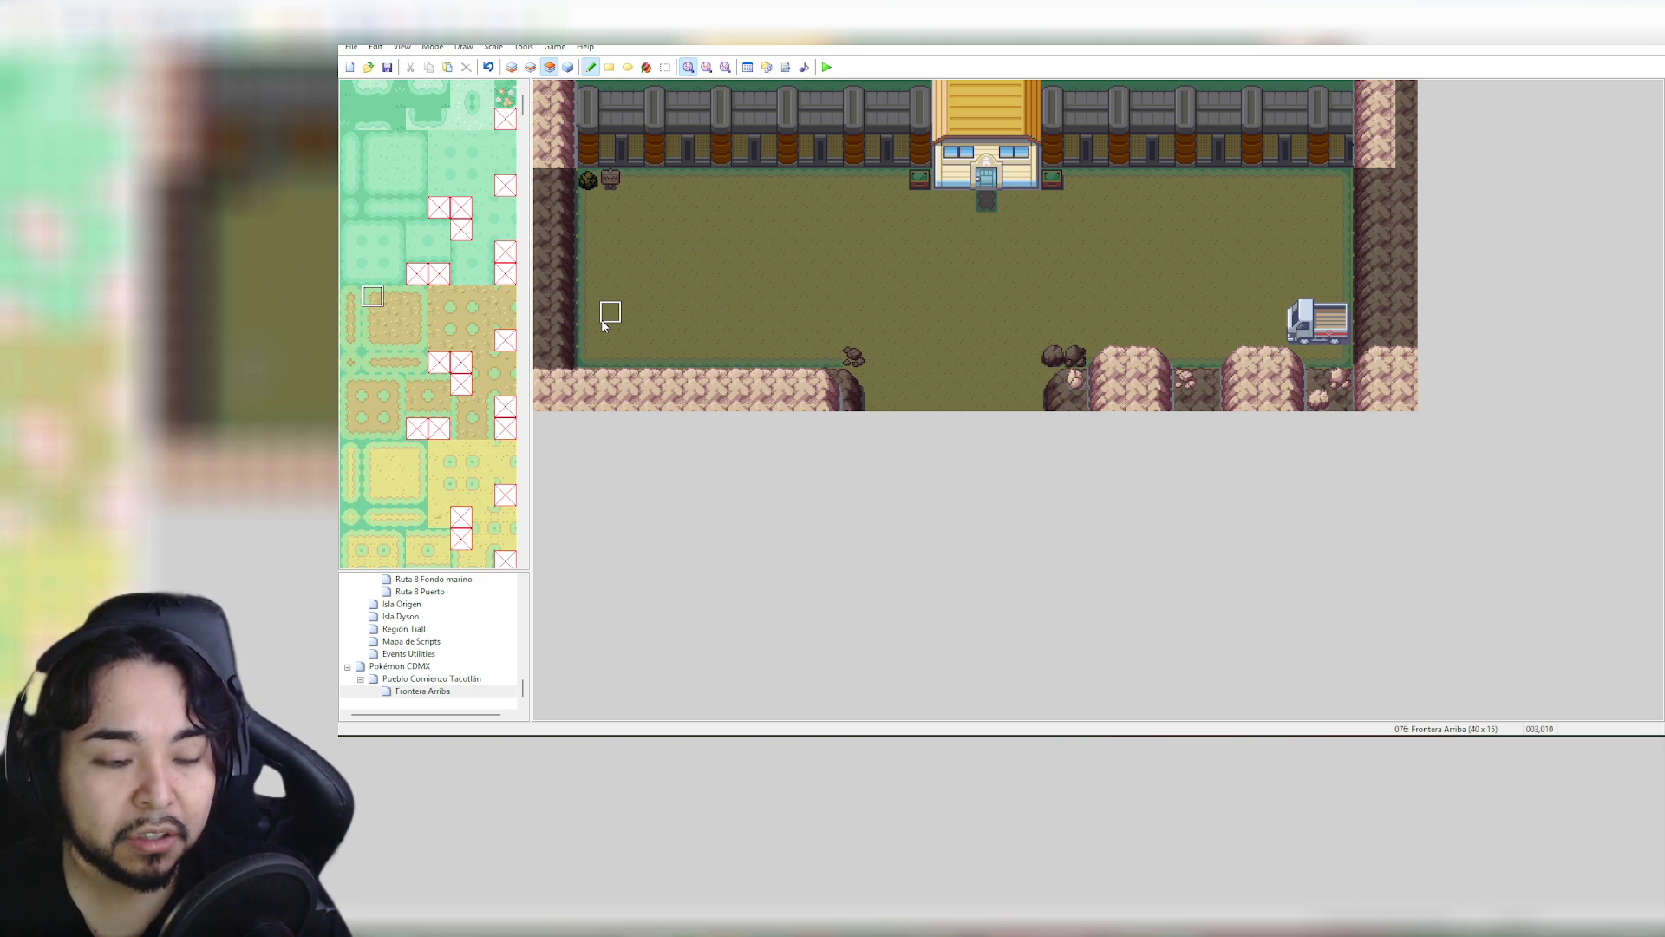
pyautogui.scroll(-3, 524, 123)
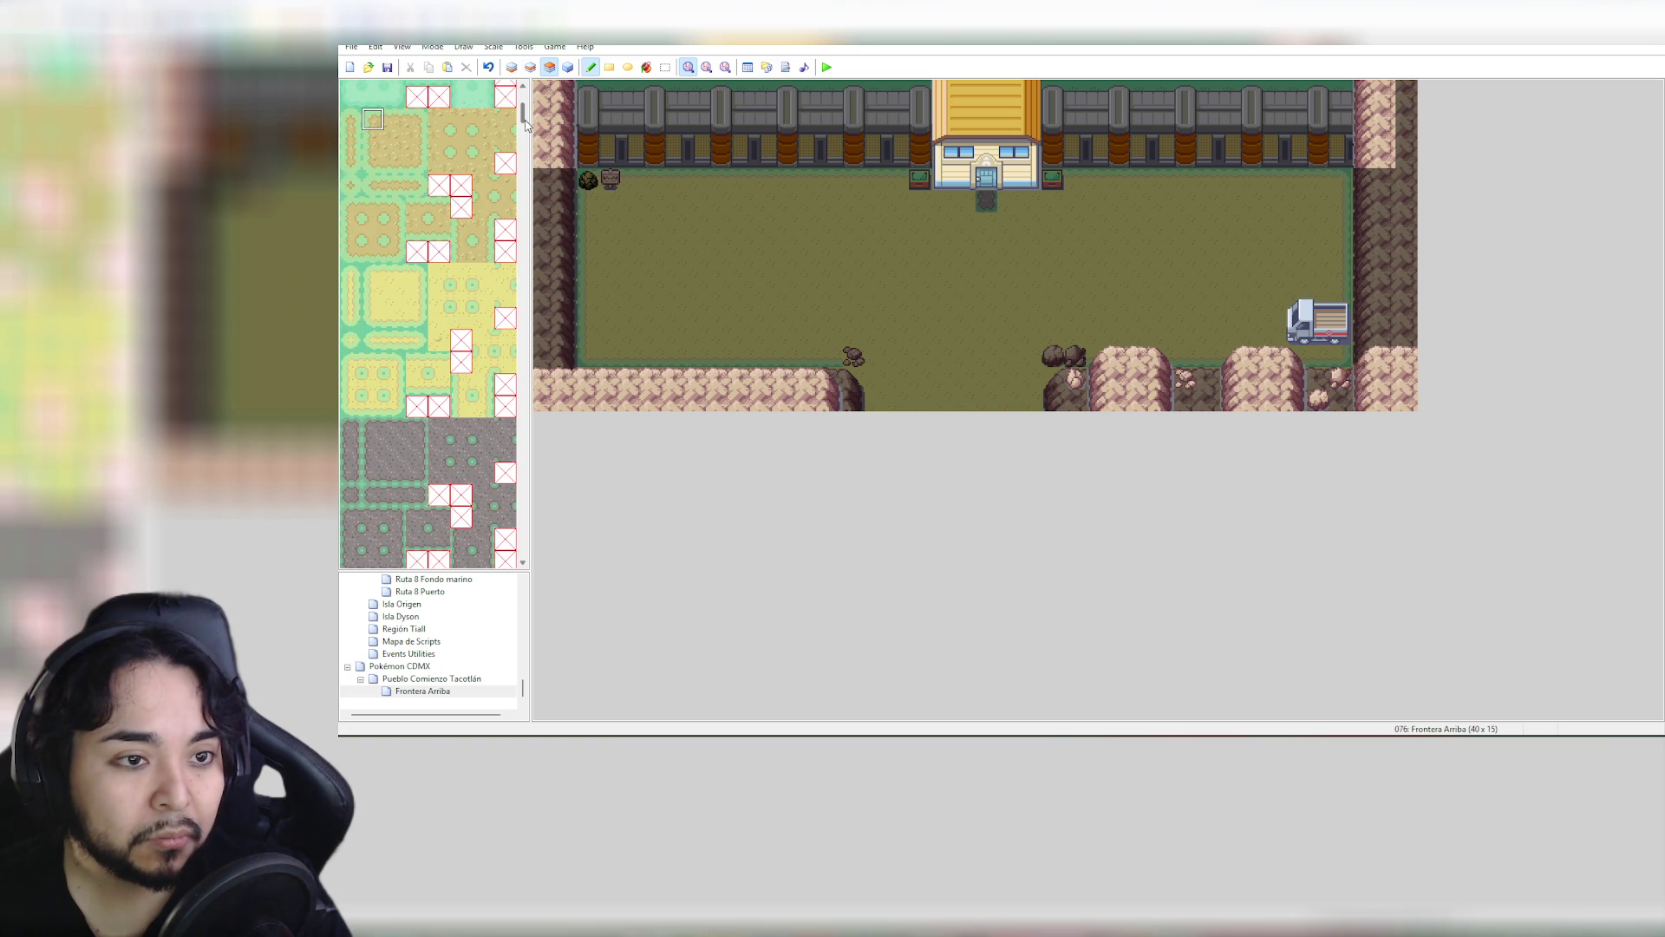
pyautogui.moveTo(525, 123); pyautogui.dragTo(528, 218)
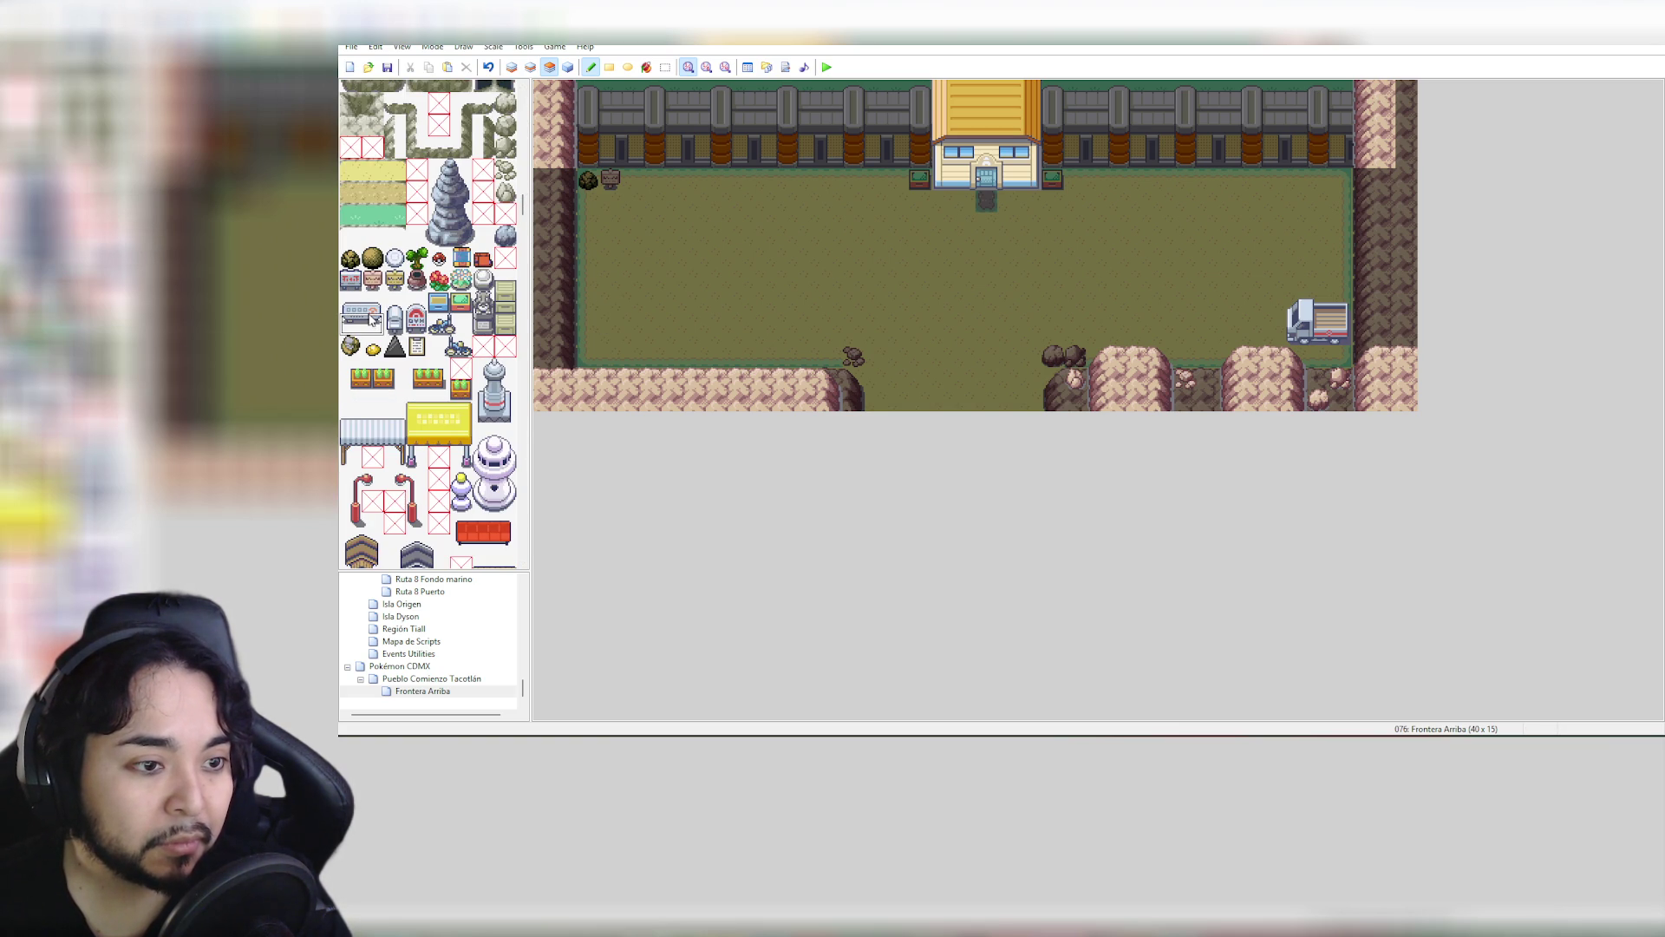
# Place benches against the wall on both sides of the building entrance
pyautogui.moveTo(356, 322); pyautogui.dragTo(371, 303)
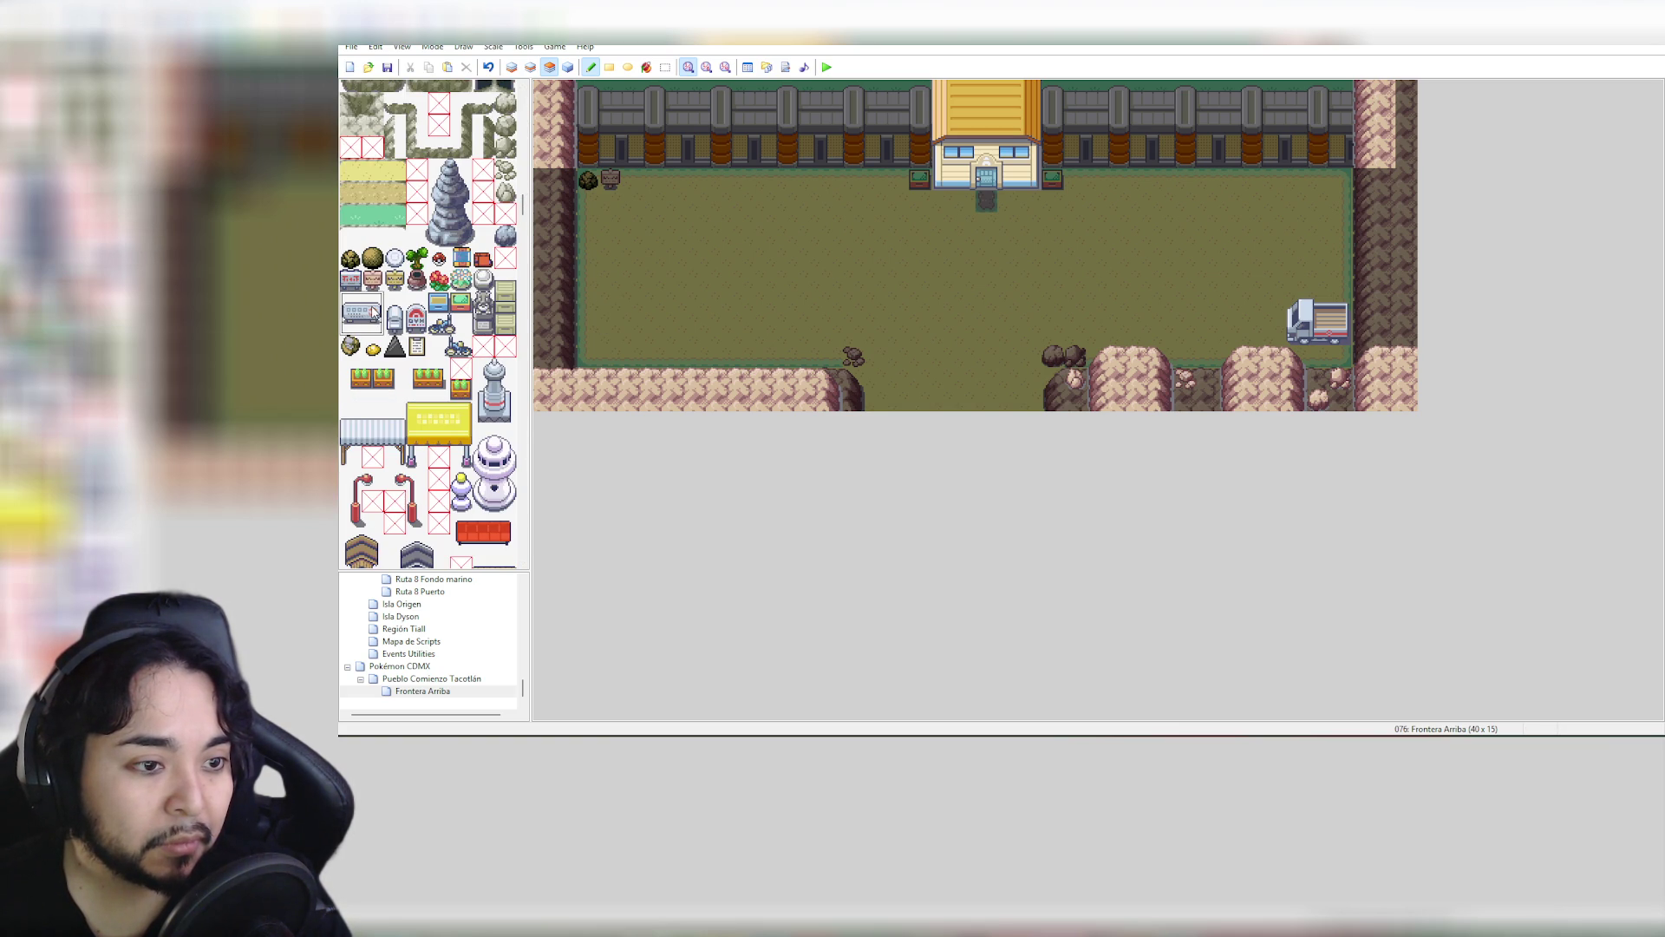
pyautogui.click(925, 209)
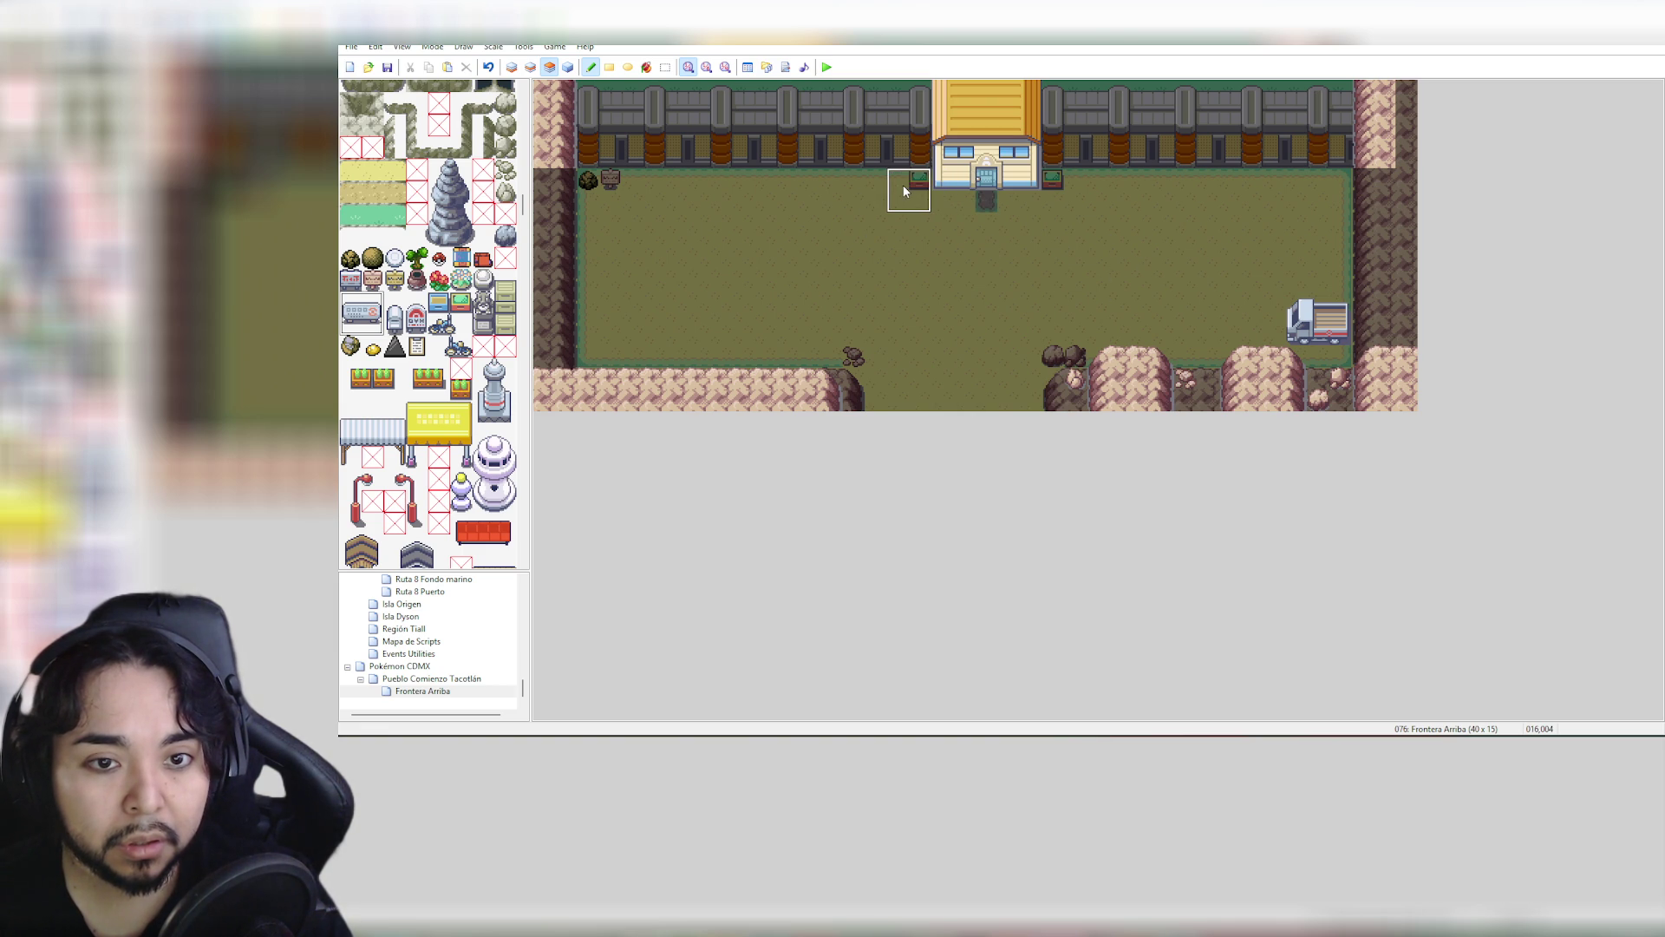
pyautogui.click(903, 184)
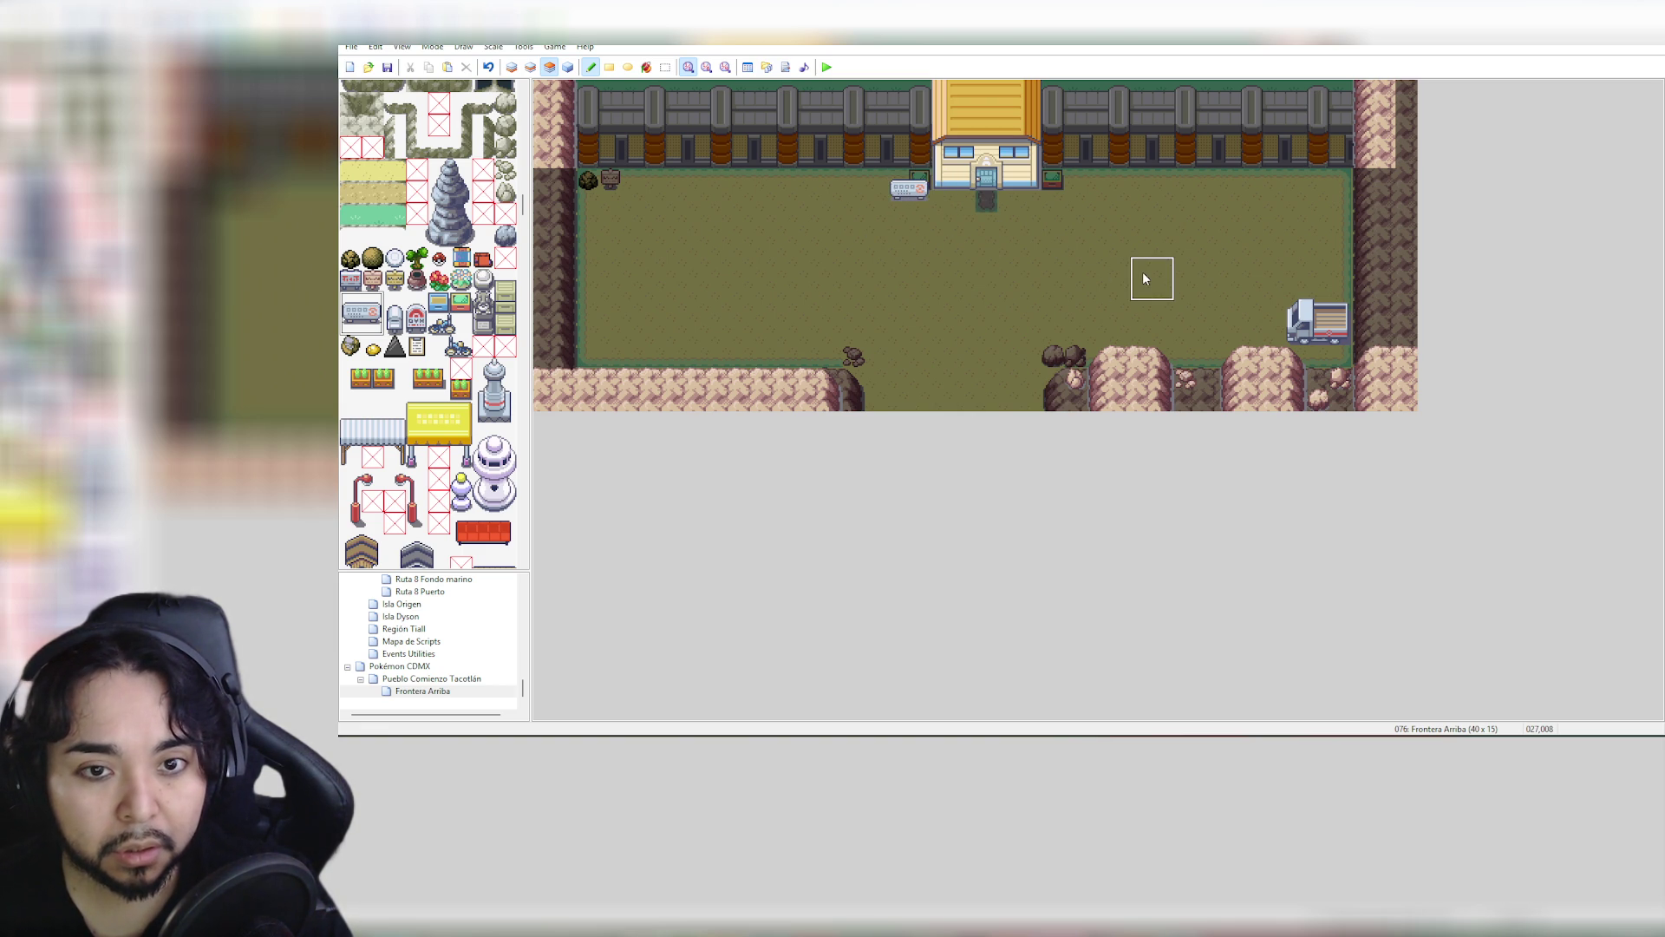
pyautogui.hotkey('ctrl', 'z')
pyautogui.click(874, 165)
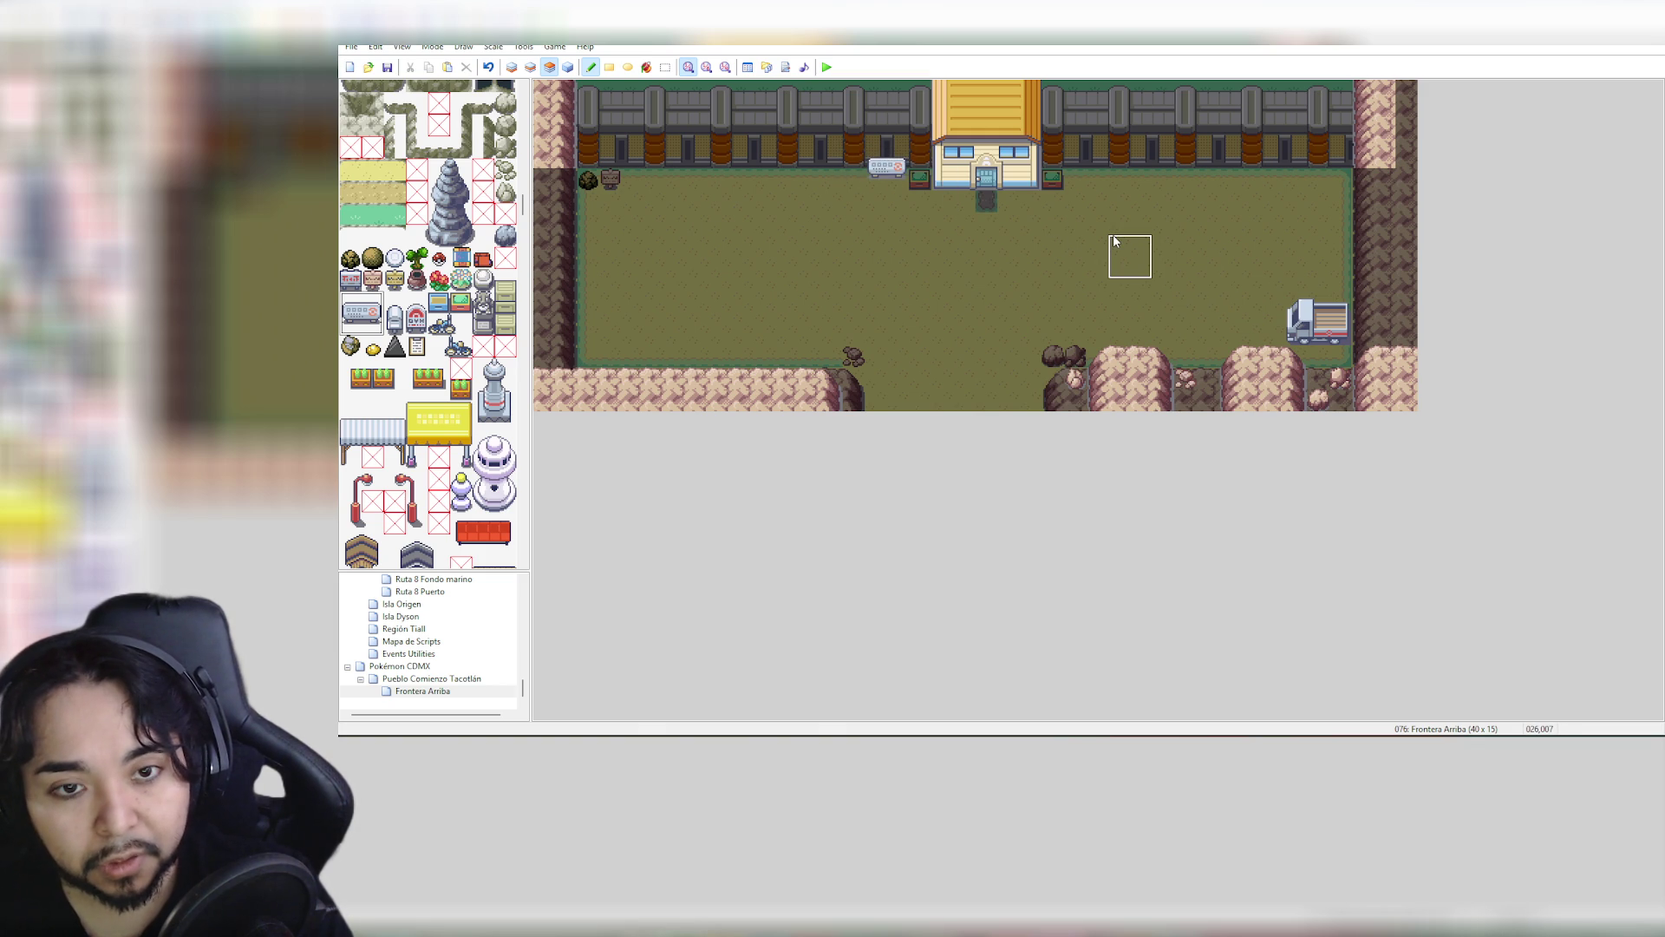
pyautogui.click(1085, 161)
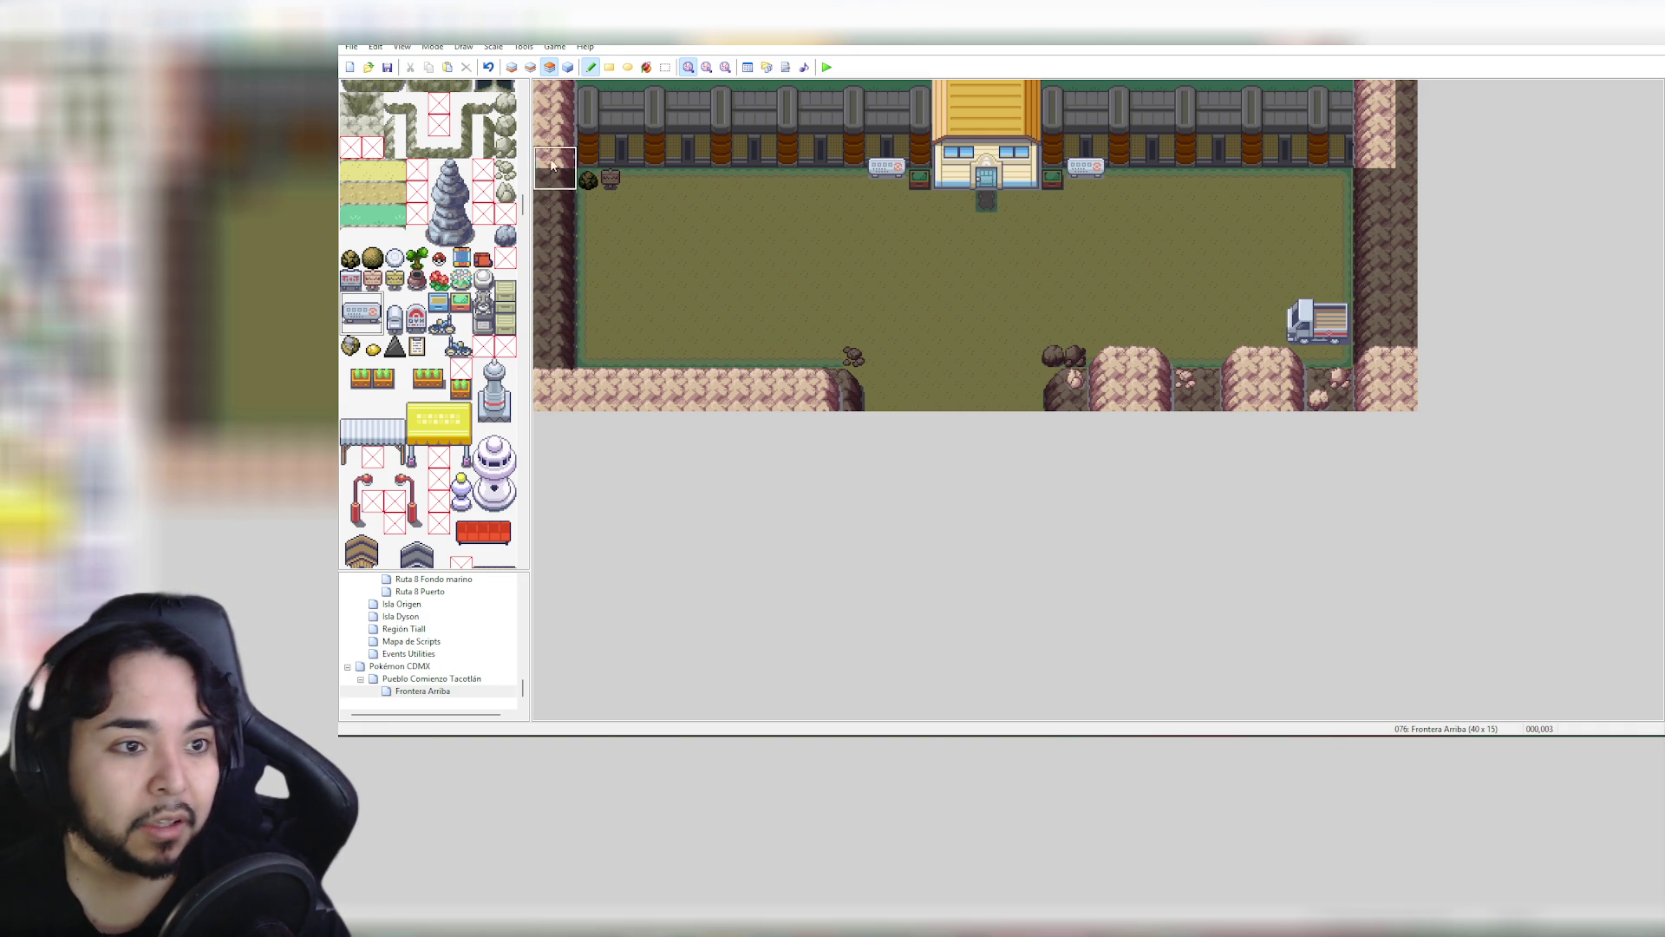
# Reselect the truck as a 3x3 block including the row above
pyautogui.moveTo(523, 201)
pyautogui.mouseDown()
pyautogui.moveTo(523, 261)
pyautogui.moveTo(523, 218)
pyautogui.mouseUp()
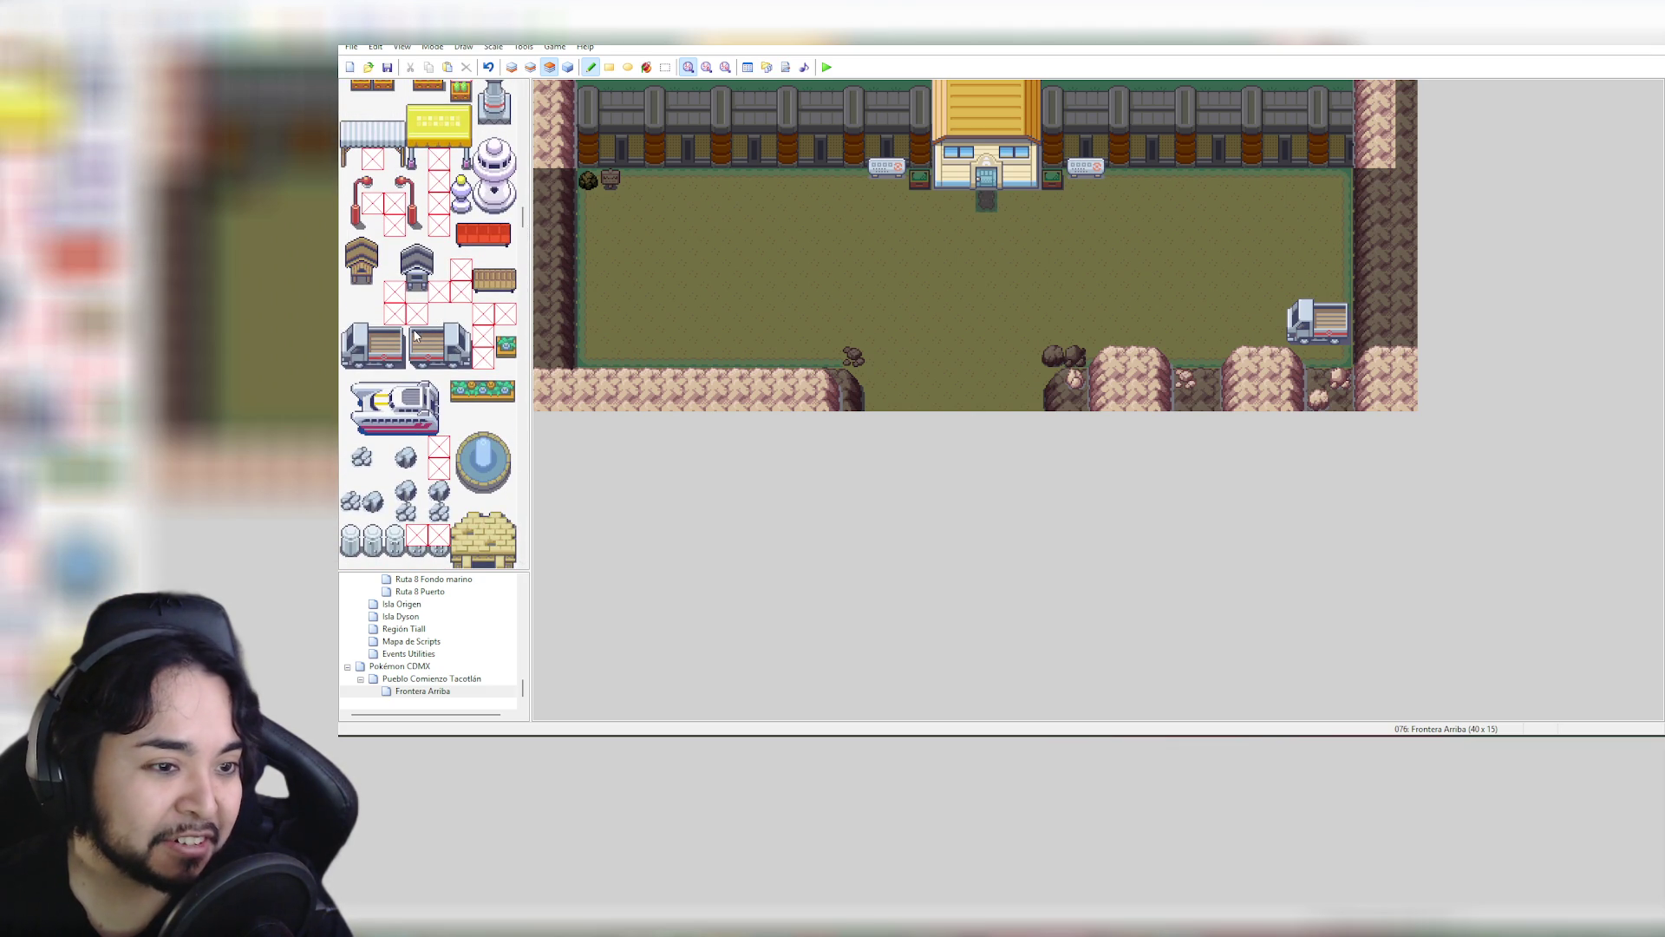
pyautogui.moveTo(415, 315); pyautogui.dragTo(462, 360)
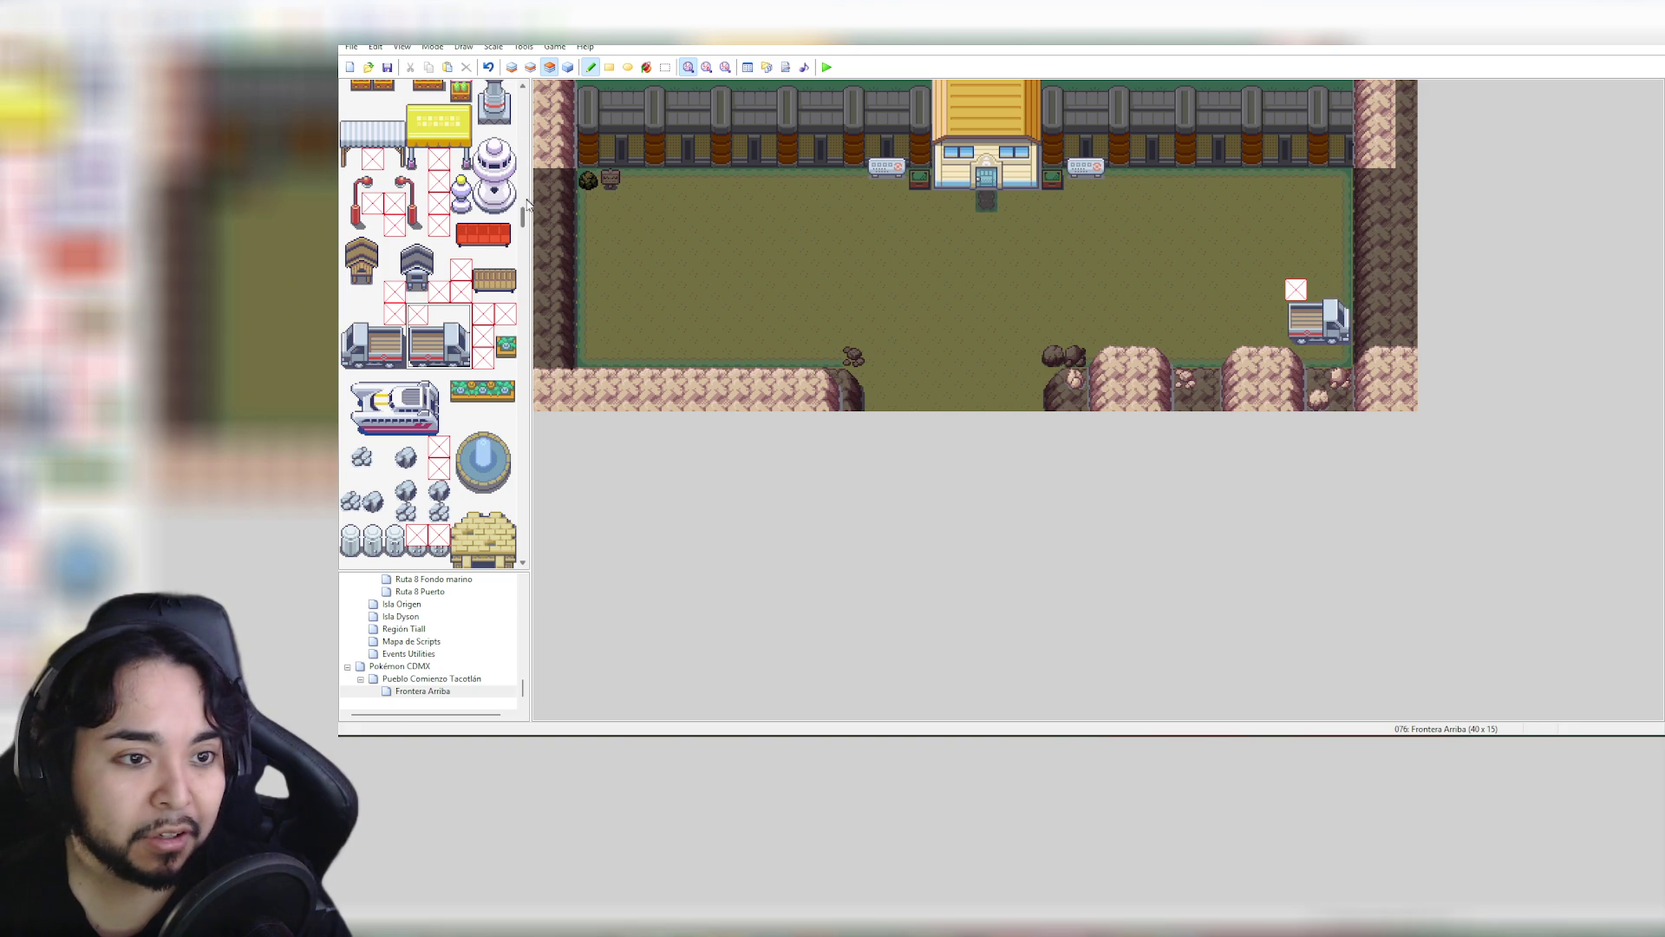
pyautogui.moveTo(525, 217); pyautogui.dragTo(523, 87)
# Erase the stray red-X marker above the truck and switch to Events mode
pyautogui.click(351, 90)
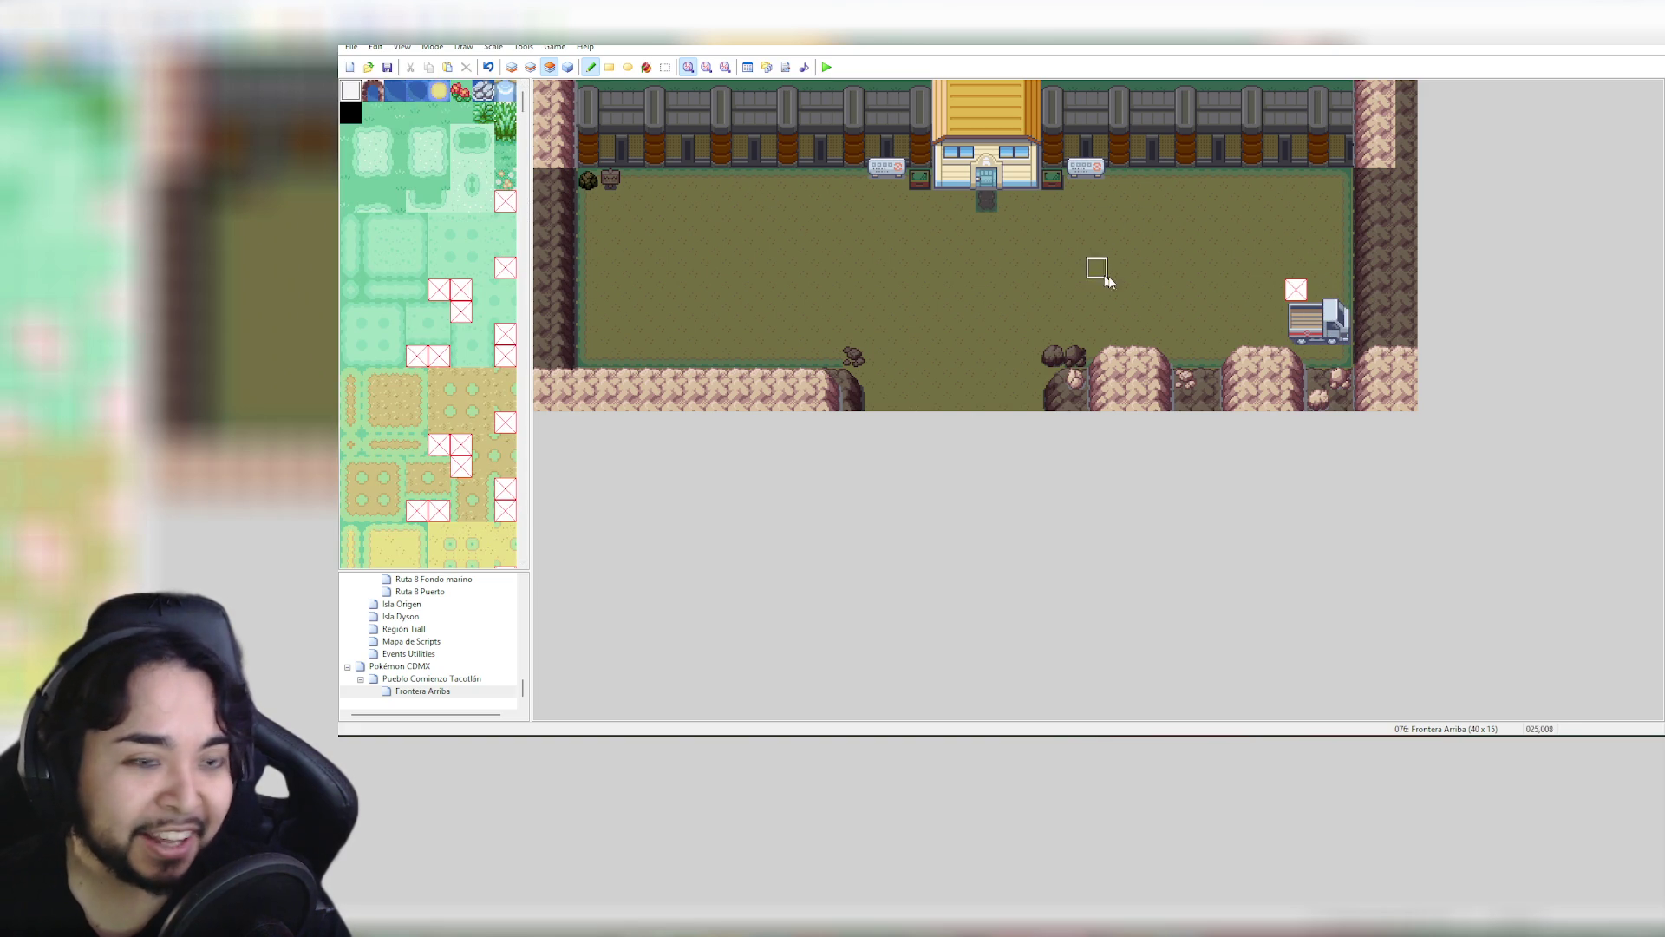
pyautogui.click(1296, 291)
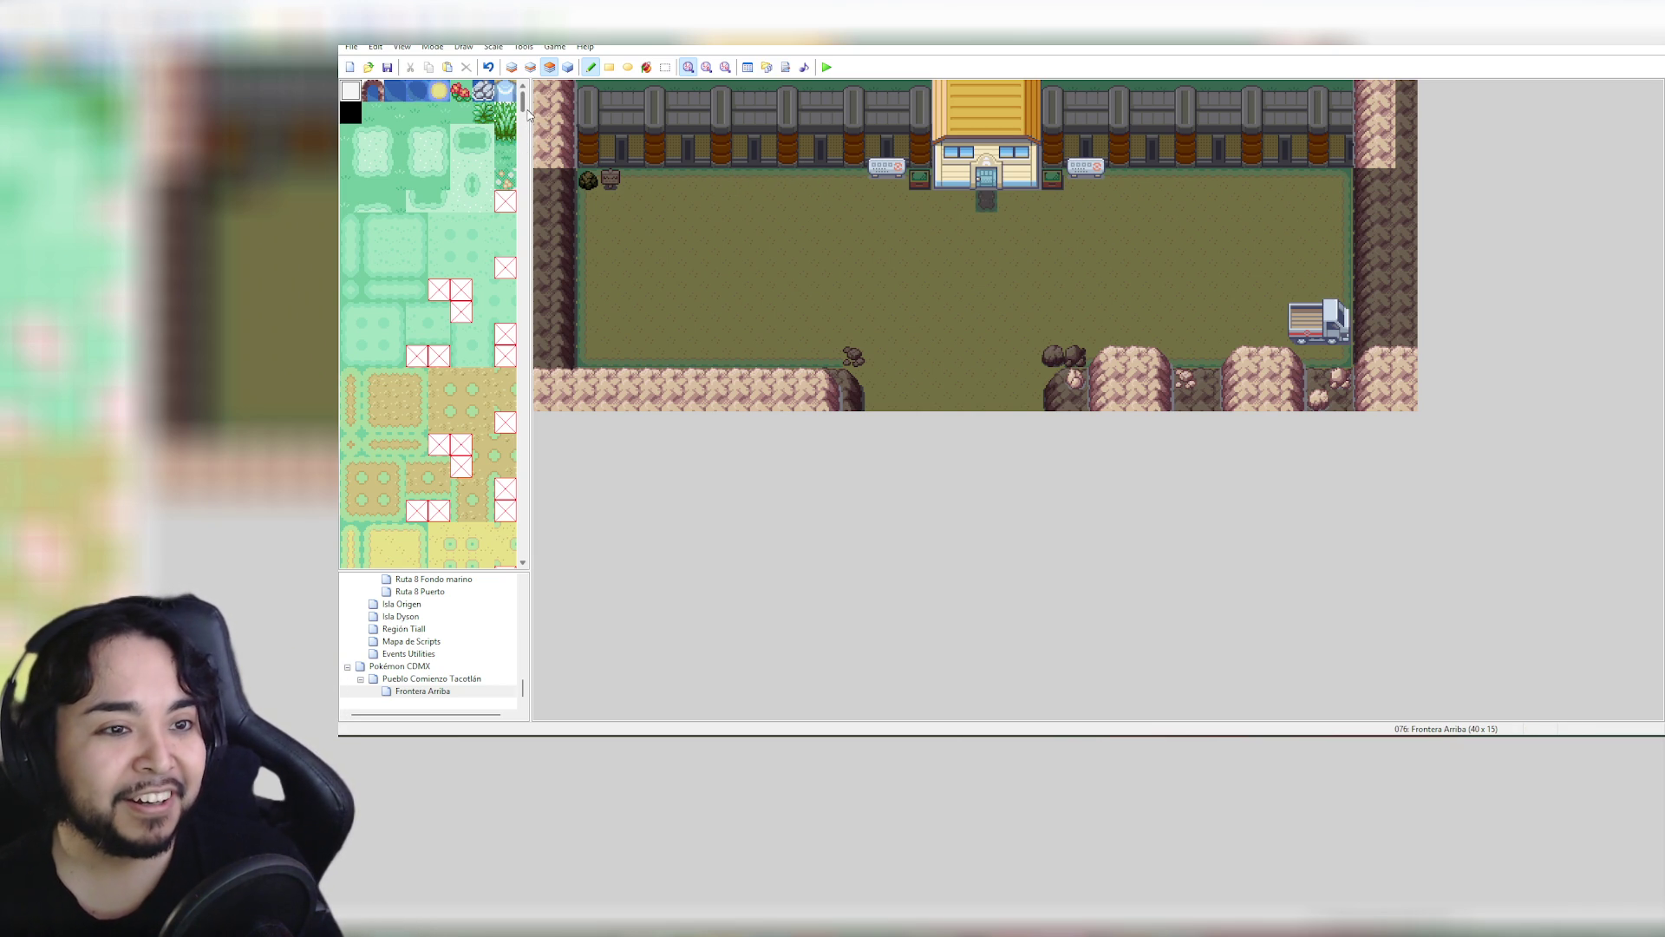
pyautogui.click(568, 67)
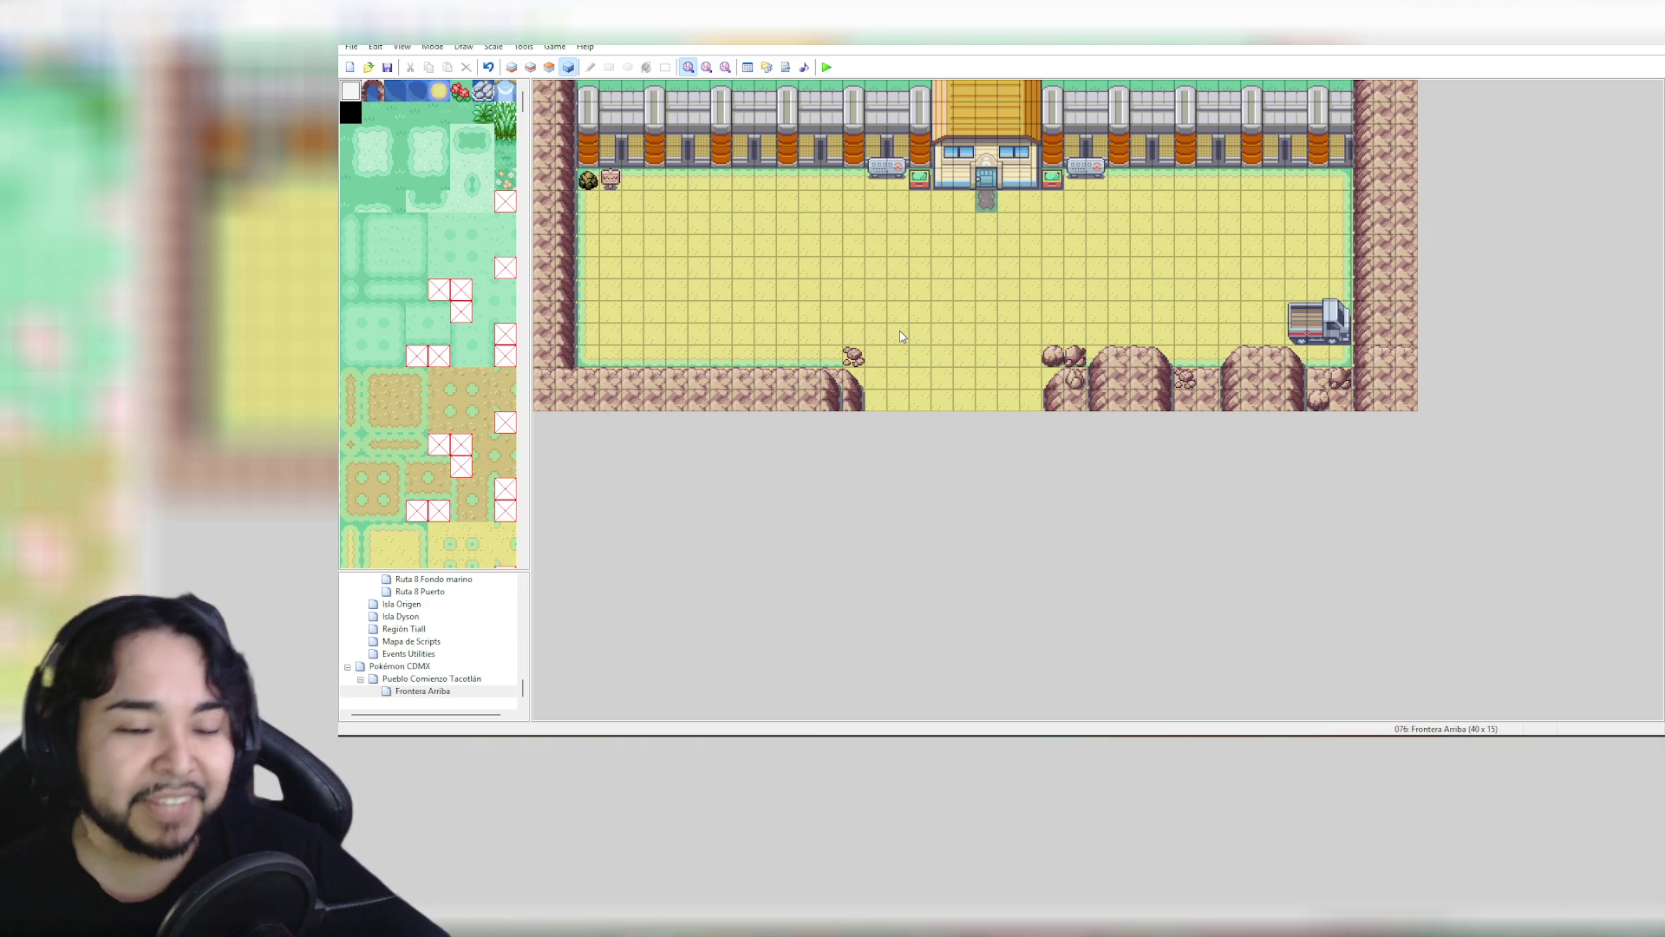
# Save with Sí and playtest, then close the debug console and game window
pyautogui.click(828, 67)
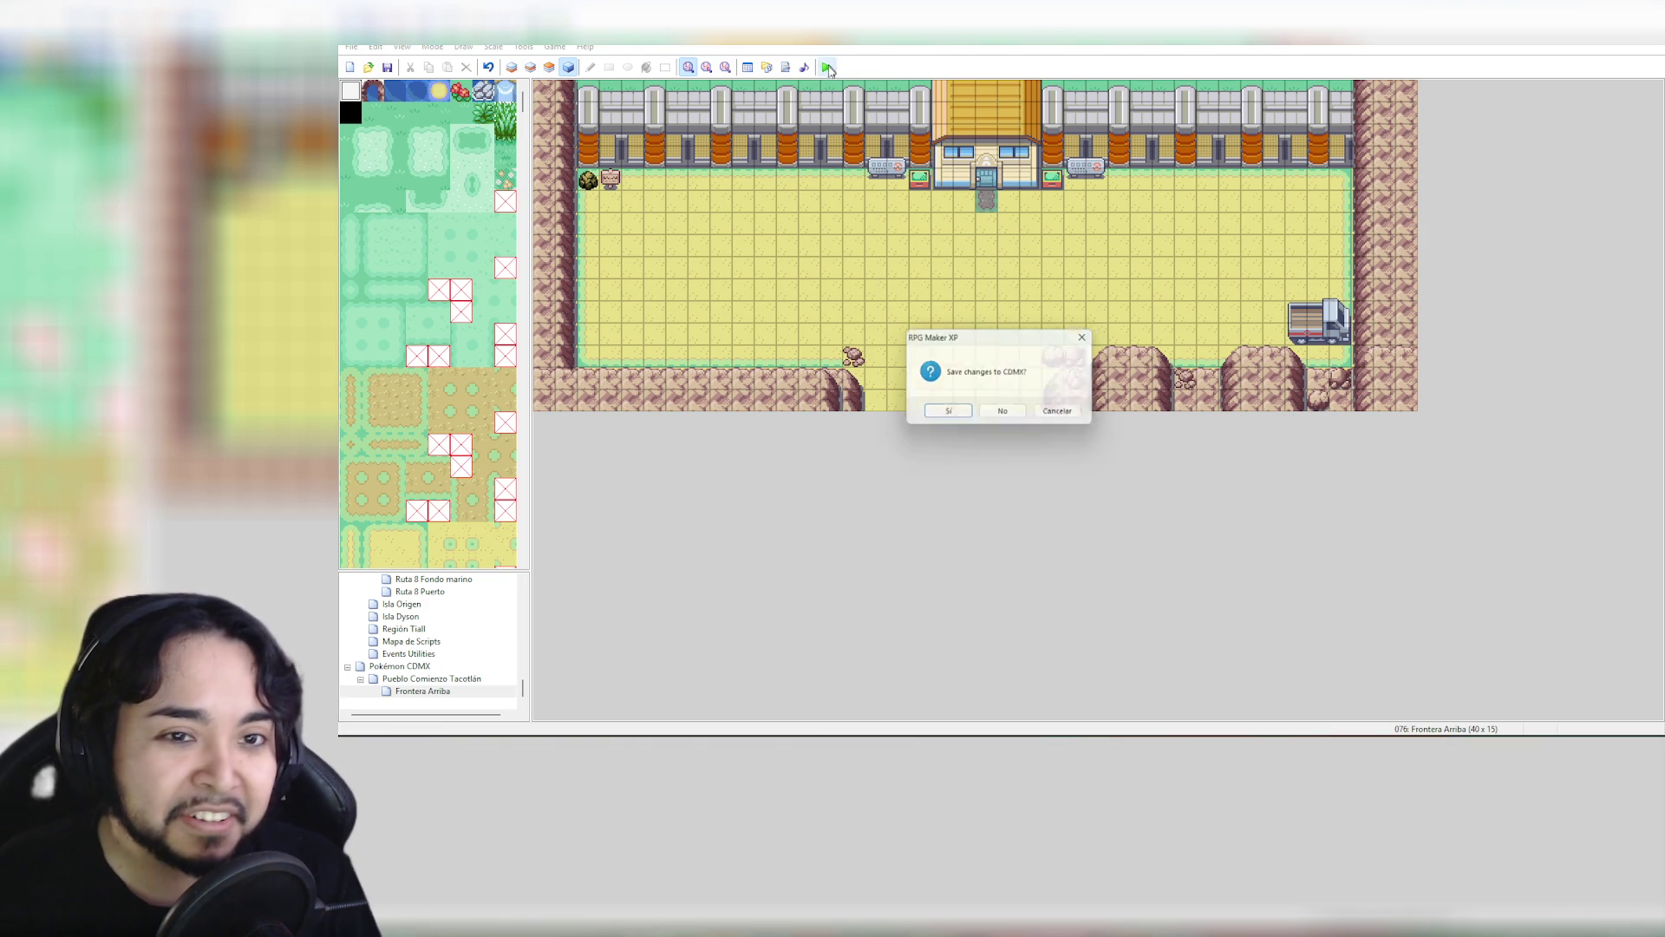
pyautogui.click(958, 415)
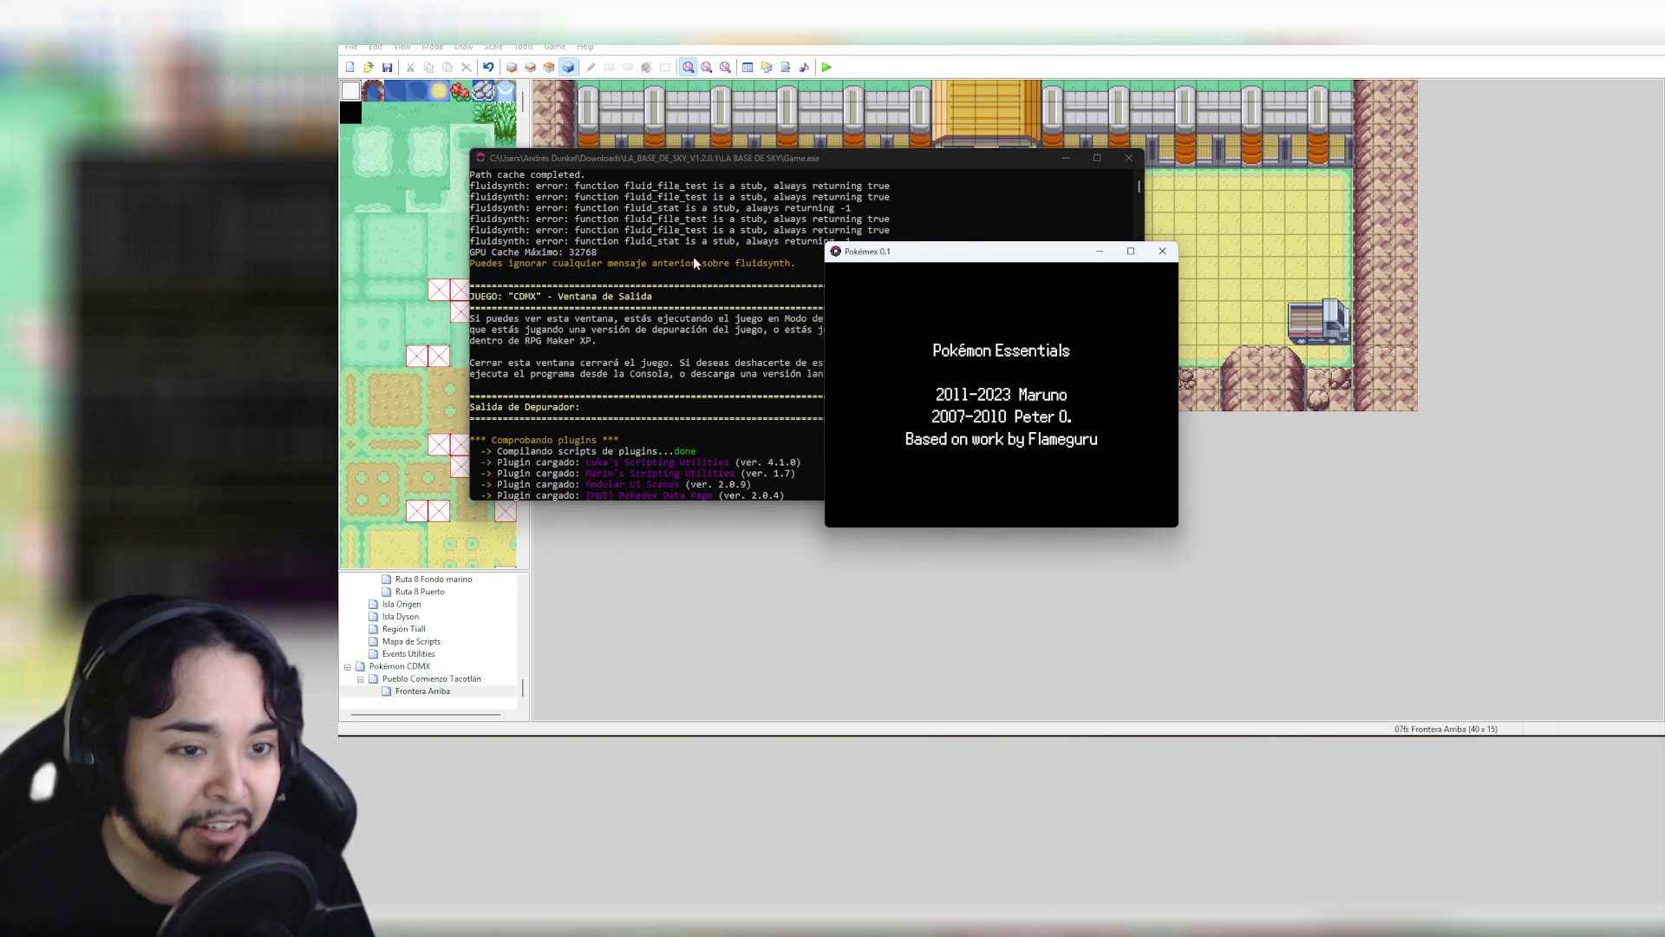
pyautogui.scroll(3, 694, 257)
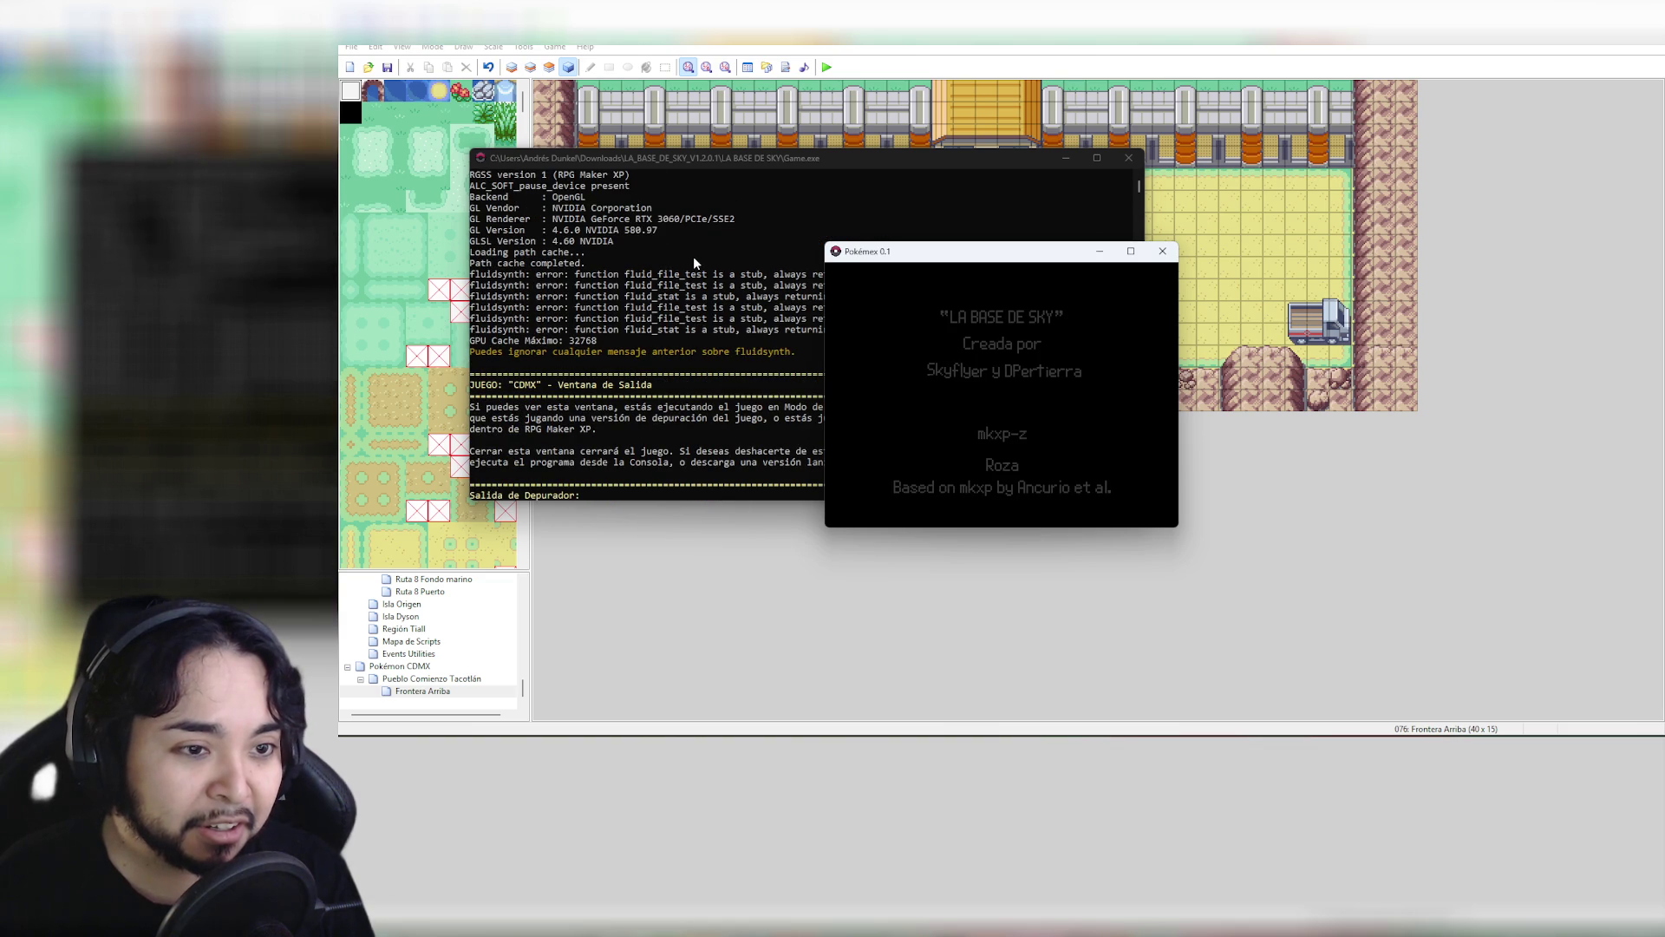
pyautogui.moveTo(686, 158); pyautogui.dragTo(600, 141)
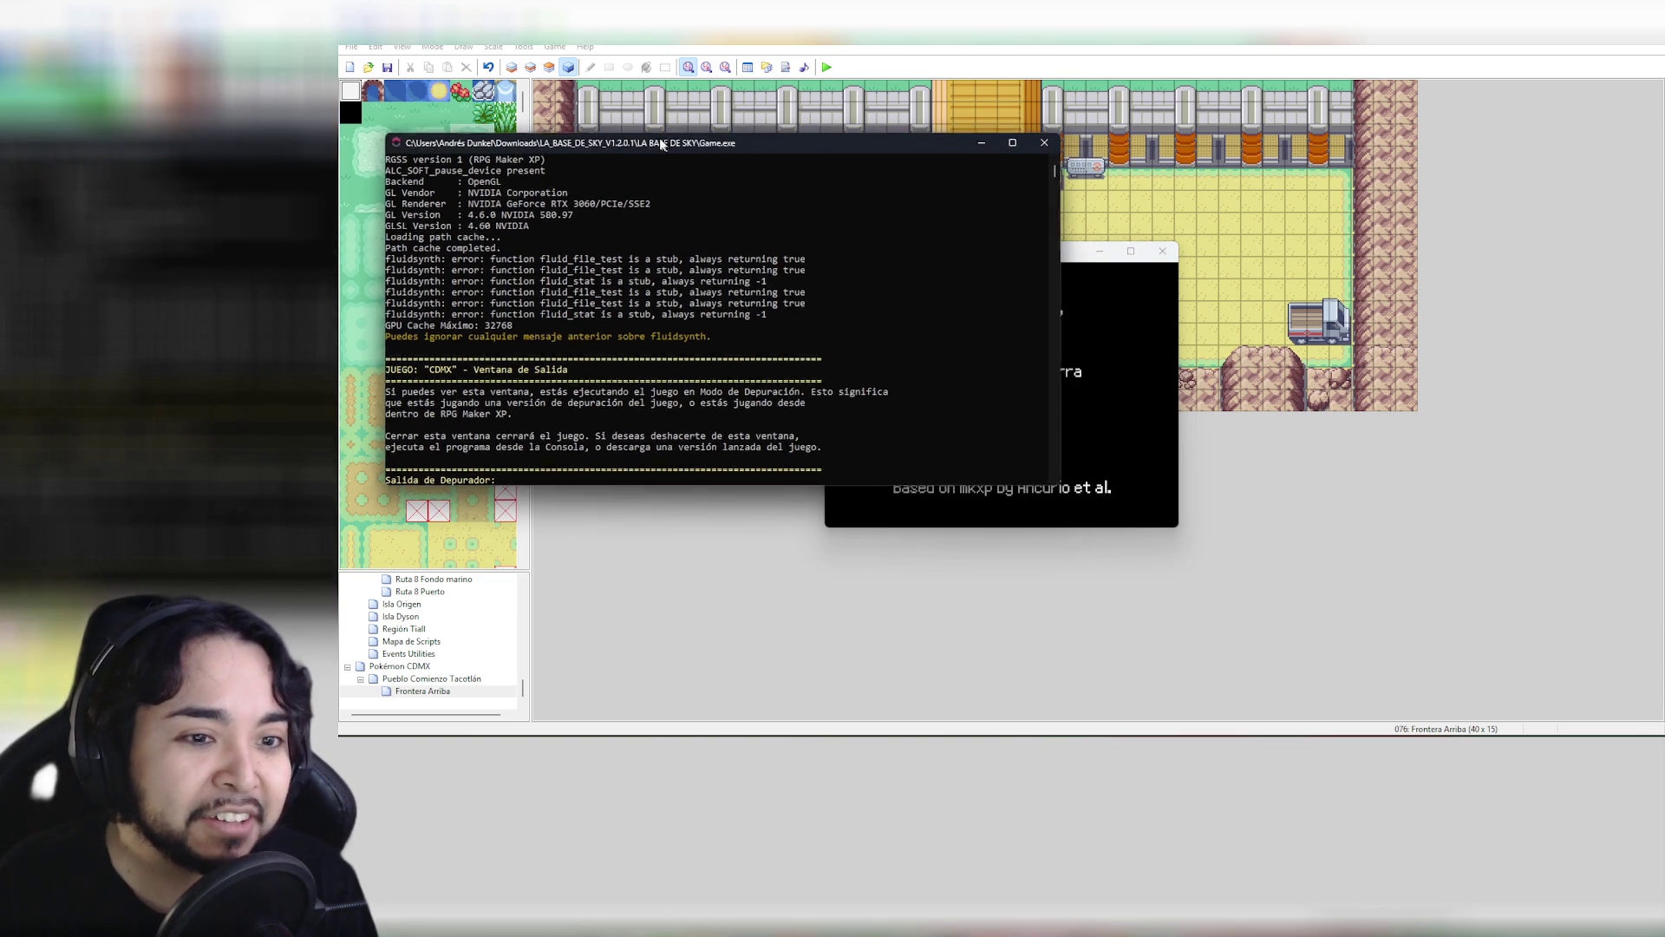
pyautogui.moveTo(772, 149); pyautogui.dragTo(817, 215)
pyautogui.click(1088, 209)
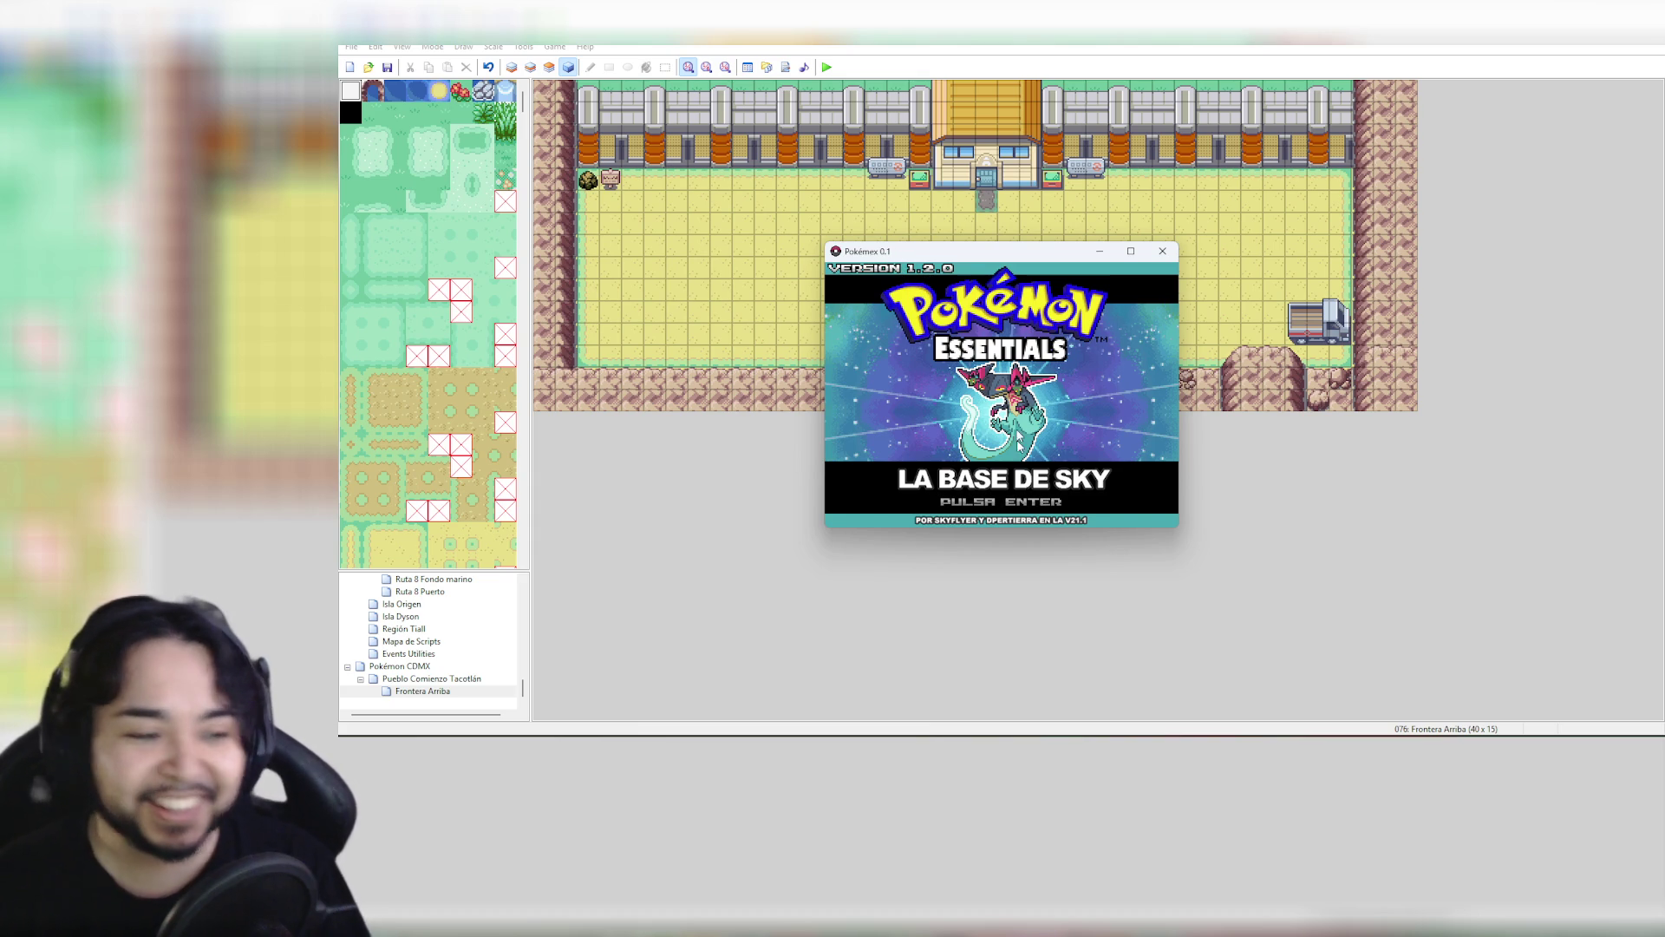
pyautogui.click(1163, 252)
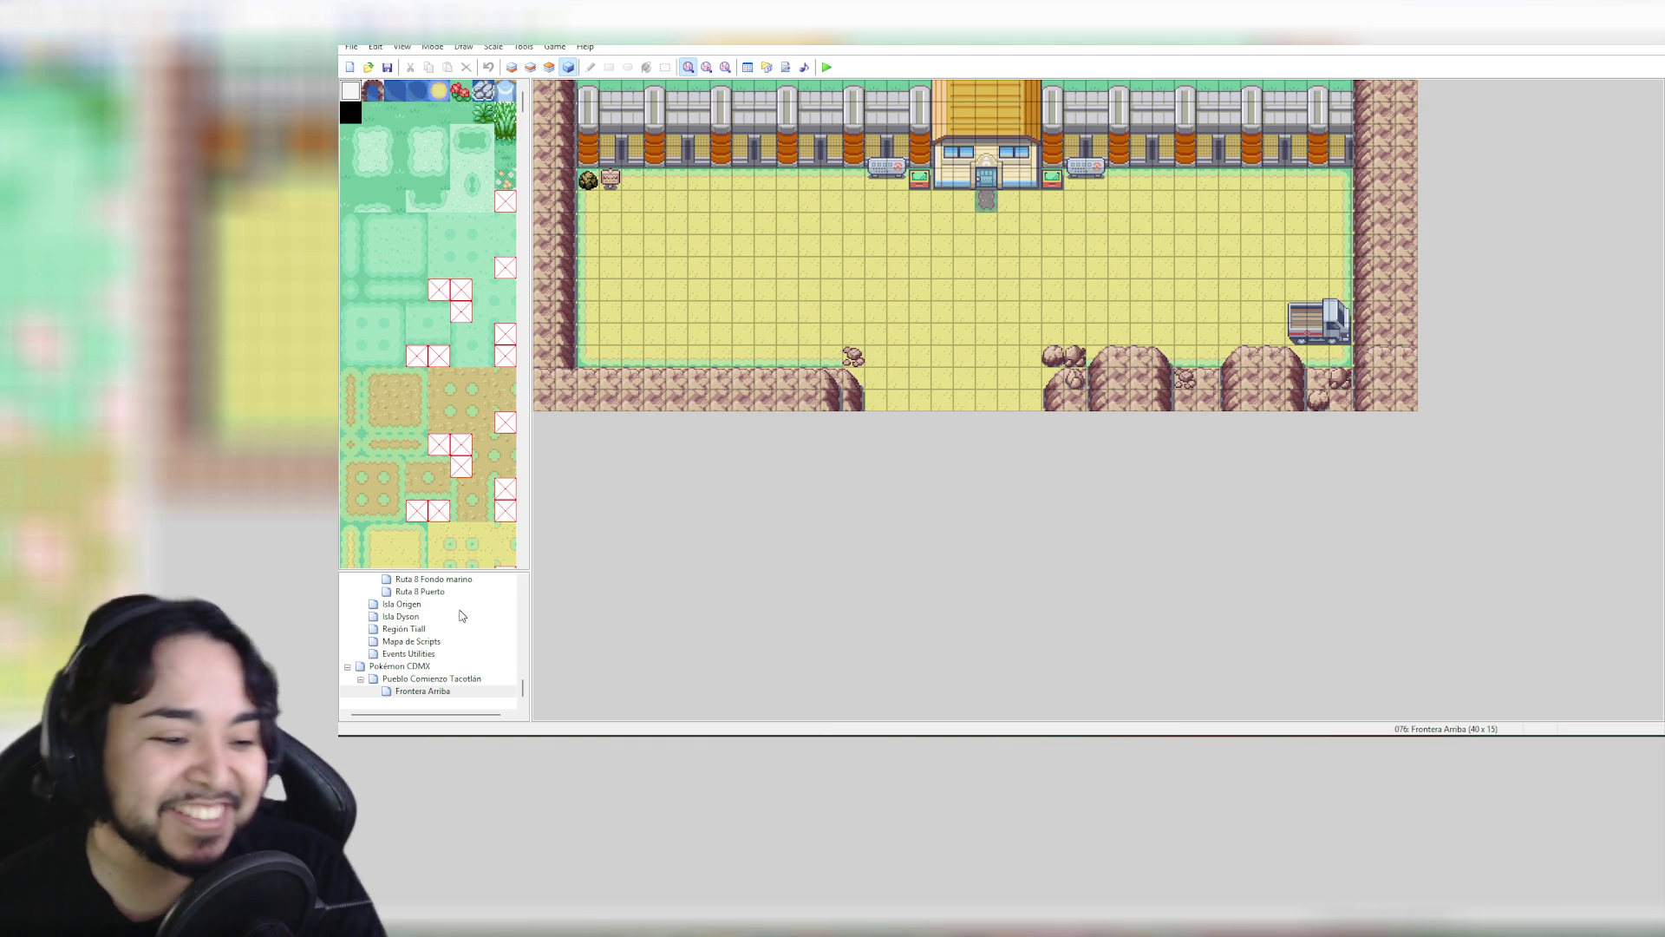
# Leave the Pueblo Comienzo Tacotlán town and load the Frontera Arriba map from the map tree
pyautogui.click(454, 679)
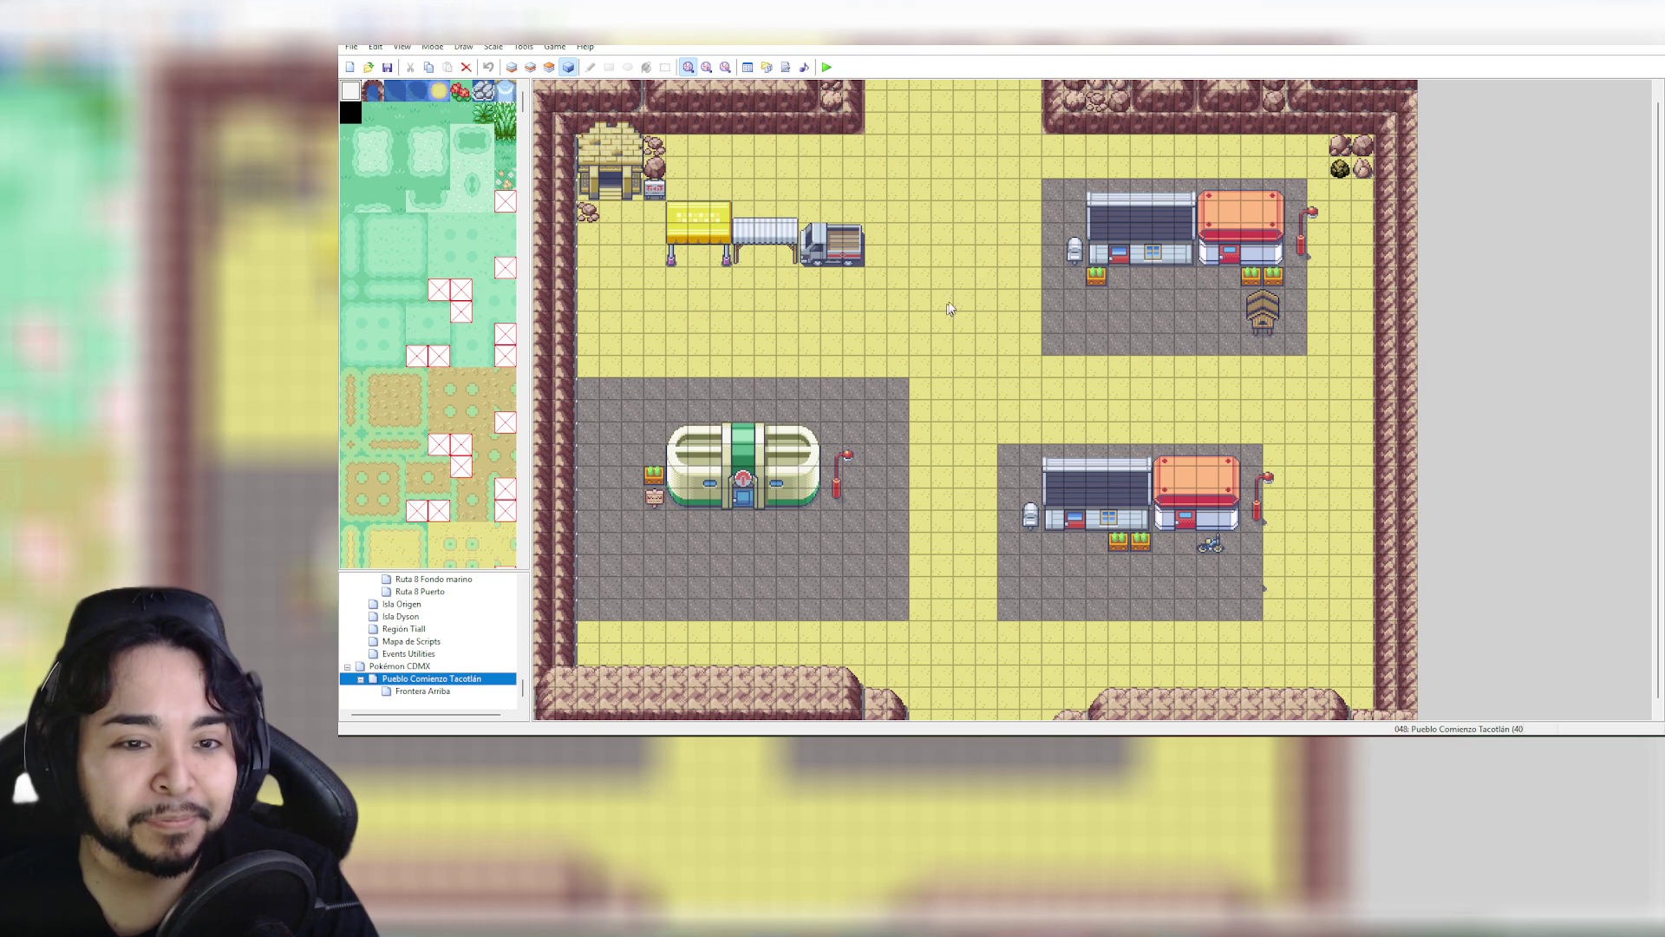
pyautogui.click(445, 691)
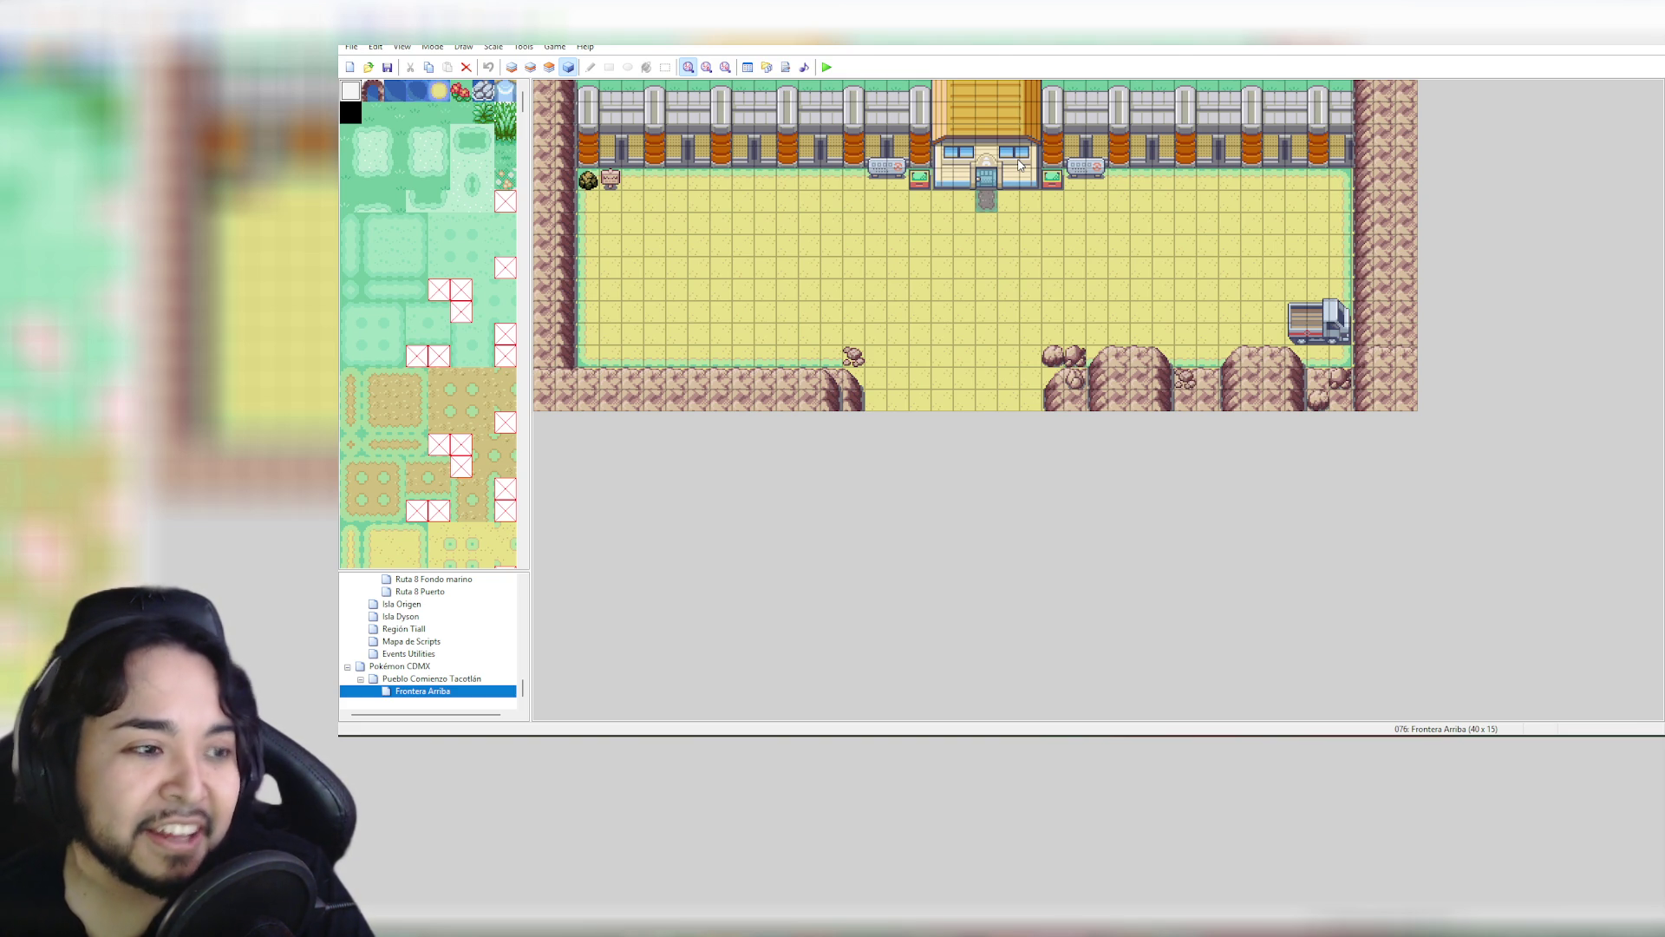
pyautogui.click(471, 679)
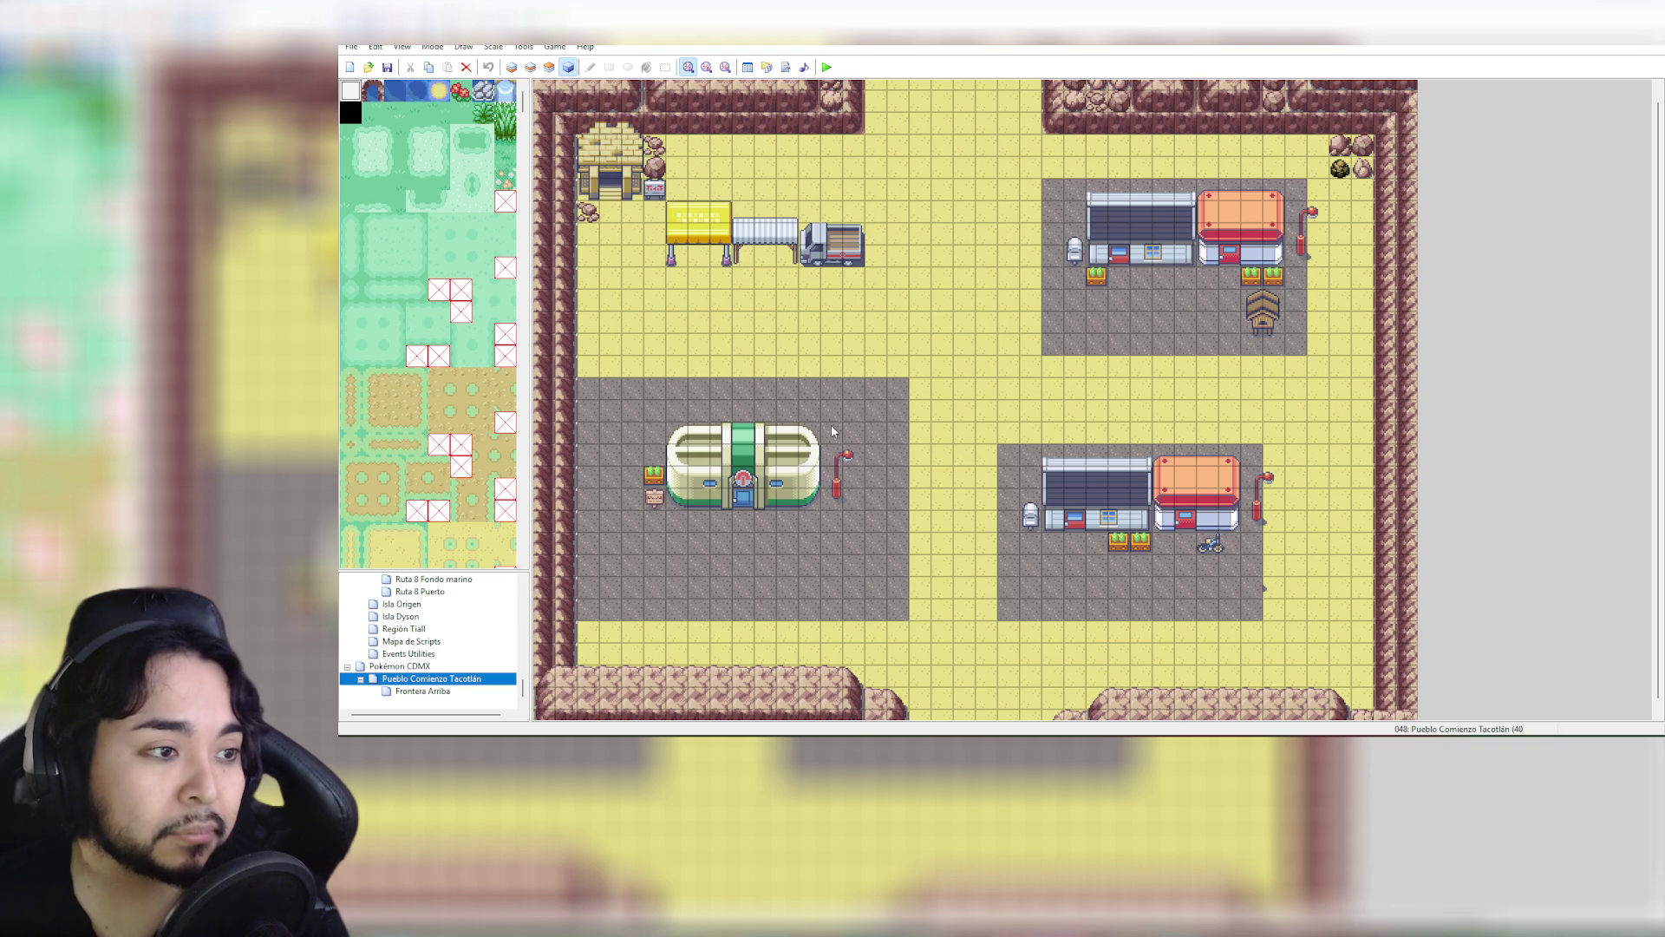
pyautogui.click(440, 691)
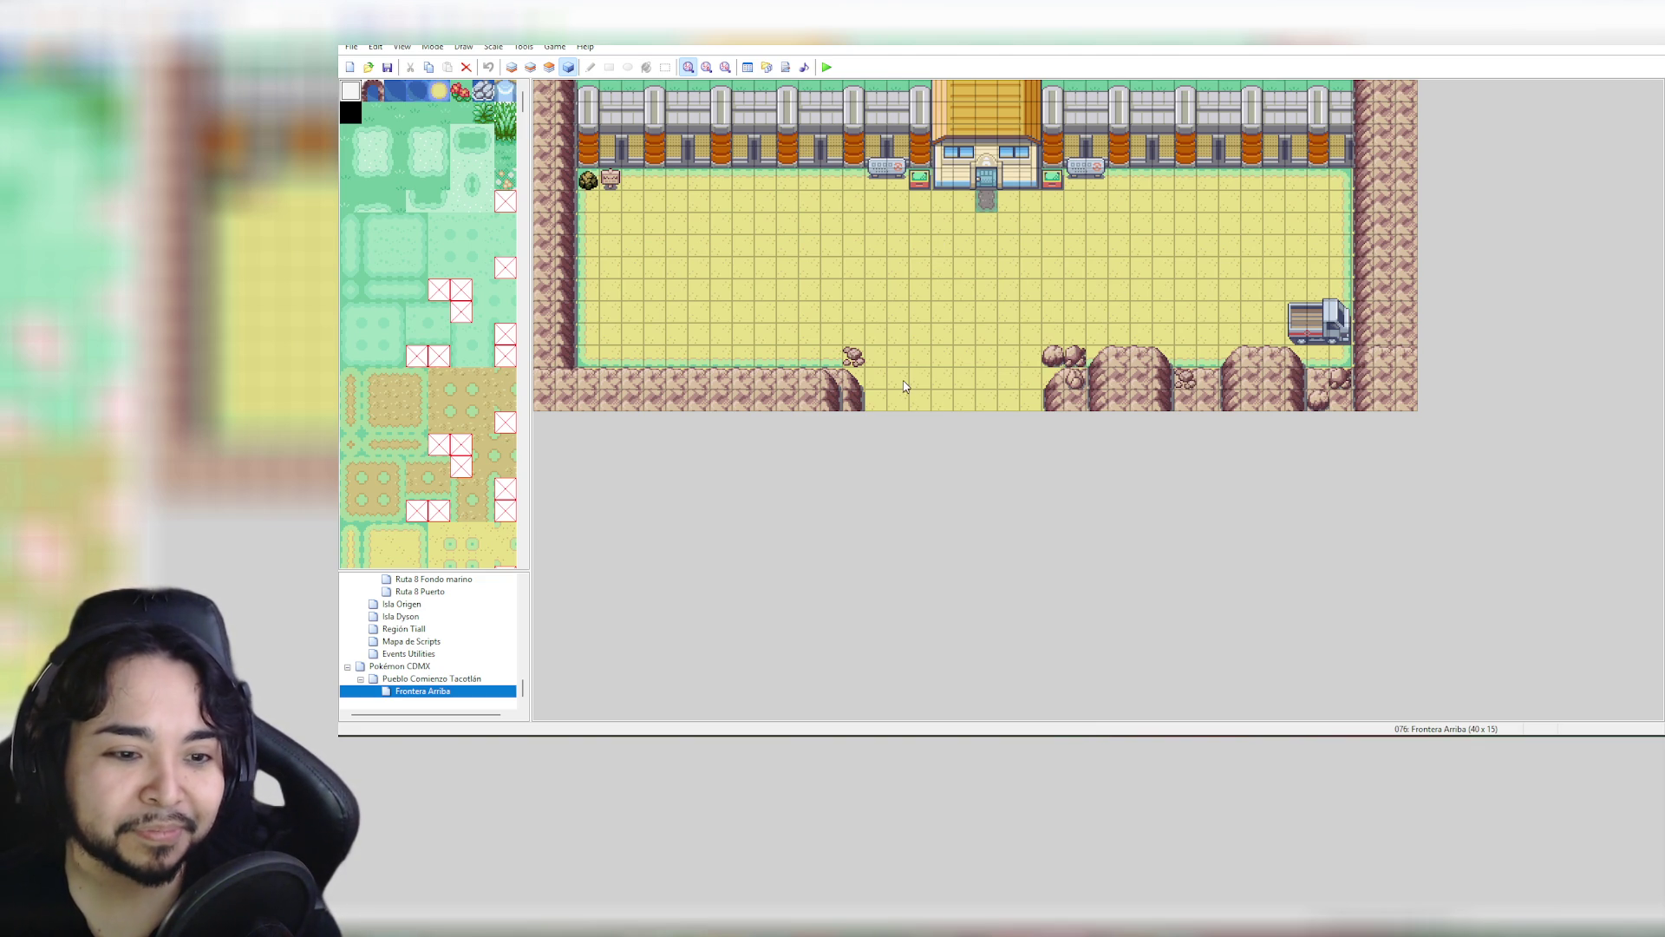
pyautogui.click(440, 678)
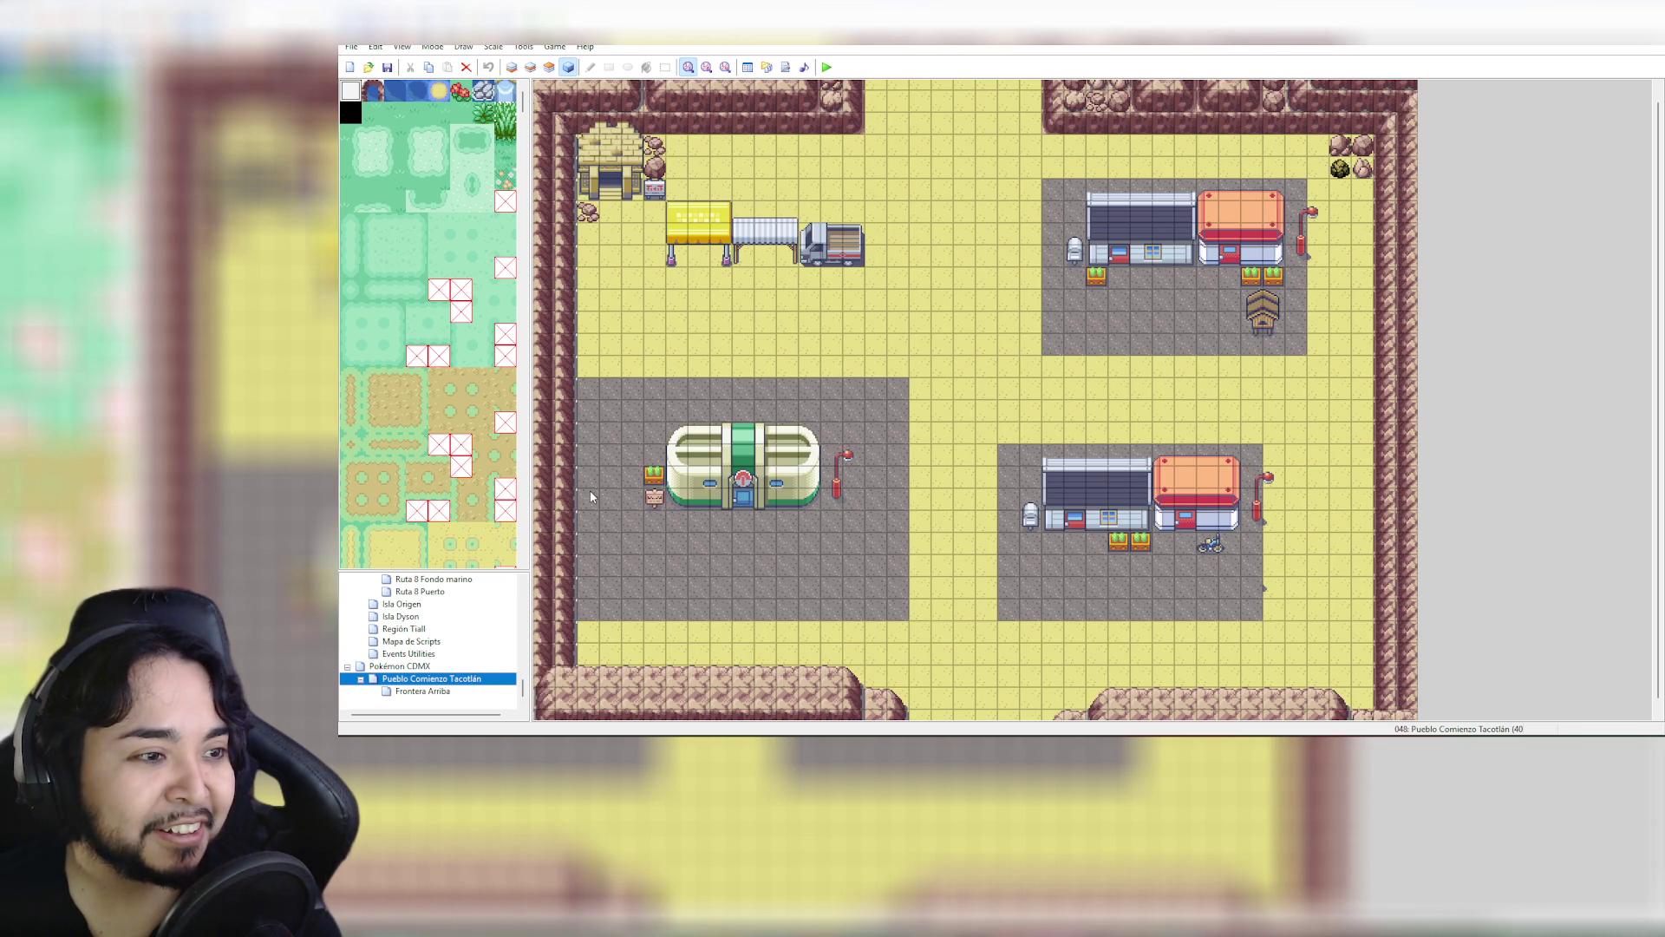
pyautogui.click(439, 691)
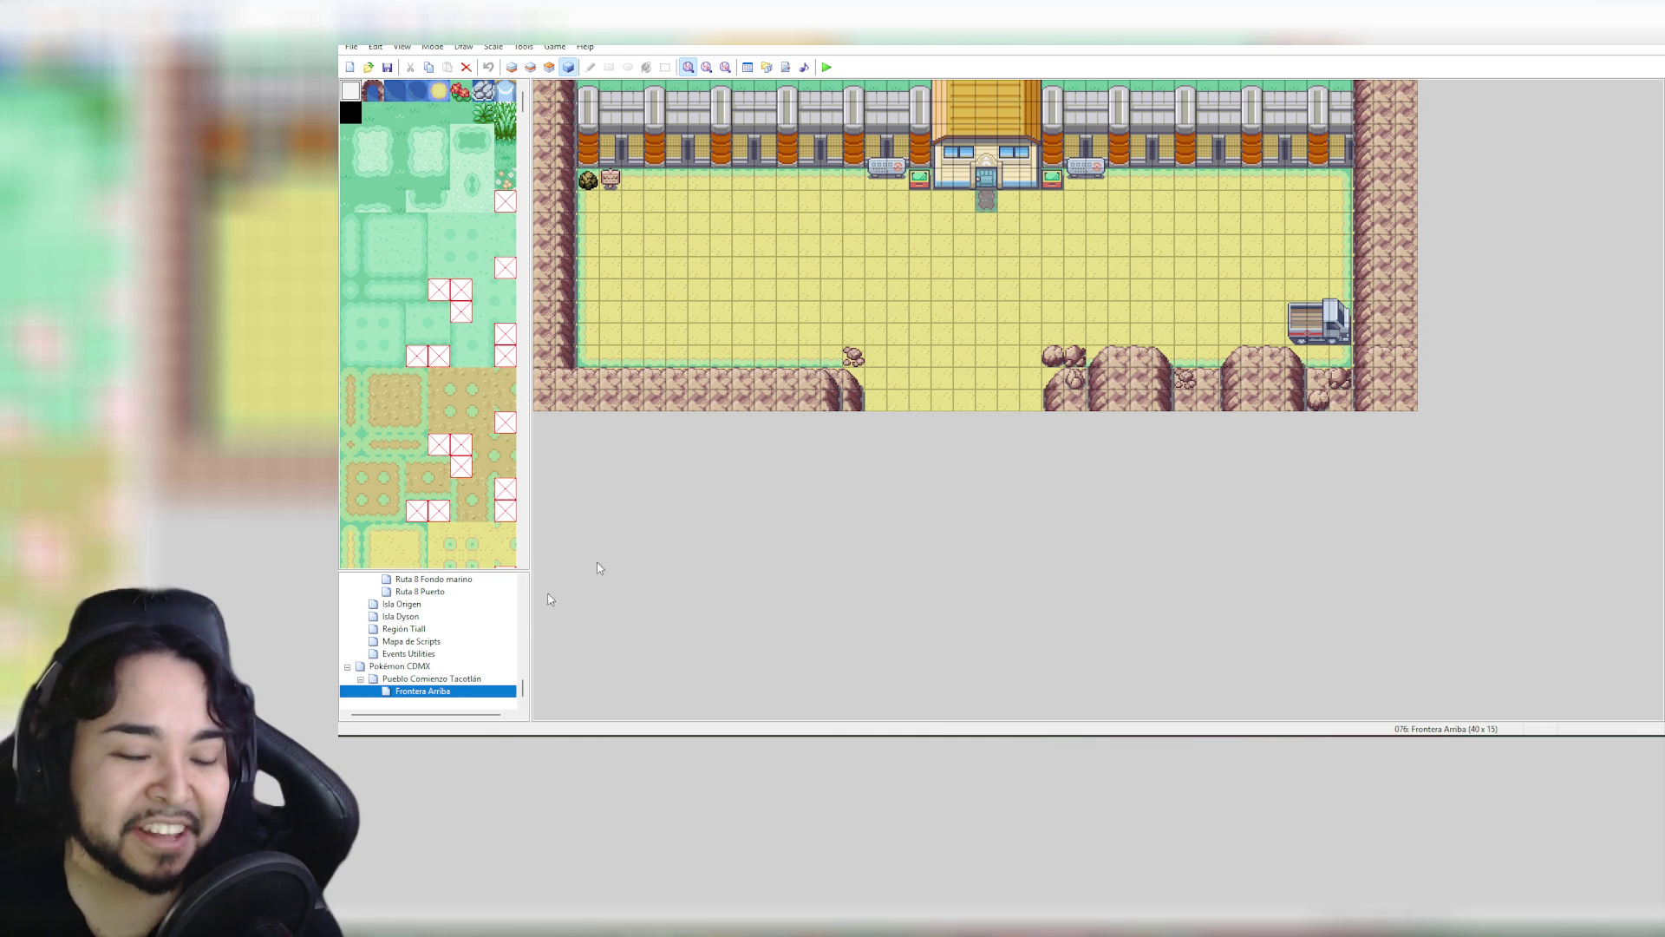
pyautogui.click(464, 679)
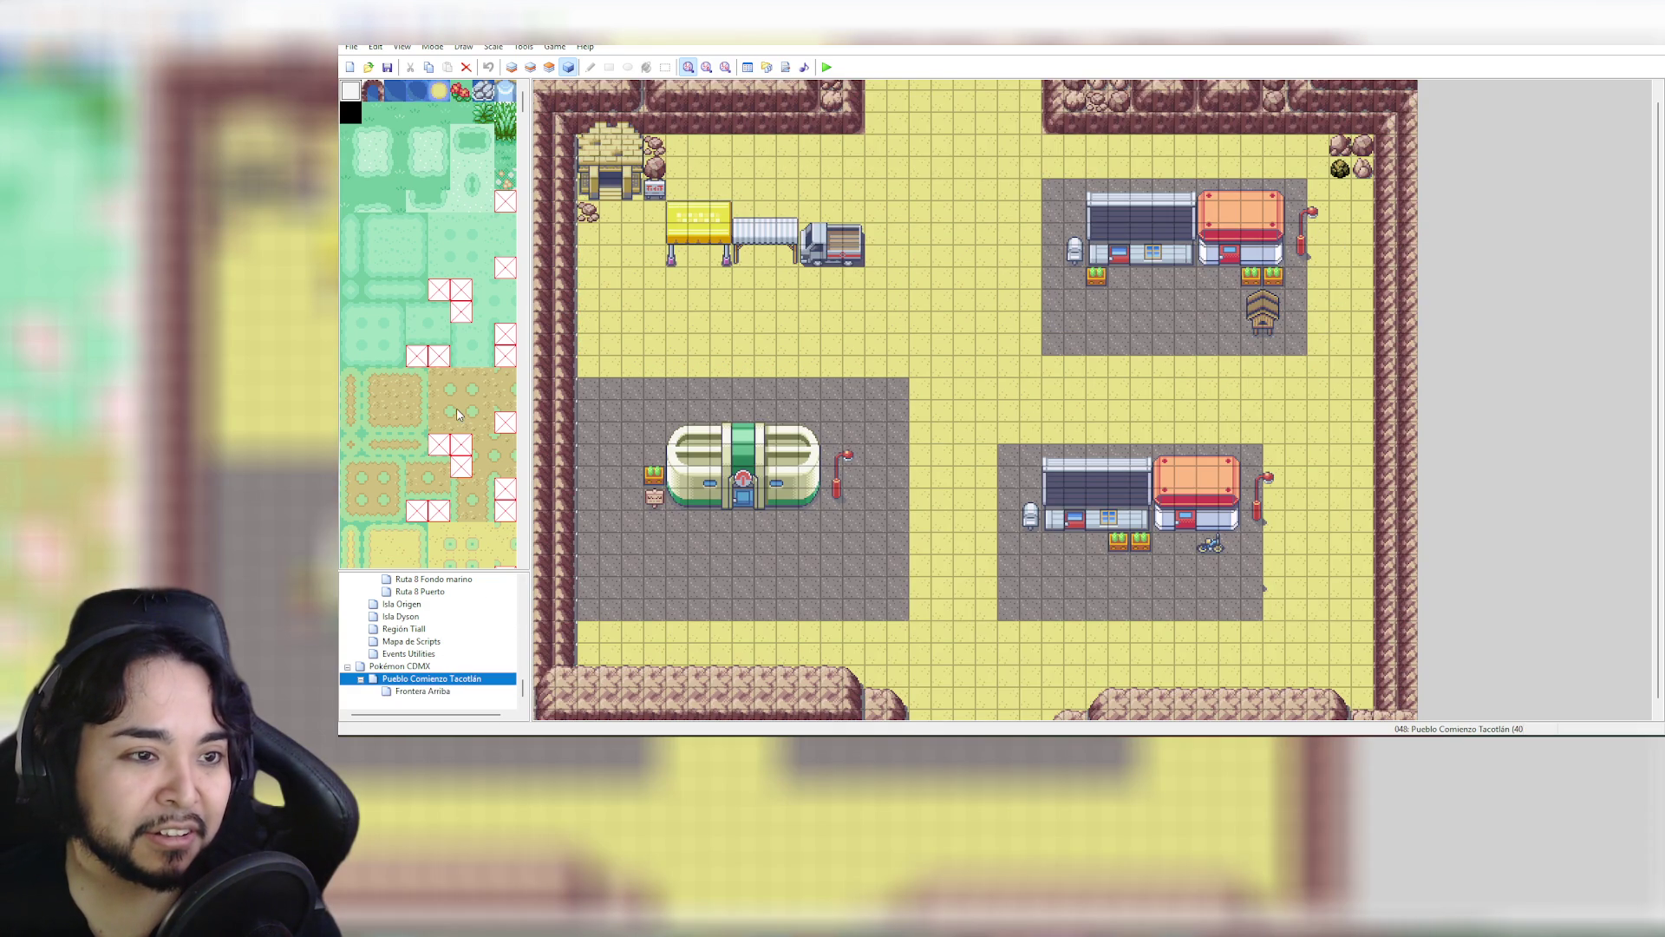
pyautogui.scroll(-10, 458, 415)
pyautogui.scroll(5, 467, 401)
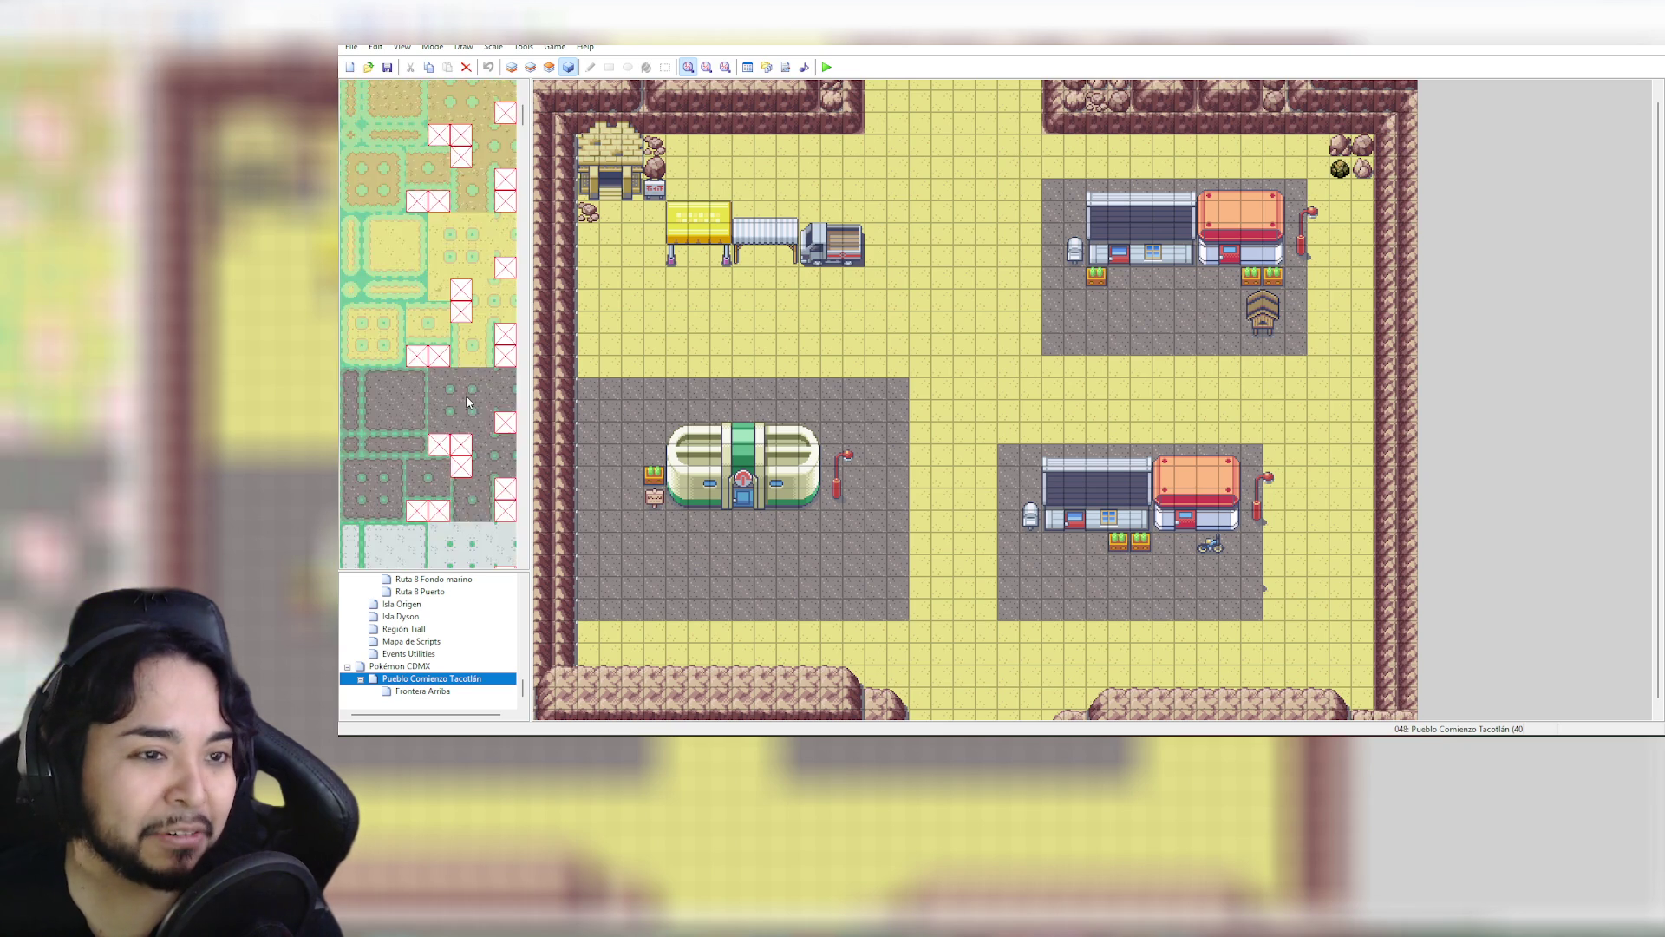
pyautogui.scroll(5, 466, 402)
pyautogui.scroll(-3, 467, 401)
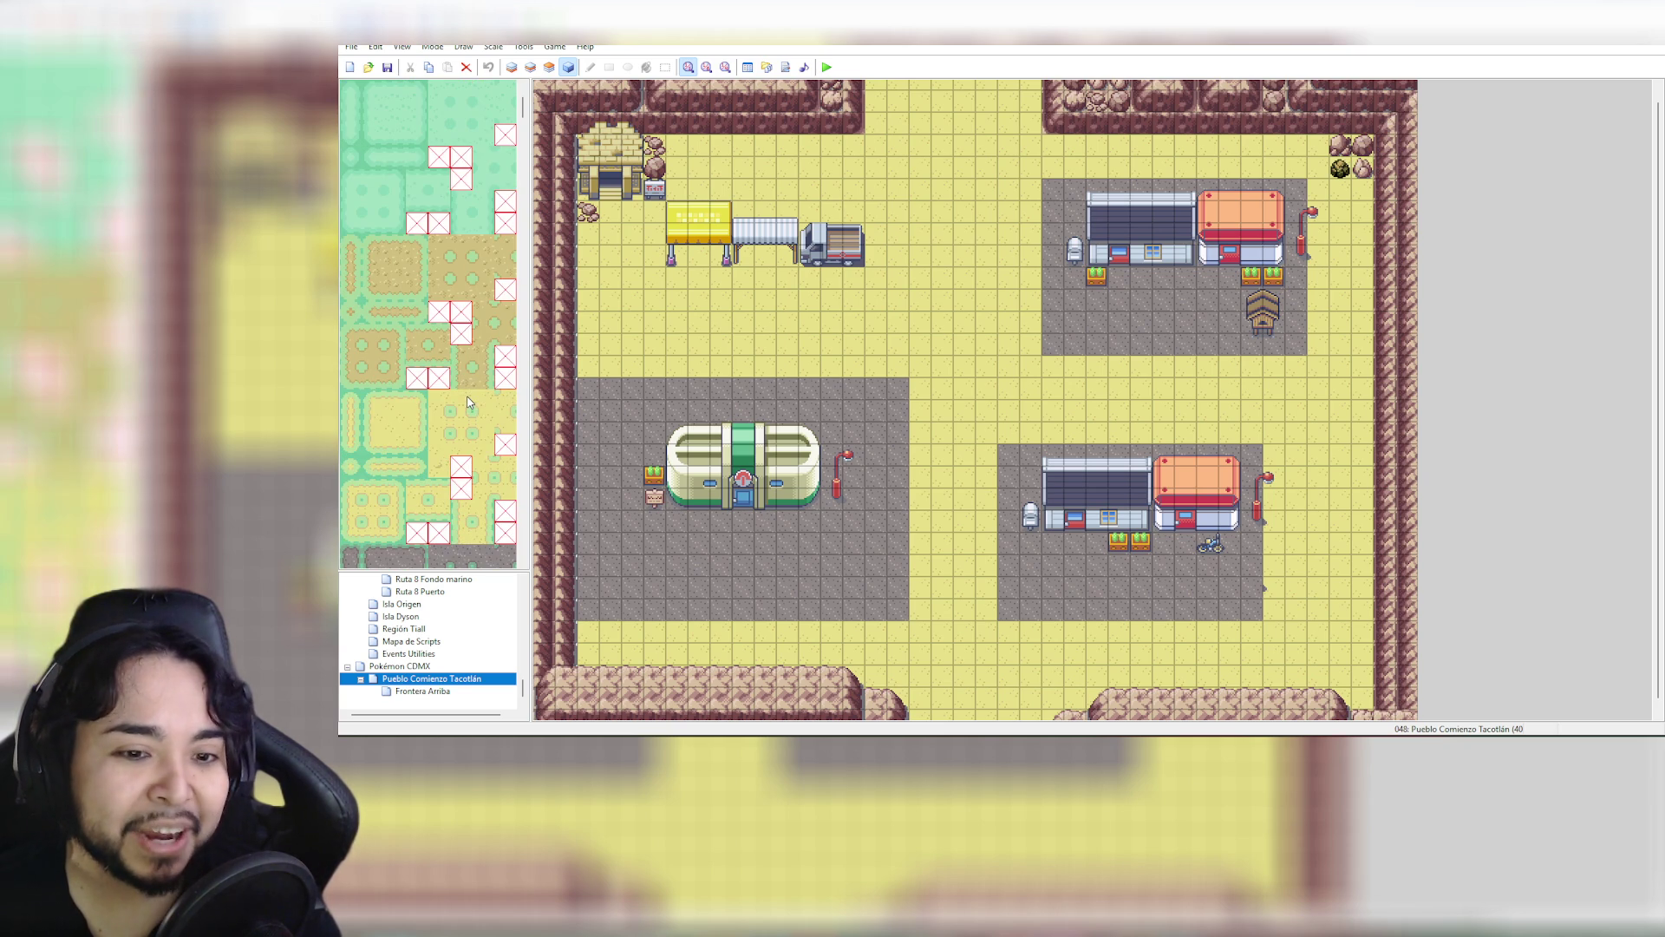
pyautogui.click(434, 691)
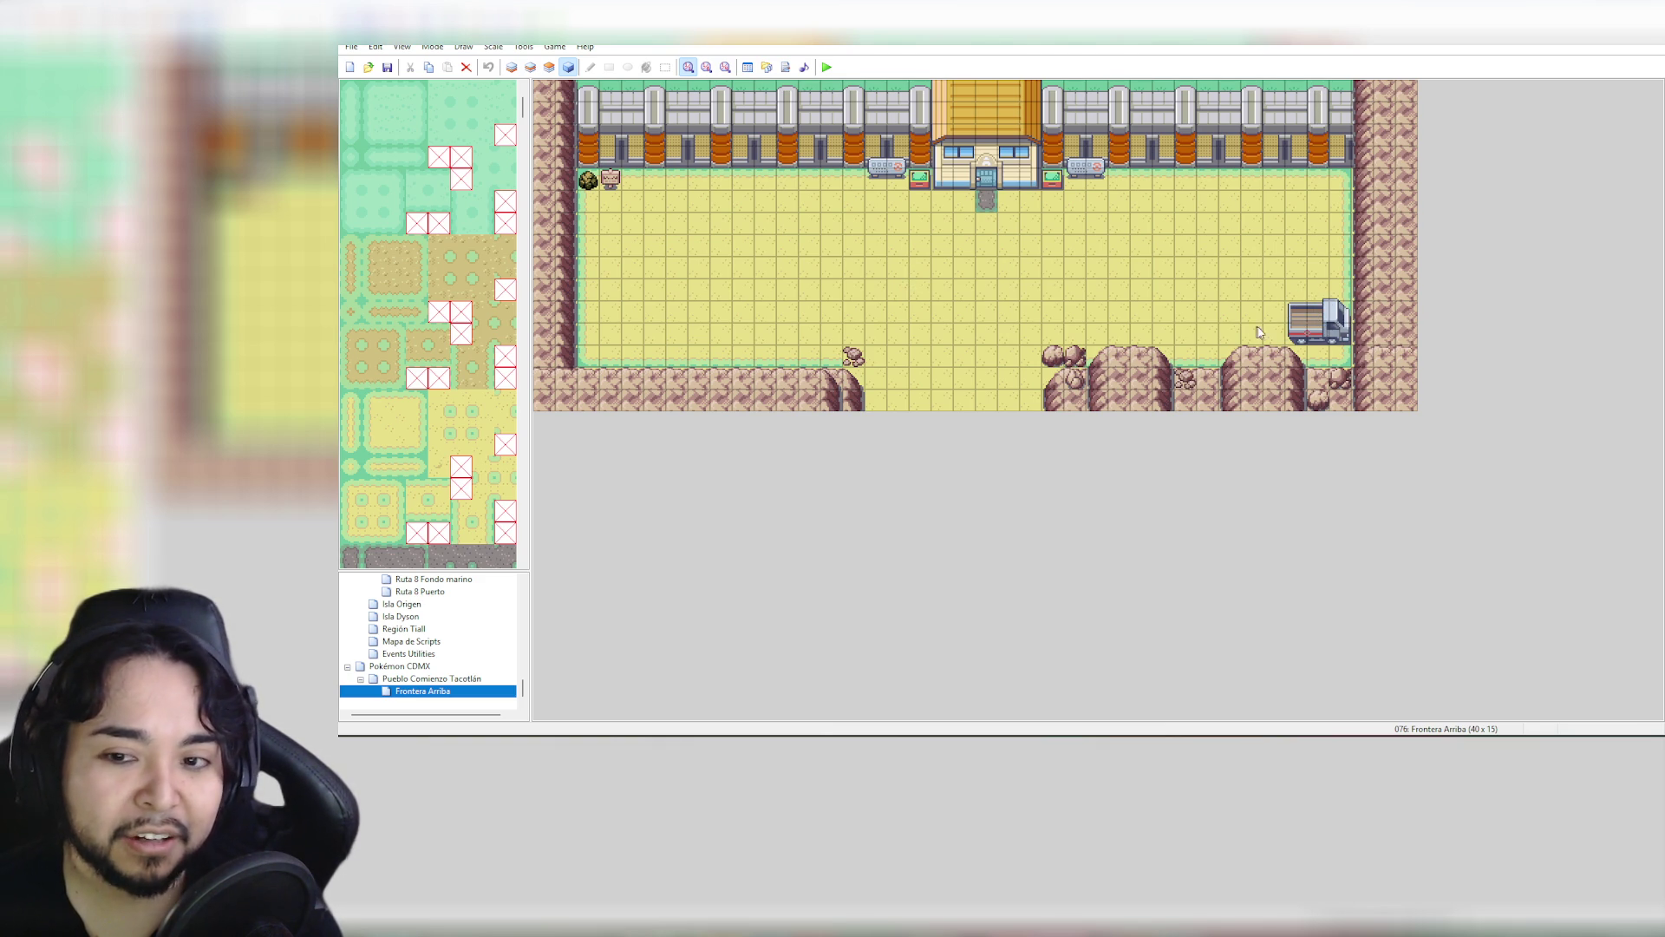
pyautogui.click(1304, 314)
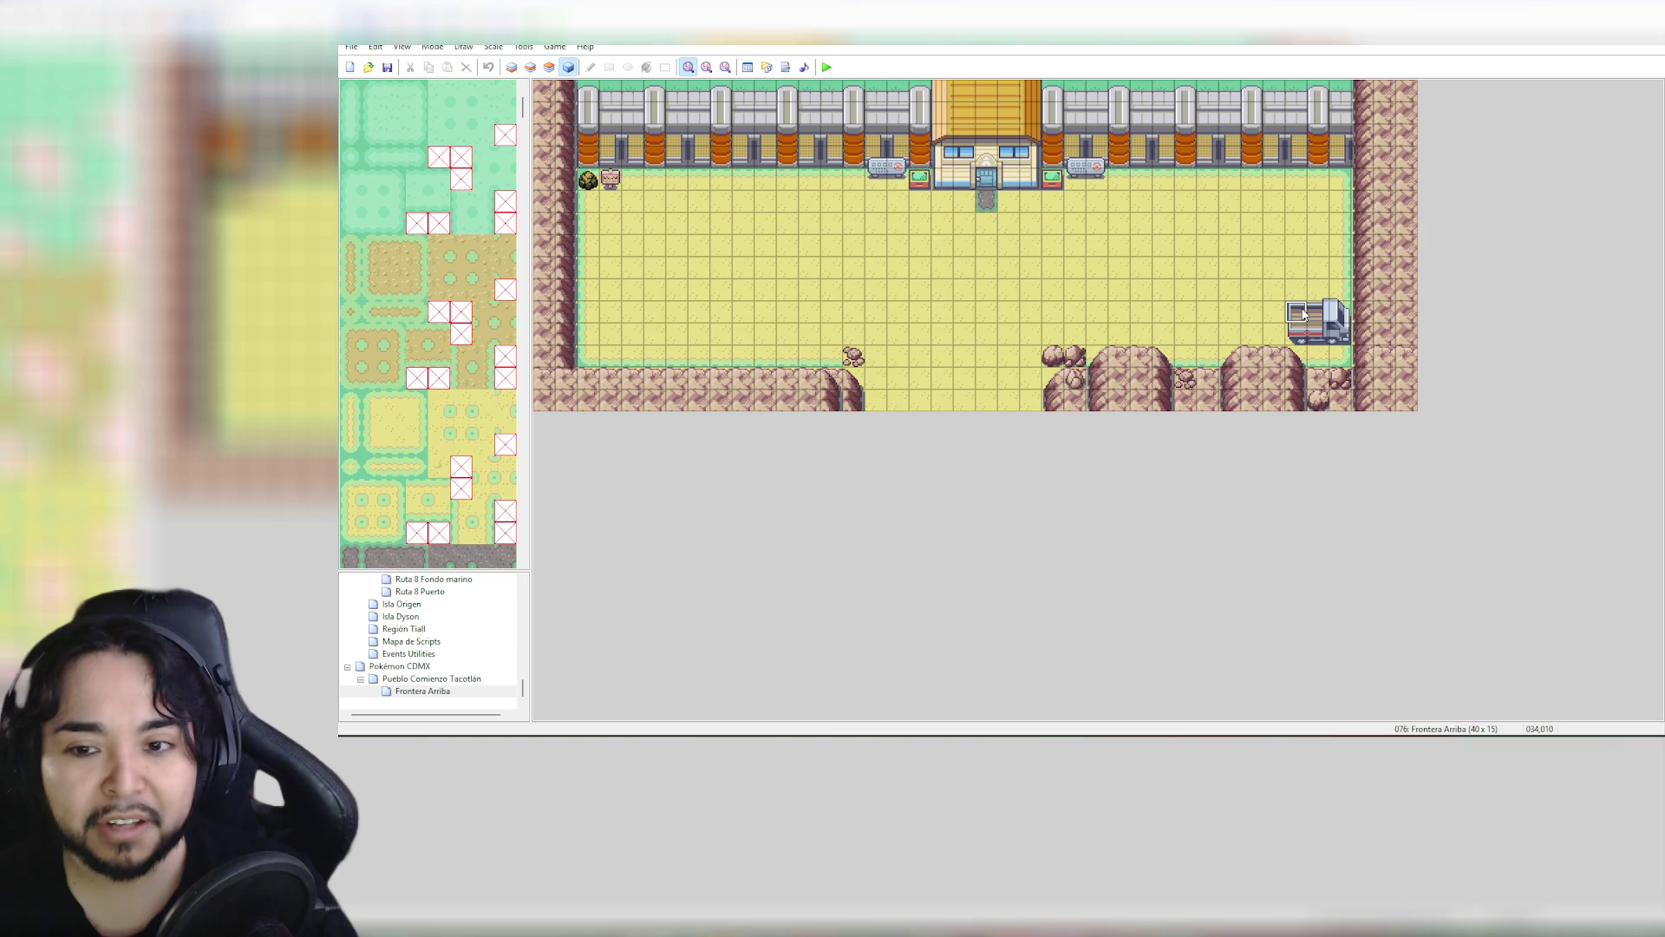
# On layer 3, copy the truck tiles and stamp two trial copies, undoing both
pyautogui.click(550, 67)
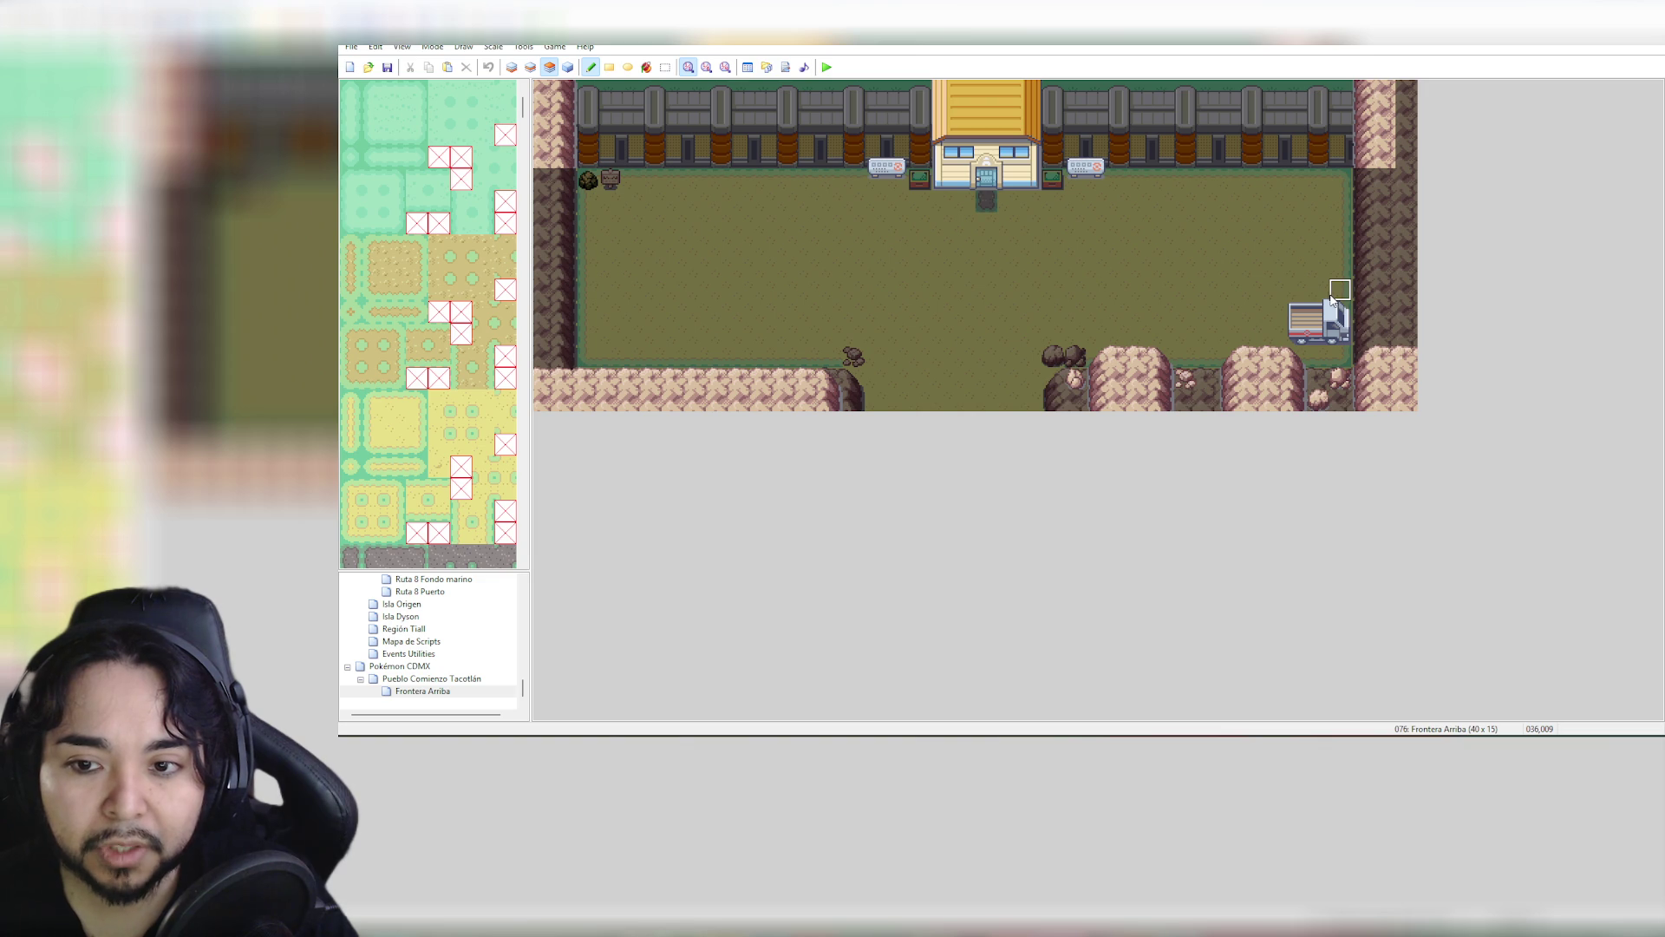
pyautogui.moveTo(1328, 299); pyautogui.dragTo(1341, 340)
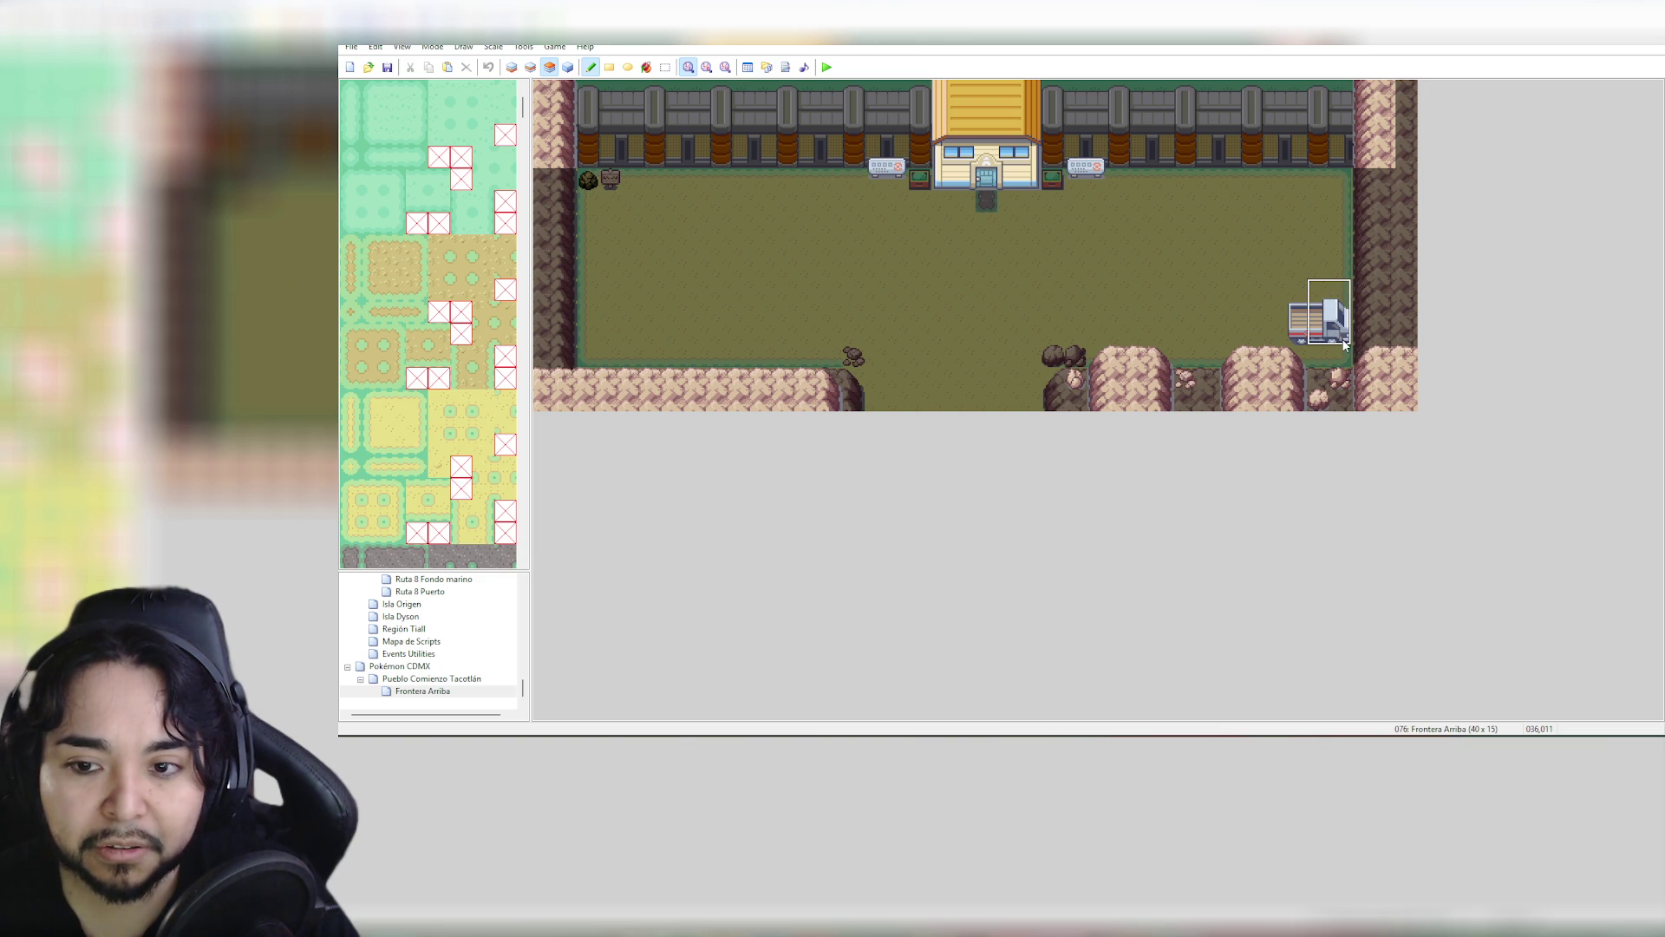
pyautogui.click(1325, 330)
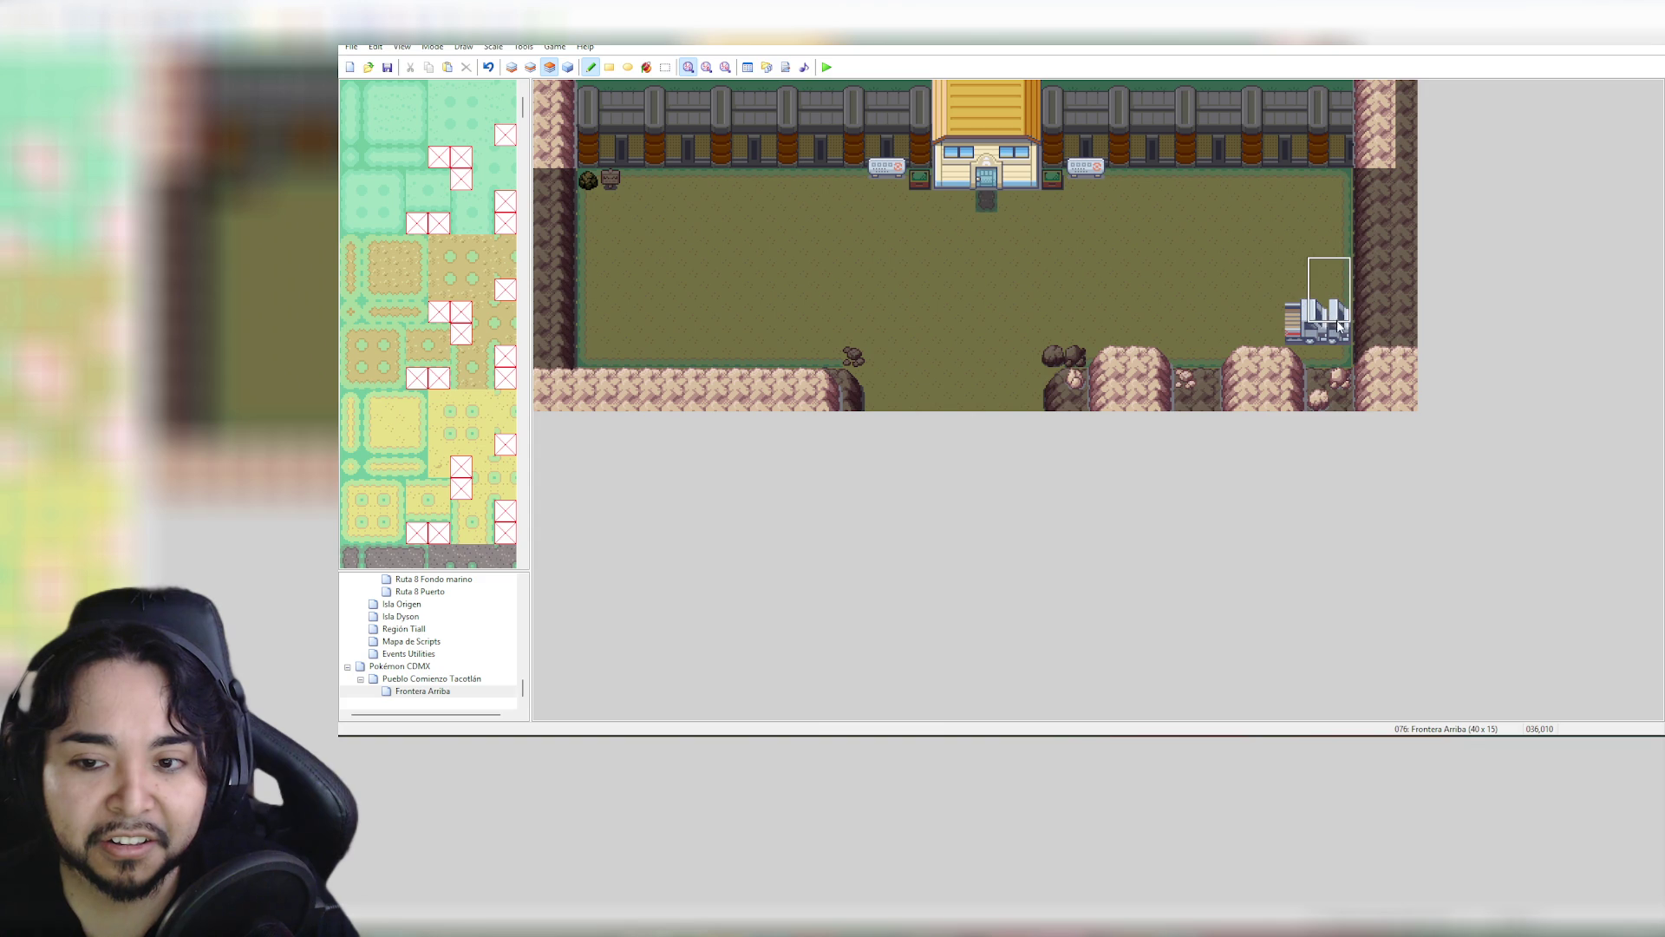
pyautogui.hotkey('ctrl', 'z')
pyautogui.click(1294, 332)
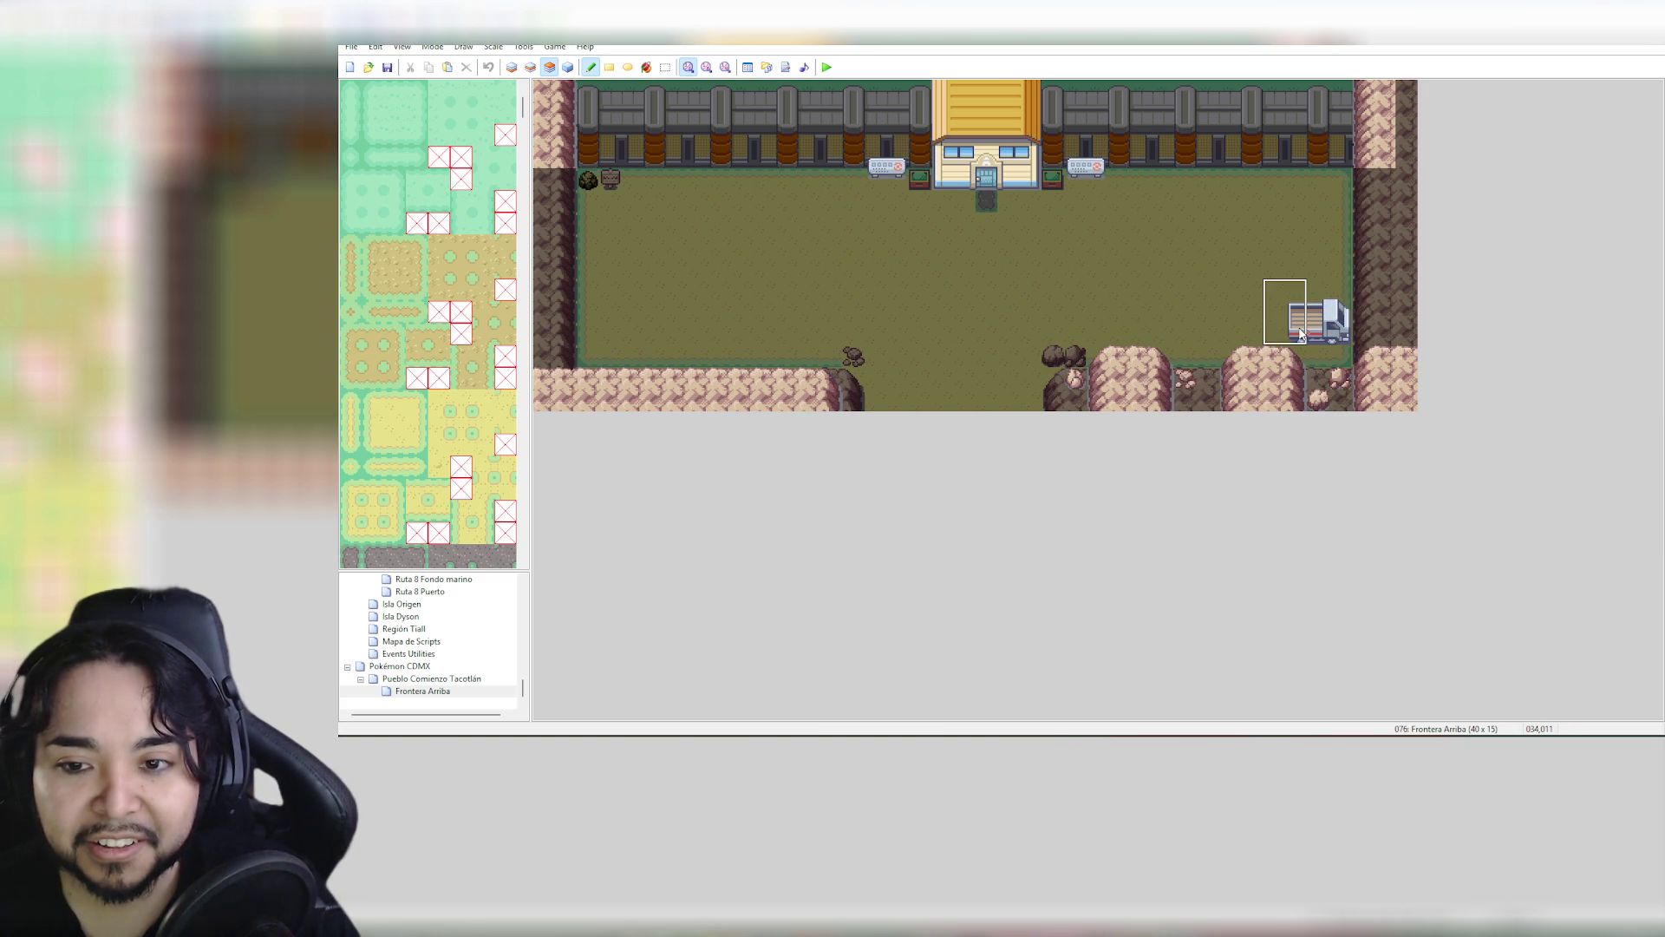
pyautogui.hotkey('ctrl', 'z')
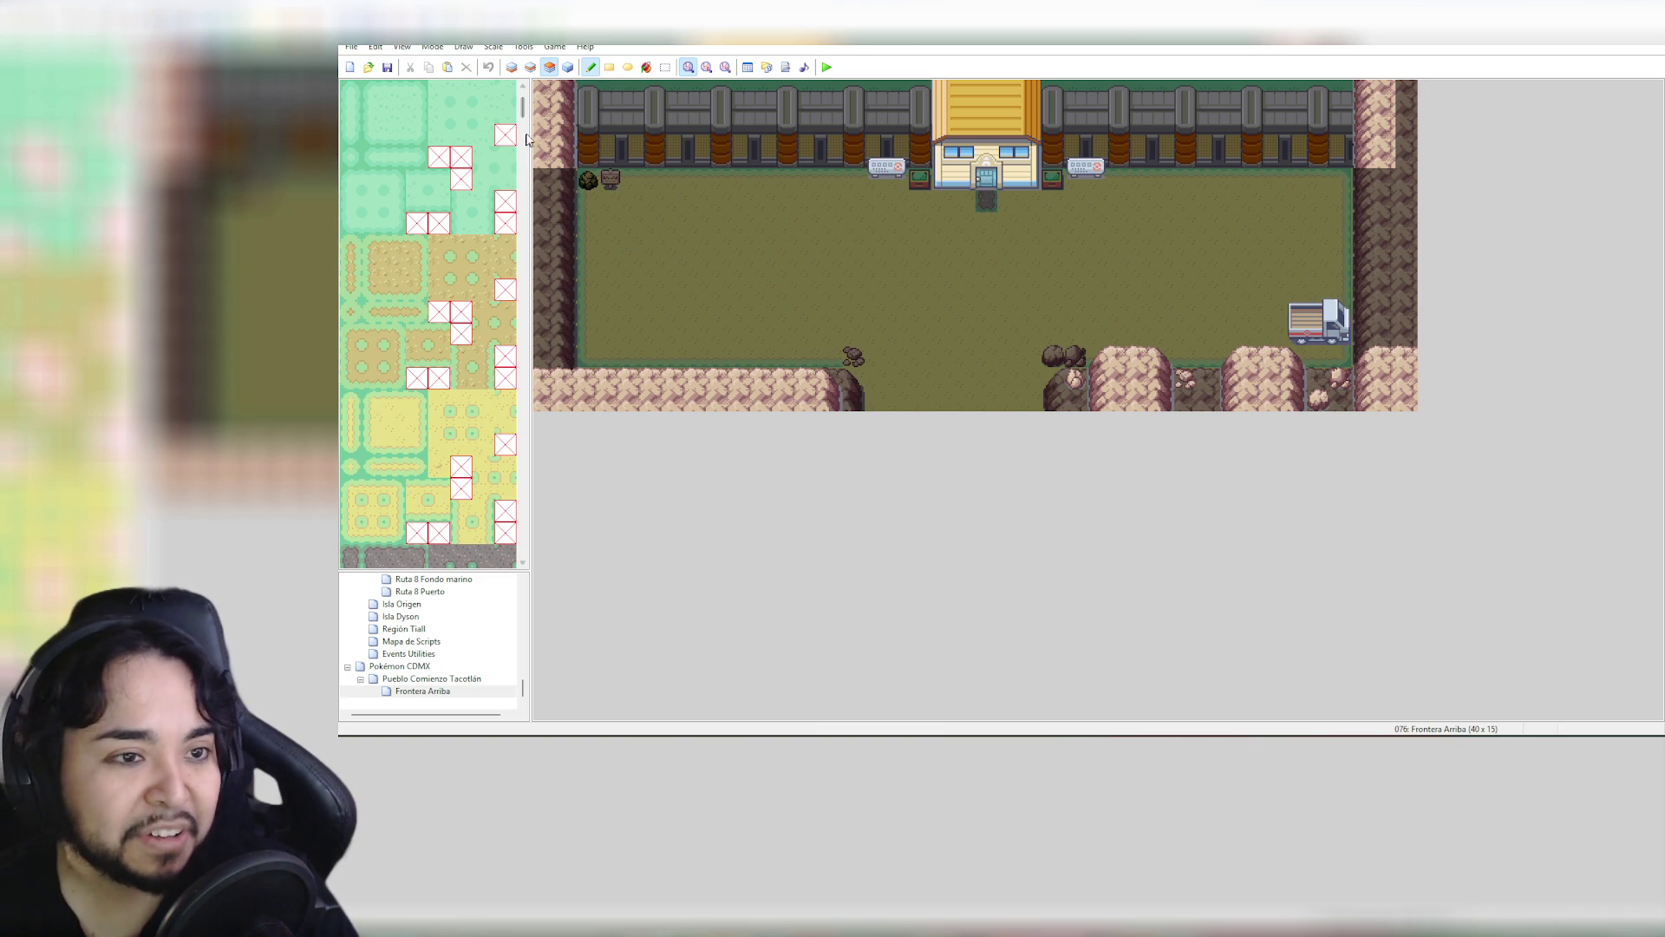
# Erase the bench left of the gatehouse entrance with the blank top-left tile
pyautogui.moveTo(525, 129); pyautogui.dragTo(535, 173)
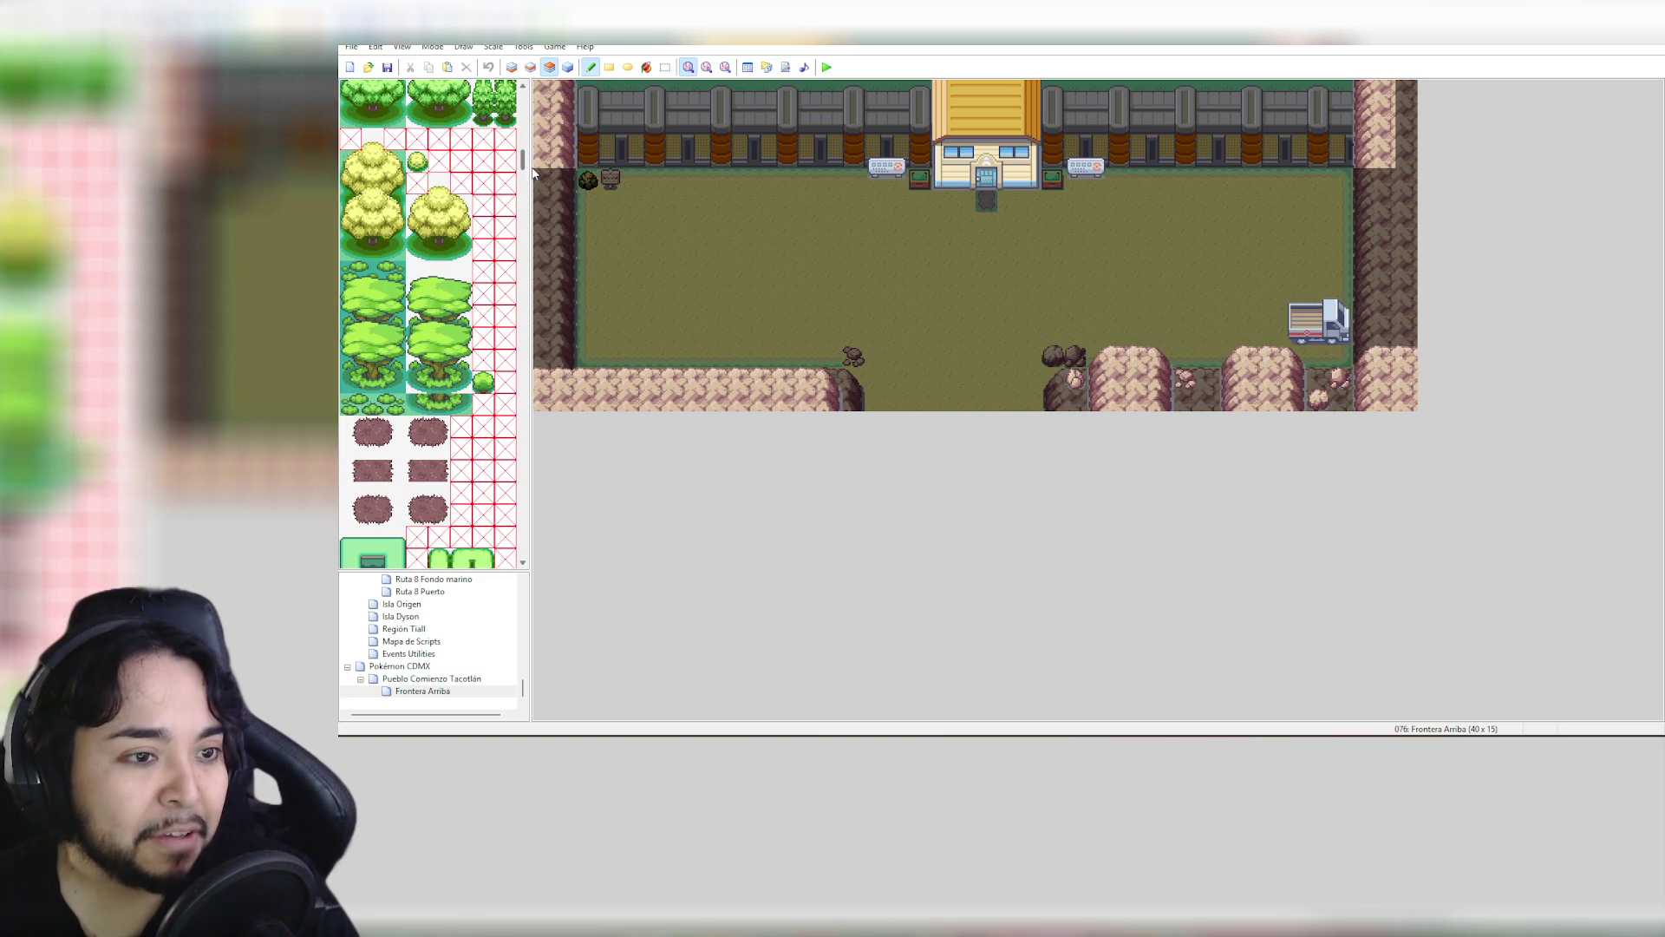
pyautogui.scroll(-3, 534, 177)
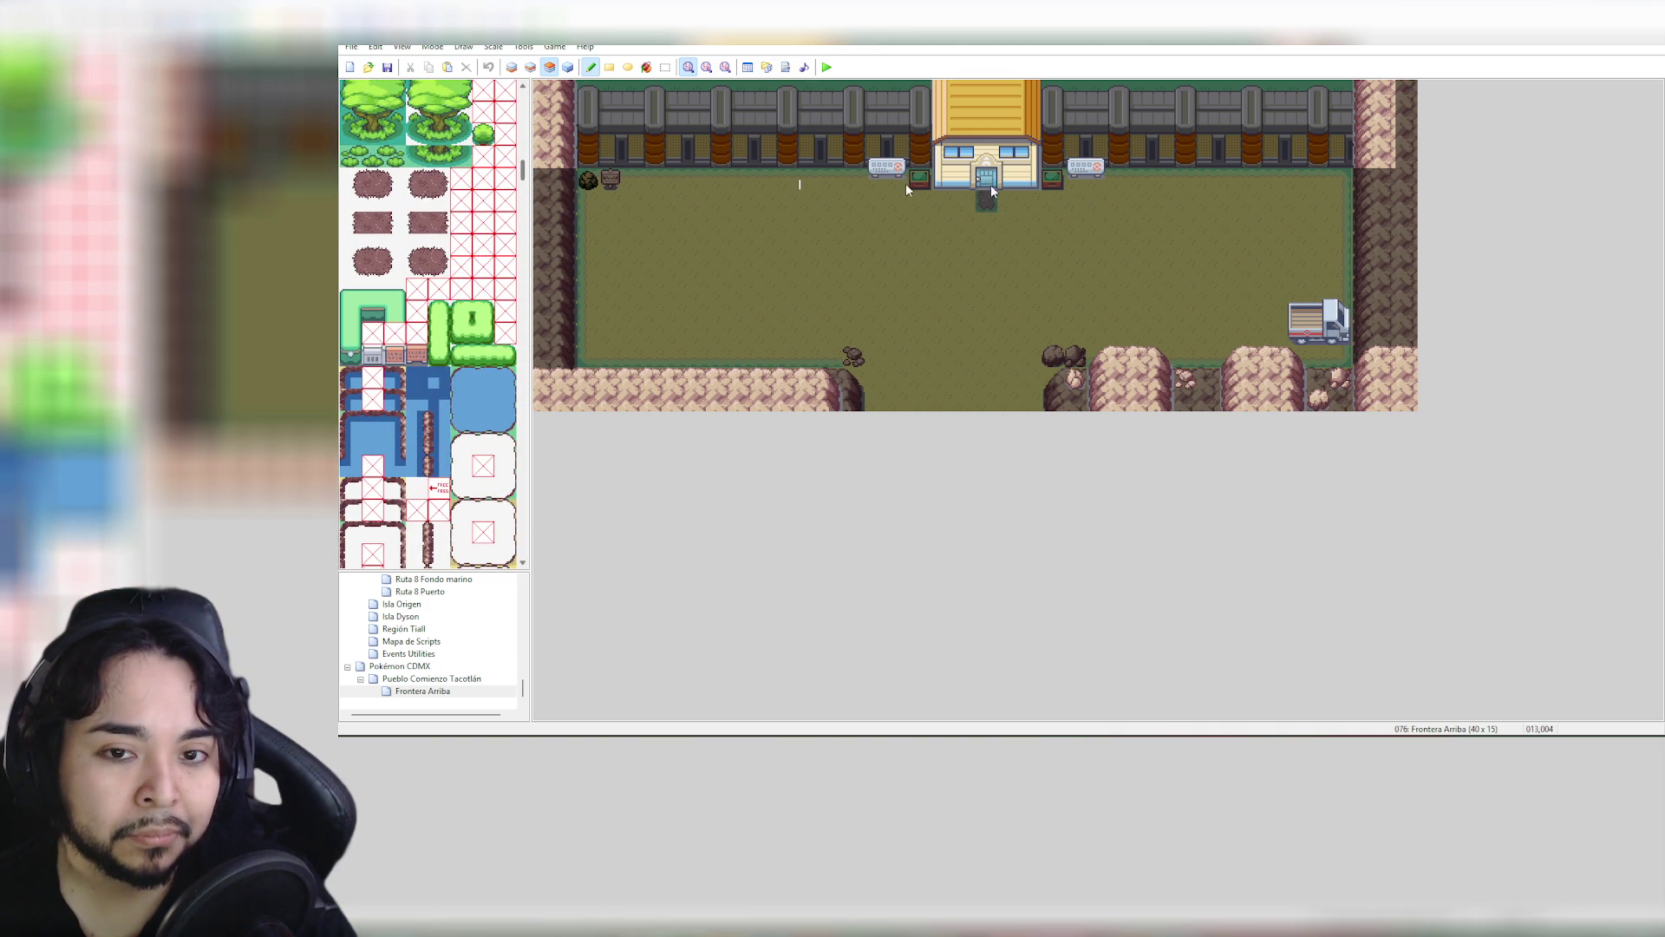
pyautogui.scroll(10, 520, 156)
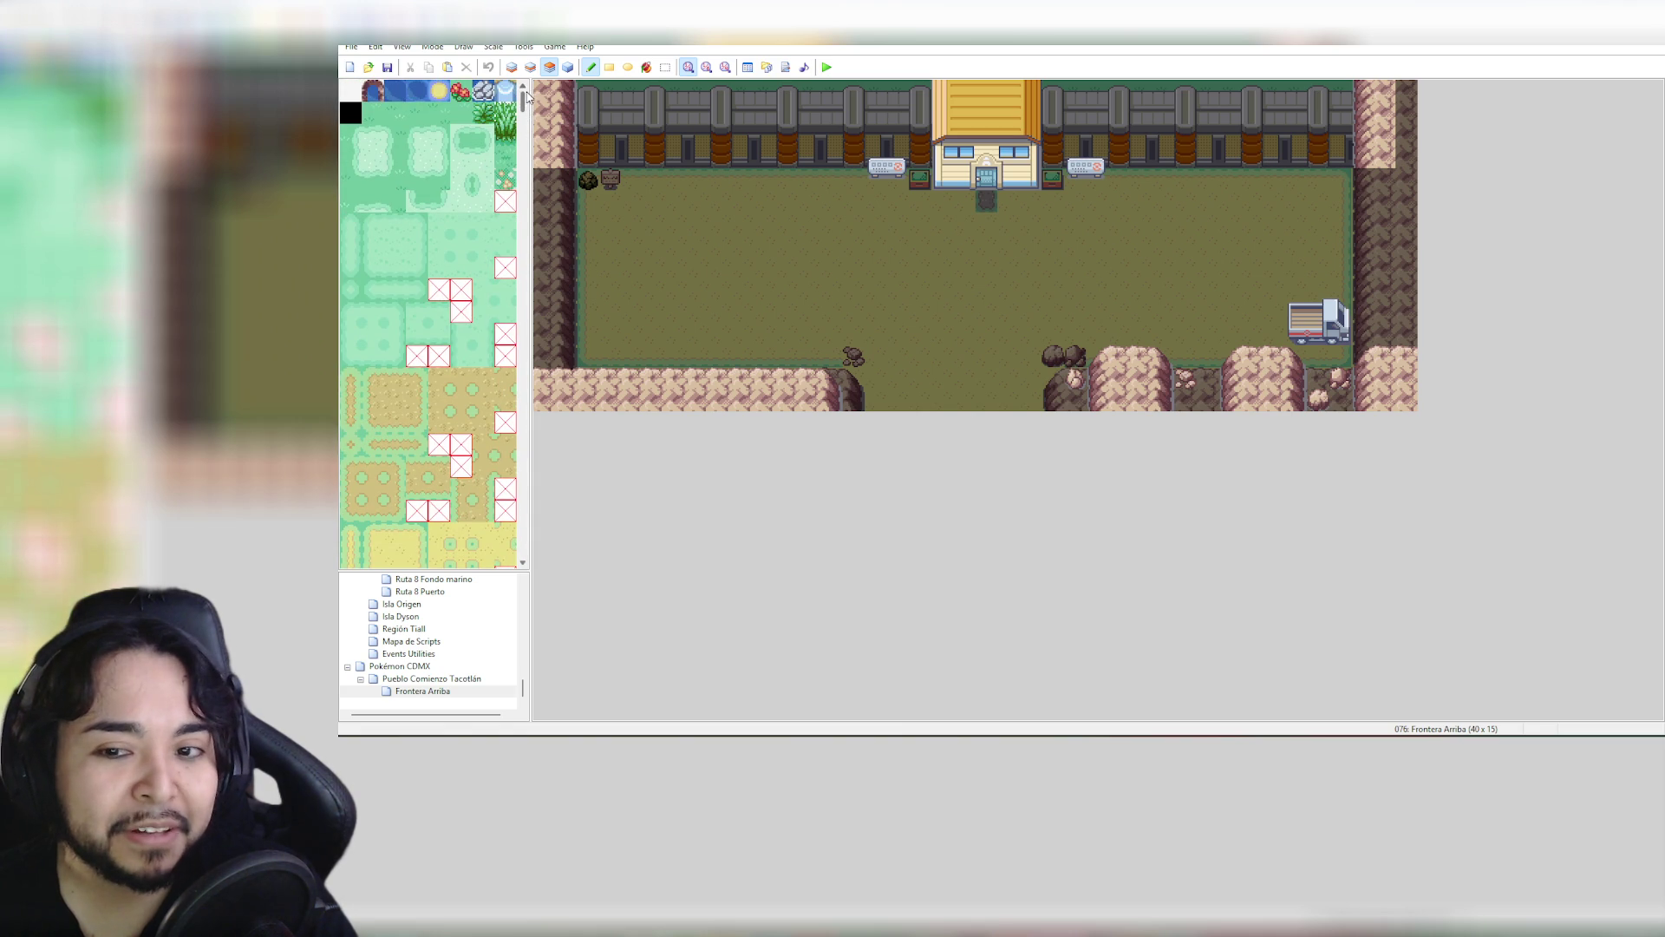
pyautogui.click(350, 91)
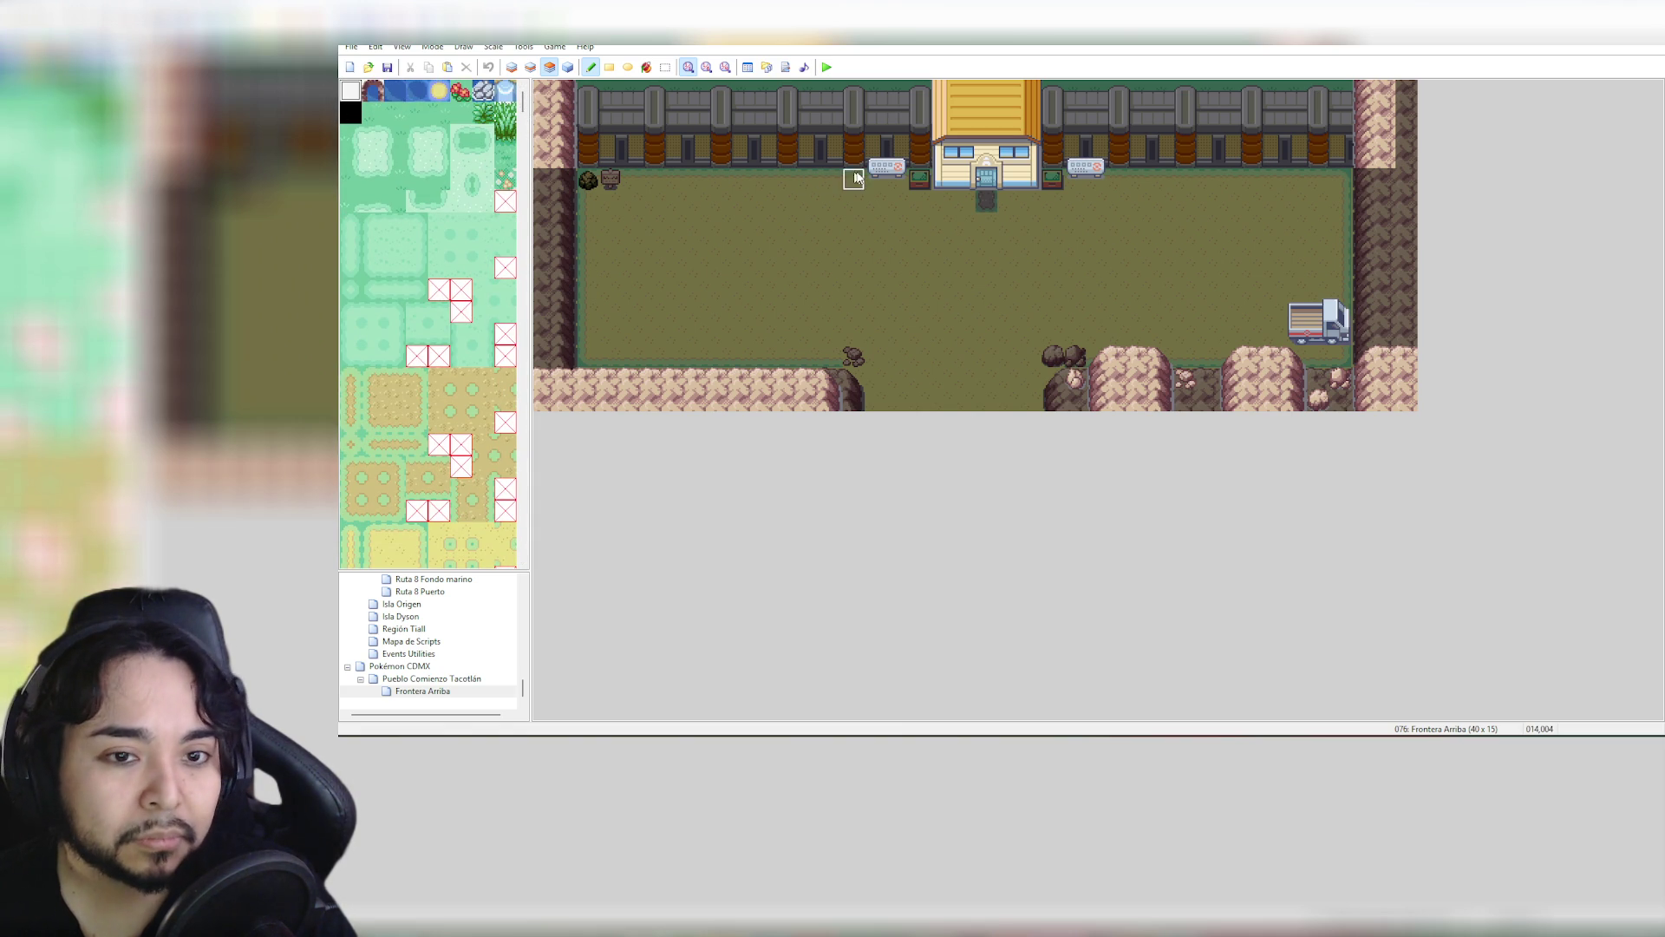
pyautogui.click(896, 167)
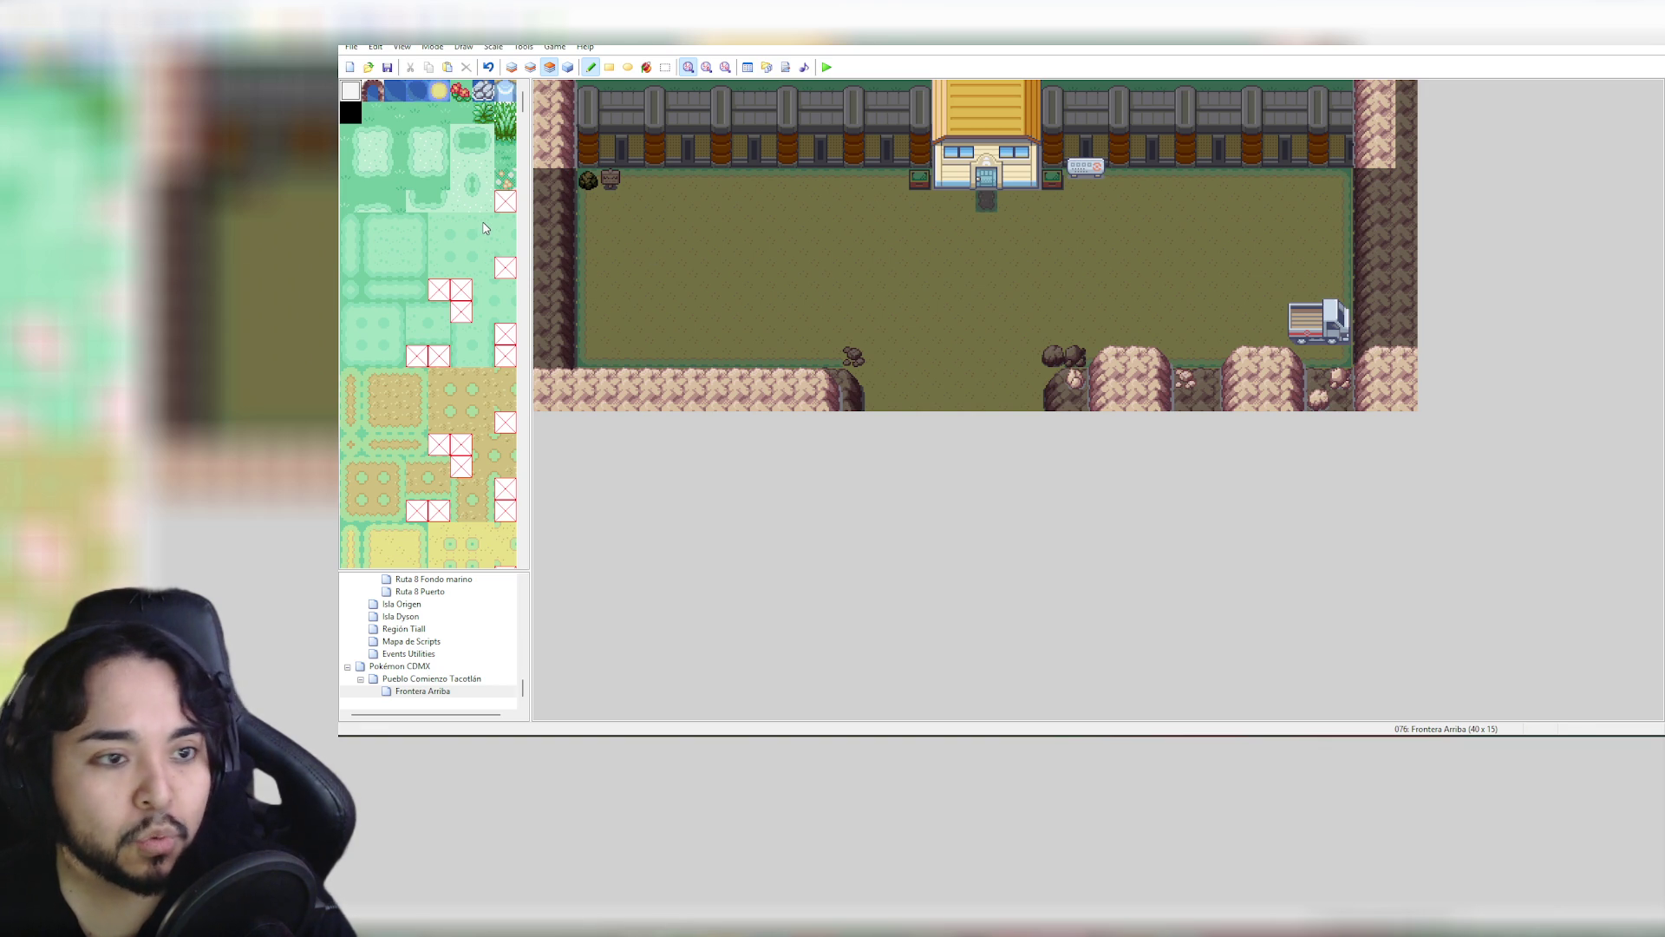
pyautogui.scroll(-6, 484, 228)
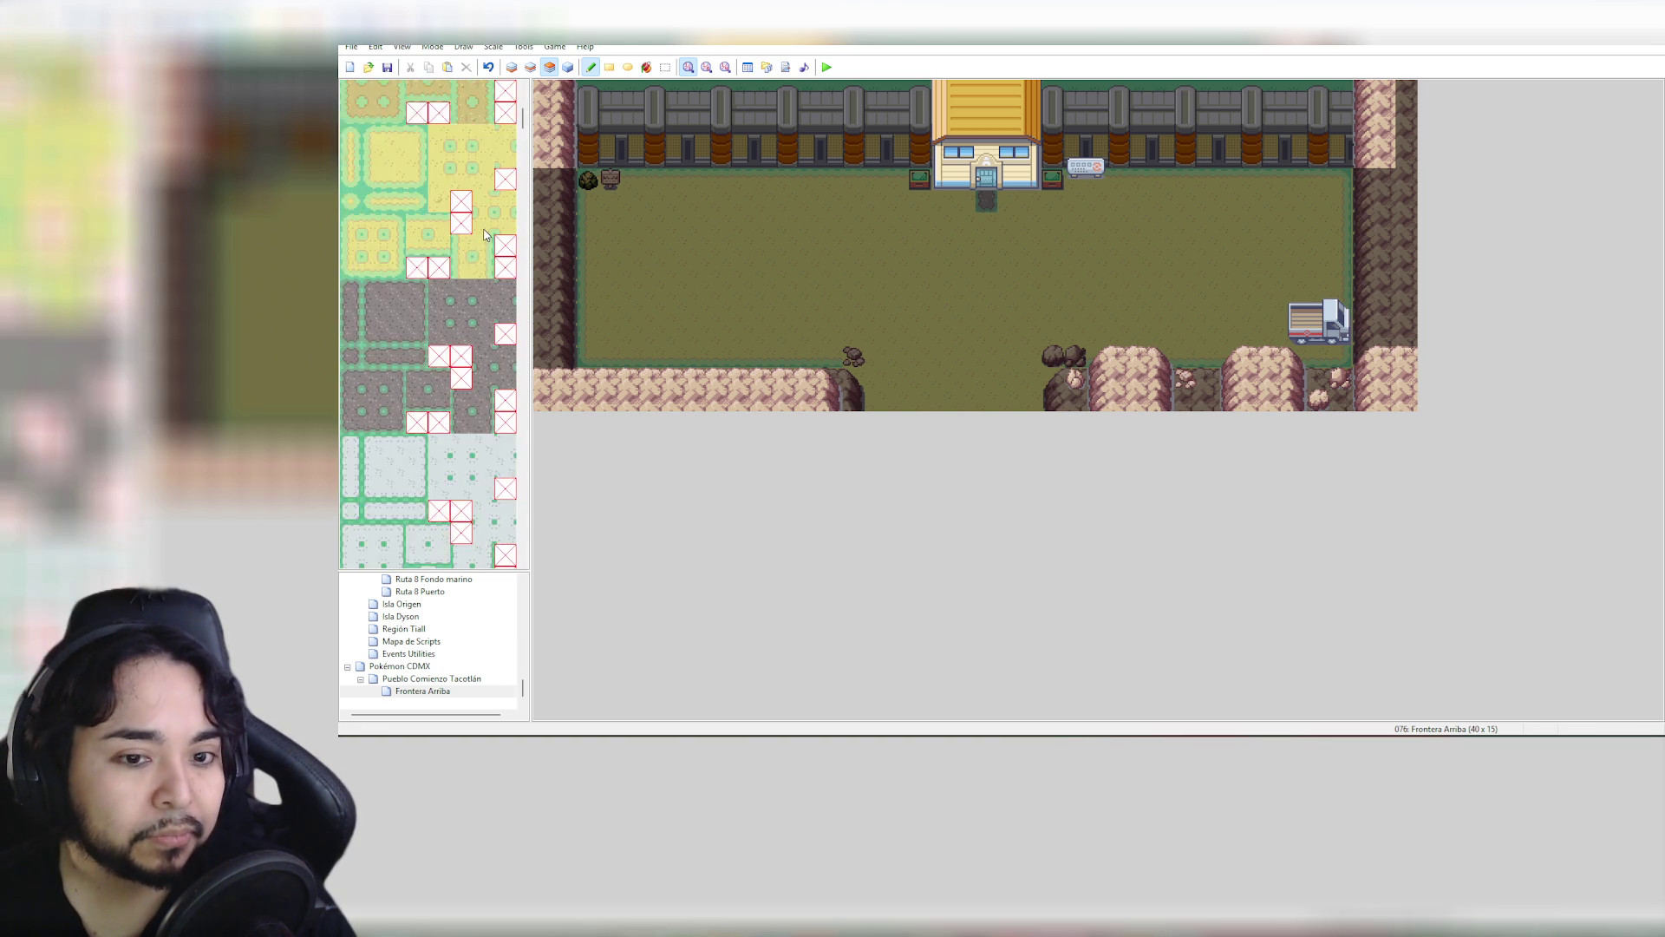
pyautogui.scroll(-5, 486, 234)
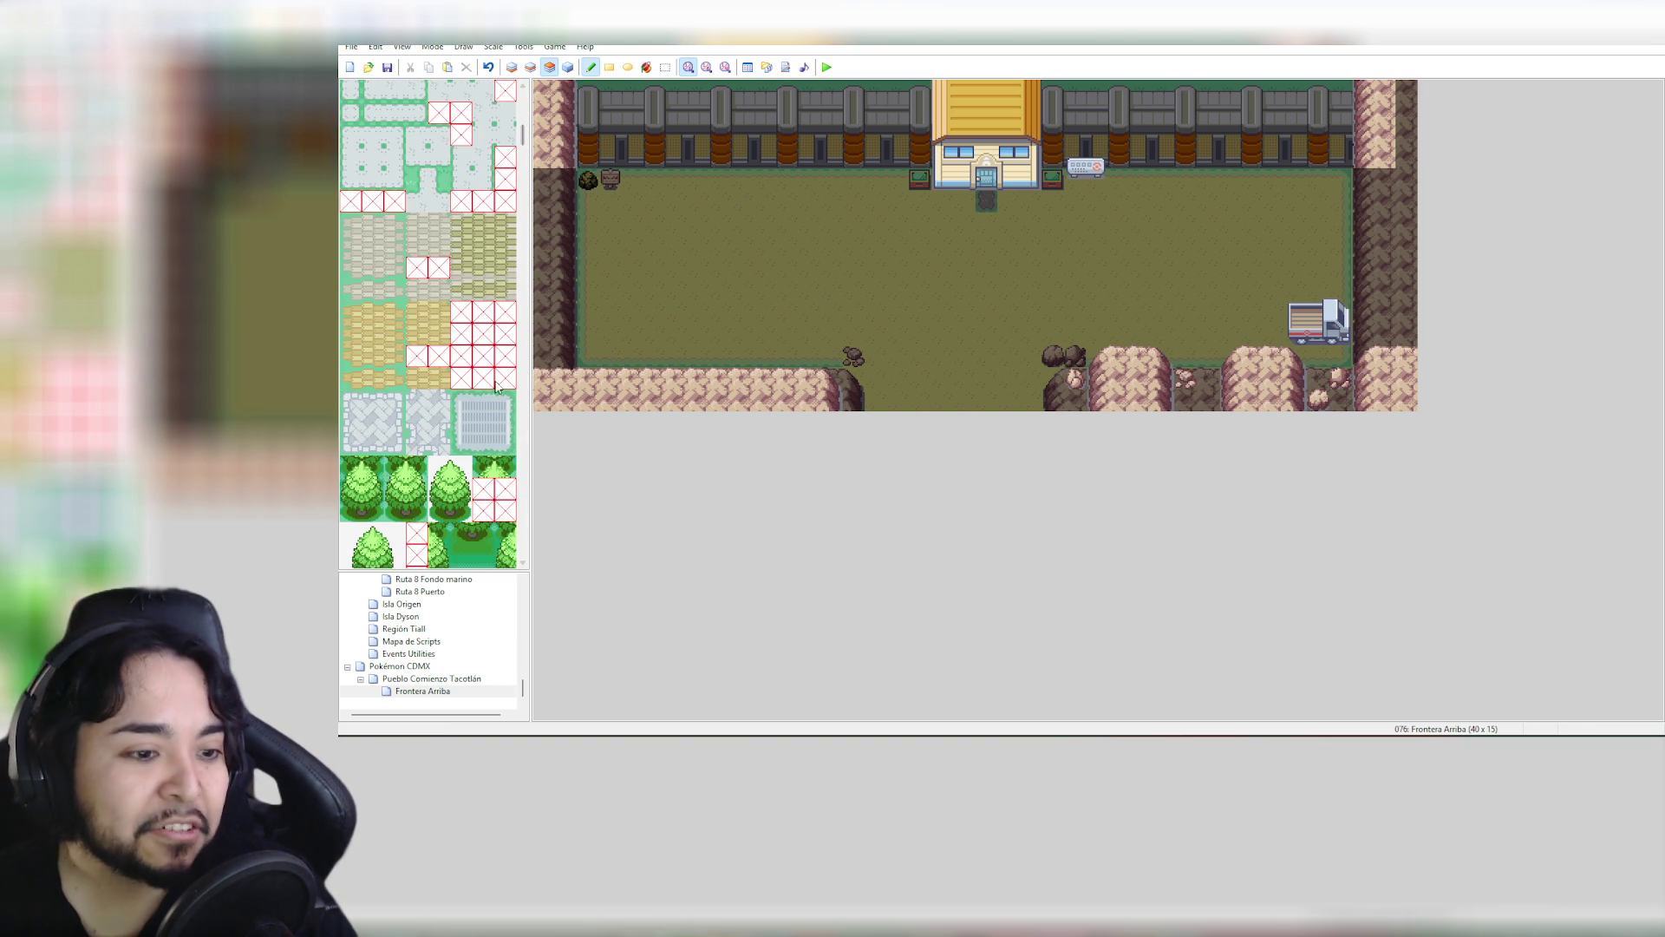
pyautogui.moveTo(525, 139); pyautogui.dragTo(523, 520)
pyautogui.click(526, 260)
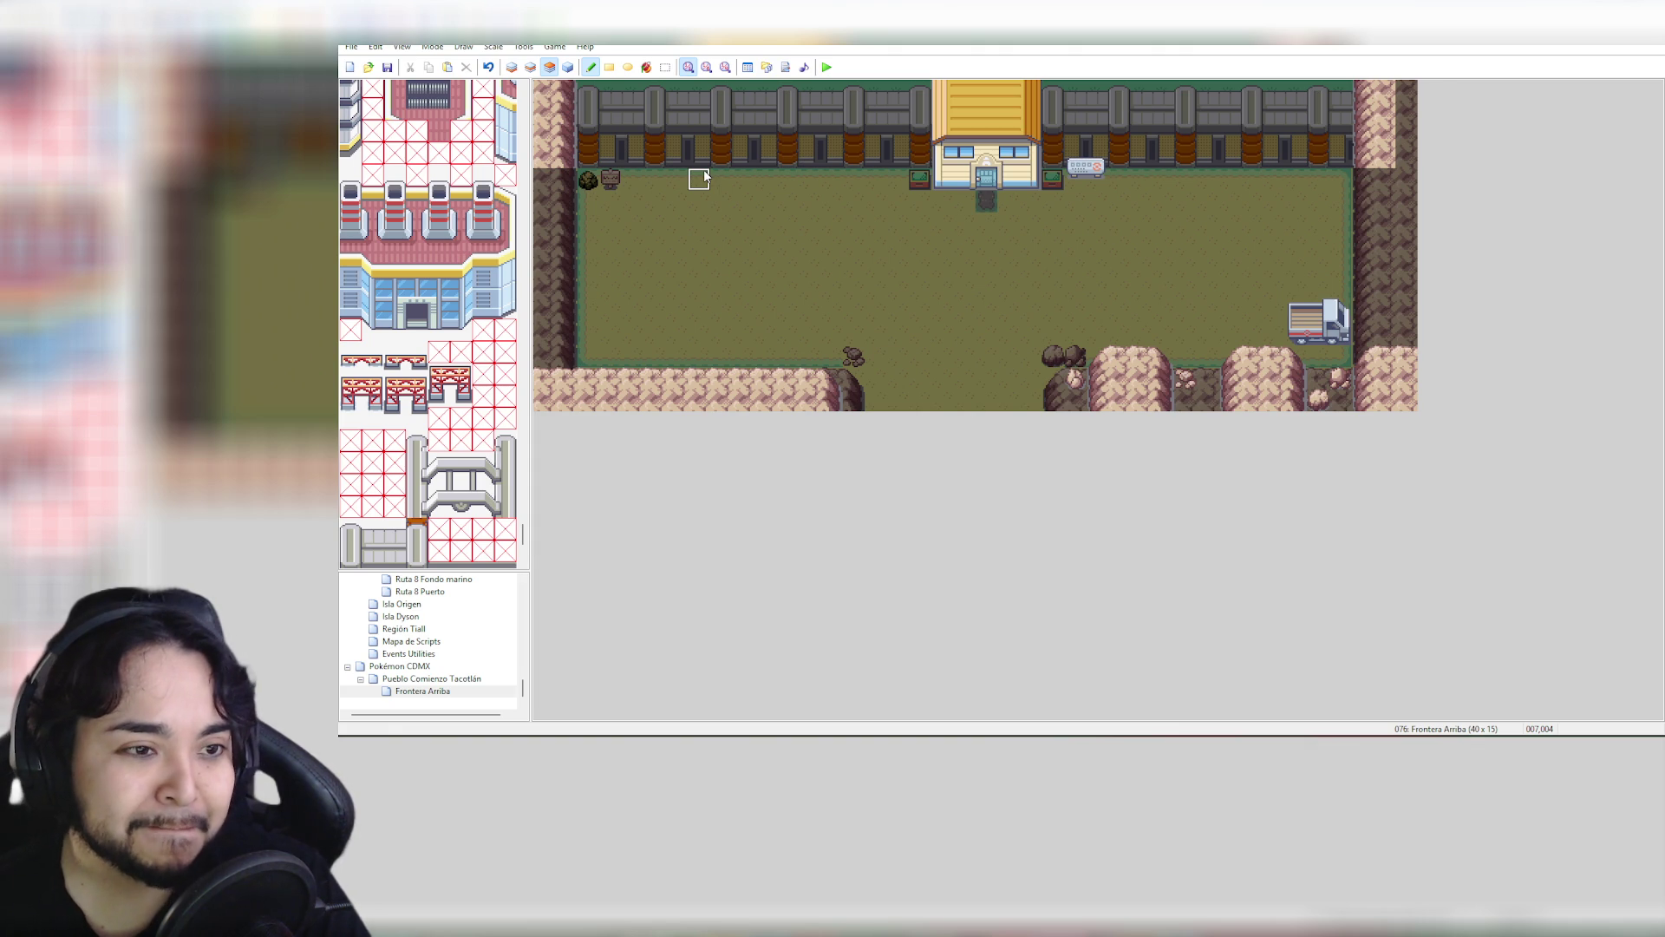
pyautogui.scroll(-5, 527, 554)
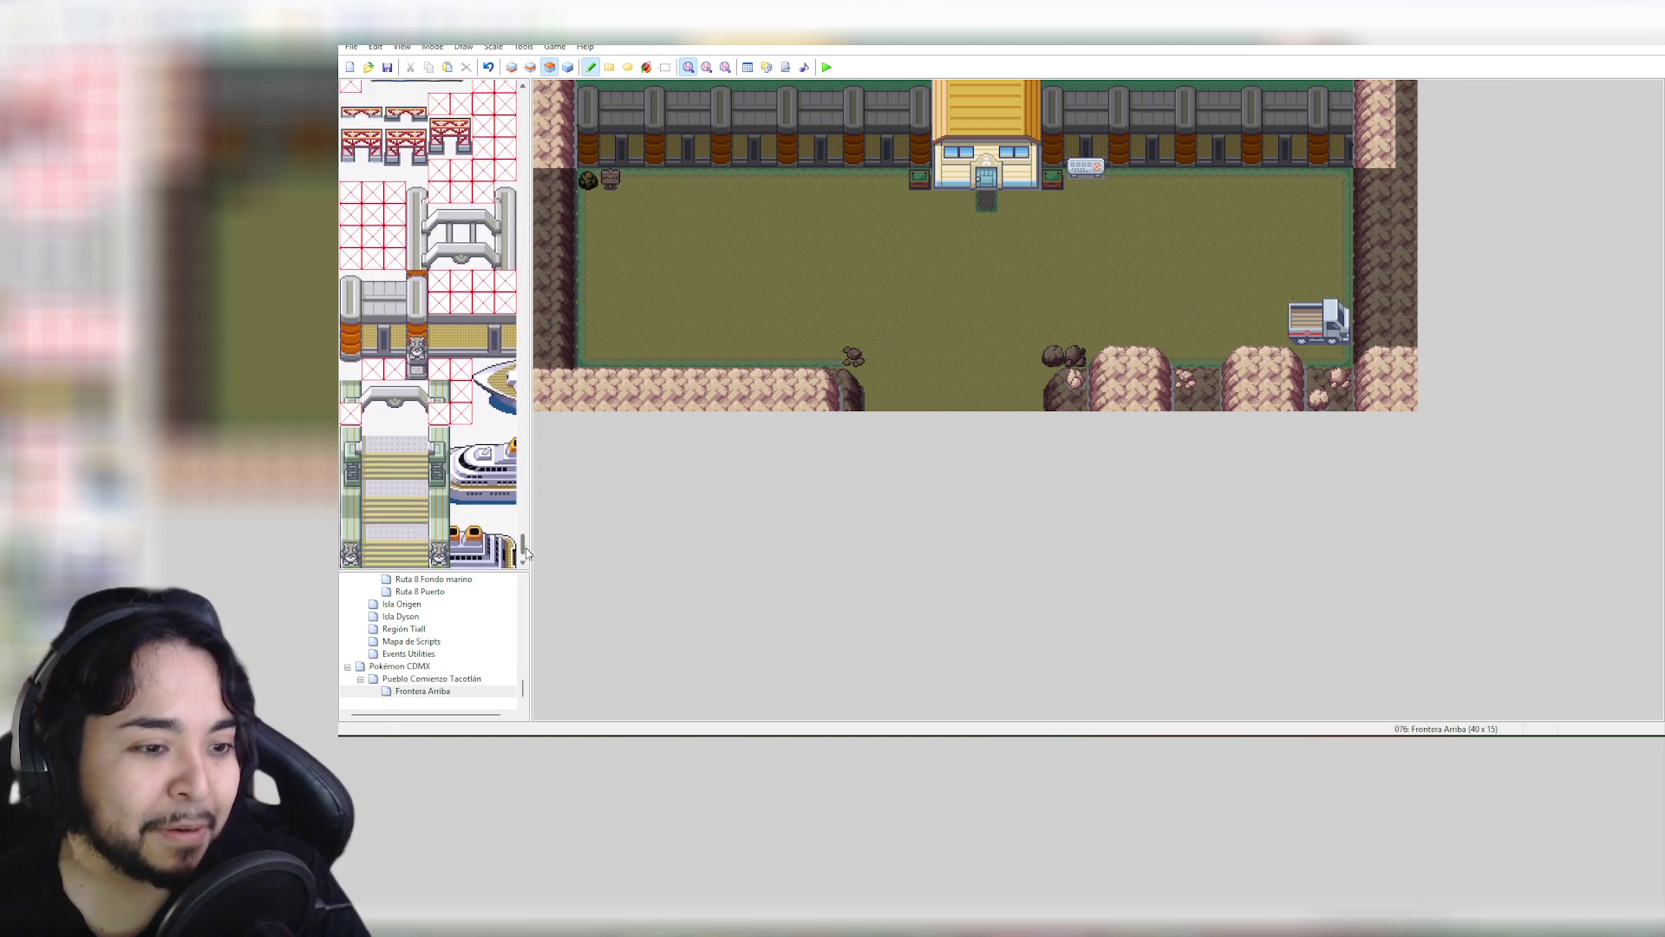
pyautogui.moveTo(527, 553)
pyautogui.mouseDown()
pyautogui.moveTo(545, 238)
pyautogui.moveTo(531, 149)
pyautogui.mouseUp()
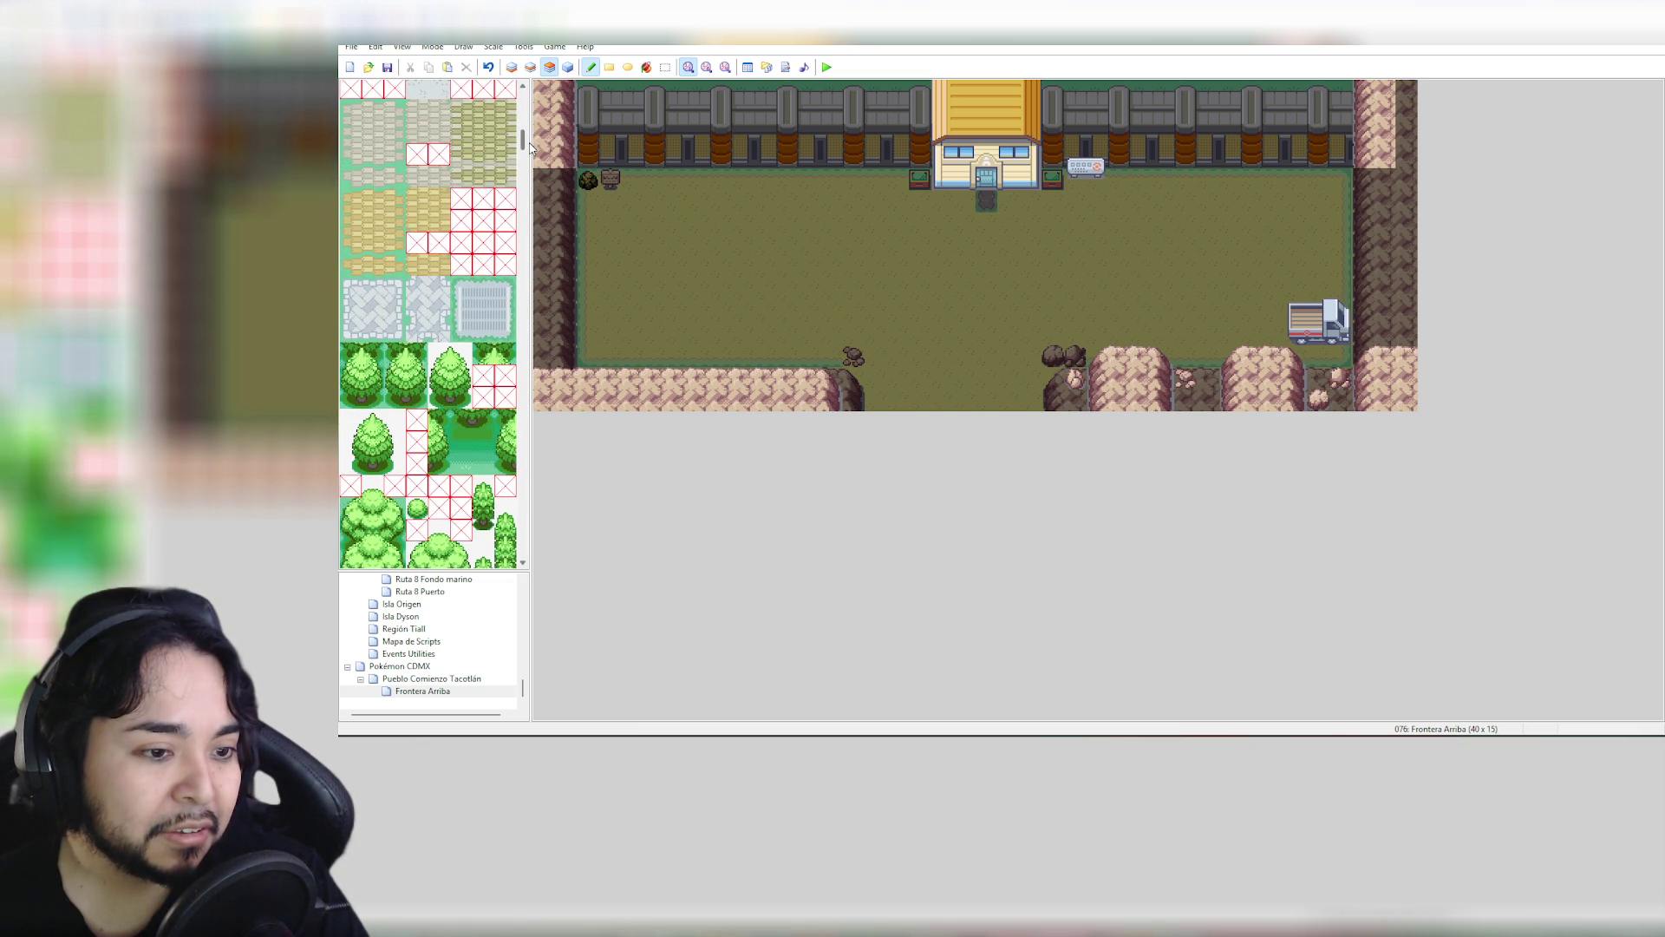
pyautogui.moveTo(530, 149); pyautogui.dragTo(536, 106)
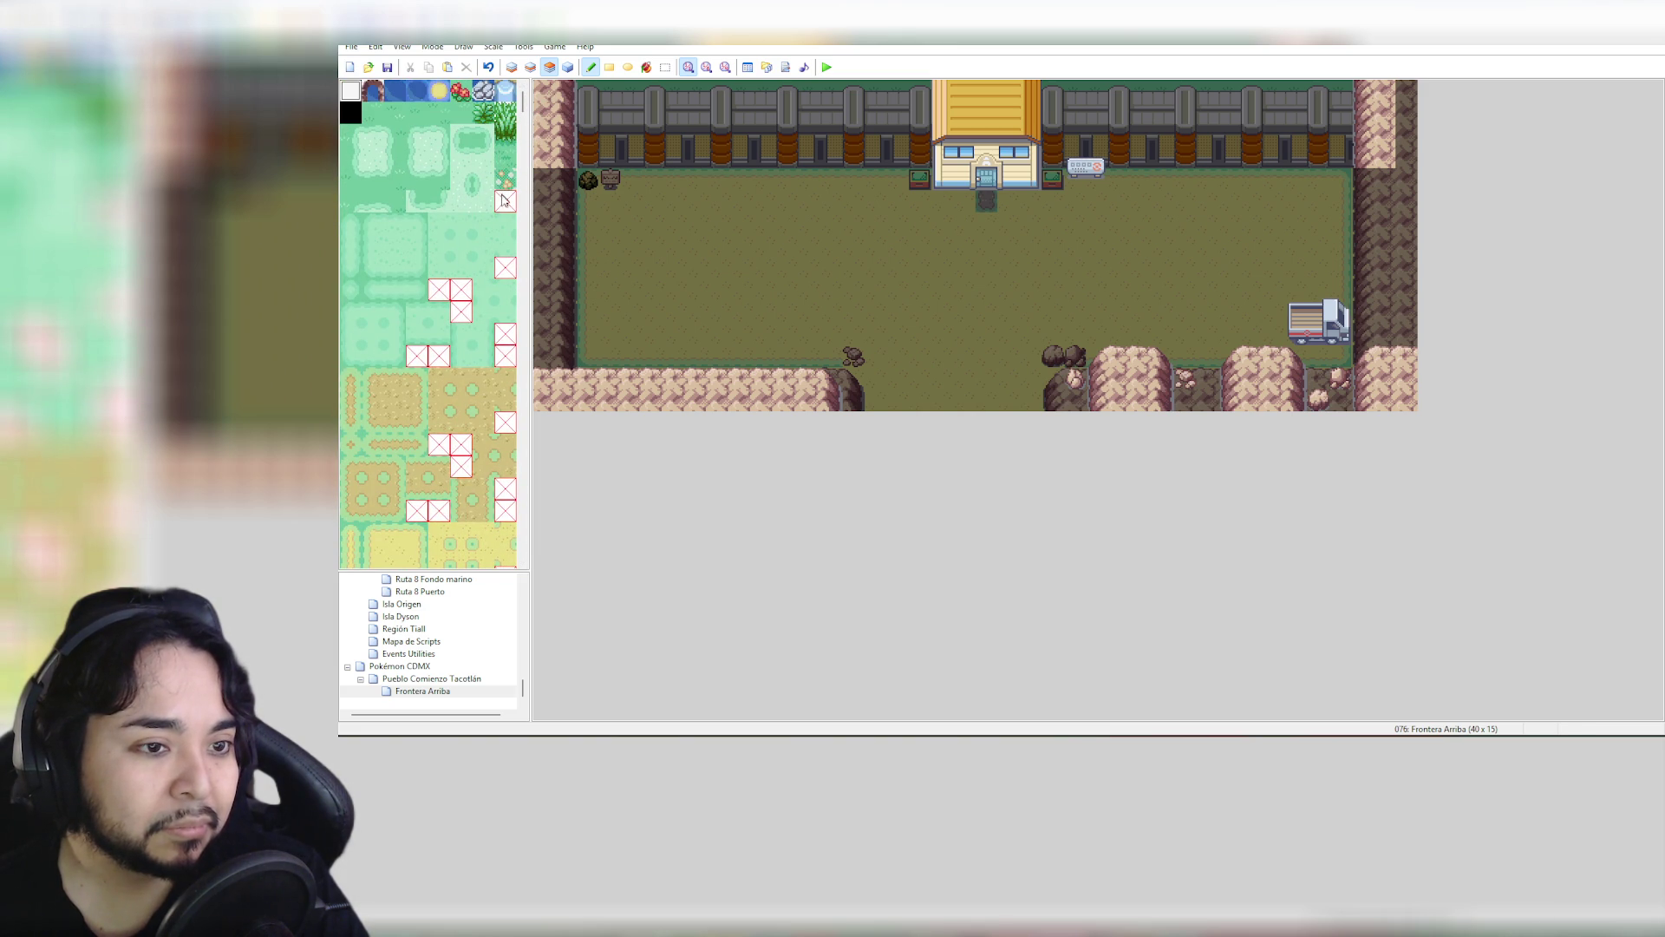
pyautogui.click(505, 267)
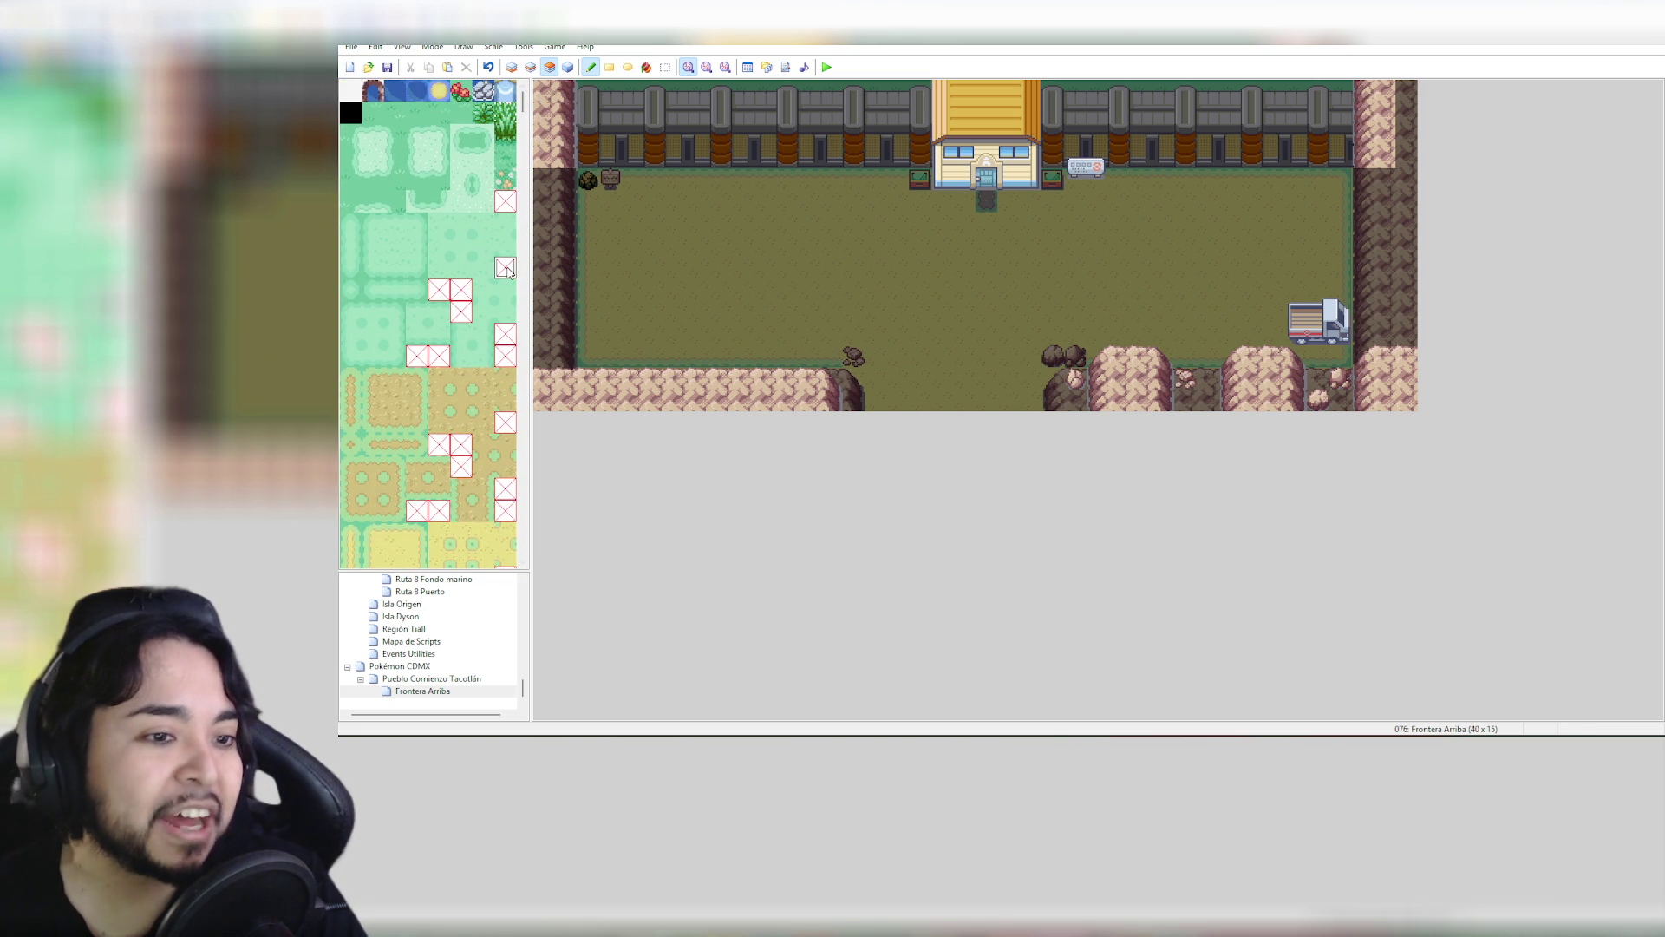
pyautogui.moveTo(766, 269); pyautogui.dragTo(1031, 293)
pyautogui.hotkey('ctrl', 'z')
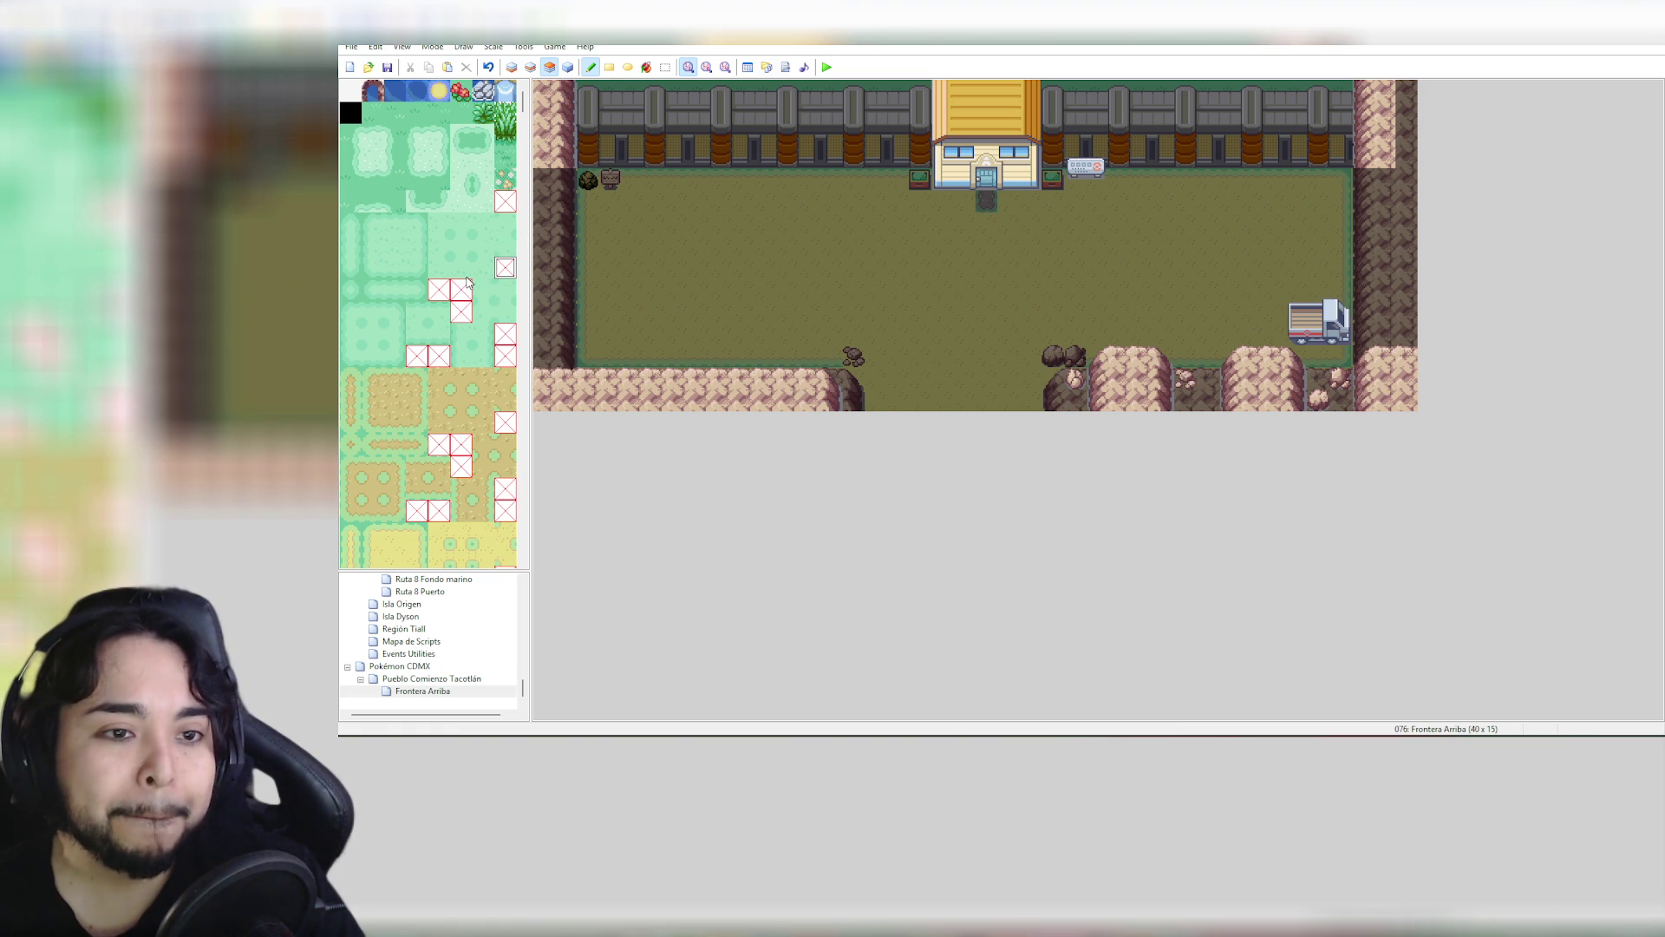
pyautogui.click(508, 205)
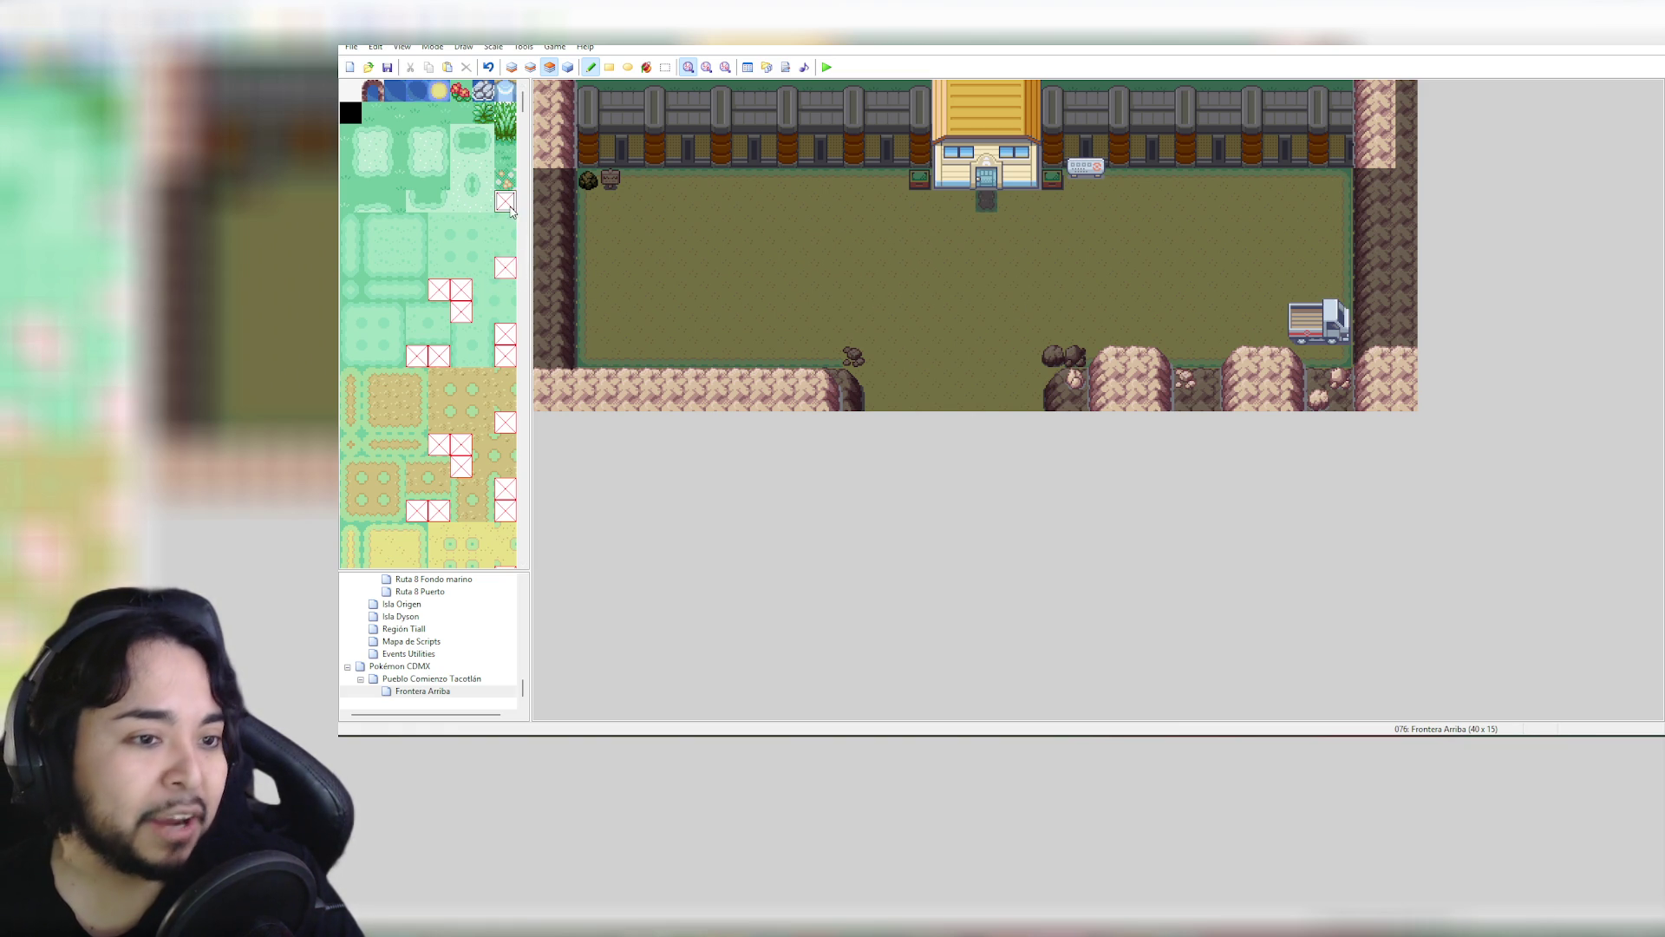
pyautogui.click(471, 306)
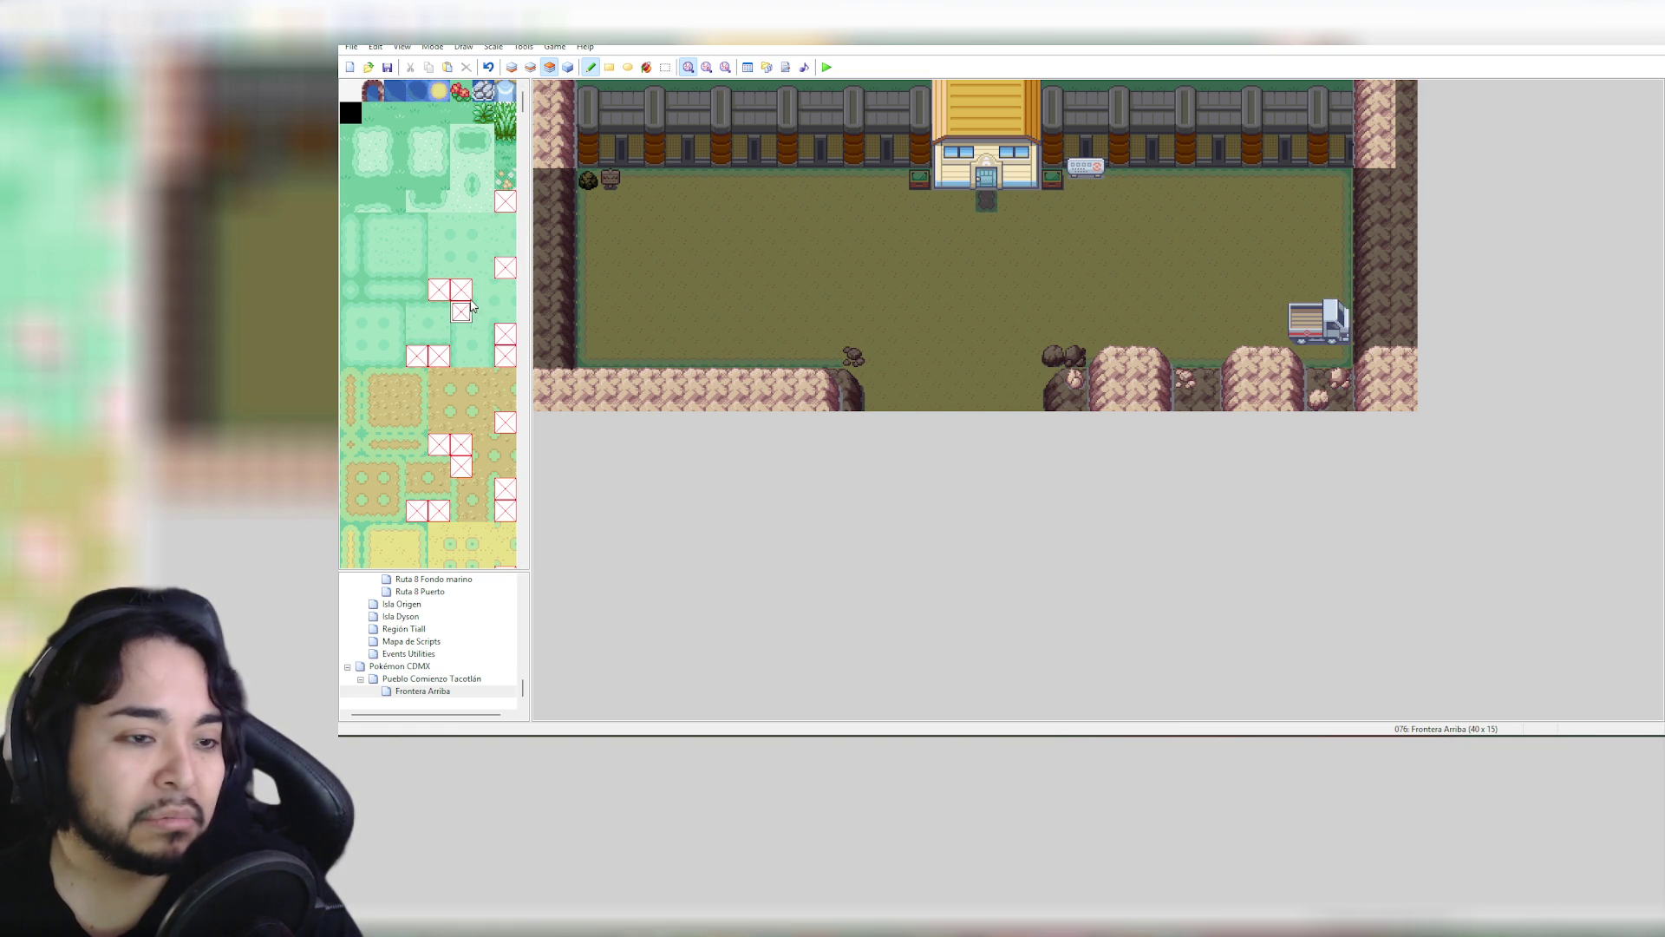
pyautogui.click(416, 356)
pyautogui.scroll(-2, 496, 355)
pyautogui.scroll(-2, 502, 369)
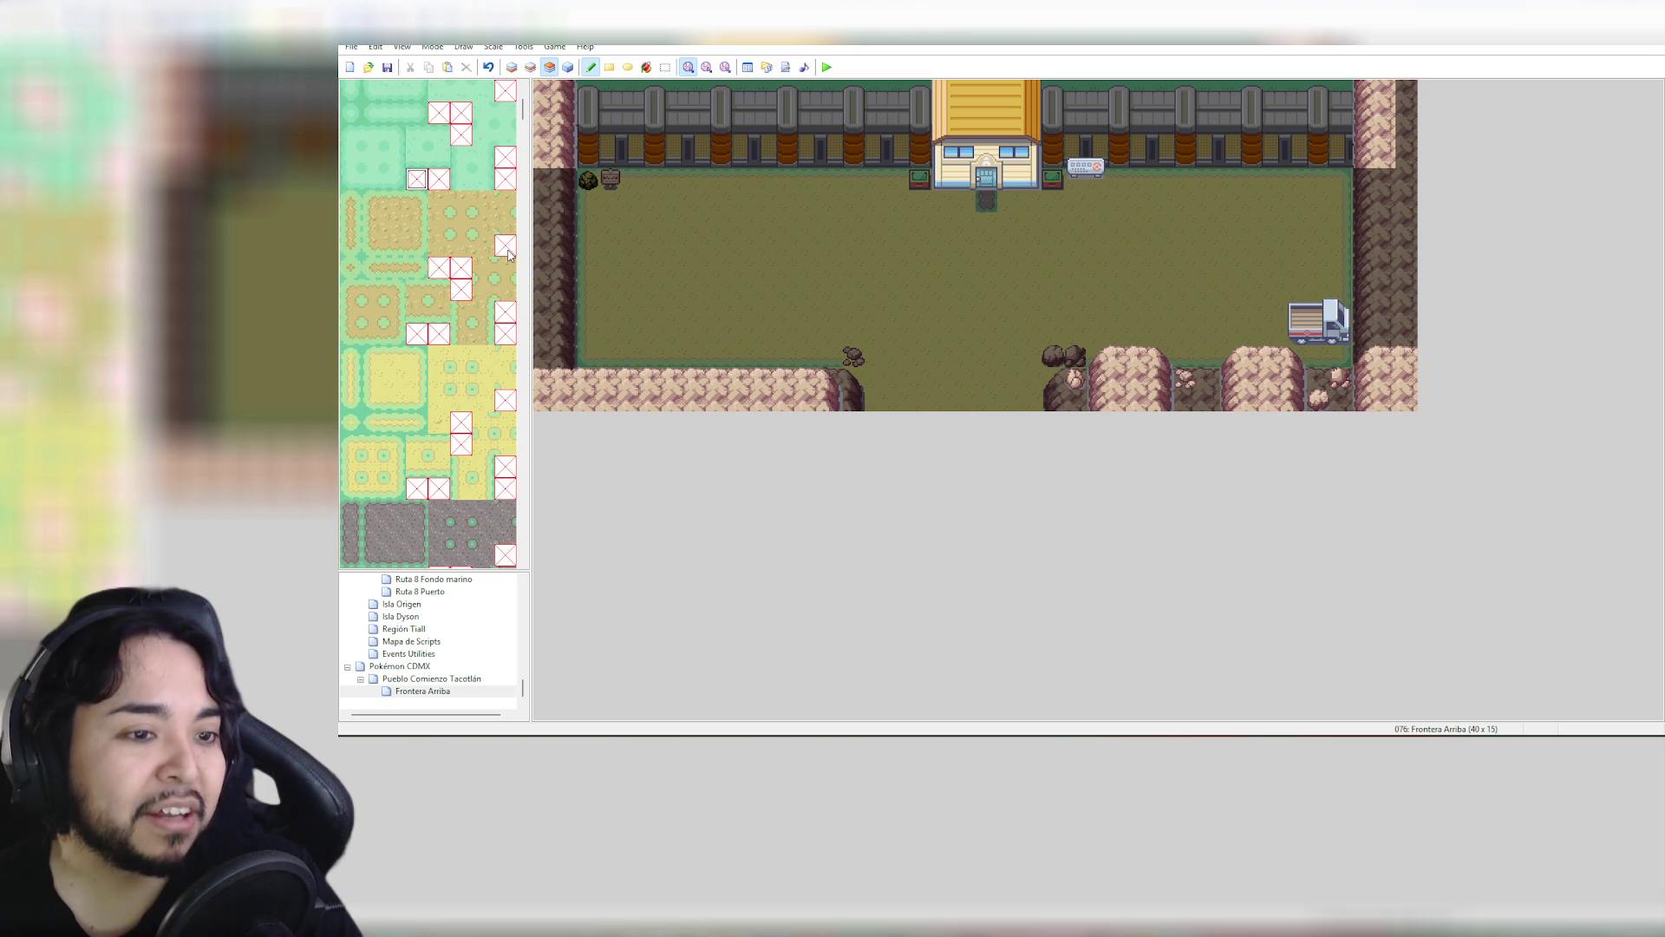
pyautogui.scroll(-1, 512, 259)
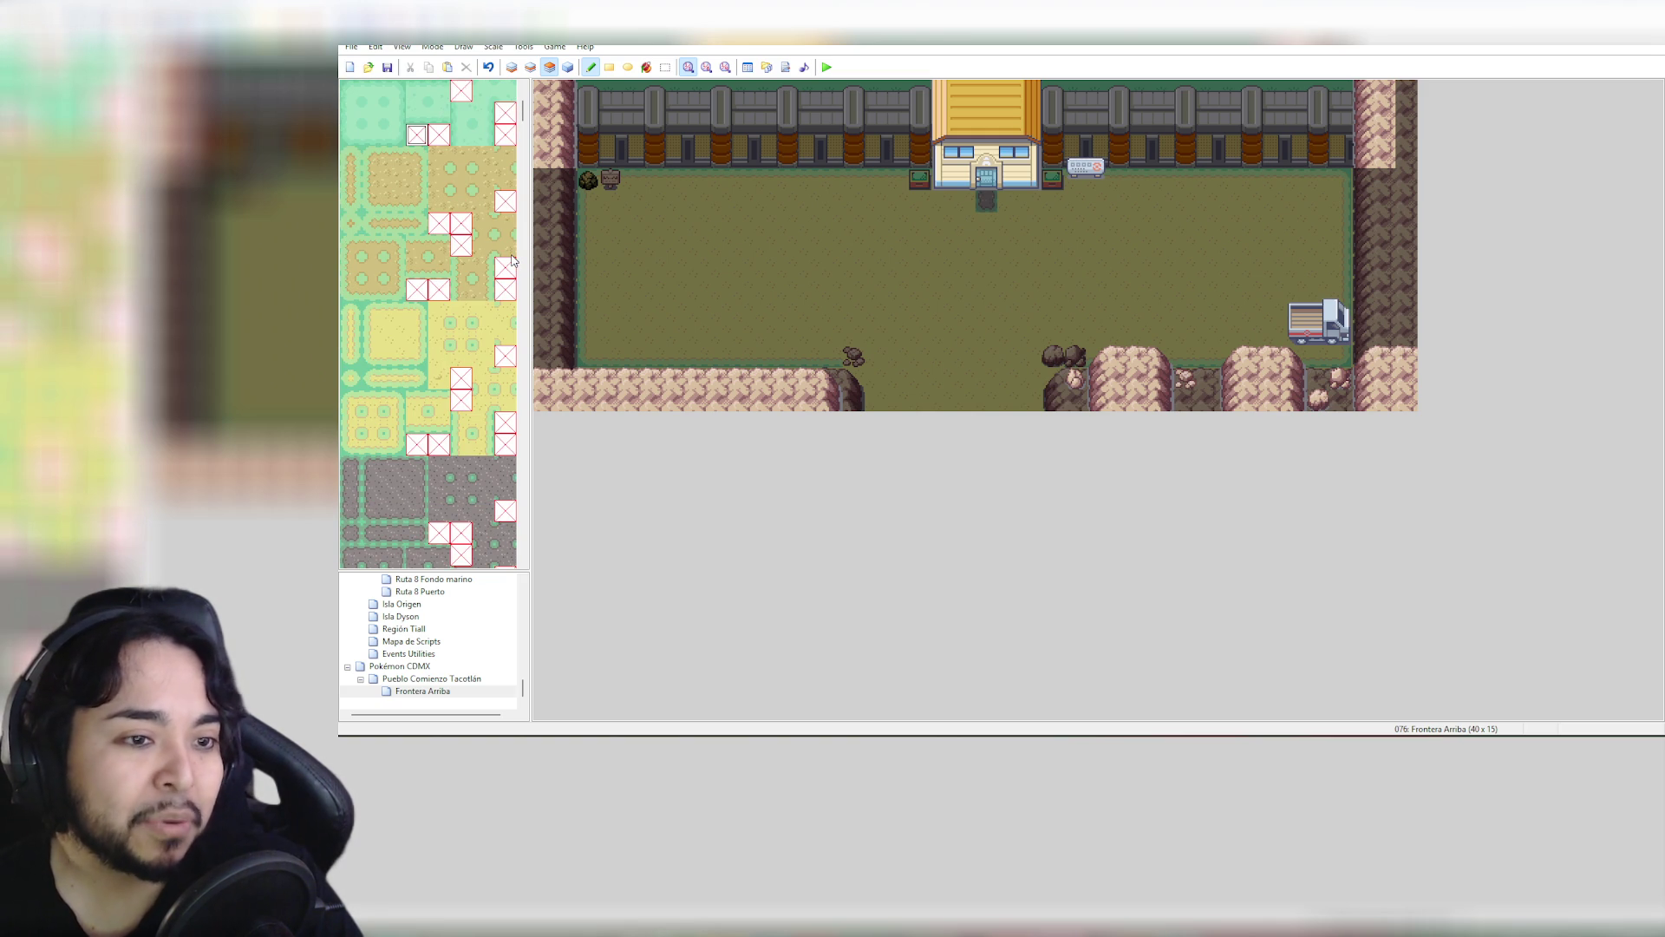
pyautogui.scroll(-8, 499, 248)
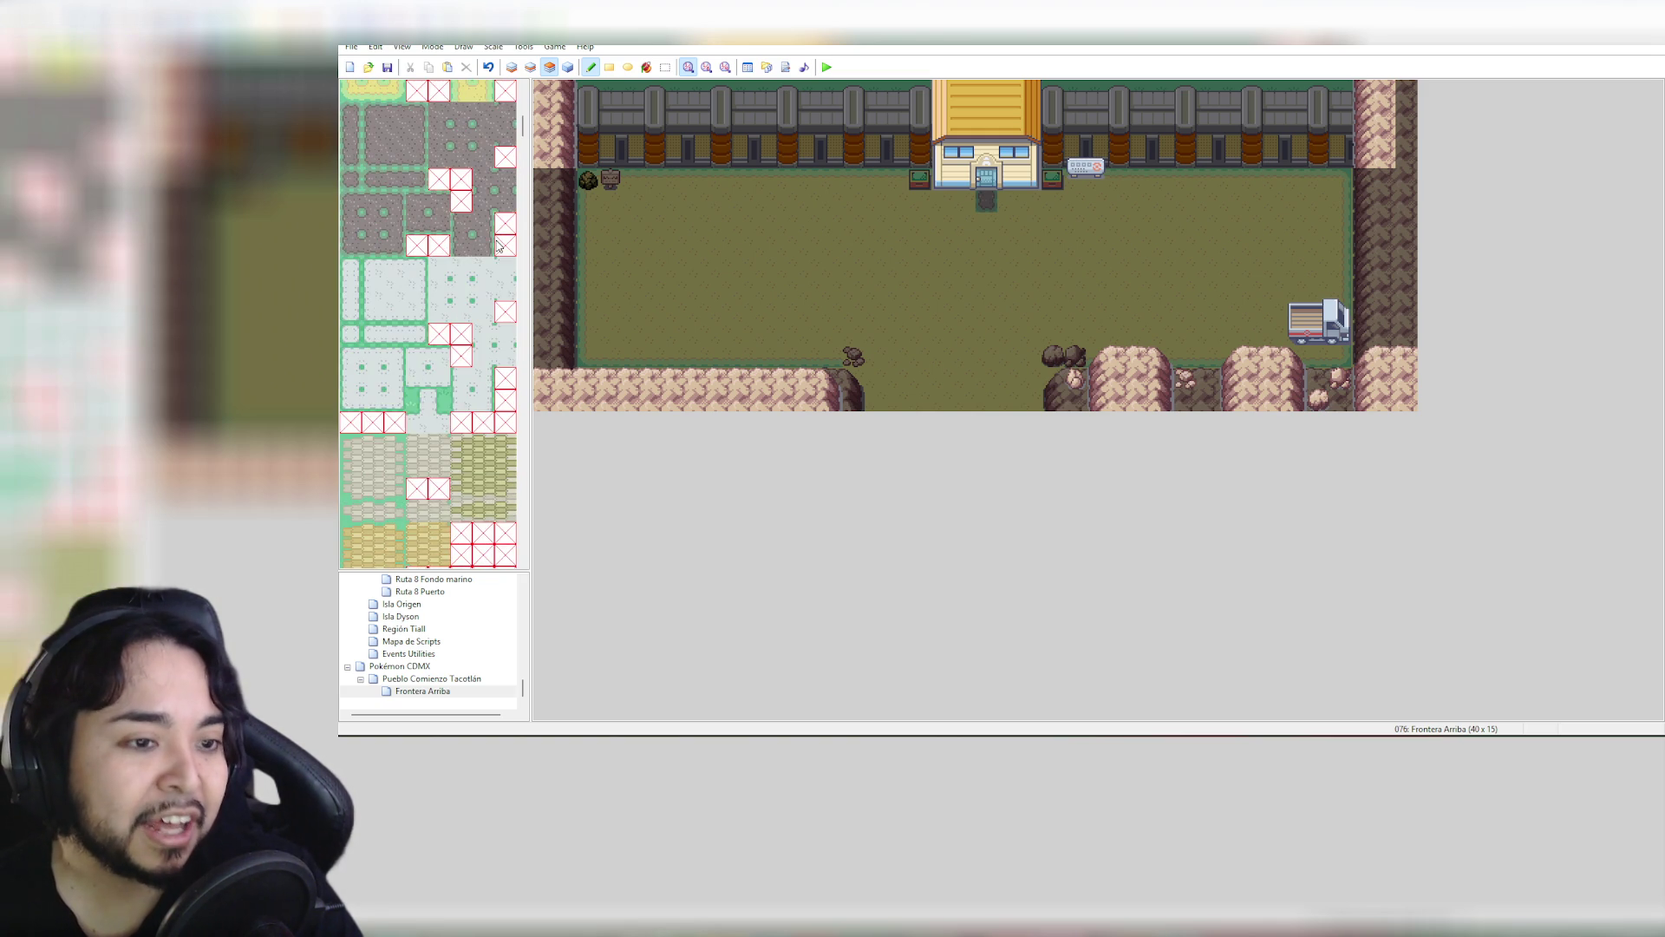
pyautogui.scroll(2, 501, 246)
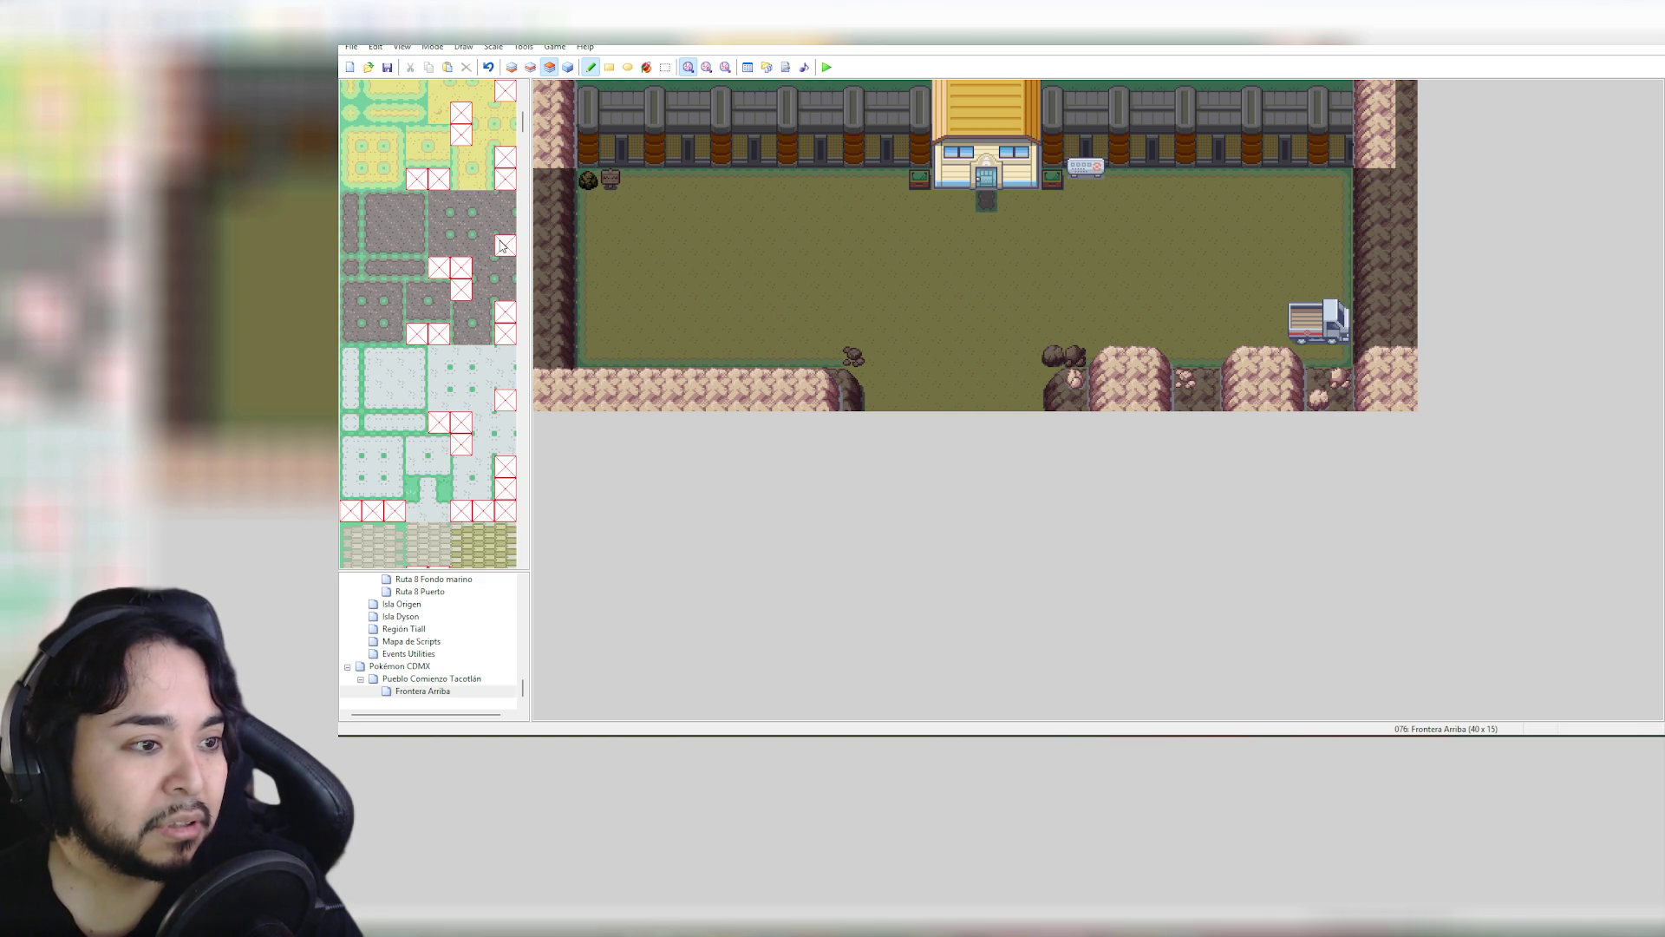
pyautogui.scroll(4, 502, 247)
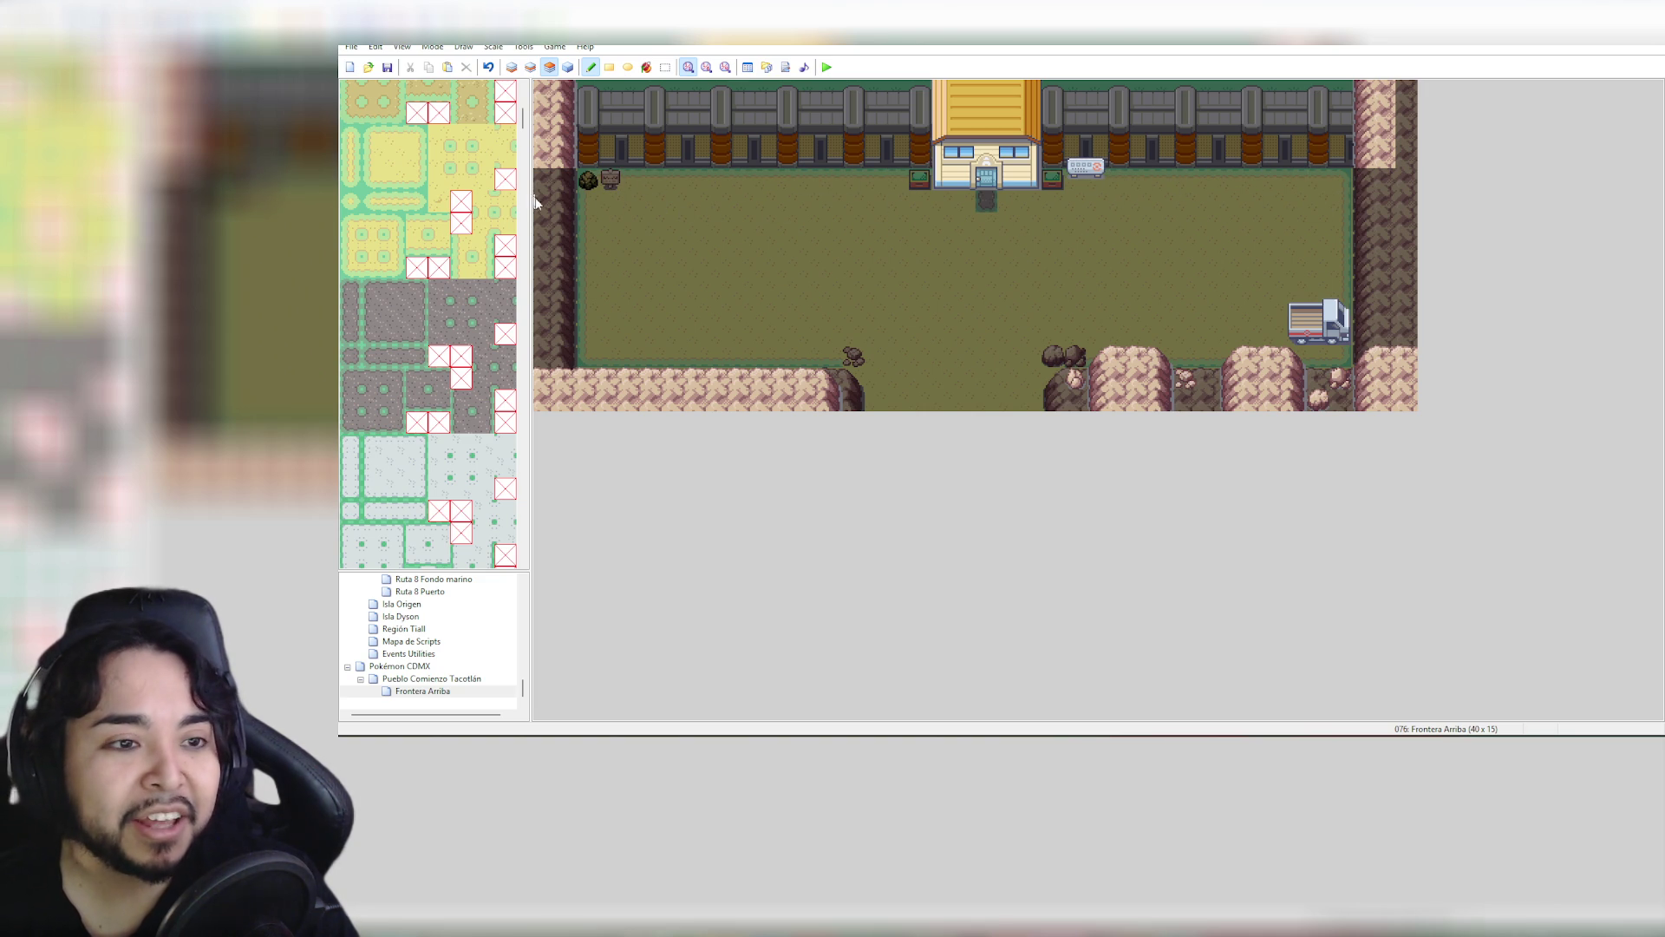
pyautogui.scroll(5, 529, 128)
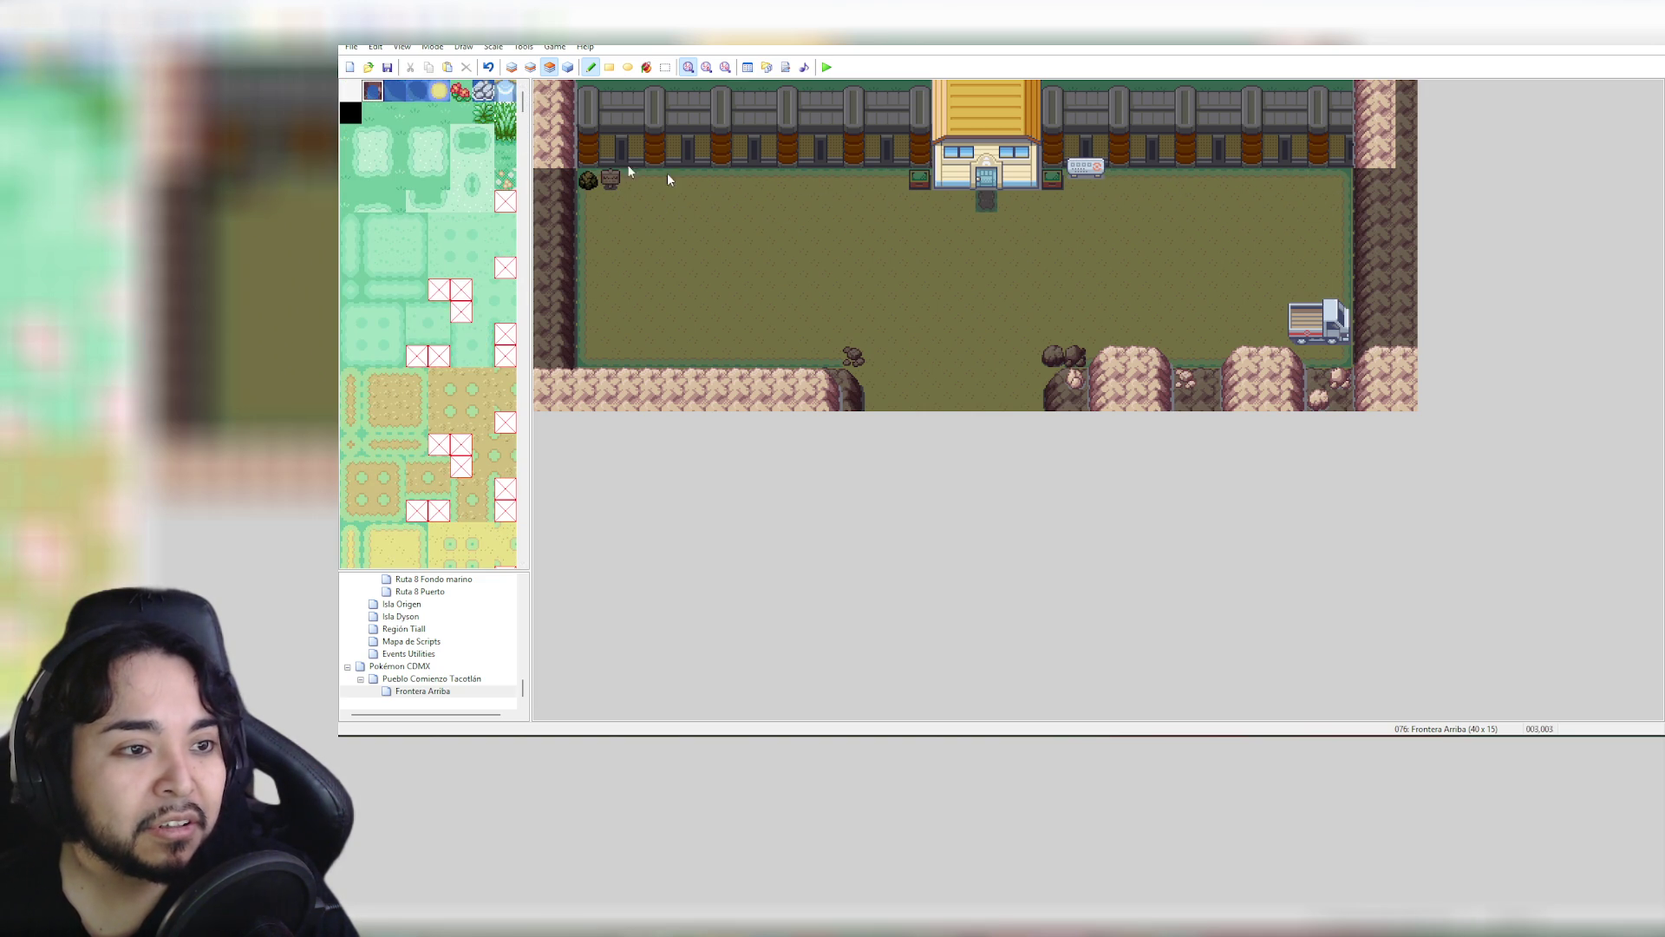
pyautogui.moveTo(893, 183)
pyautogui.mouseDown()
pyautogui.moveTo(638, 186)
pyautogui.moveTo(646, 201)
pyautogui.moveTo(892, 198)
pyautogui.moveTo(861, 200)
pyautogui.mouseUp()
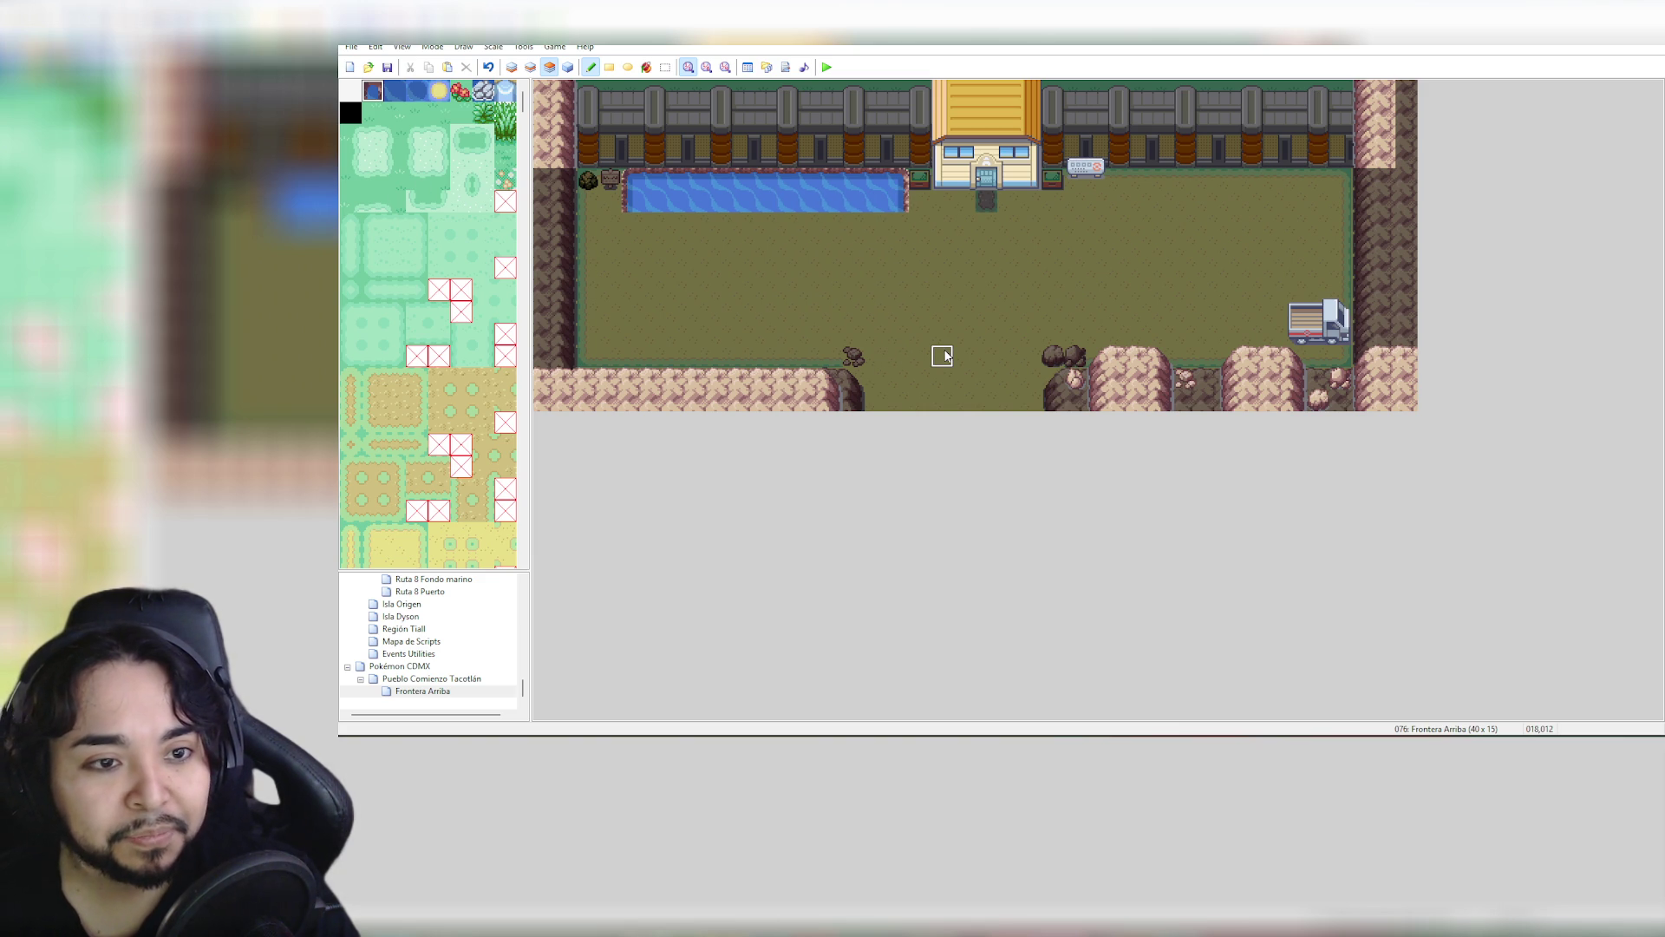
pyautogui.hotkey('ctrl', 'z')
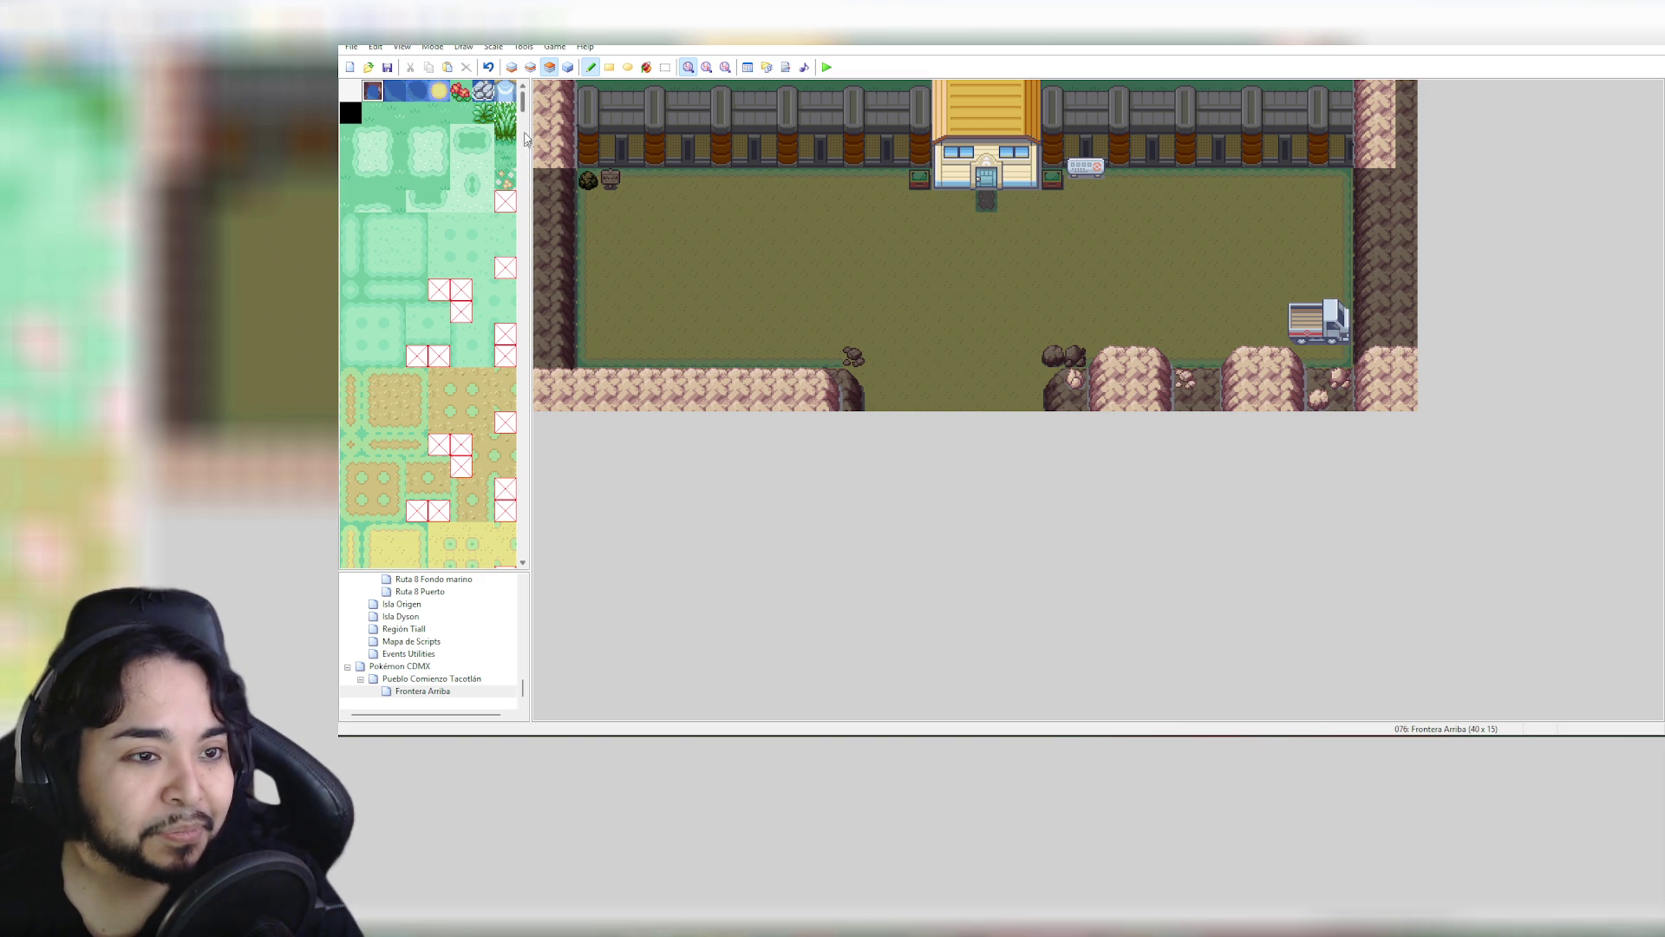
pyautogui.moveTo(525, 113); pyautogui.dragTo(529, 184)
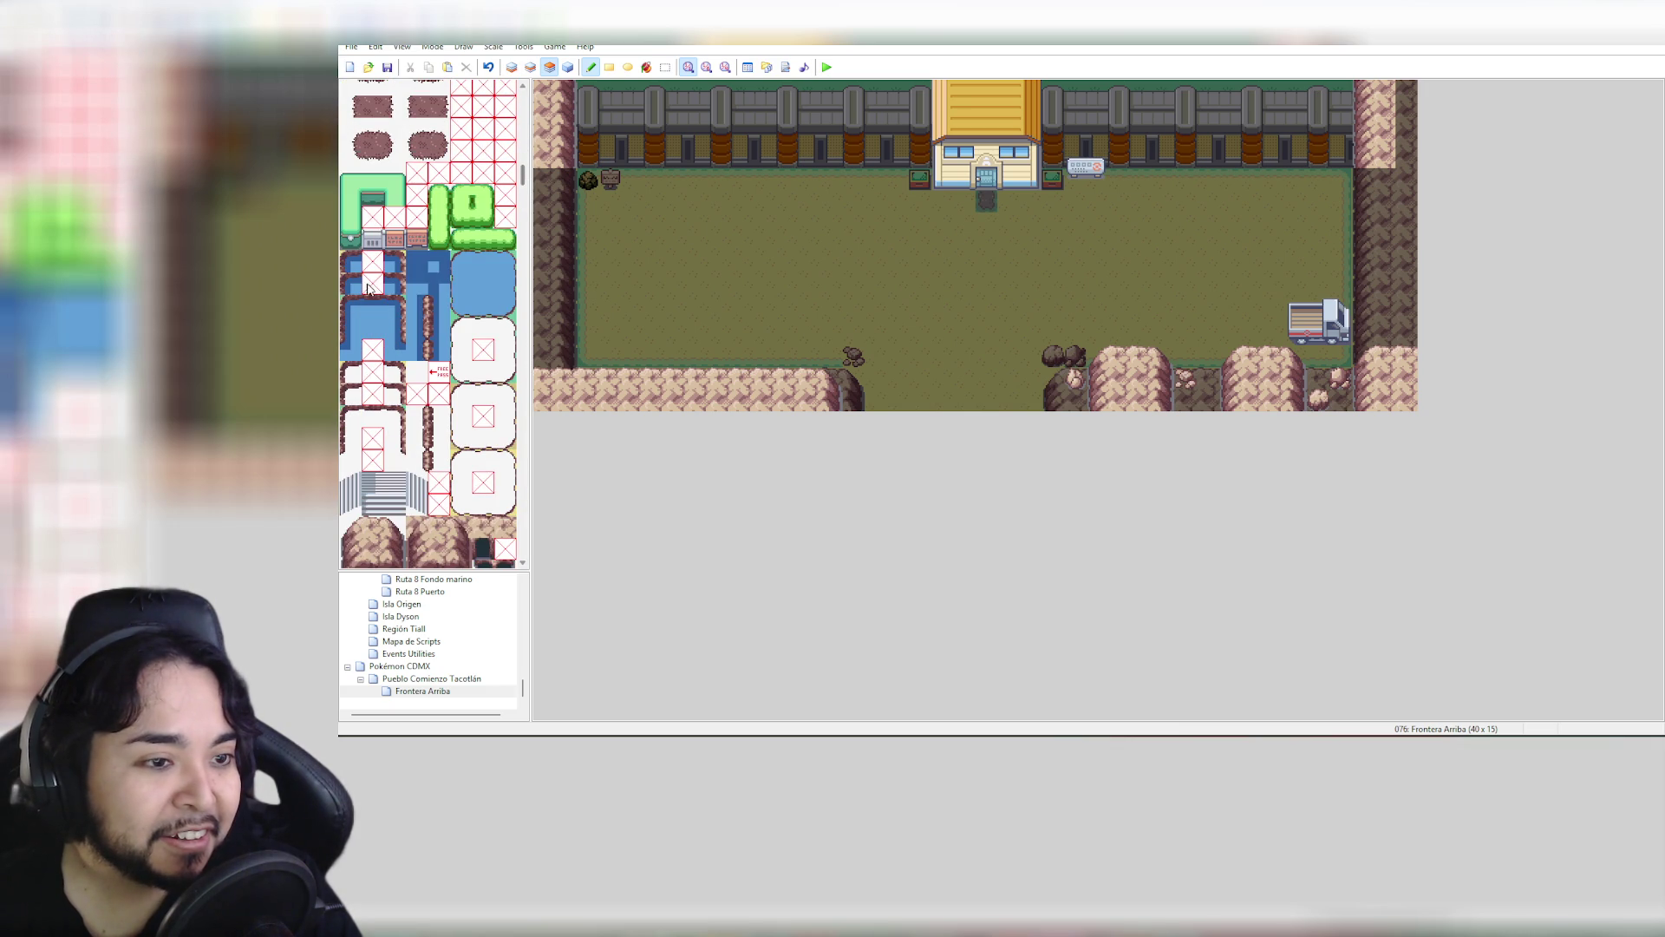
pyautogui.click(476, 276)
pyautogui.click(697, 204)
pyautogui.moveTo(696, 215); pyautogui.dragTo(789, 249)
pyautogui.hotkey('ctrl', 'z')
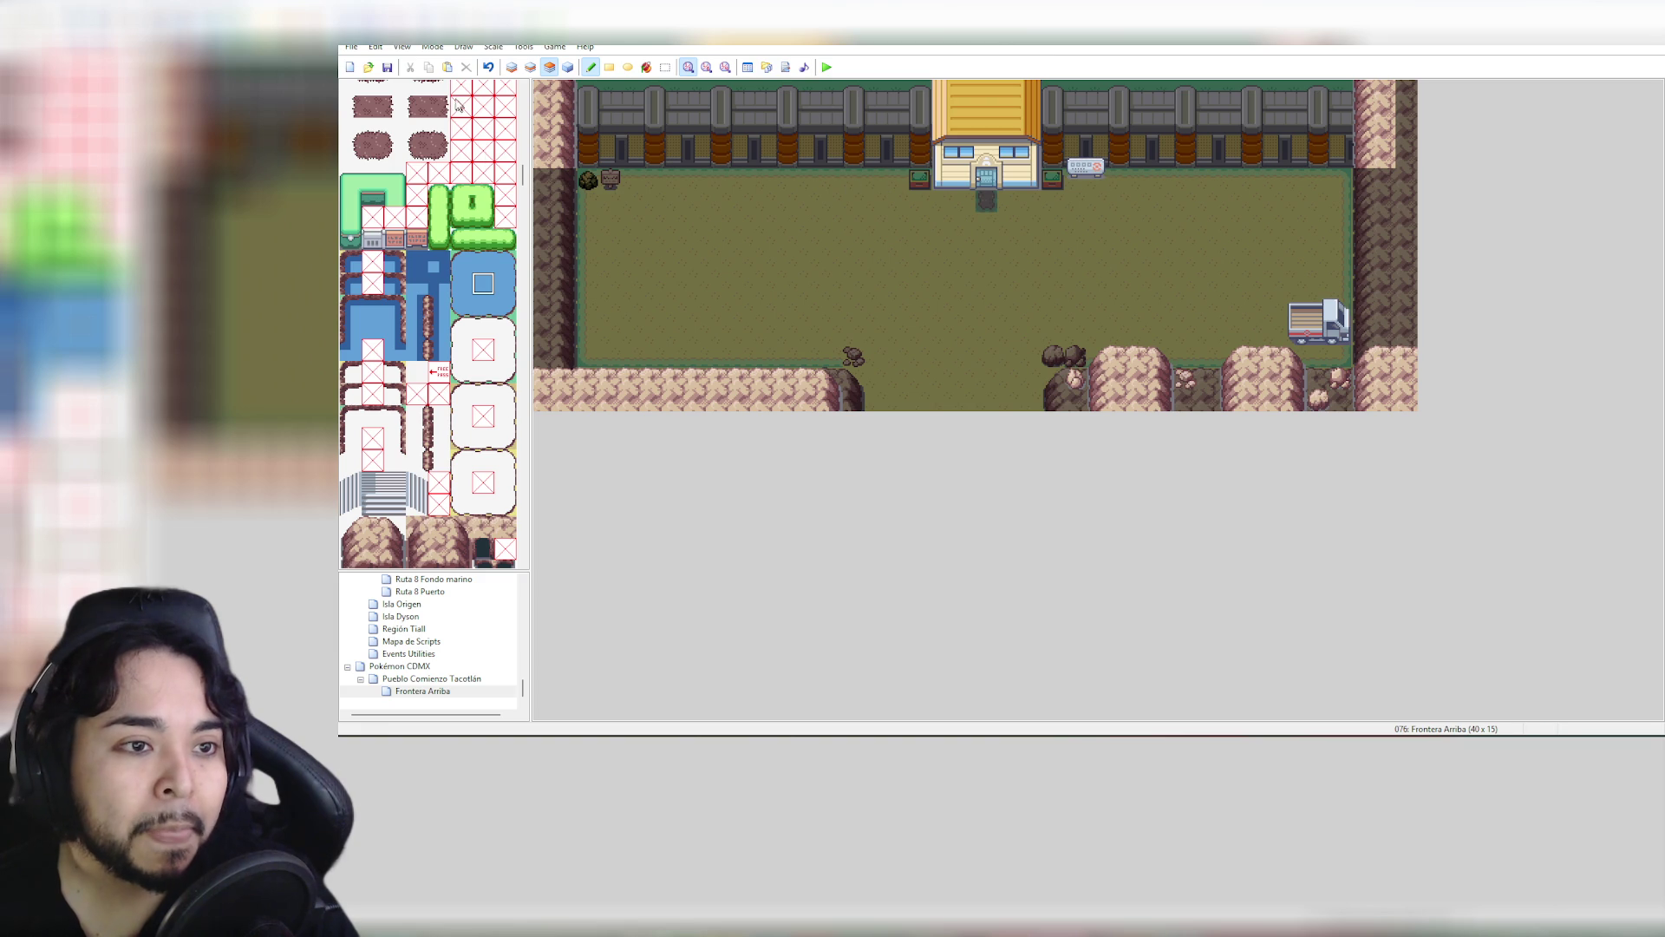
# On layer 1, rectangle-select the gatehouse tiles and move them two tiles down
pyautogui.click(668, 68)
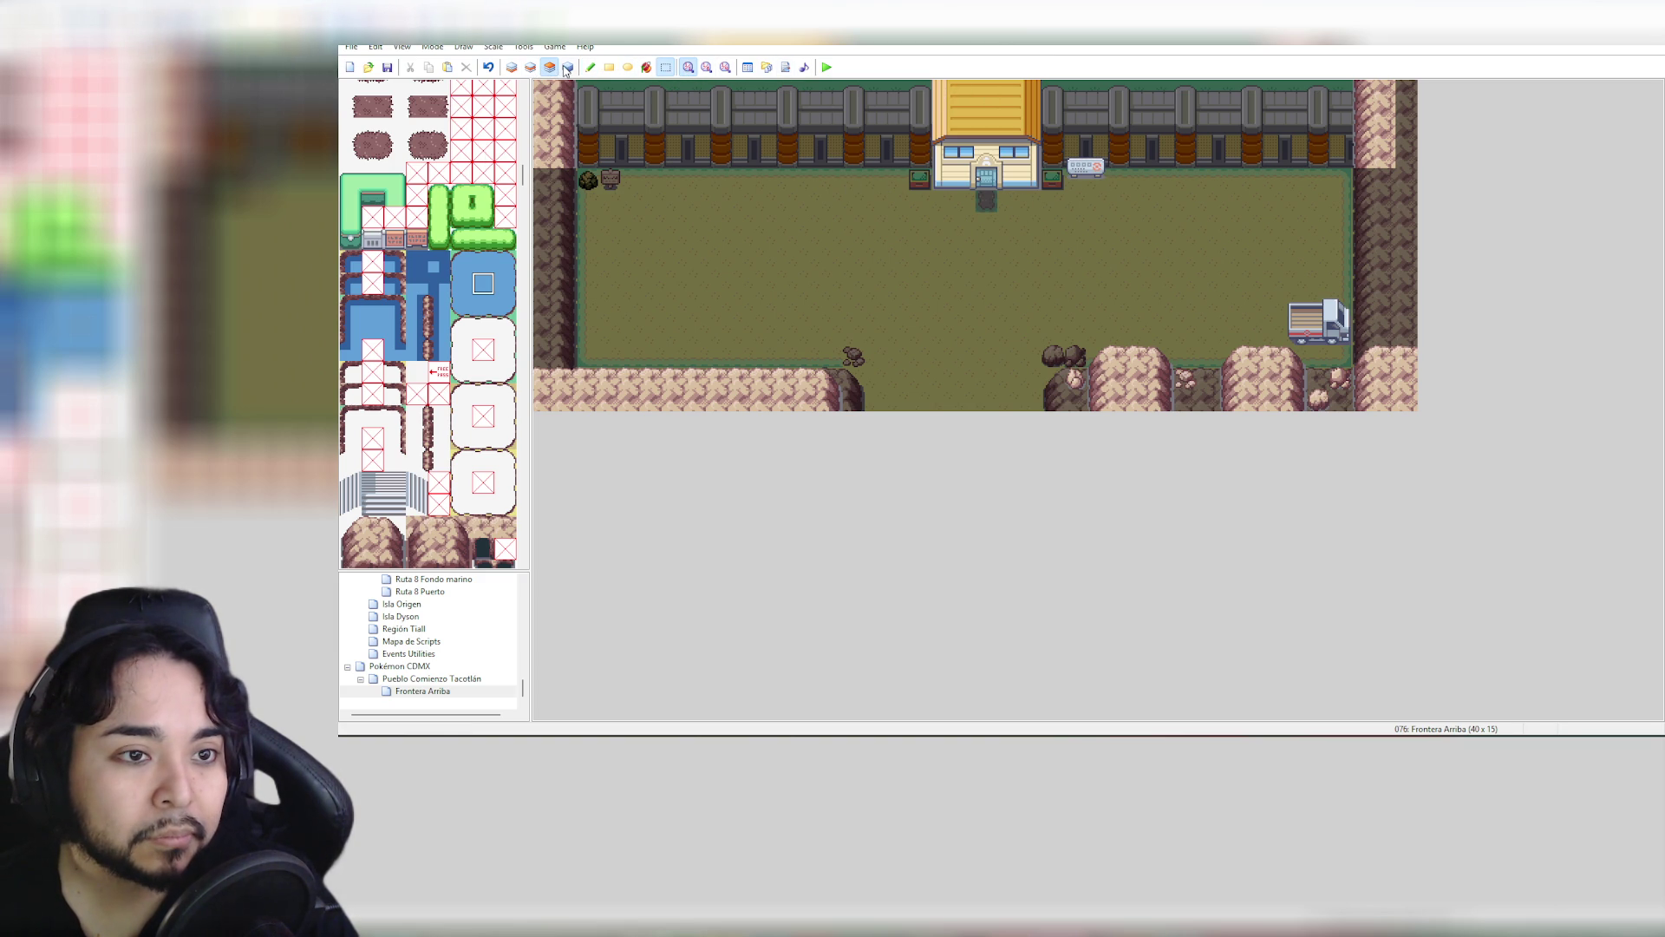
pyautogui.click(512, 67)
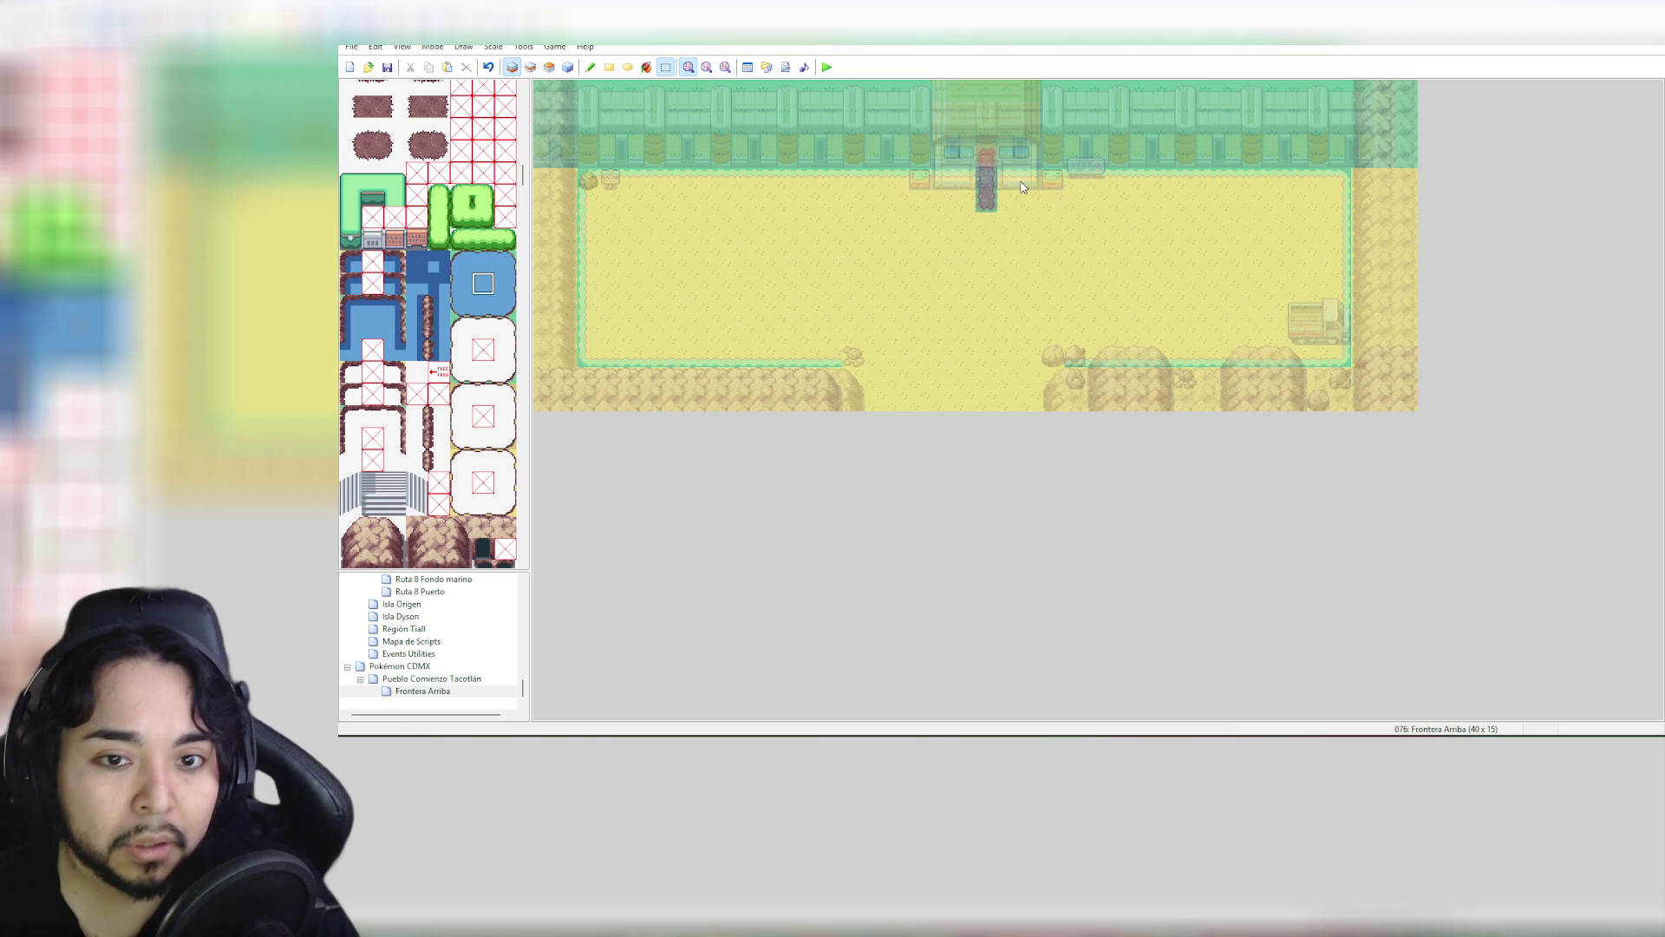
pyautogui.moveTo(1036, 208)
pyautogui.mouseDown()
pyautogui.moveTo(948, 169)
pyautogui.moveTo(932, 76)
pyautogui.mouseUp()
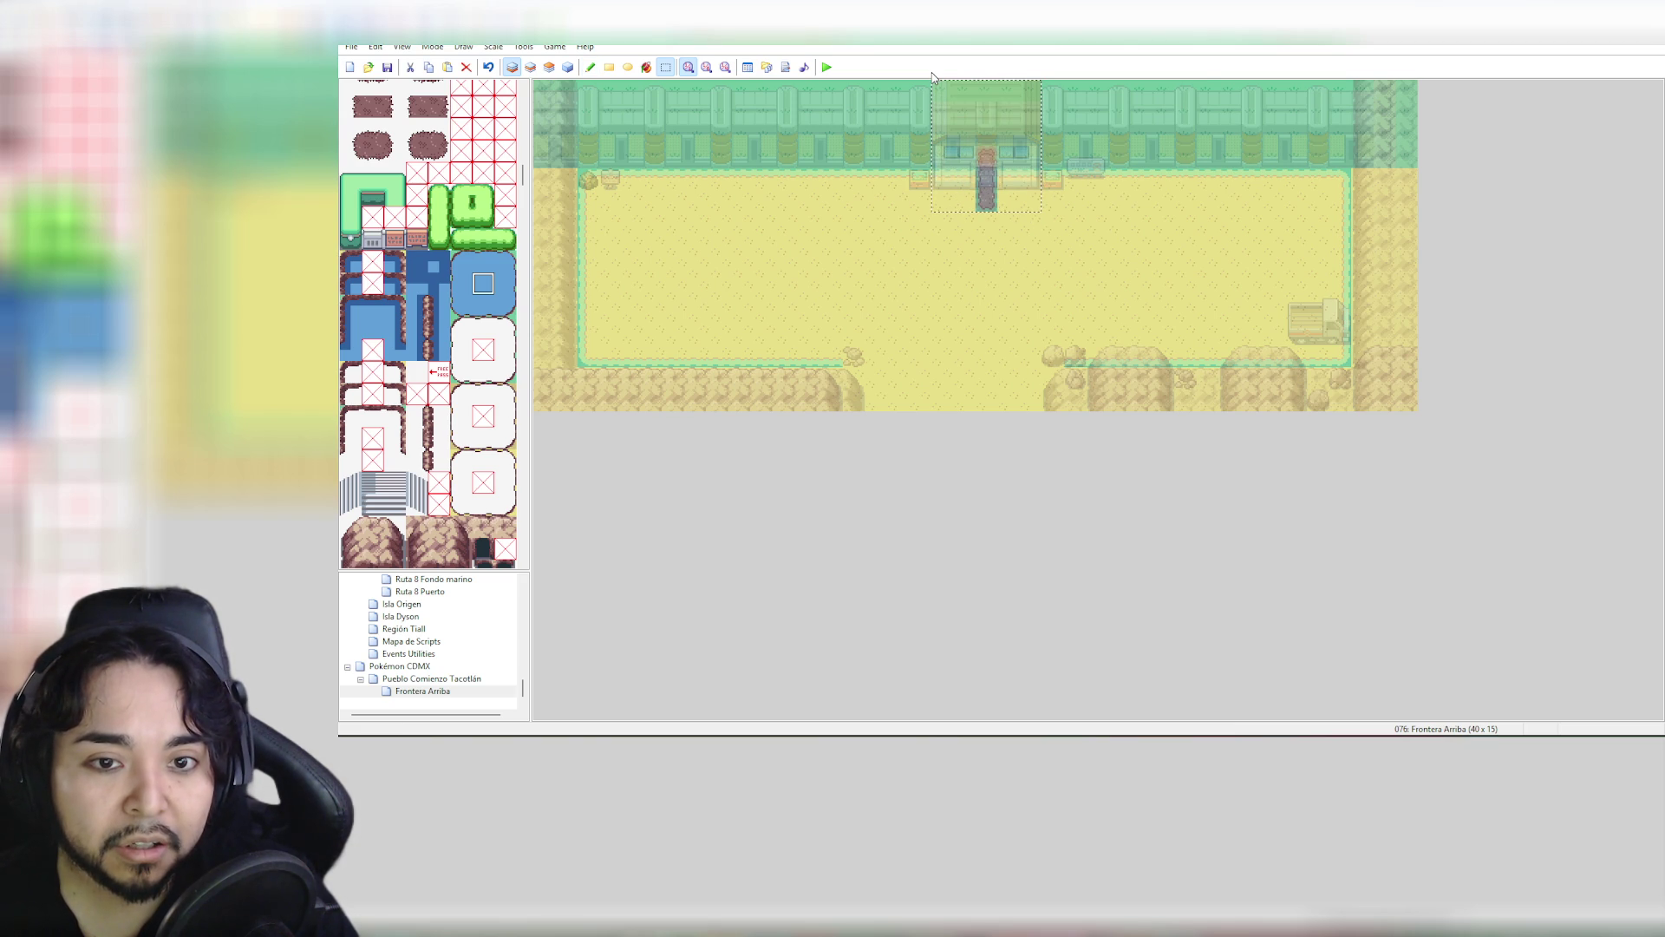
pyautogui.moveTo(997, 128); pyautogui.dragTo(998, 187)
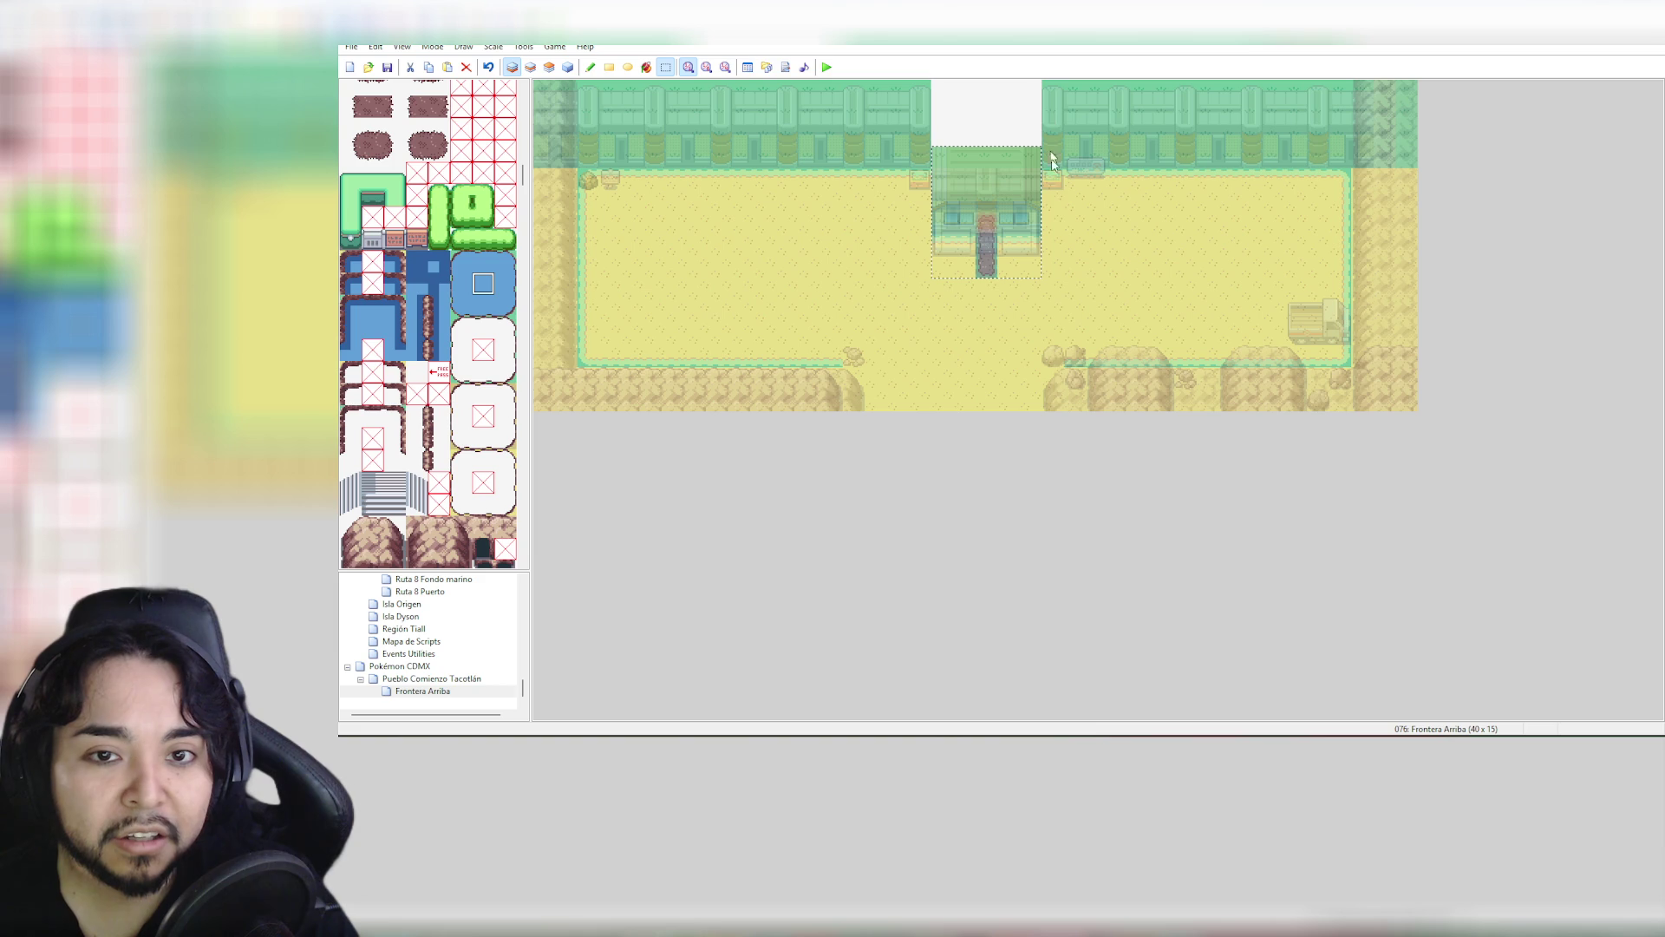
pyautogui.click(1047, 207)
# Move the left and right fence sections down level with the gatehouse, then switch to the browser
pyautogui.moveTo(1046, 186)
pyautogui.mouseDown()
pyautogui.moveTo(1350, 88)
pyautogui.moveTo(1293, 142)
pyautogui.moveTo(1291, 179)
pyautogui.mouseUp()
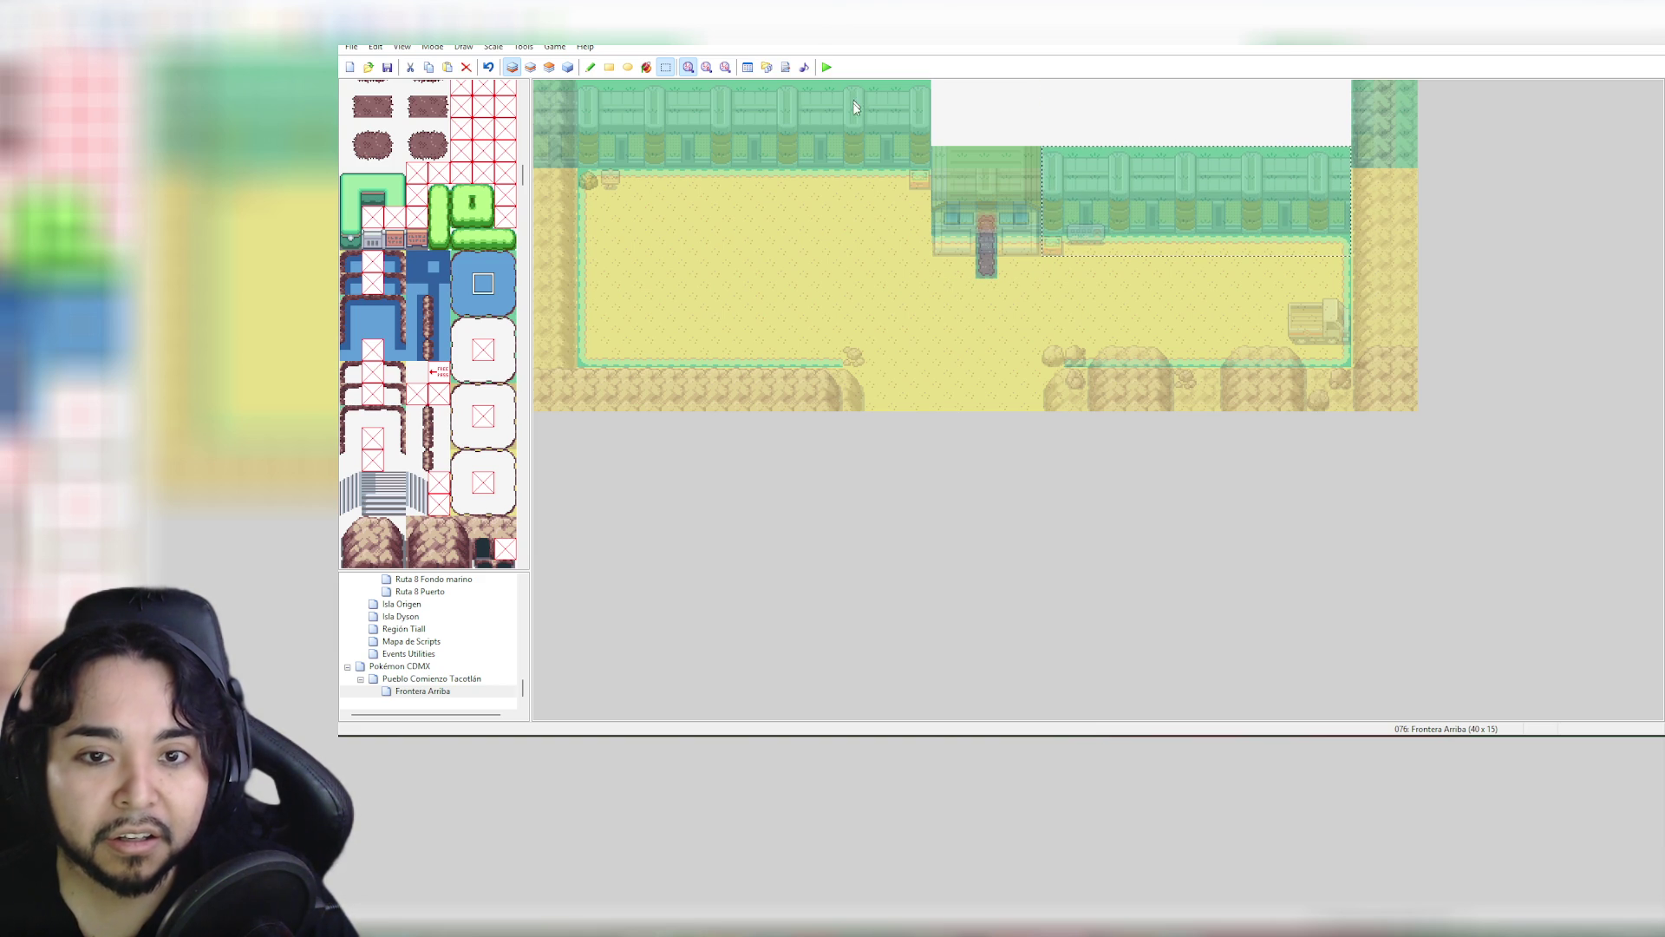
pyautogui.moveTo(932, 188); pyautogui.dragTo(578, 80)
pyautogui.moveTo(723, 151); pyautogui.dragTo(738, 218)
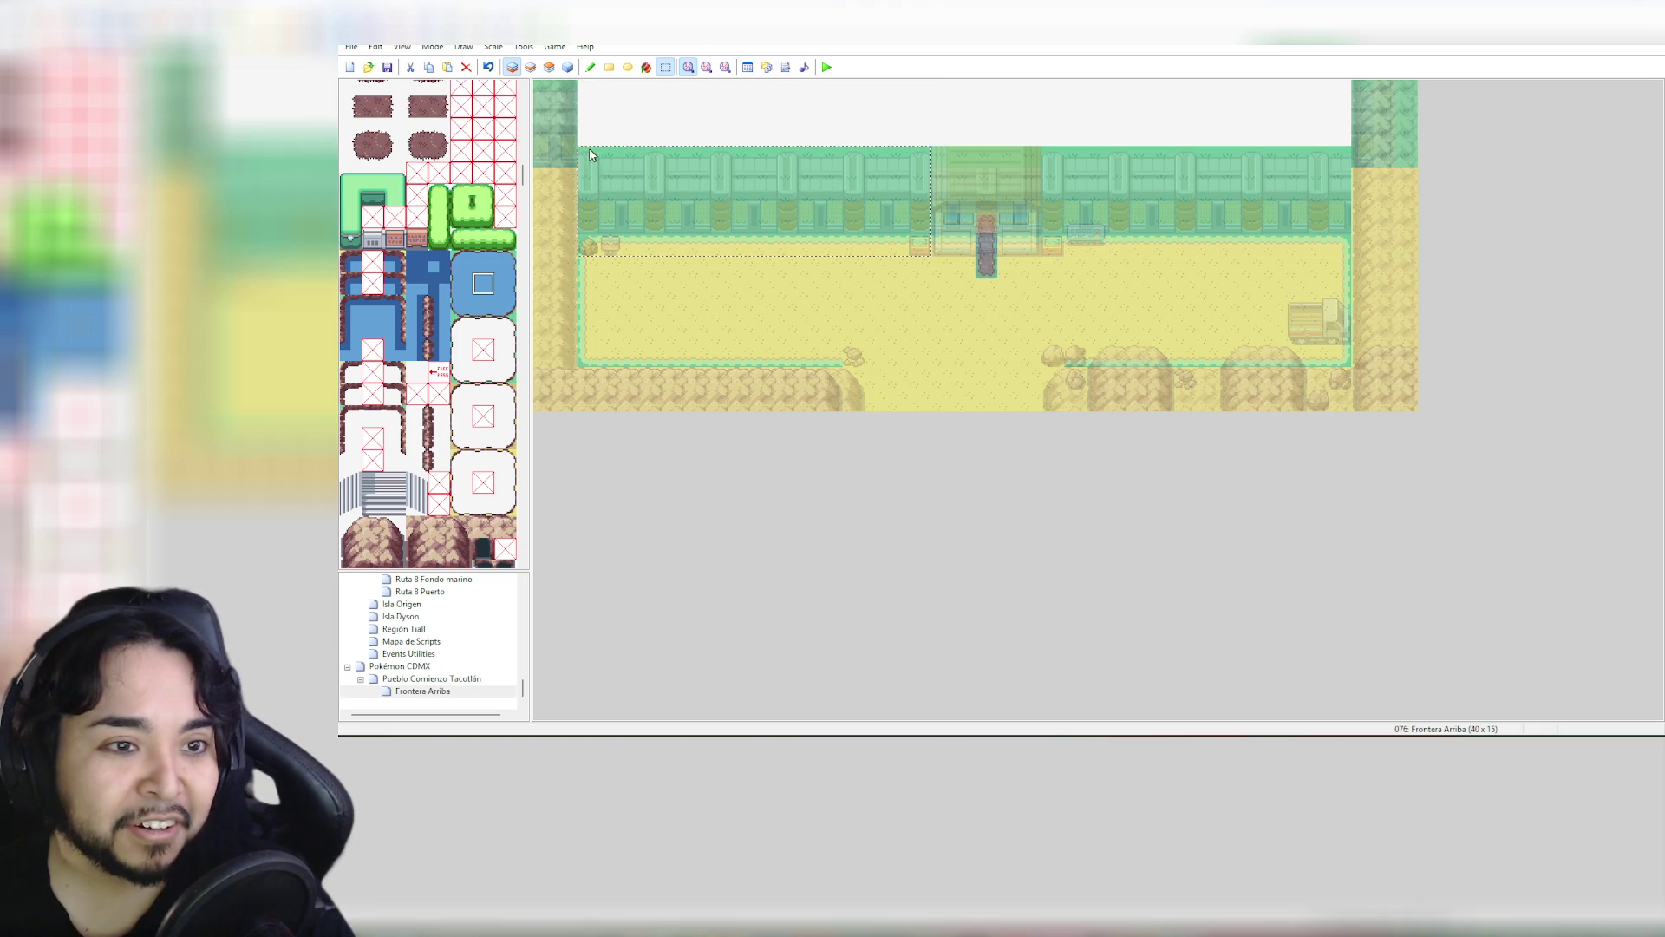
pyautogui.moveTo(585, 155)
pyautogui.mouseDown()
pyautogui.moveTo(632, 168)
pyautogui.moveTo(567, 124)
pyautogui.mouseUp()
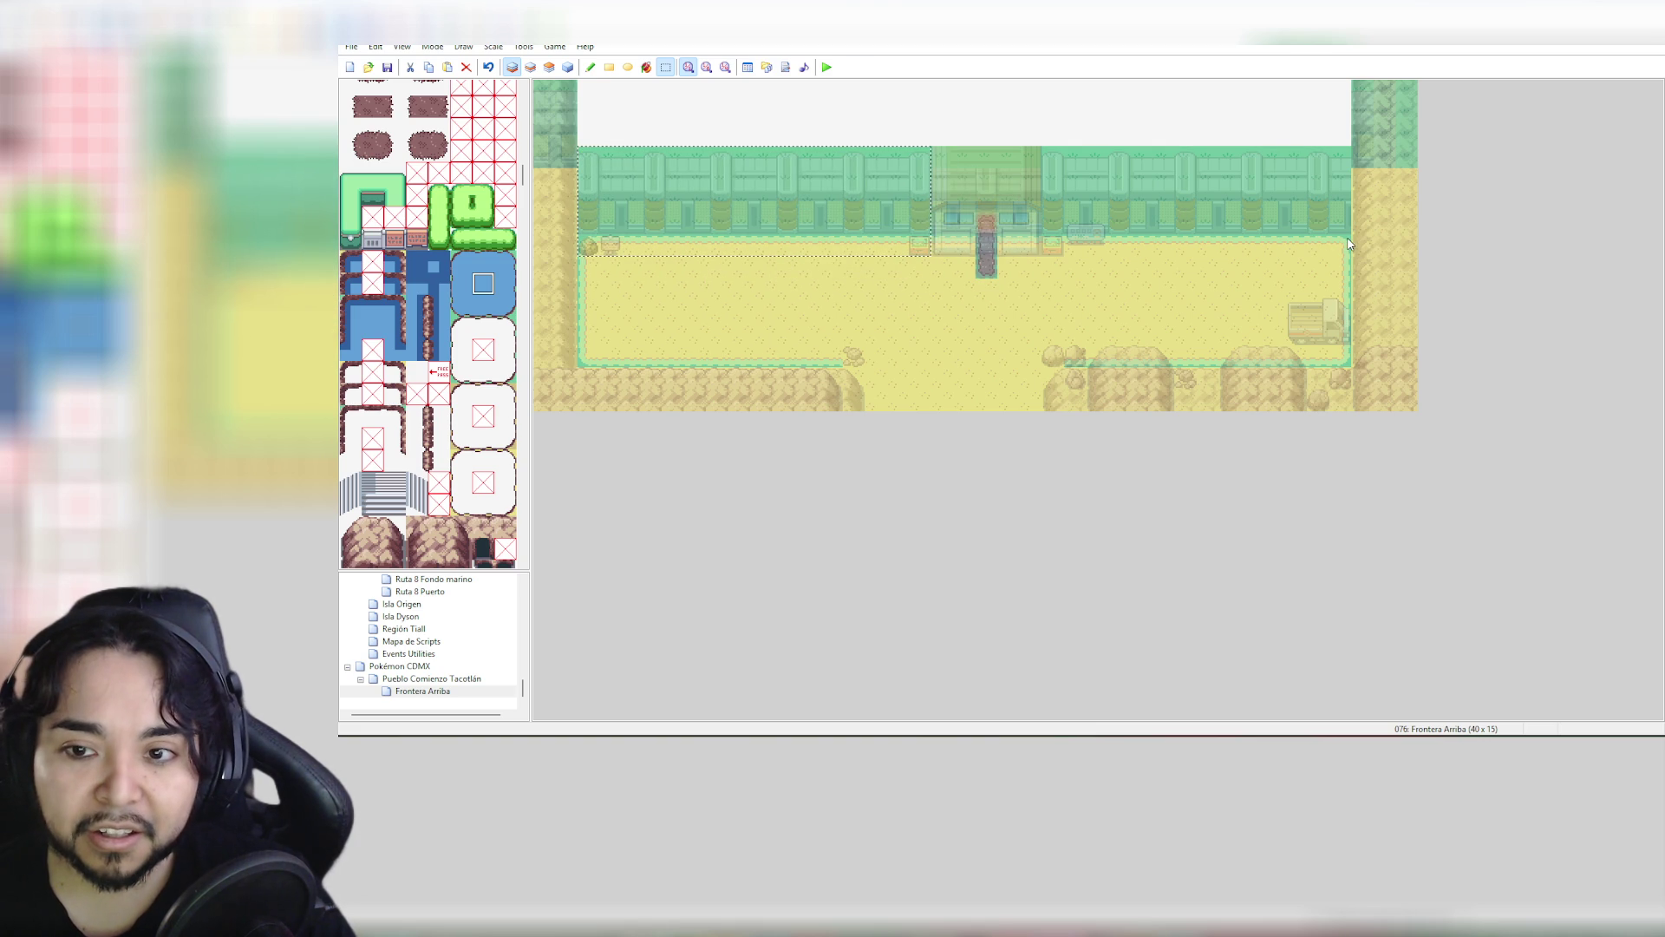
pyautogui.click(1355, 283)
pyautogui.moveTo(1050, 154)
pyautogui.mouseDown()
pyautogui.moveTo(755, 129)
pyautogui.moveTo(579, 149)
pyautogui.mouseUp()
pyautogui.moveTo(753, 175); pyautogui.dragTo(751, 202)
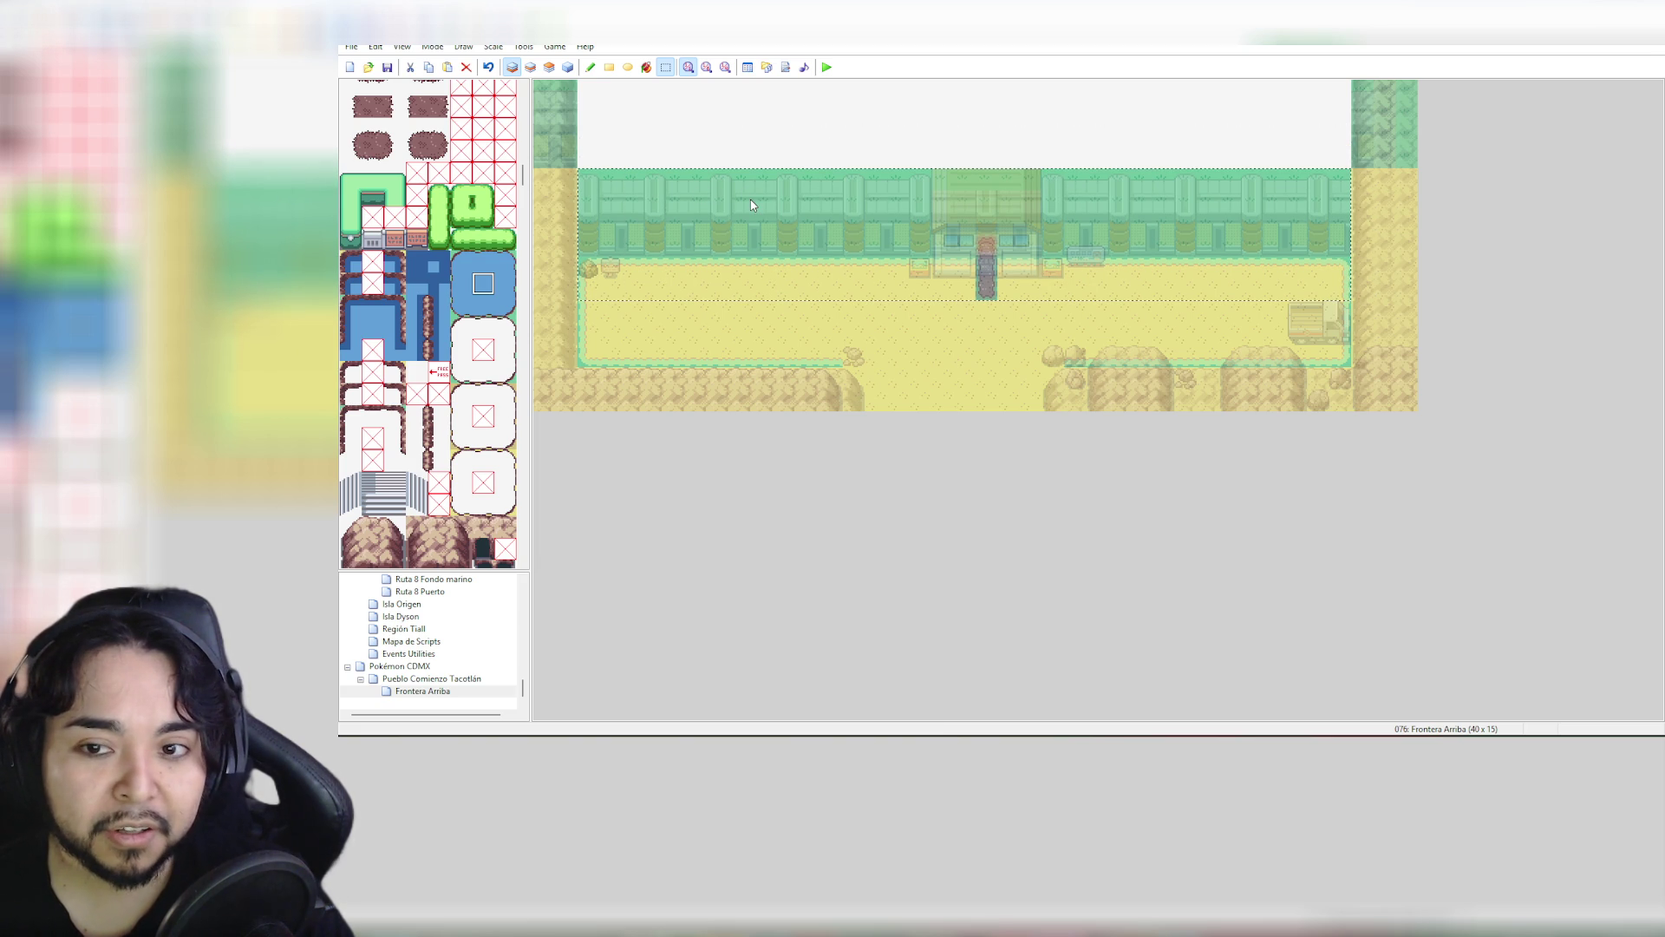
pyautogui.moveTo(753, 175); pyautogui.dragTo(753, 167)
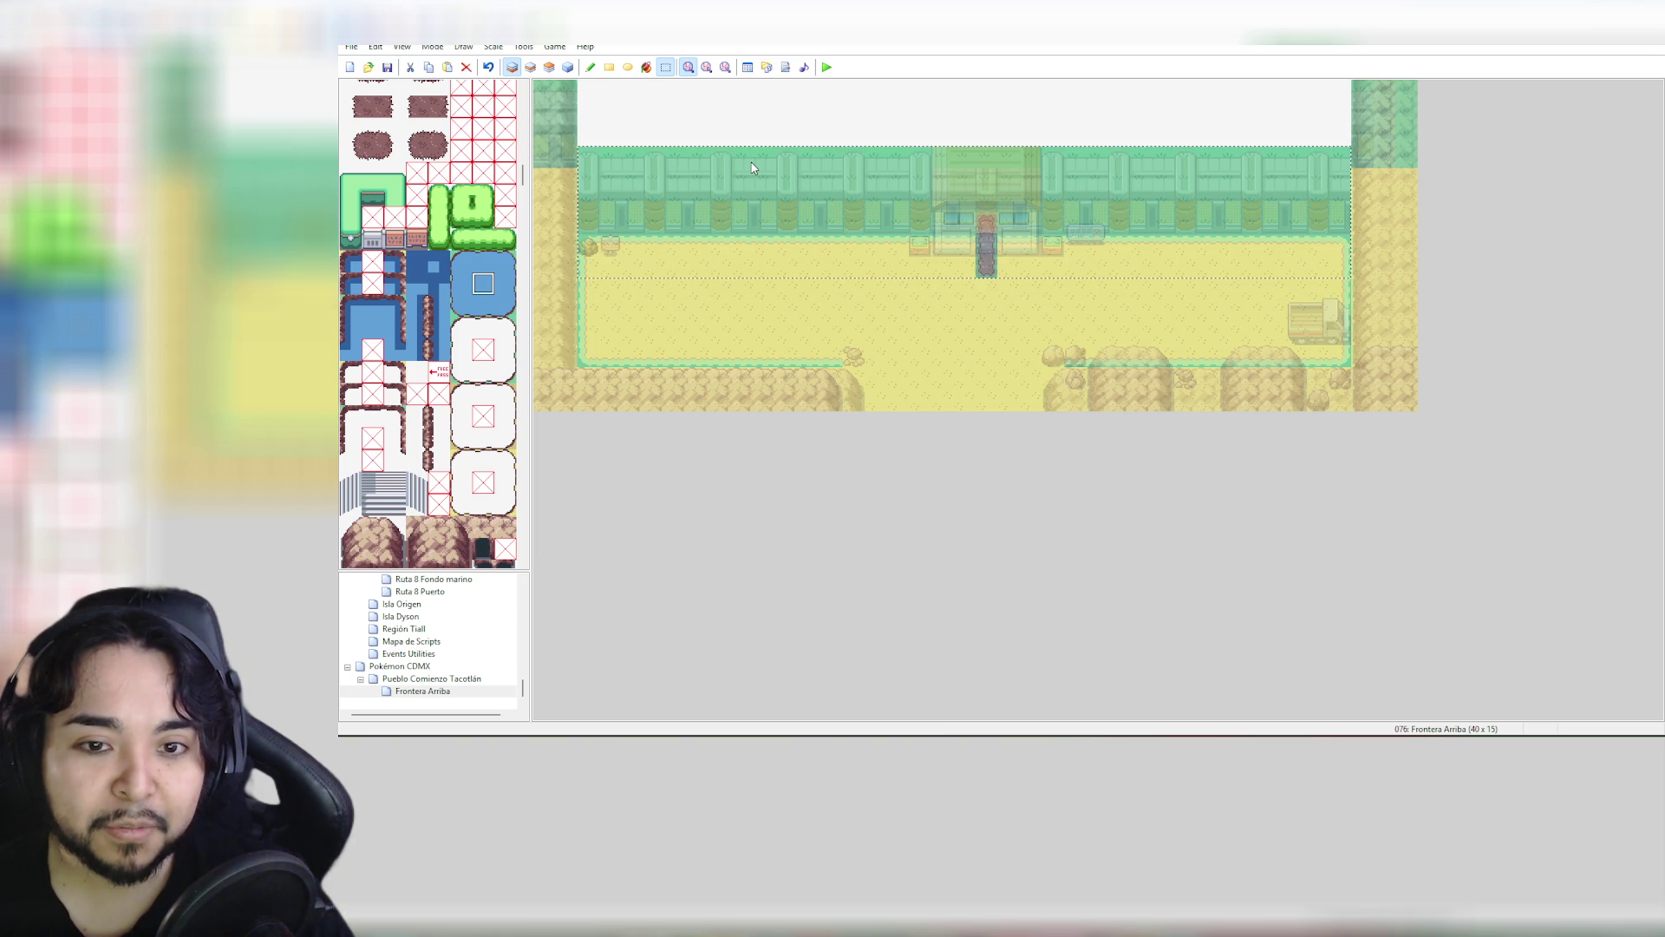
pyautogui.click(709, 123)
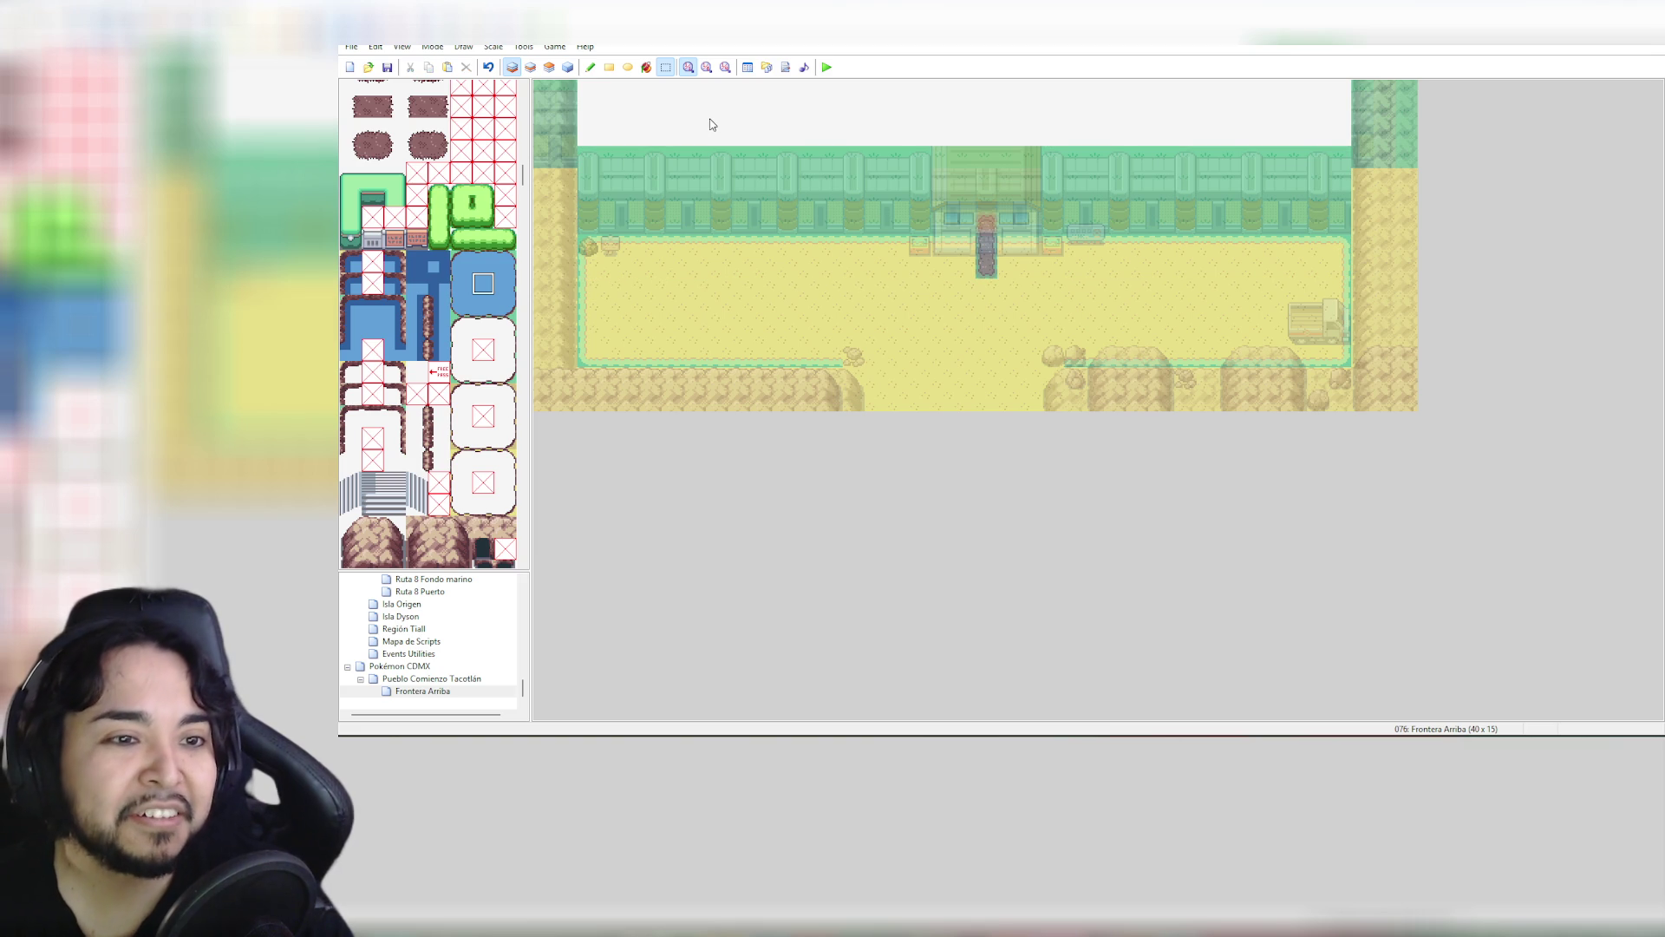
pyautogui.click(568, 67)
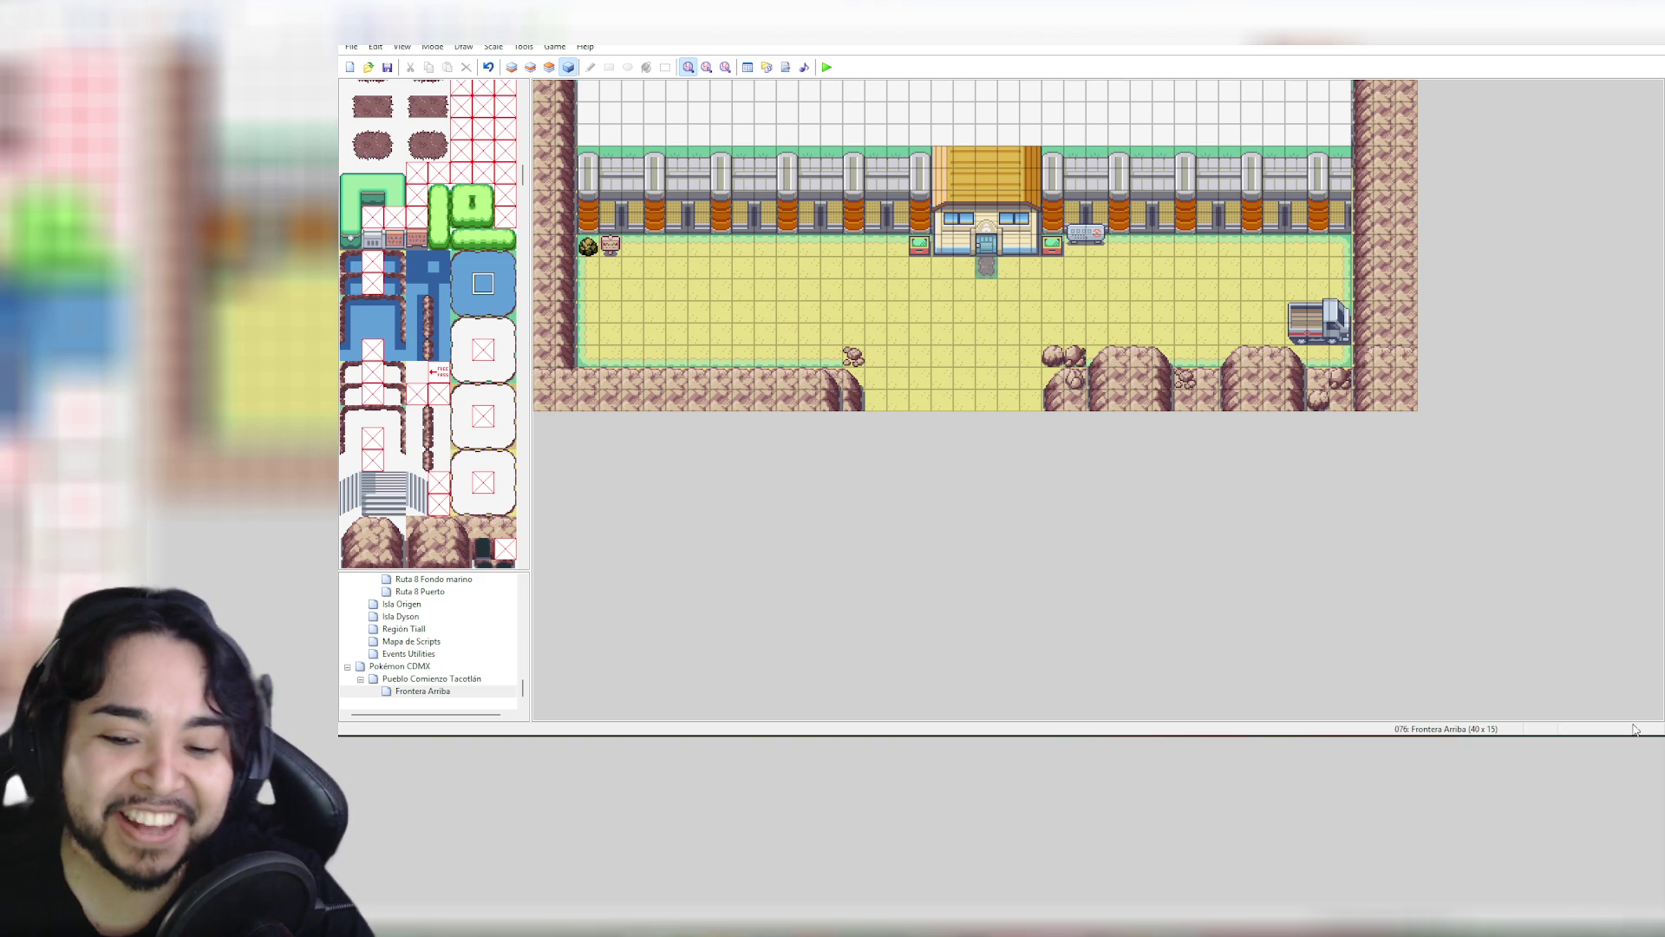
pyautogui.hotkey('alt', 'Tab')
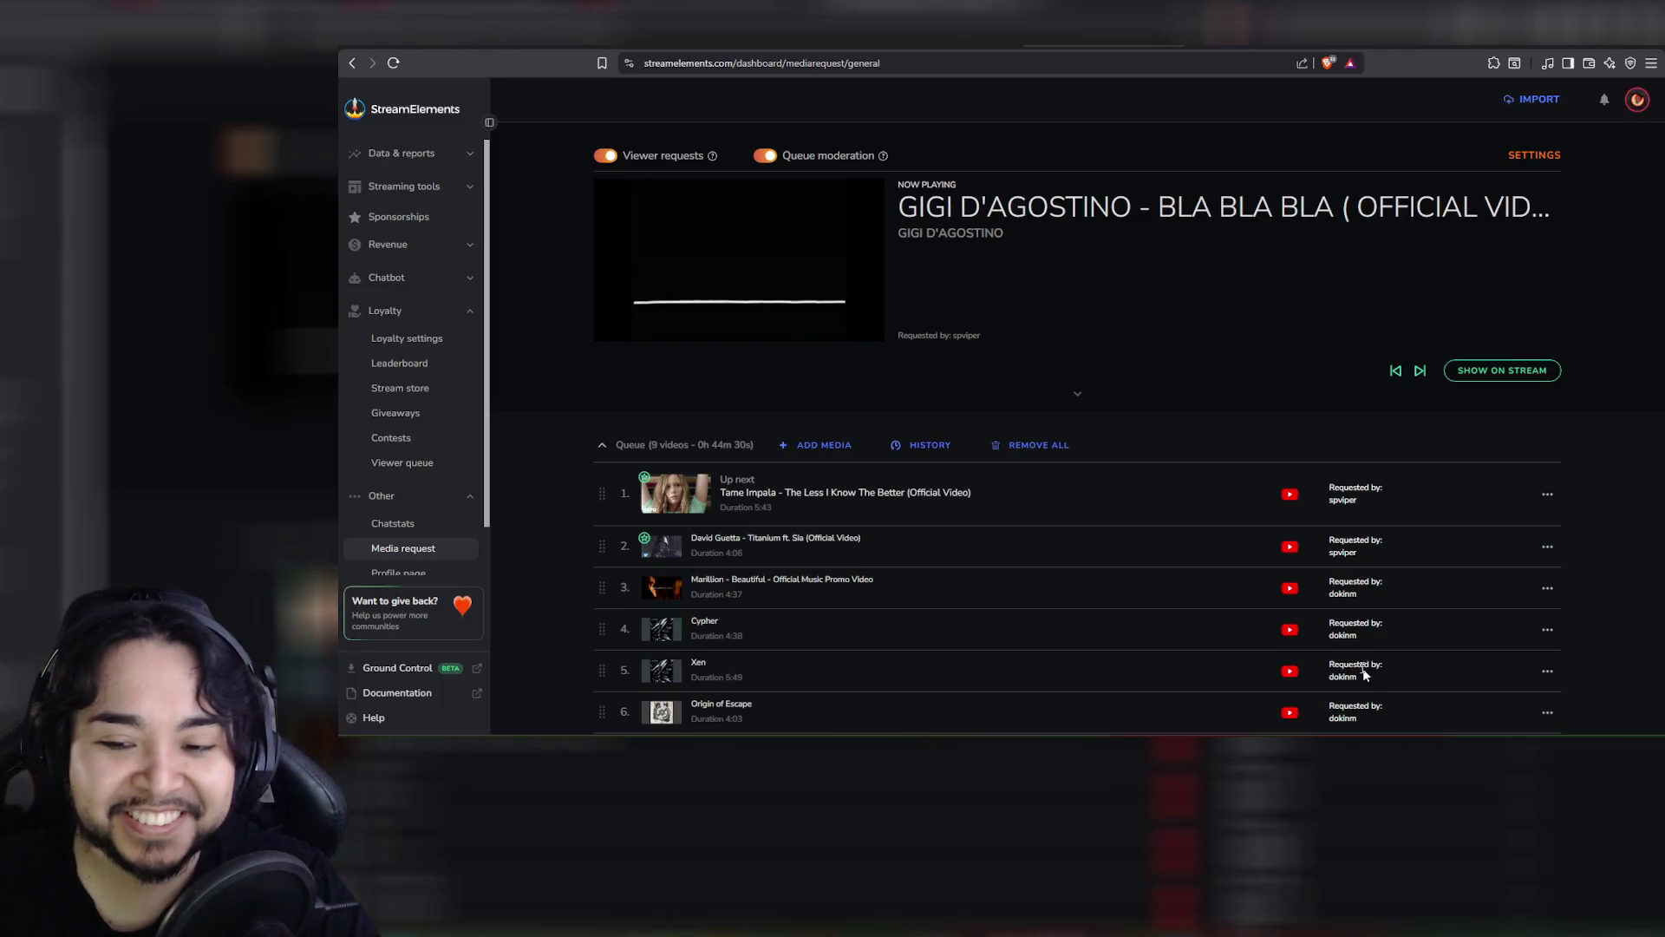
# In a new tab, search Google for 'río bravo y muro fronterizo'
pyautogui.hotkey('ctrl', 't')
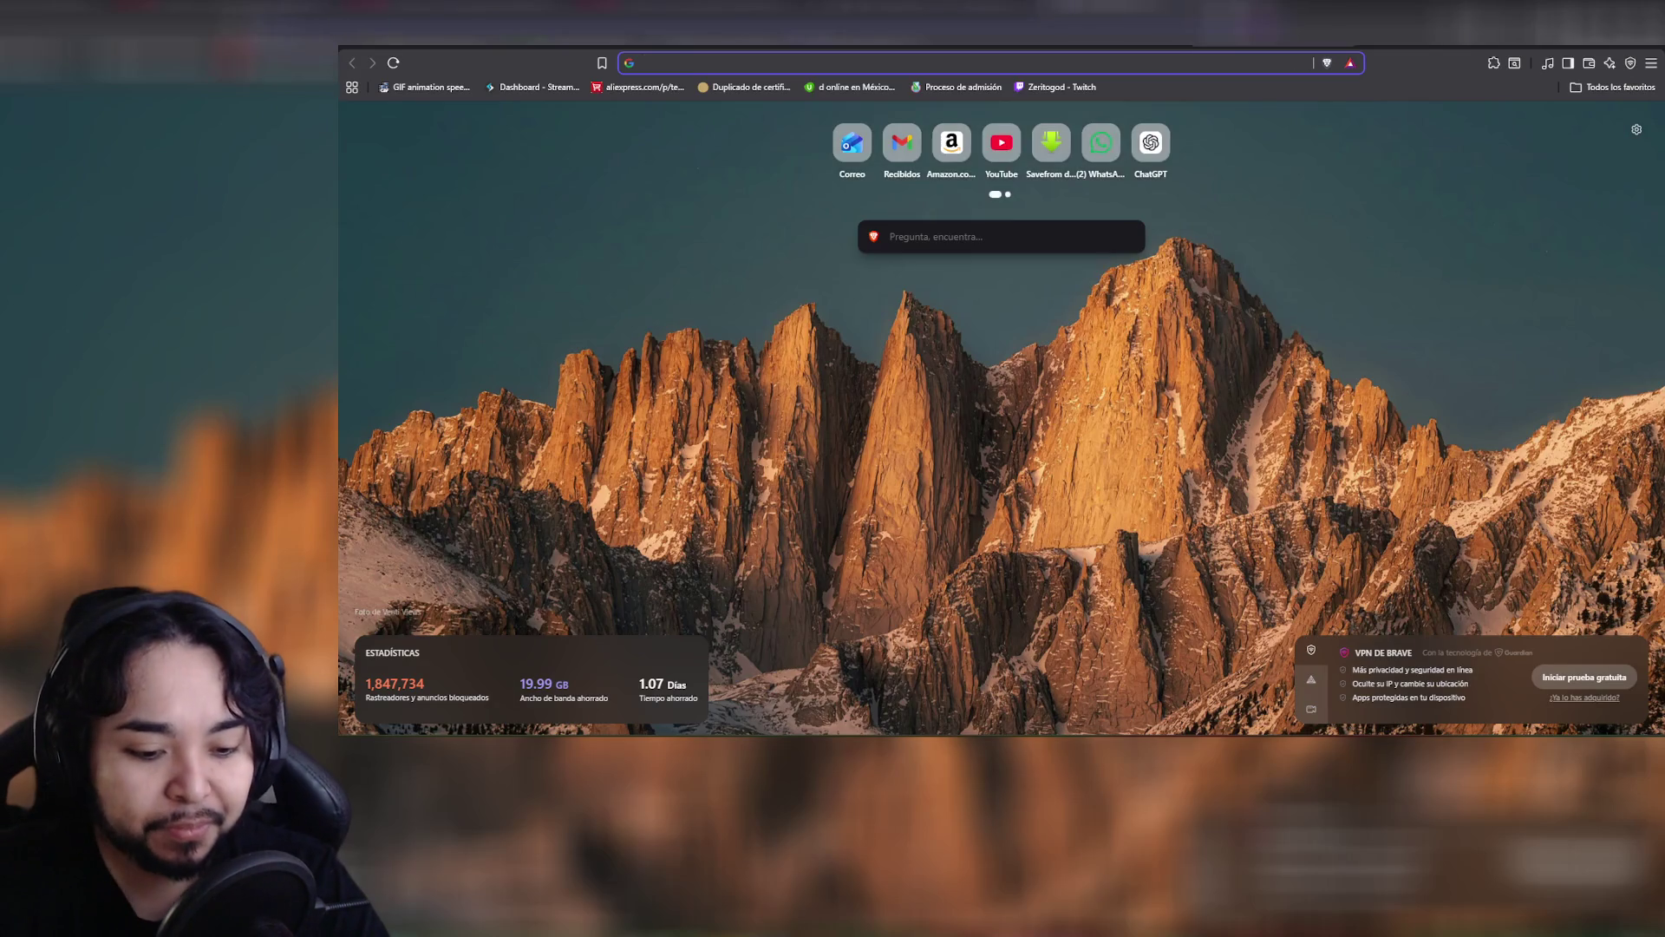
pyautogui.write('r+')
pyautogui.press('BackSpace')
pyautogui.press('BackSpace')
pyautogui.write('rí')
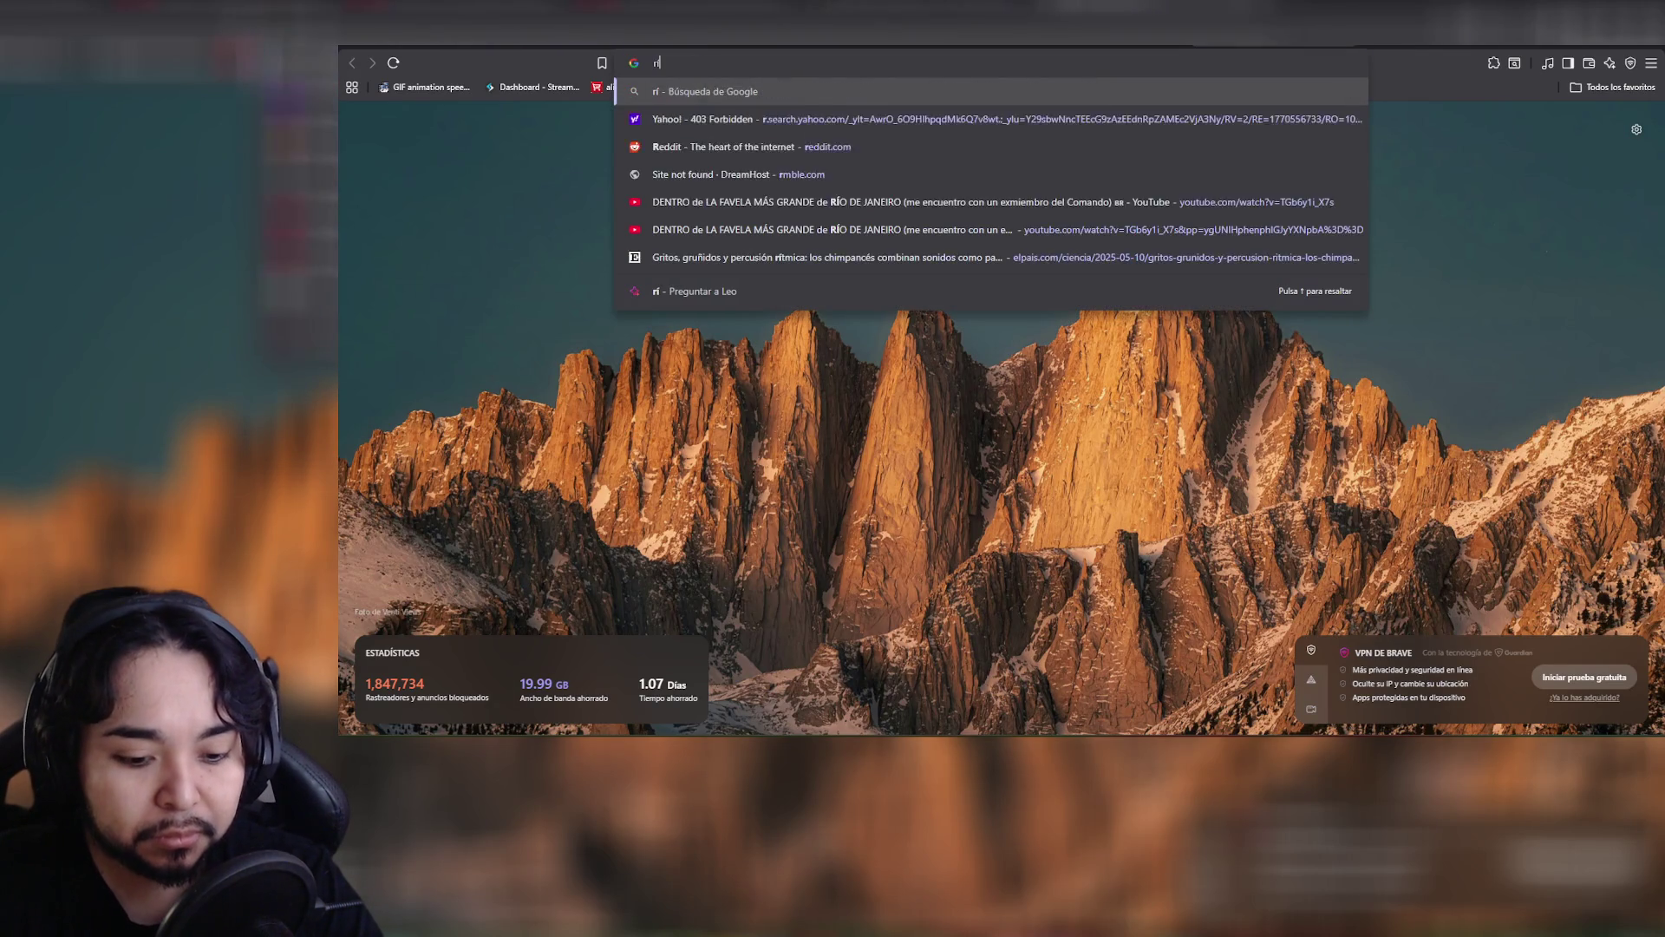
pyautogui.write('o bravo y ')
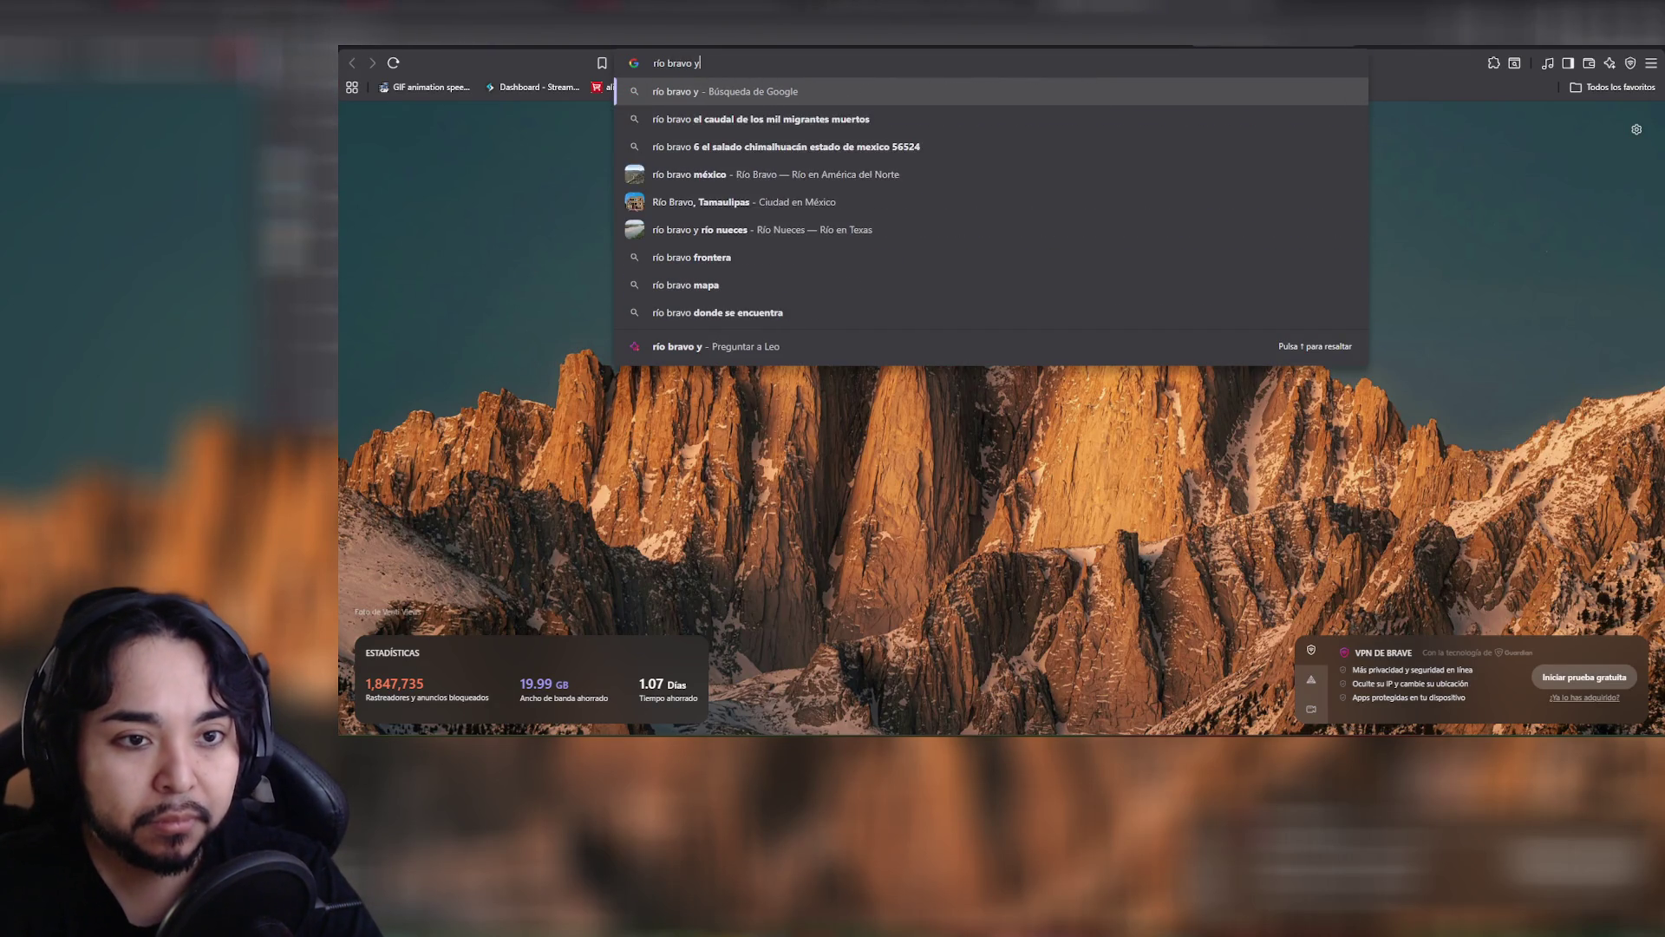
pyautogui.write('f')
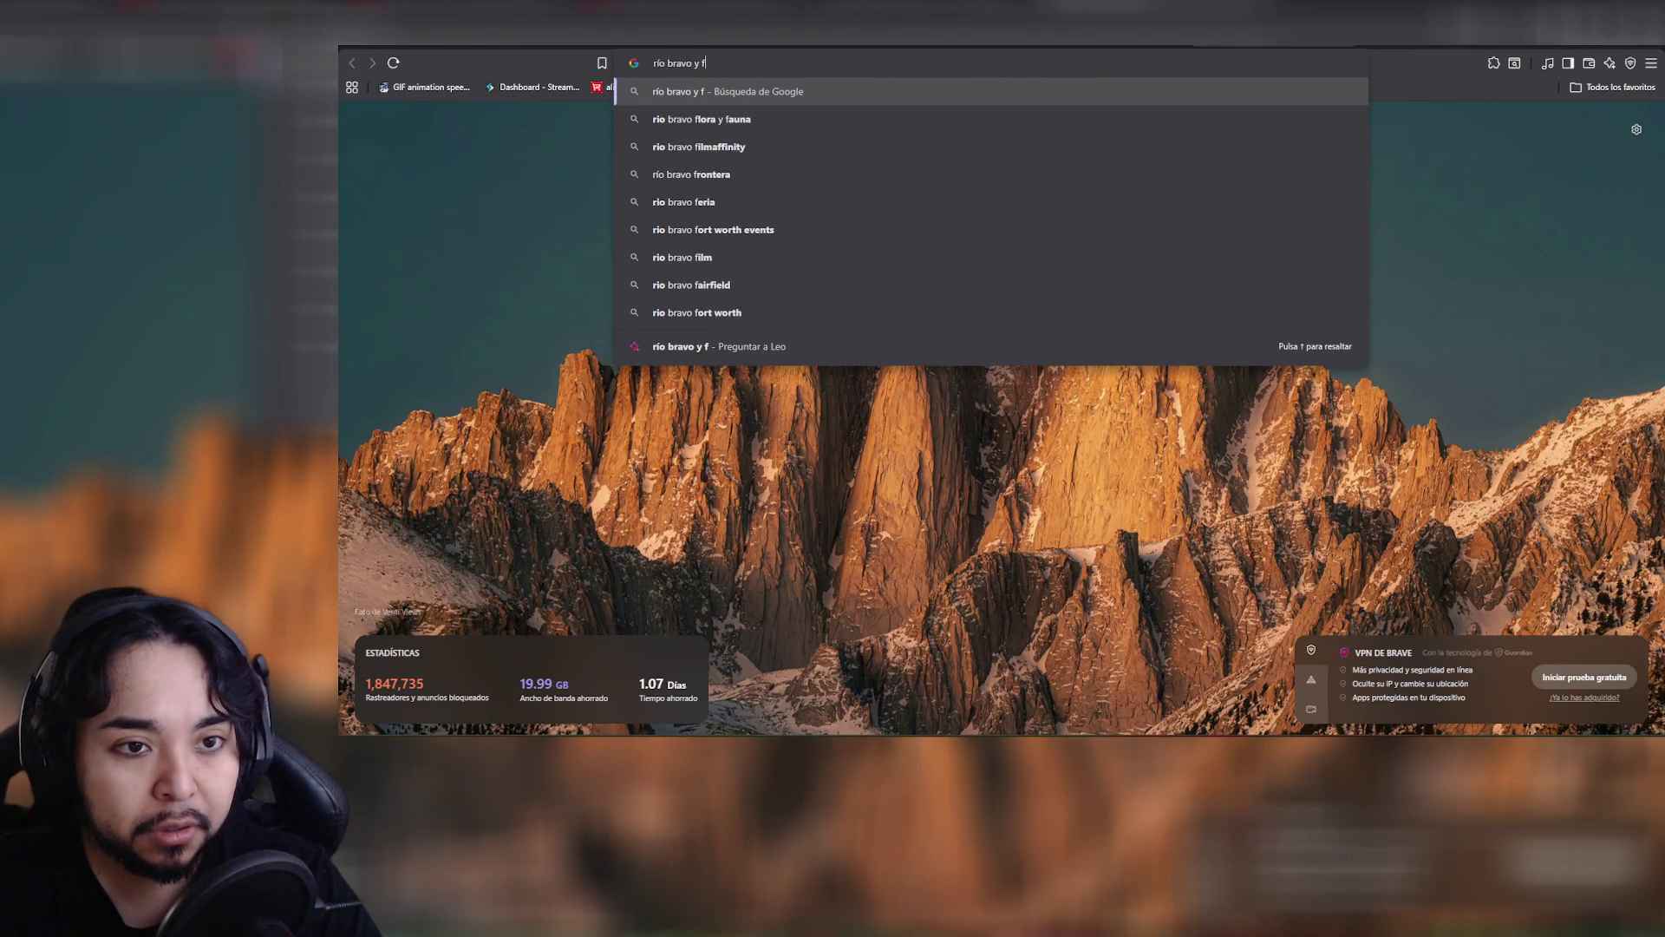
pyautogui.write('ronte')
pyautogui.press('Down')
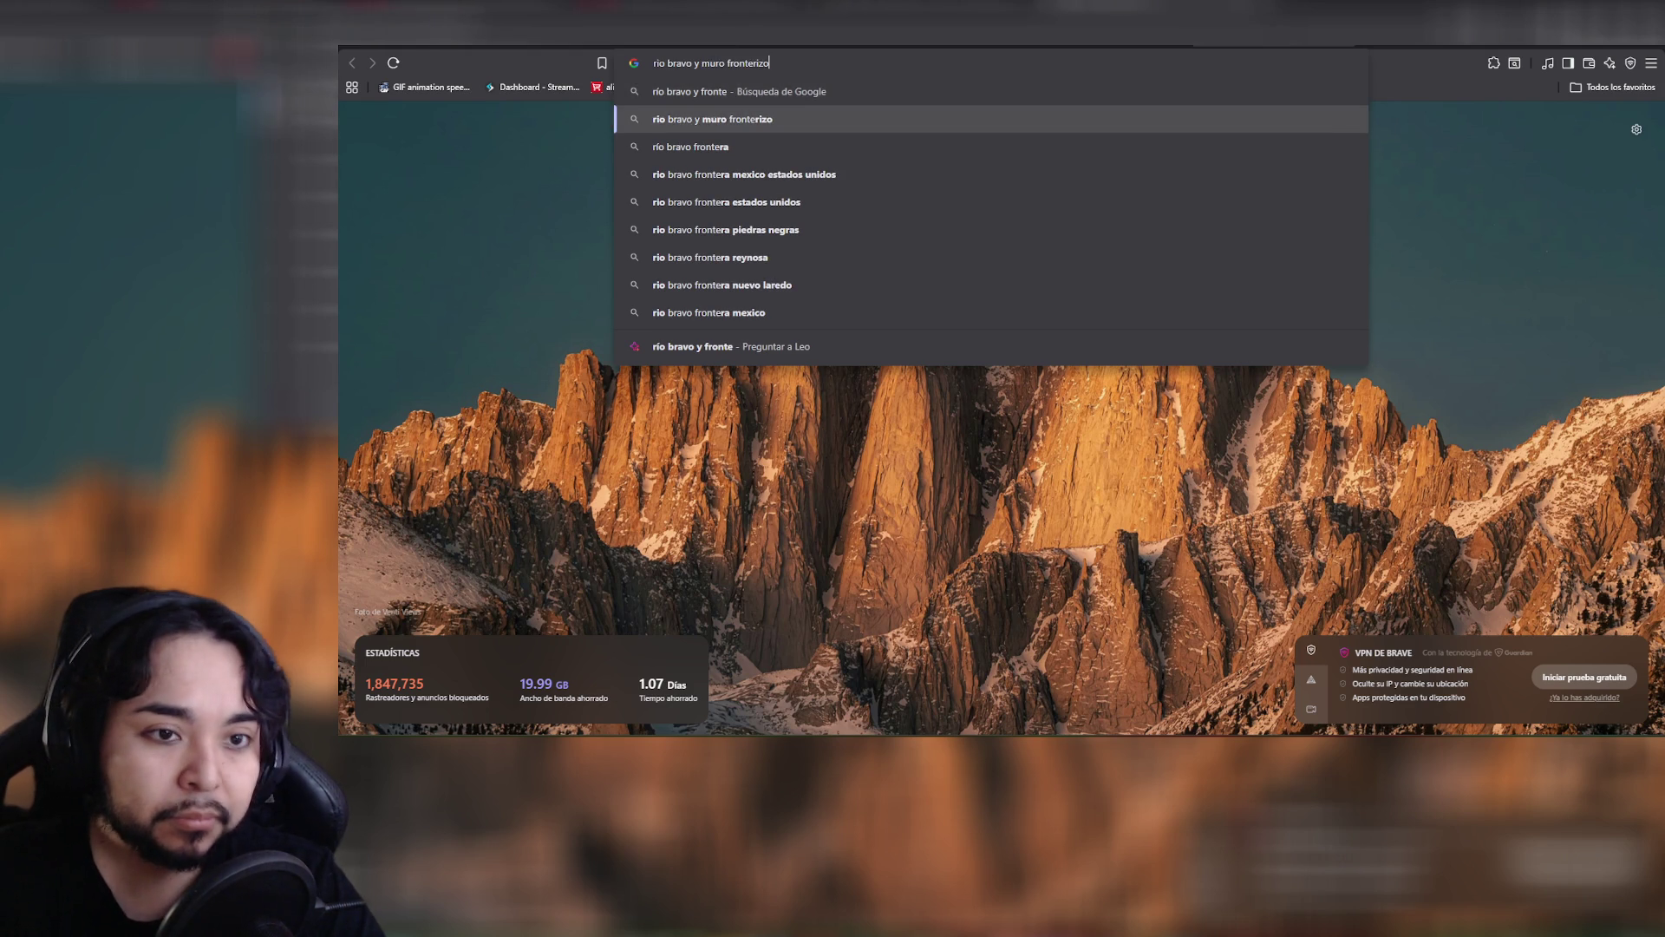
pyautogui.press('Return')
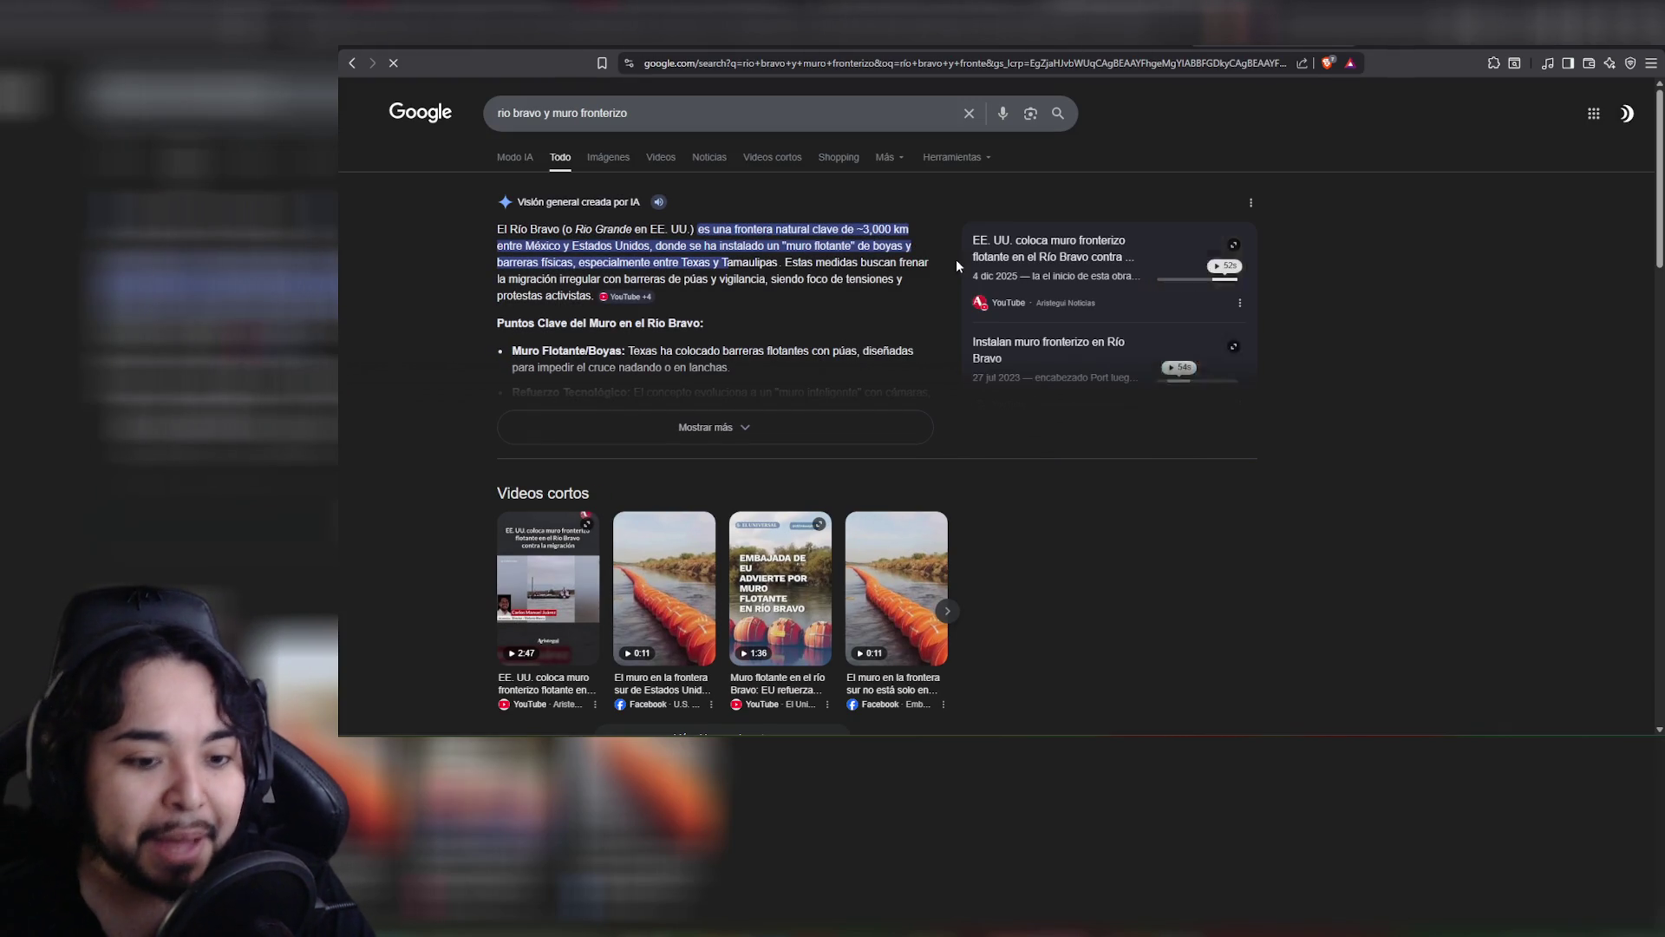
# Preview the Telemundo, Contra Replica and Pie de Página border photos in Google Images
pyautogui.click(608, 159)
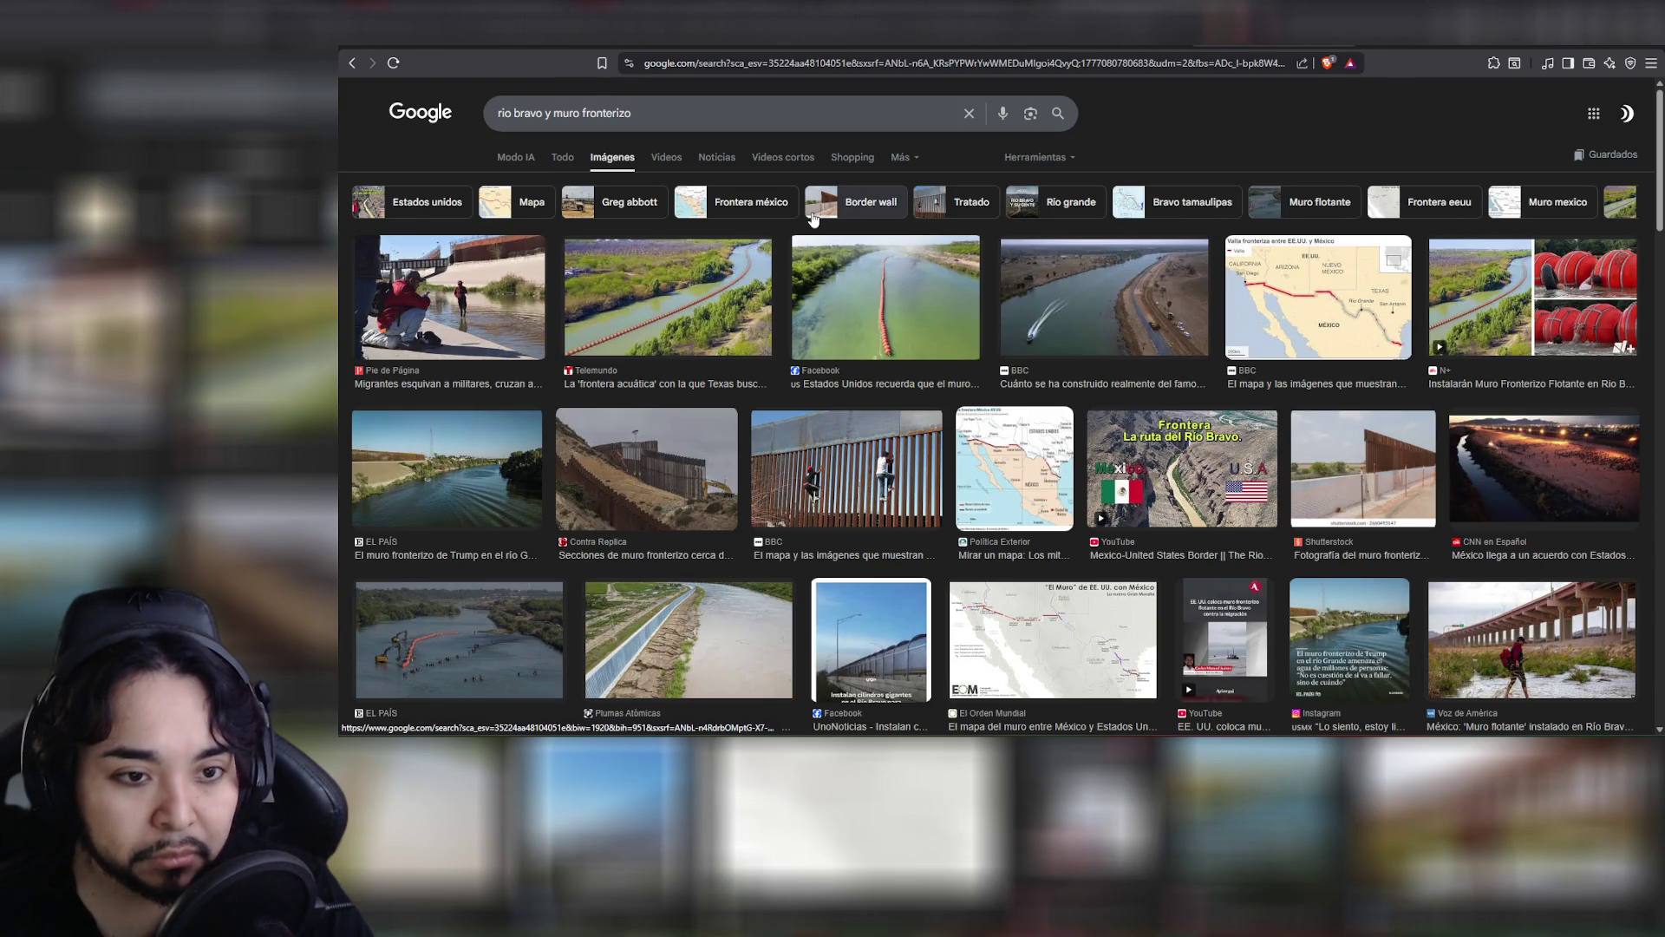
pyautogui.click(716, 308)
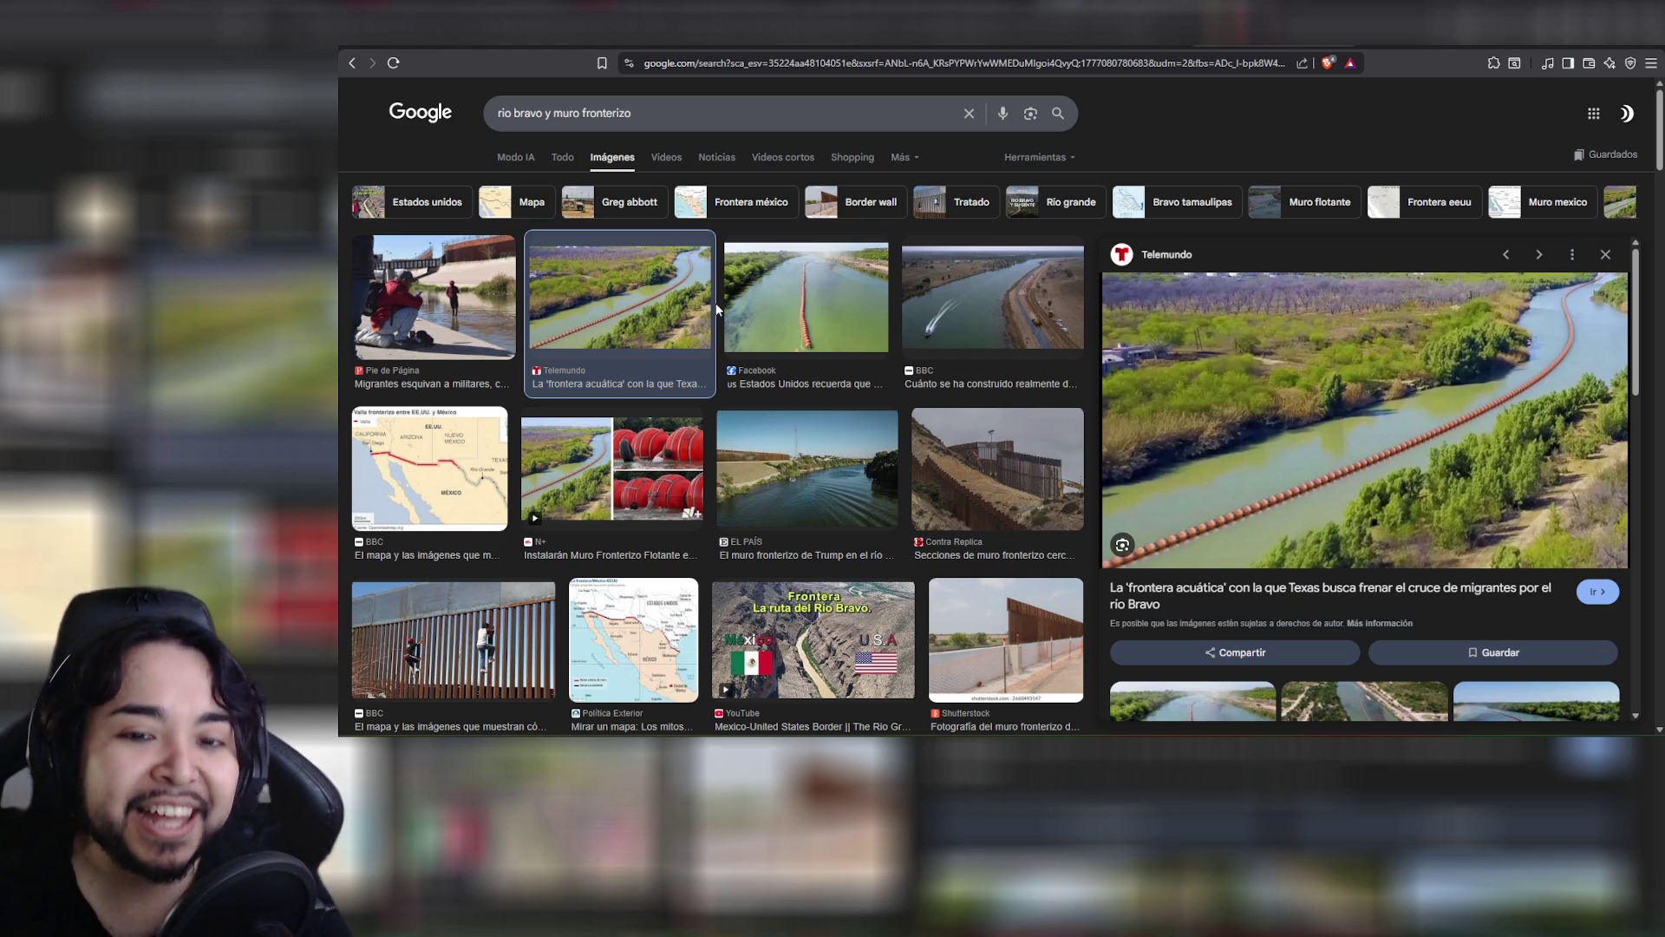
pyautogui.click(979, 449)
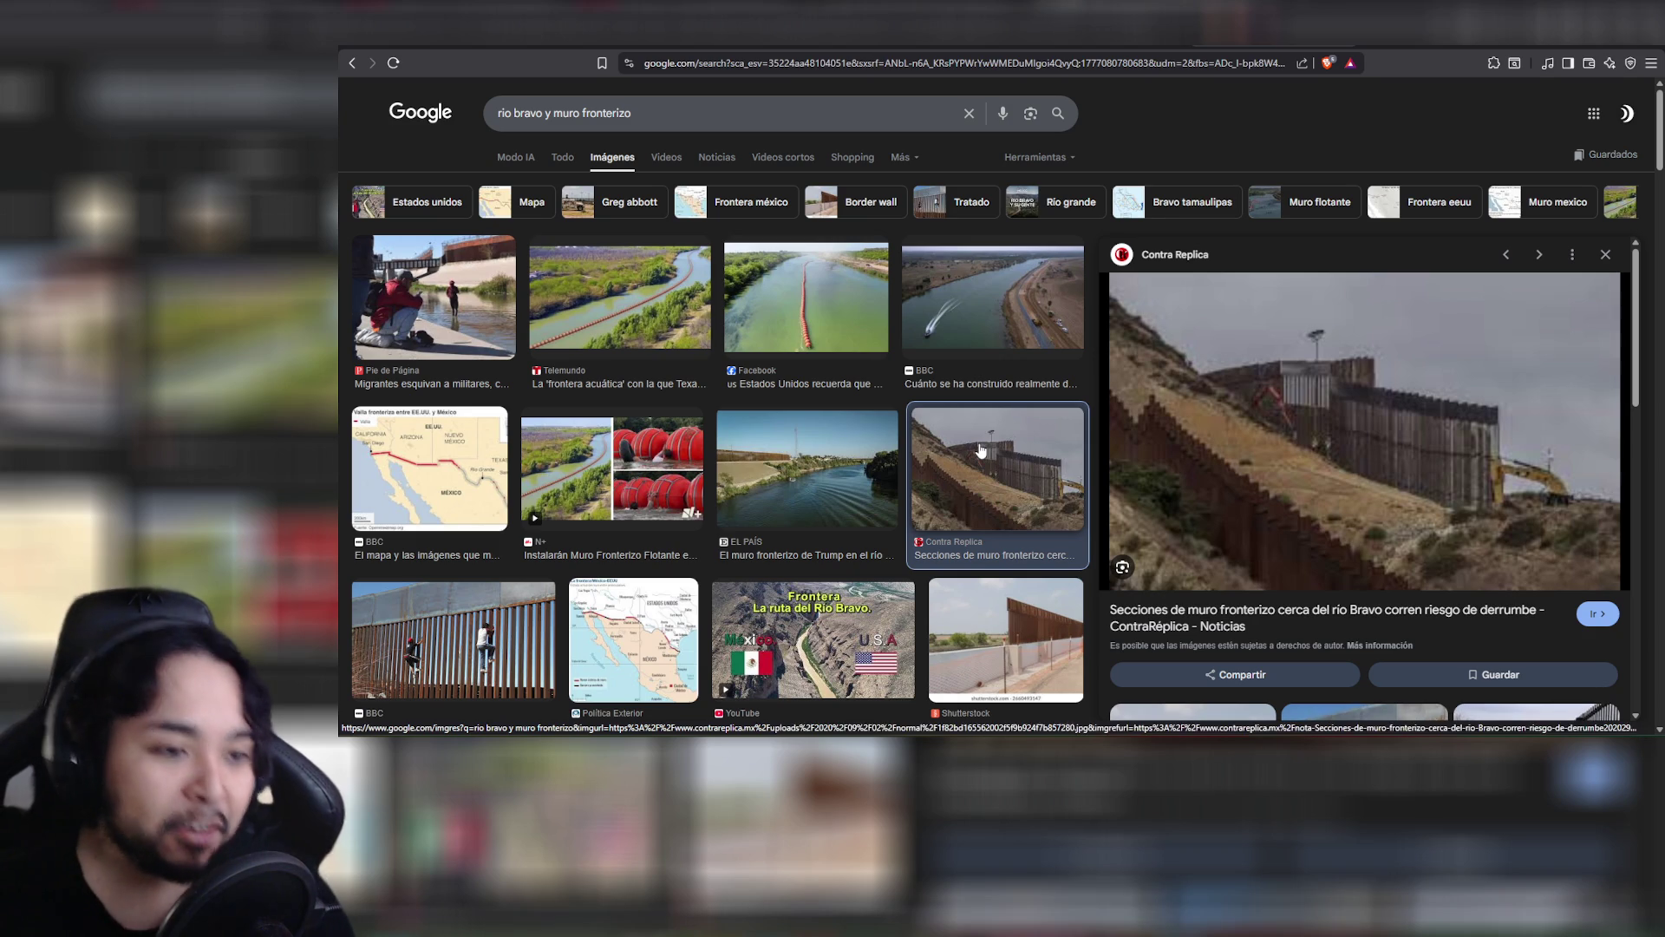
pyautogui.click(463, 271)
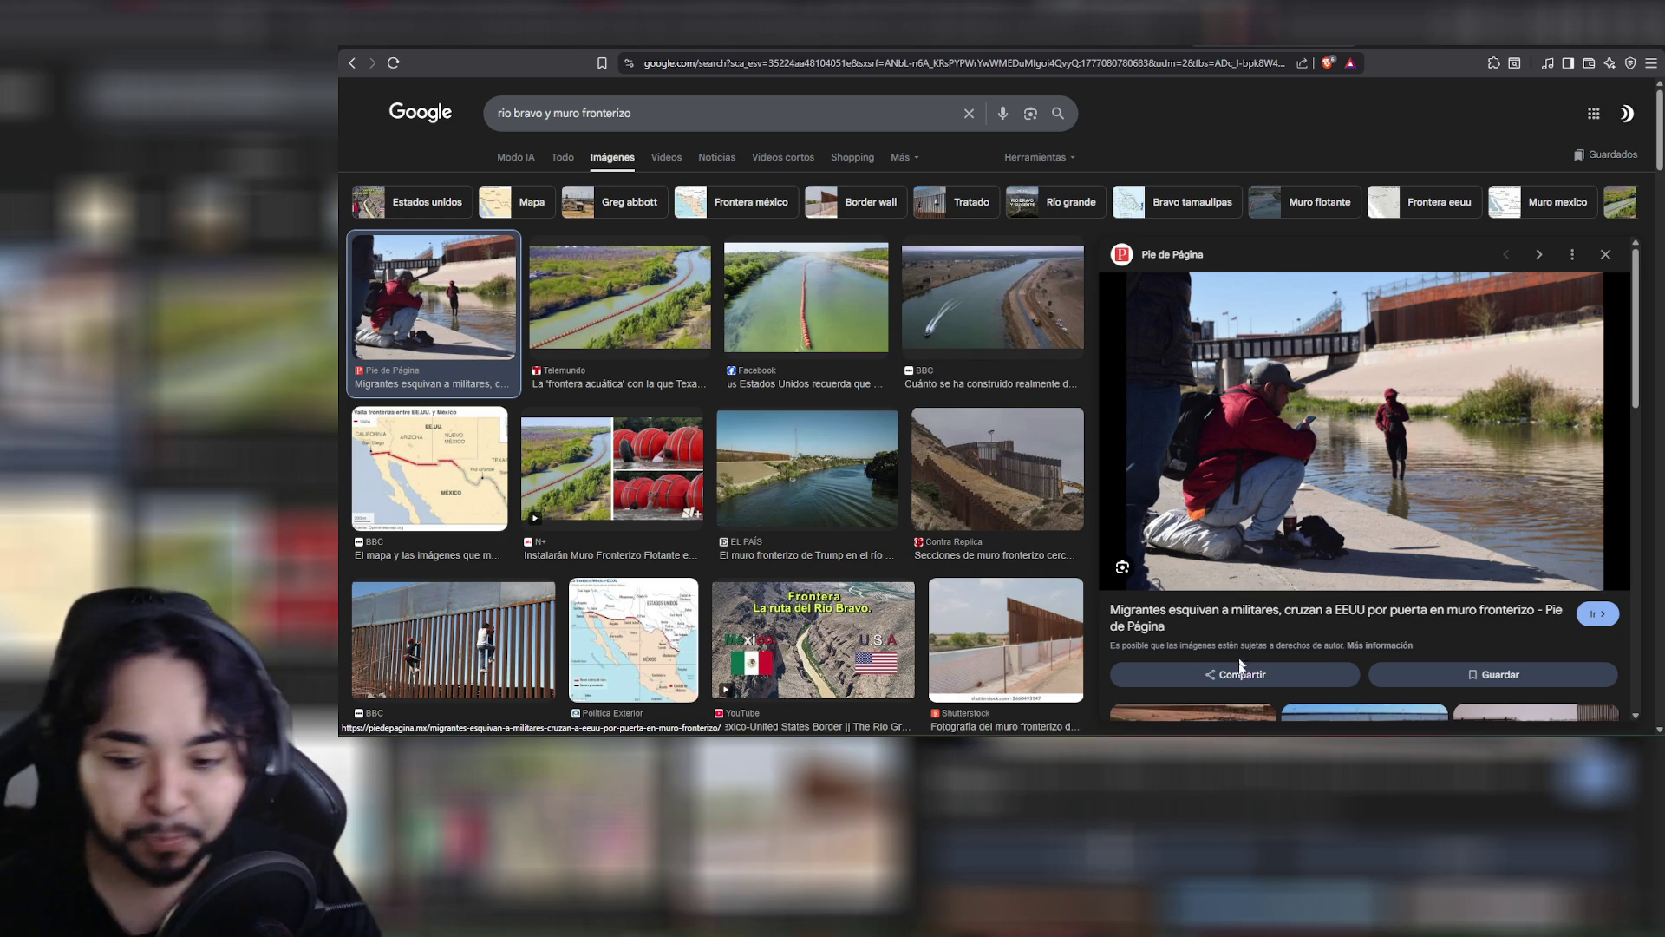
pyautogui.hotkey('alt', 'Tab')
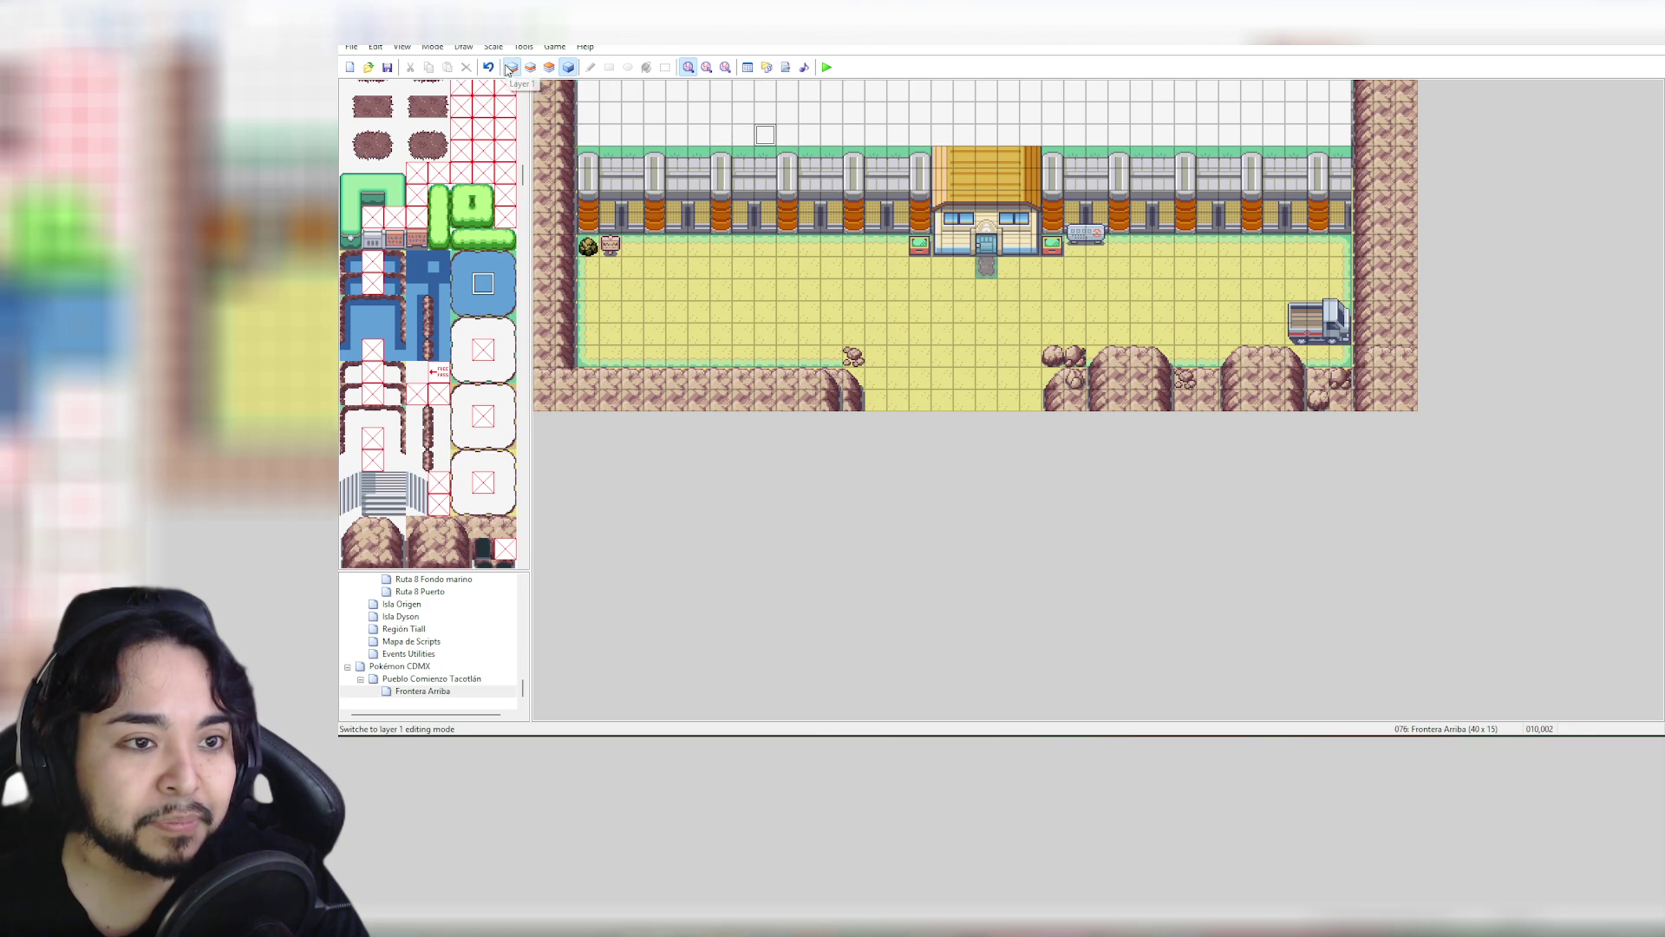
# On layer 1, try the current-layer, all-layers and no-dimming view options
pyautogui.click(568, 68)
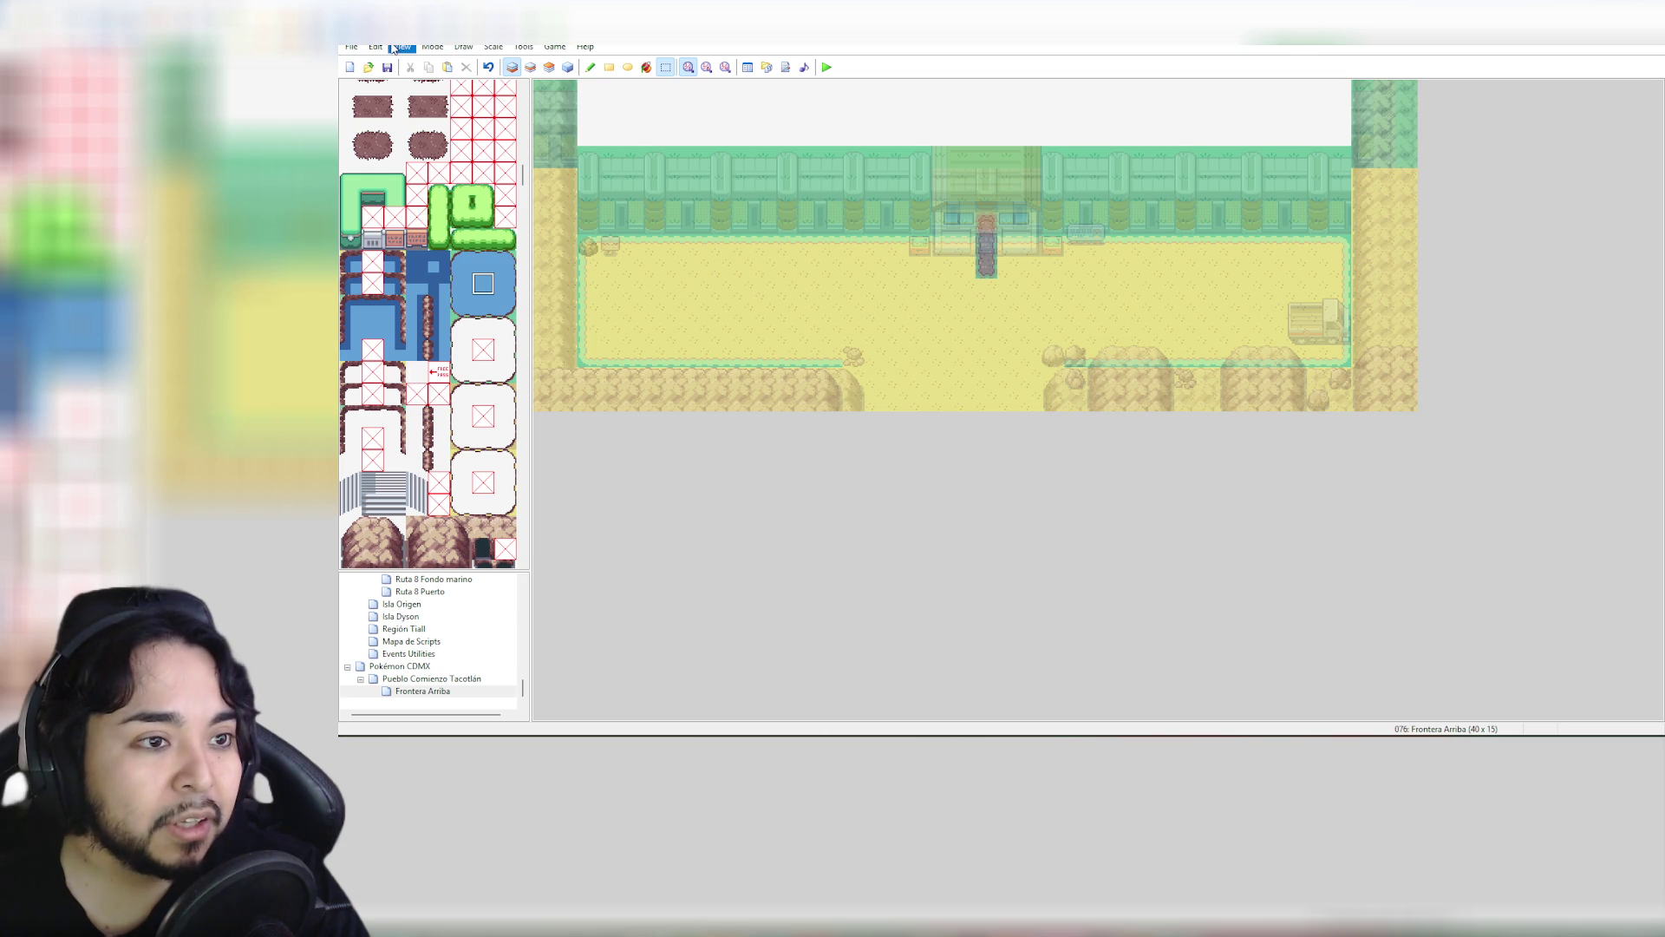
pyautogui.click(401, 46)
pyautogui.click(425, 62)
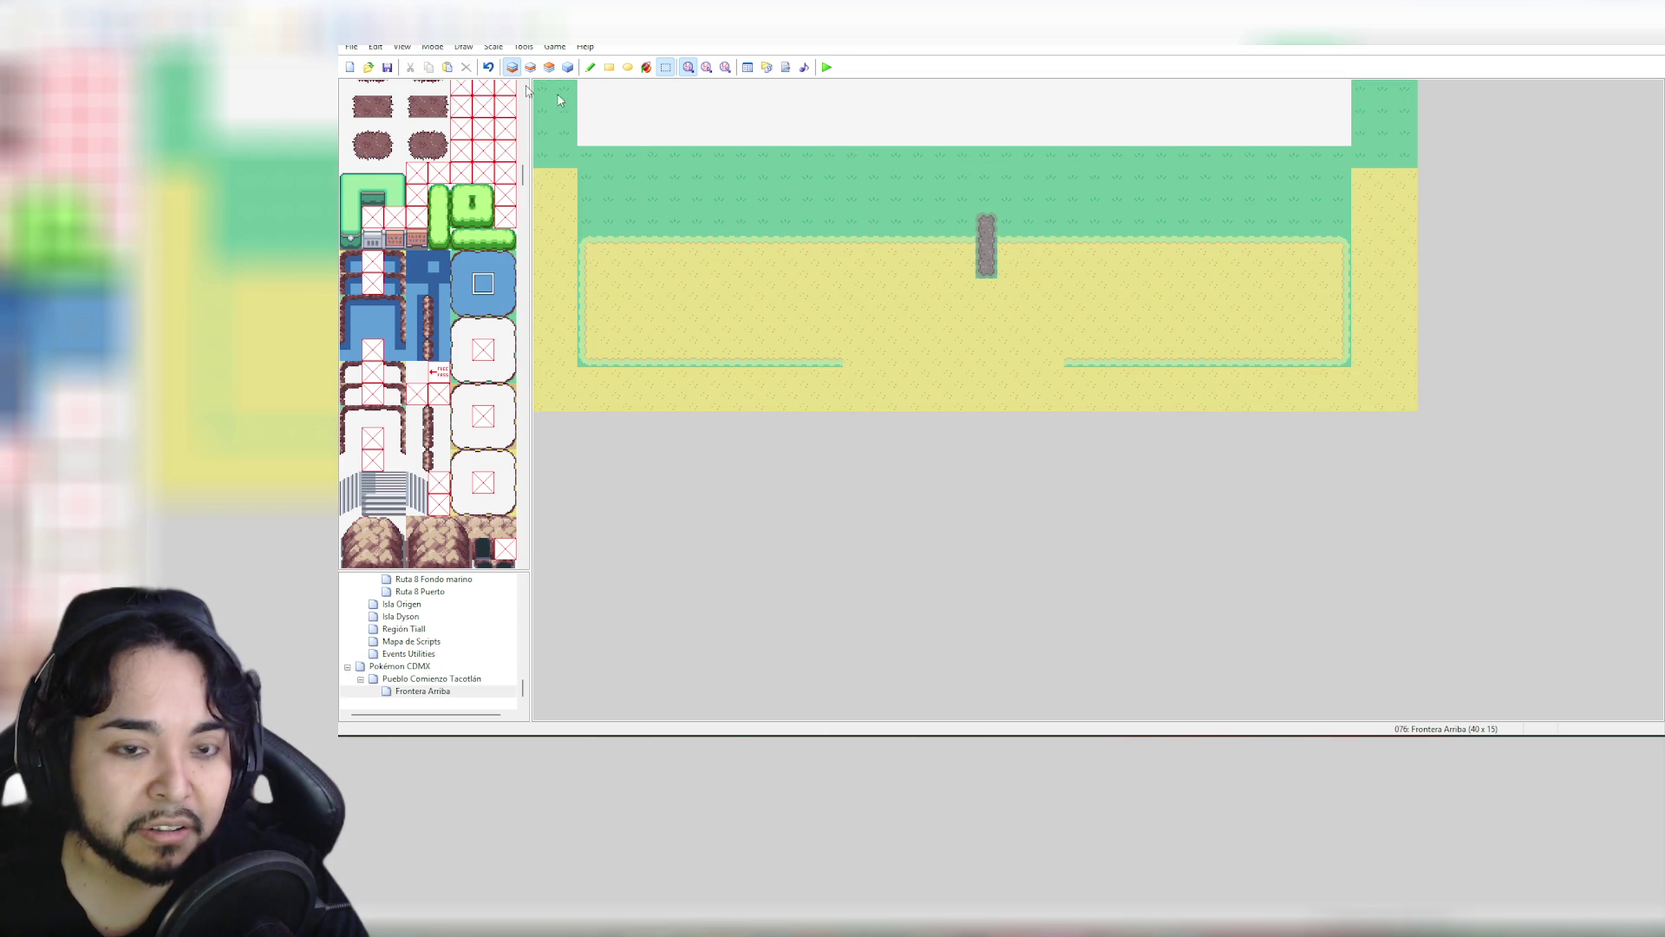
pyautogui.click(401, 46)
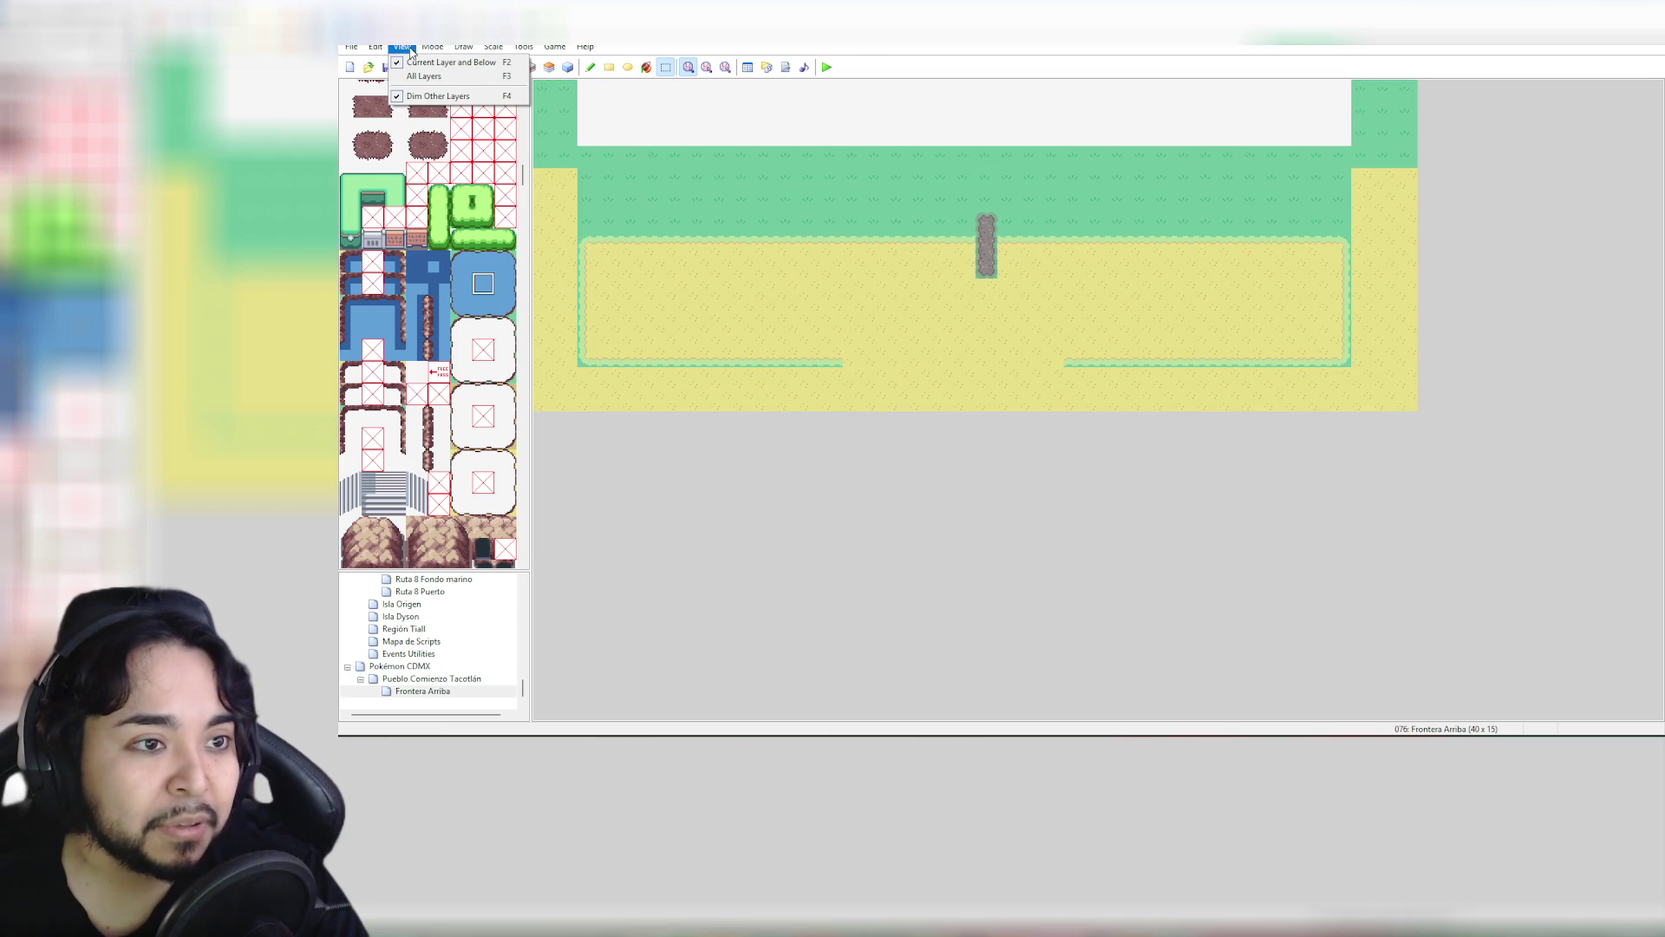
pyautogui.click(451, 78)
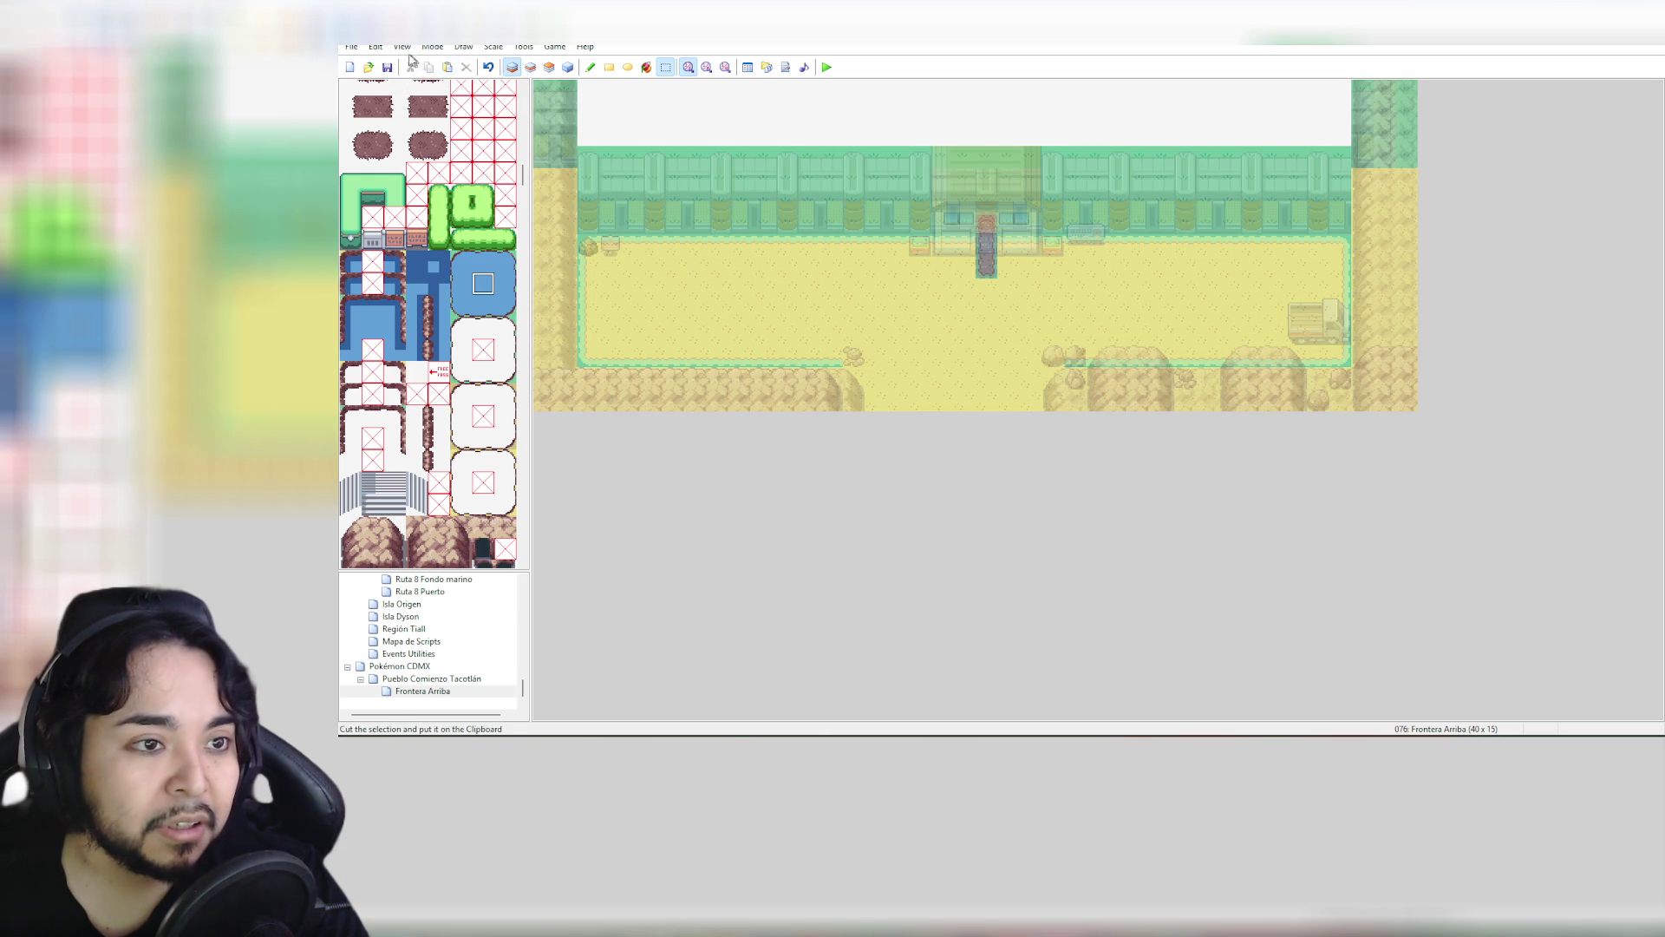
pyautogui.click(401, 46)
pyautogui.click(448, 96)
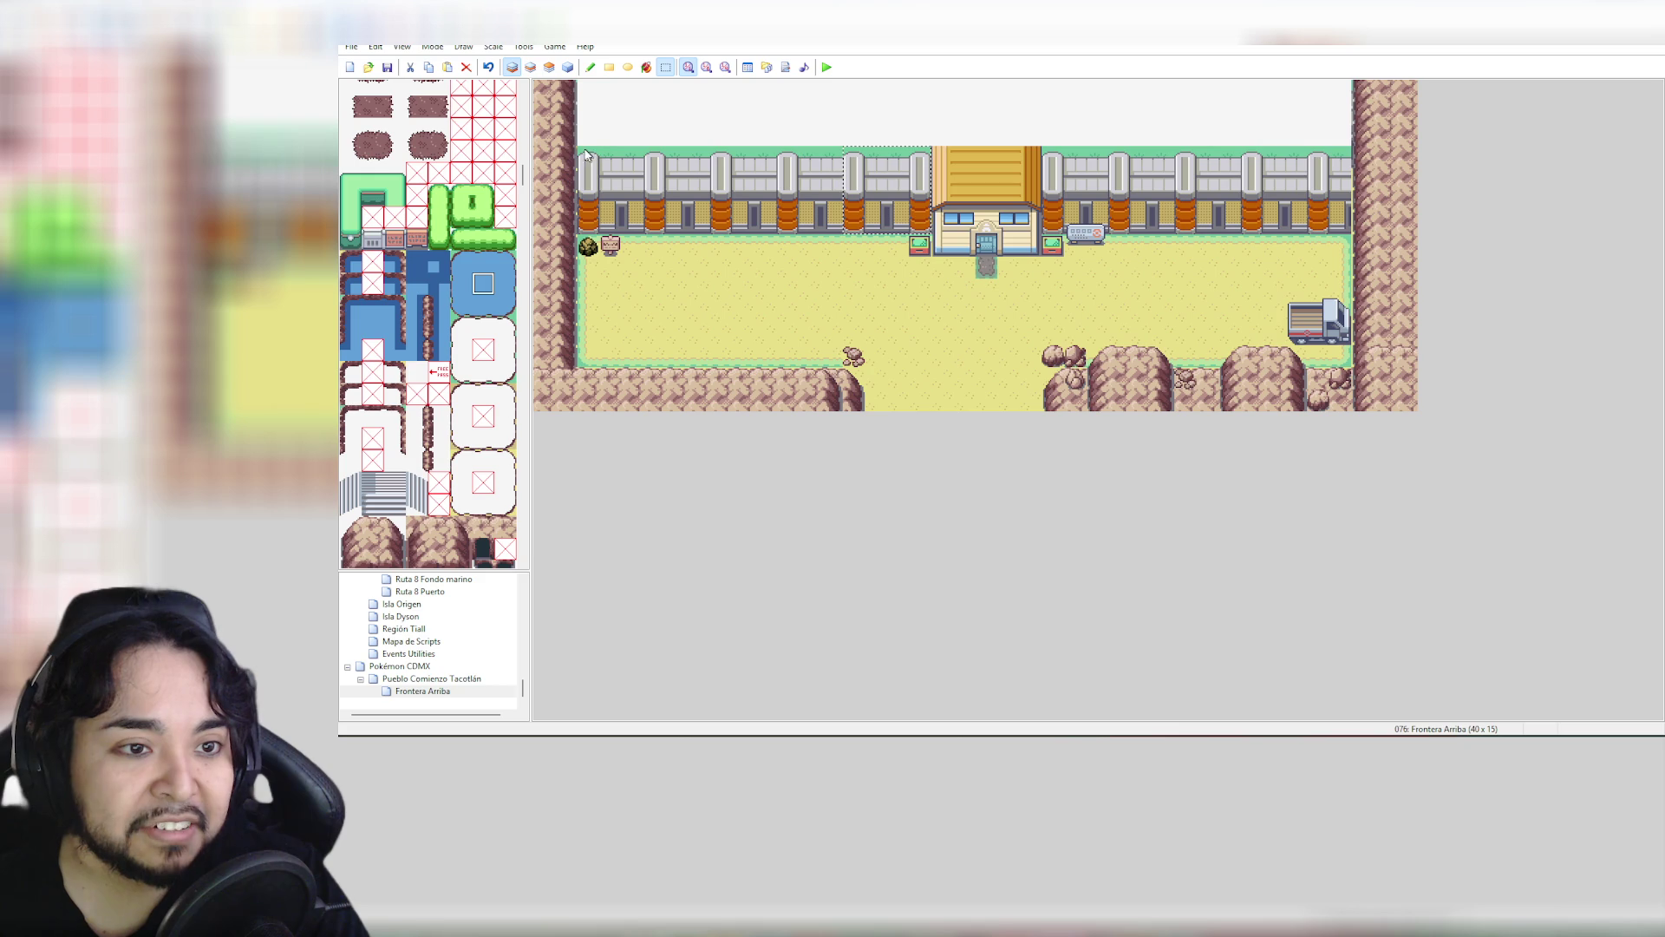
# Move the left fence block and the right fence block with its bench up to the map's top edge
pyautogui.moveTo(850, 240)
pyautogui.mouseDown()
pyautogui.moveTo(930, 234)
pyautogui.moveTo(924, 154)
pyautogui.mouseUp()
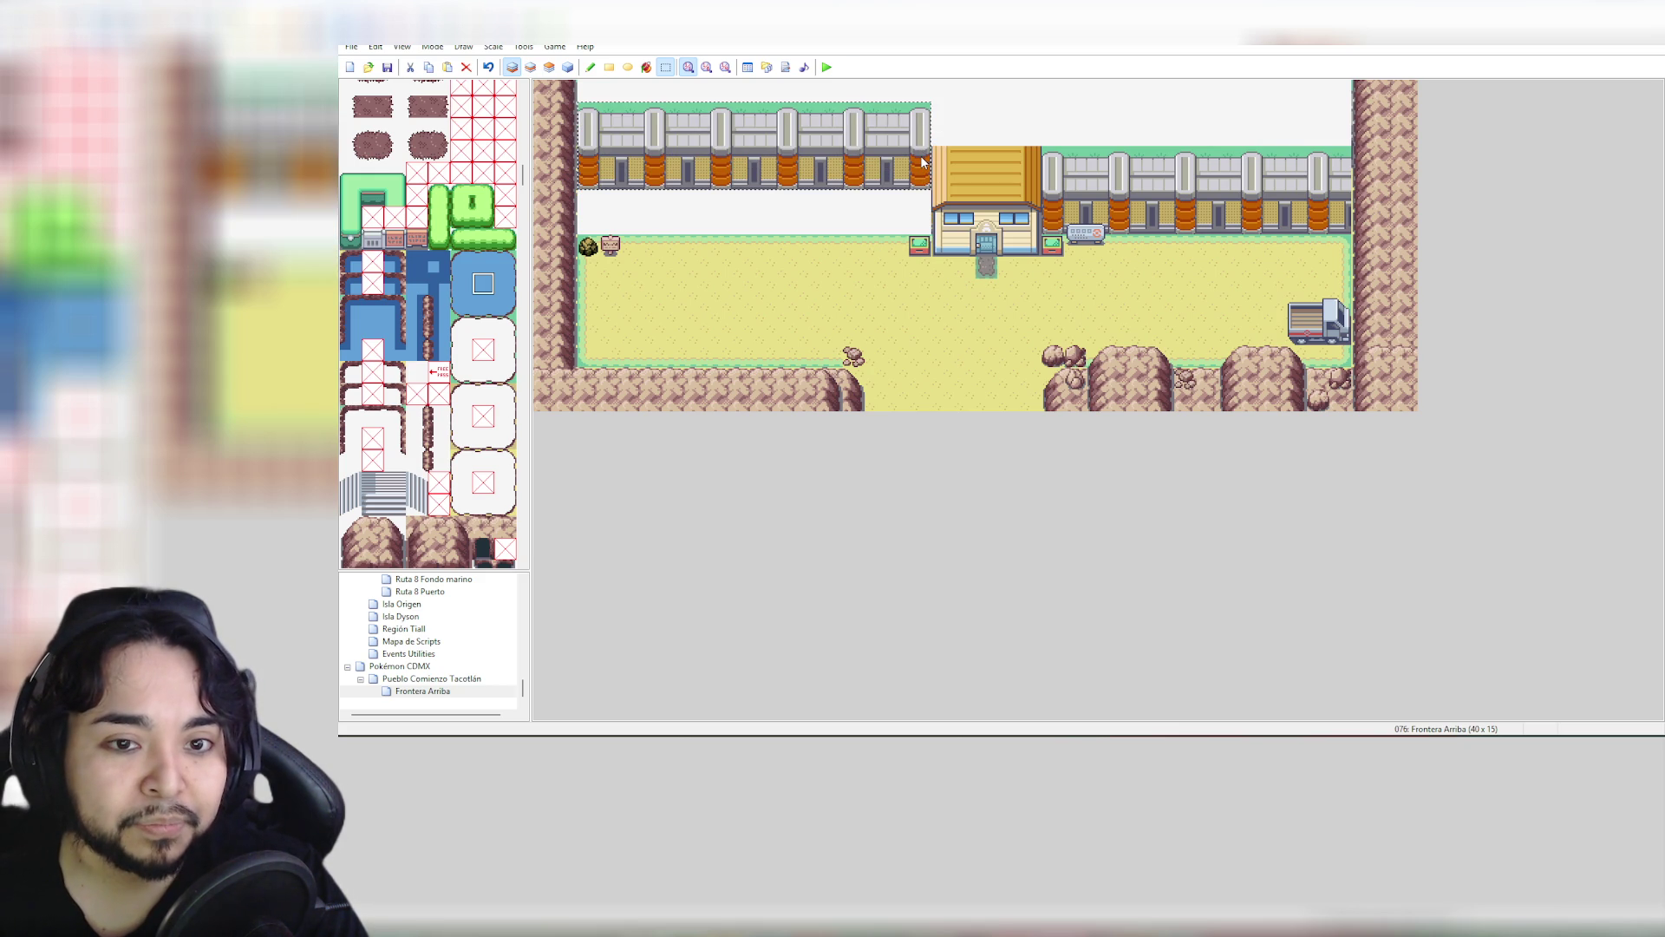
pyautogui.moveTo(923, 161); pyautogui.dragTo(925, 135)
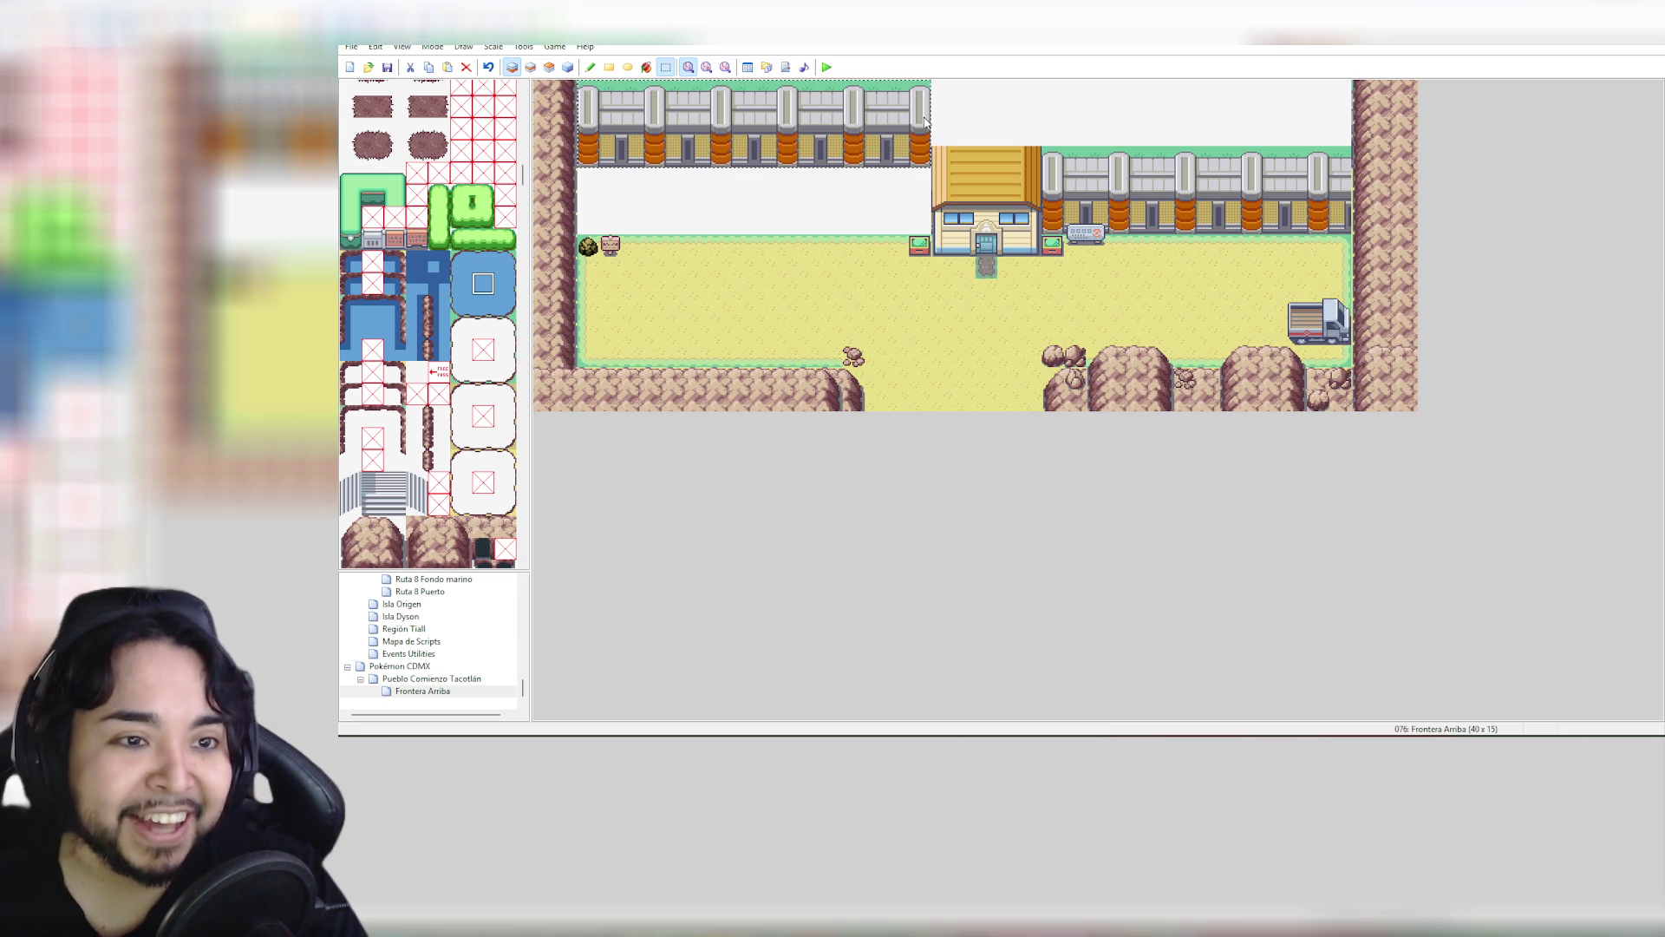
pyautogui.moveTo(1043, 147)
pyautogui.mouseDown()
pyautogui.moveTo(1102, 198)
pyautogui.moveTo(1347, 236)
pyautogui.moveTo(1355, 260)
pyautogui.mouseUp()
pyautogui.moveTo(1261, 221); pyautogui.dragTo(1261, 132)
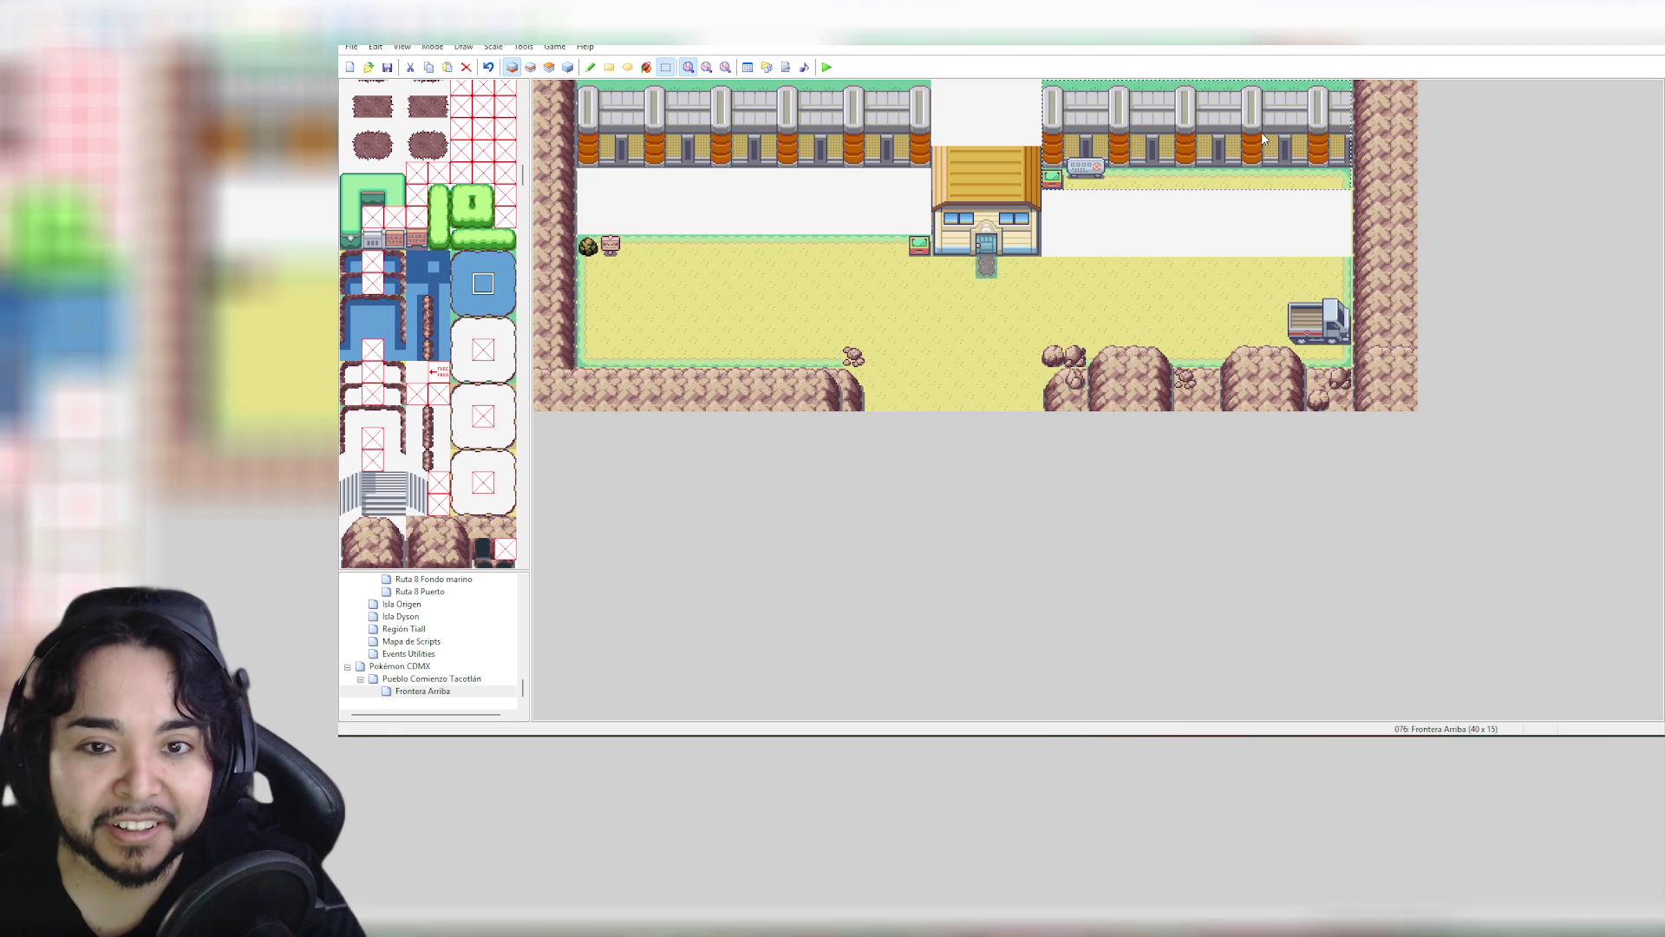
pyautogui.click(1148, 283)
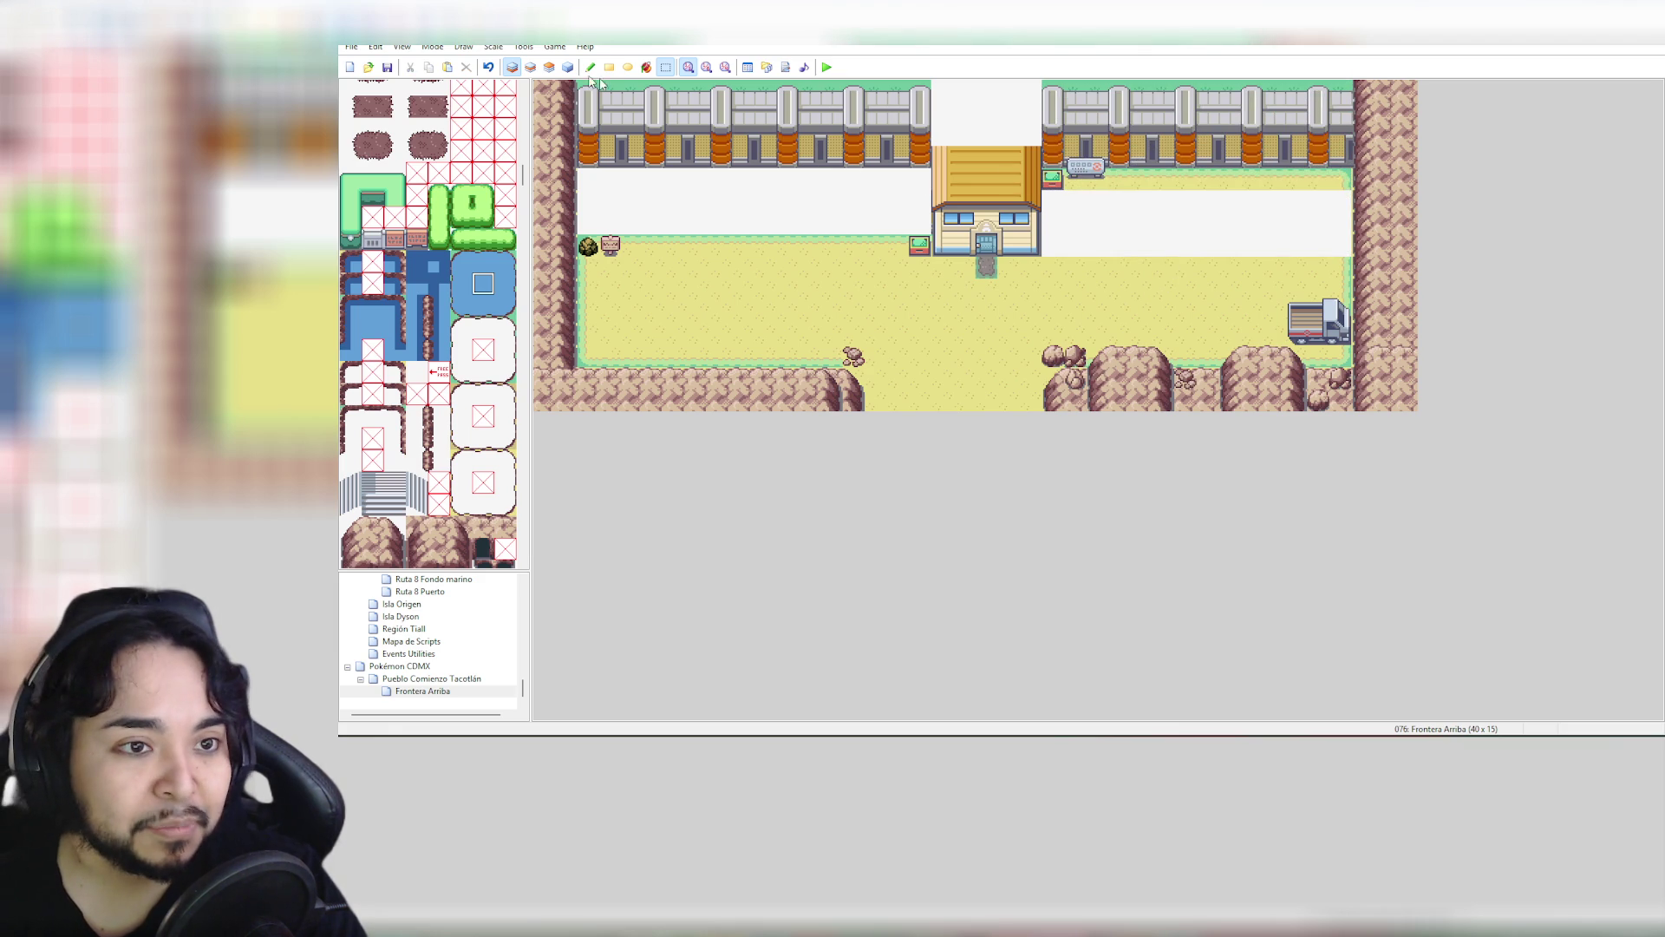
pyautogui.click(530, 67)
# On layer 3, copy the bench lower onto the road and erase the original beside the fence
pyautogui.click(568, 68)
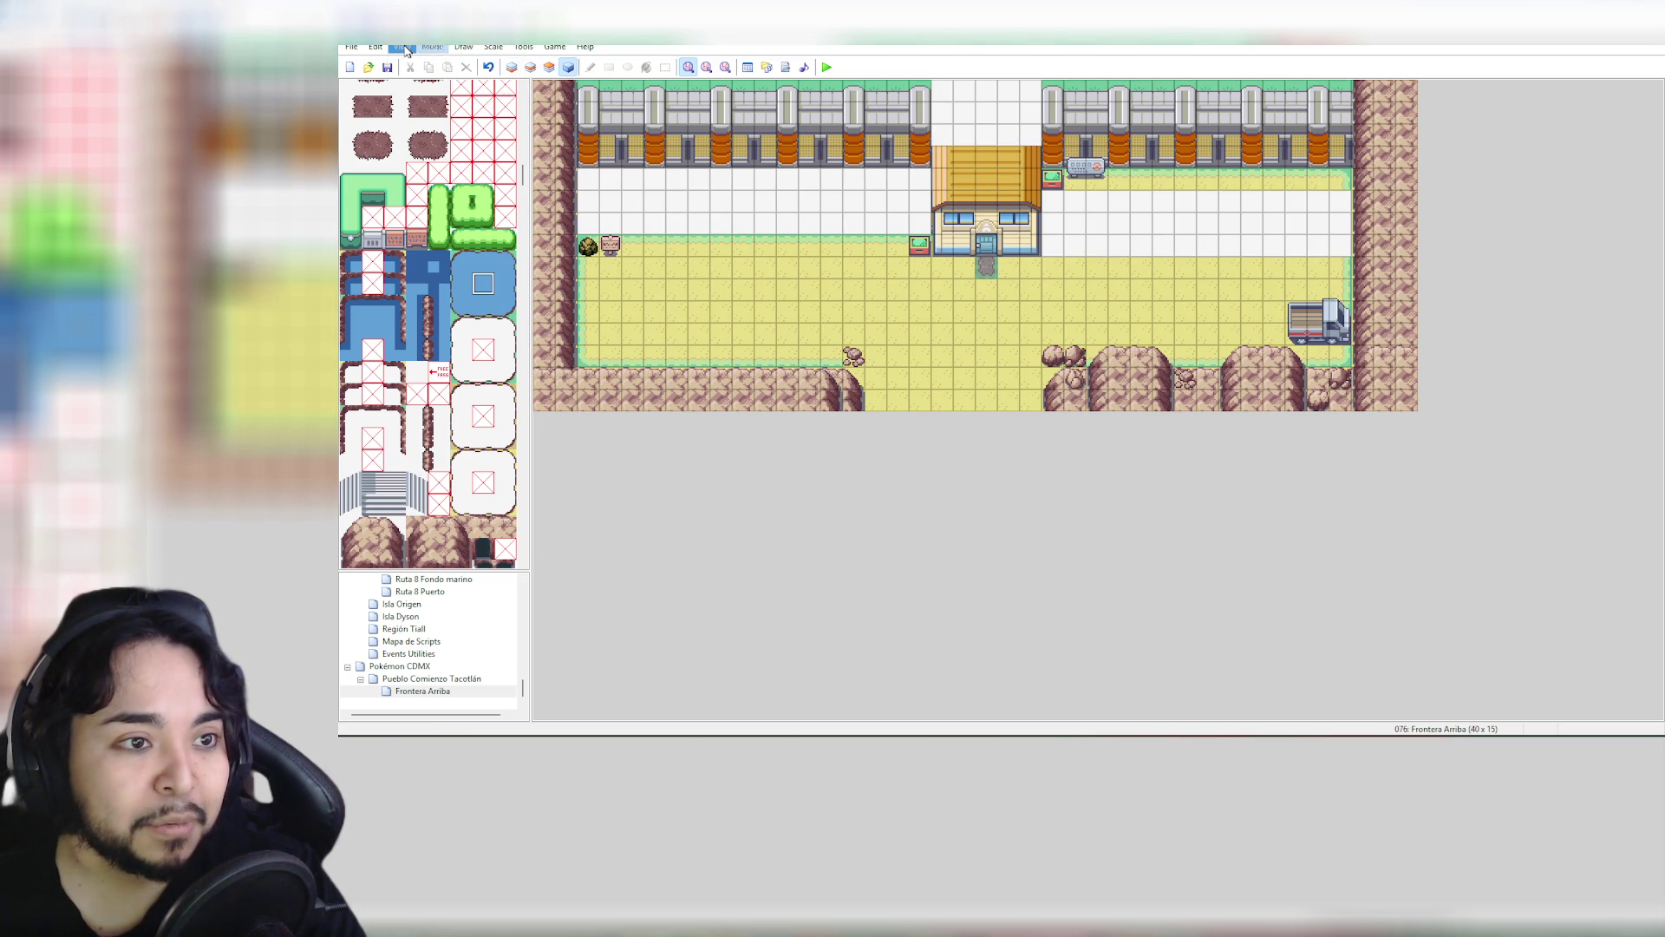
pyautogui.click(549, 67)
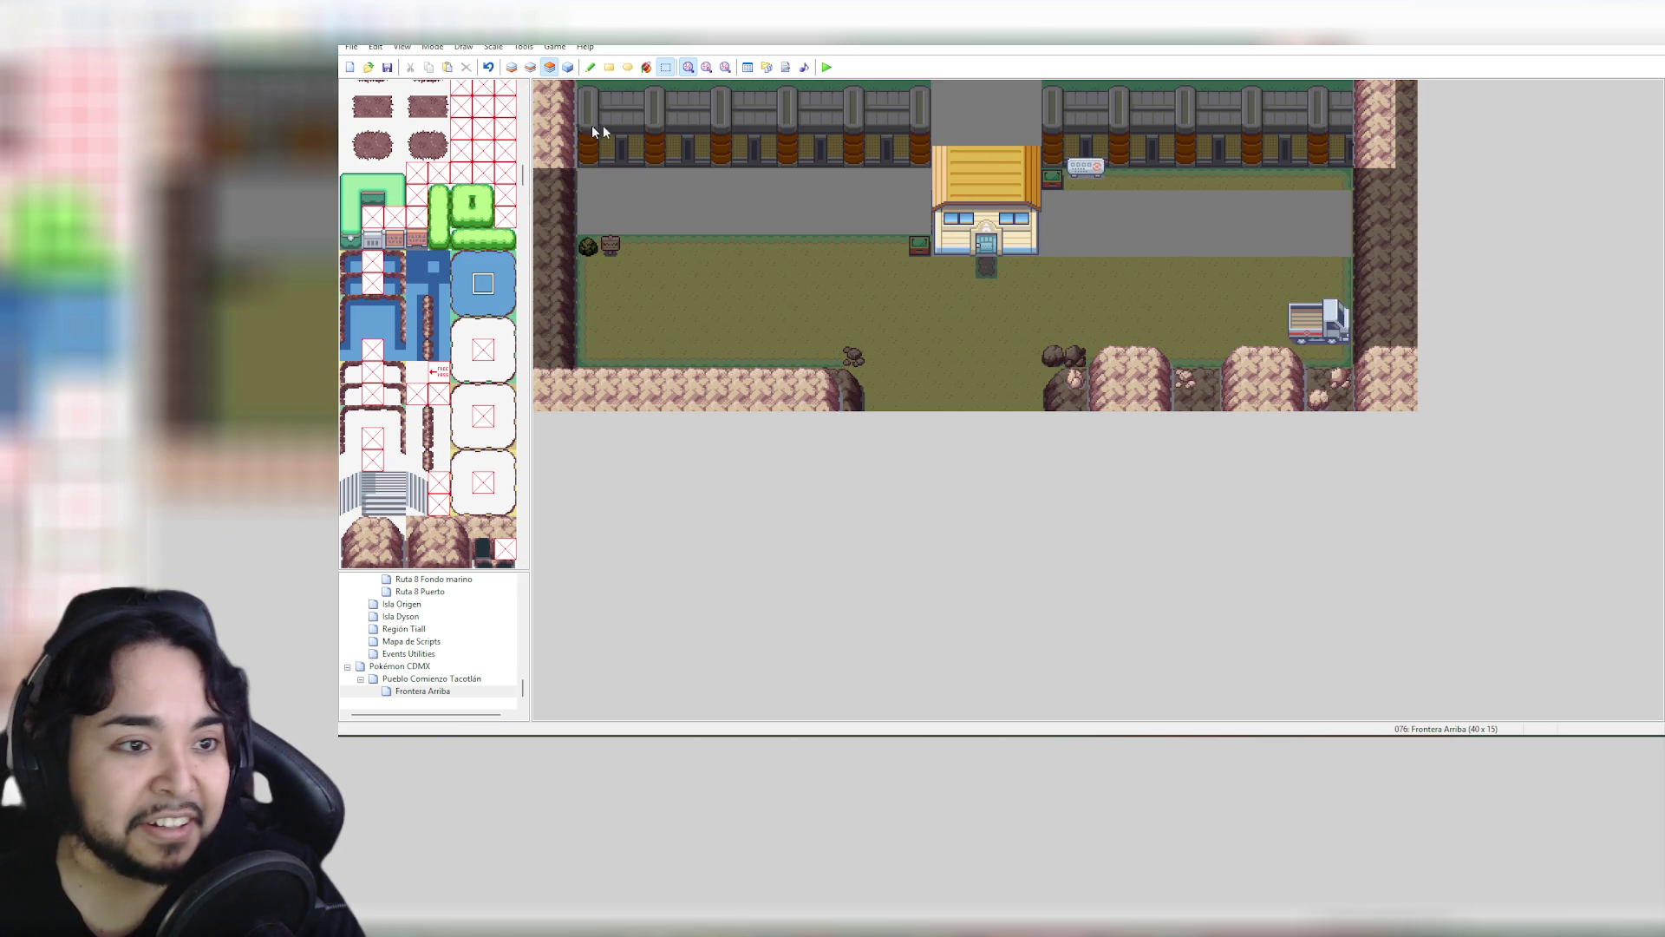
pyautogui.moveTo(524, 178); pyautogui.dragTo(536, 91)
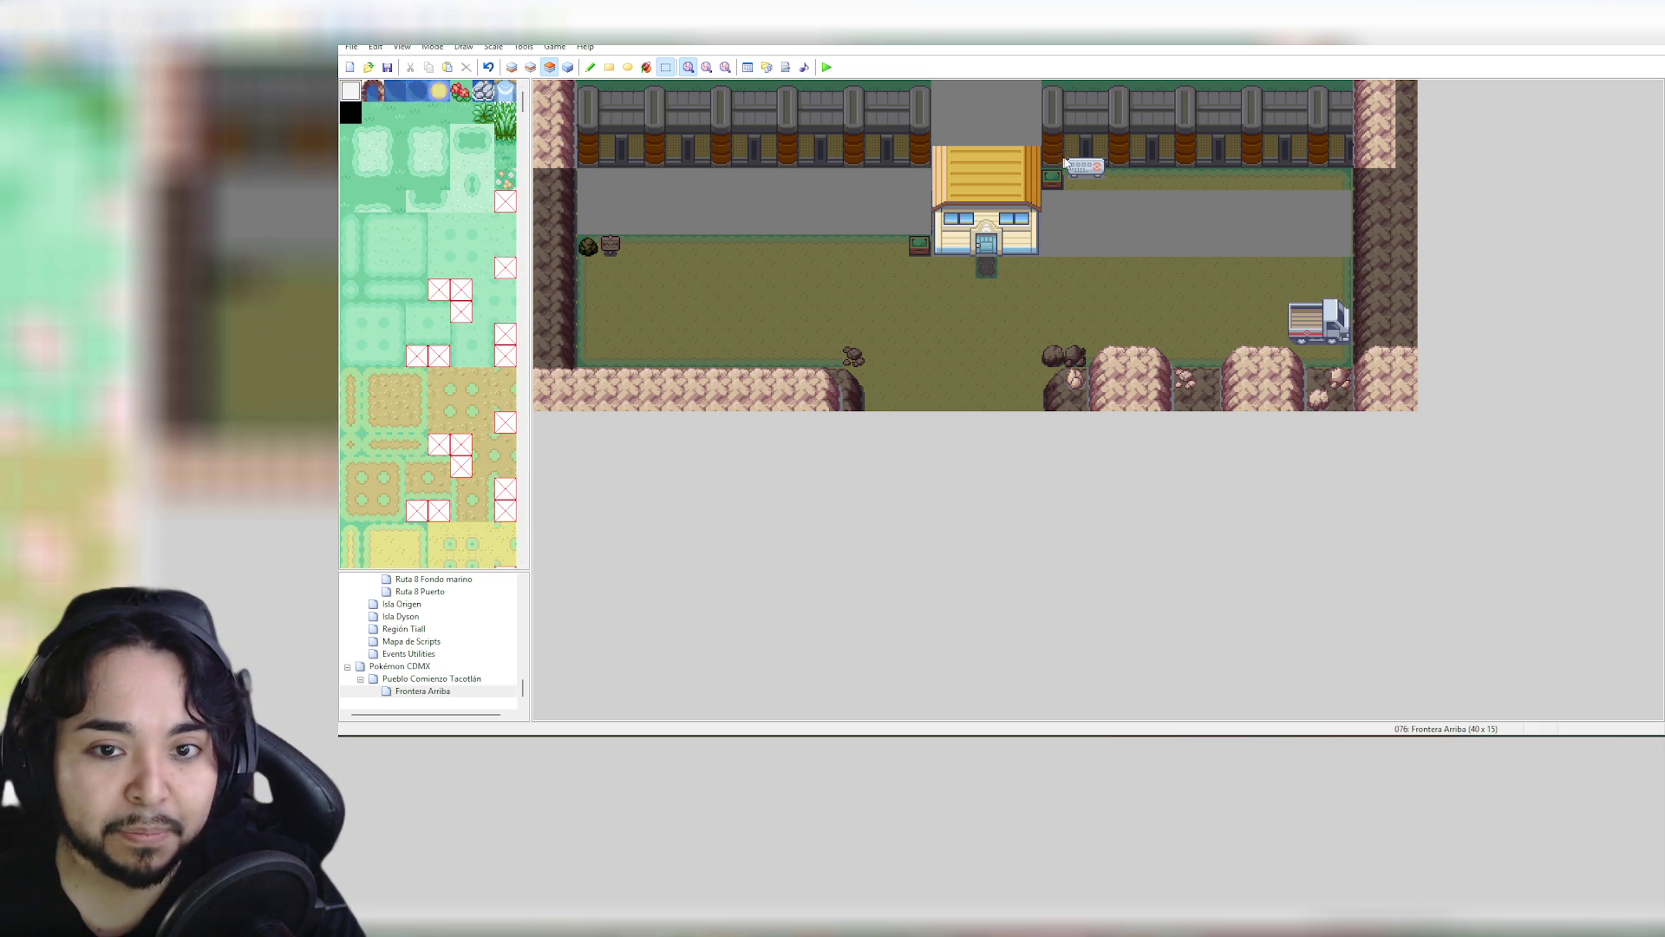
pyautogui.rightClick(1092, 180)
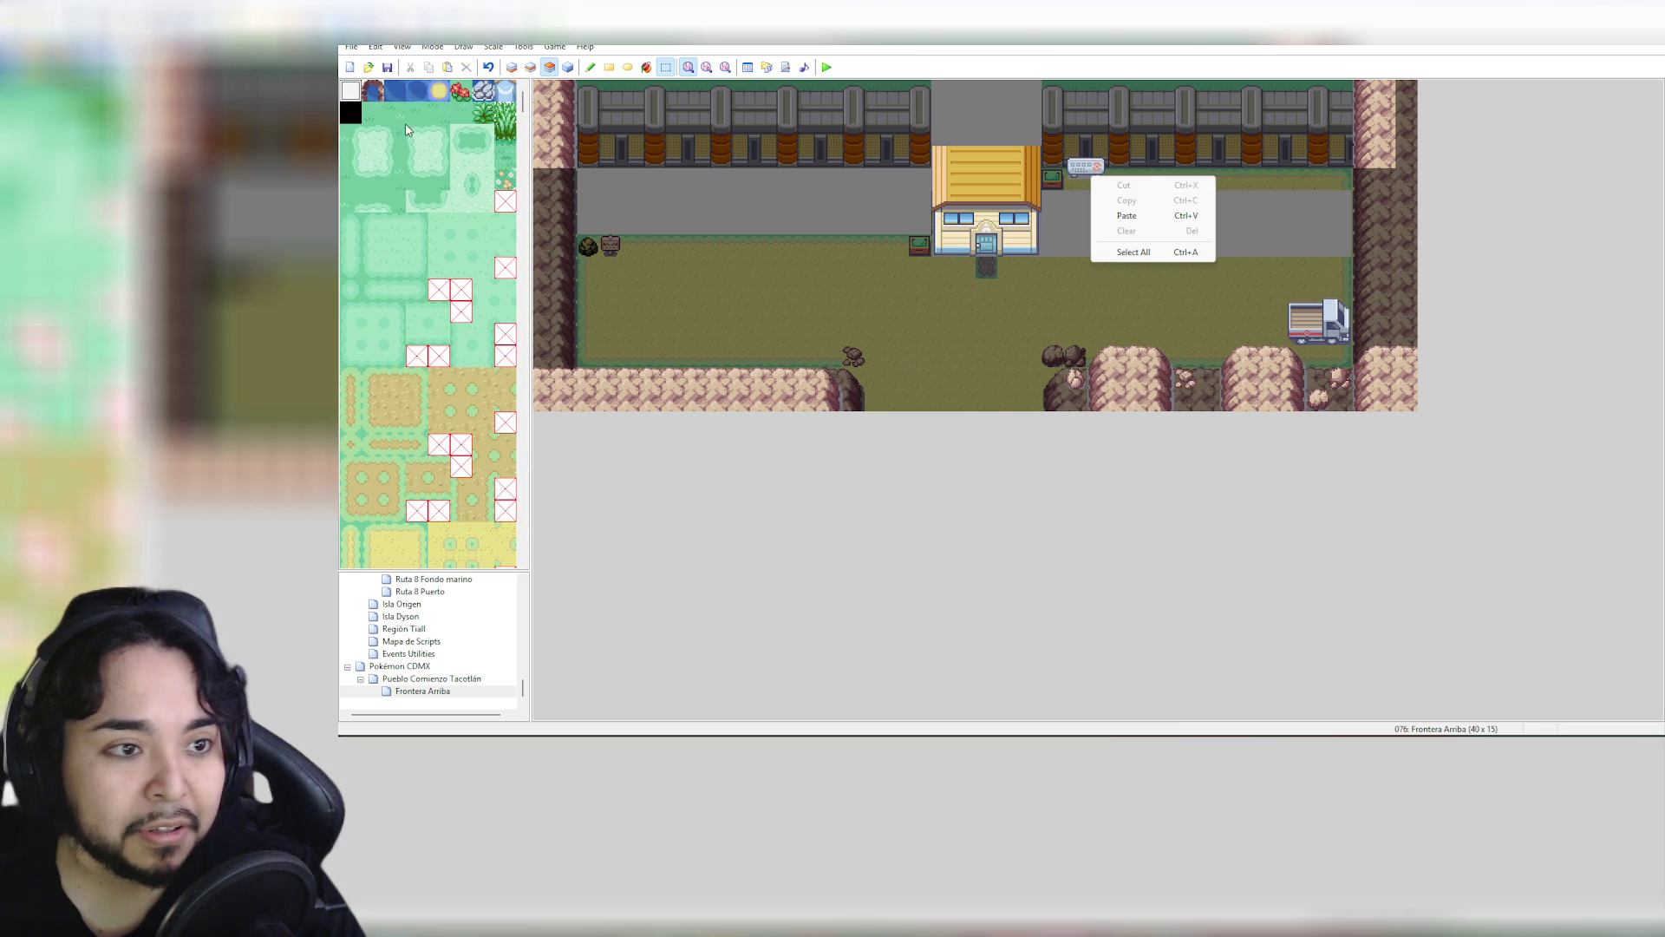
pyautogui.click(1084, 173)
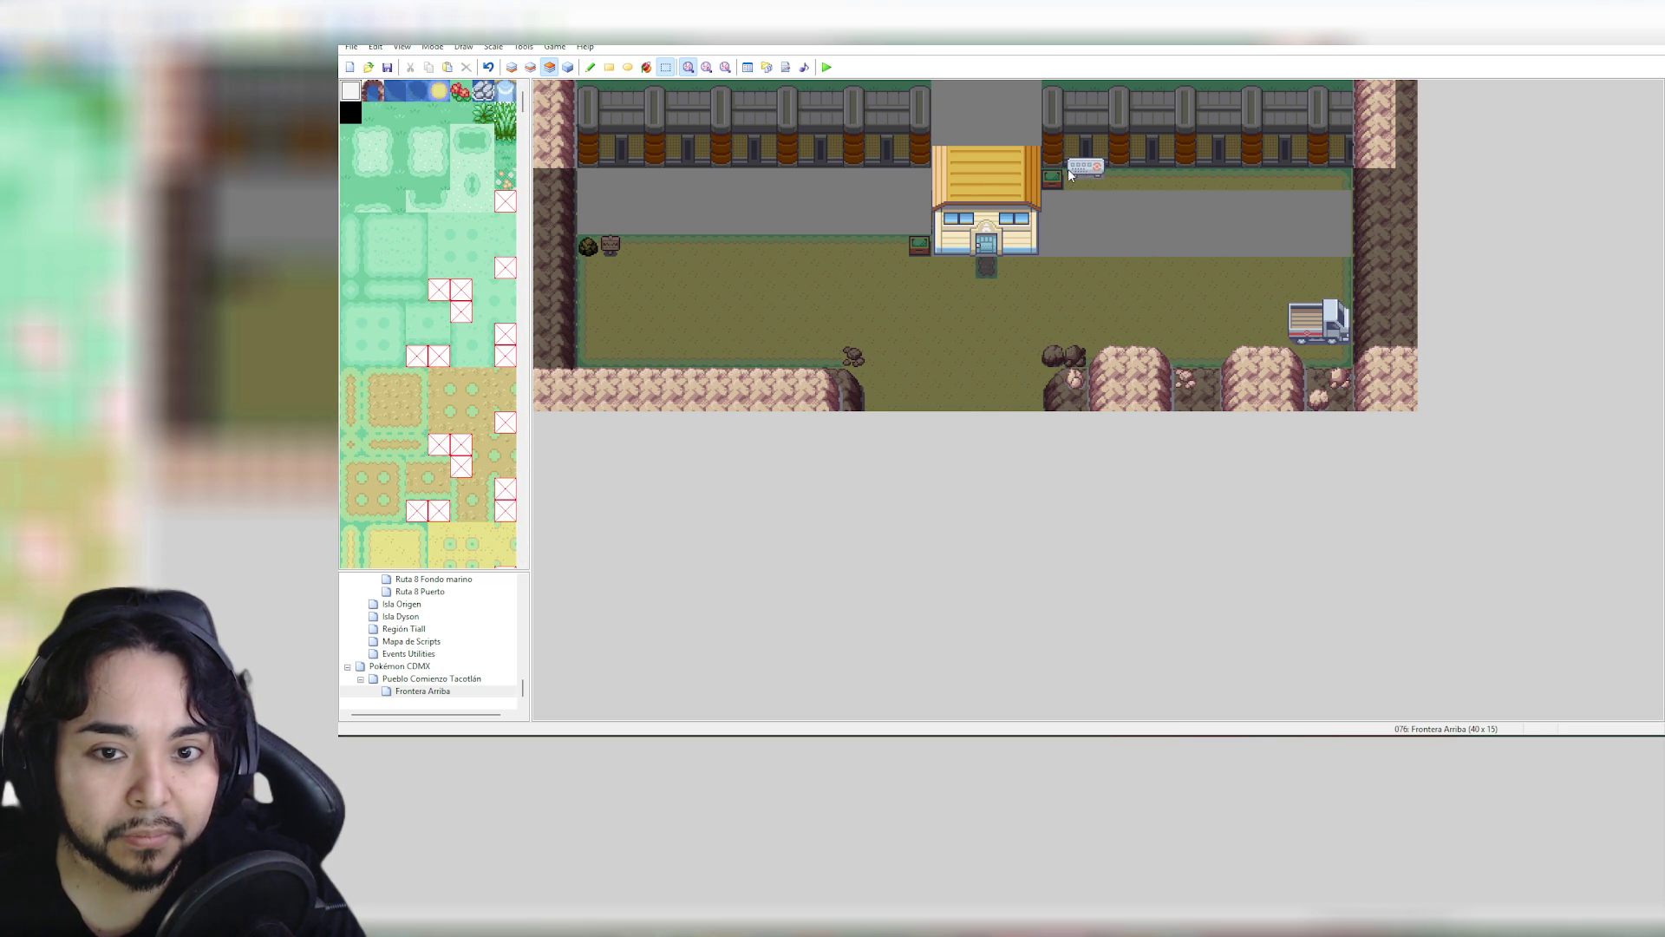
pyautogui.rightClick(1070, 175)
pyautogui.click(1051, 239)
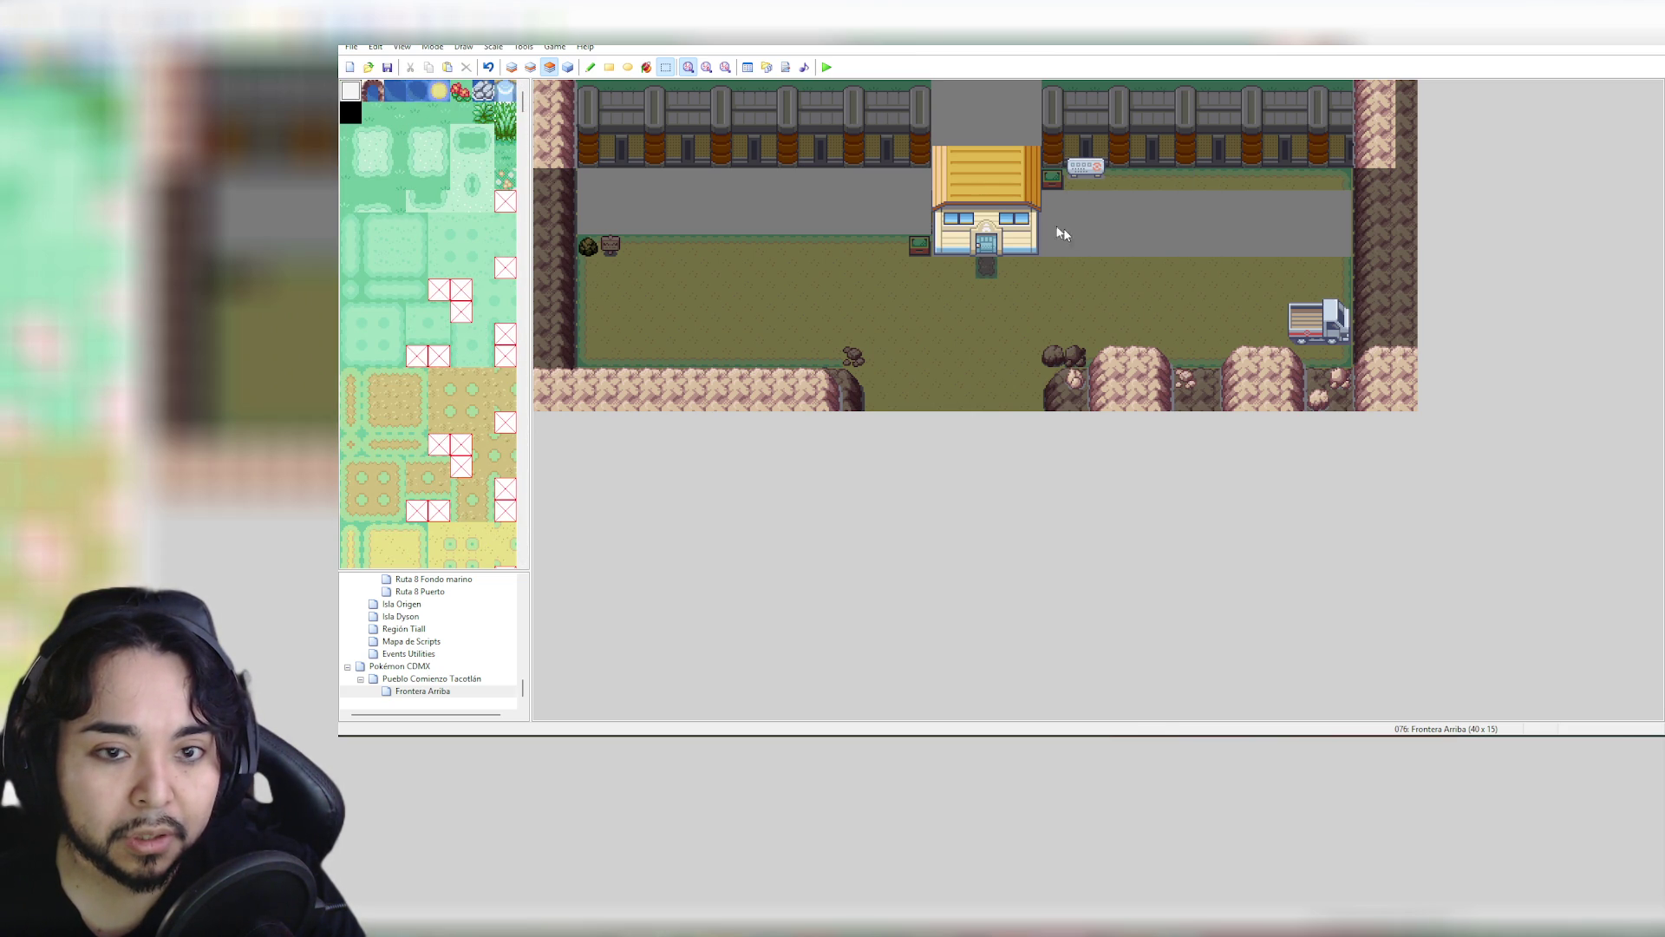
pyautogui.click(591, 67)
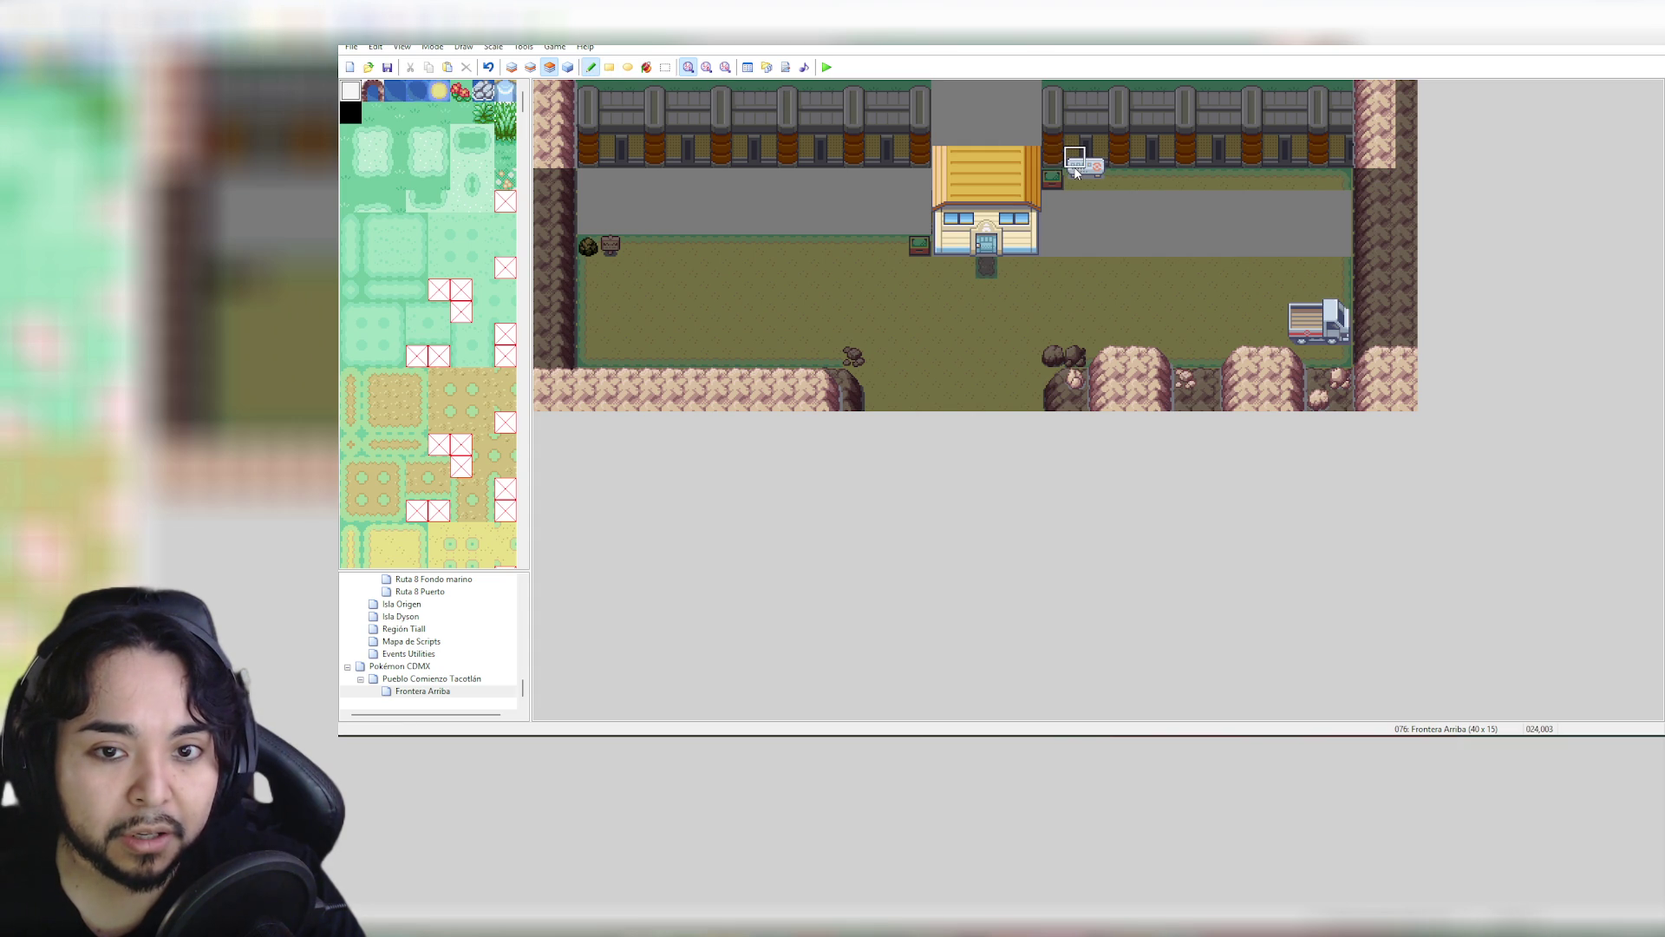
pyautogui.rightClick(1079, 173)
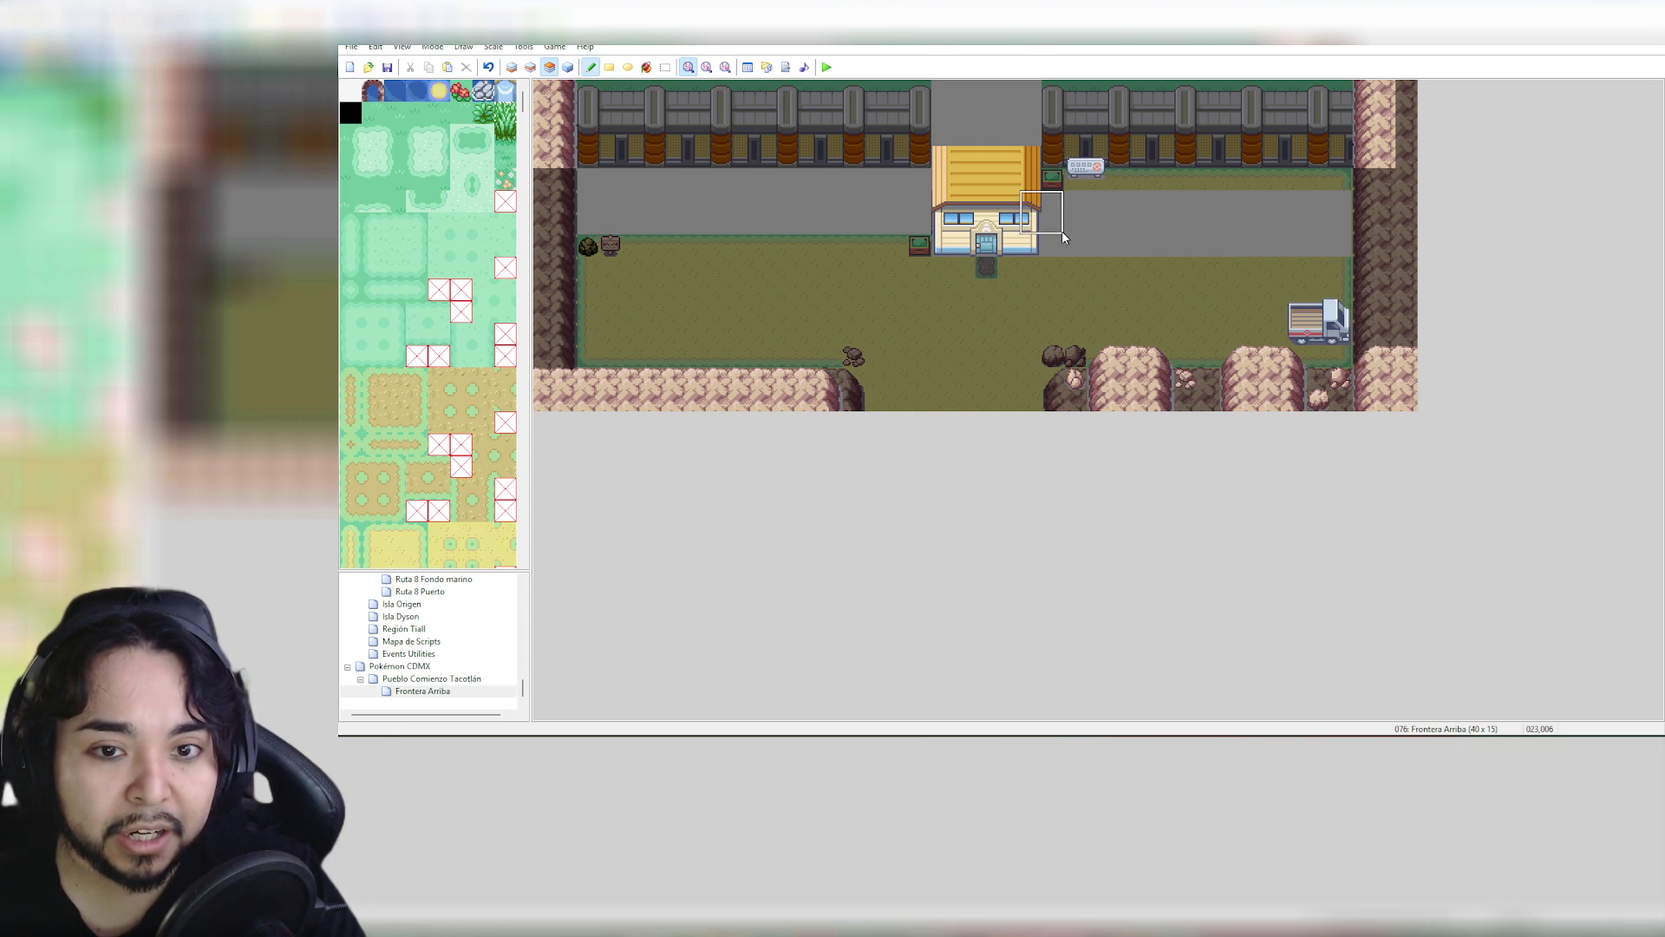
pyautogui.click(1100, 253)
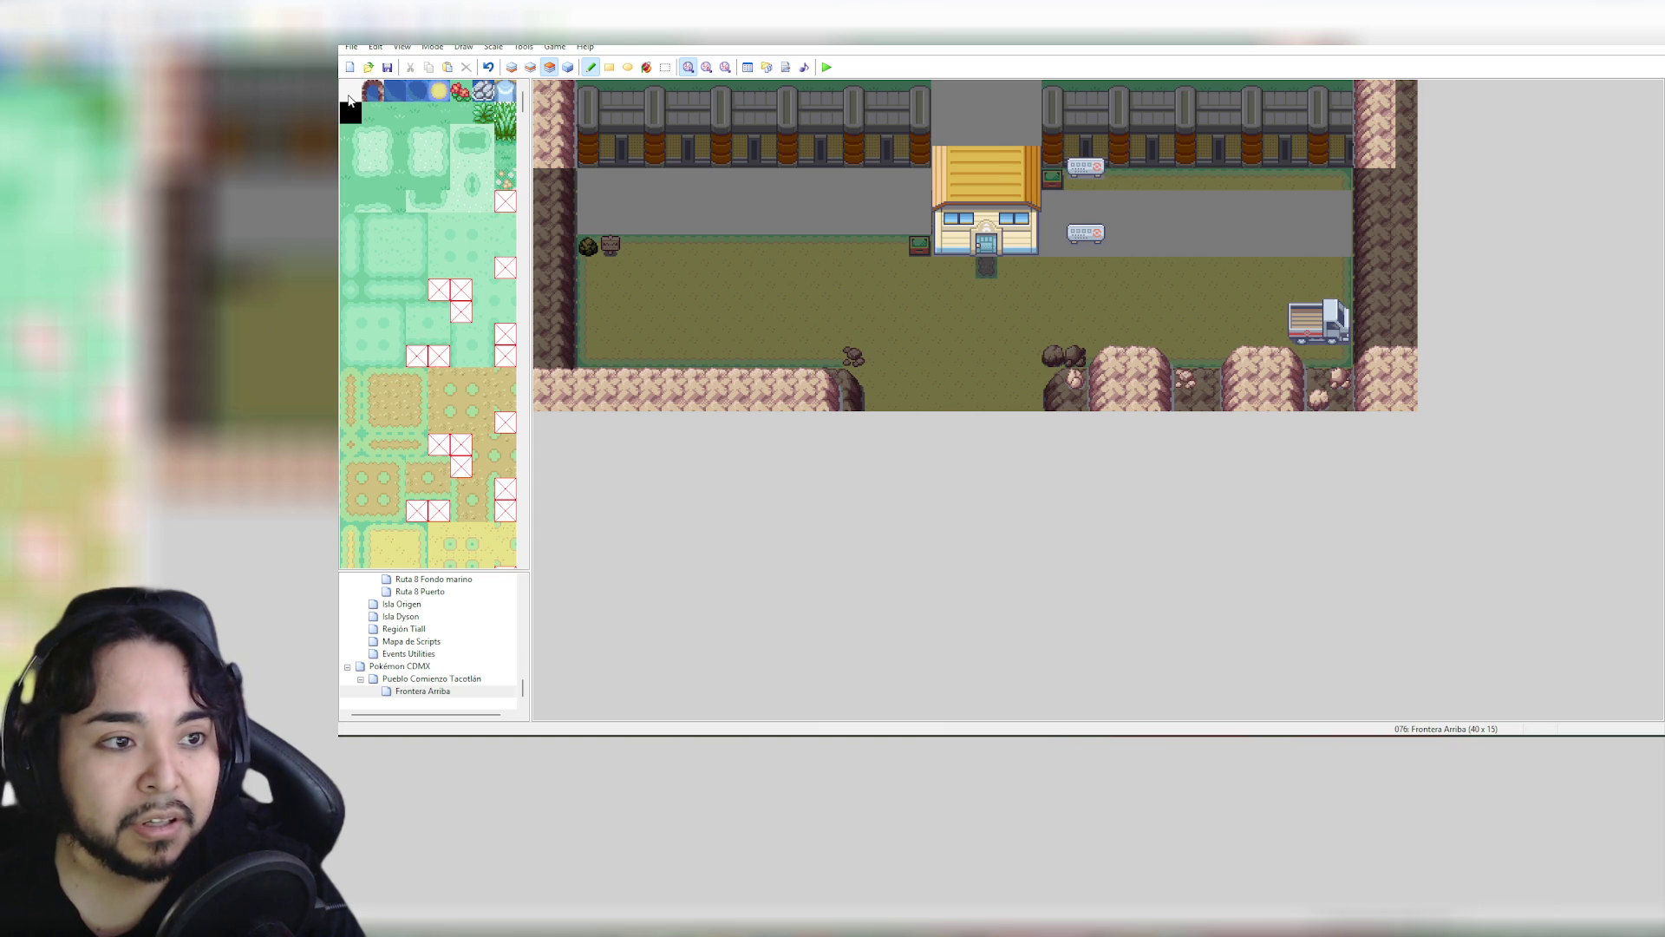
pyautogui.click(350, 92)
pyautogui.moveTo(1076, 161); pyautogui.dragTo(1098, 163)
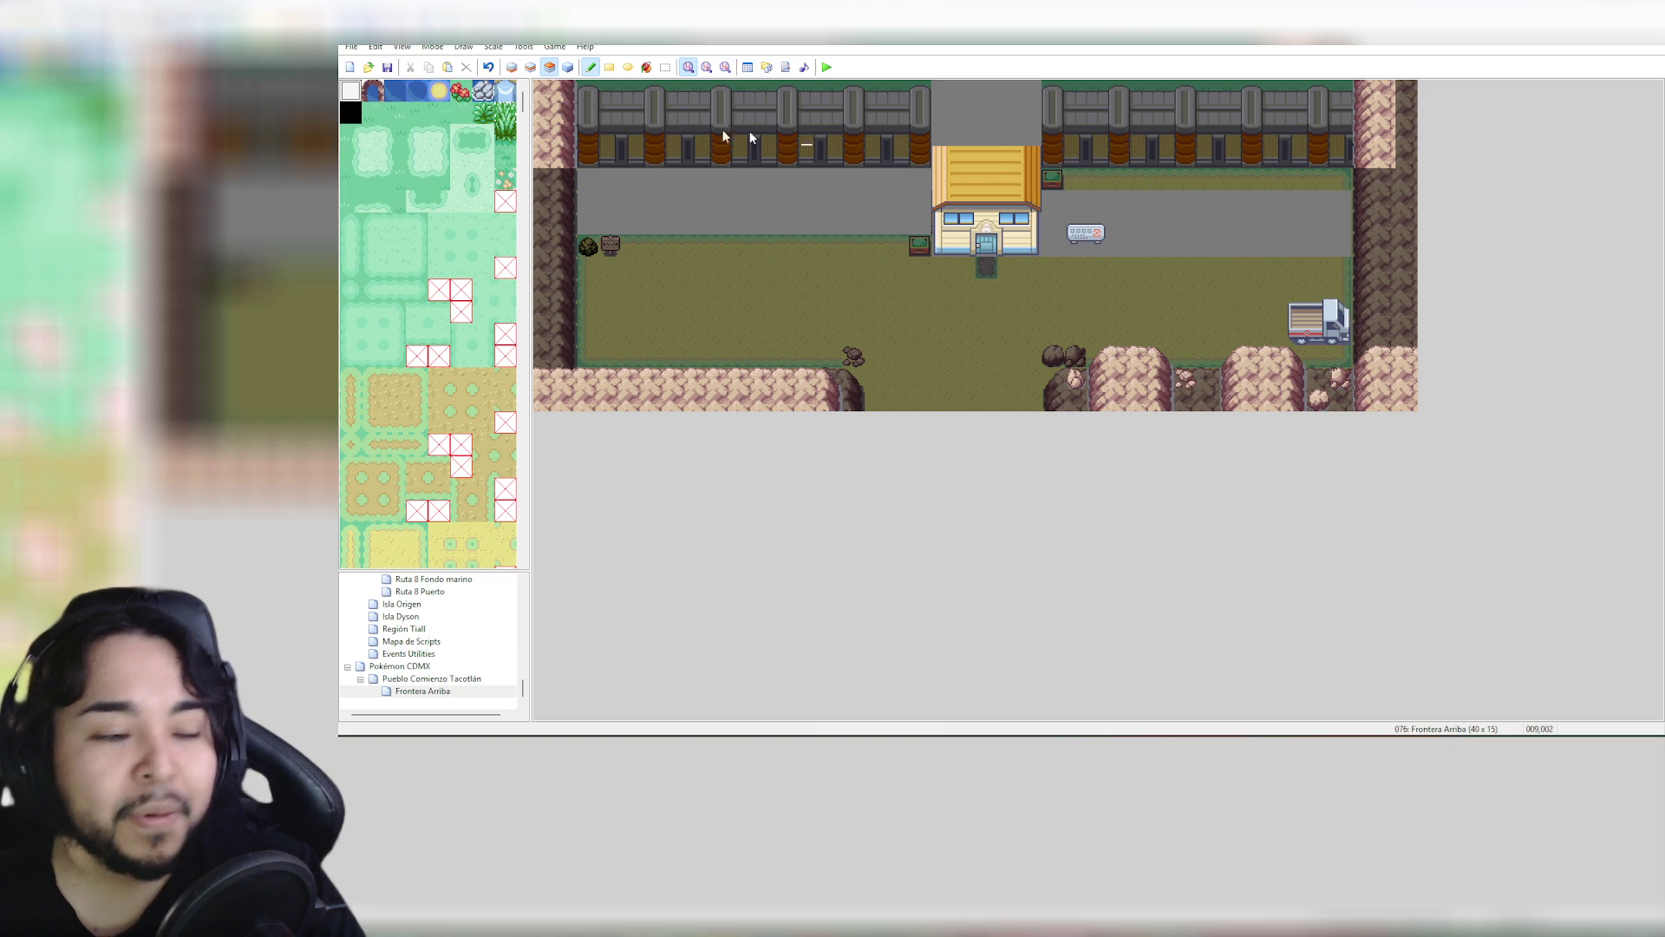
# Move the grass strip and plant right of the gatehouse down three tiles
pyautogui.click(664, 67)
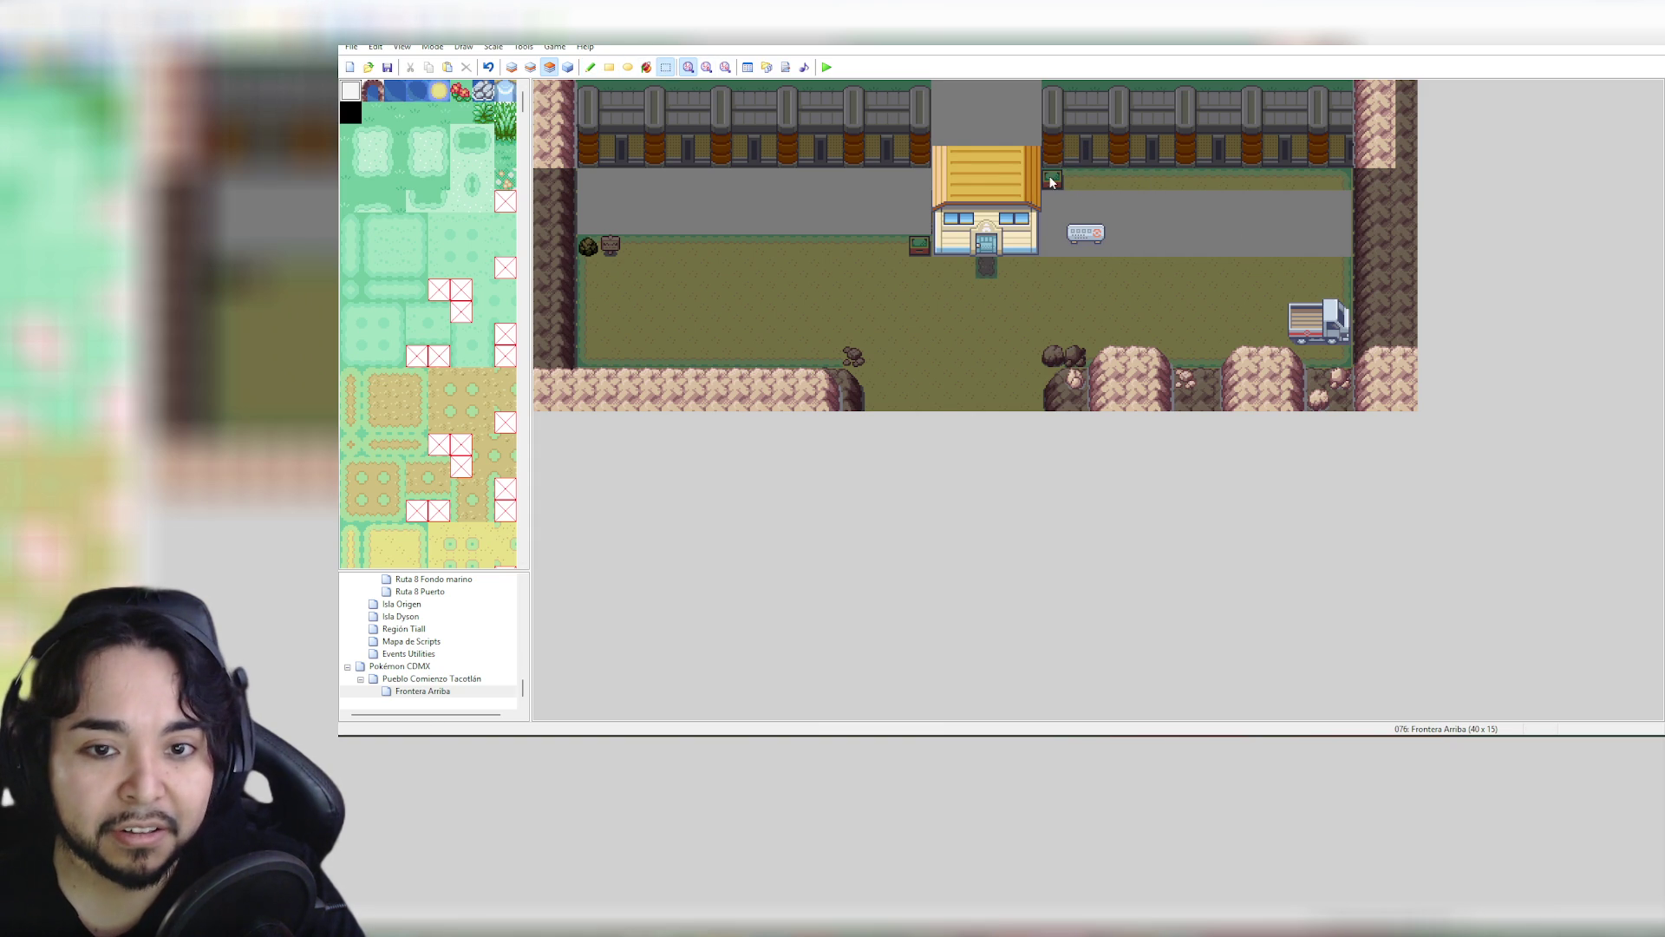
pyautogui.moveTo(1301, 200)
pyautogui.mouseDown()
pyautogui.moveTo(1341, 189)
pyautogui.moveTo(1295, 253)
pyautogui.moveTo(1277, 250)
pyautogui.moveTo(1310, 247)
pyautogui.mouseUp()
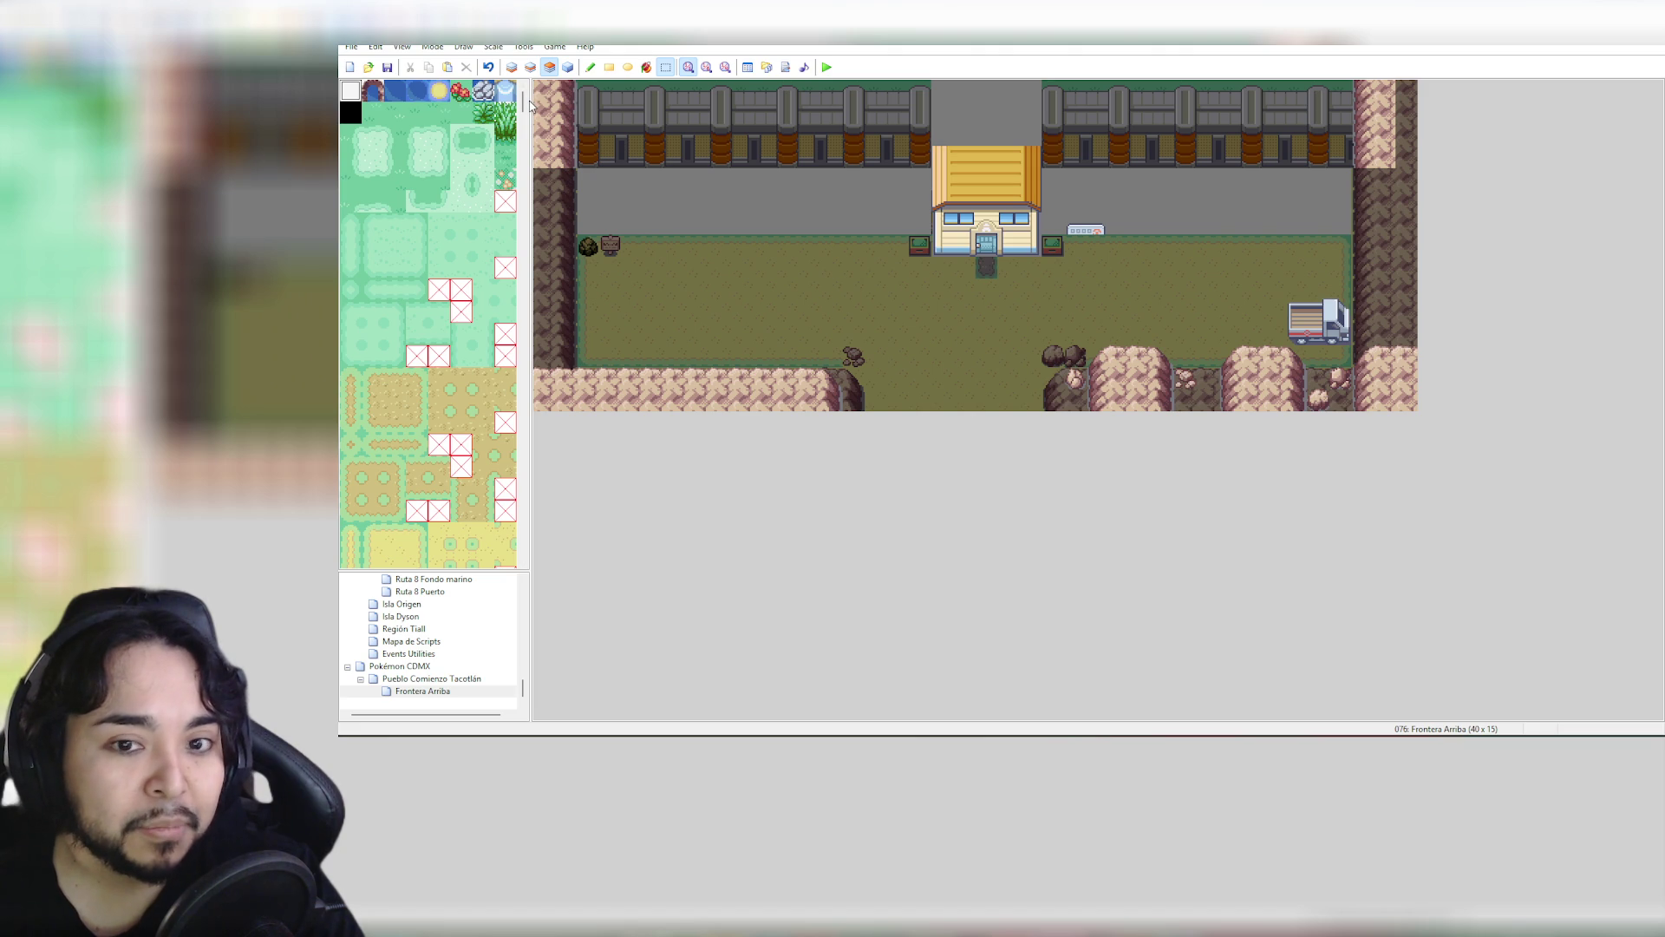
pyautogui.moveTo(524, 102); pyautogui.dragTo(532, 209)
pyautogui.click(373, 194)
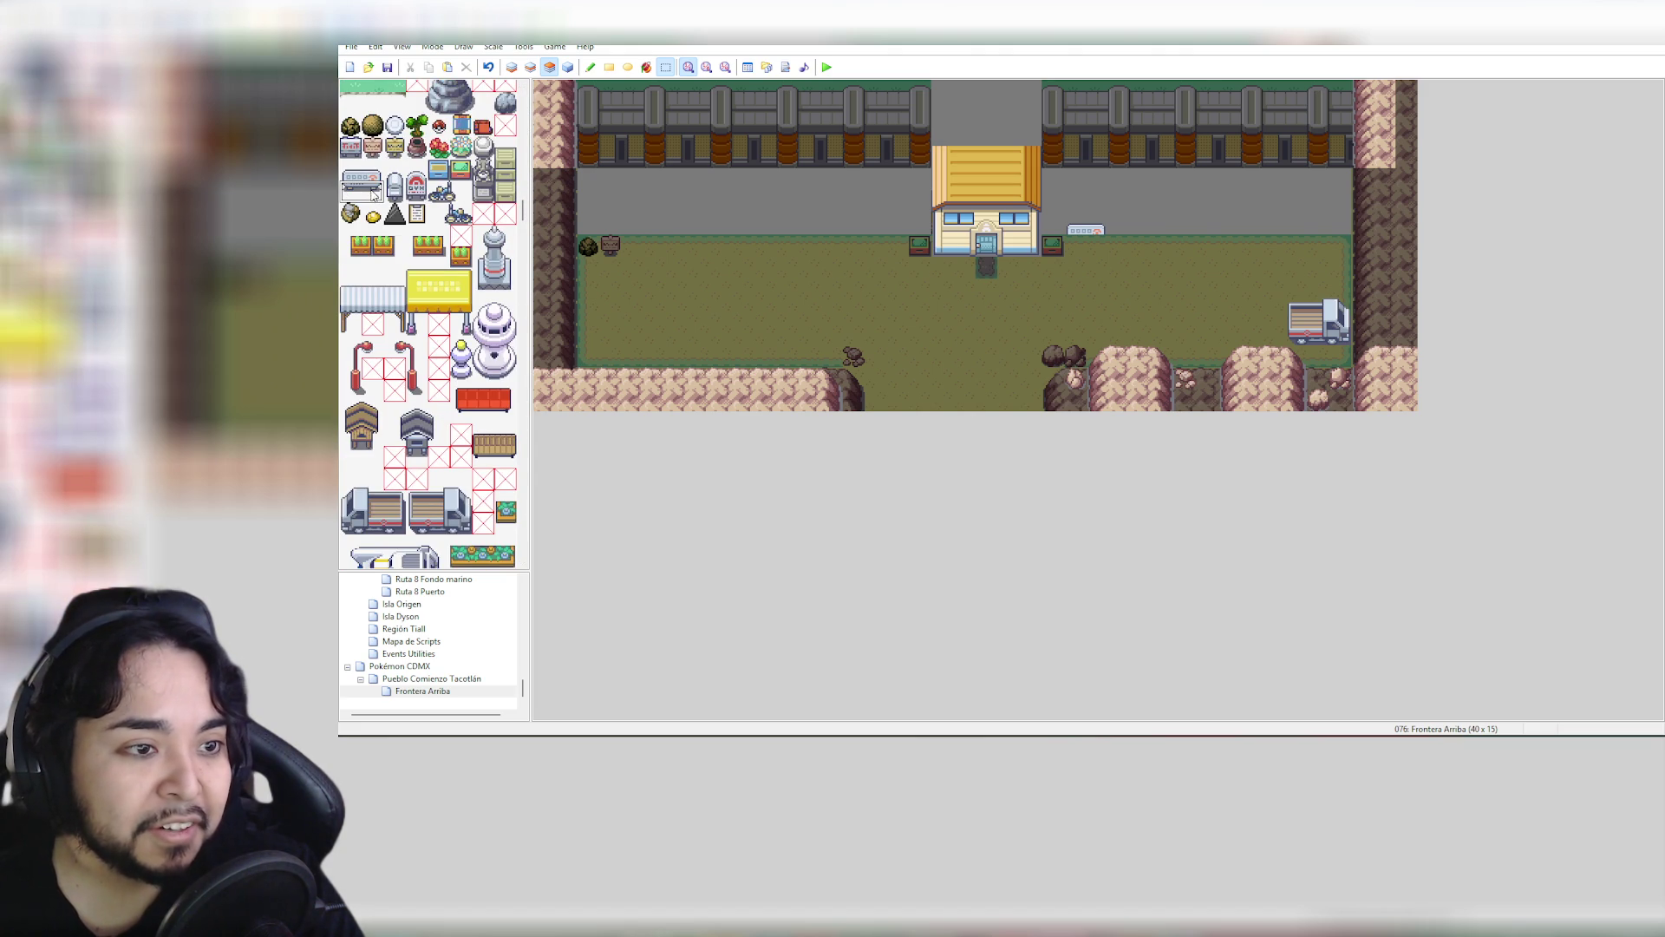
pyautogui.click(590, 67)
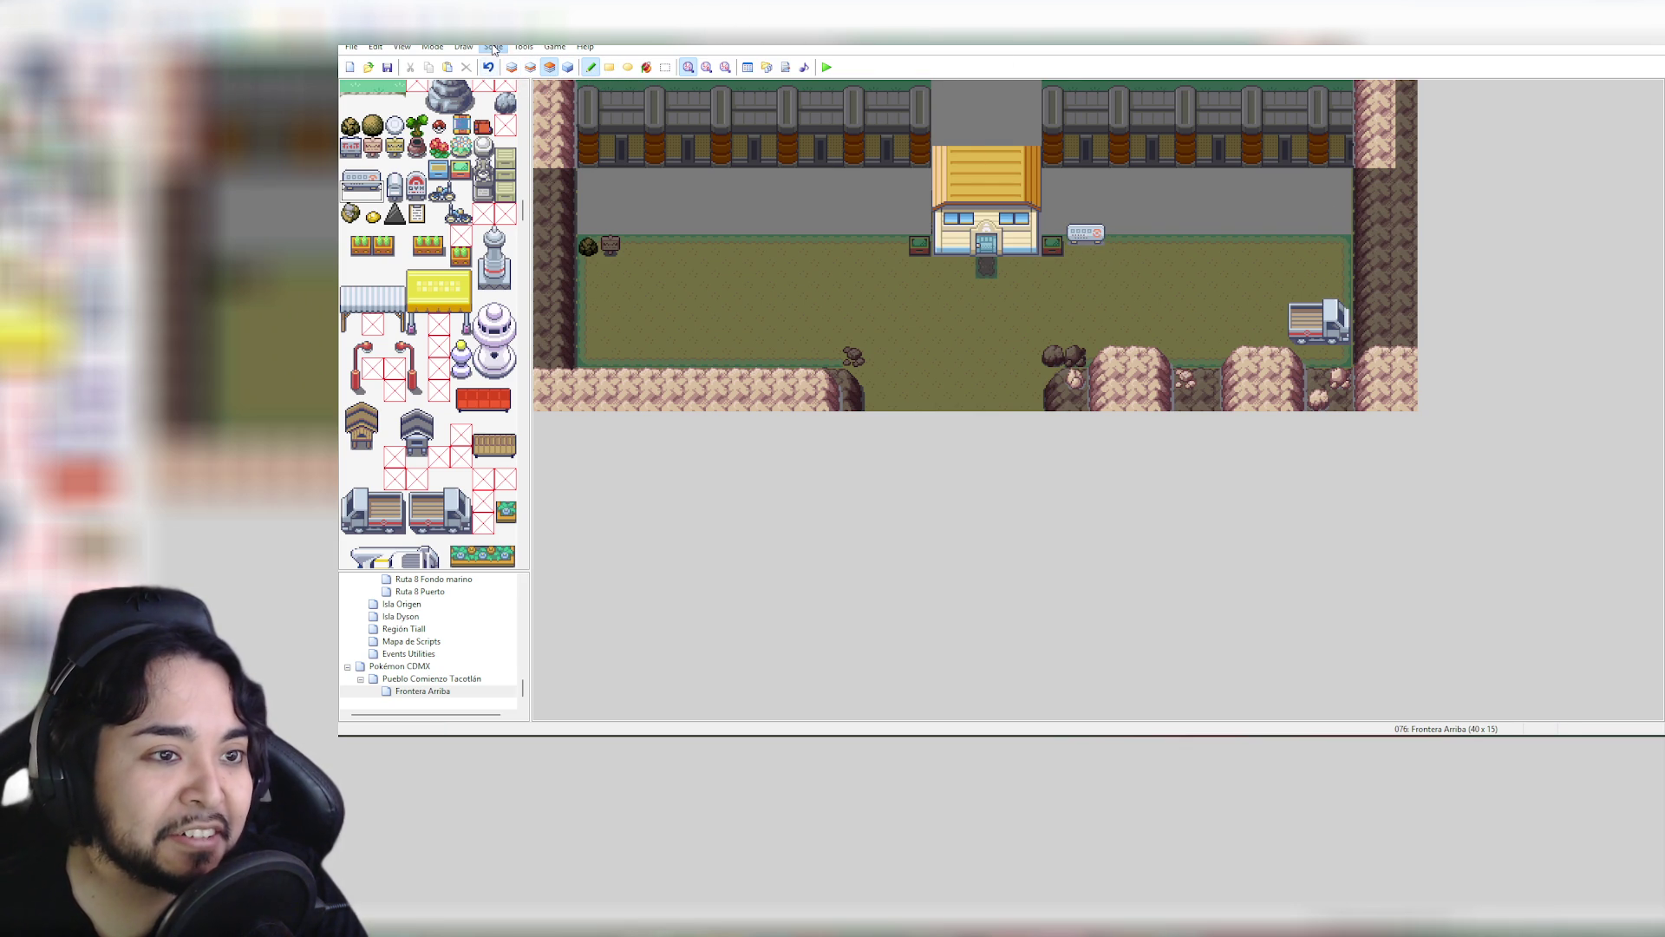
pyautogui.click(443, 48)
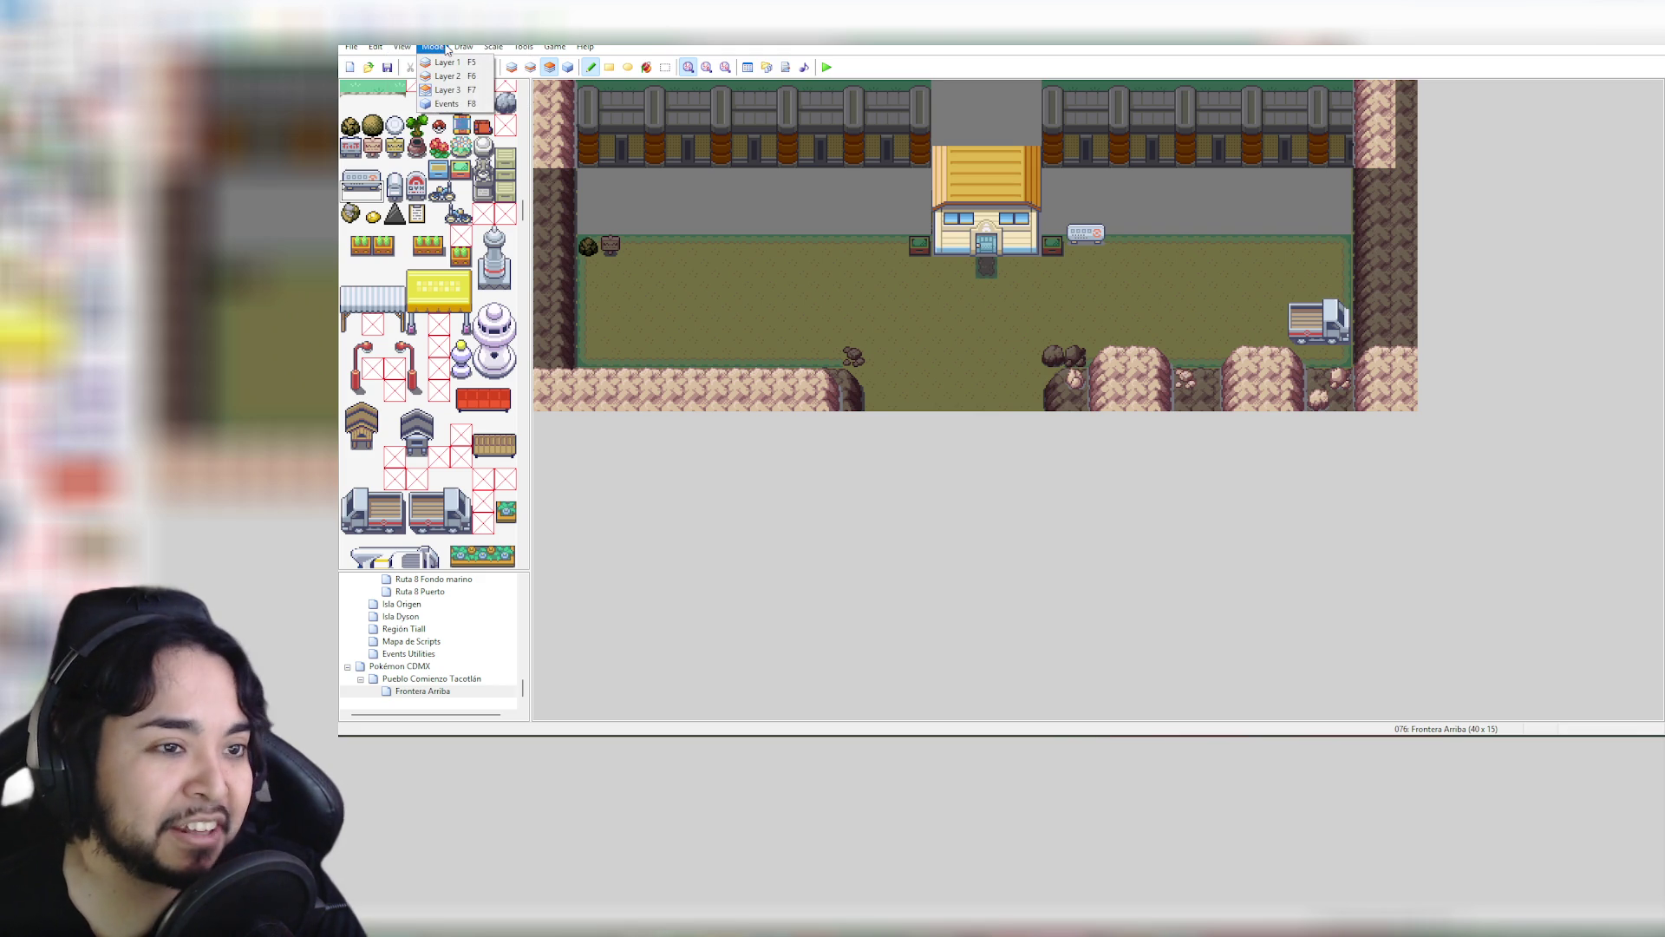
pyautogui.moveTo(458, 50)
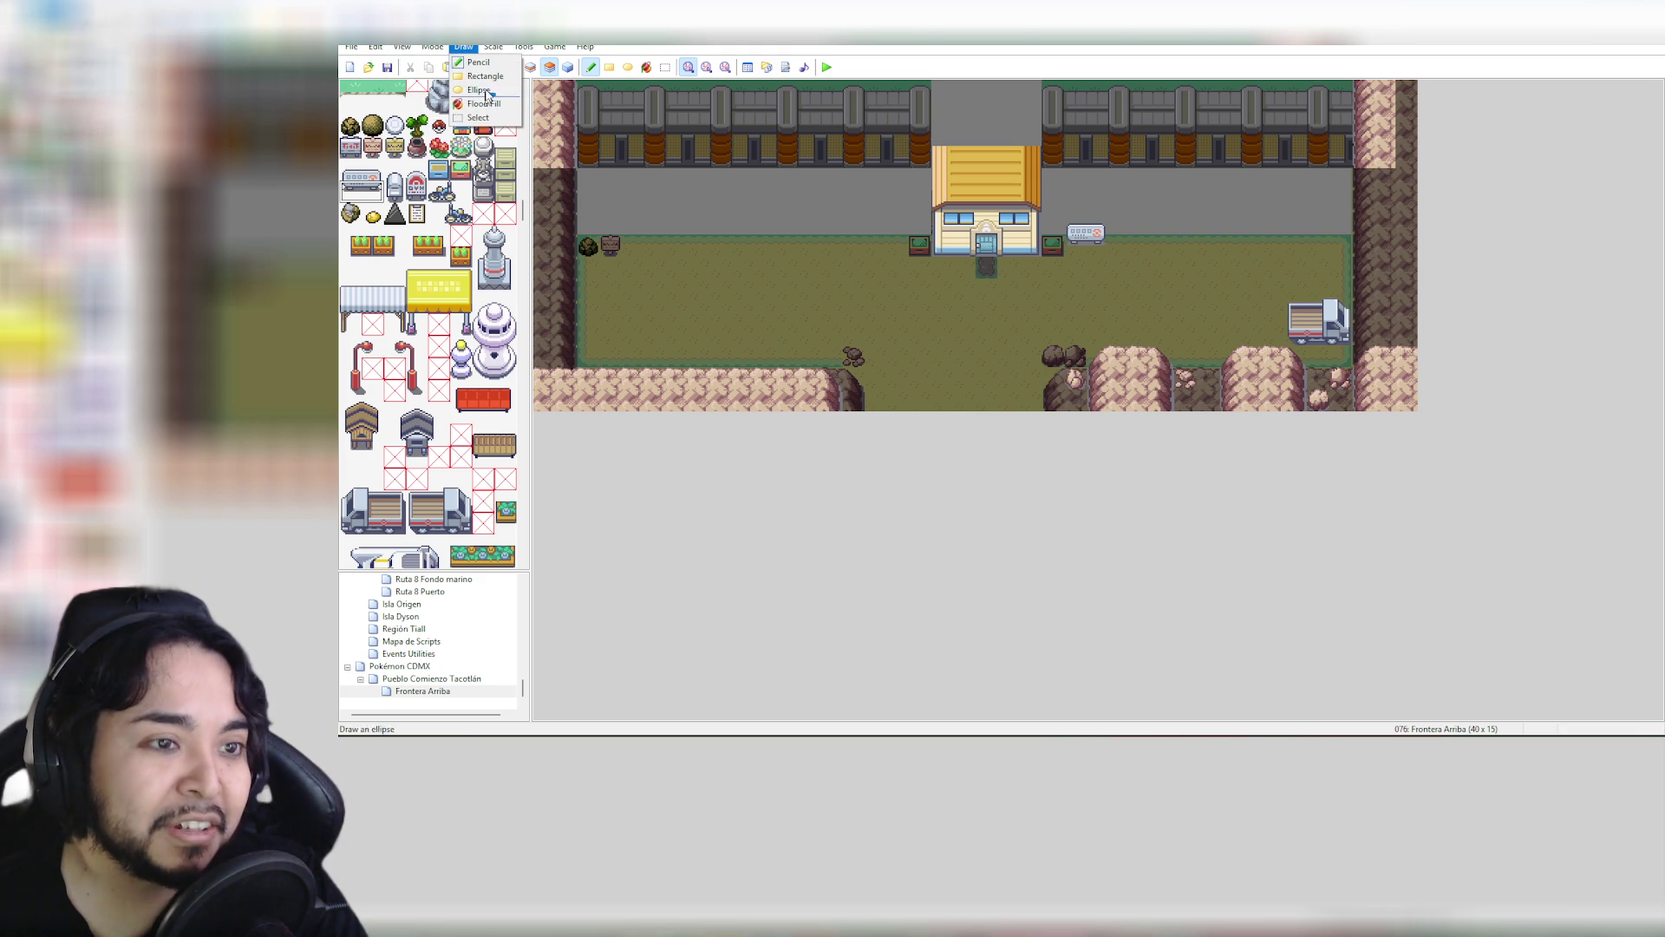
pyautogui.press('Escape')
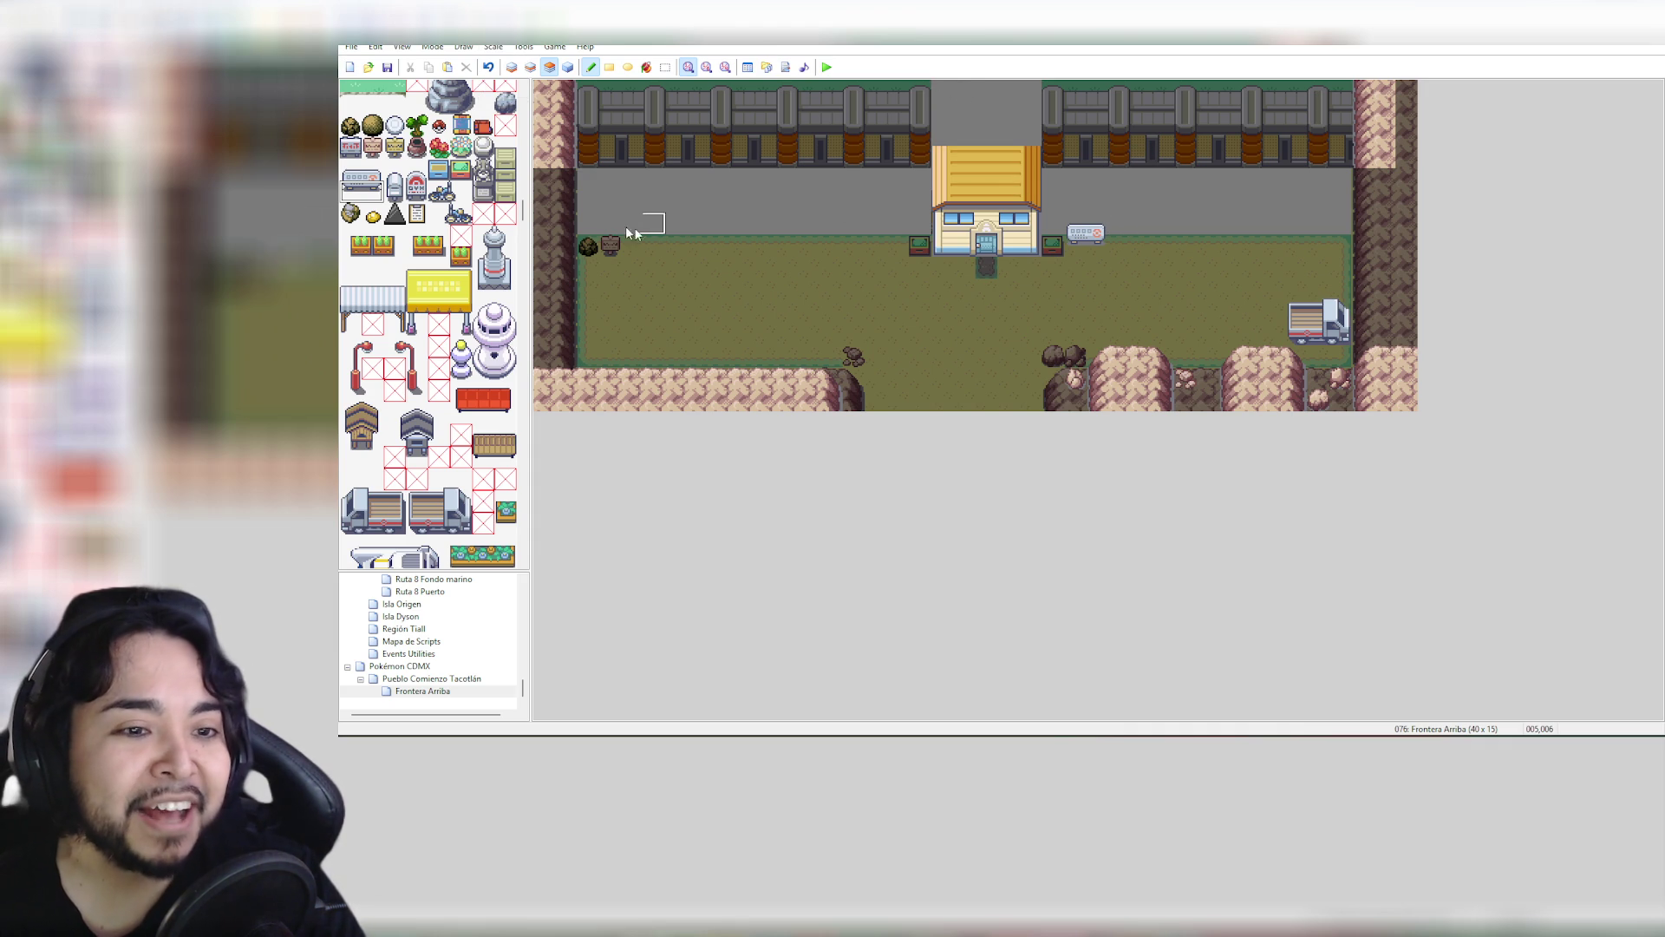
pyautogui.scroll(3, 404, 176)
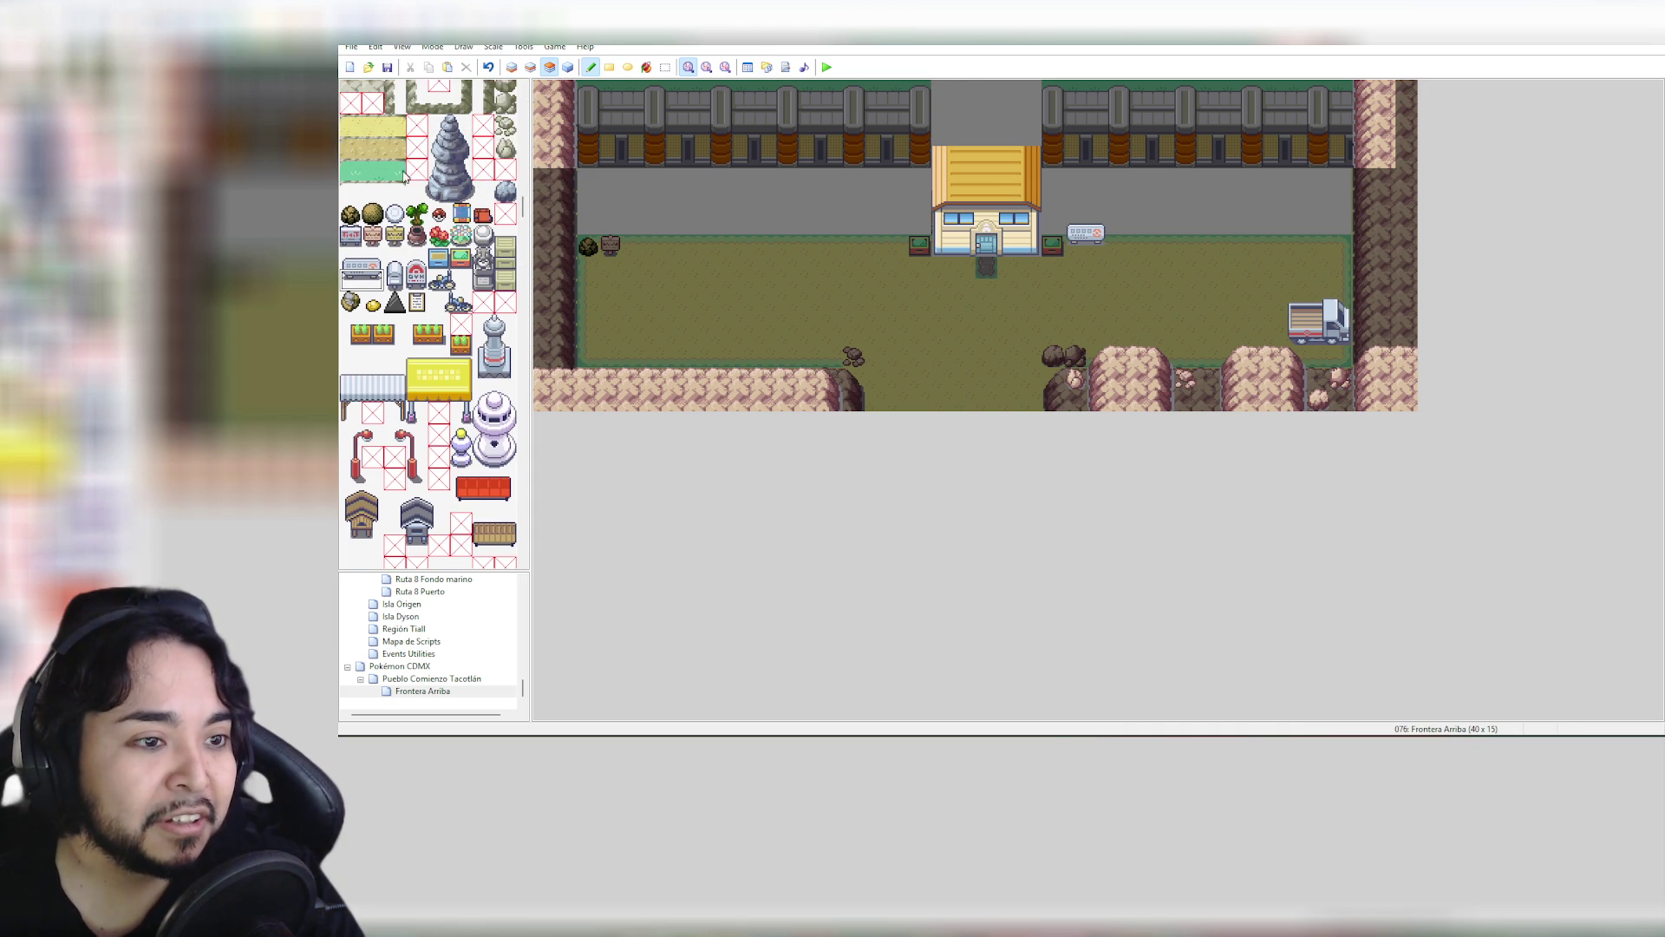
pyautogui.click(358, 172)
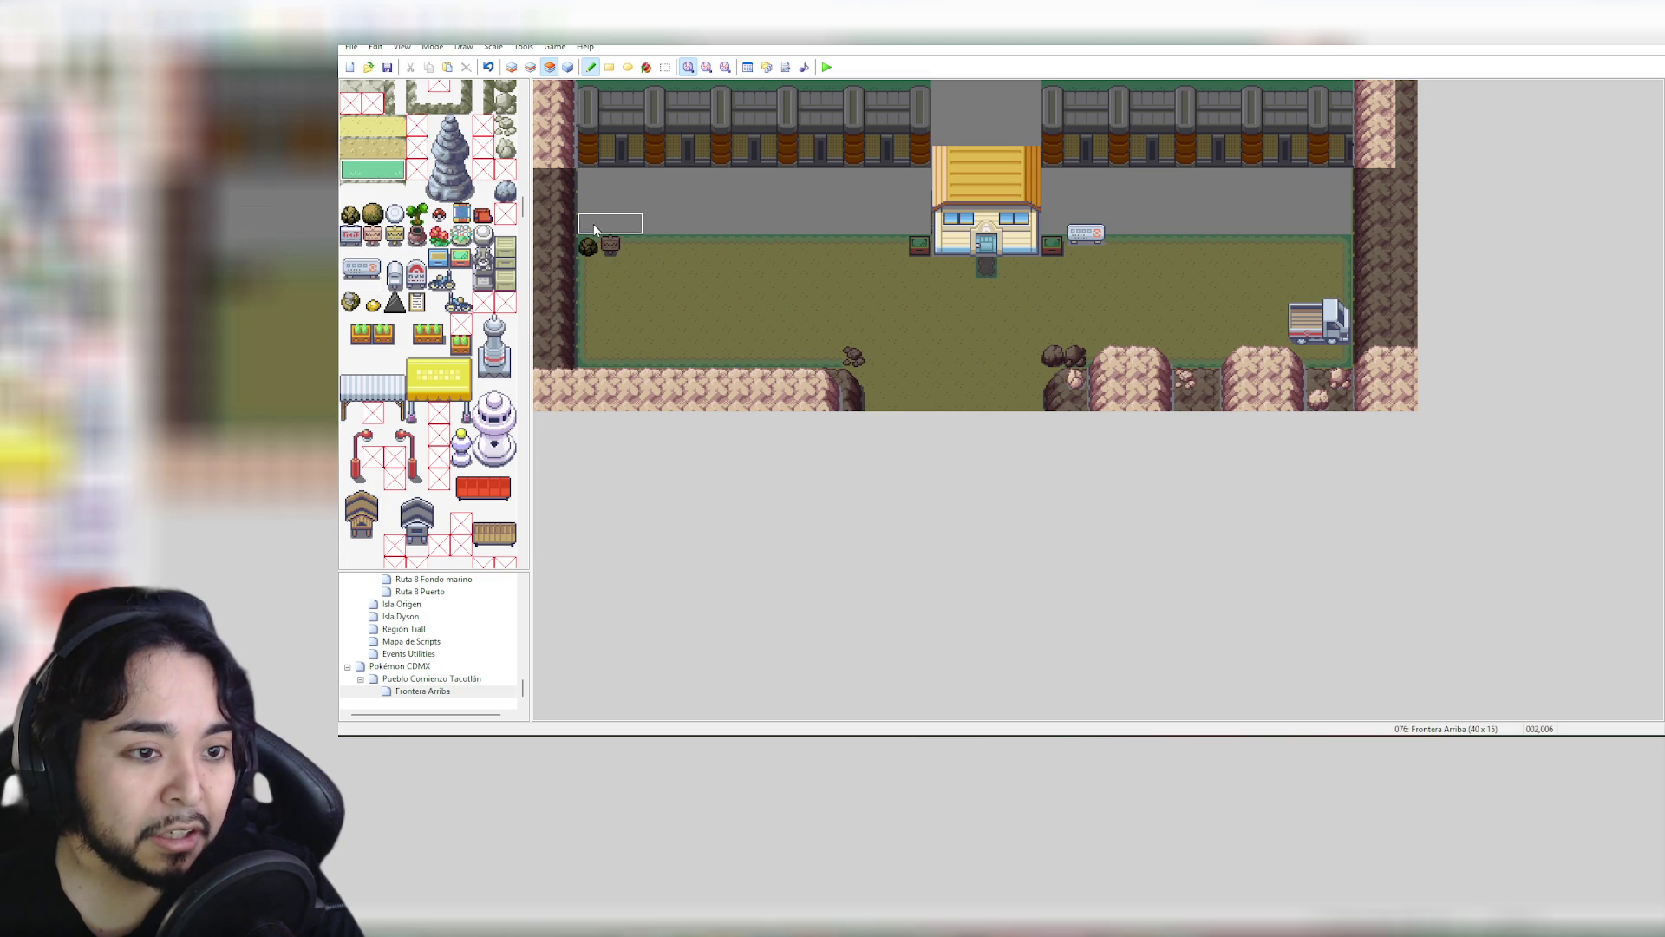
pyautogui.moveTo(590, 224); pyautogui.dragTo(687, 226)
pyautogui.hotkey('ctrl', 'z')
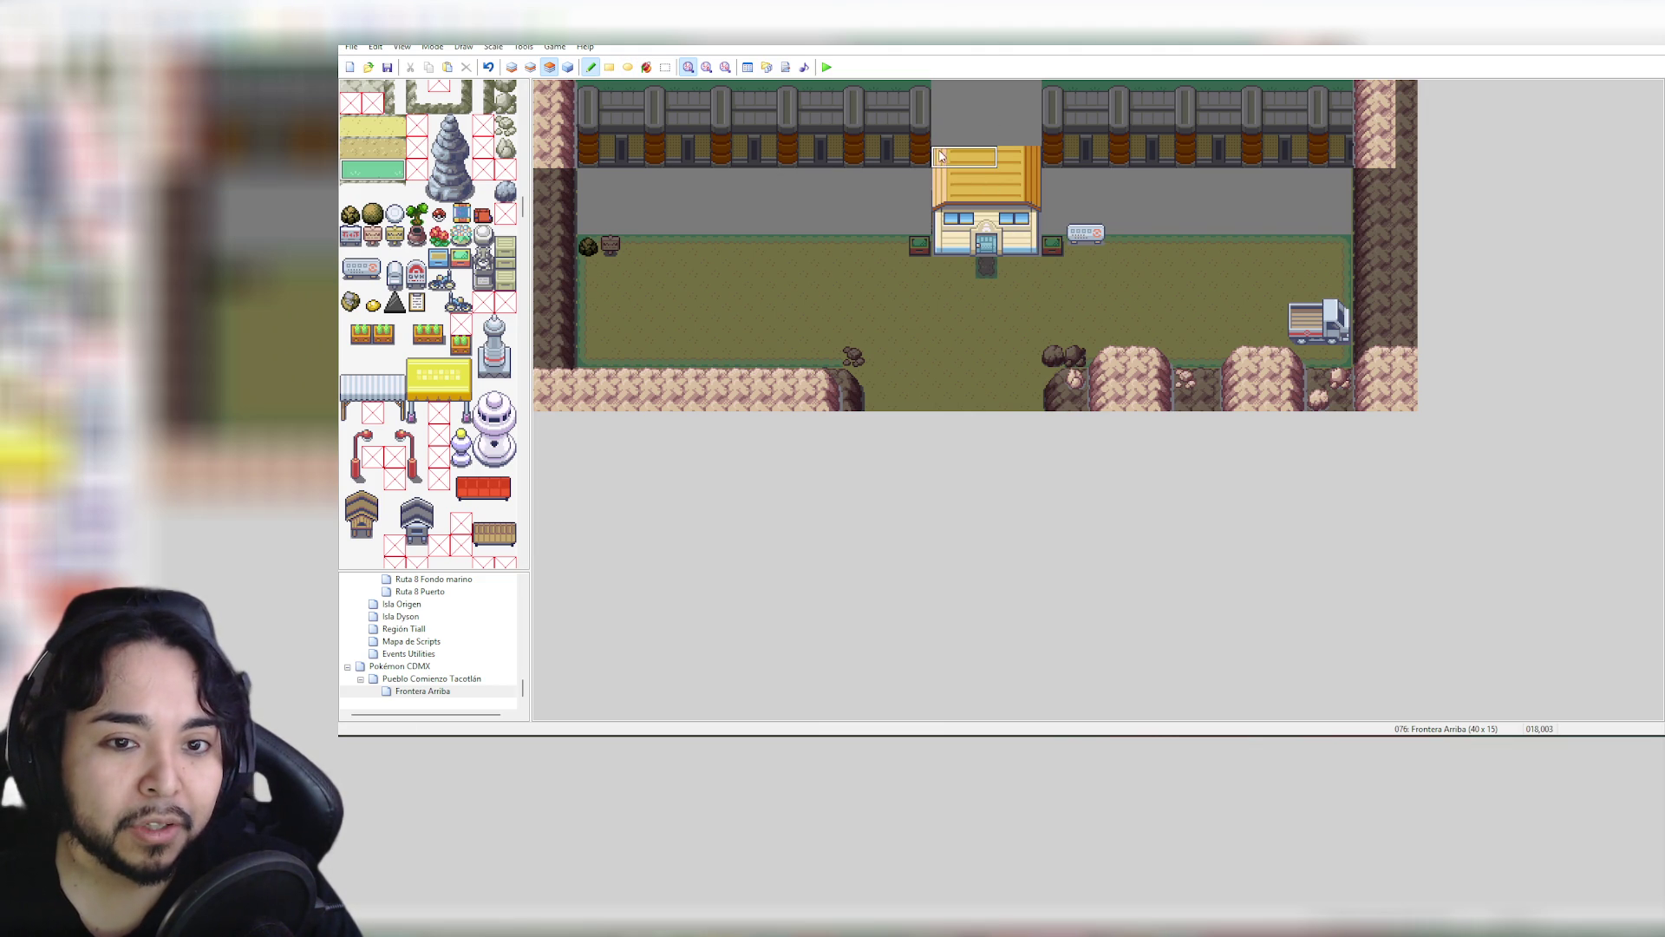
# Paint the yellow building's roof up to the top row, redrawing it aligned, then test a water flood fill
pyautogui.moveTo(1025, 160); pyautogui.dragTo(1049, 92)
pyautogui.hotkey('ctrl', 'z')
pyautogui.hotkey('ctrl', 'z')
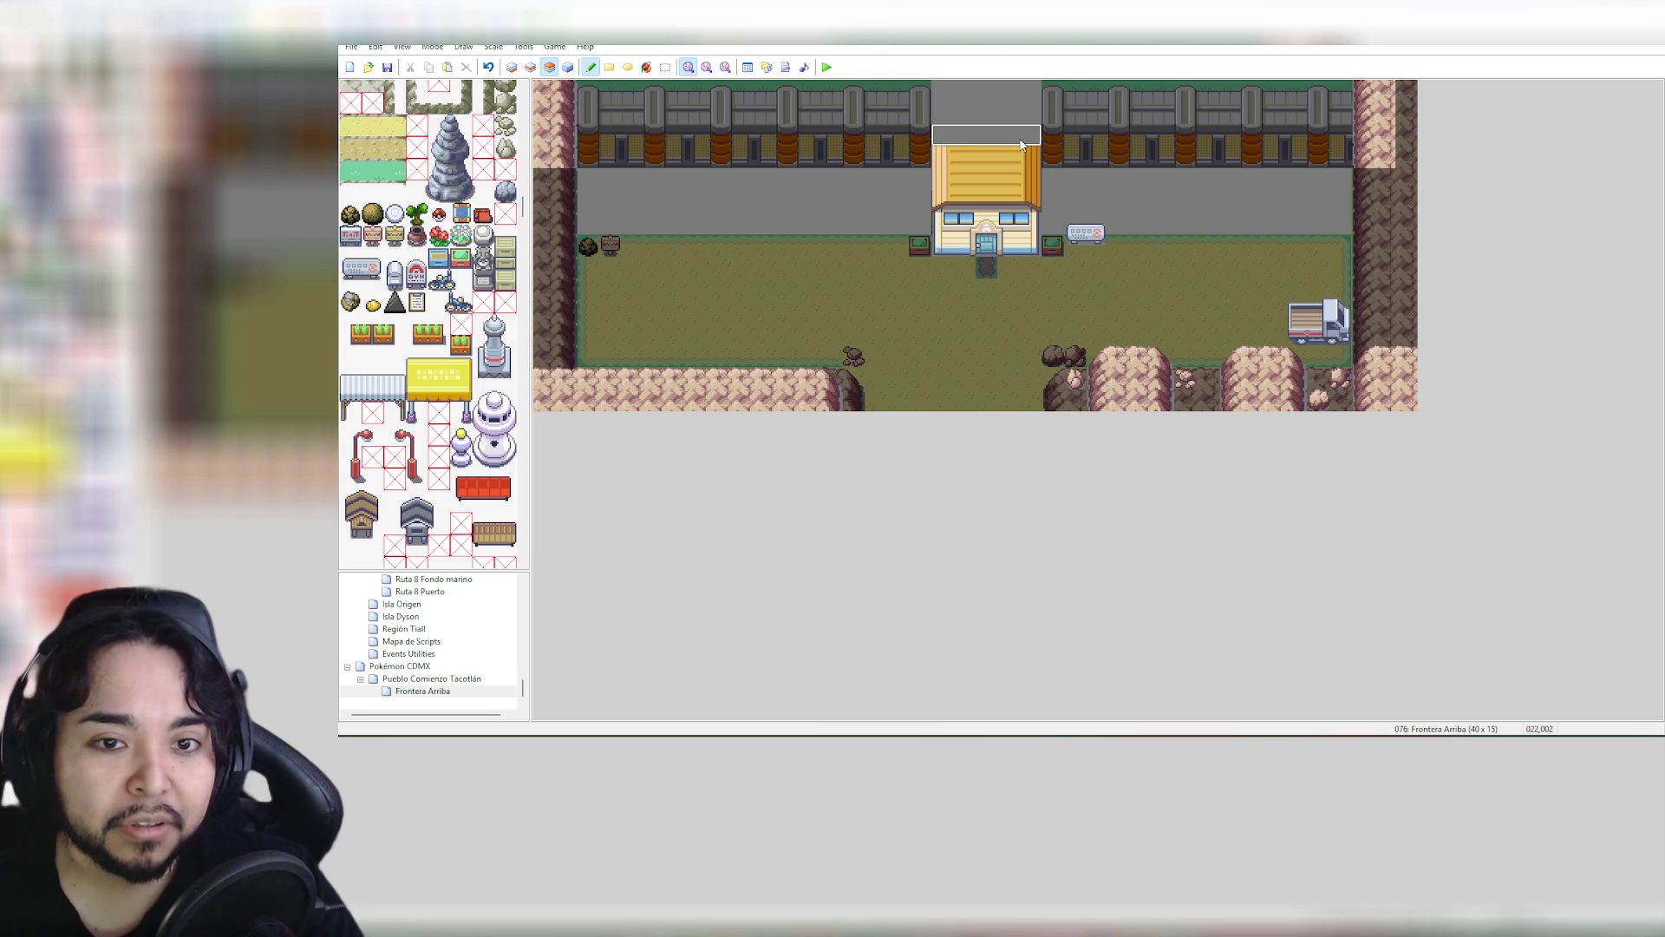
pyautogui.moveTo(1025, 148); pyautogui.dragTo(1026, 96)
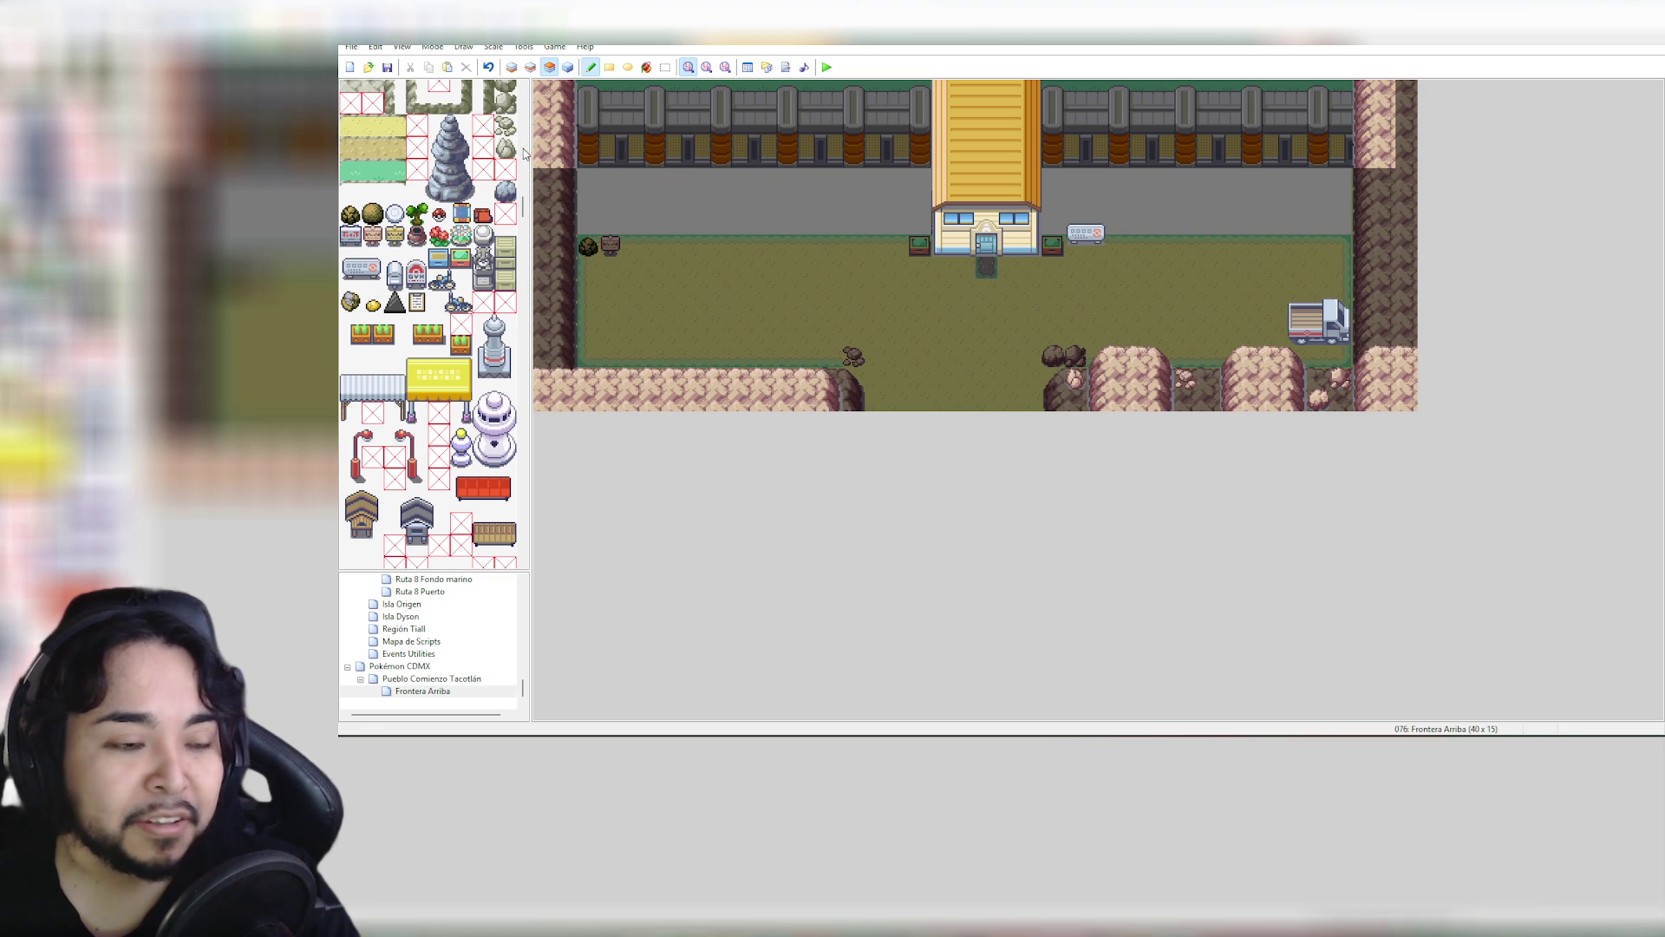
pyautogui.moveTo(523, 206); pyautogui.dragTo(523, 165)
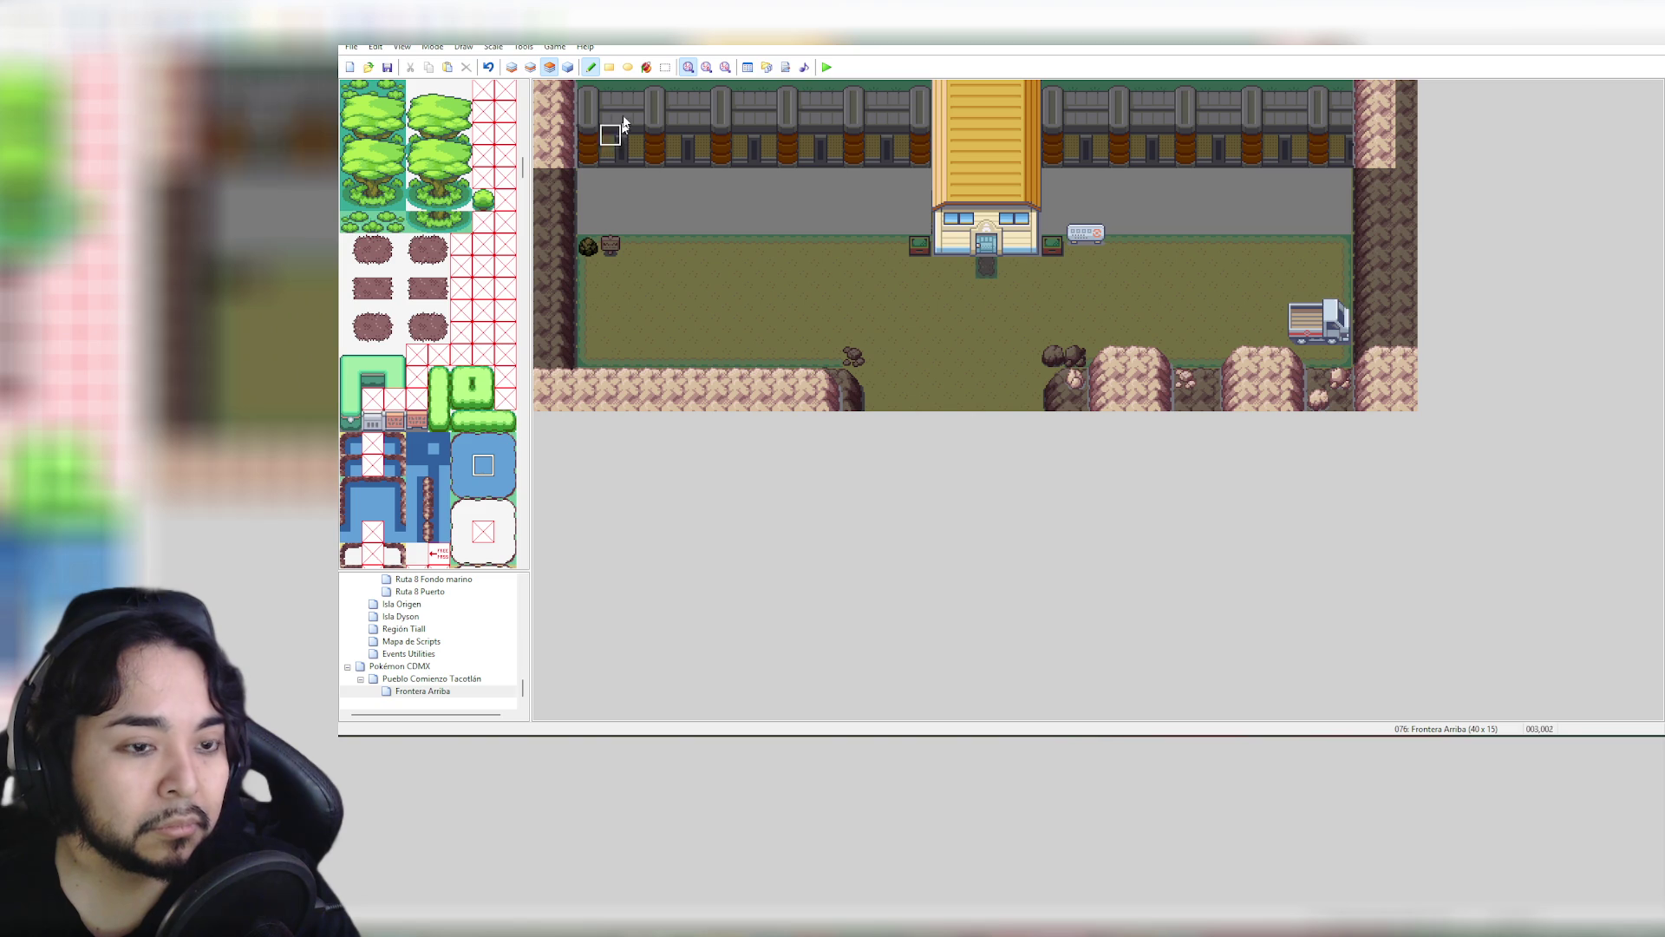
pyautogui.click(651, 69)
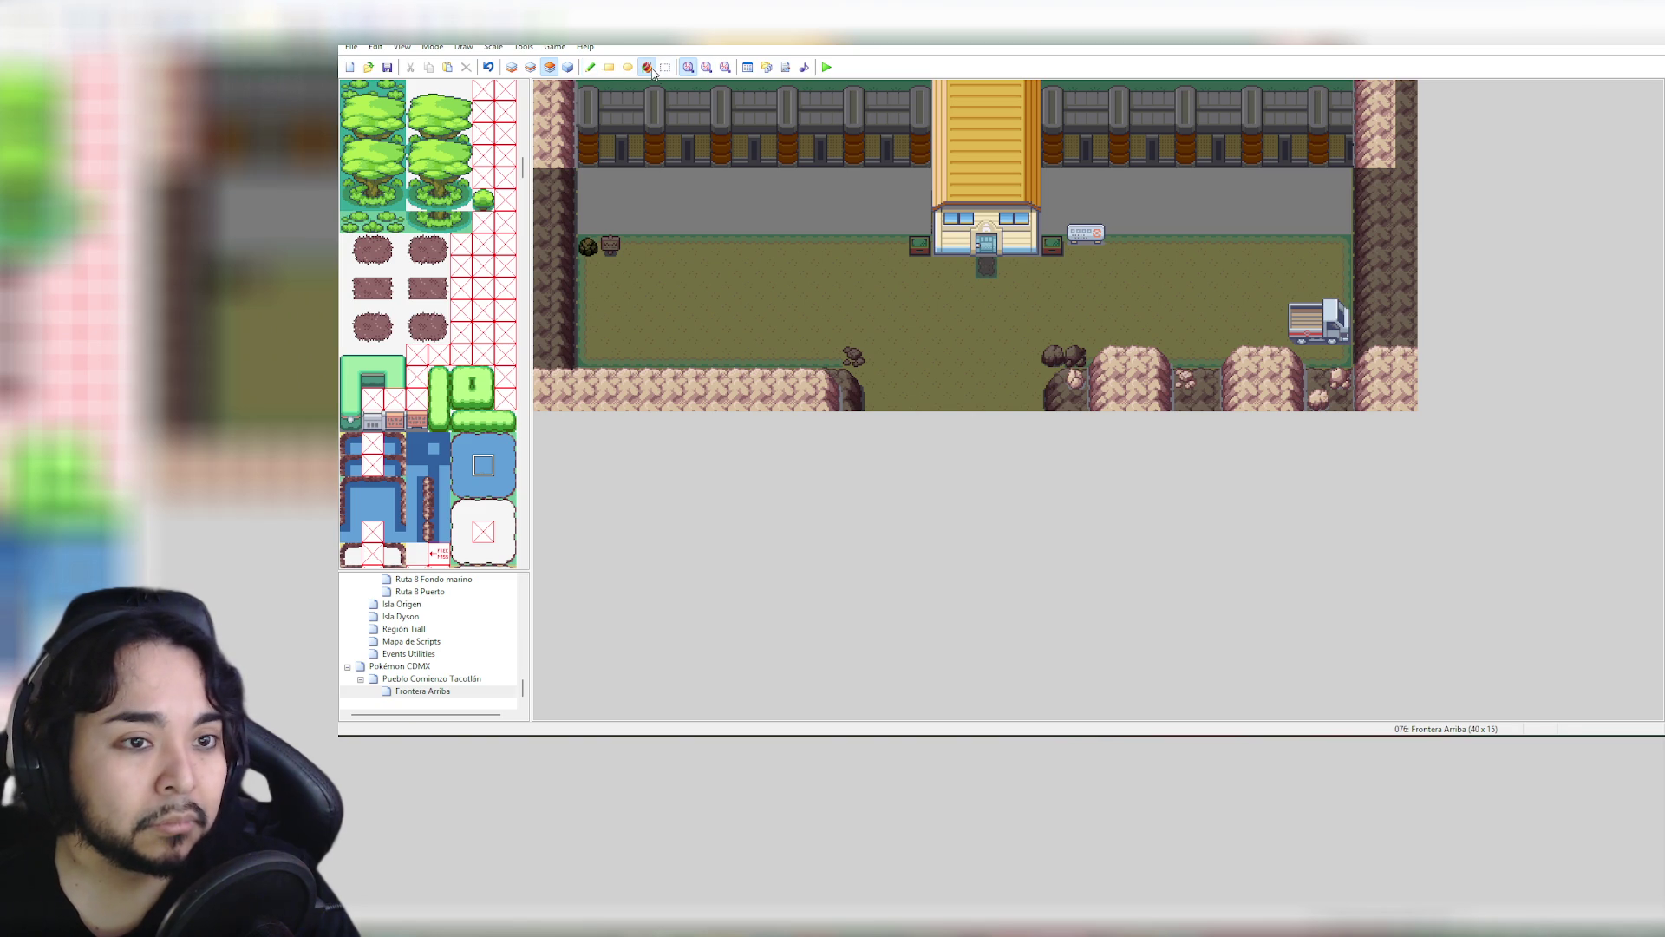
pyautogui.click(763, 203)
# Undo the stray flood and fill the left and right road strips with water on layer 1
pyautogui.hotkey('ctrl', 'z')
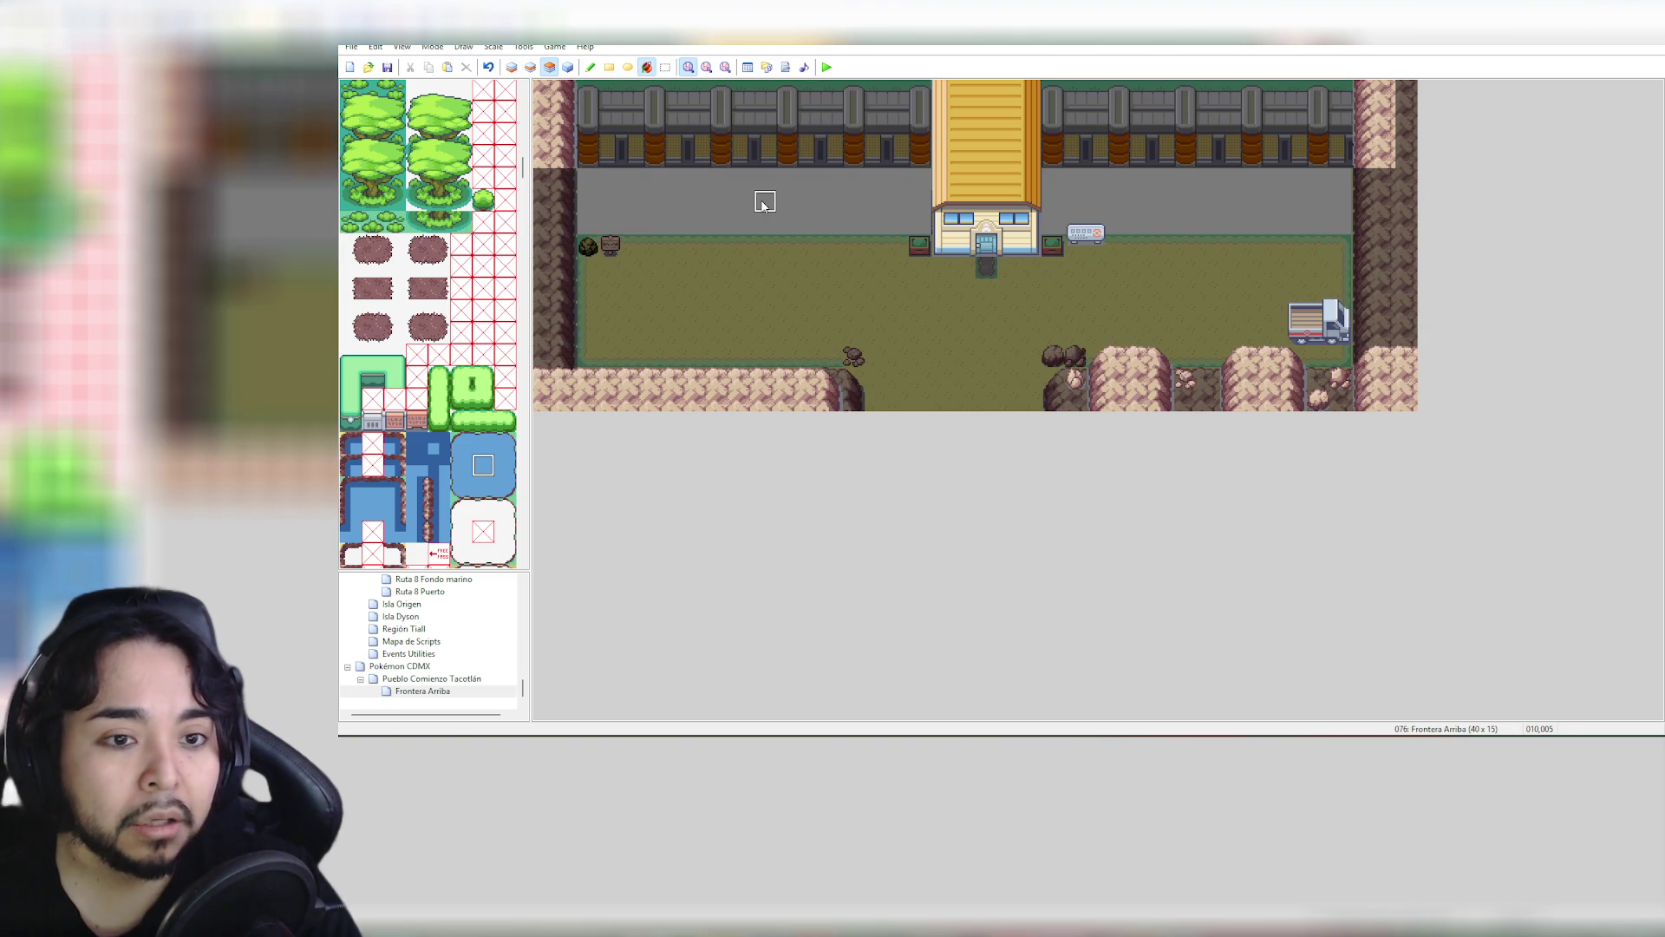
pyautogui.click(512, 66)
pyautogui.click(691, 172)
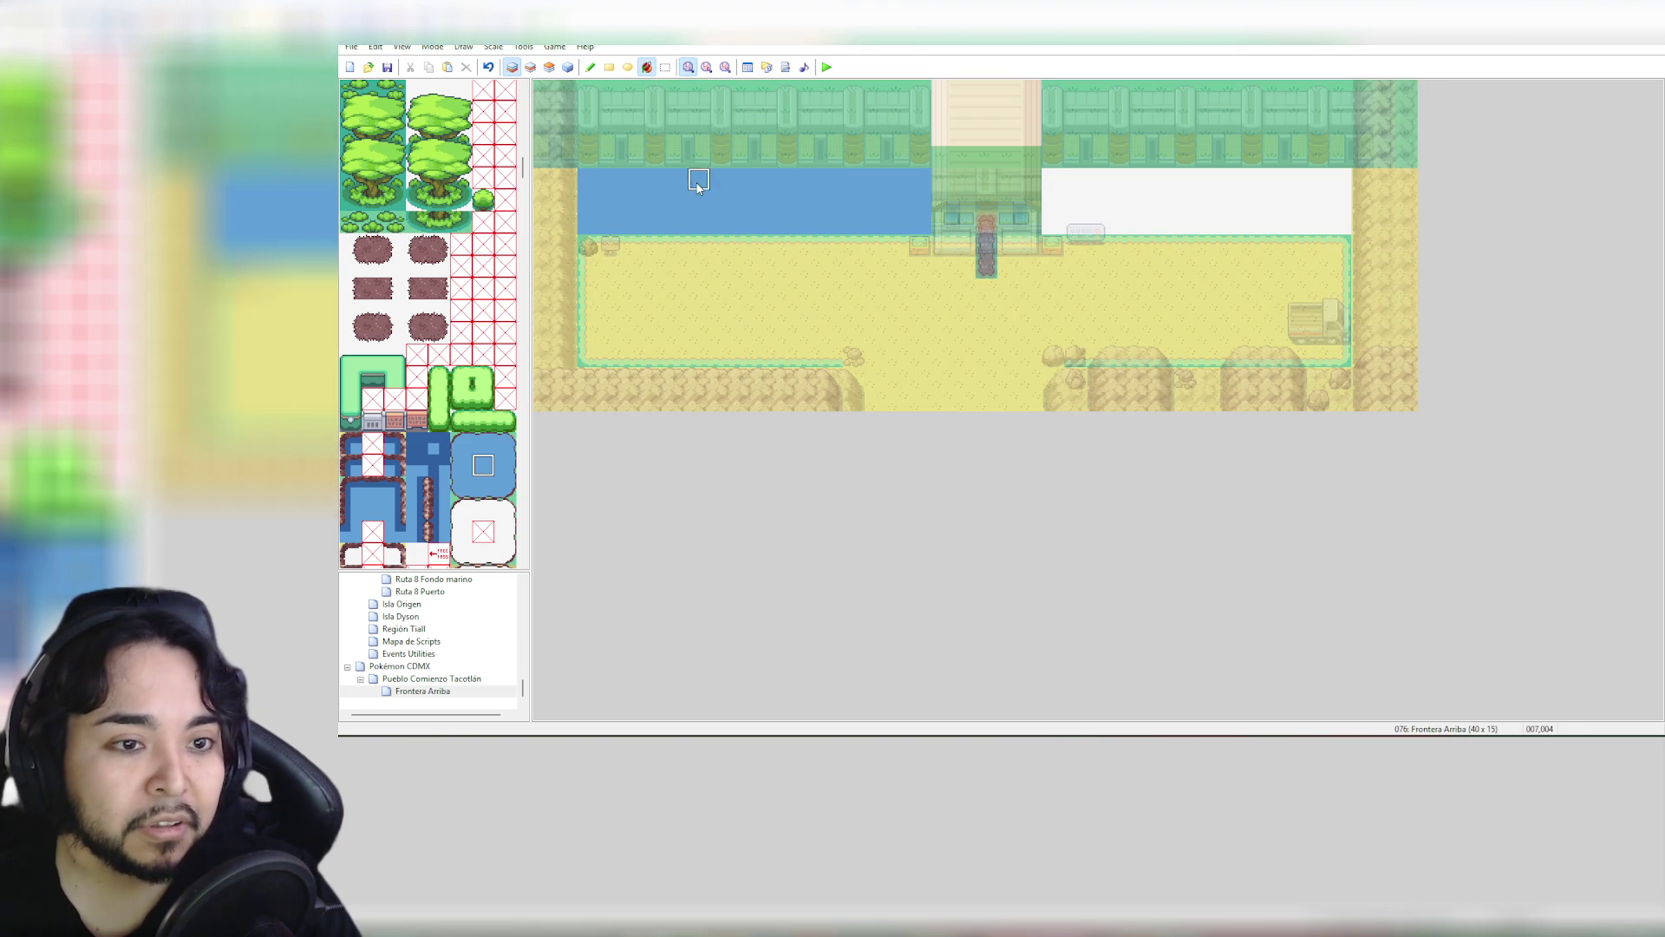
pyautogui.click(1167, 197)
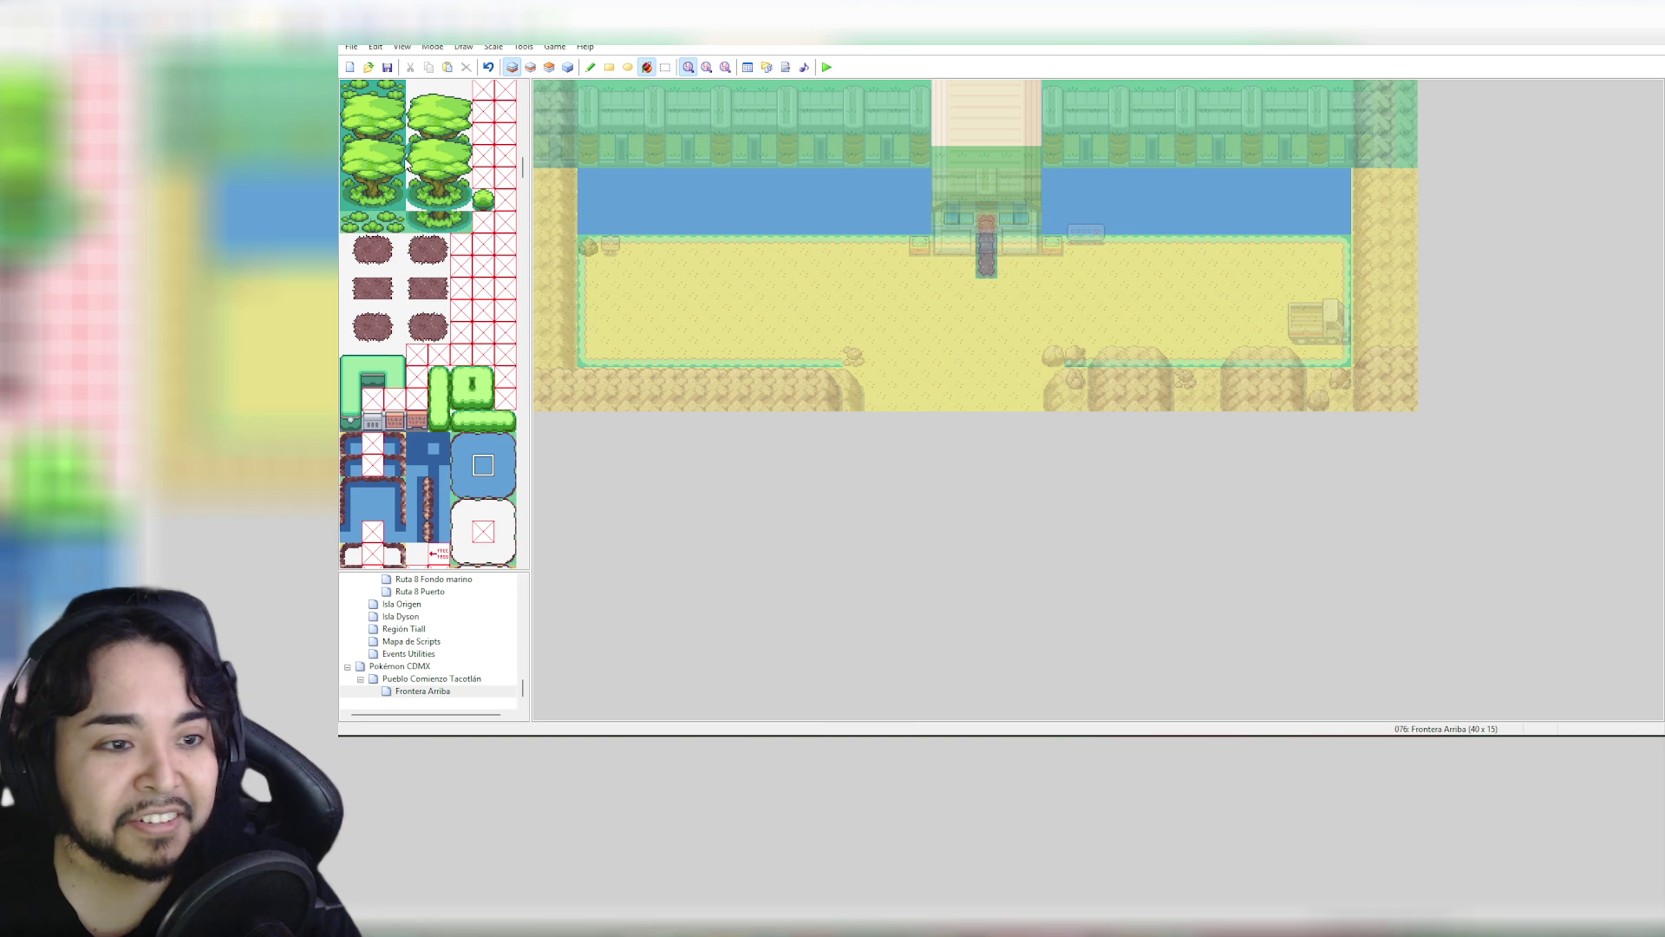
pyautogui.scroll(1, 525, 177)
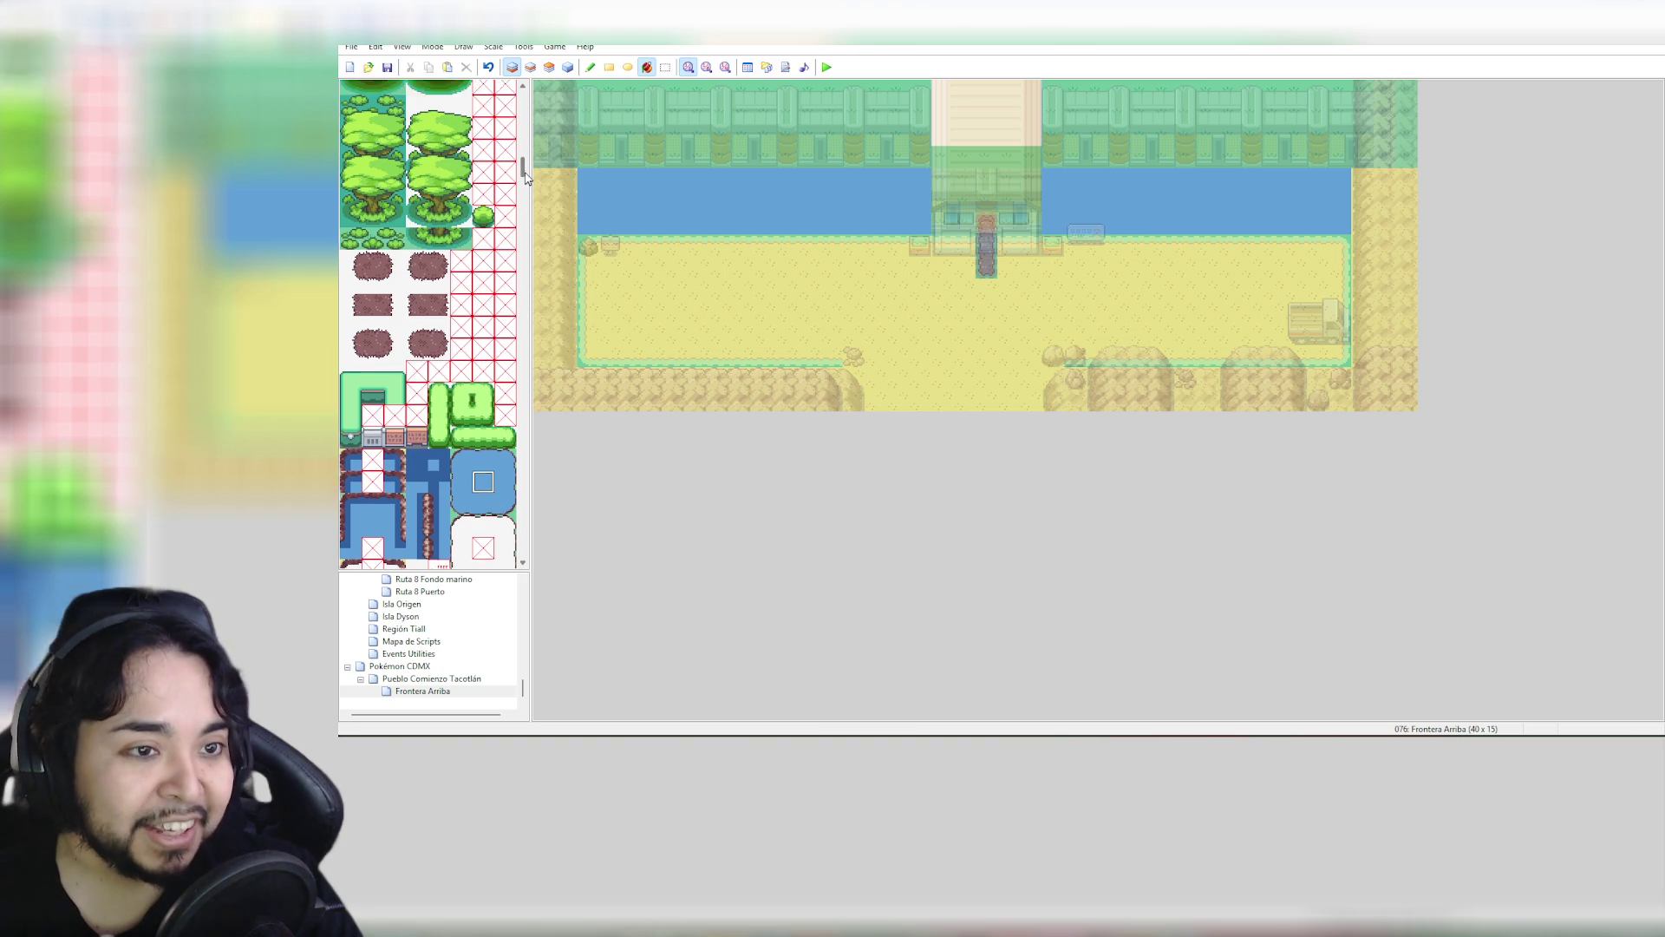
pyautogui.moveTo(526, 177); pyautogui.dragTo(530, 111)
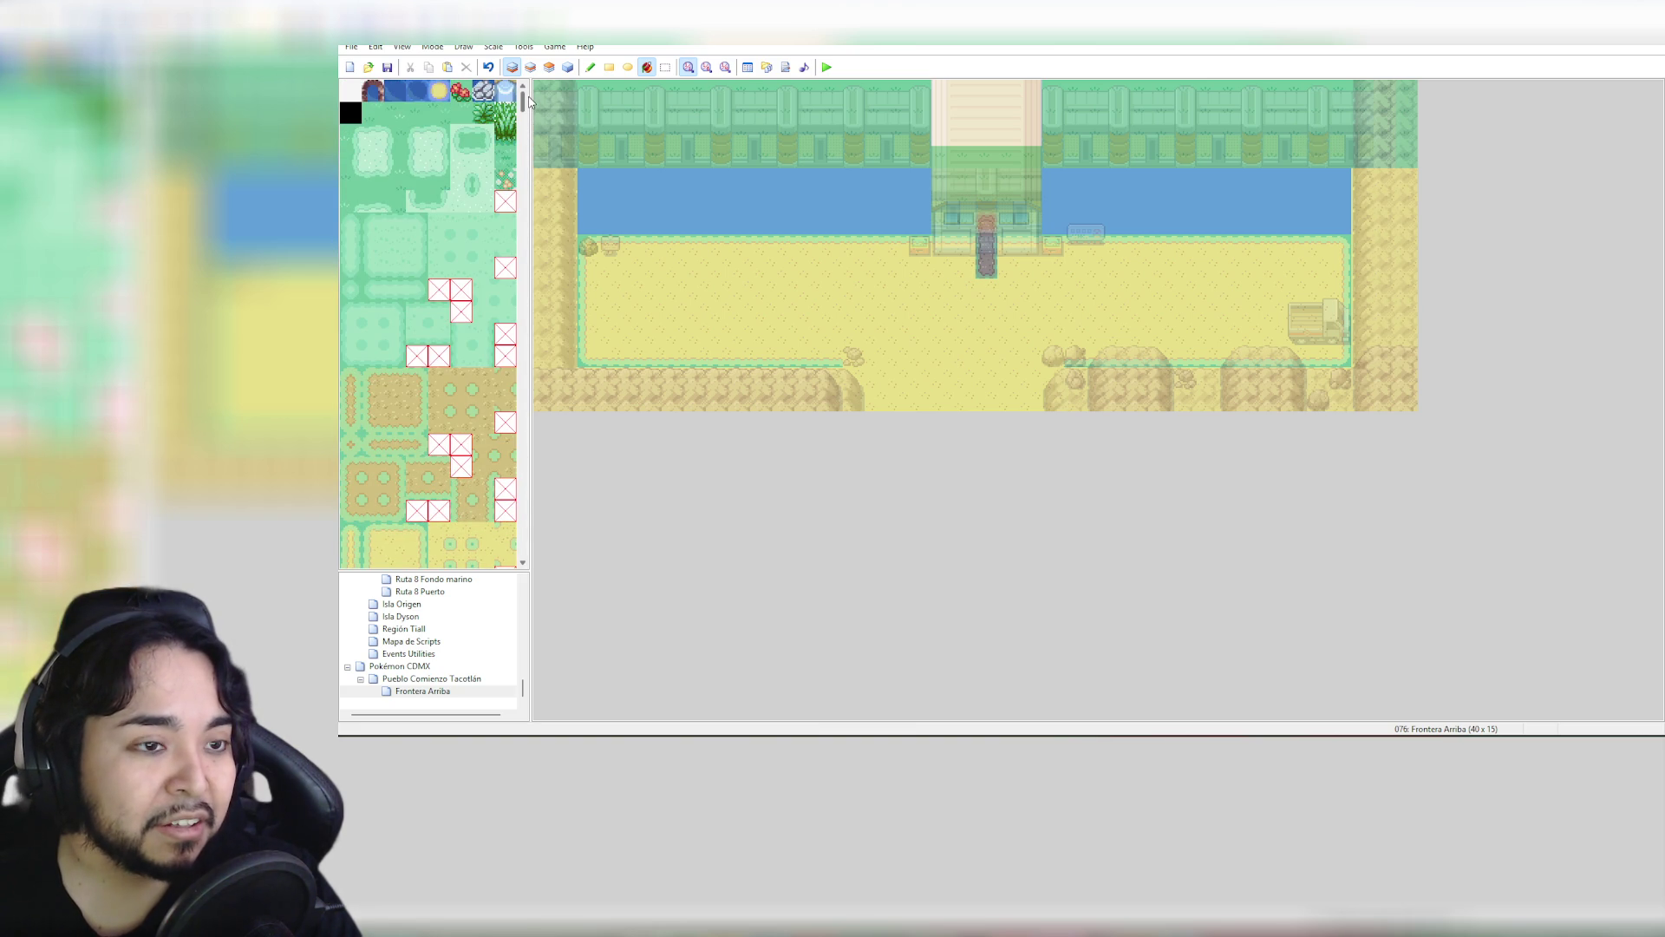
# Try dark-water and sand fills in the channels, undoing each one
pyautogui.click(417, 91)
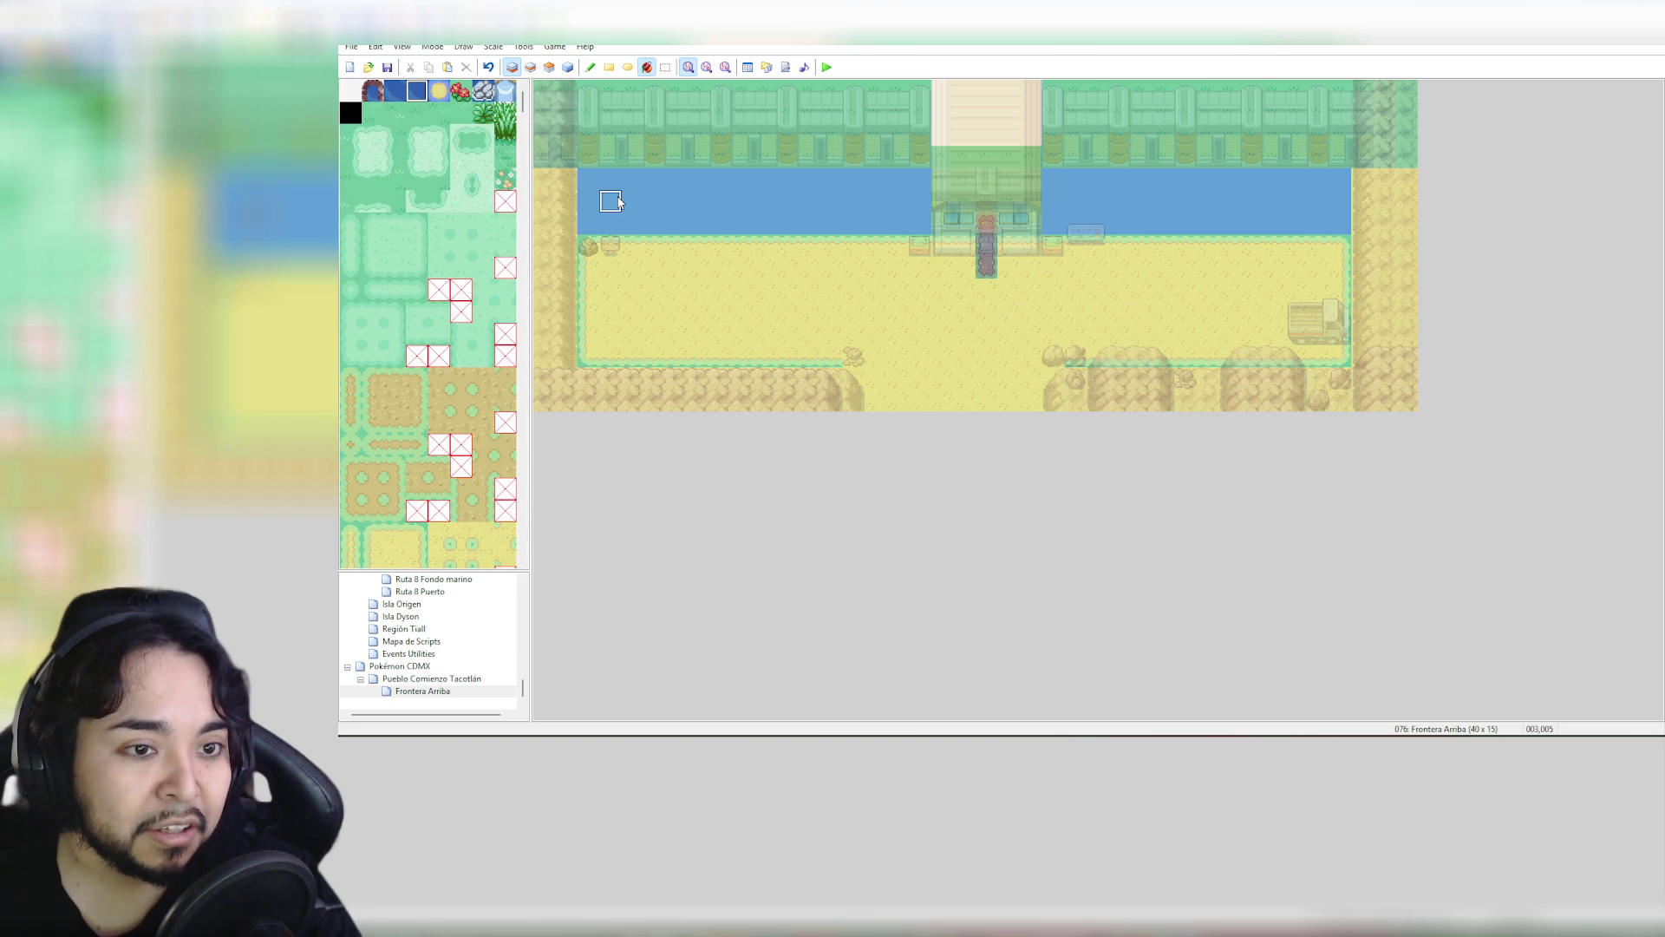
pyautogui.click(688, 204)
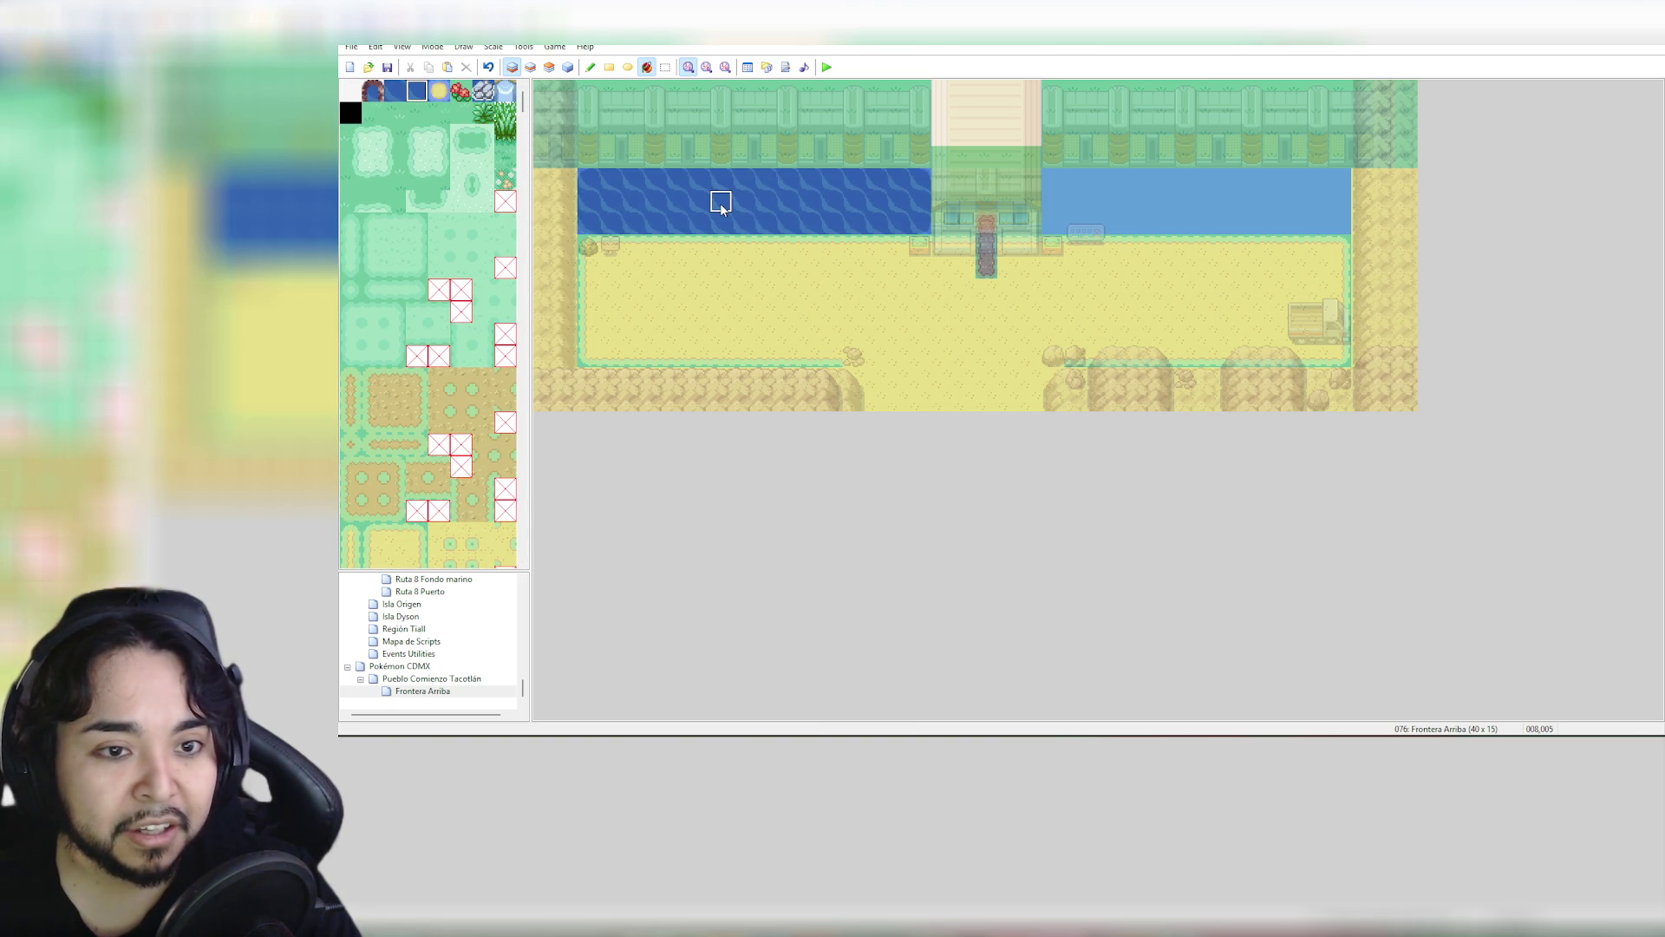
pyautogui.hotkey('ctrl', 'z')
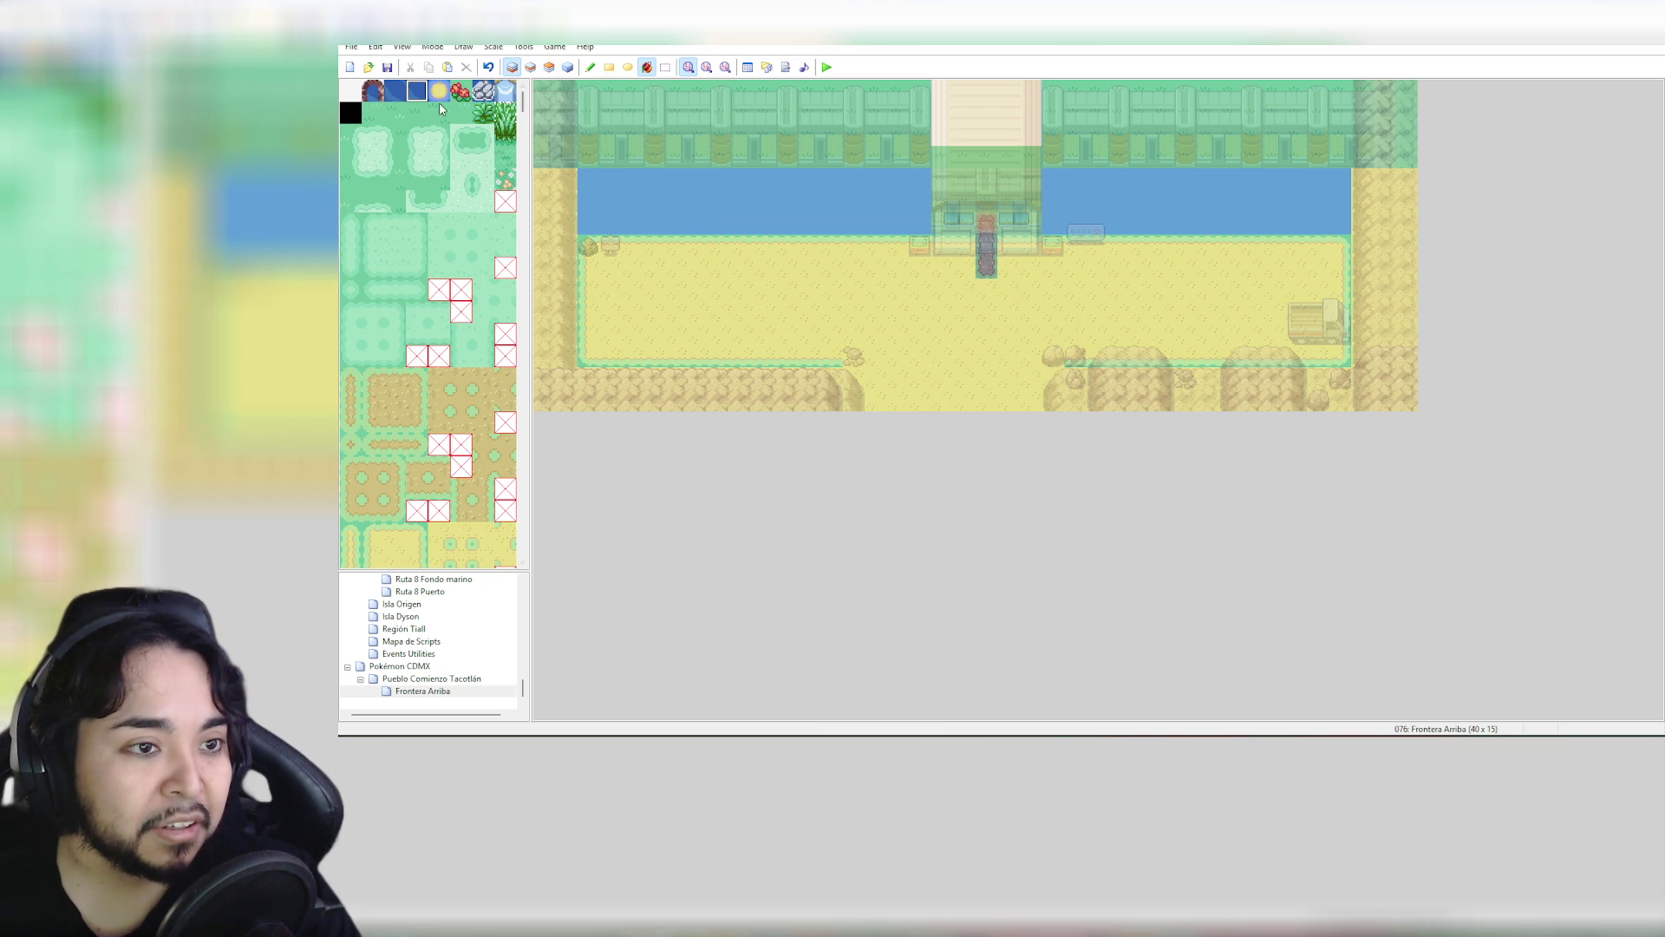
pyautogui.click(439, 90)
pyautogui.click(660, 222)
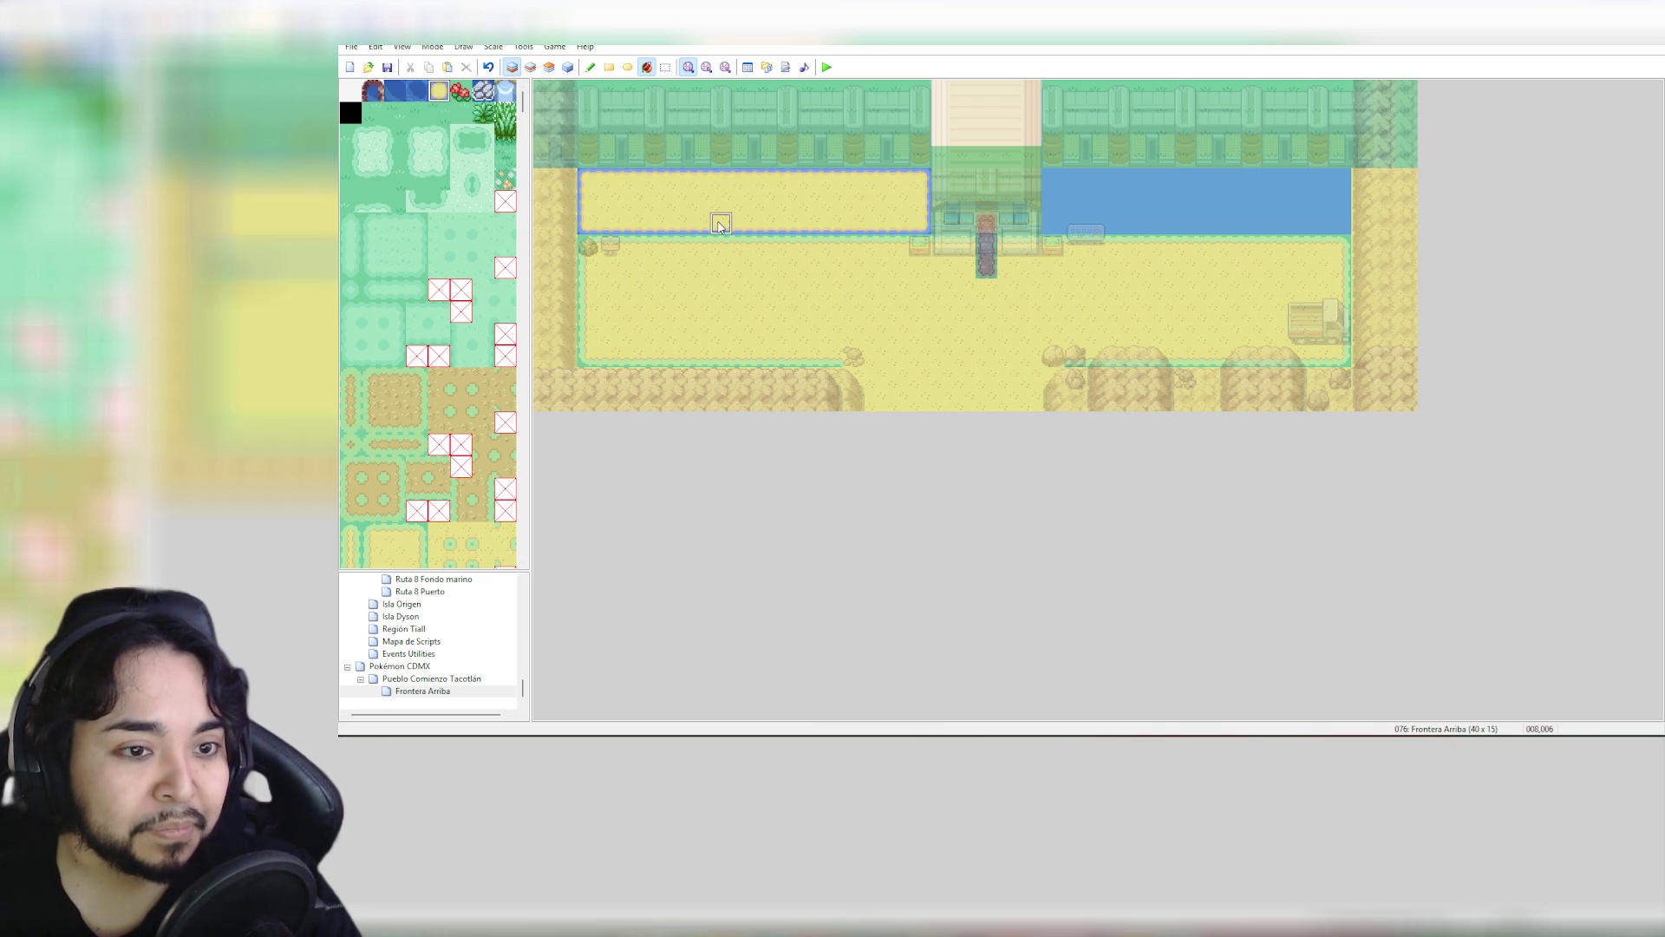
pyautogui.hotkey('ctrl', 'z')
pyautogui.click(1138, 207)
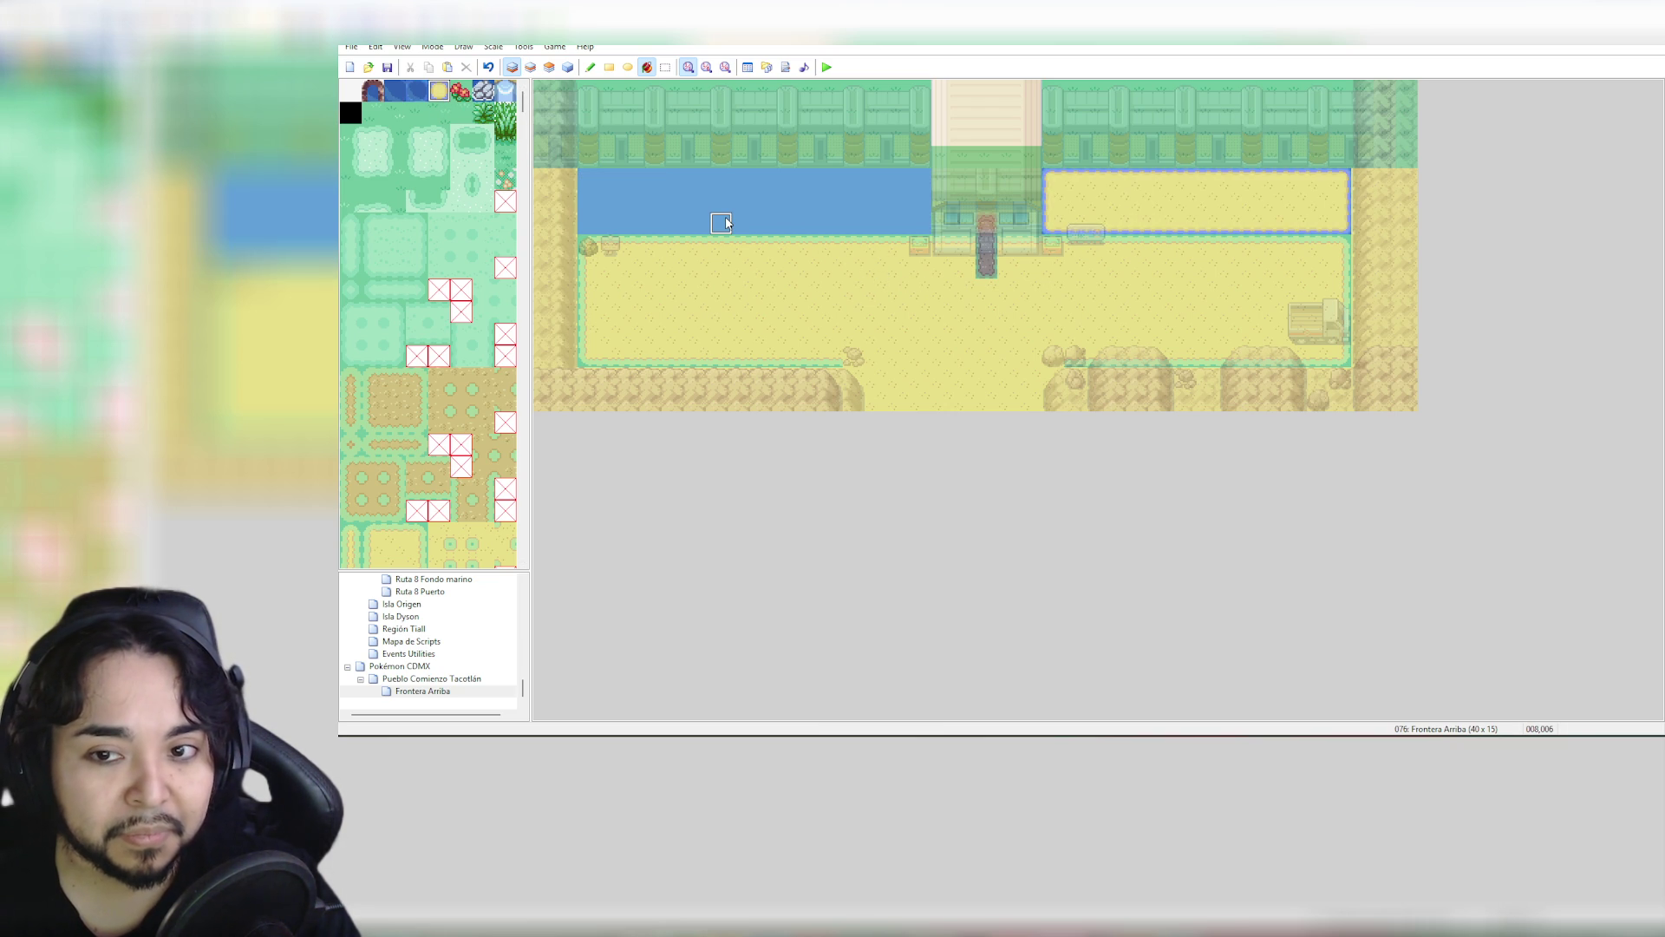
pyautogui.hotkey('ctrl', 'z')
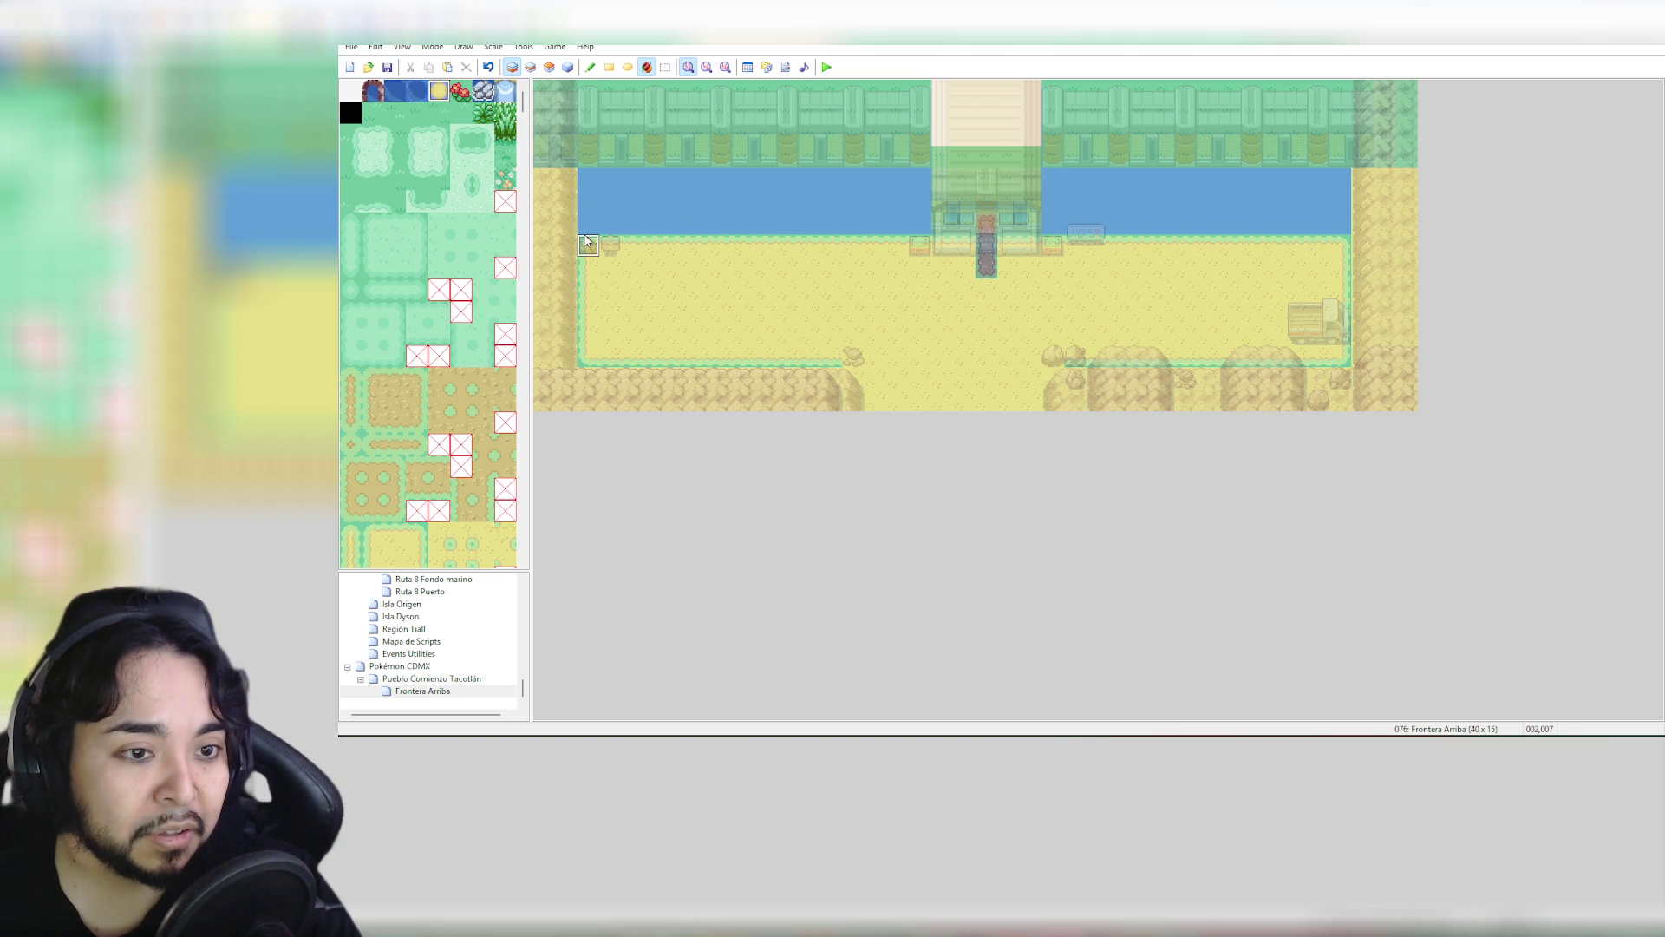
# Paint sand and grey rock rows along the left channel edge, testing and undoing another tile
pyautogui.click(591, 69)
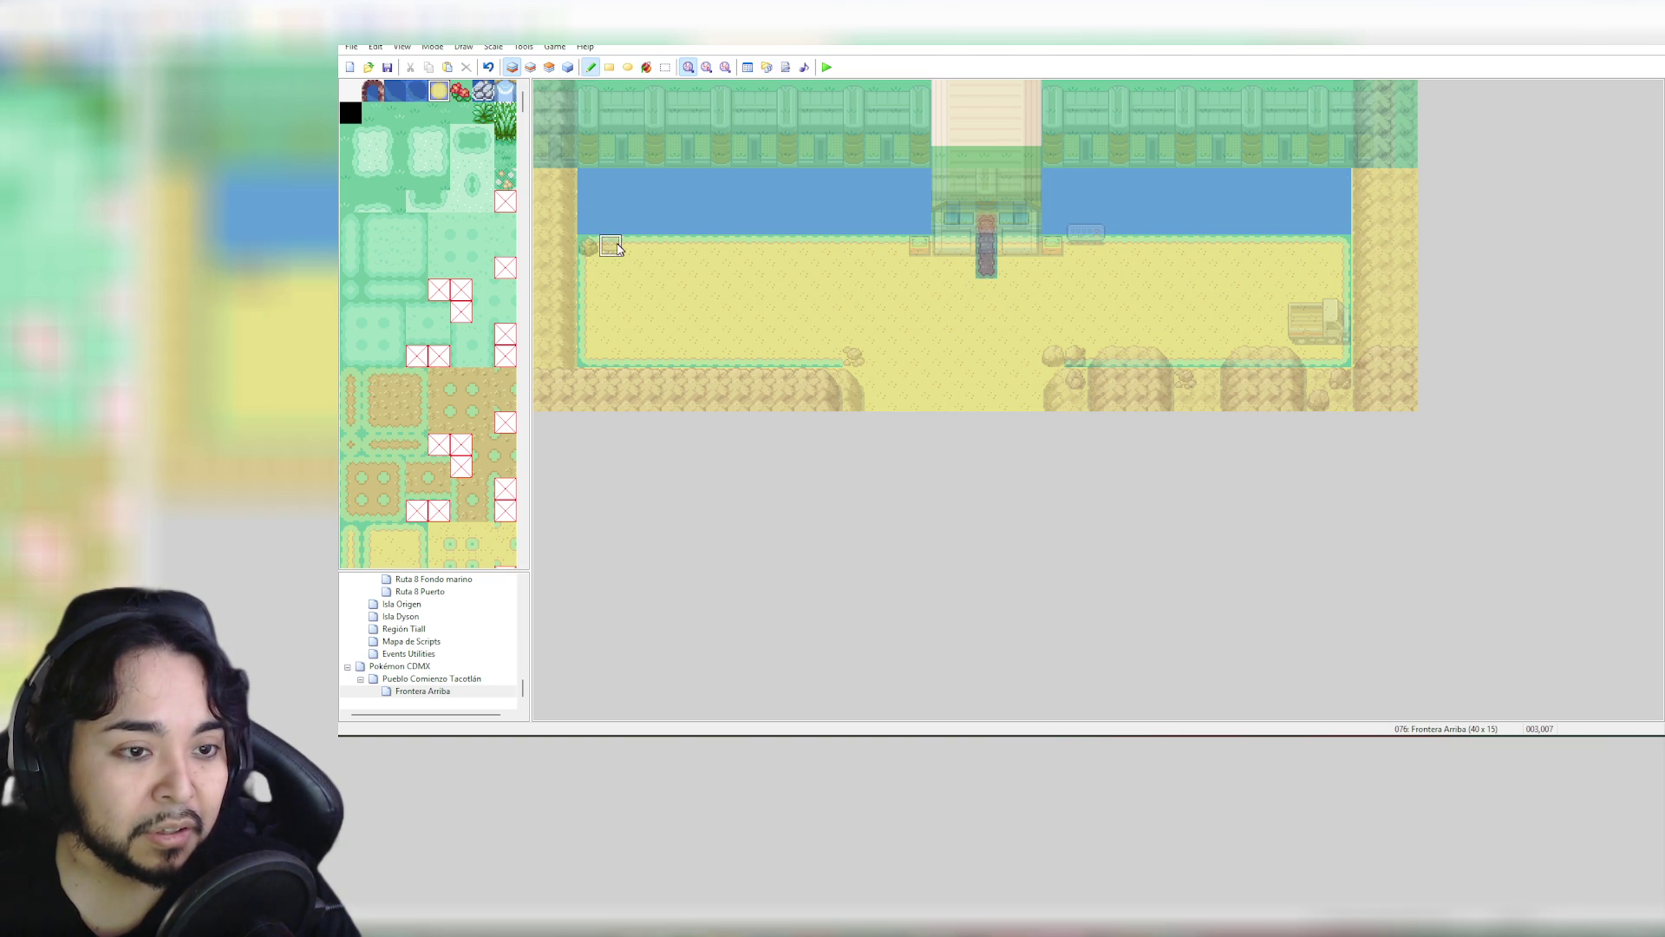
pyautogui.moveTo(590, 246); pyautogui.dragTo(794, 246)
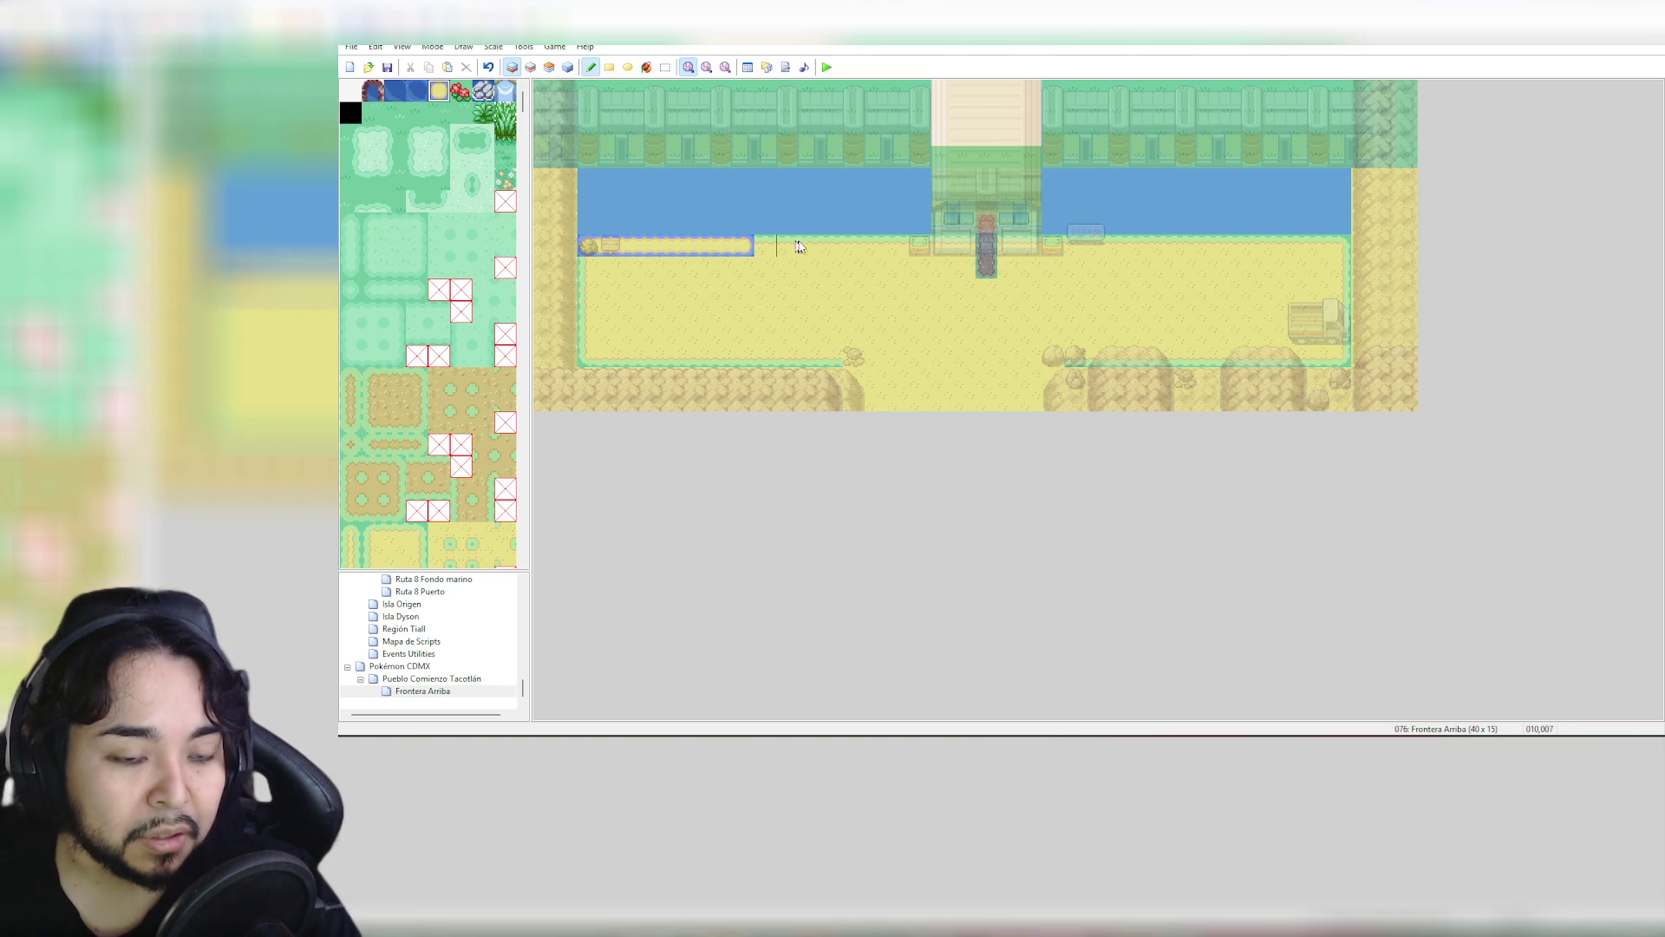
pyautogui.moveTo(592, 223); pyautogui.dragTo(767, 223)
pyautogui.click(485, 92)
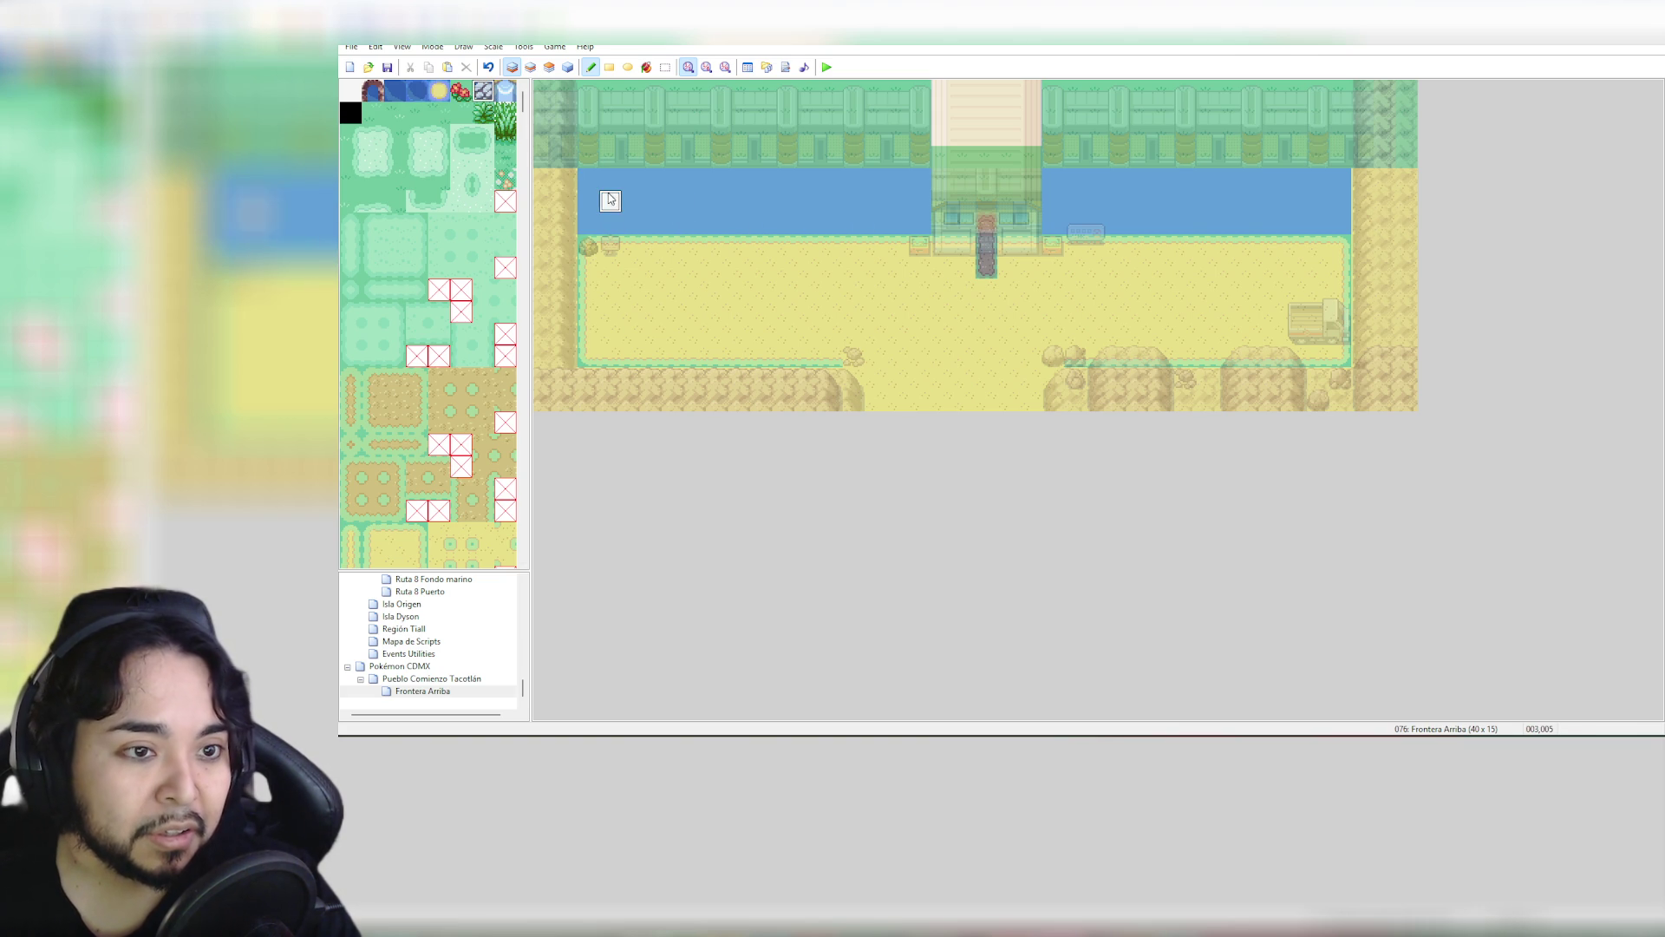
pyautogui.moveTo(606, 197)
pyautogui.mouseDown()
pyautogui.moveTo(722, 176)
pyautogui.moveTo(790, 222)
pyautogui.mouseUp()
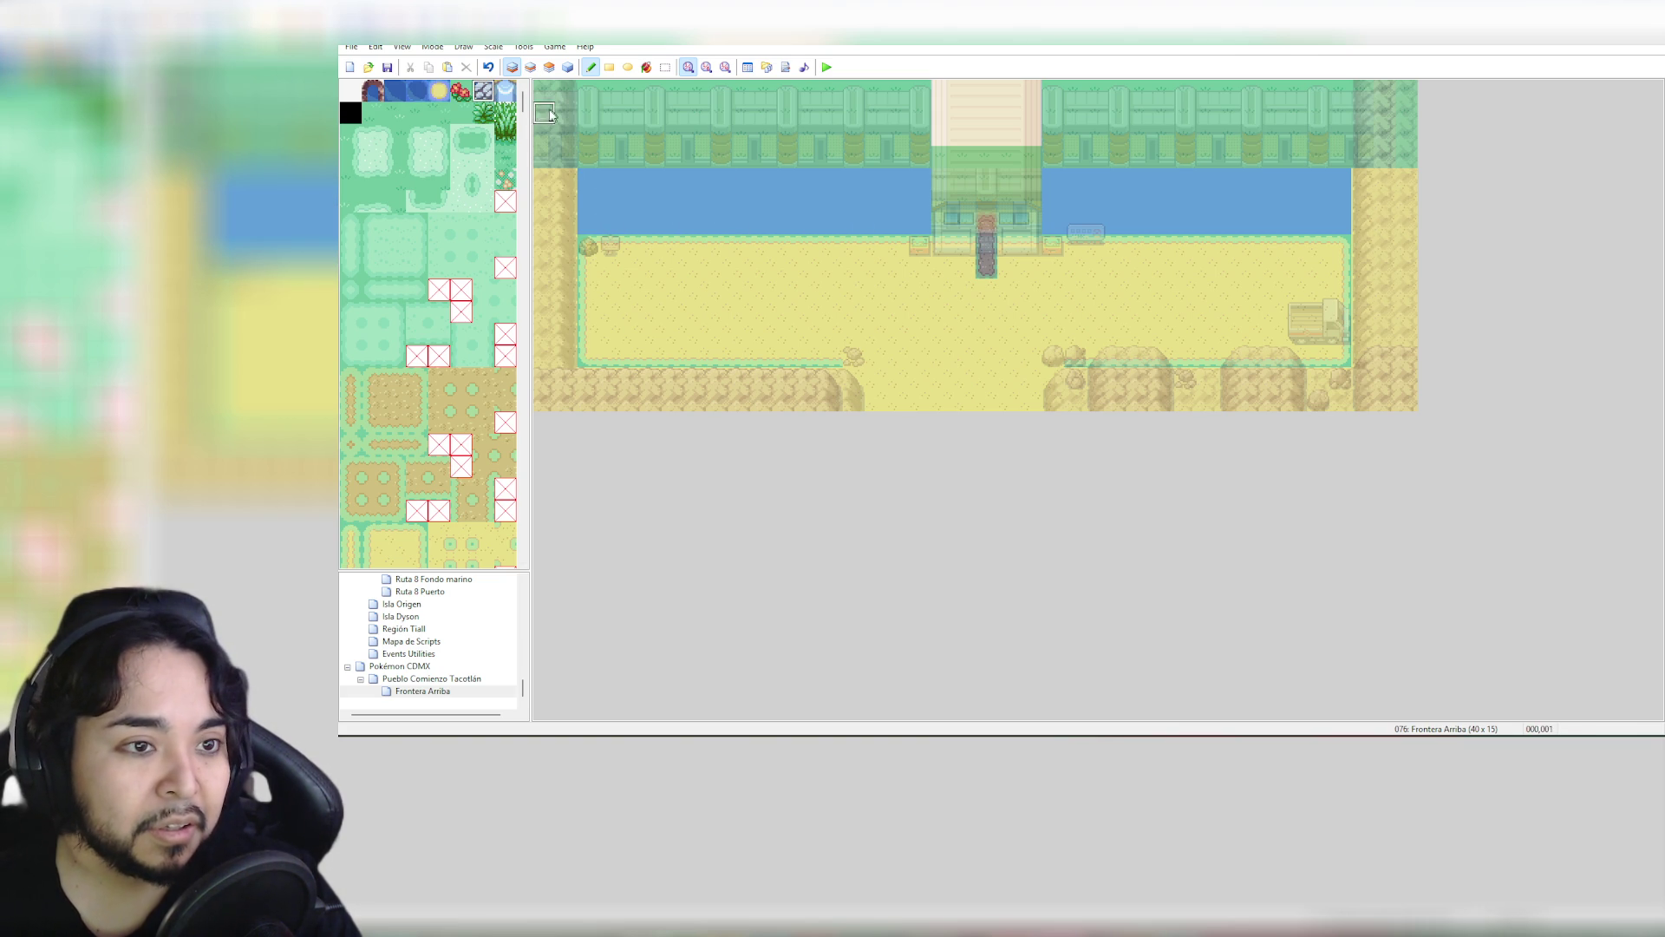
pyautogui.click(505, 90)
pyautogui.click(633, 177)
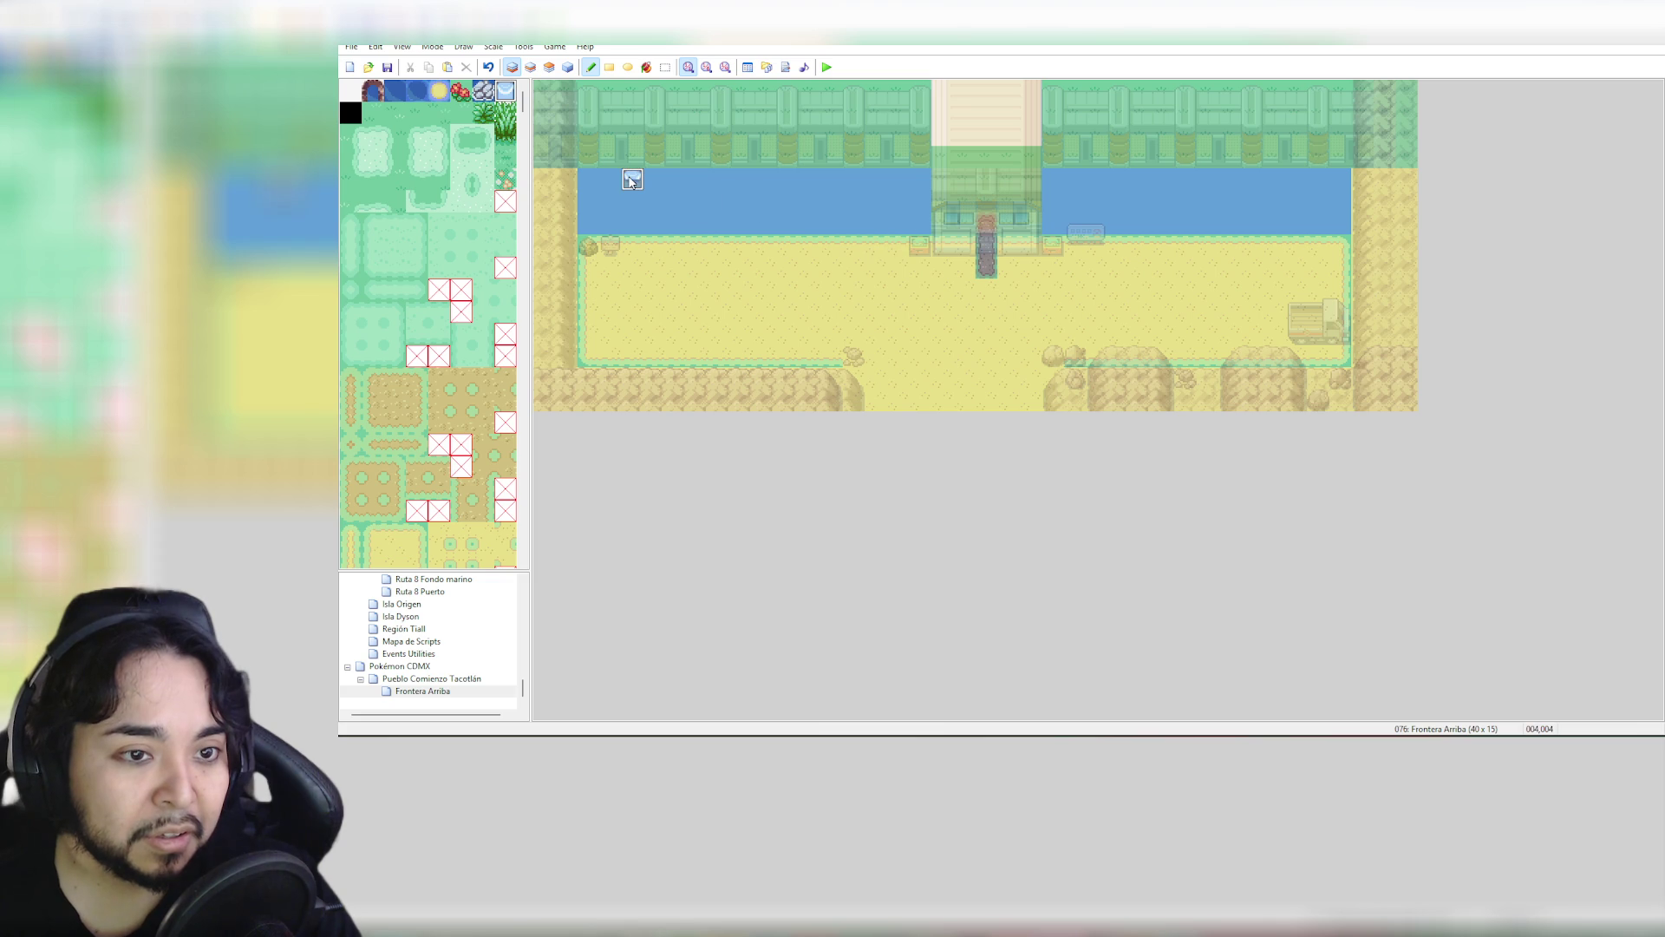
pyautogui.click(633, 201)
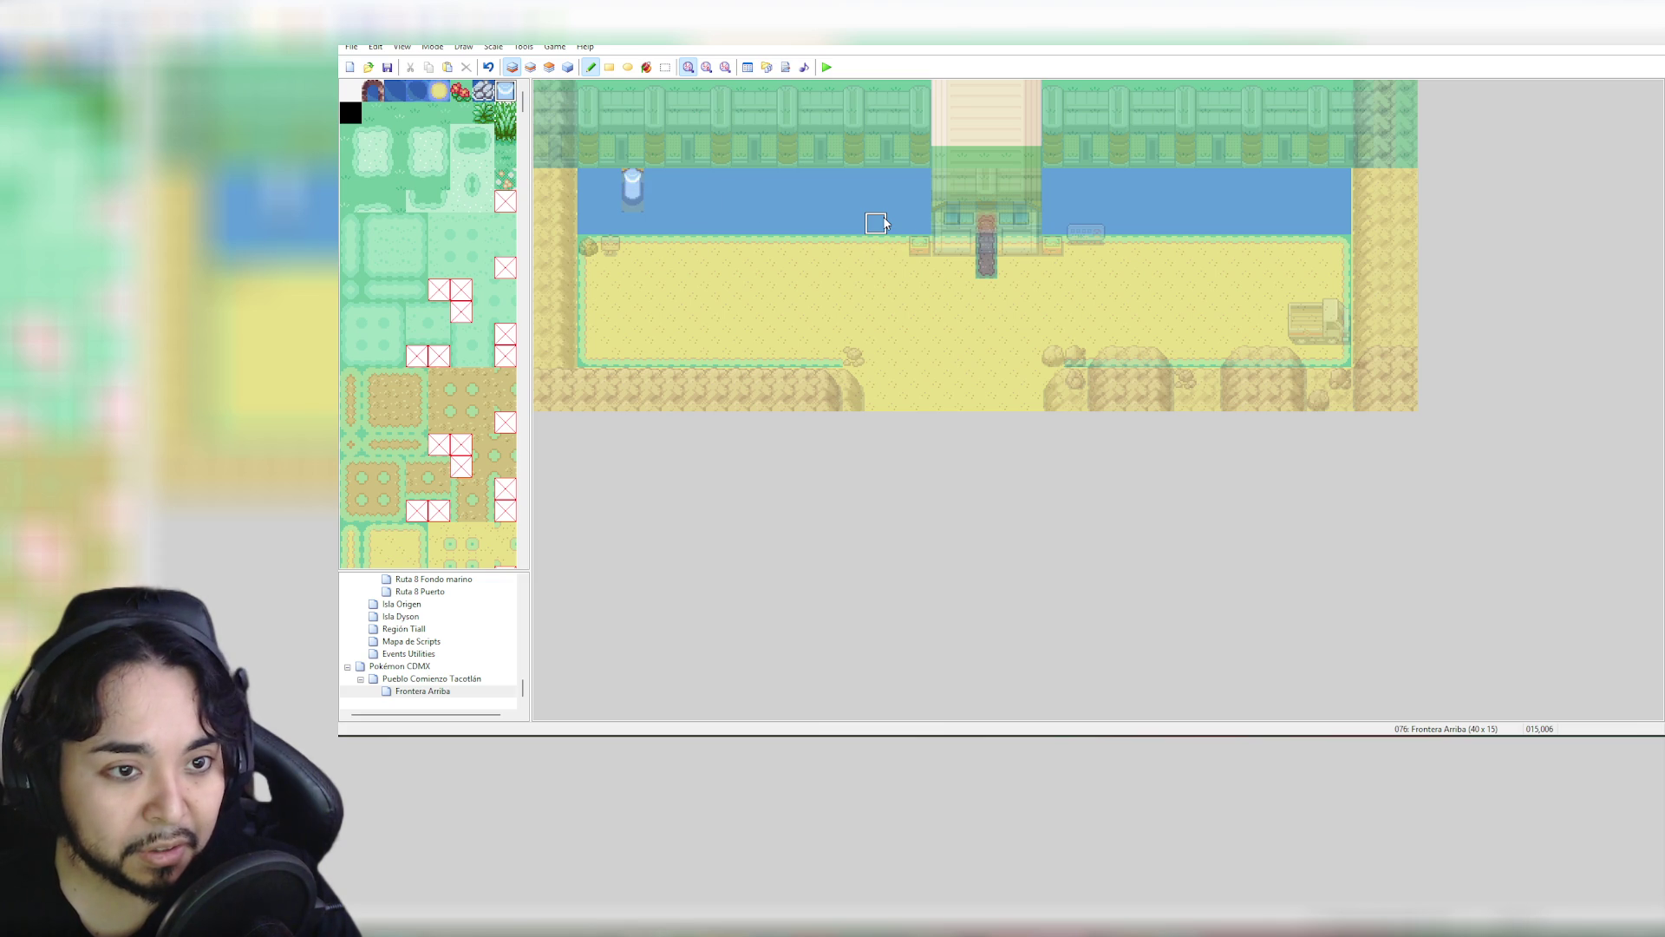
pyautogui.hotkey('ctrl', 'z')
pyautogui.hotkey('ctrl', 'z')
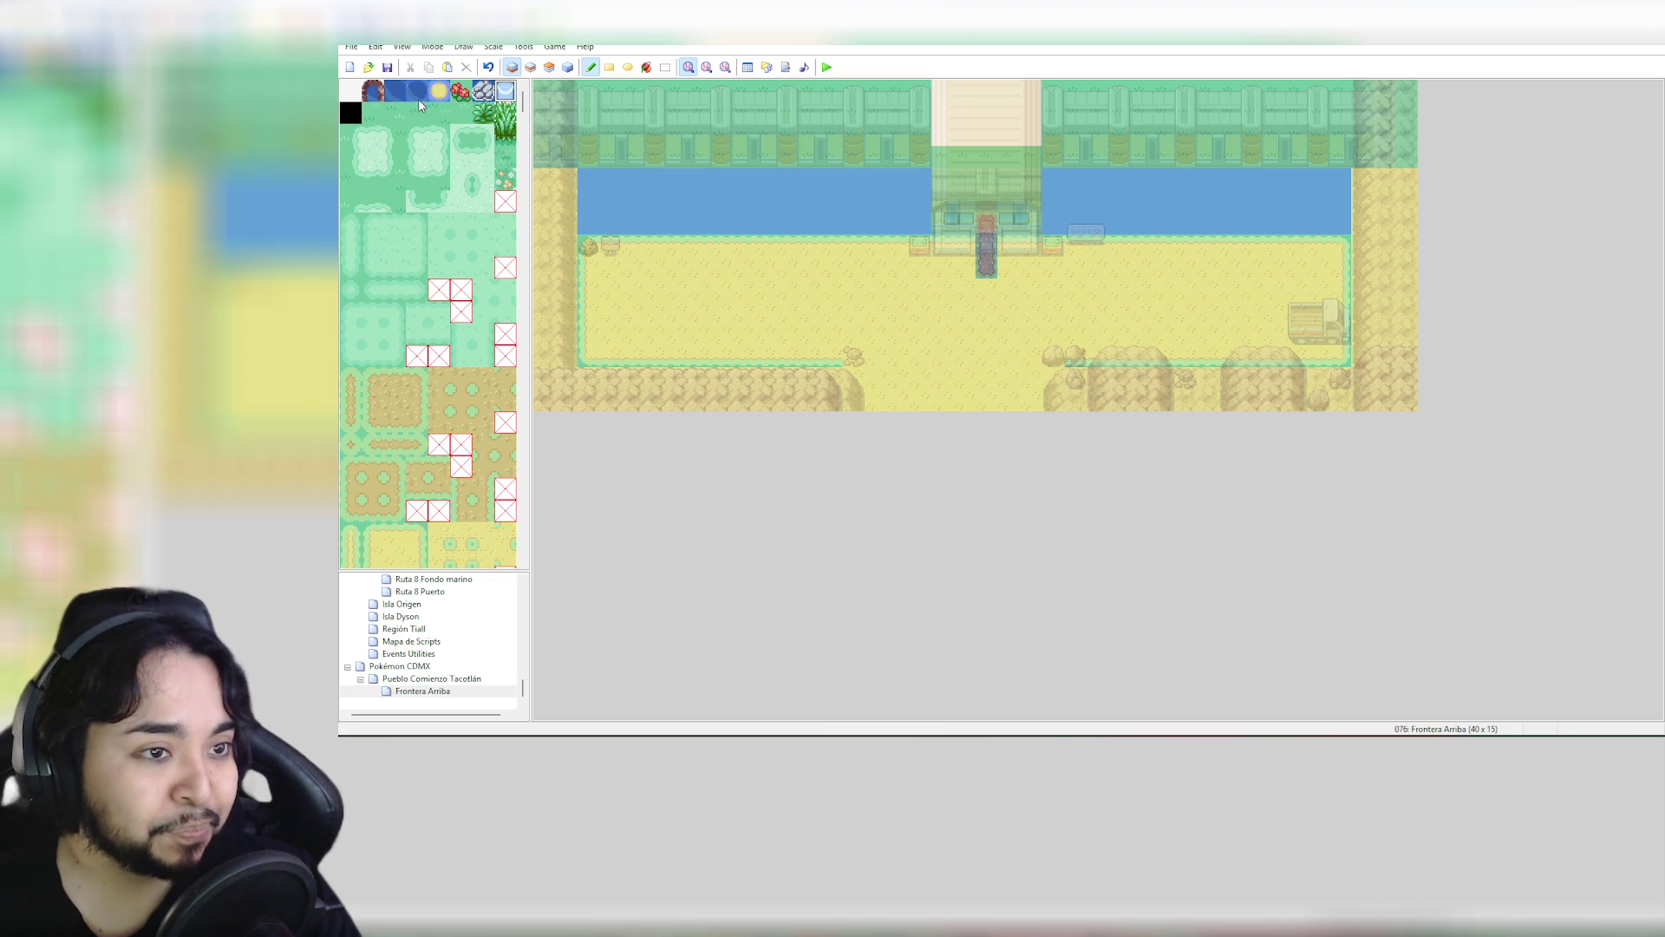
pyautogui.click(416, 90)
# Paint dark water along both rows of the left channel and the right channel, then preview in full colour
pyautogui.moveTo(610, 201)
pyautogui.mouseDown()
pyautogui.moveTo(803, 200)
pyautogui.moveTo(638, 202)
pyautogui.moveTo(729, 179)
pyautogui.mouseUp()
pyautogui.hotkey('ctrl', 'z')
pyautogui.hotkey('ctrl', 'z')
pyautogui.click(392, 93)
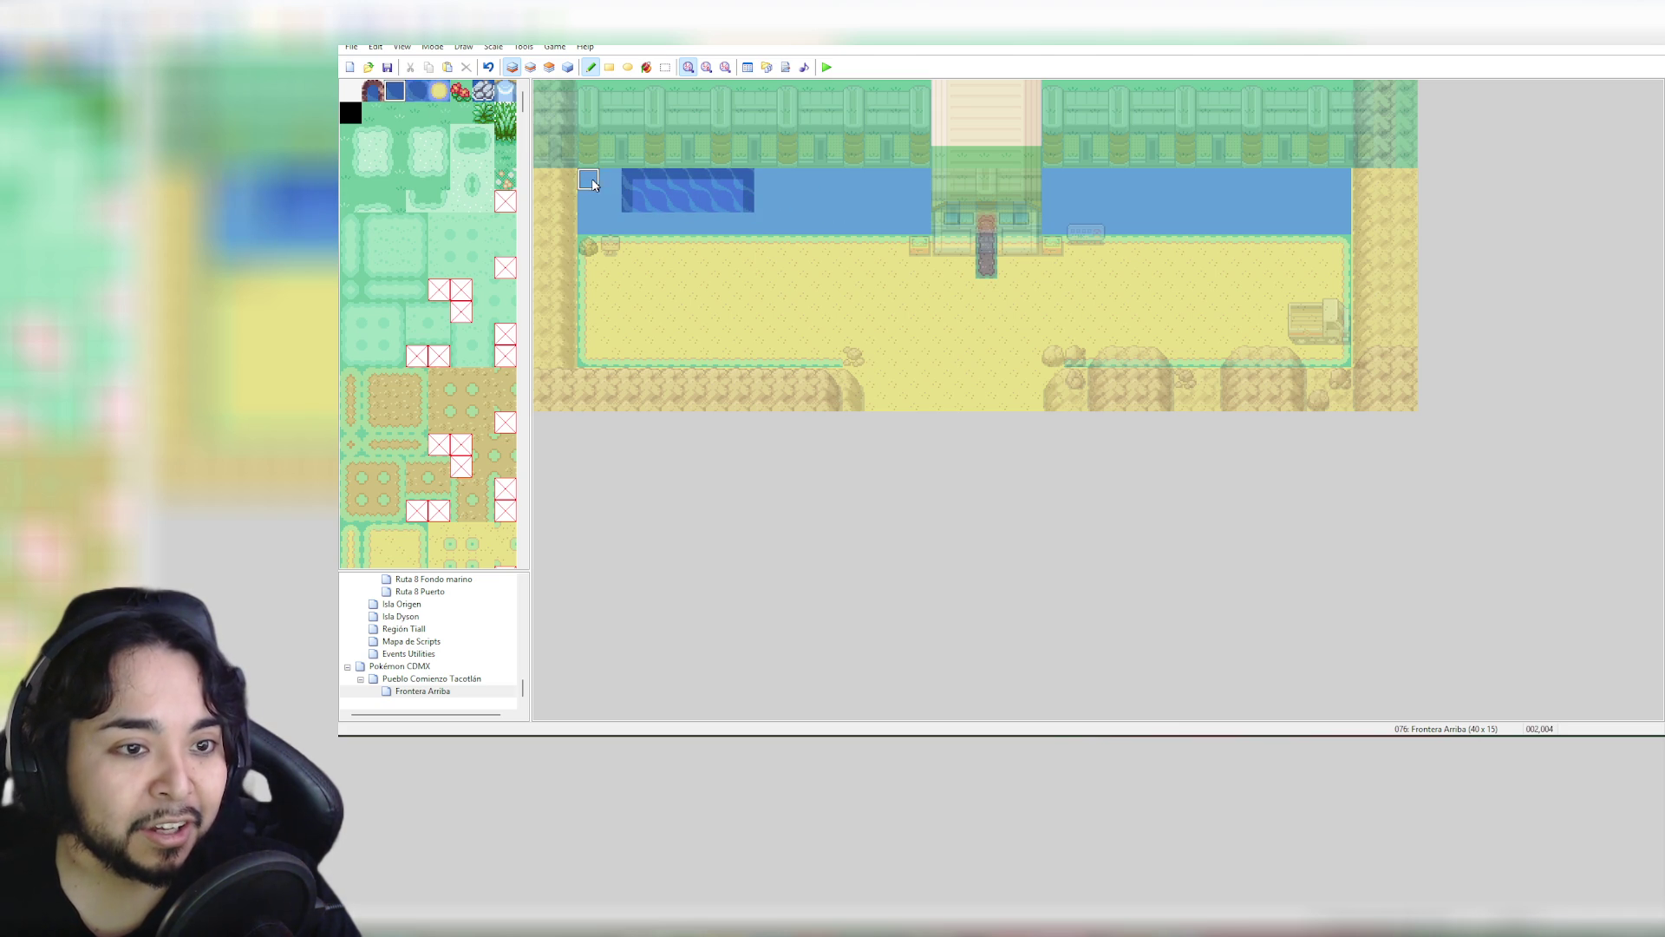
pyautogui.moveTo(589, 182)
pyautogui.mouseDown()
pyautogui.moveTo(607, 193)
pyautogui.moveTo(588, 201)
pyautogui.mouseUp()
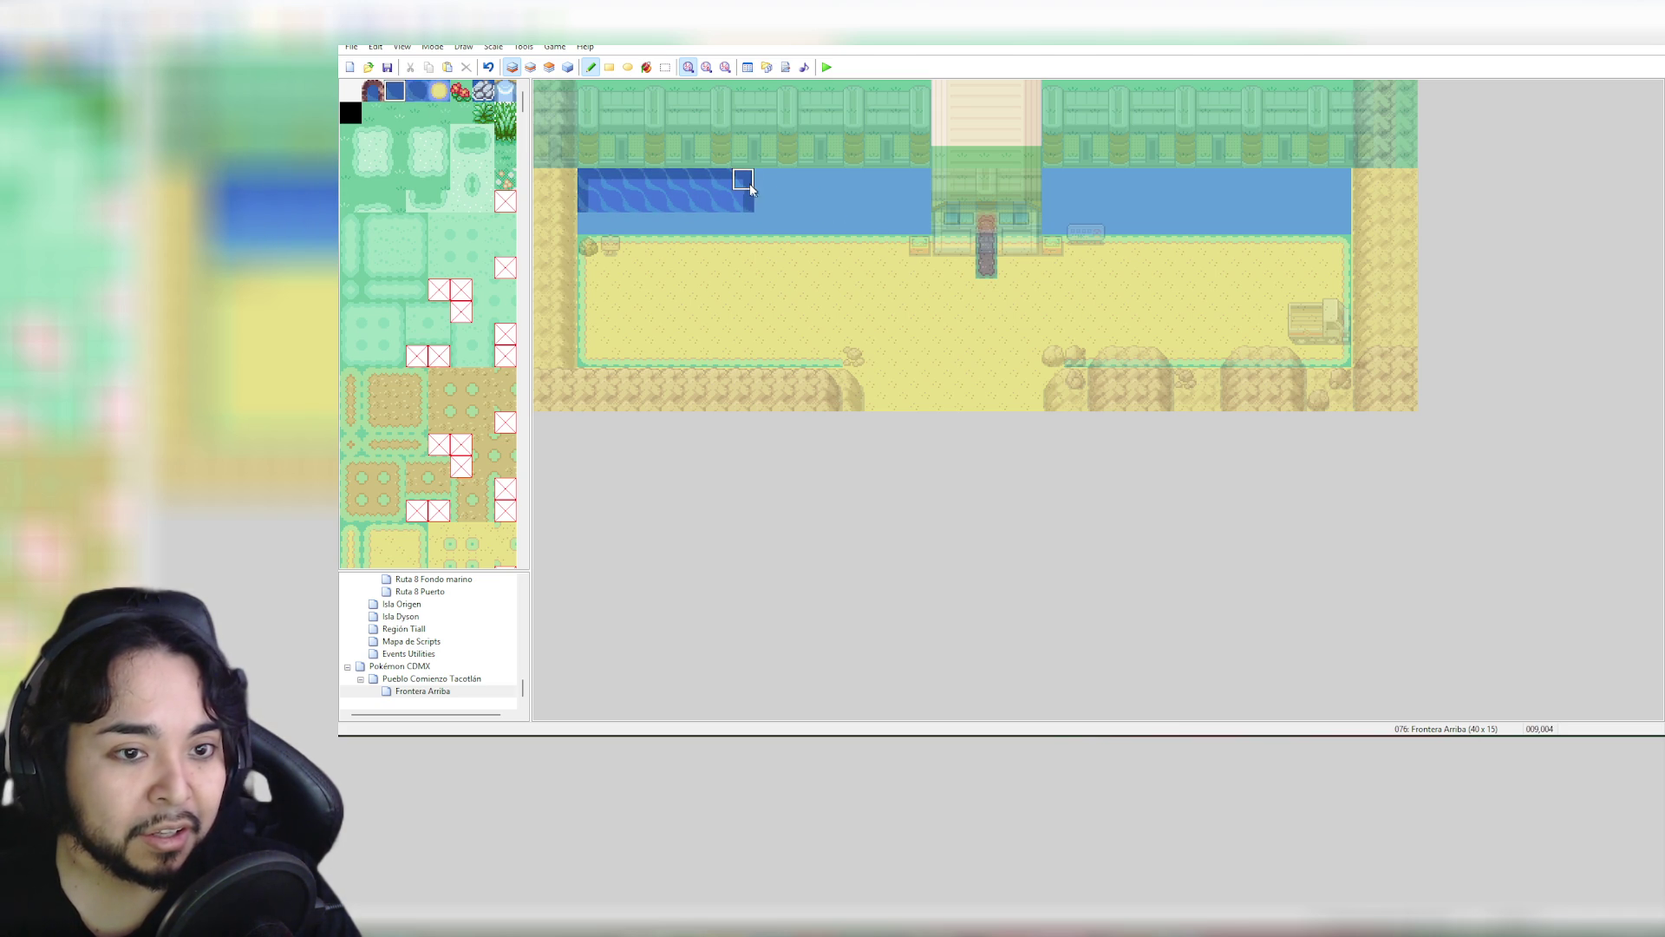
pyautogui.moveTo(751, 187)
pyautogui.mouseDown()
pyautogui.moveTo(919, 182)
pyautogui.moveTo(918, 206)
pyautogui.moveTo(784, 200)
pyautogui.moveTo(823, 201)
pyautogui.mouseUp()
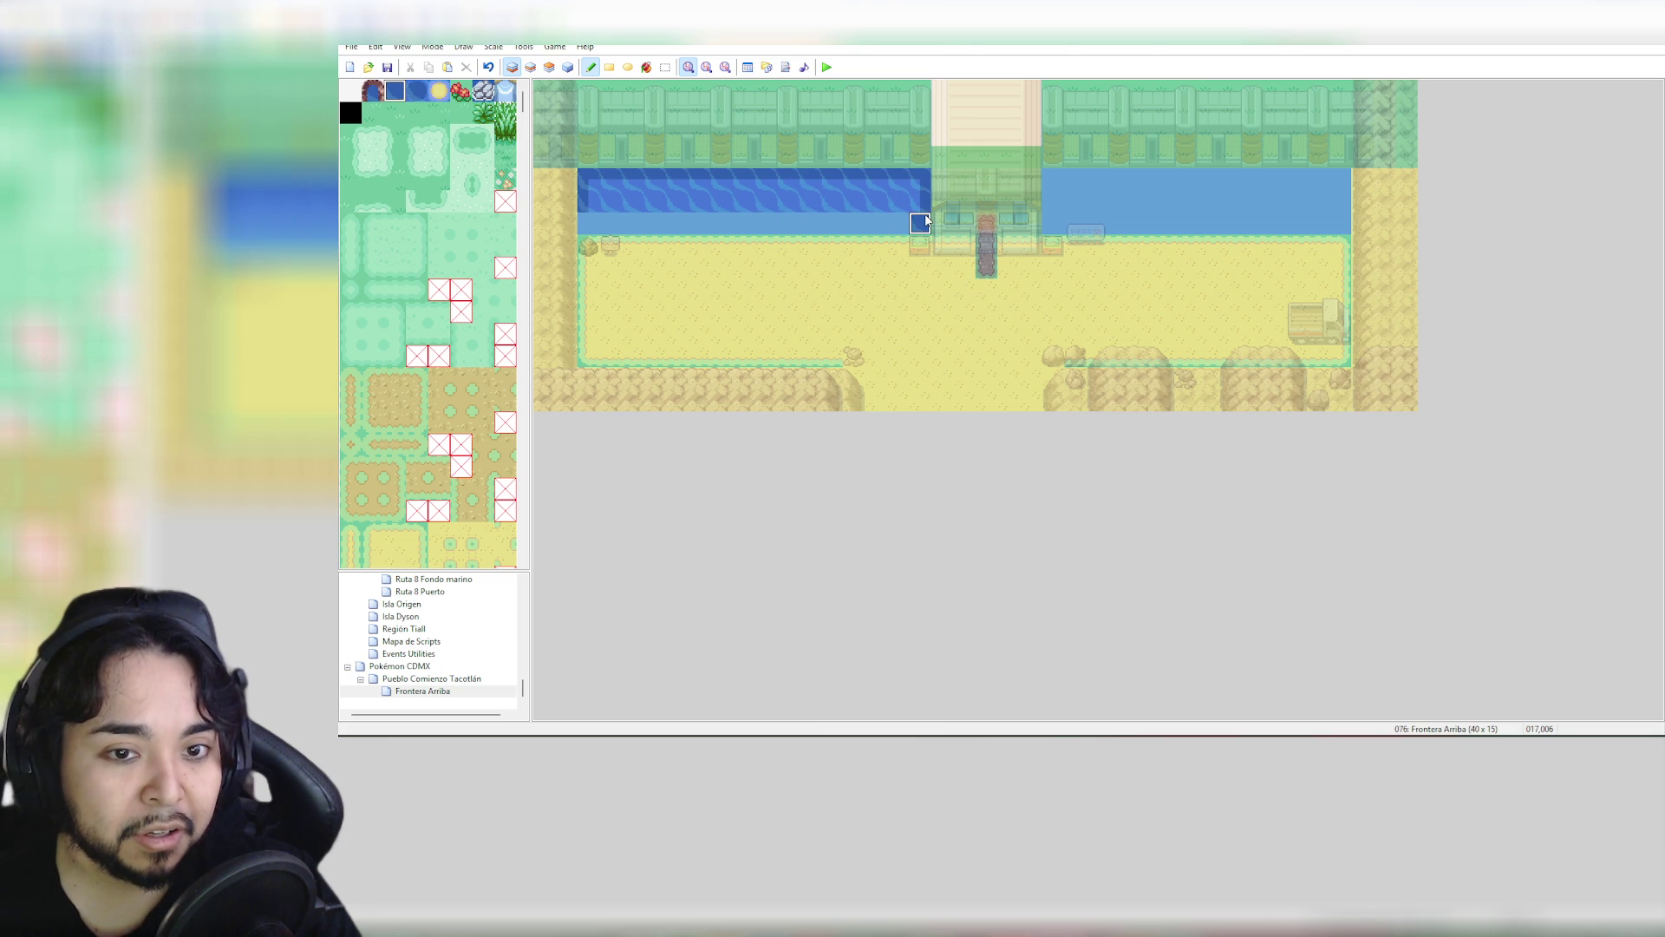
pyautogui.moveTo(919, 220); pyautogui.dragTo(579, 217)
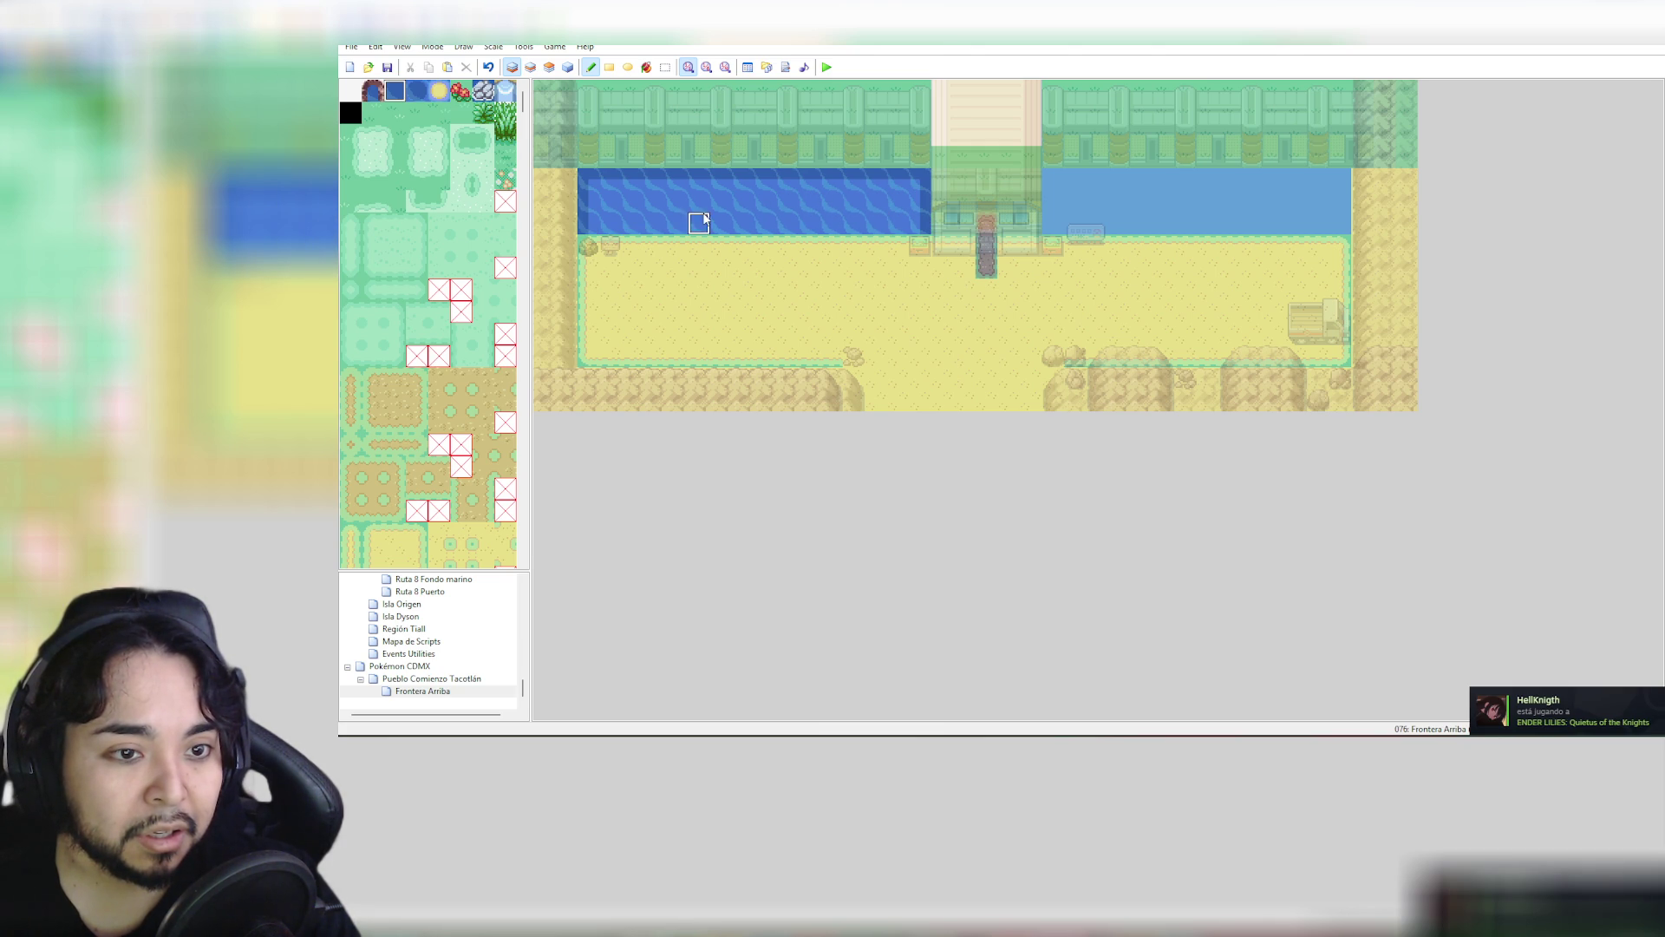
pyautogui.moveTo(1054, 224)
pyautogui.mouseDown()
pyautogui.moveTo(1052, 174)
pyautogui.moveTo(1337, 176)
pyautogui.moveTo(1337, 222)
pyautogui.moveTo(1052, 223)
pyautogui.moveTo(1052, 197)
pyautogui.moveTo(1341, 201)
pyautogui.mouseUp()
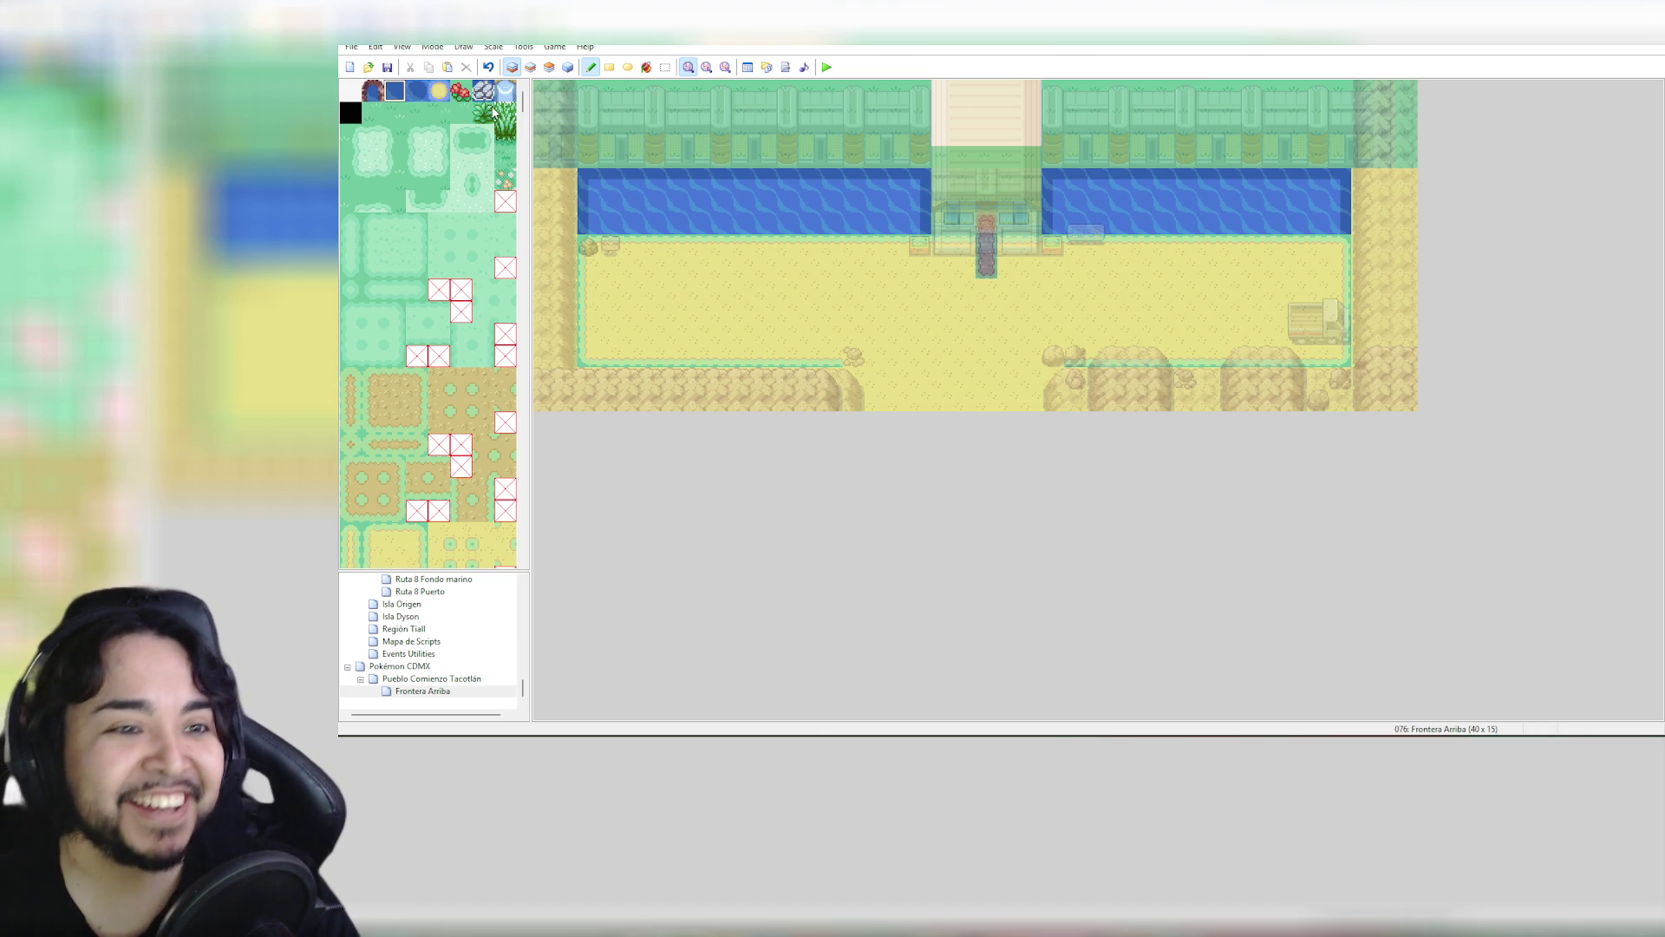
pyautogui.click(568, 67)
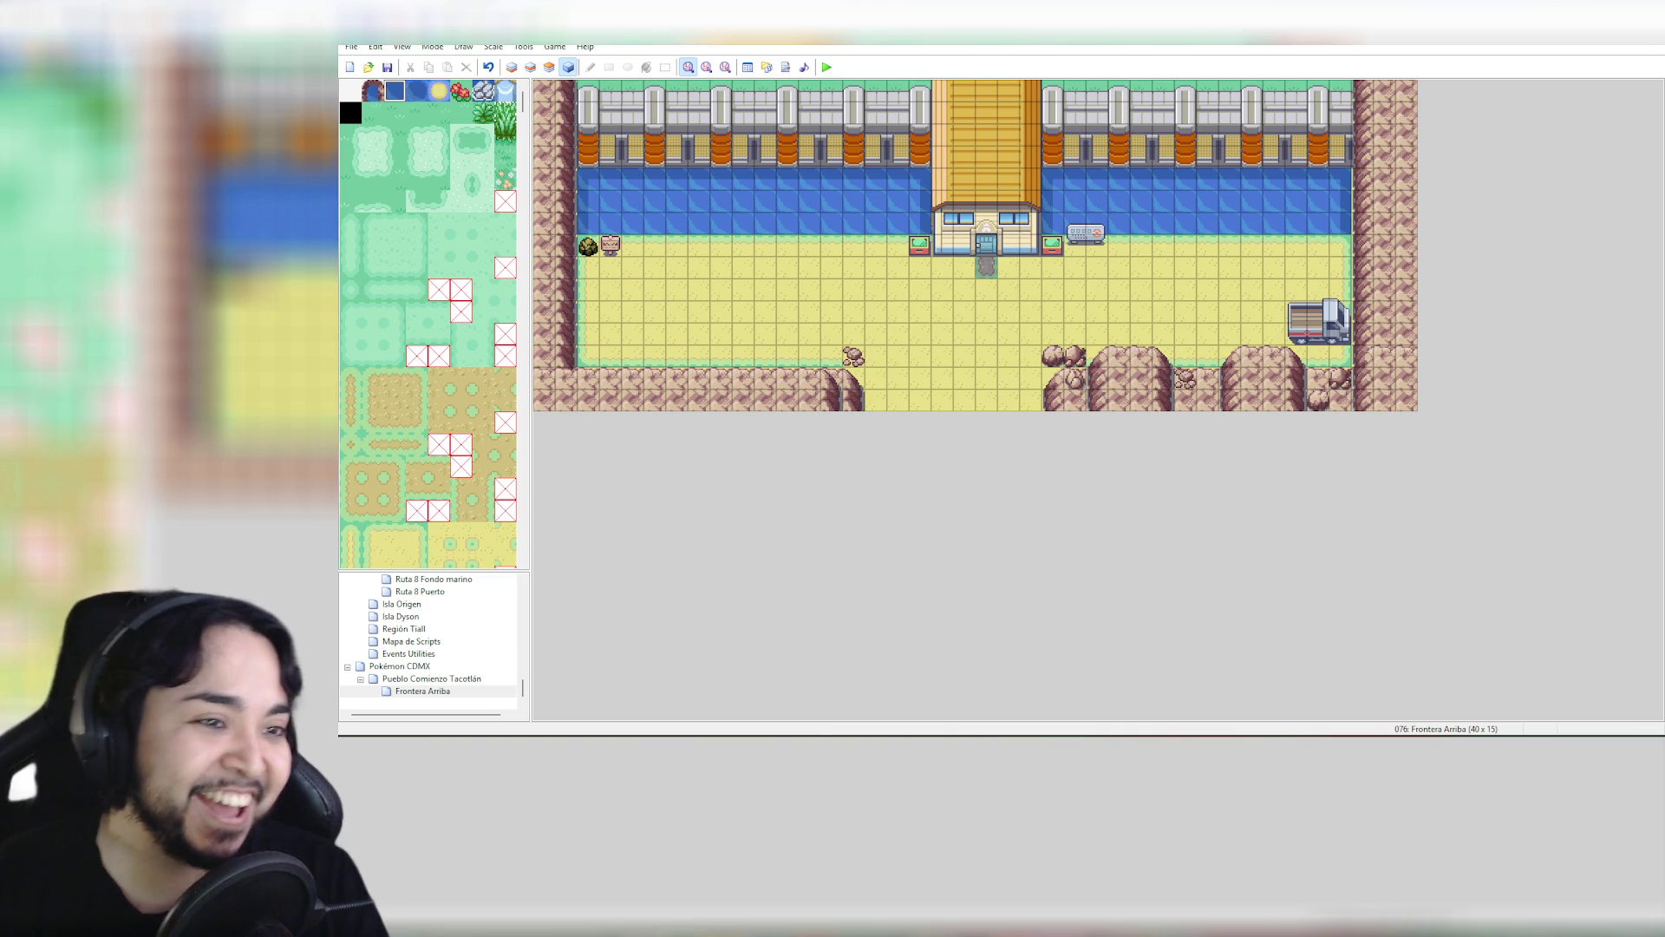
# Select the blue house block from the tileset's buildings and switch to Layer 2
pyautogui.moveTo(523, 104)
pyautogui.mouseDown()
pyautogui.moveTo(547, 240)
pyautogui.moveTo(535, 304)
pyautogui.mouseUp()
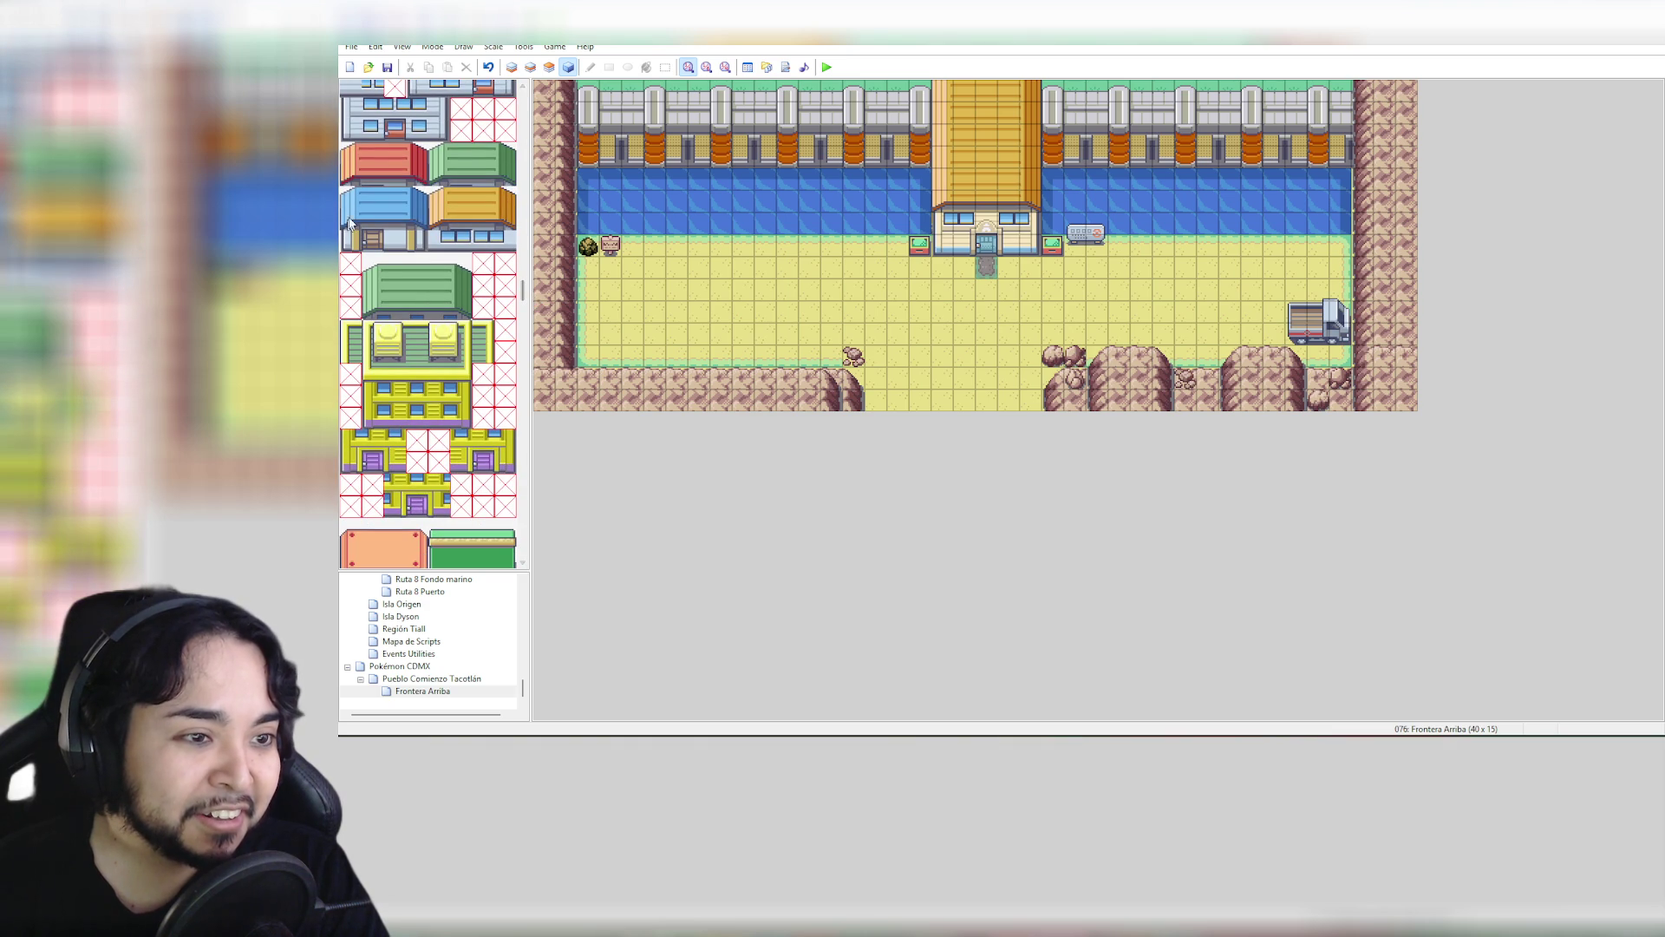
pyautogui.moveTo(345, 189); pyautogui.dragTo(413, 246)
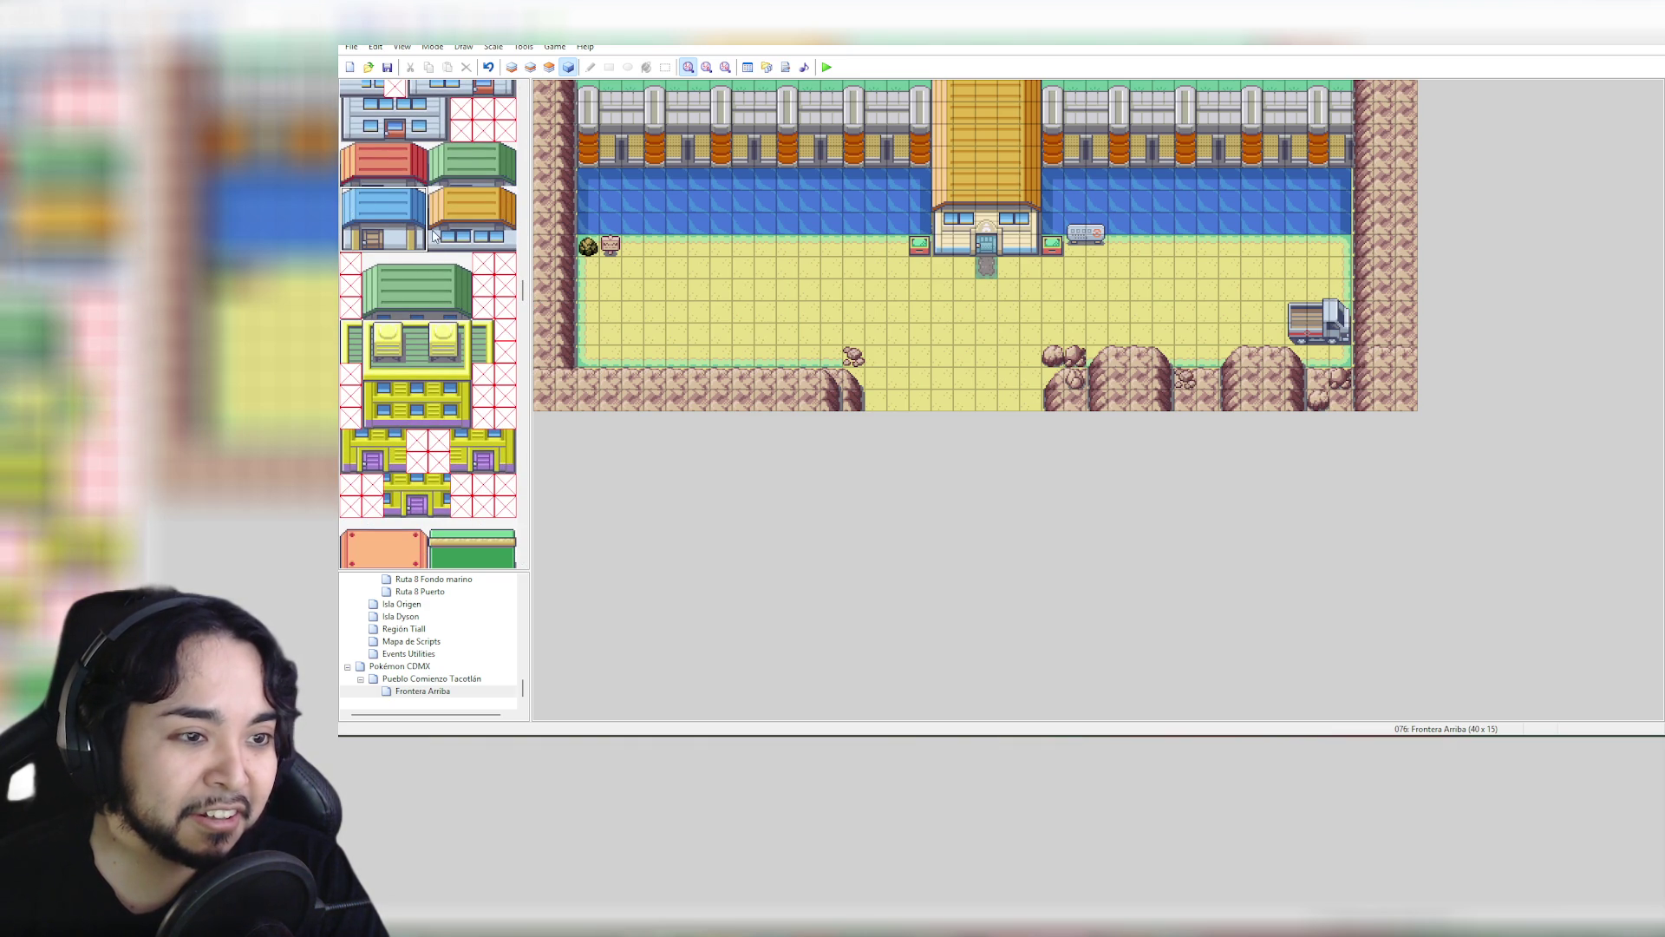
pyautogui.click(530, 68)
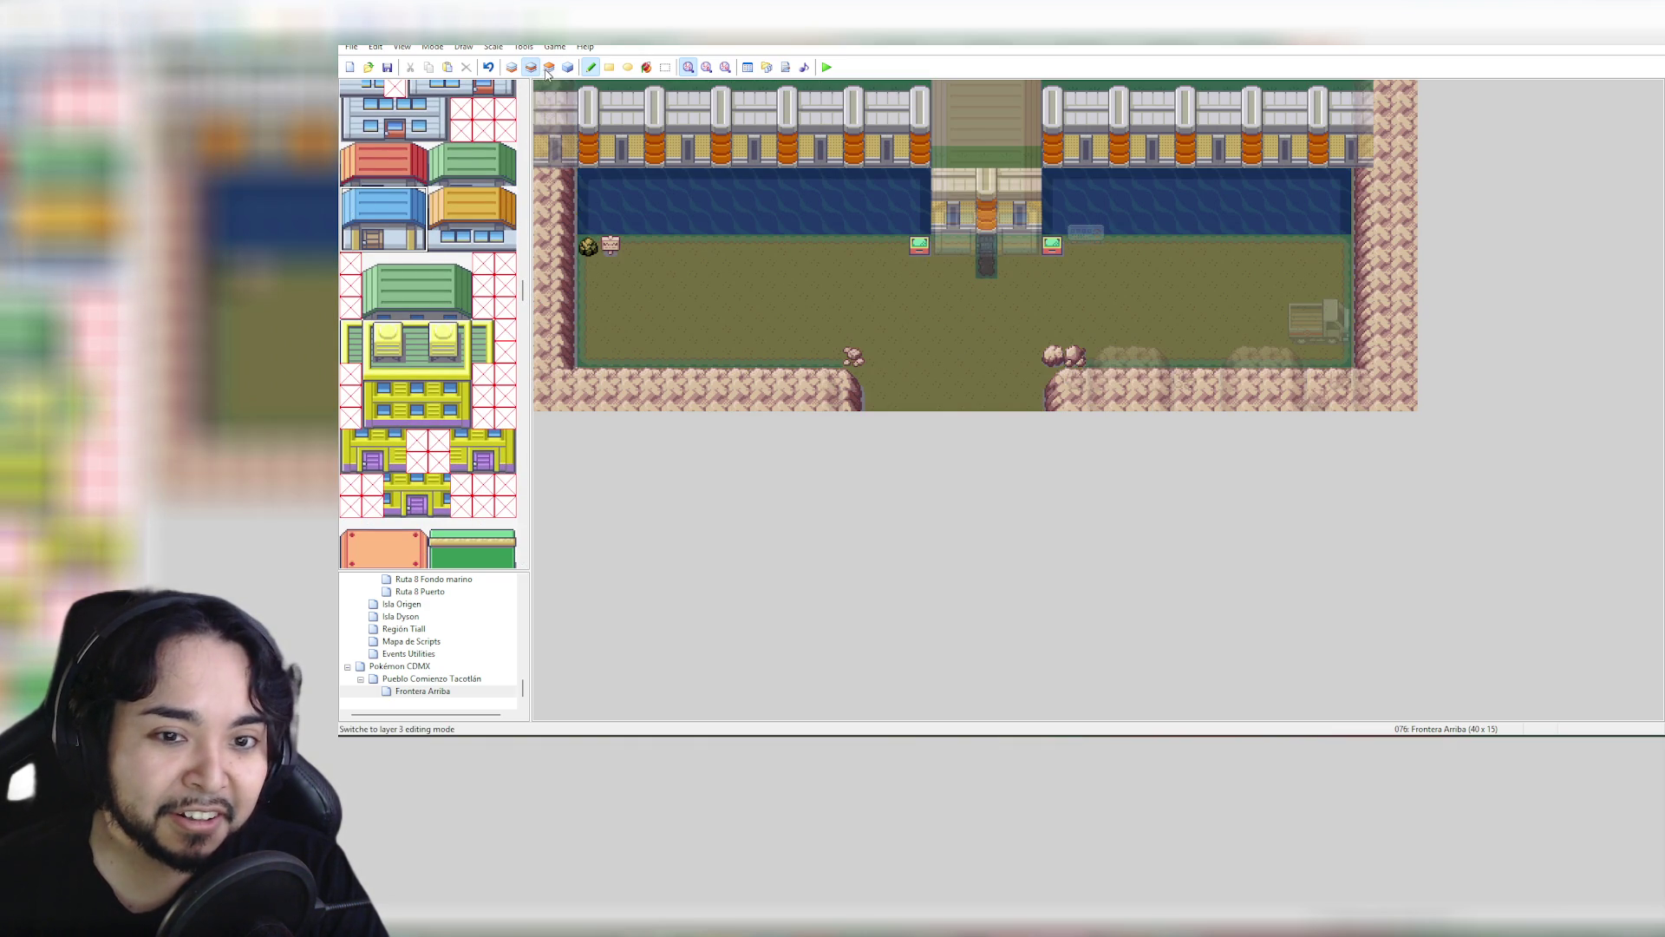
# Stamp the blue house on the yard, then redo it one row higher just below the bench
pyautogui.click(596, 281)
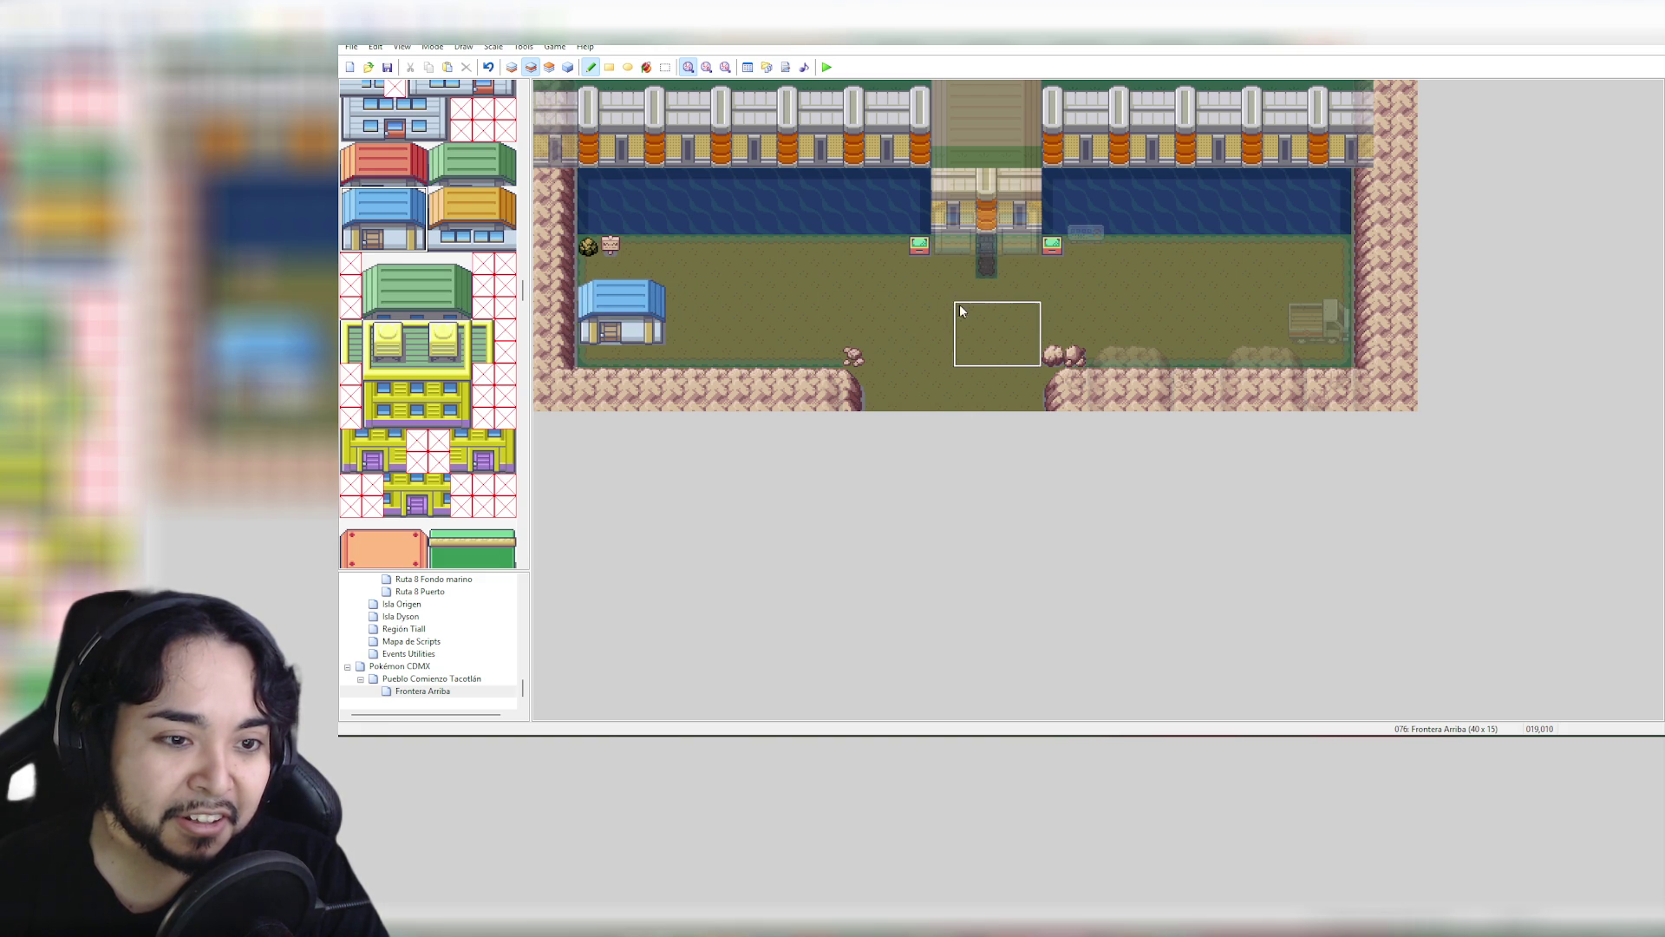
pyautogui.hotkey('ctrl', 'z')
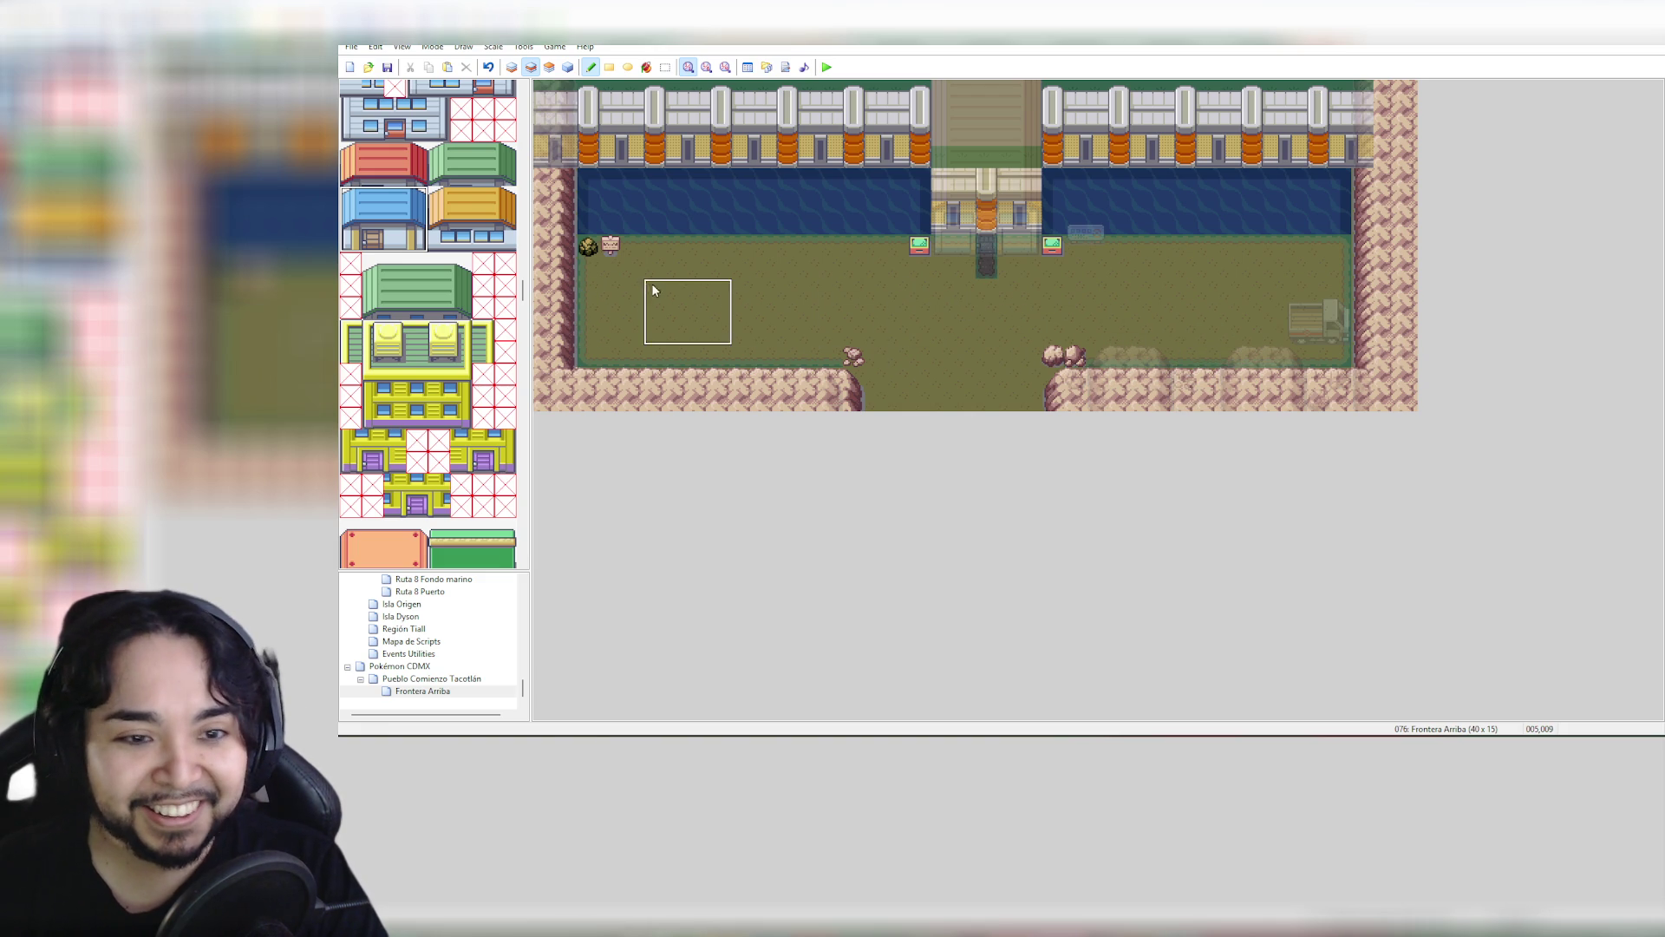
pyautogui.click(597, 267)
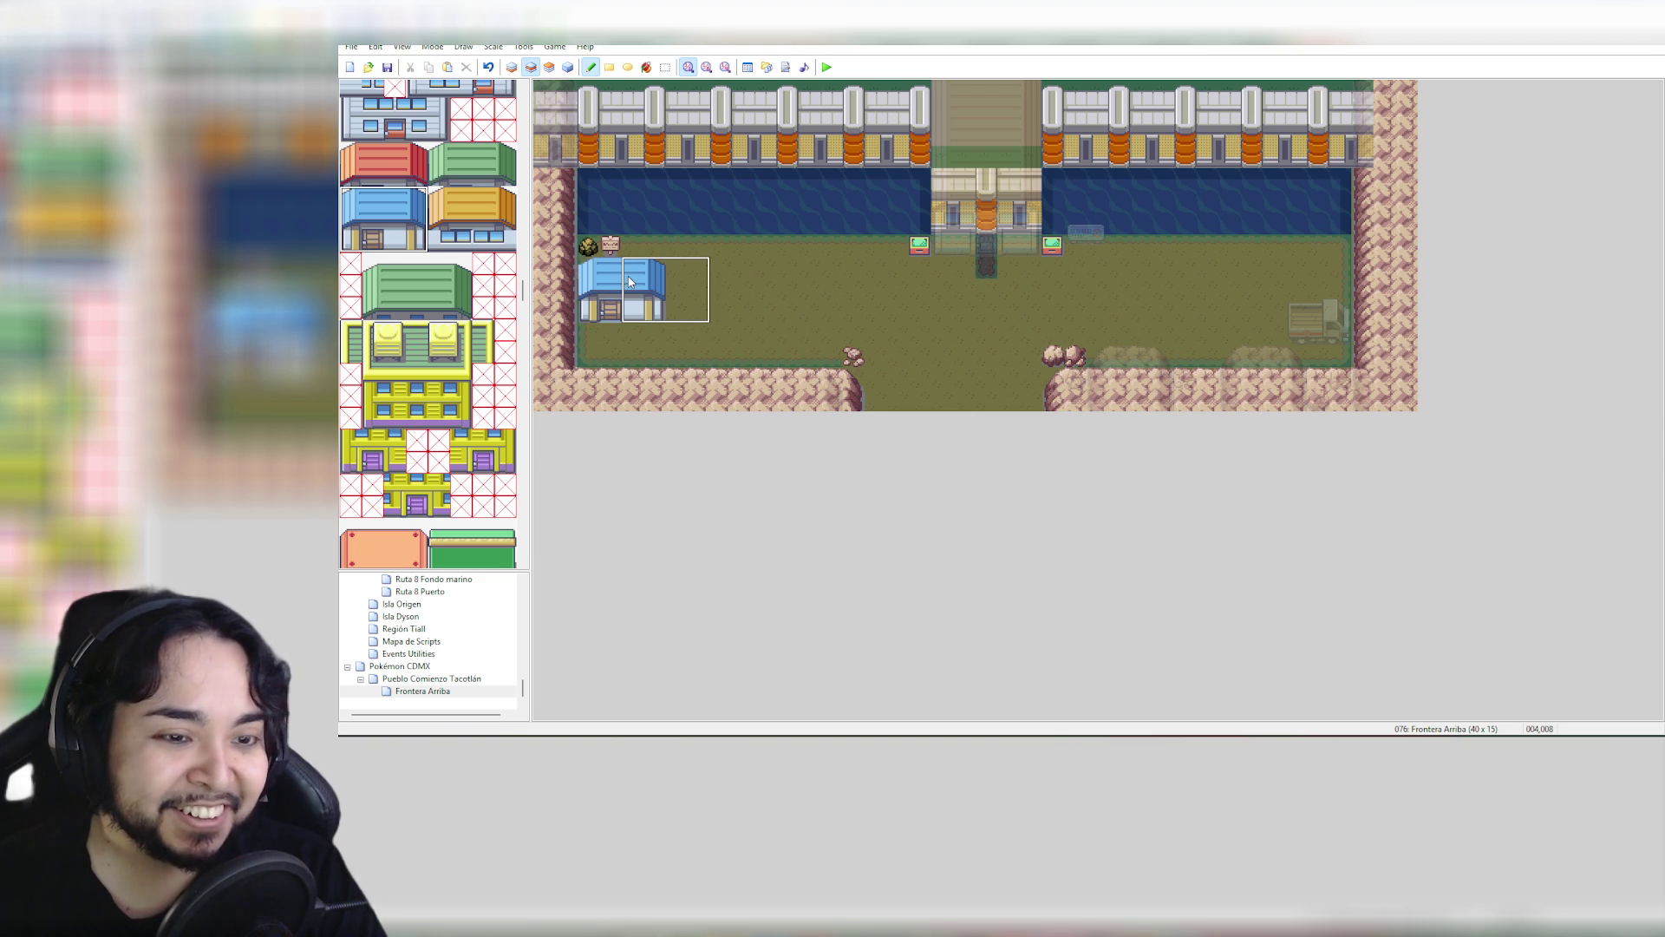
# Erase the house's rightmost column with the blank tile and shift its right column one tile left
pyautogui.moveTo(523, 286); pyautogui.dragTo(533, 96)
pyautogui.click(356, 93)
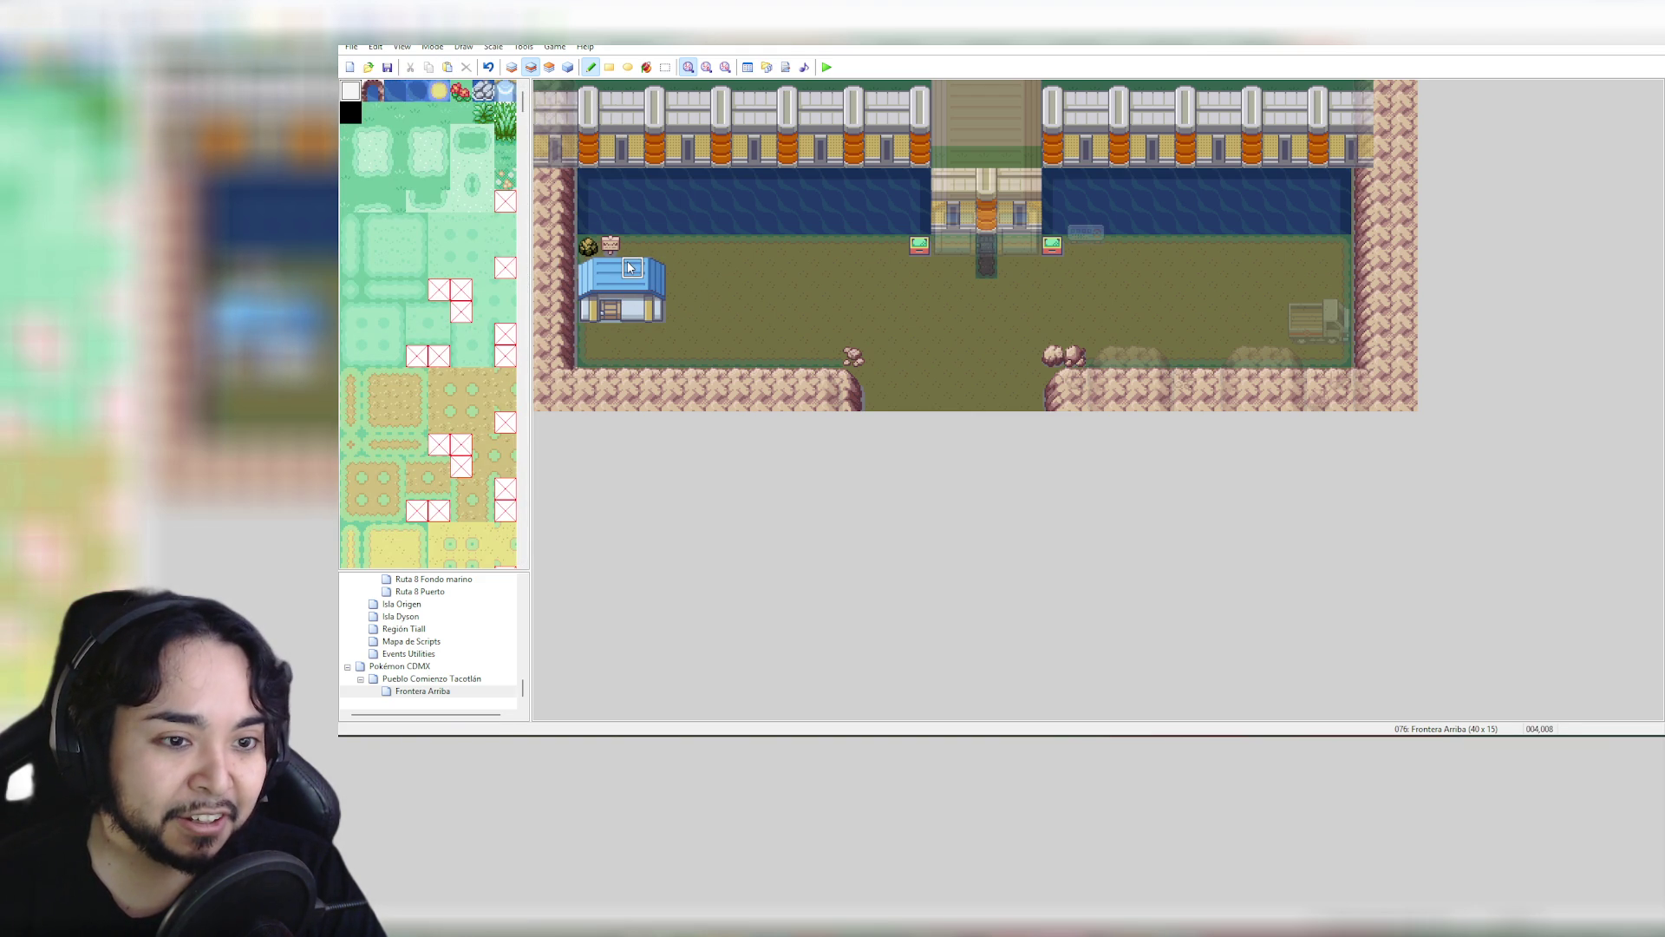
pyautogui.moveTo(631, 268); pyautogui.dragTo(632, 308)
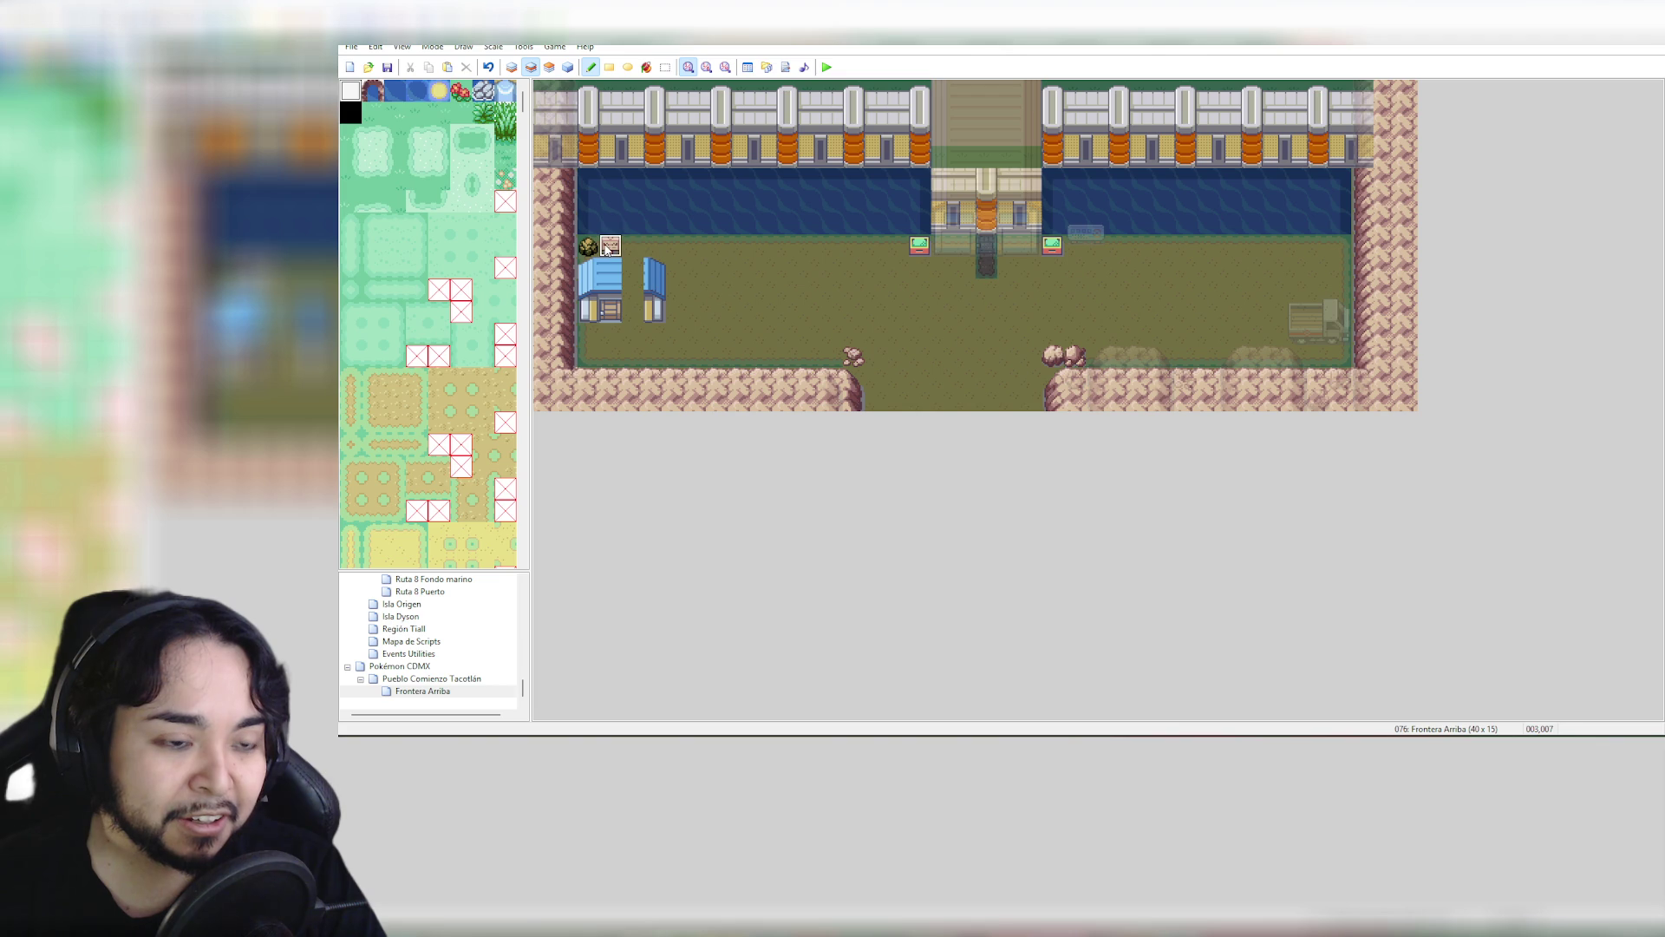
pyautogui.click(665, 66)
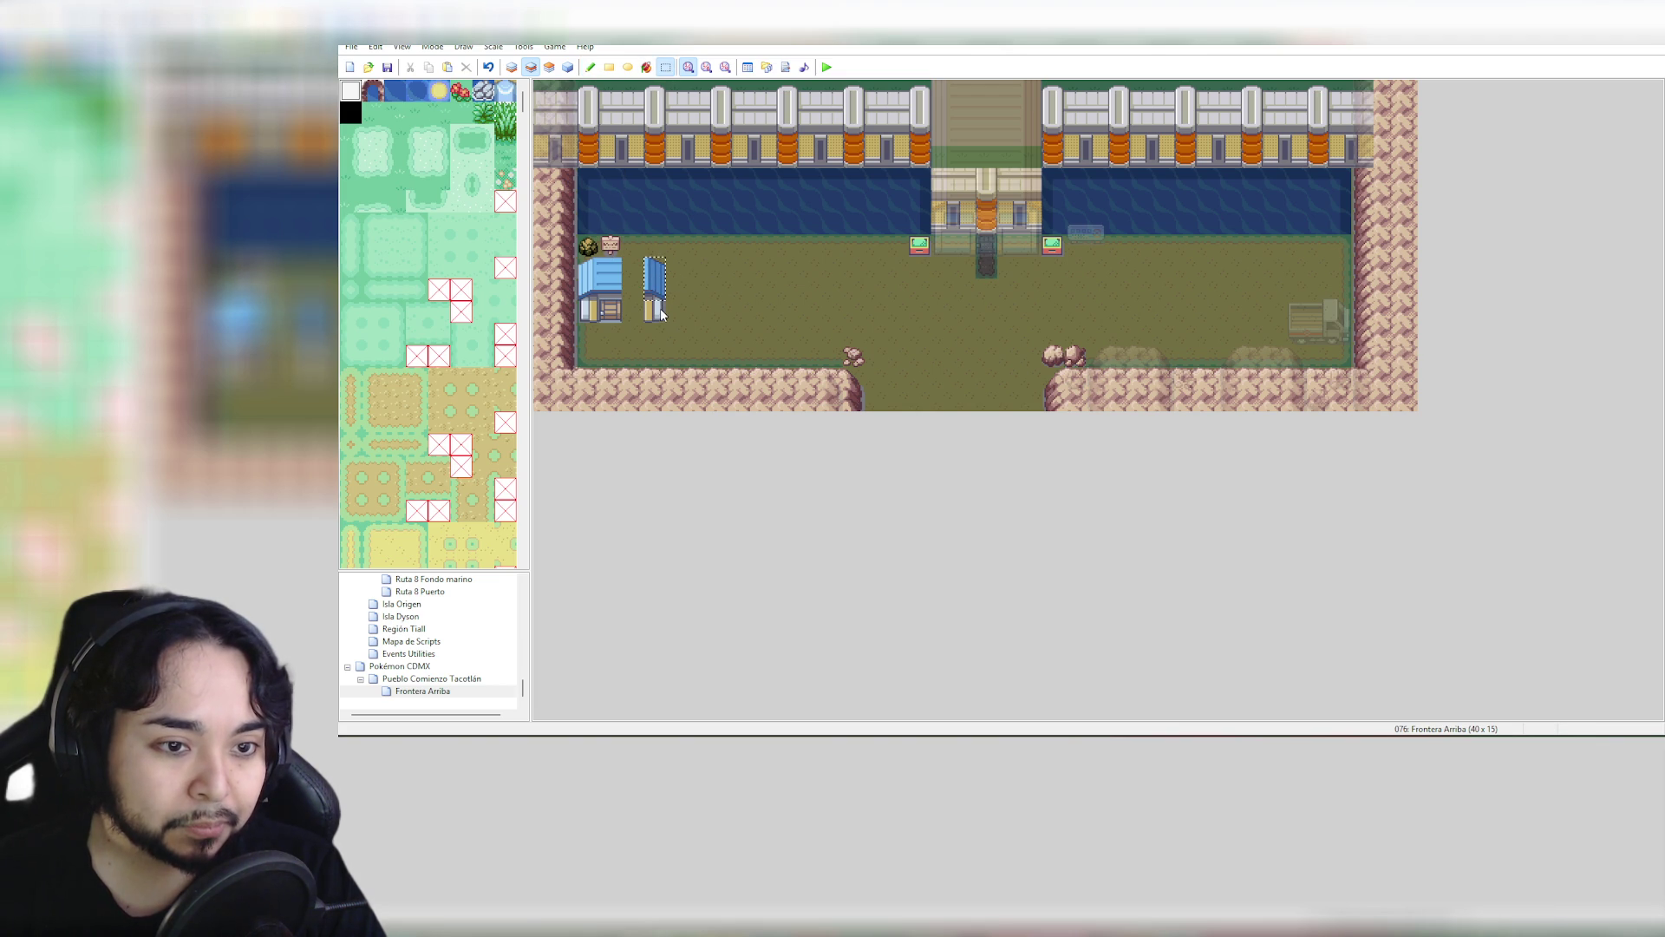
pyautogui.moveTo(655, 291); pyautogui.dragTo(631, 290)
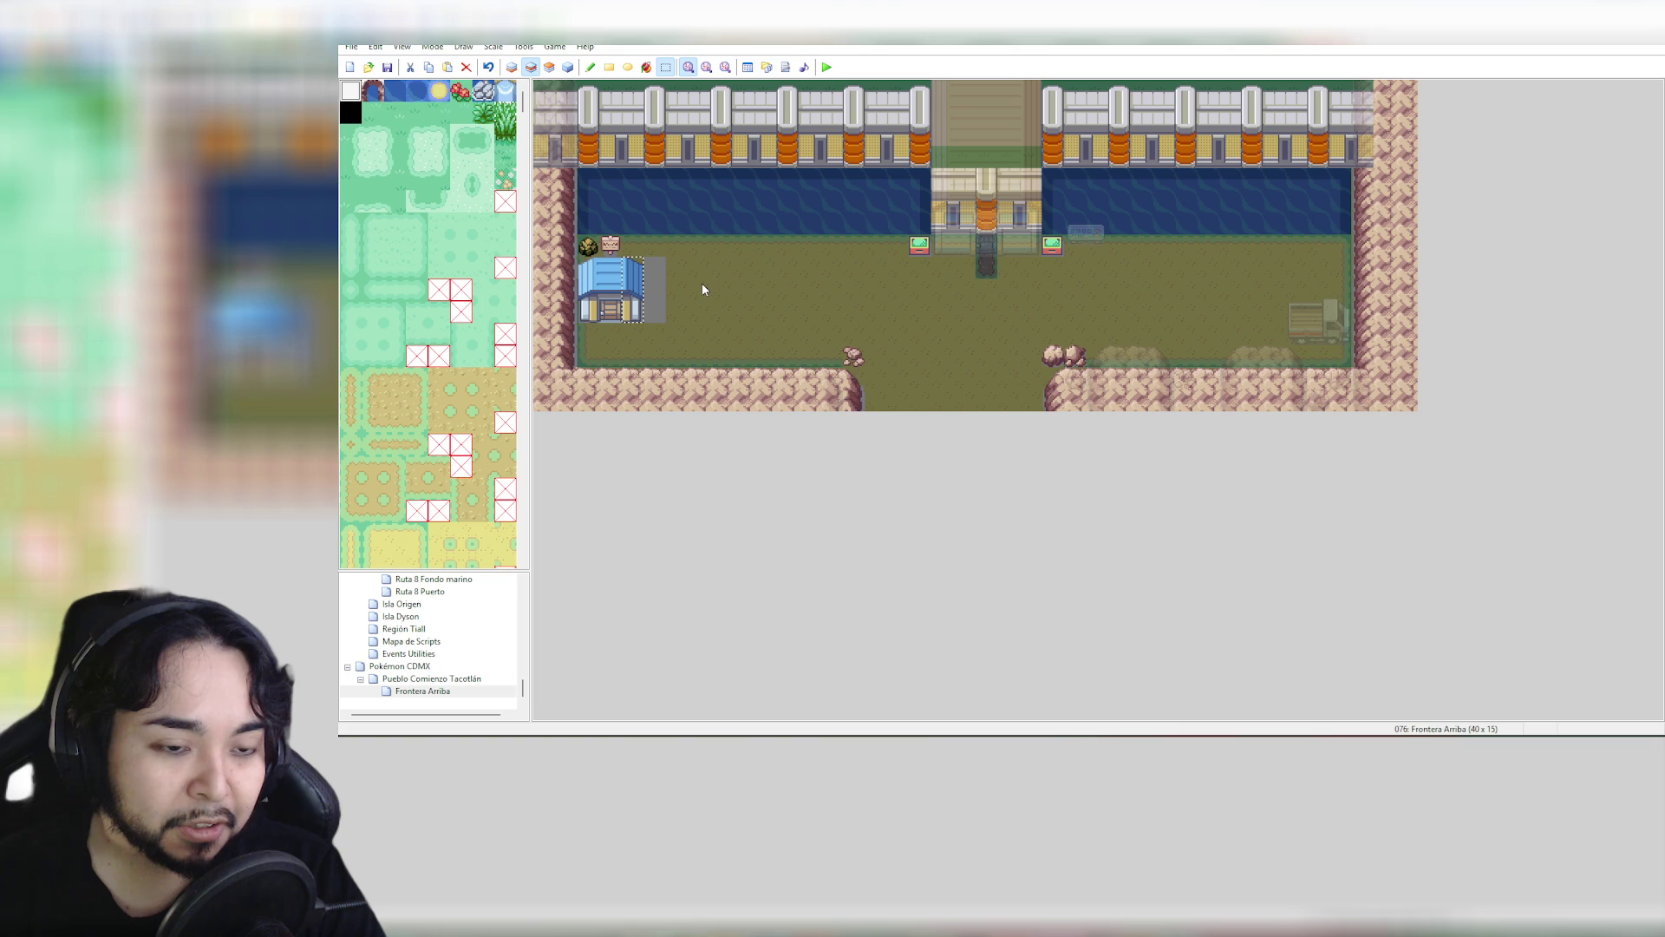
# On Layer 1, fill the white strip beside the house with sand and preview the map
pyautogui.click(511, 73)
pyautogui.click(647, 69)
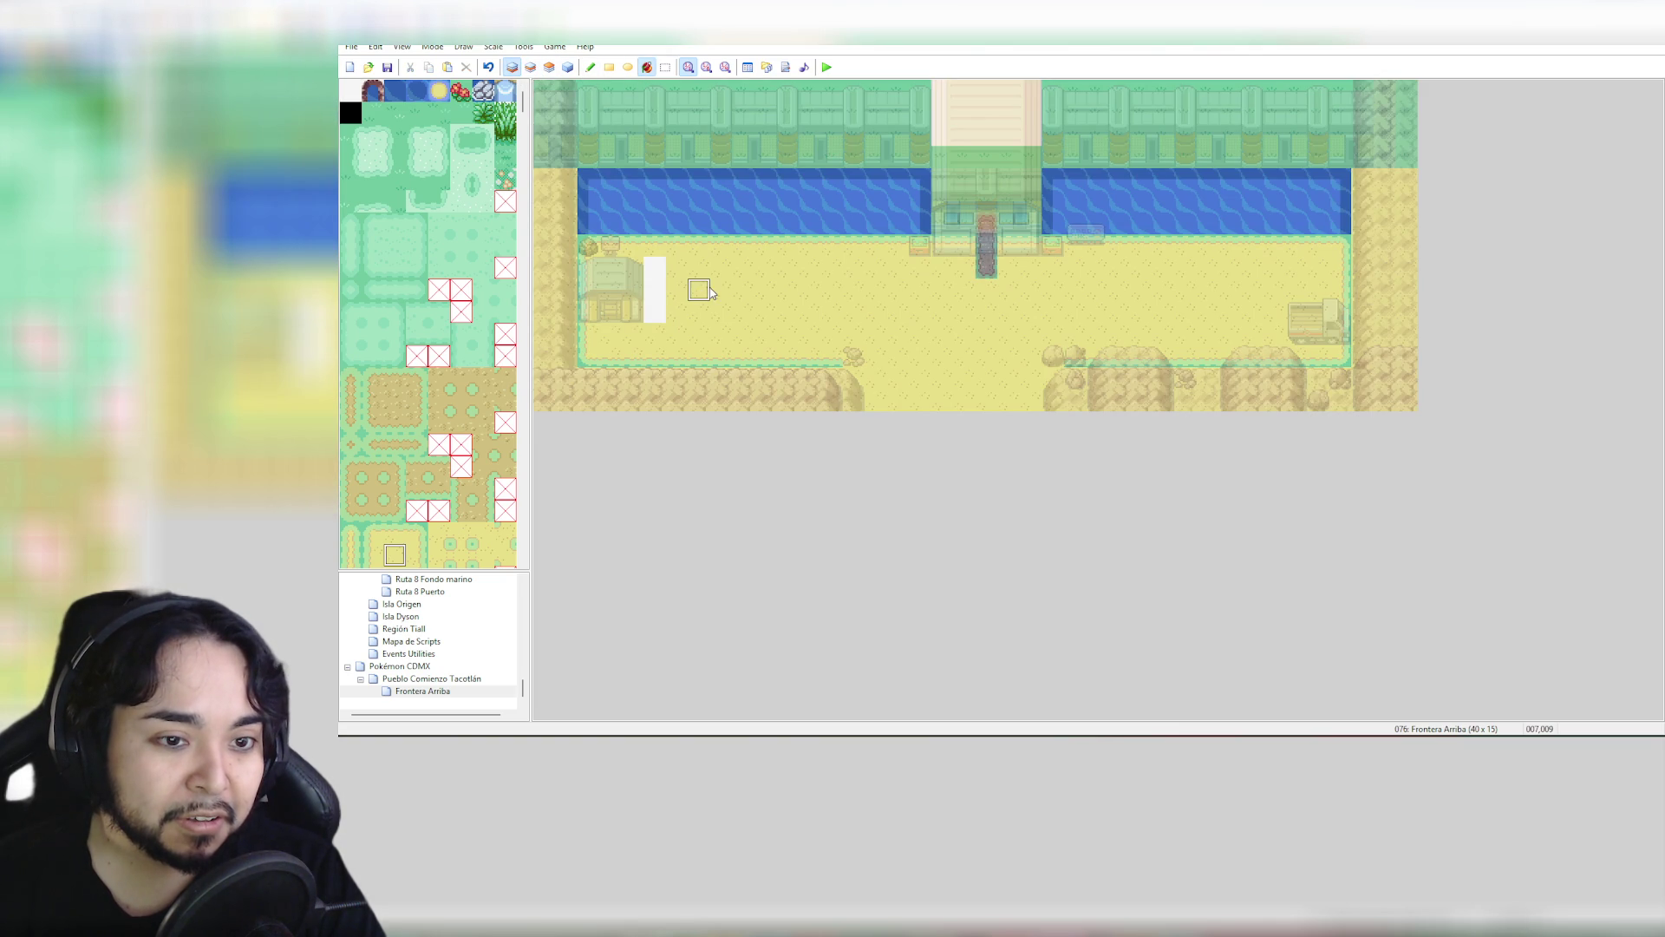
pyautogui.click(655, 290)
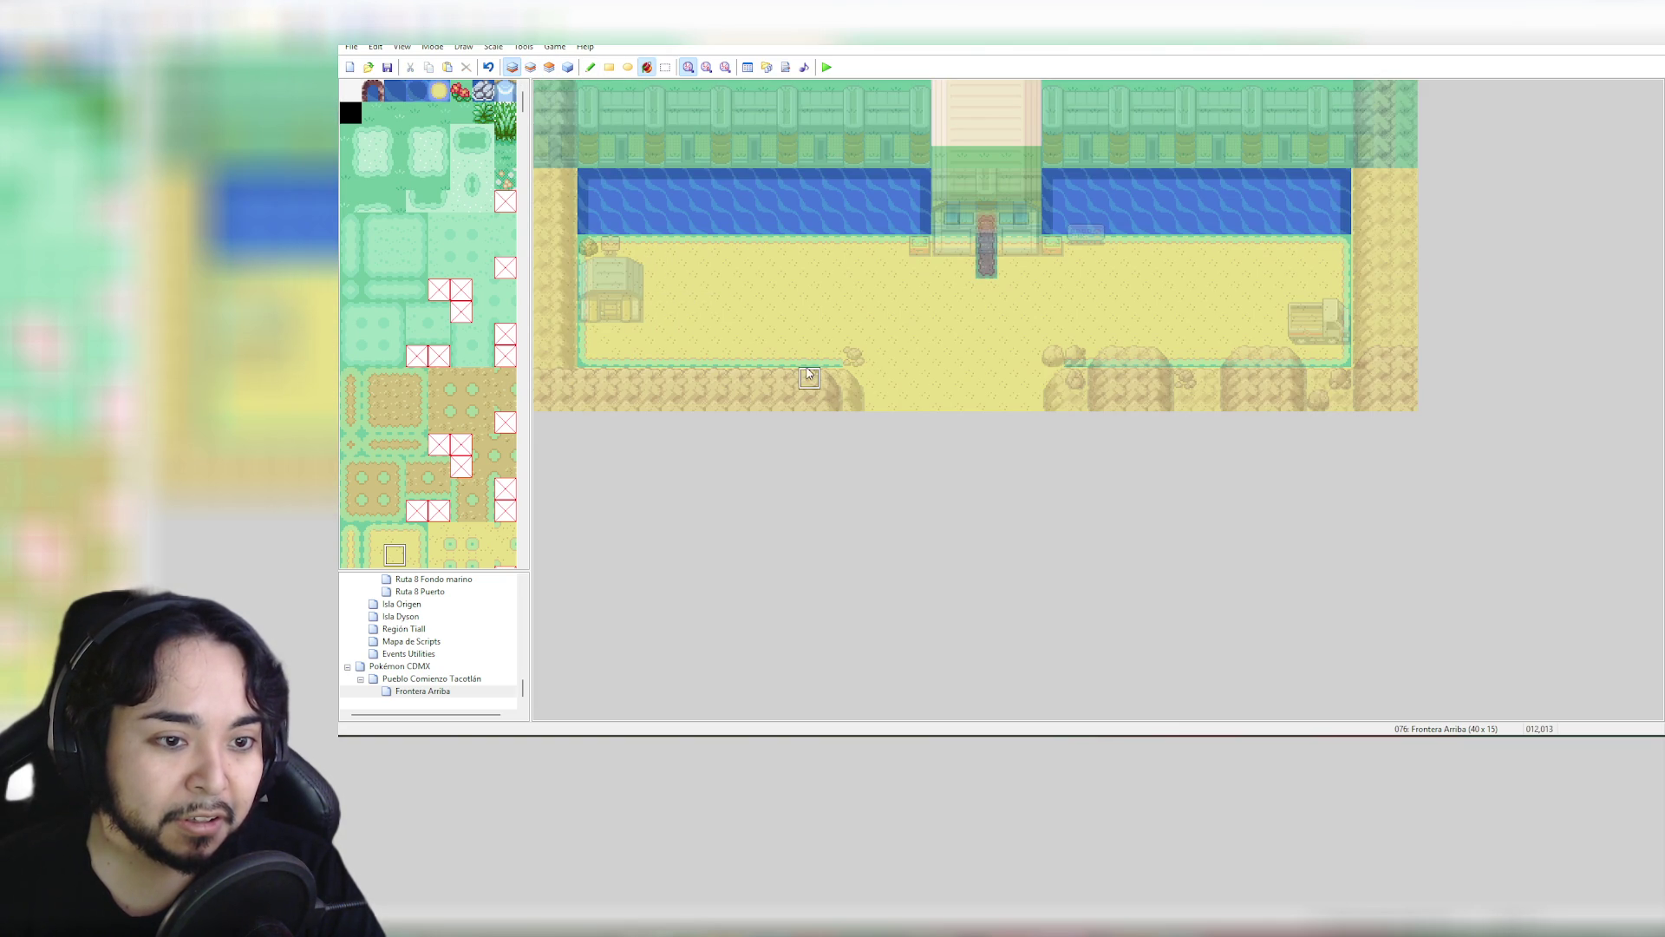
pyautogui.click(568, 67)
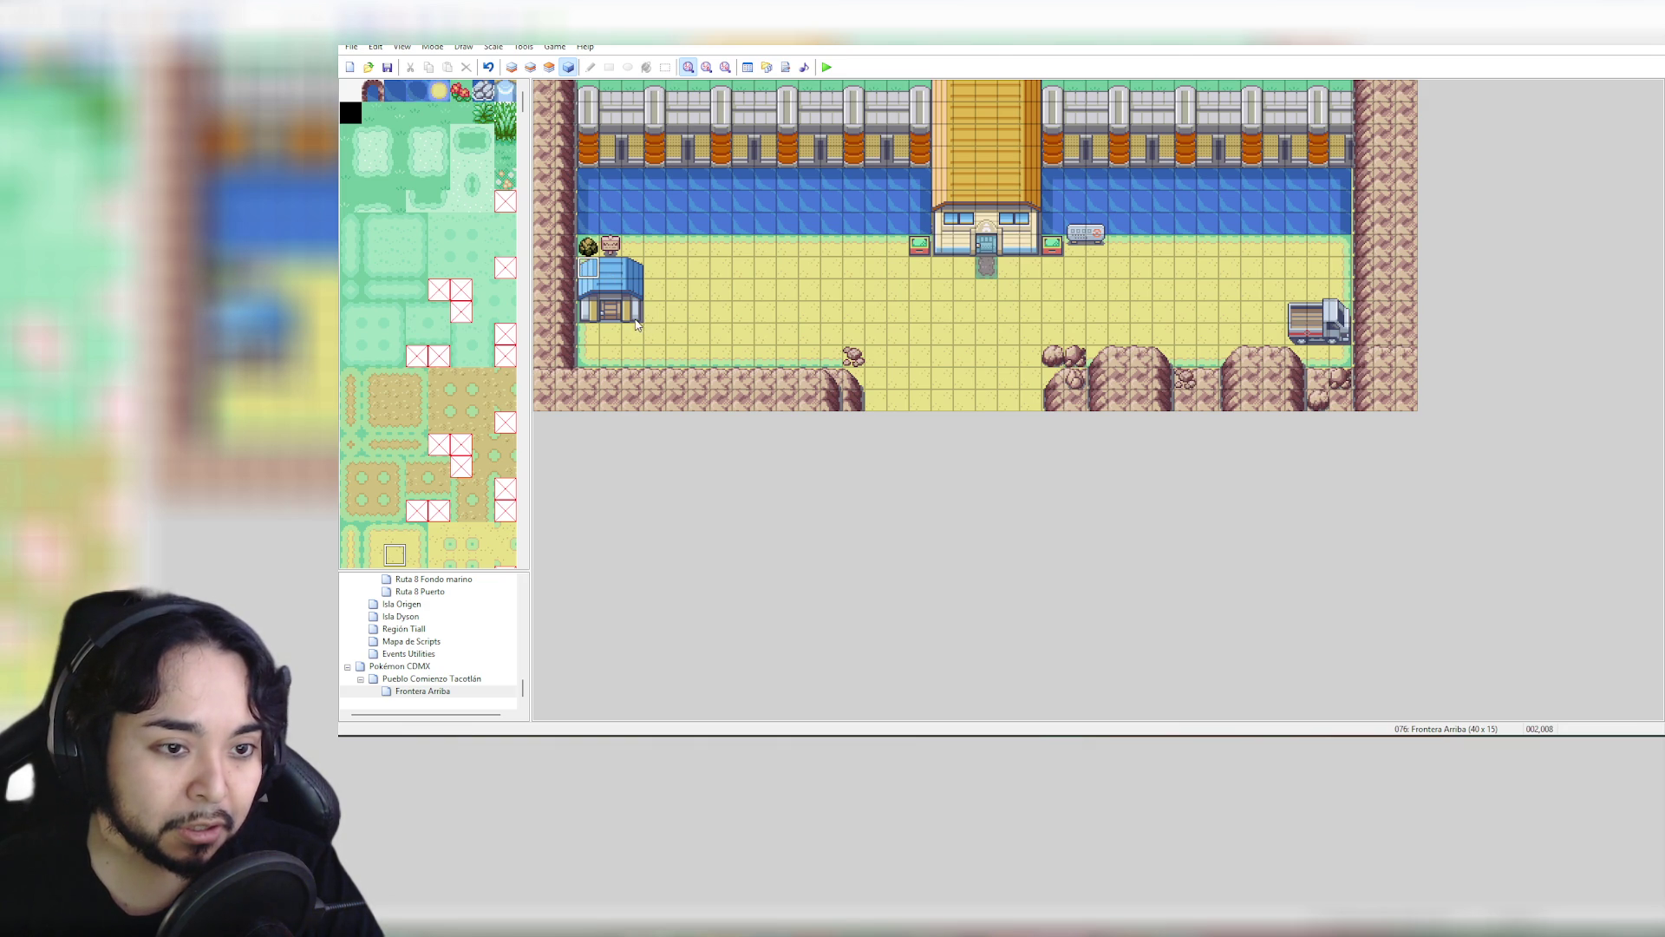
# Select the tile area around the blue house, then clear the selection
pyautogui.click(512, 67)
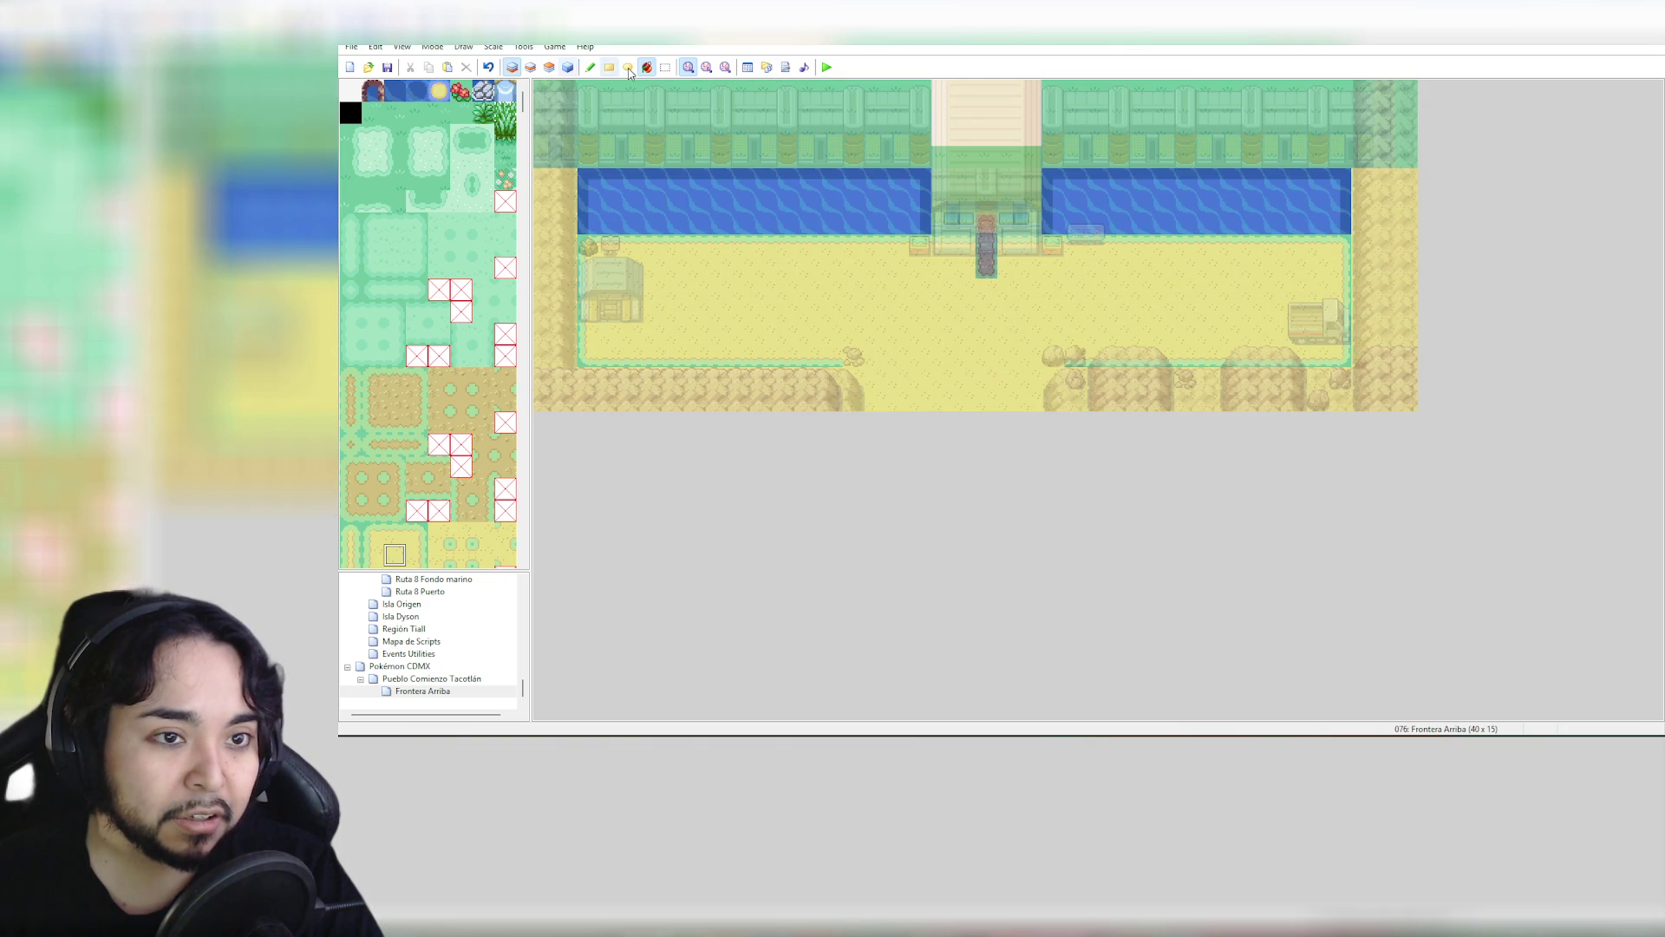
pyautogui.click(665, 67)
pyautogui.moveTo(580, 258); pyautogui.dragTo(628, 328)
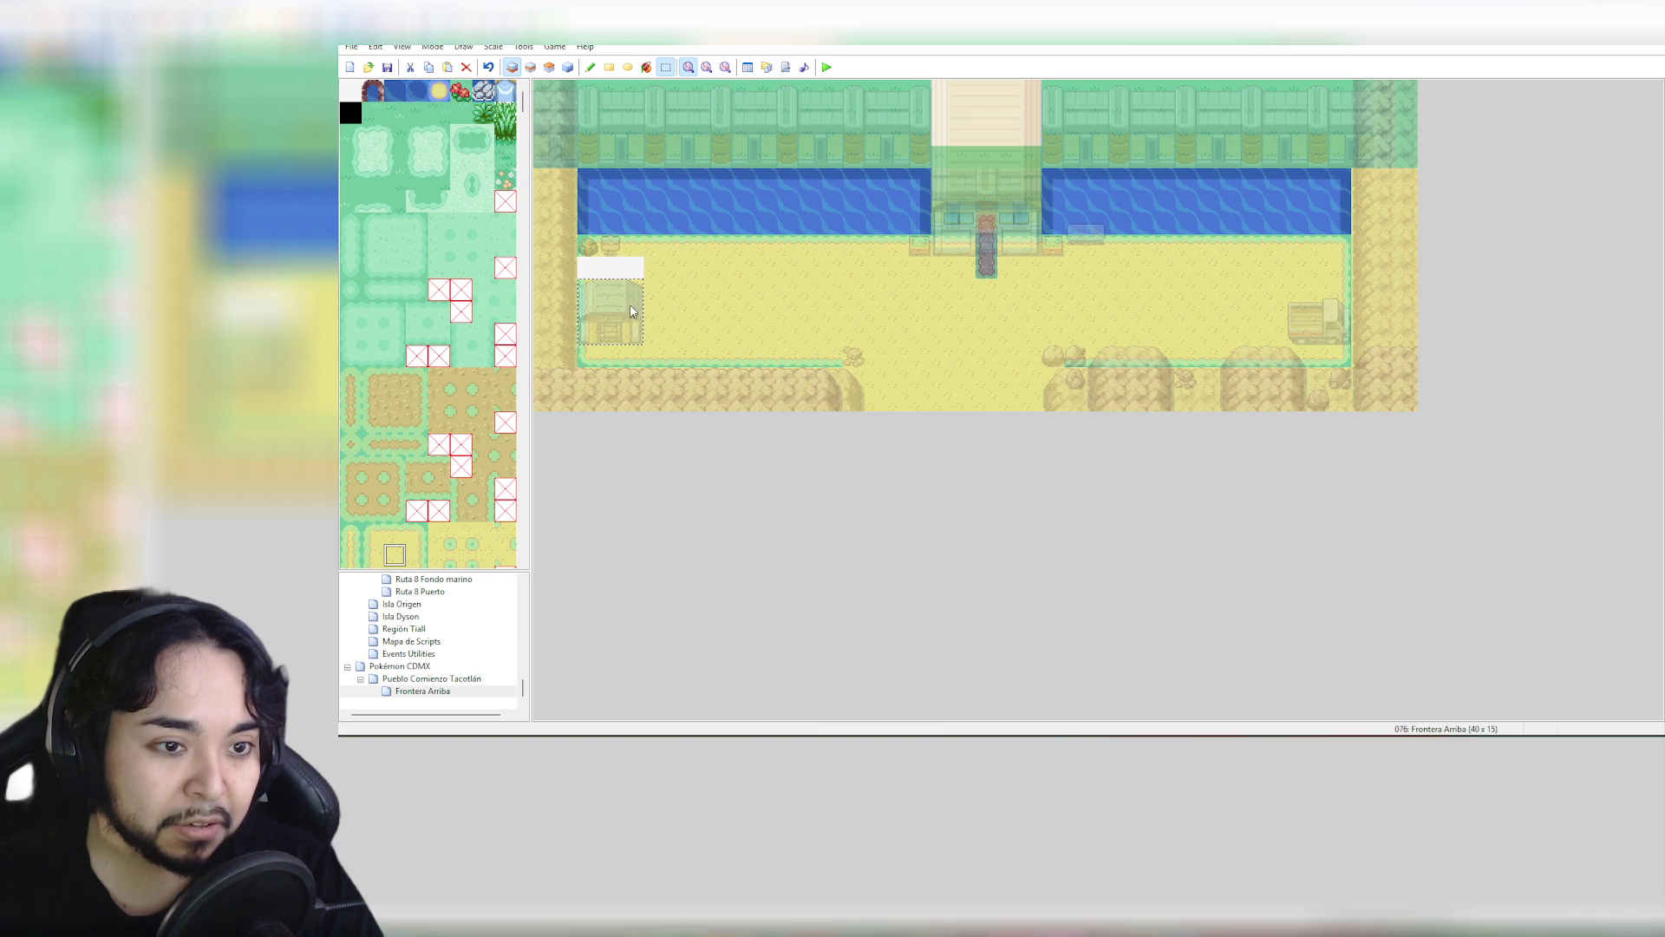
pyautogui.click(620, 272)
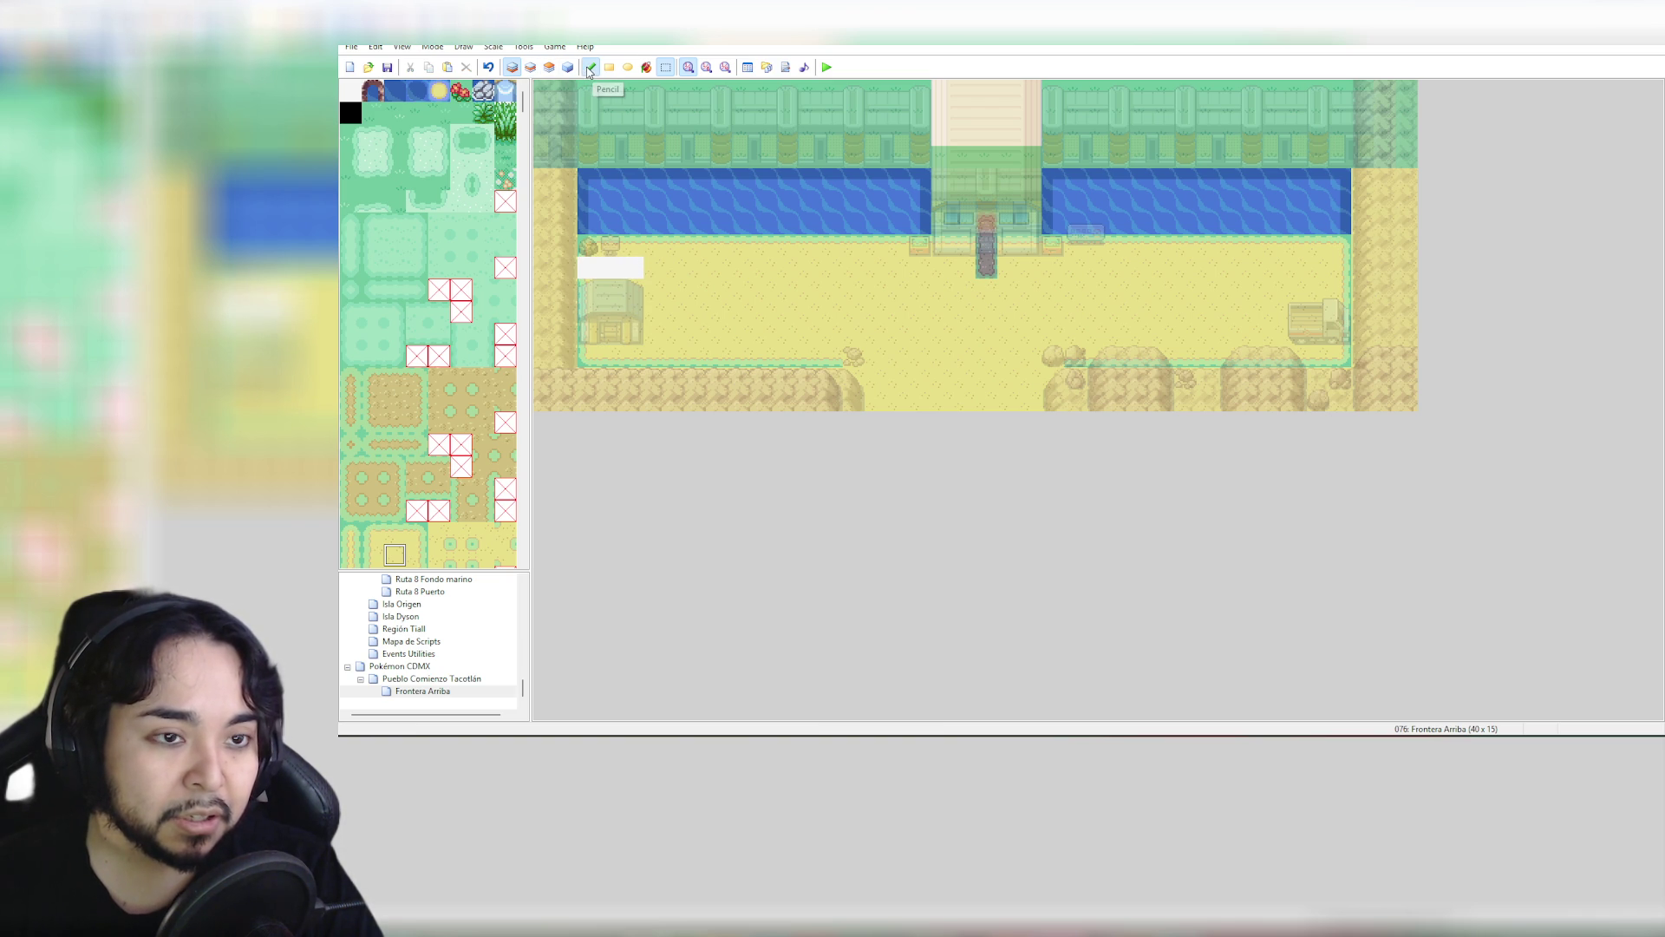
# Pick the sand tile from the map and paint over the white strip above the house
pyautogui.click(589, 69)
pyautogui.rightClick(587, 286)
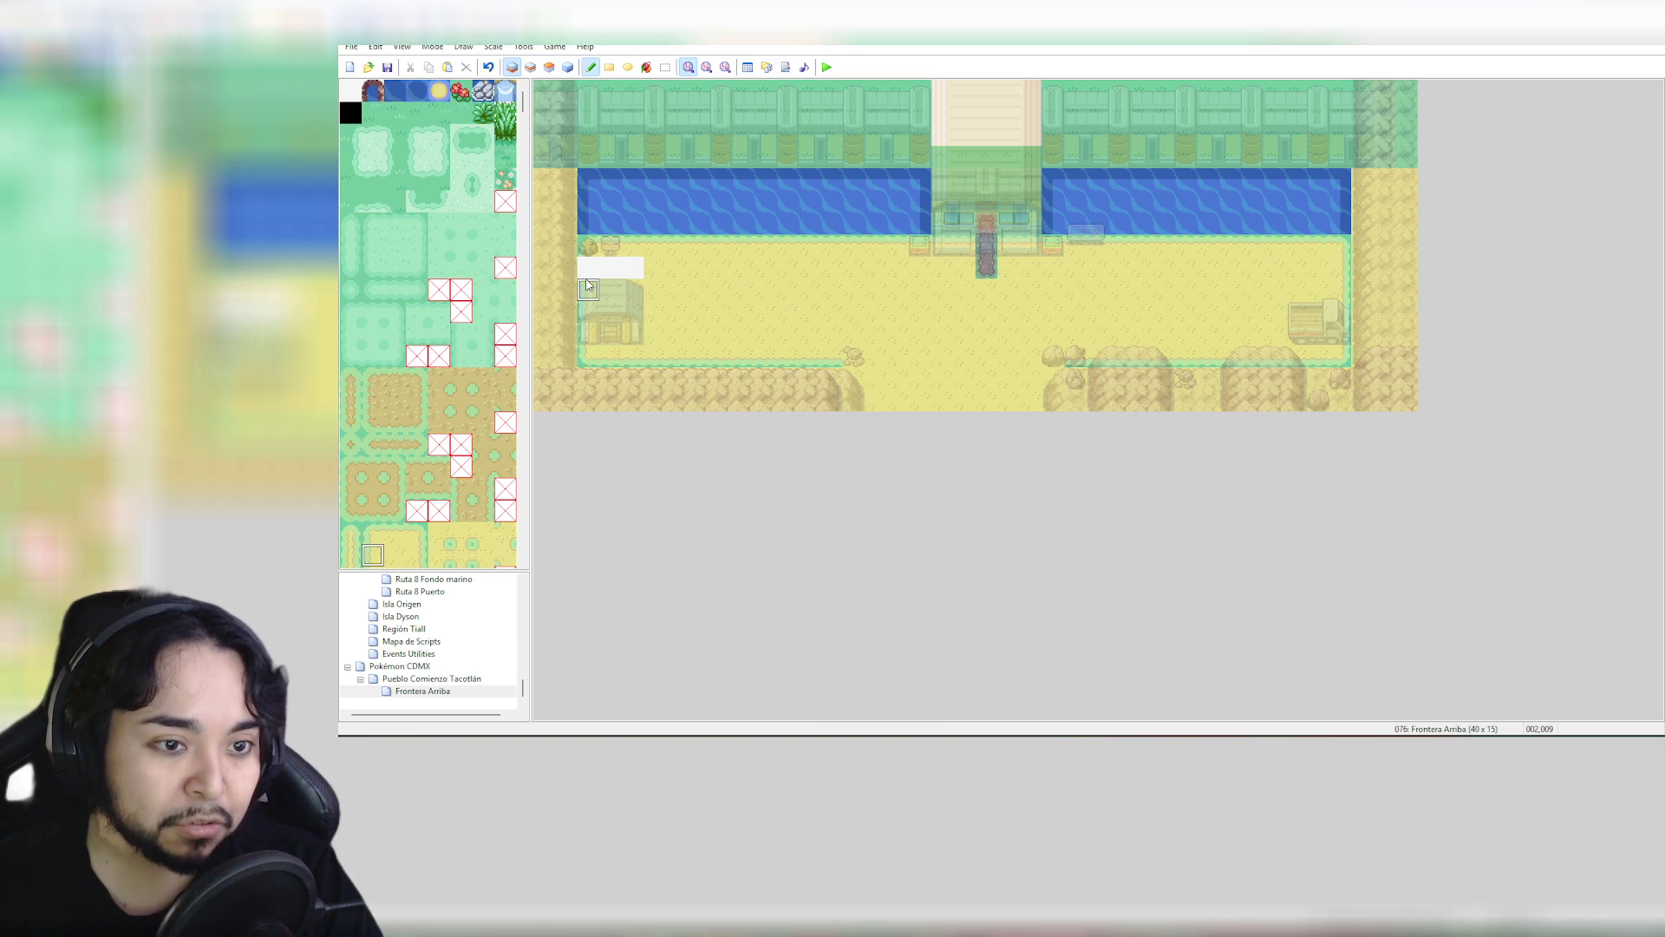
pyautogui.moveTo(588, 267); pyautogui.dragTo(632, 282)
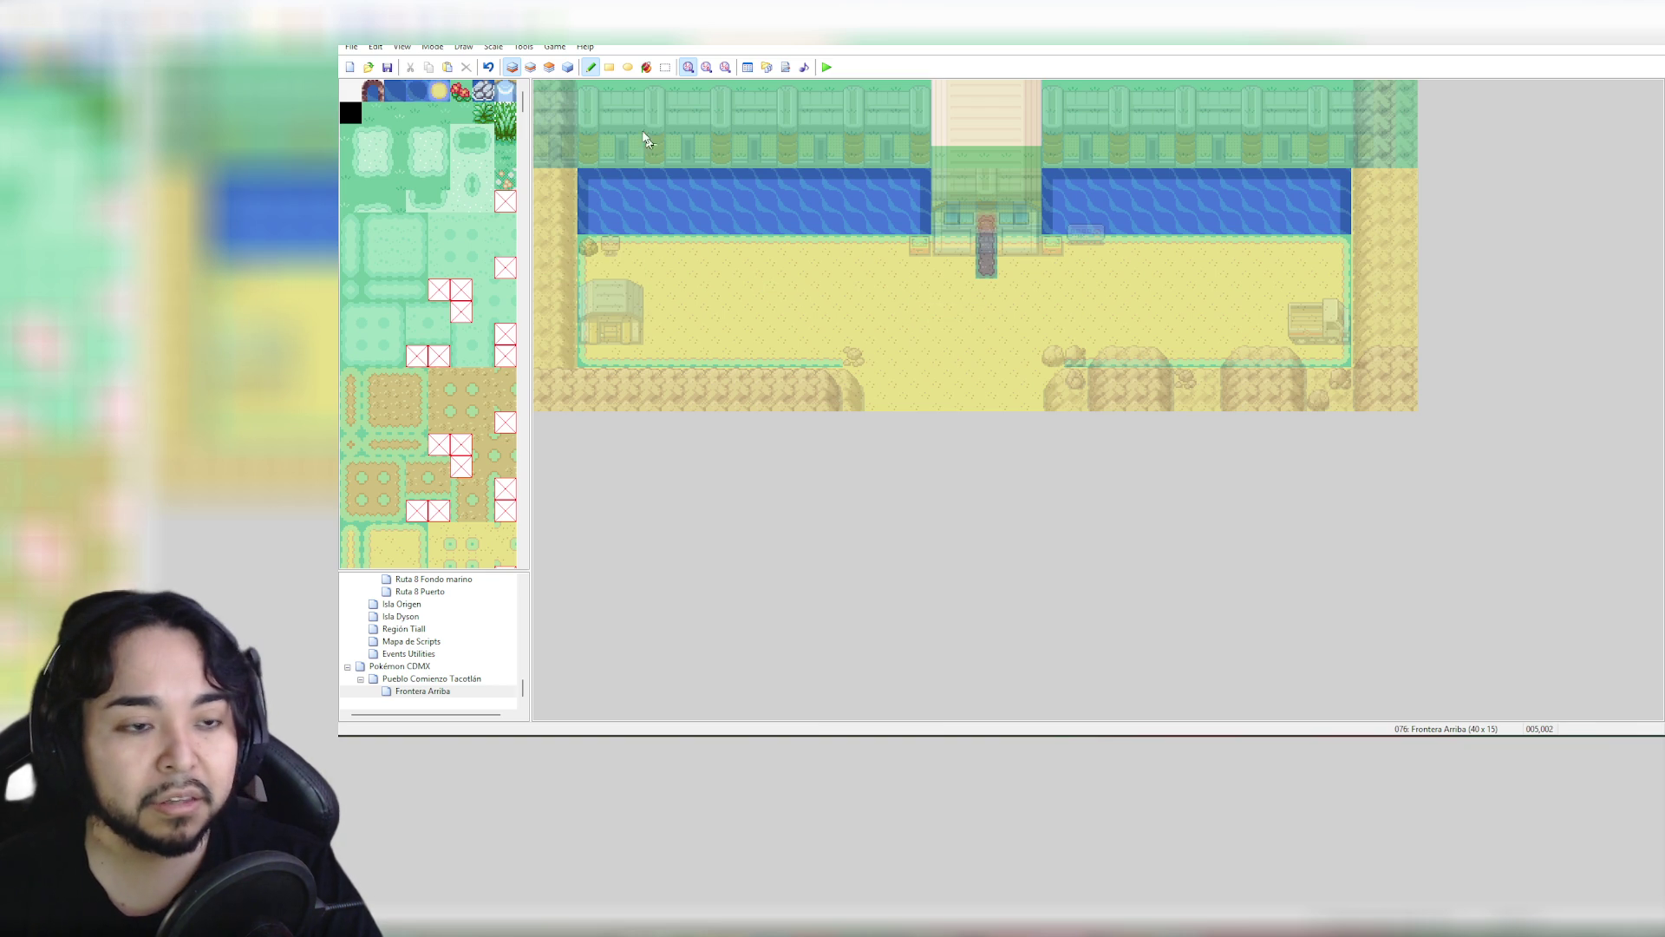
pyautogui.click(569, 68)
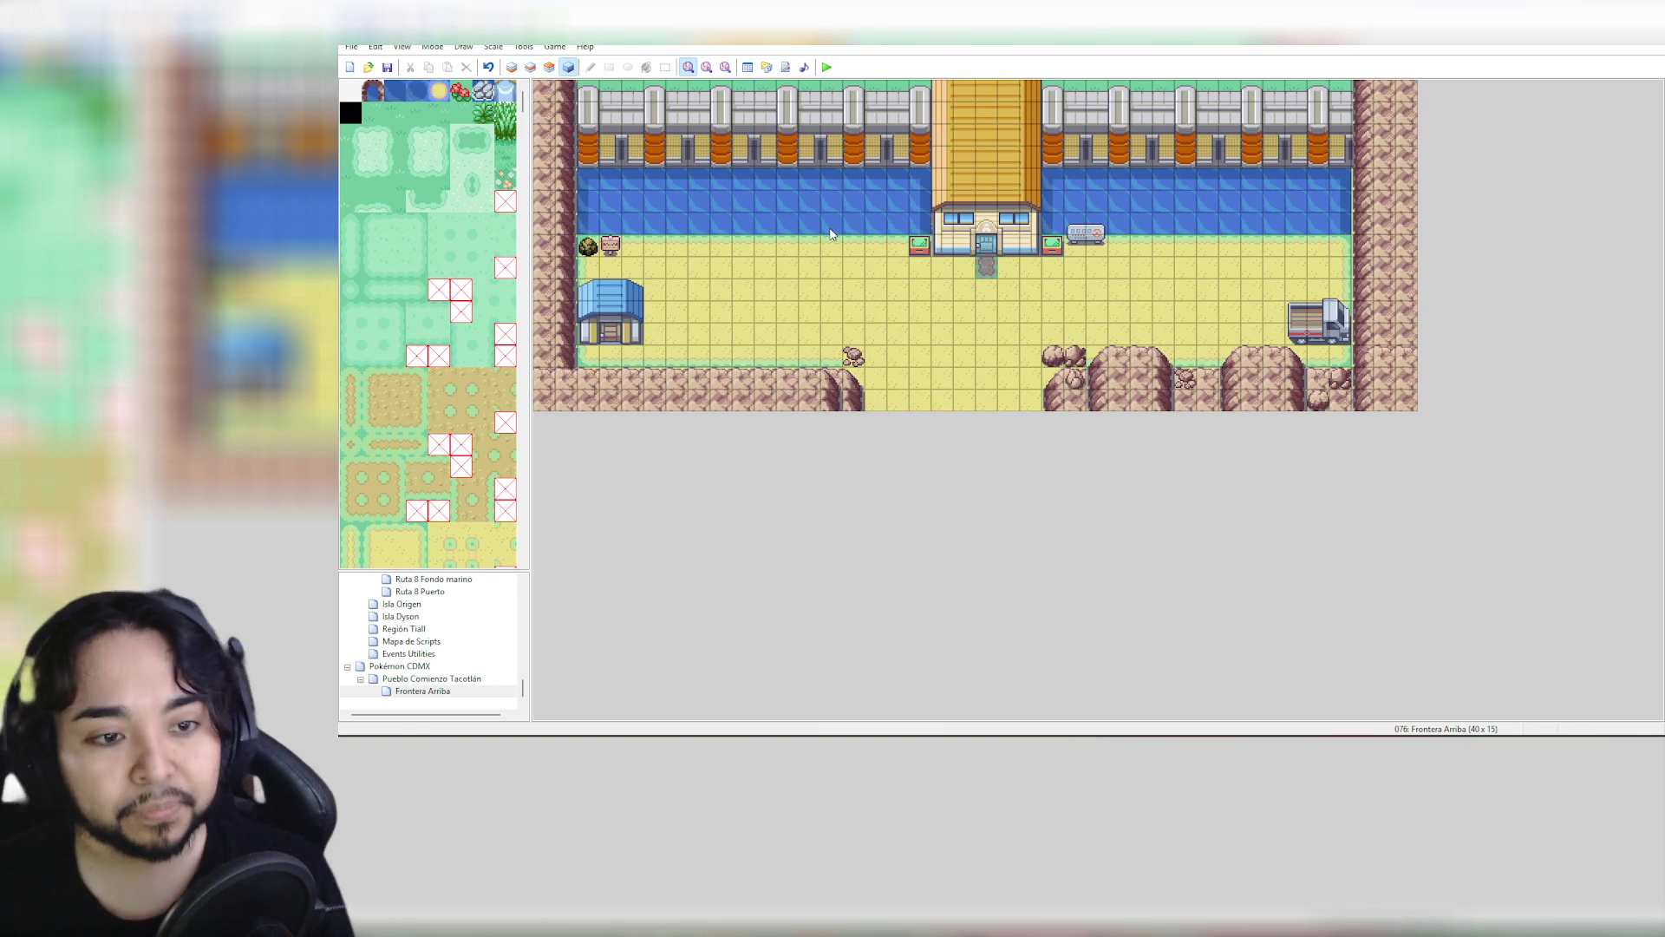
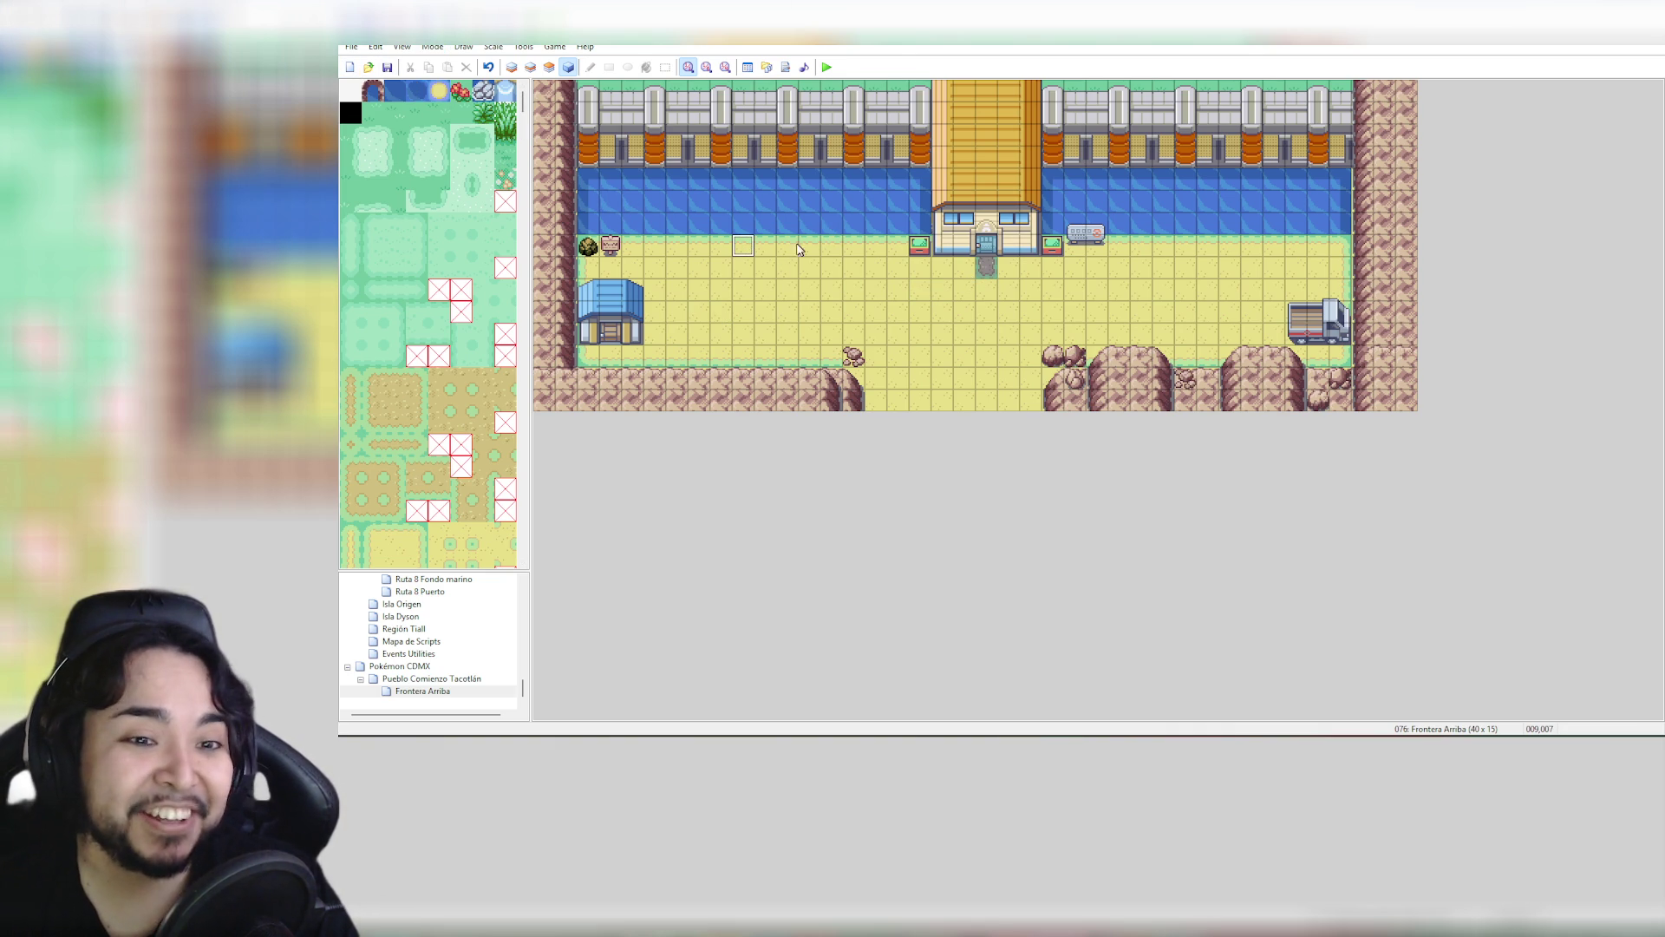
# Scroll through the tileset and inspect a spot on the Pueblo Comienzo Tacotlán town map
pyautogui.scroll(-5, 523, 128)
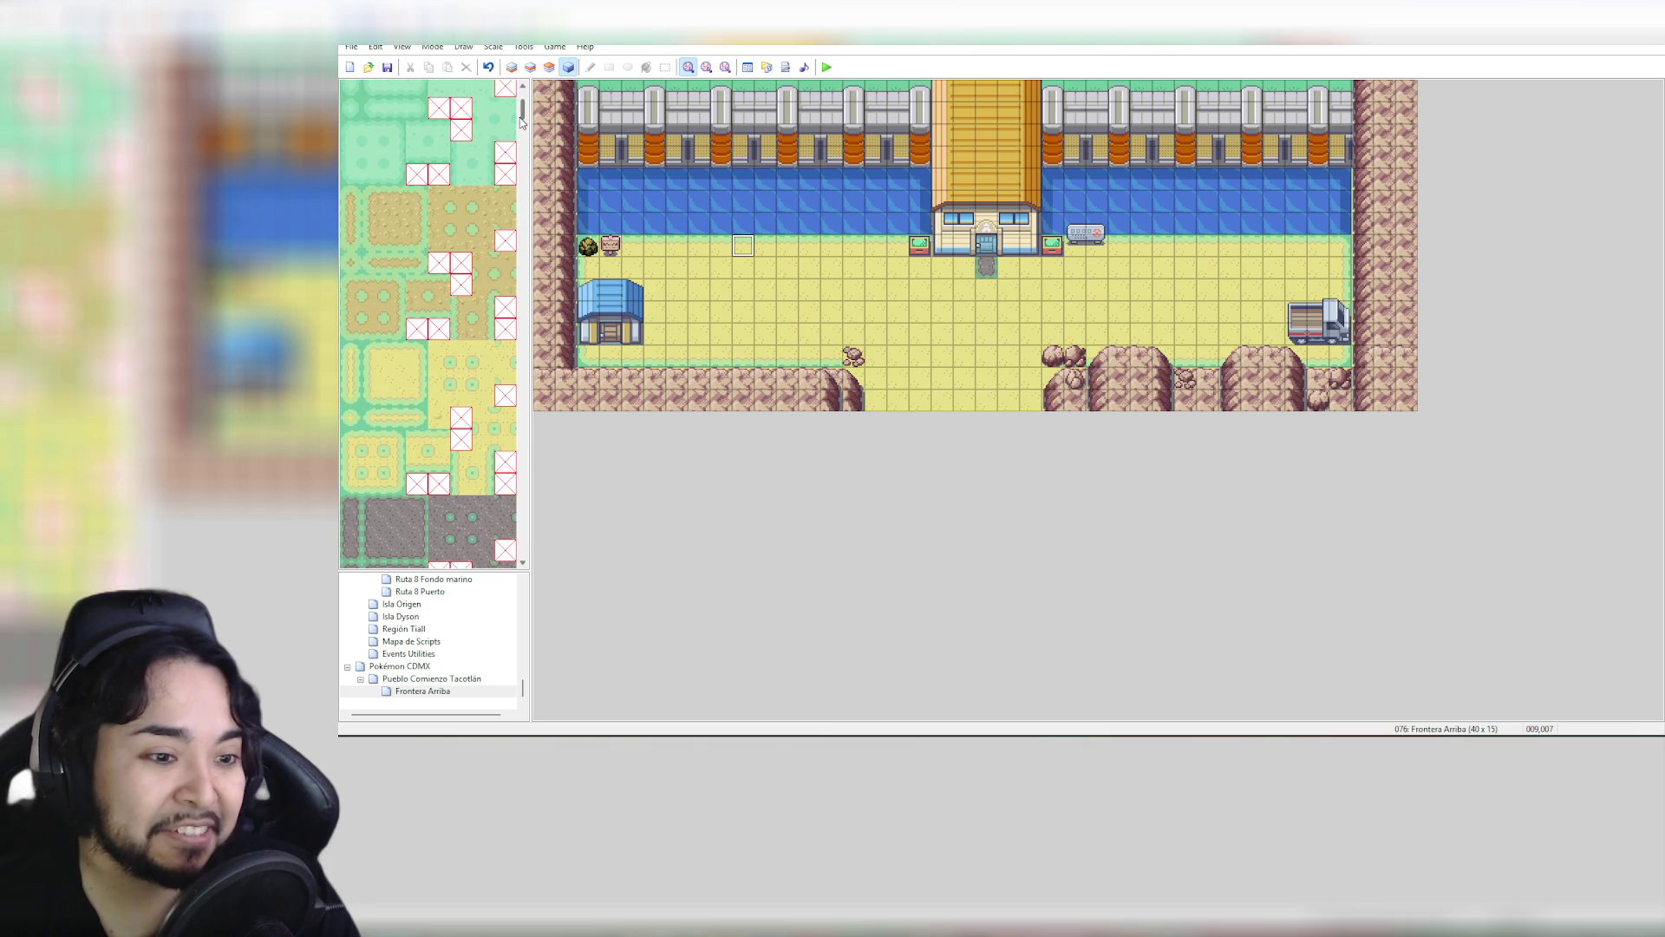
pyautogui.moveTo(523, 127); pyautogui.dragTo(525, 185)
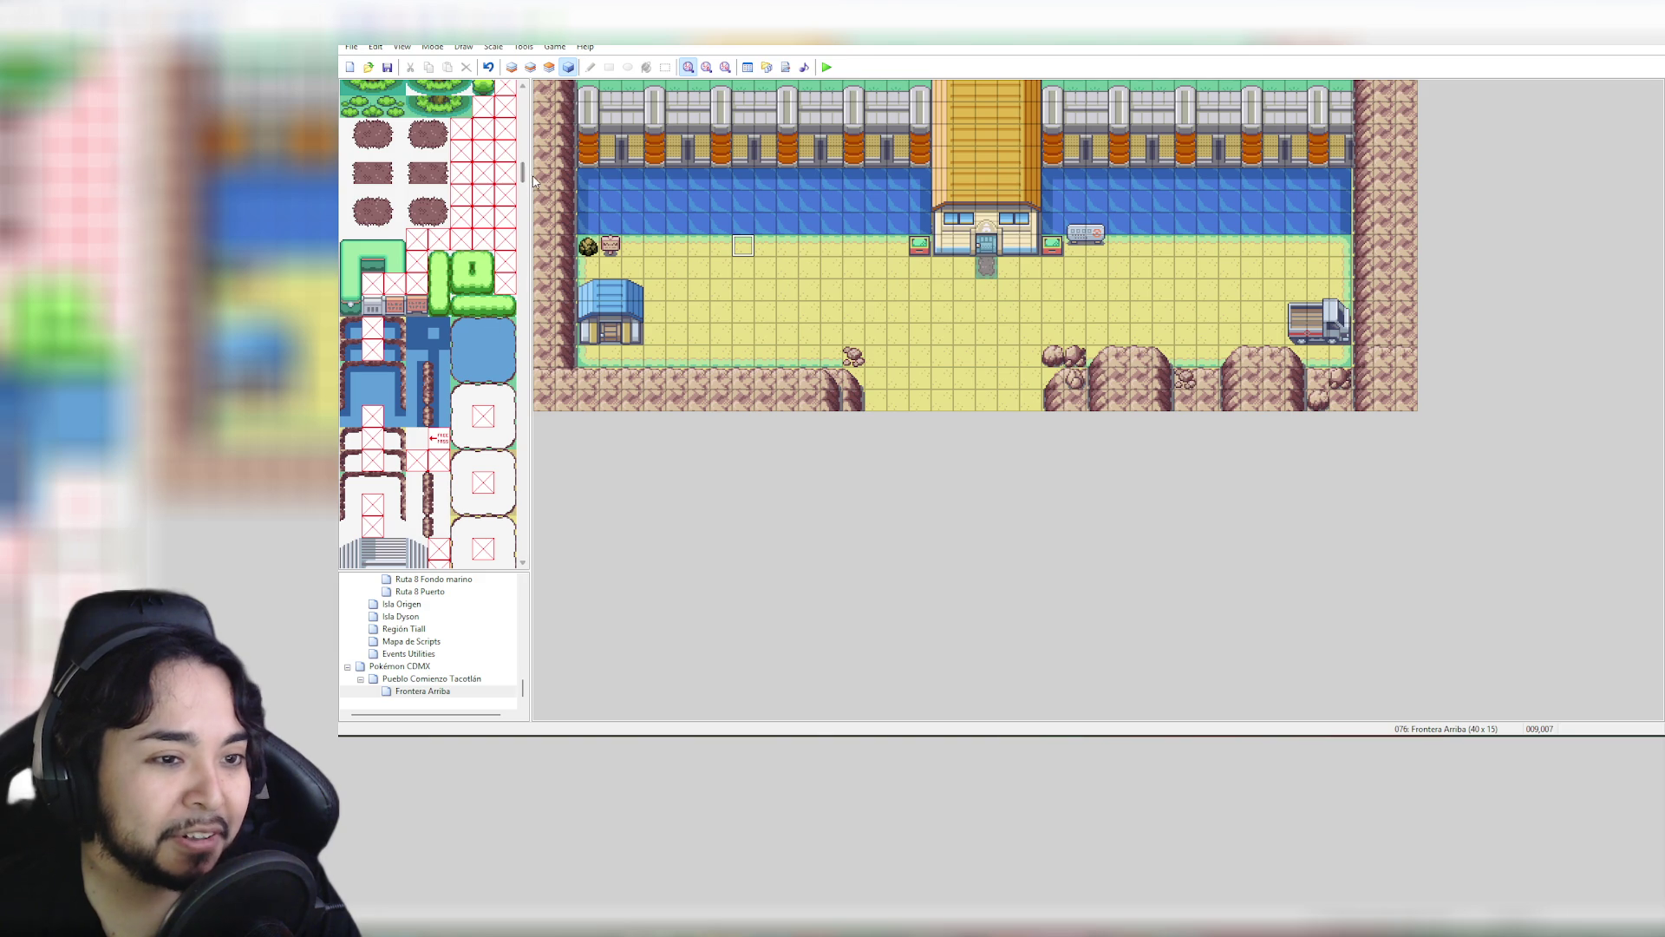
pyautogui.moveTo(523, 182); pyautogui.dragTo(526, 200)
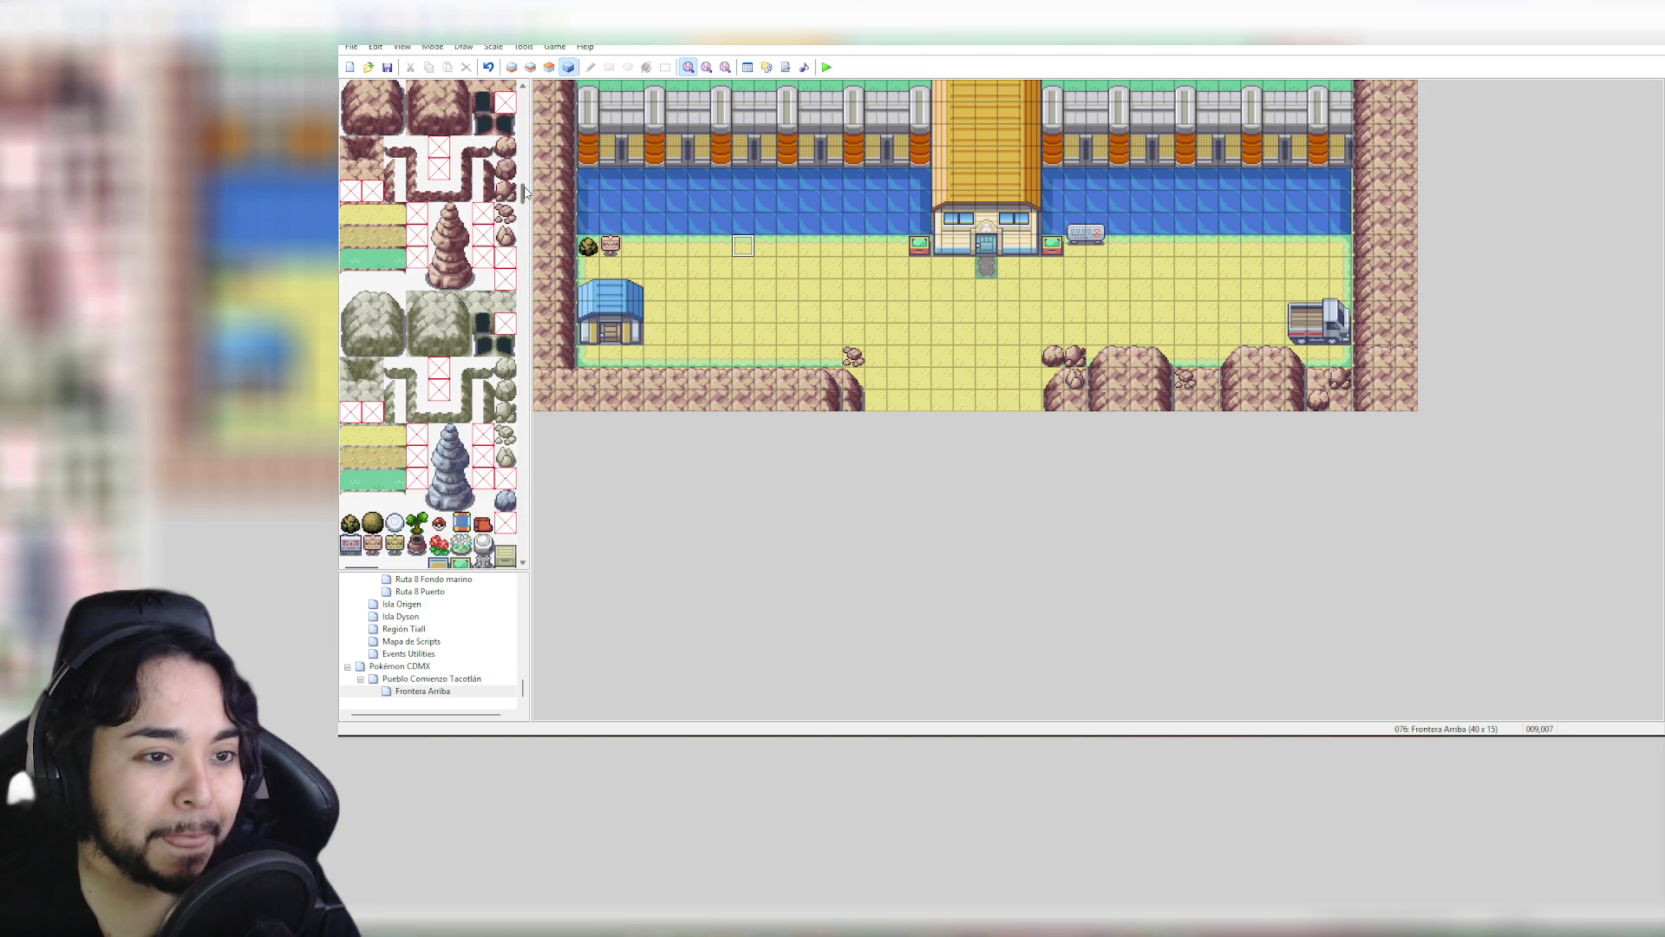
pyautogui.moveTo(523, 194); pyautogui.dragTo(523, 200)
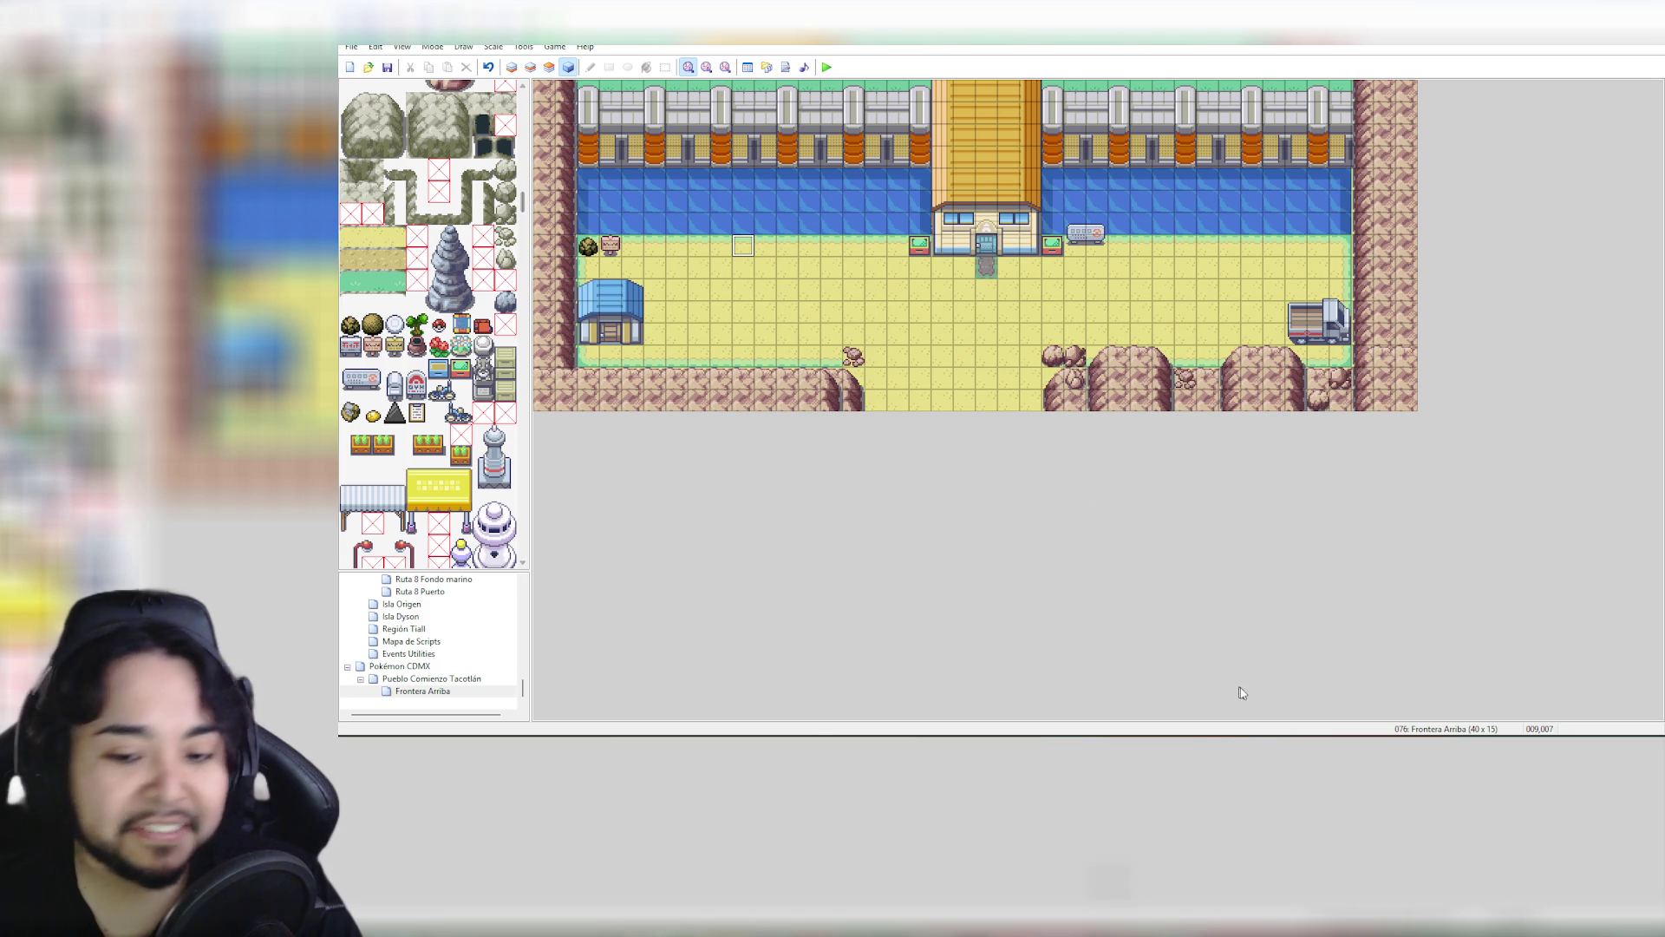
pyautogui.moveTo(1171, 924)
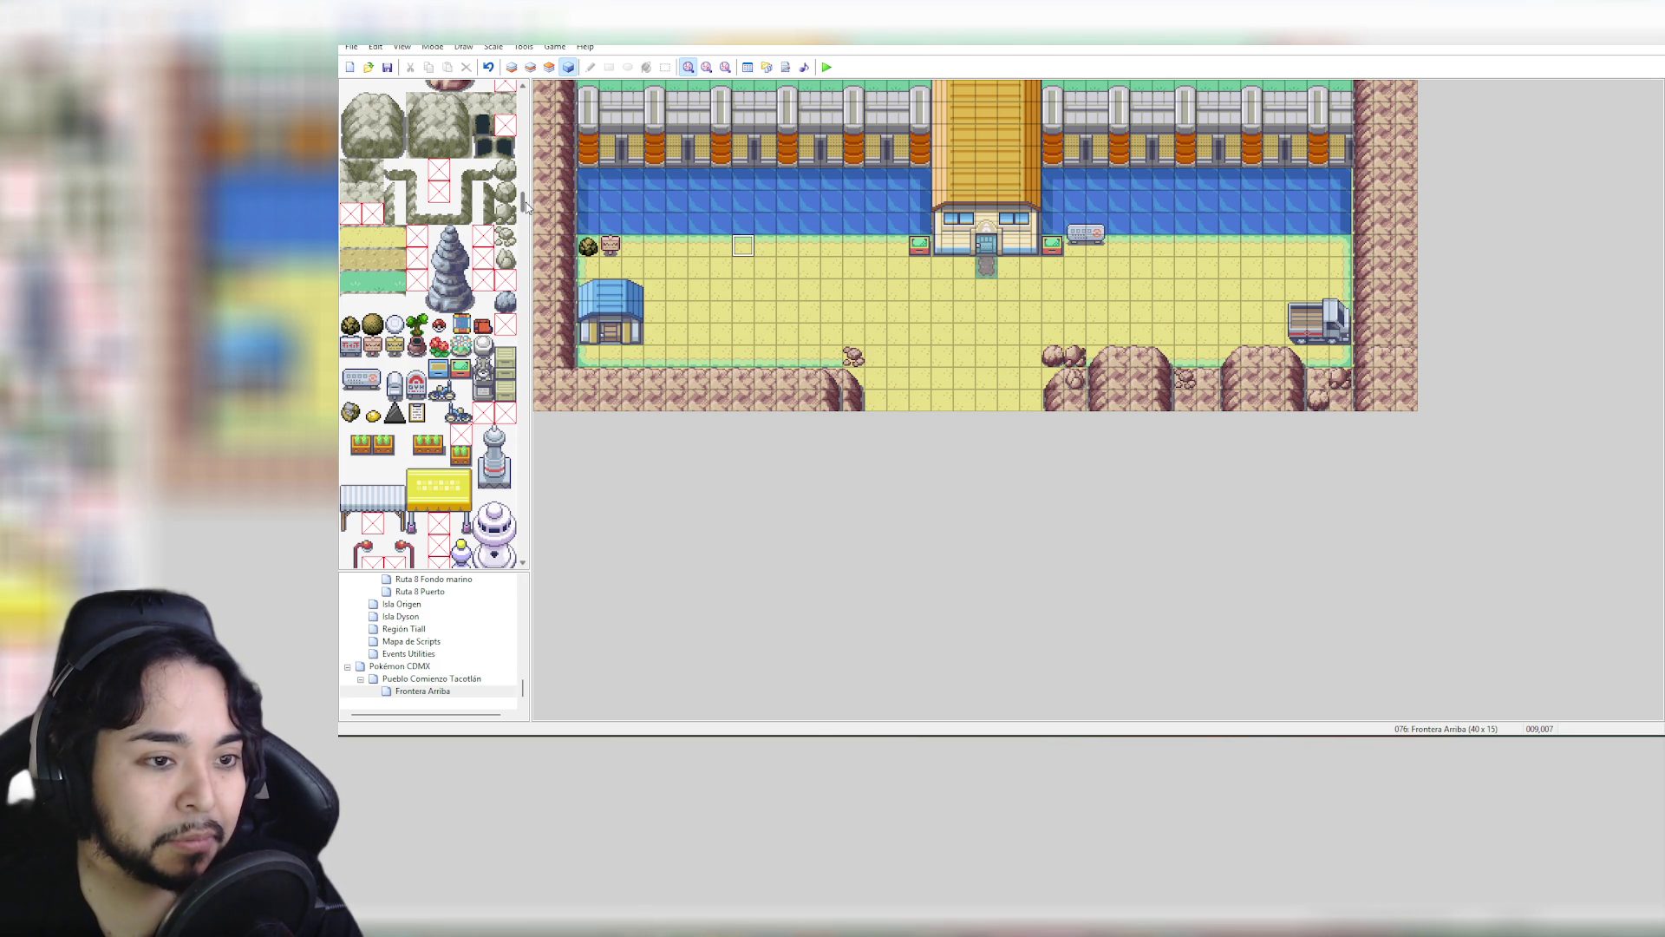
pyautogui.scroll(-3, 528, 210)
pyautogui.scroll(-5, 525, 212)
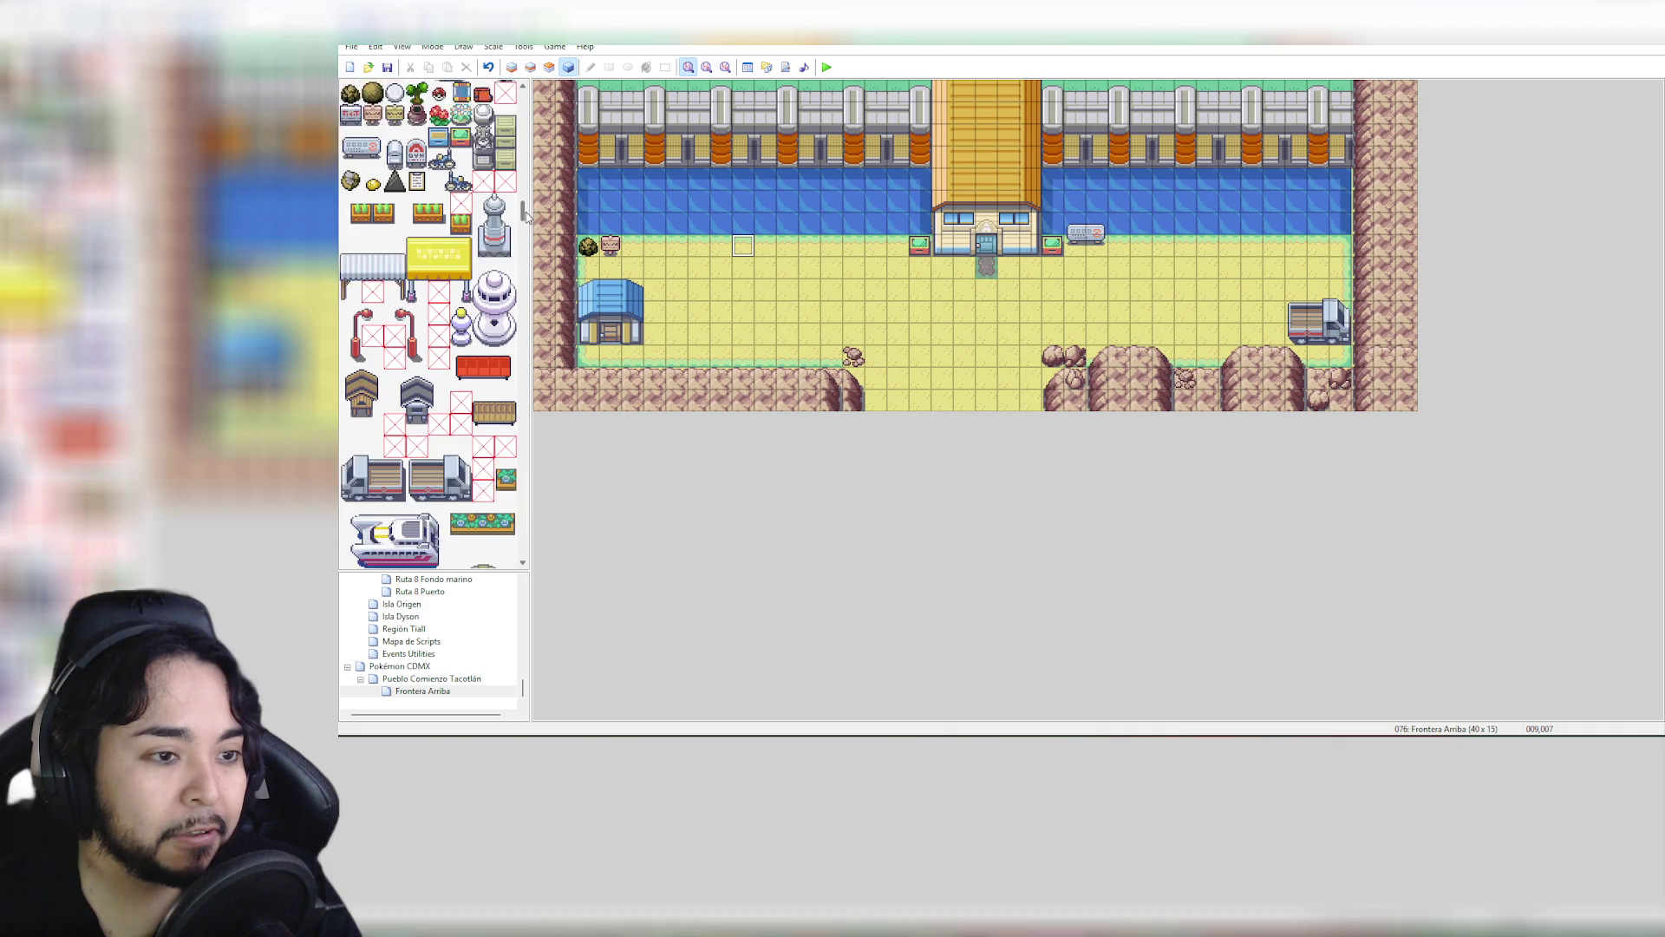
pyautogui.scroll(-2, 527, 219)
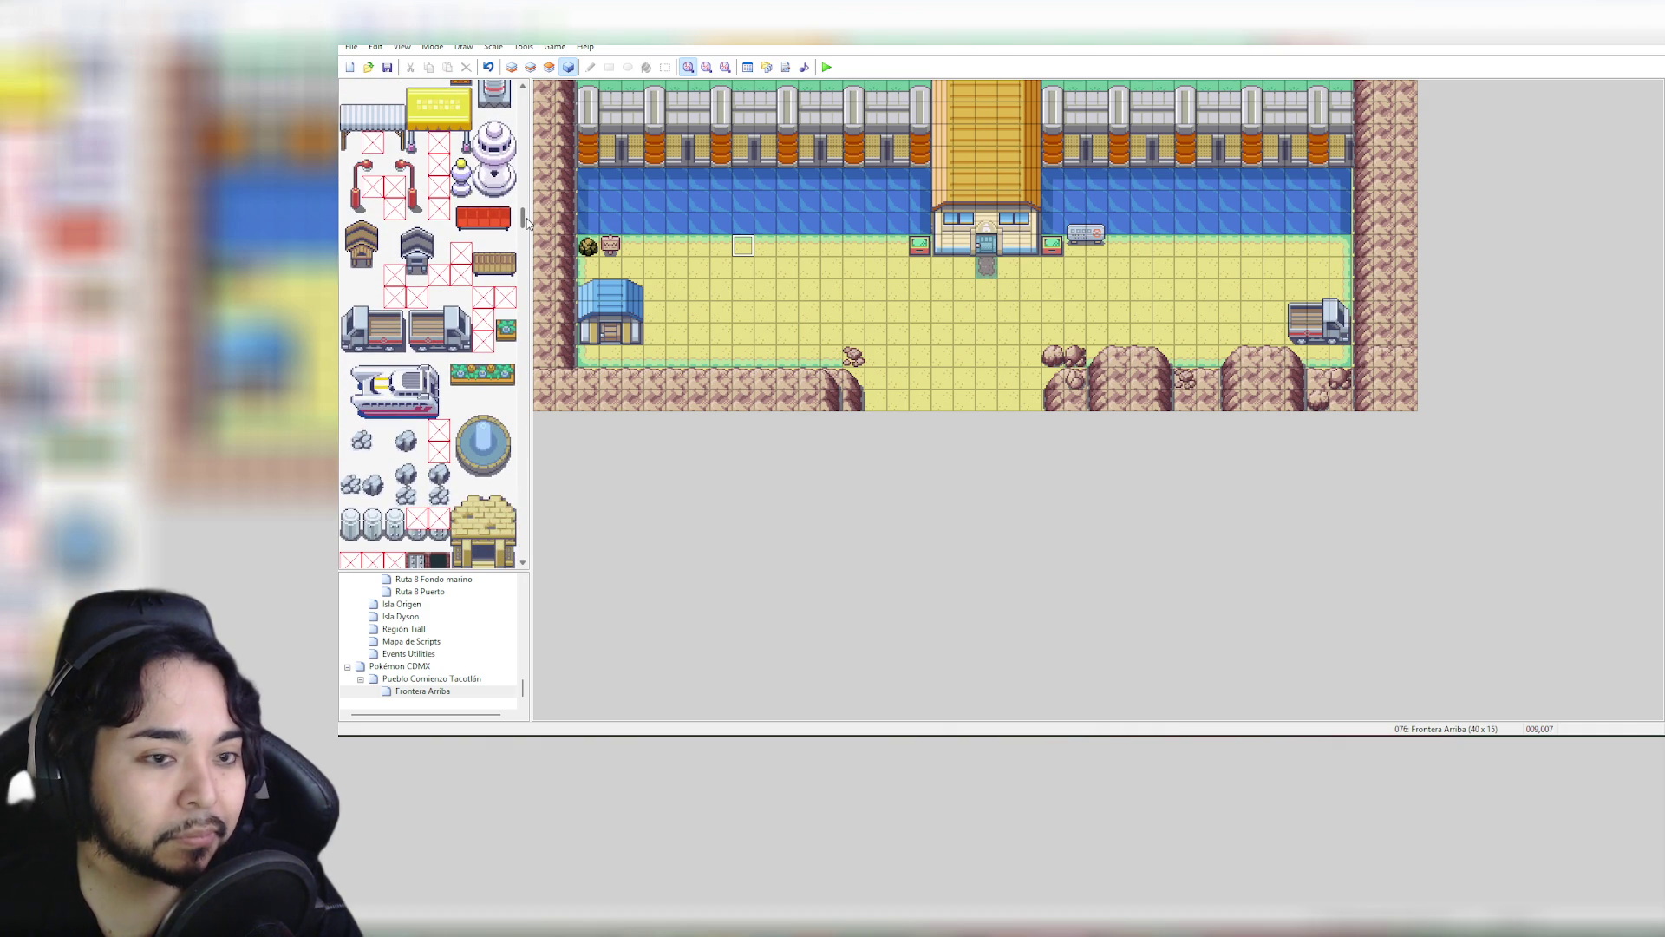
pyautogui.scroll(-4, 528, 224)
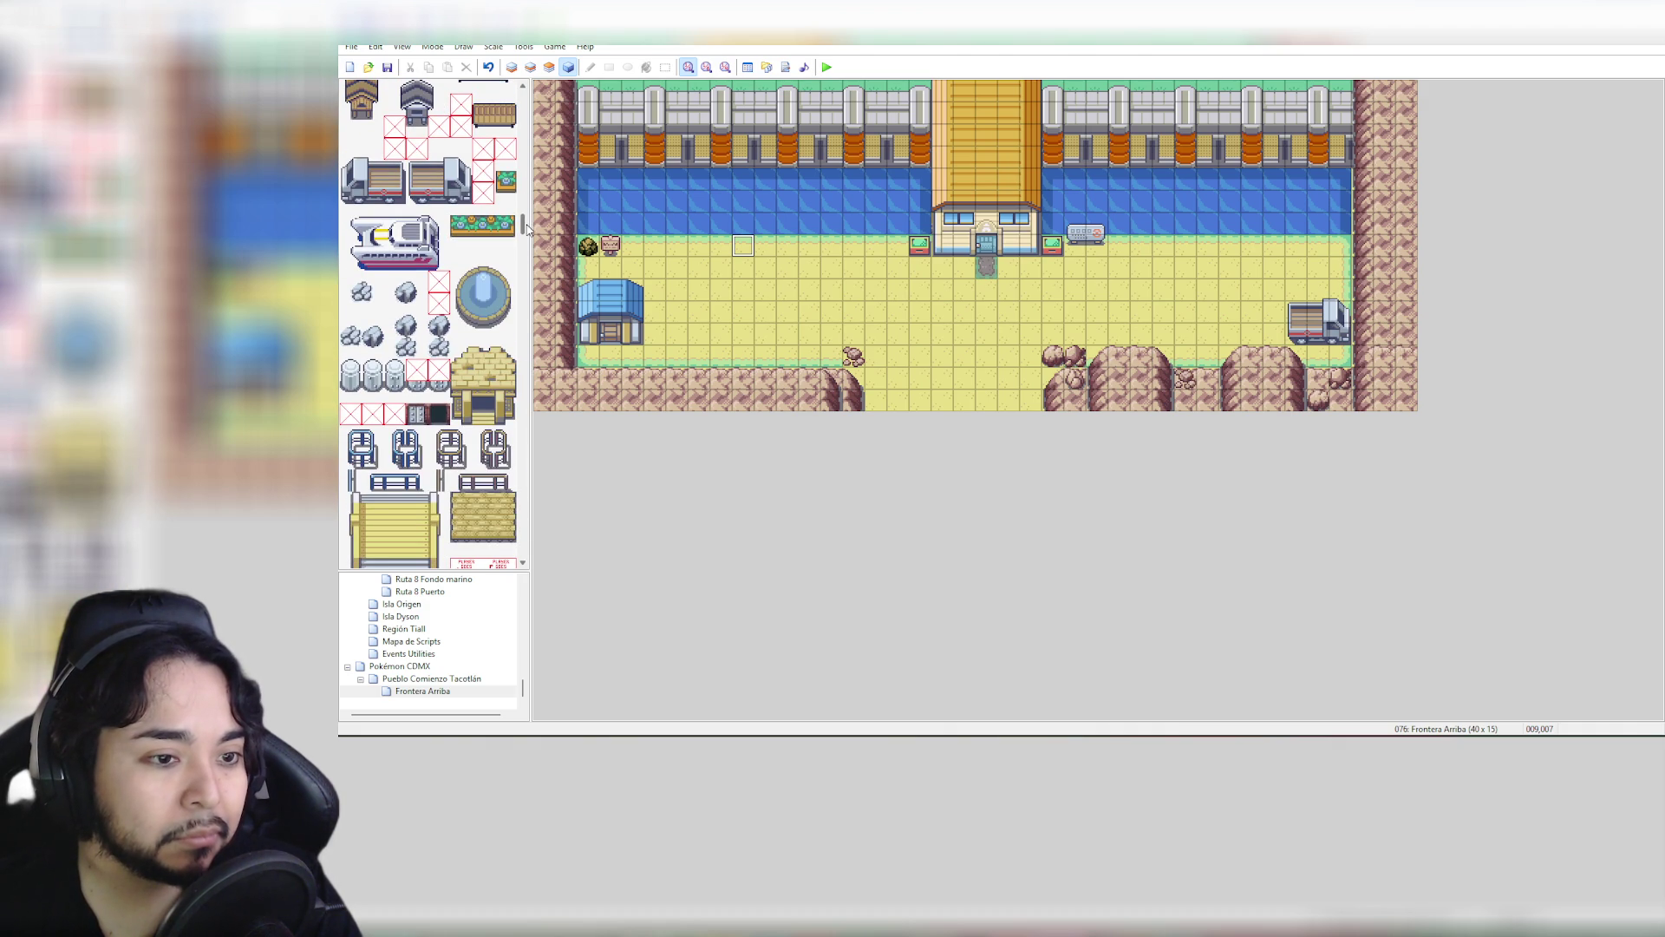
pyautogui.scroll(-5, 526, 227)
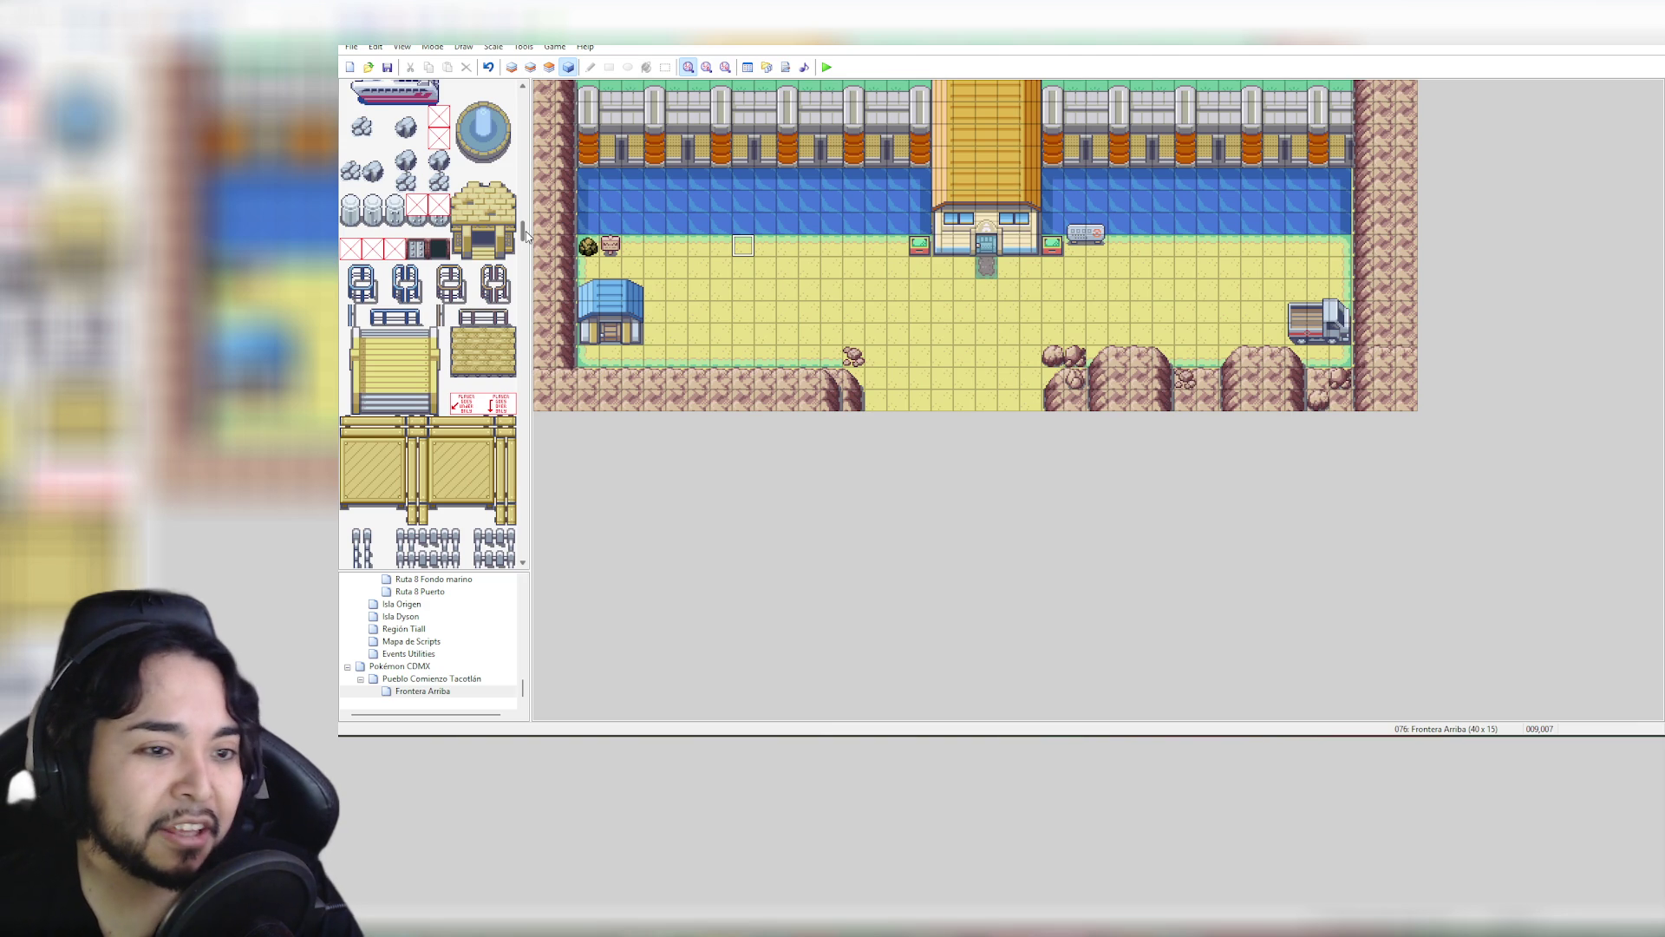
pyautogui.click(447, 679)
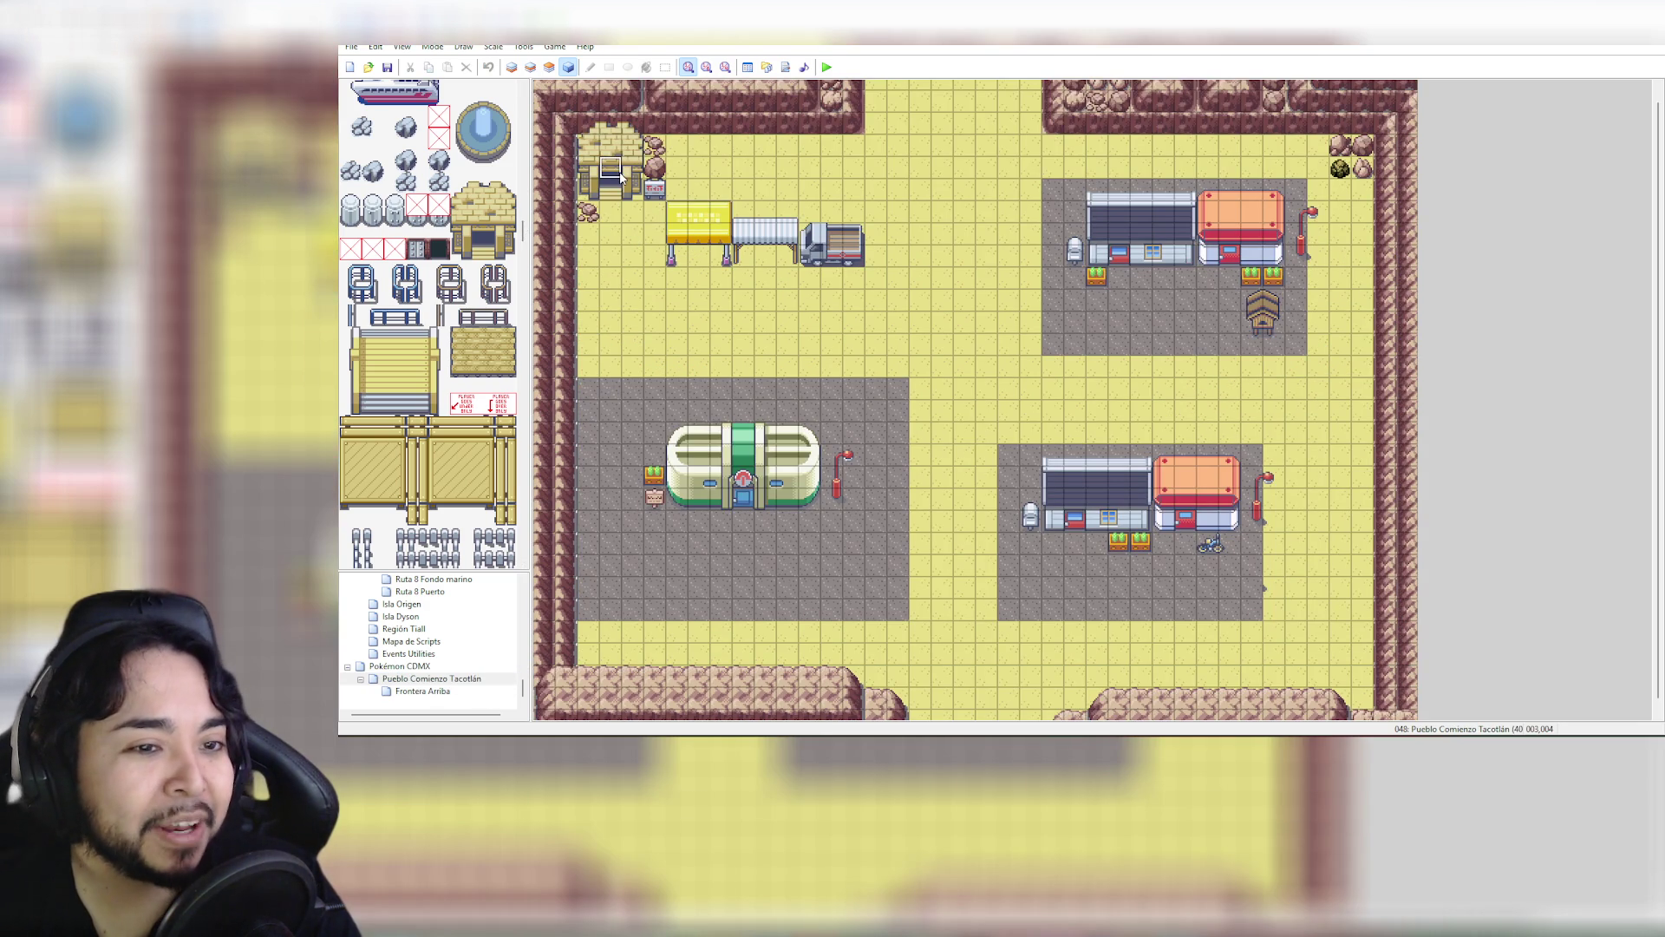
pyautogui.click(744, 189)
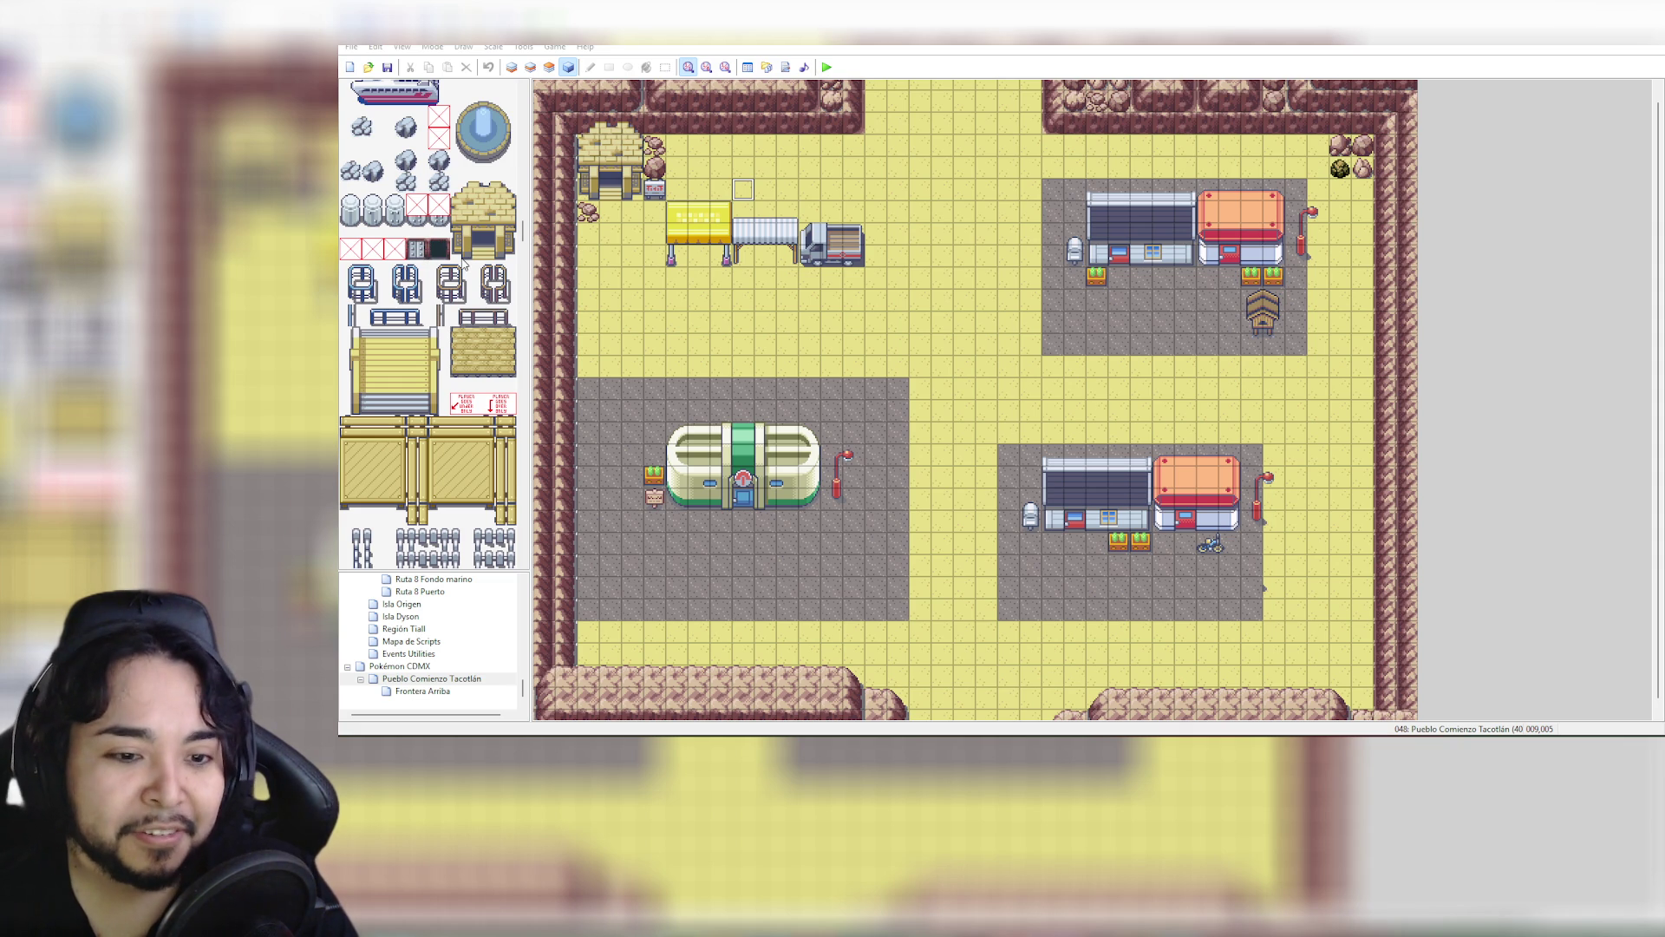
# Back on Frontera Arriba, repaint the top rows of the yellow bridge with a lighter tile strip
pyautogui.scroll(-2, 441, 369)
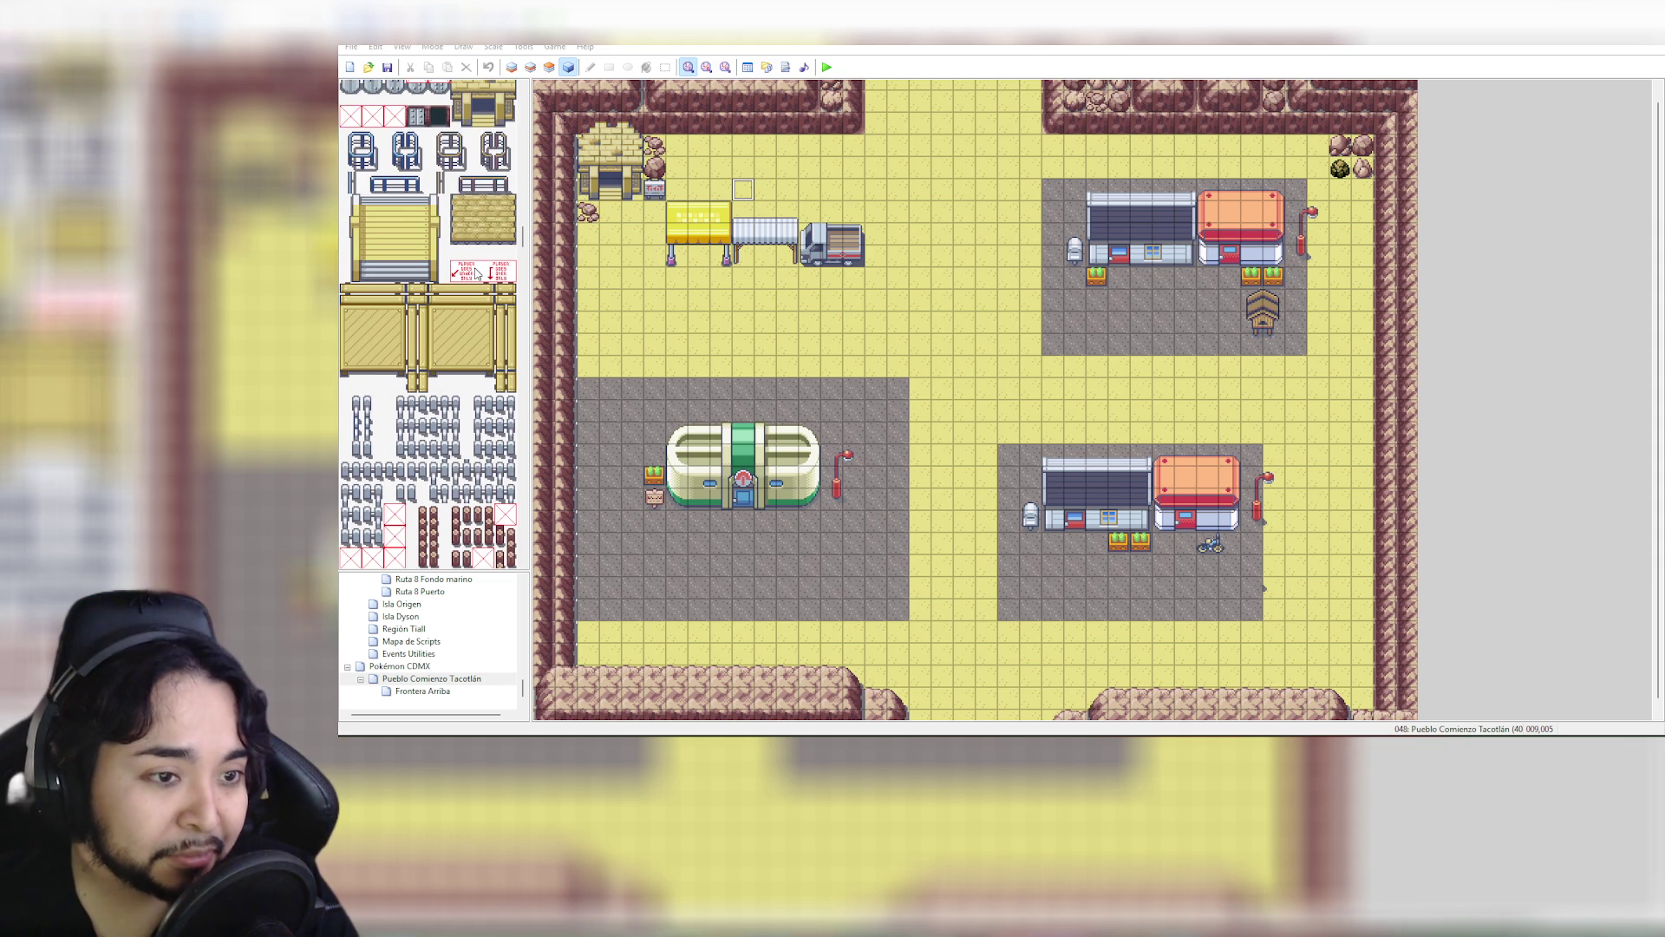
pyautogui.click(461, 316)
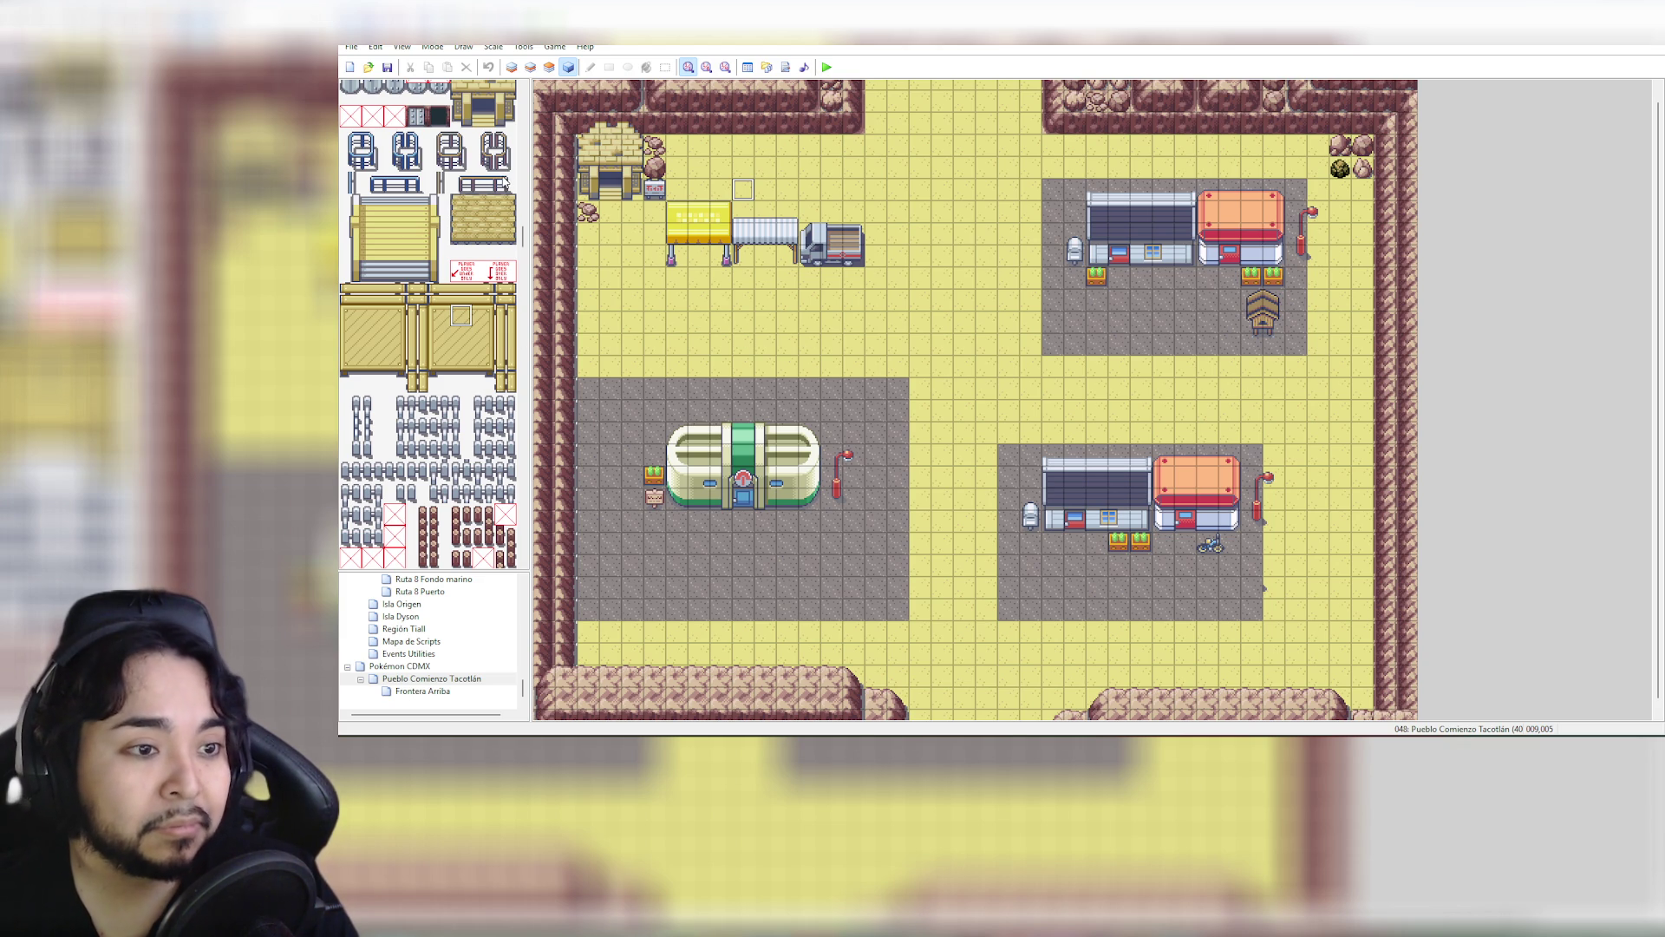
pyautogui.moveTo(355, 224); pyautogui.dragTo(436, 233)
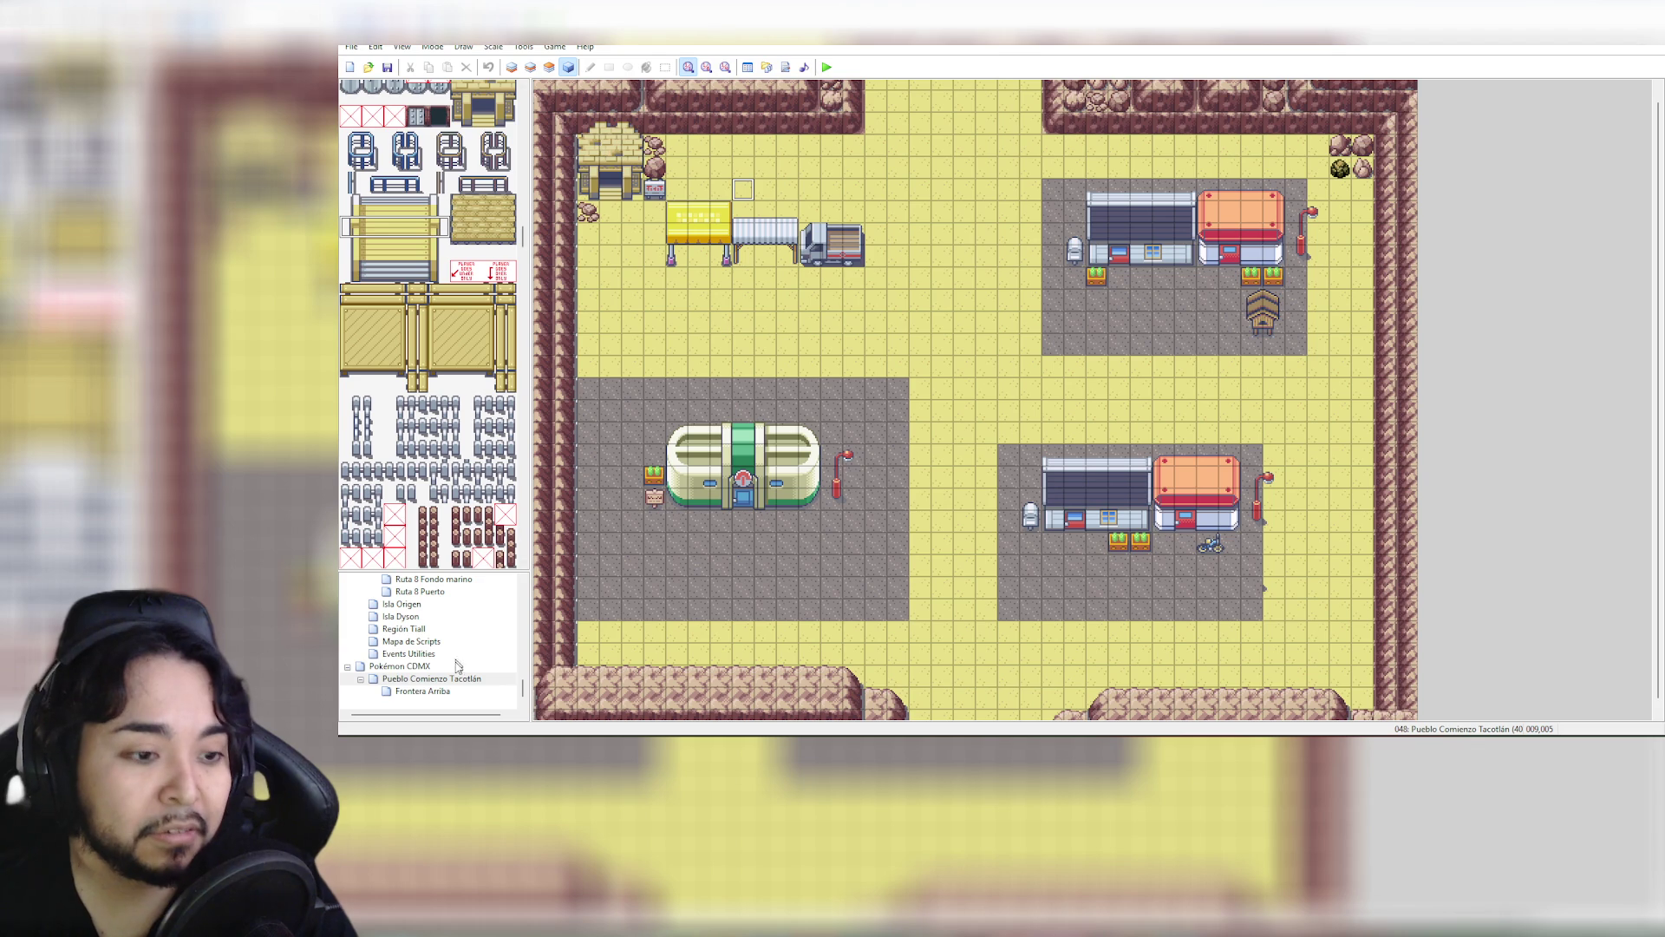
pyautogui.click(440, 691)
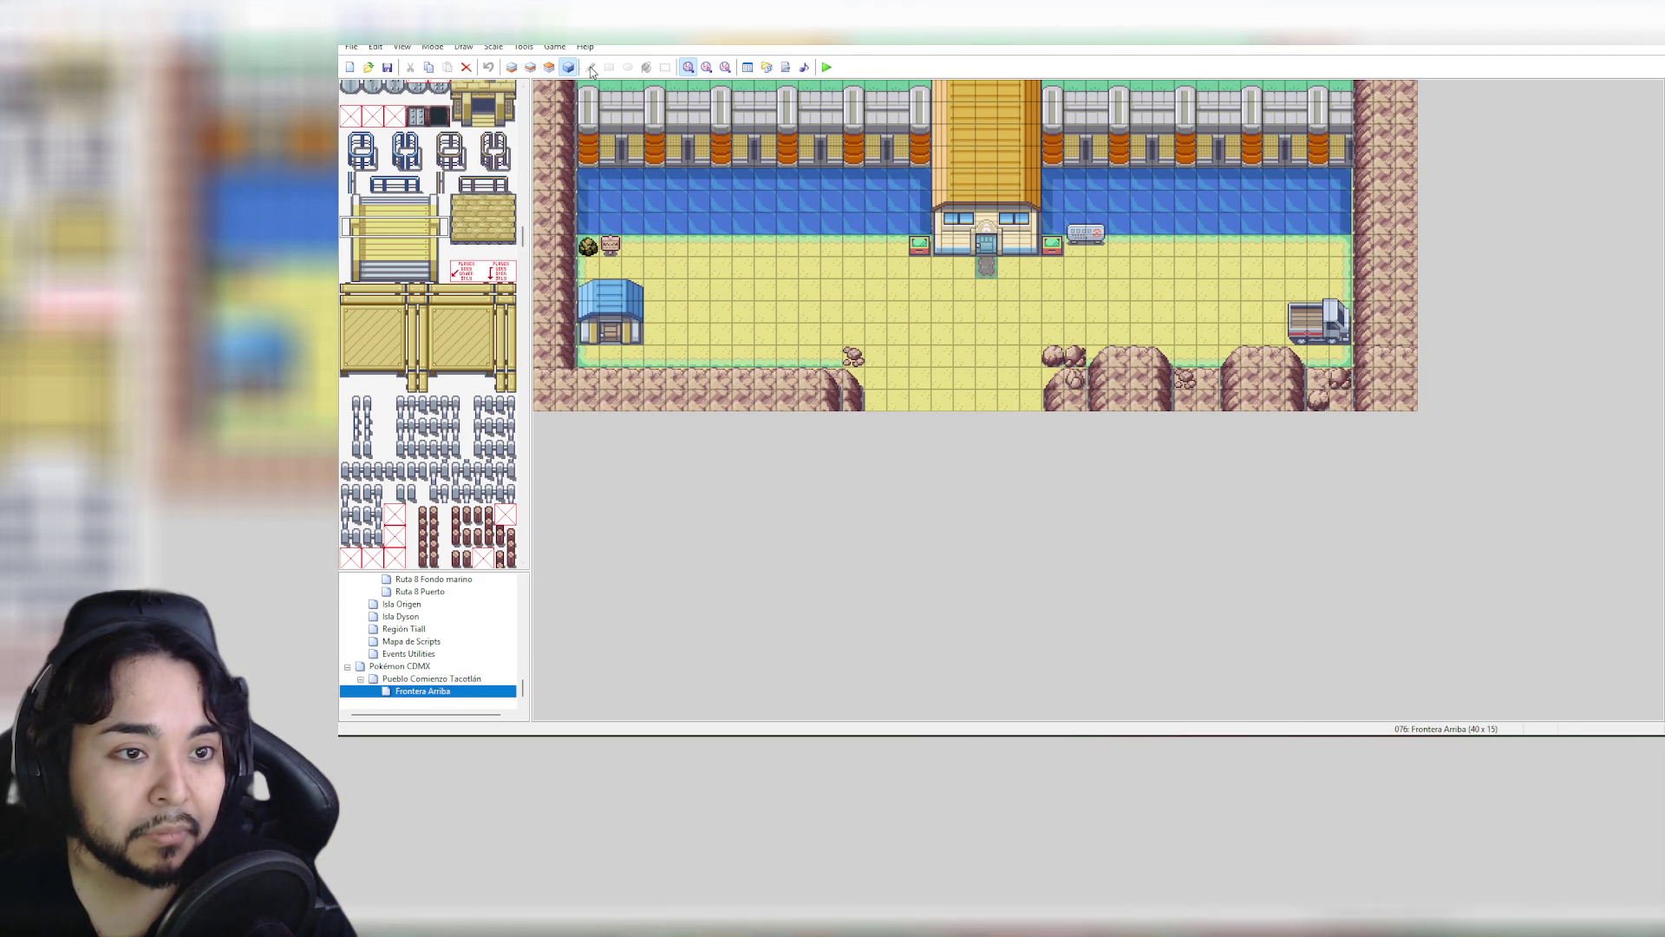
pyautogui.click(511, 67)
pyautogui.click(549, 66)
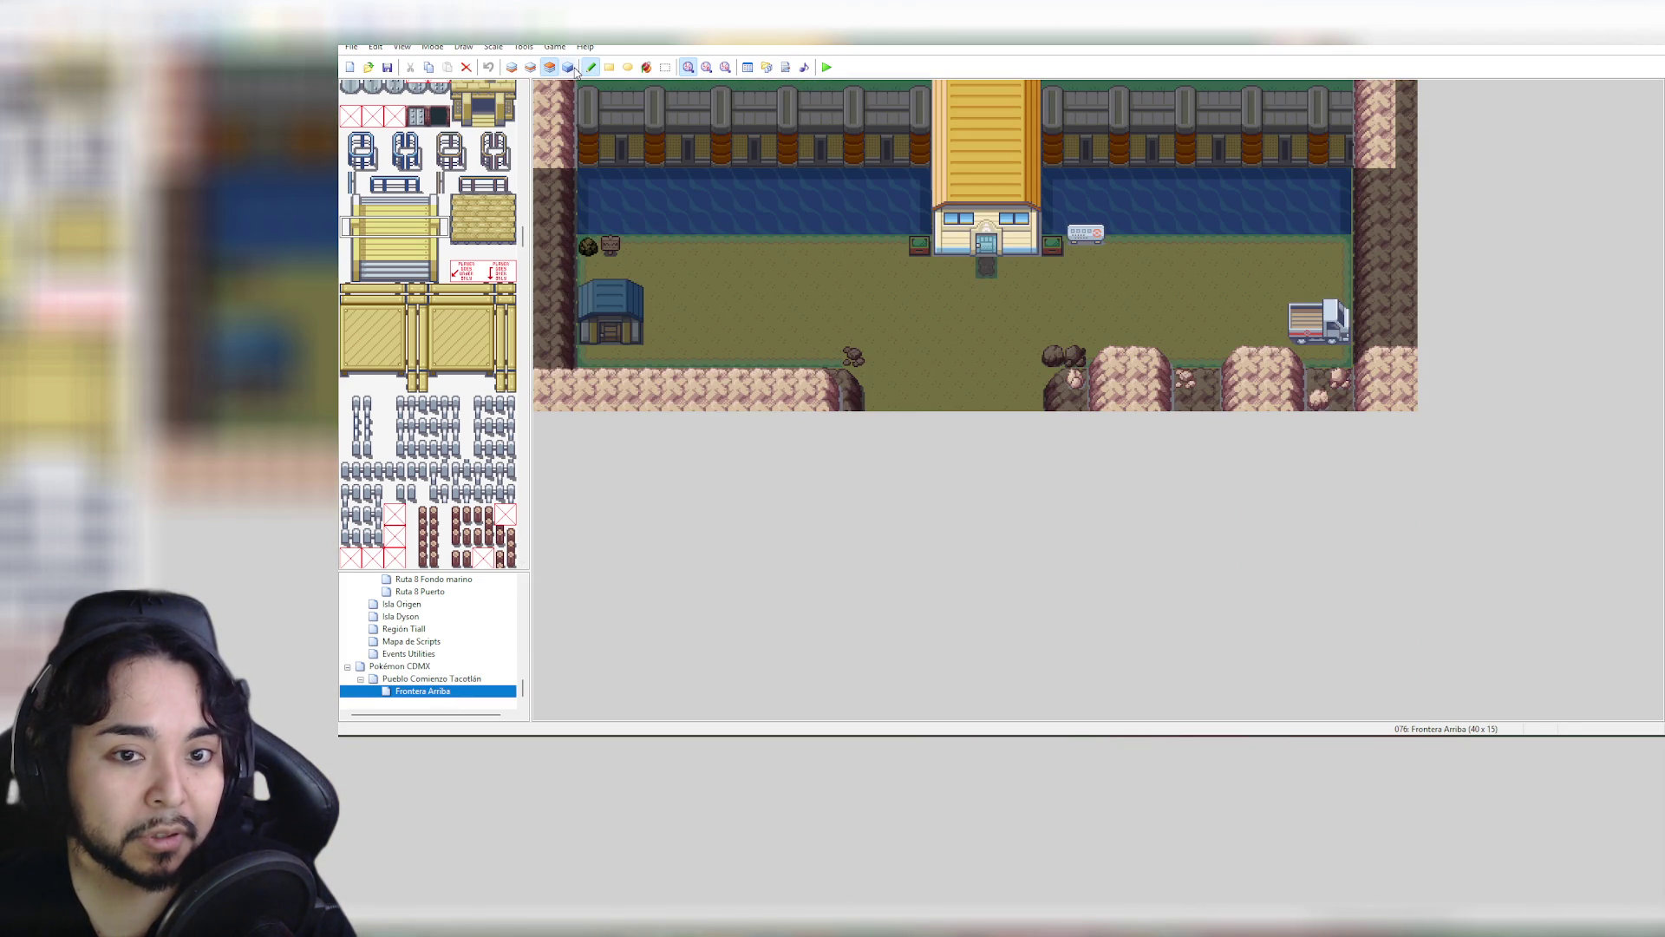
pyautogui.click(569, 68)
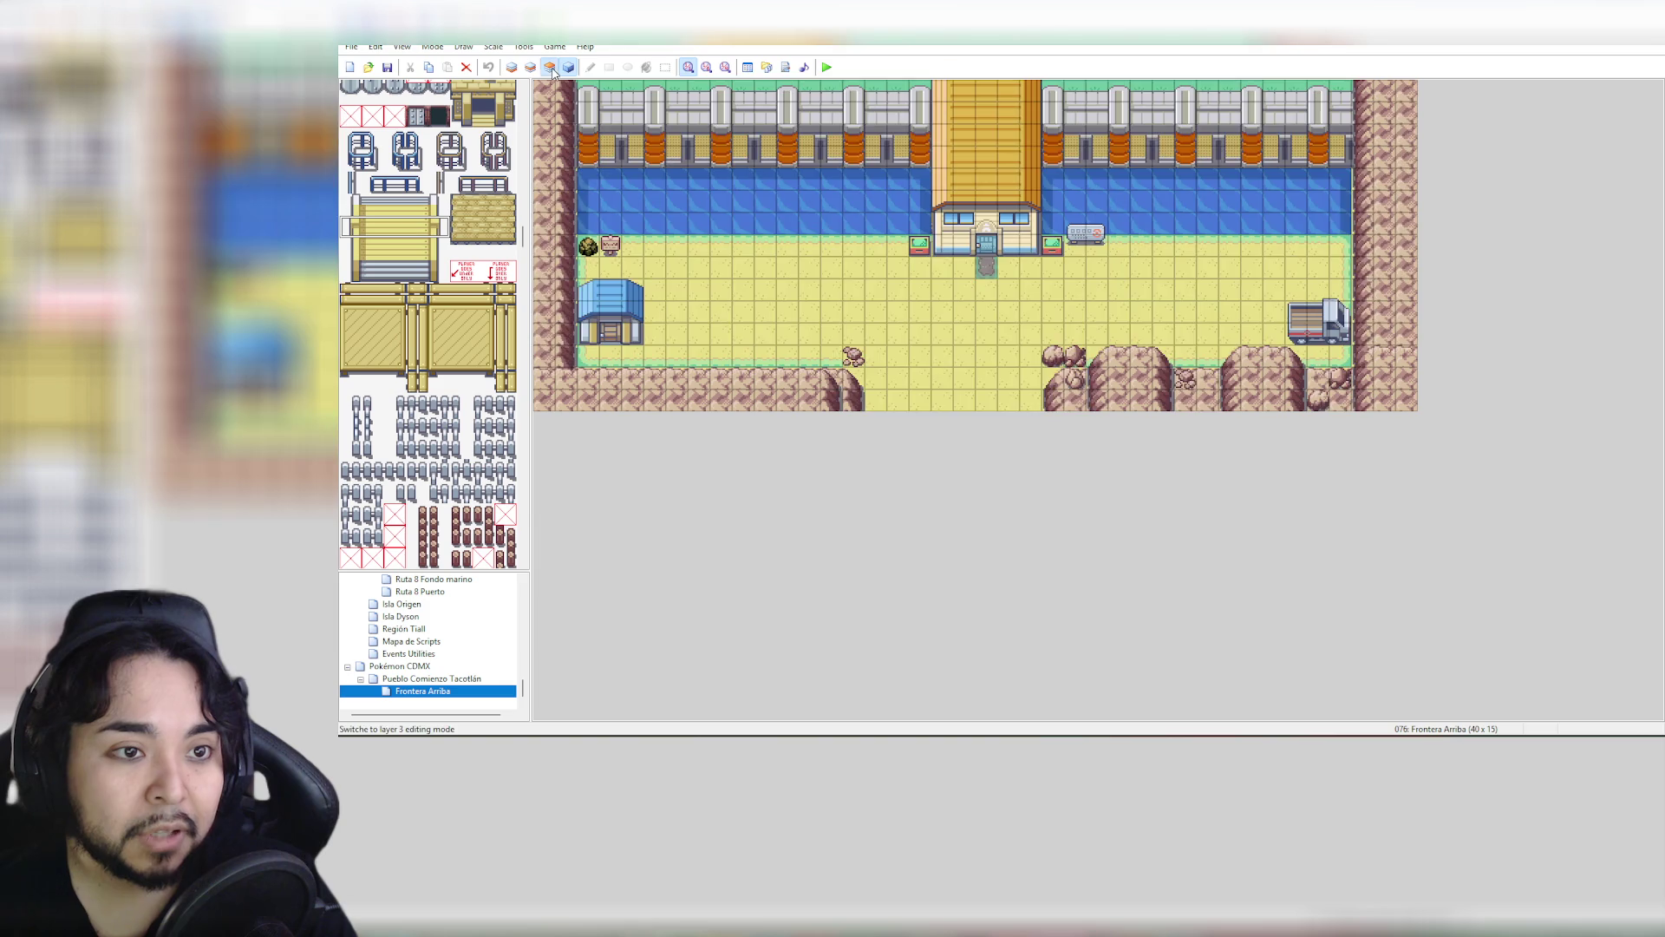
pyautogui.click(549, 67)
pyautogui.click(940, 92)
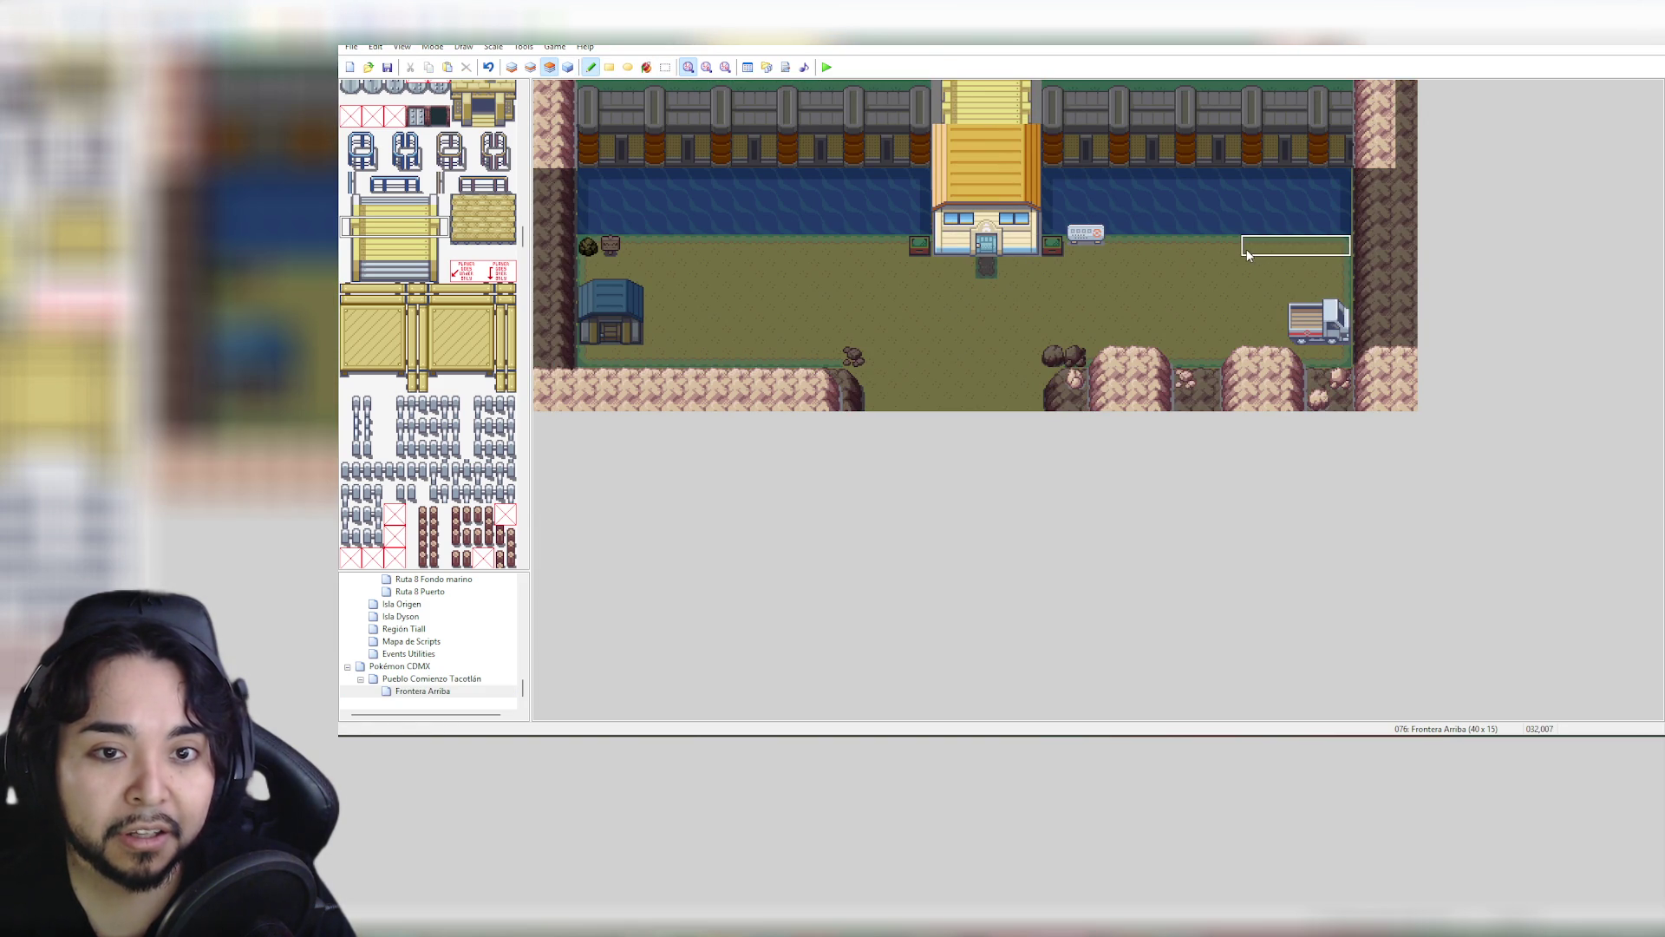
pyautogui.click(954, 109)
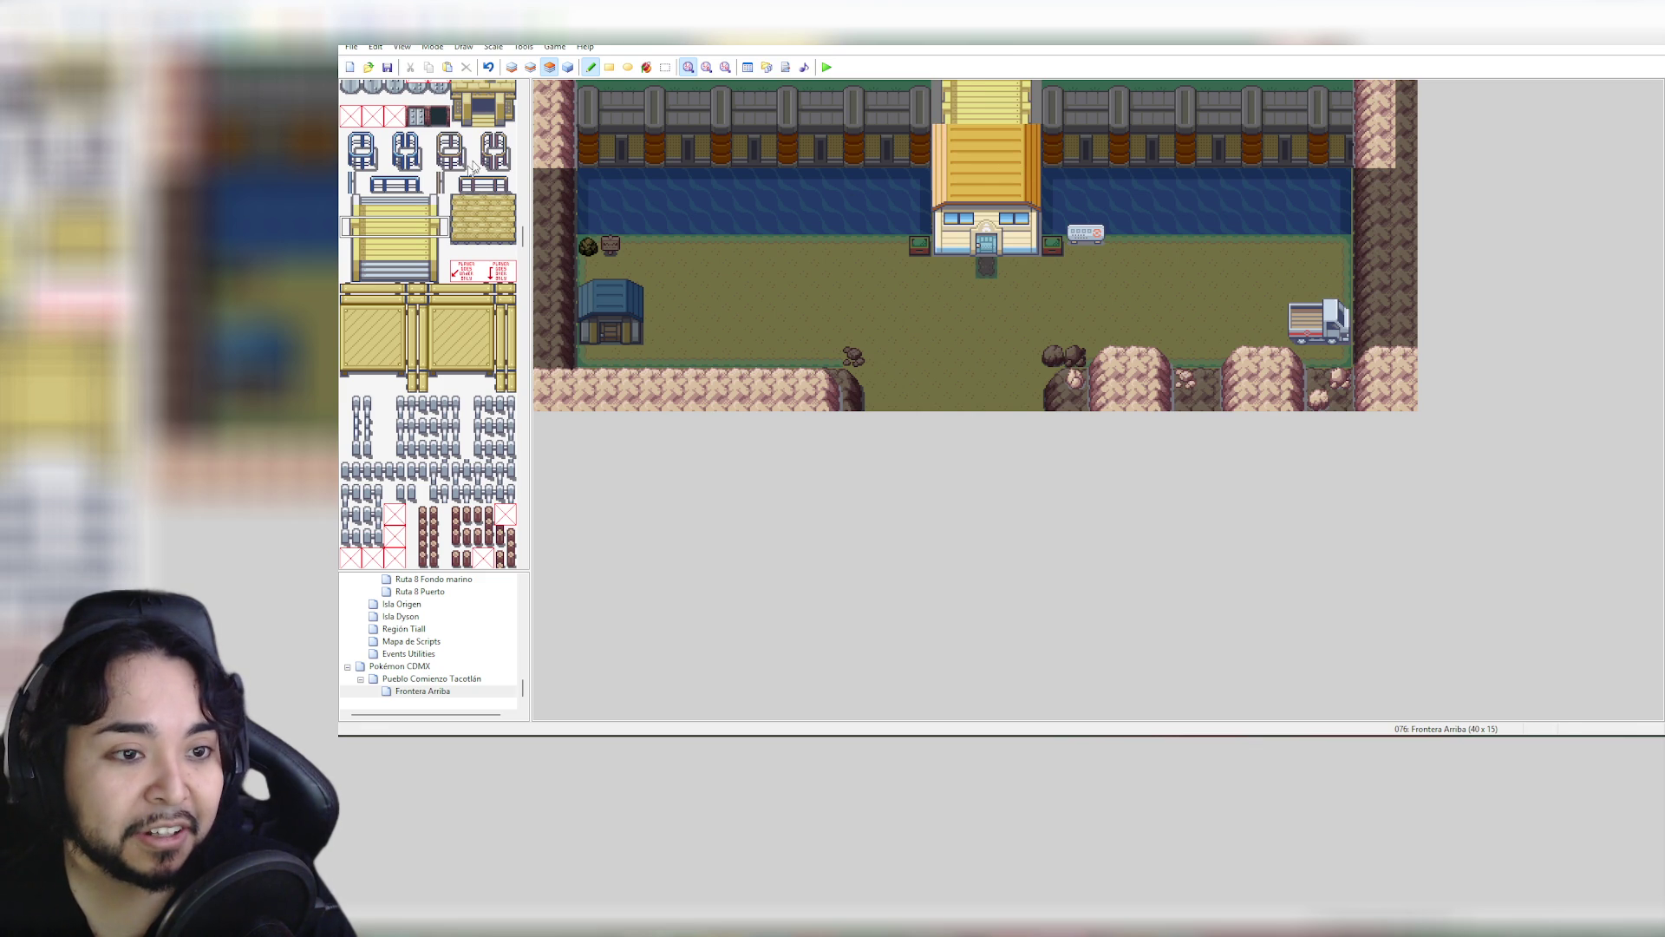
# Paint yellow house roof tiles at the top-centre gate
pyautogui.moveTo(523, 234)
pyautogui.mouseDown()
pyautogui.moveTo(523, 301)
pyautogui.moveTo(525, 282)
pyautogui.mouseUp()
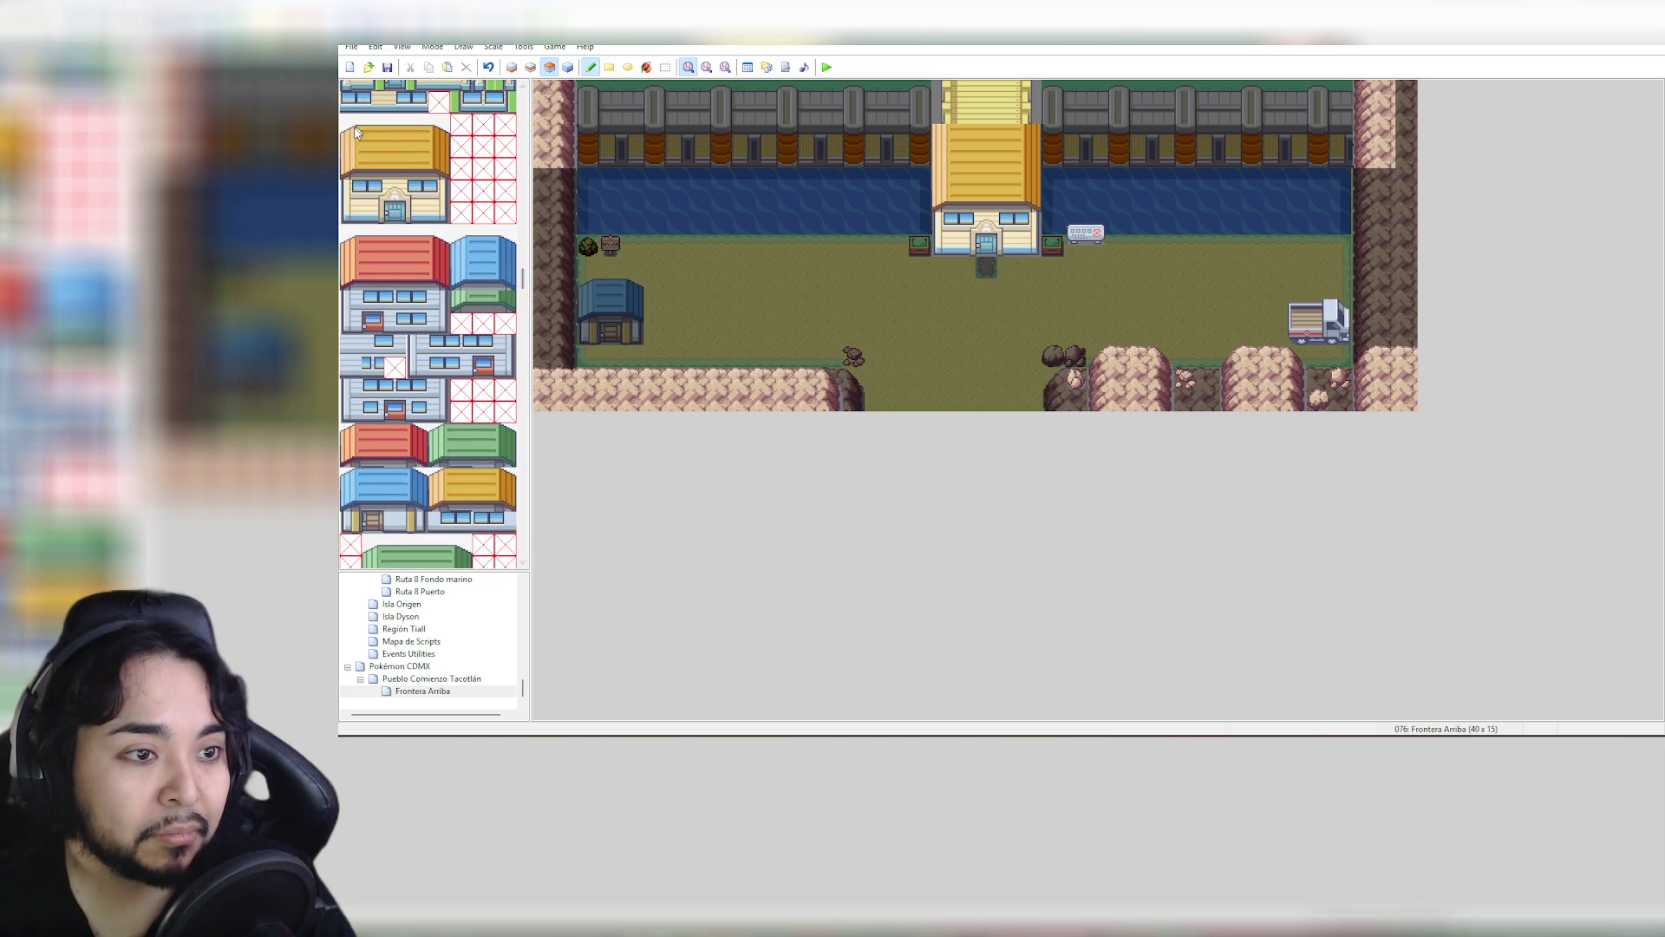
pyautogui.moveTo(350, 132); pyautogui.dragTo(429, 143)
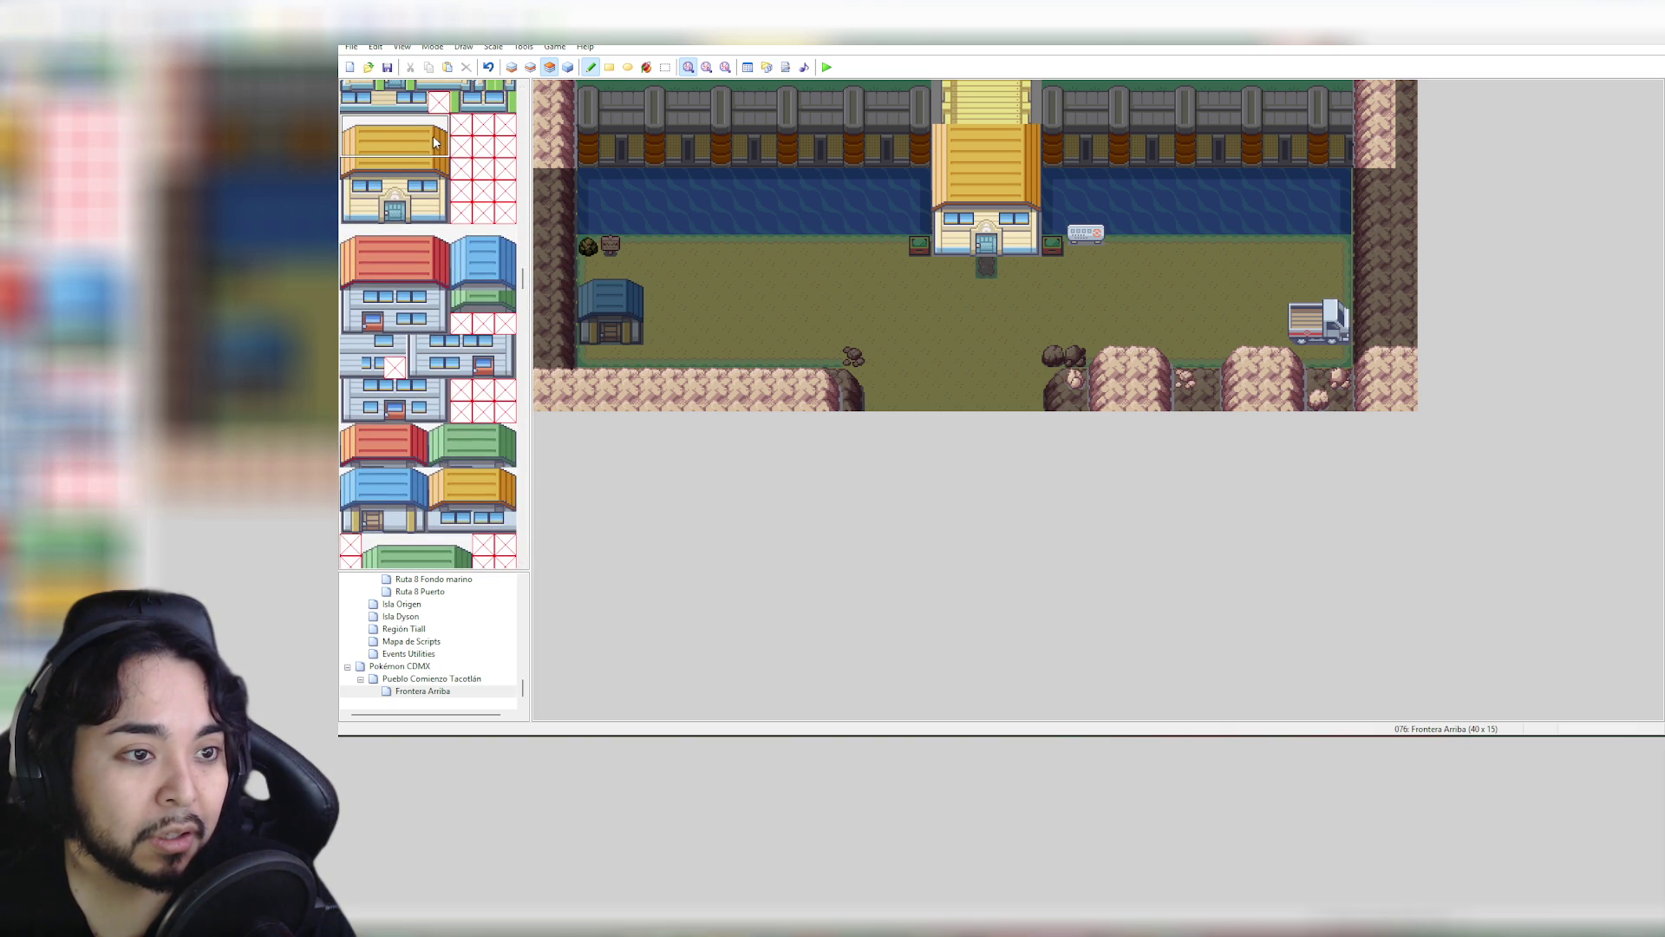
pyautogui.click(941, 128)
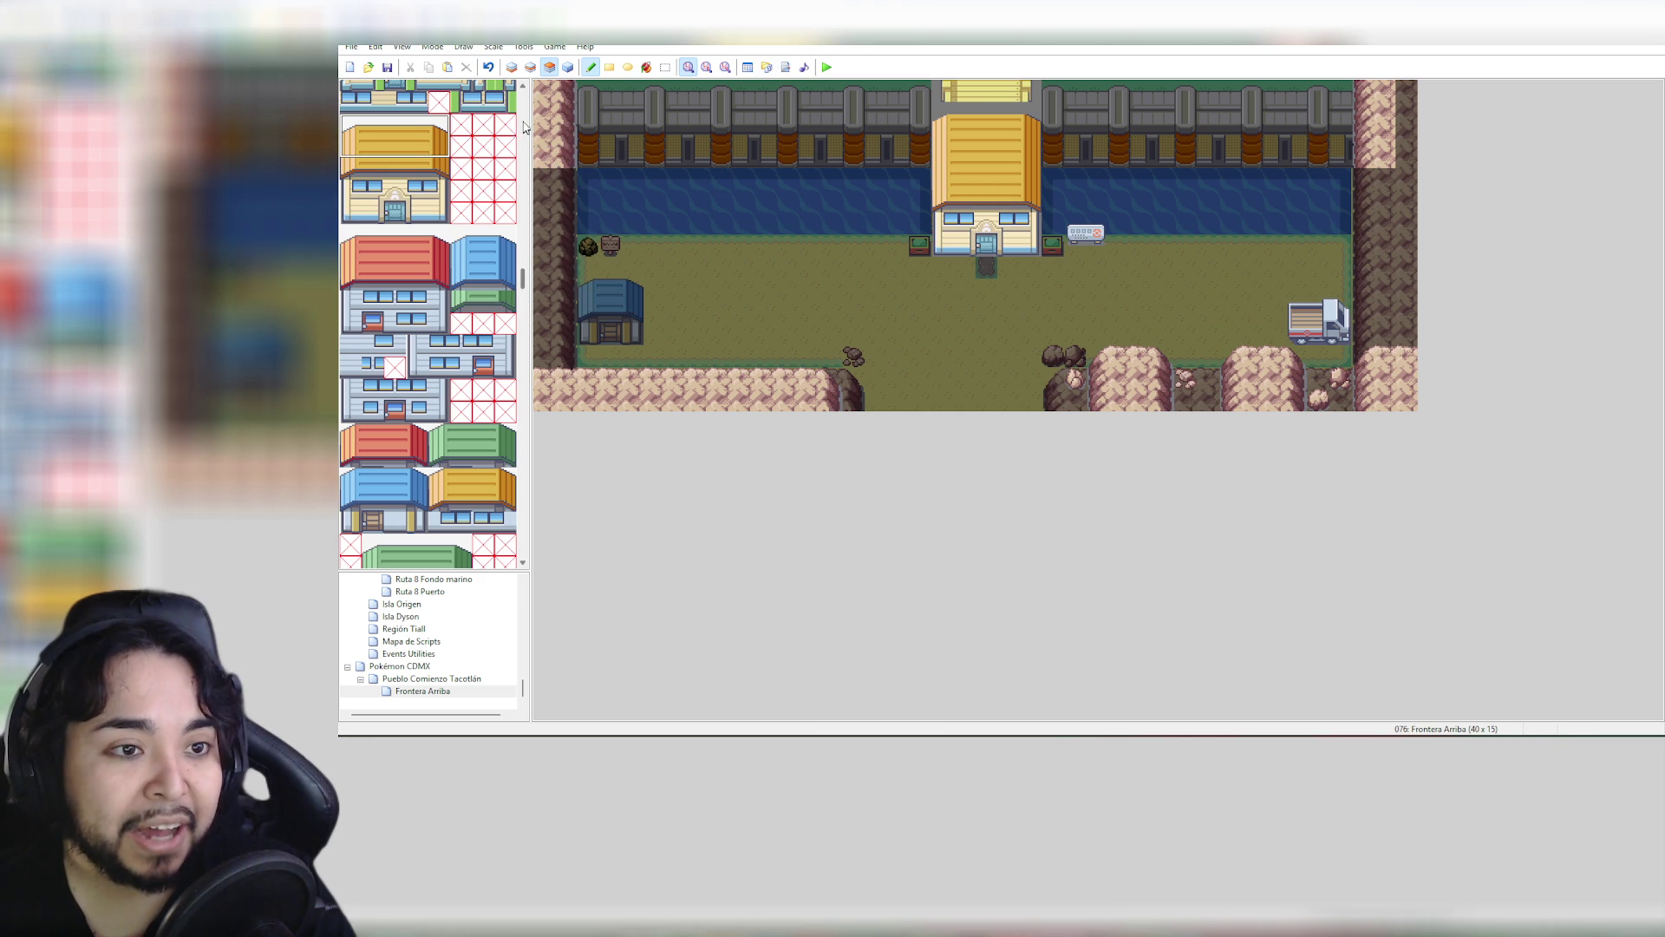
# Paint yellow stair tiles on the middle layer down through the top-centre gate opening
pyautogui.moveTo(524, 282); pyautogui.dragTo(526, 336)
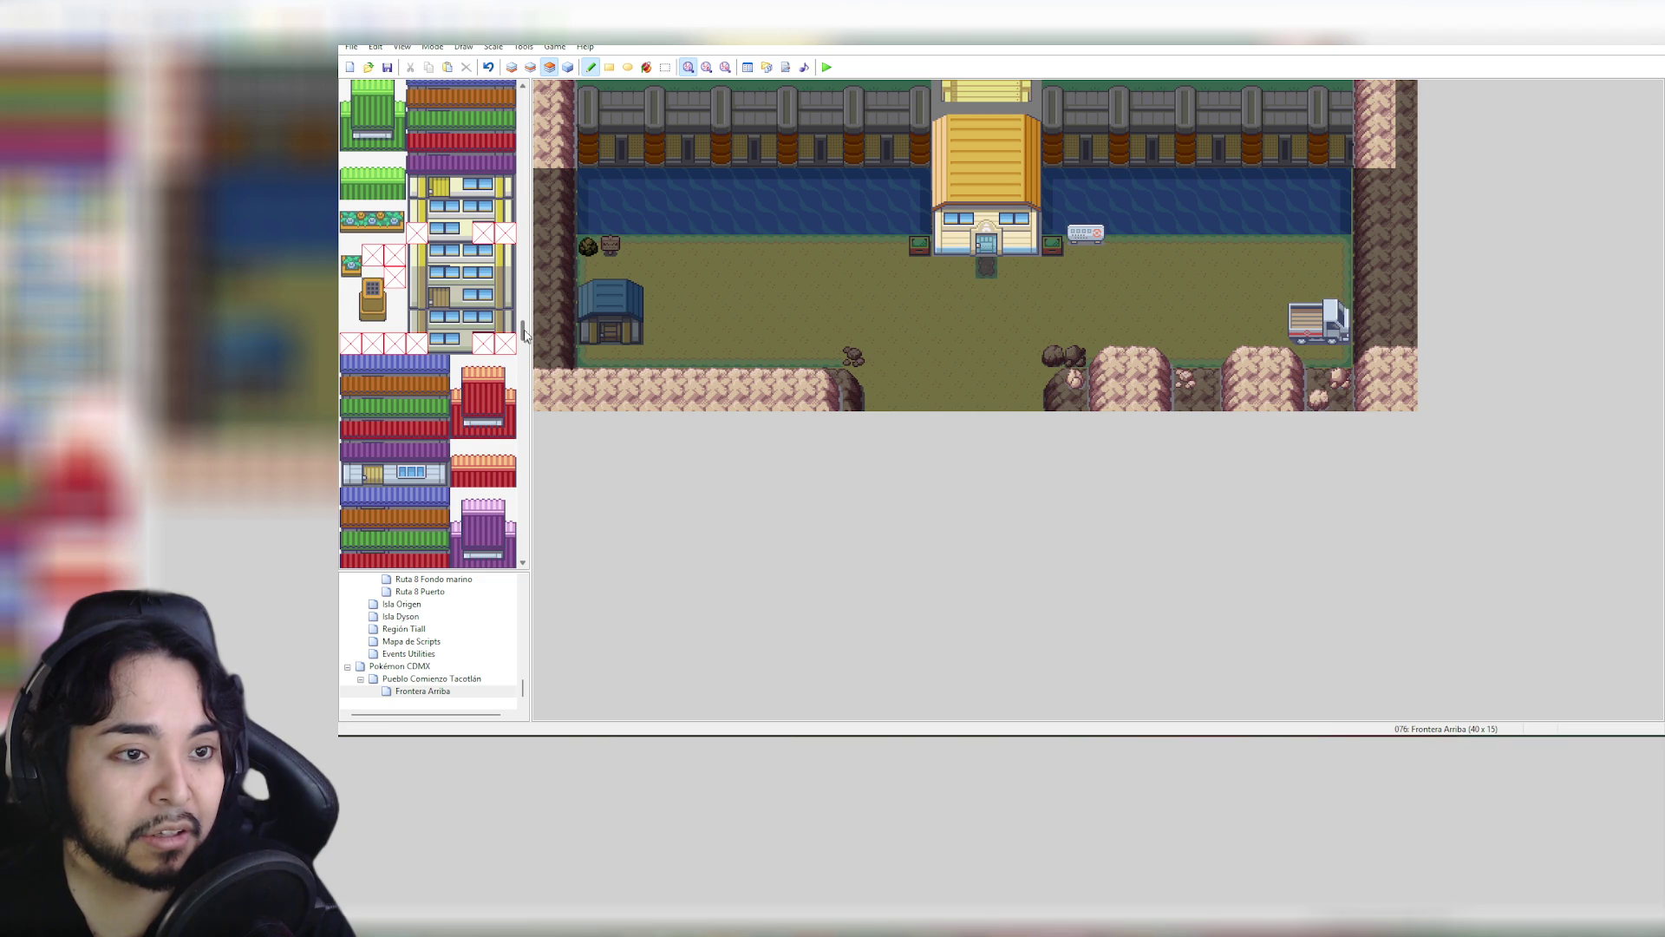
pyautogui.press('F6')
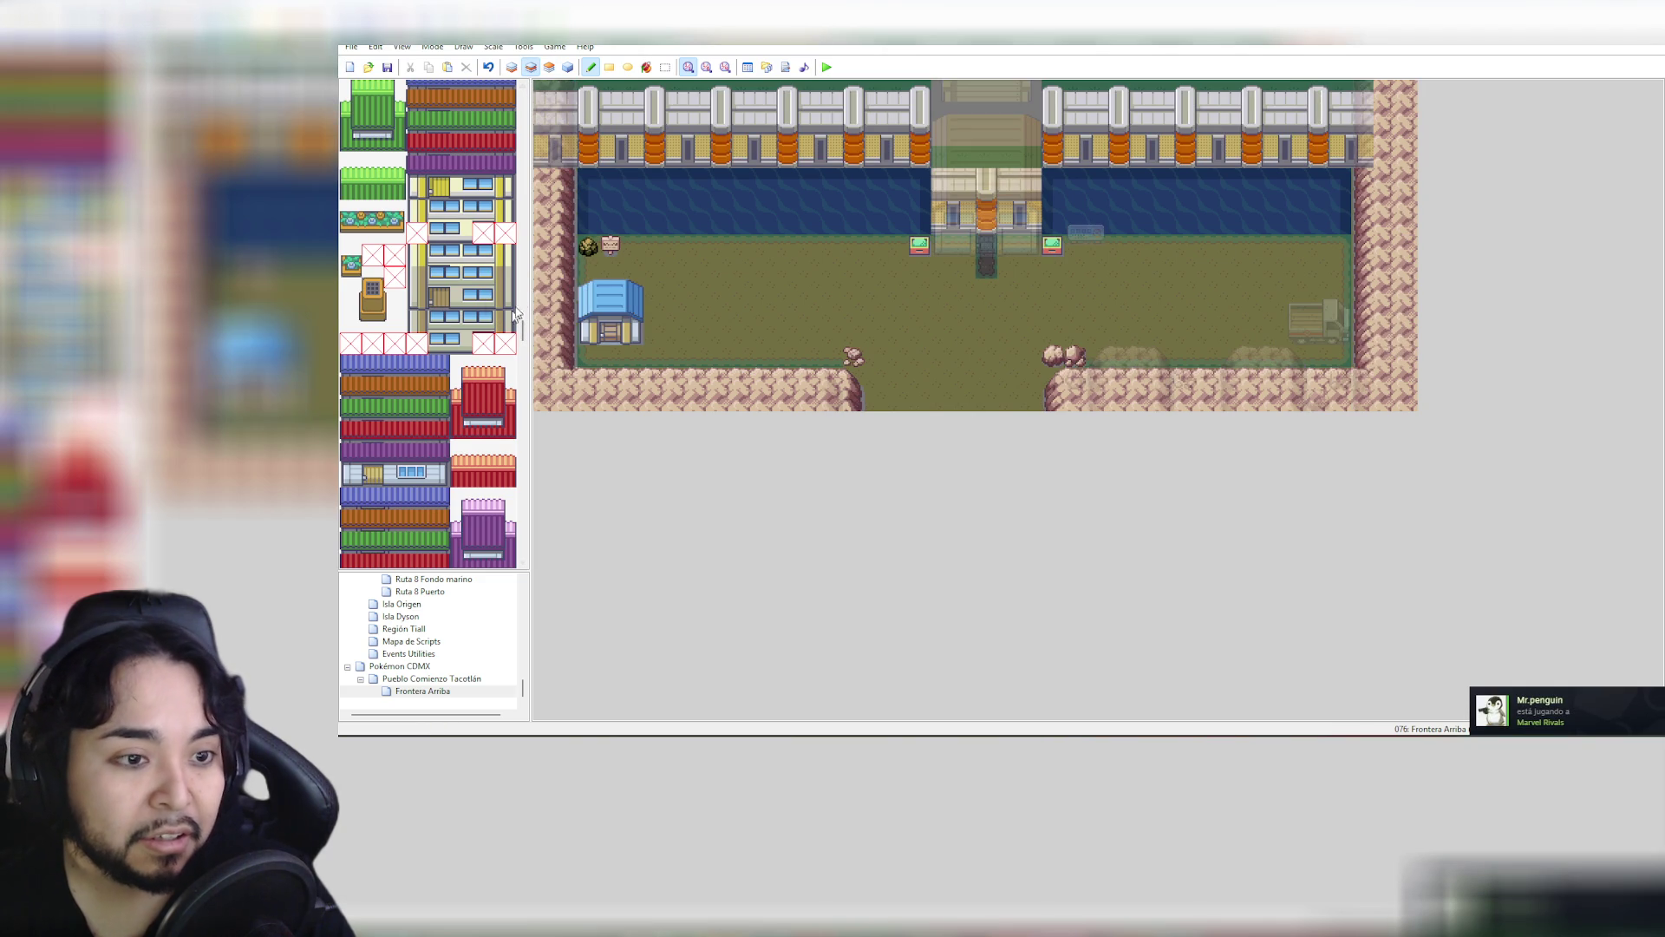
pyautogui.moveTo(523, 330)
pyautogui.mouseDown()
pyautogui.moveTo(528, 540)
pyautogui.moveTo(553, 241)
pyautogui.mouseUp()
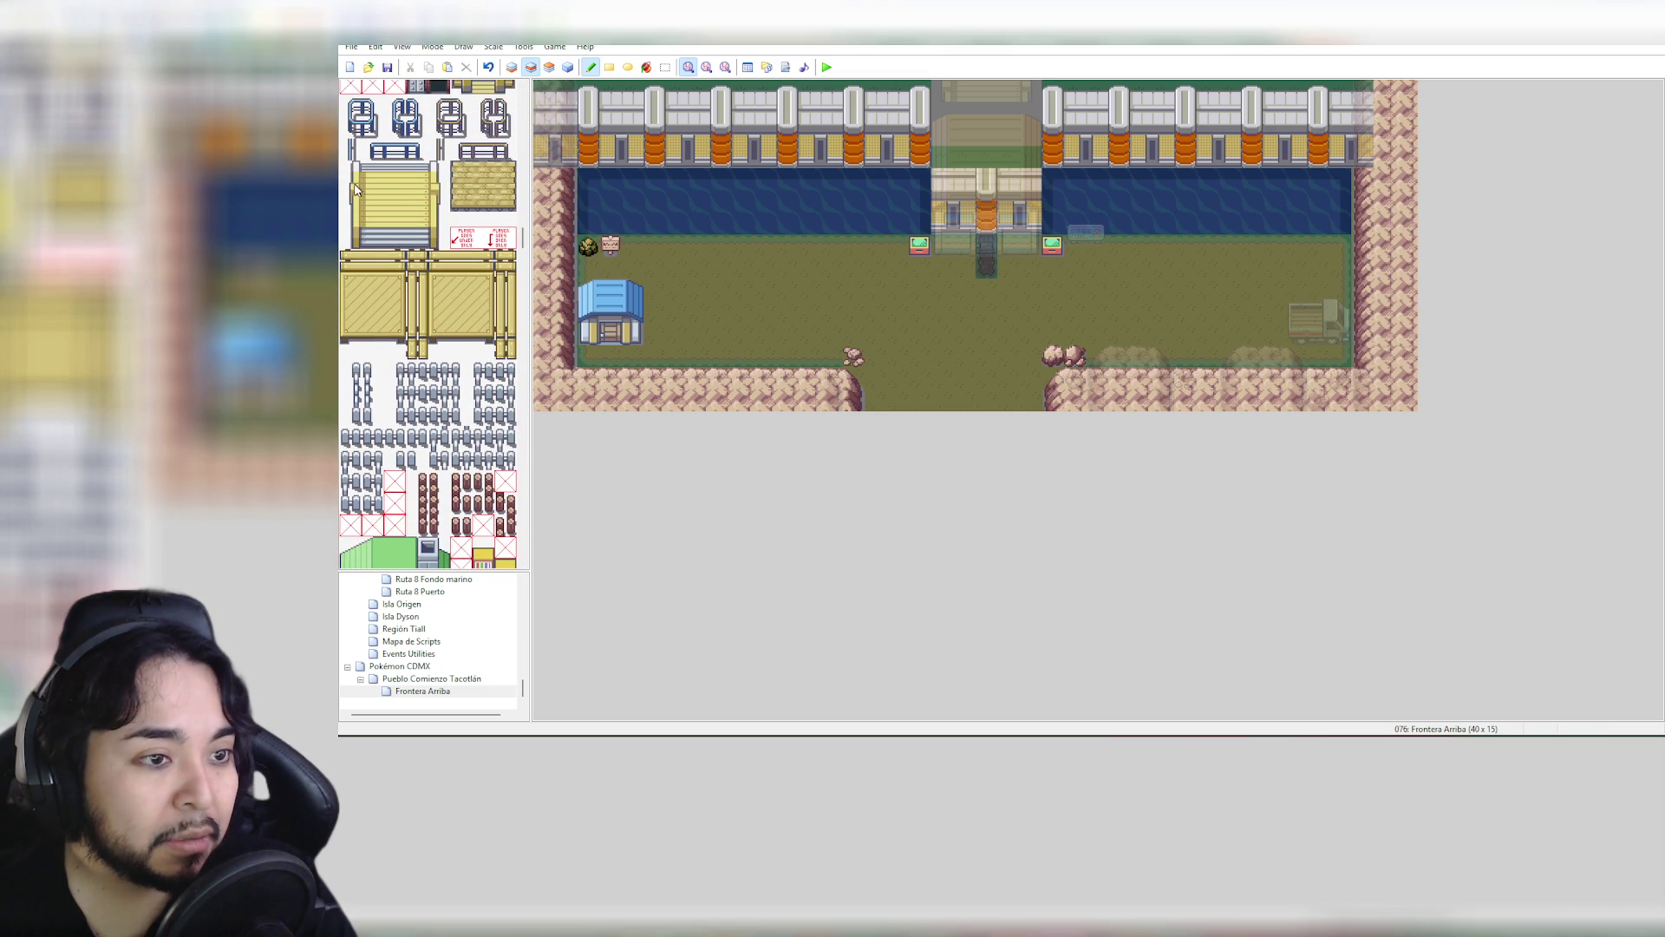
pyautogui.moveTo(353, 168); pyautogui.dragTo(447, 224)
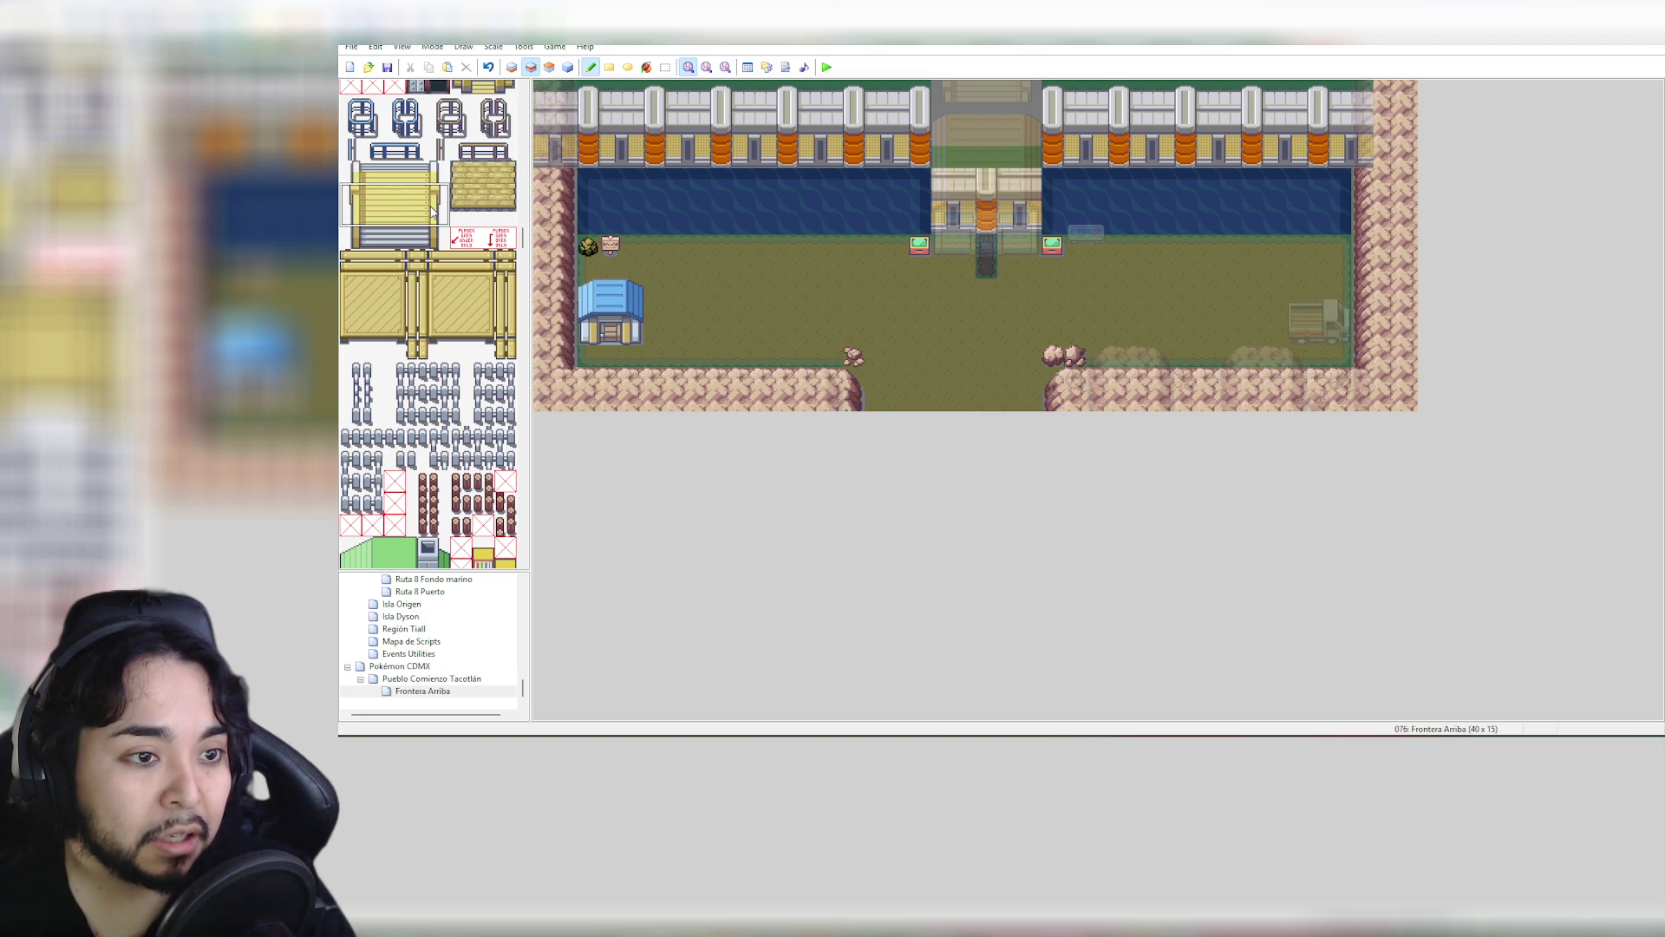
pyautogui.click(943, 86)
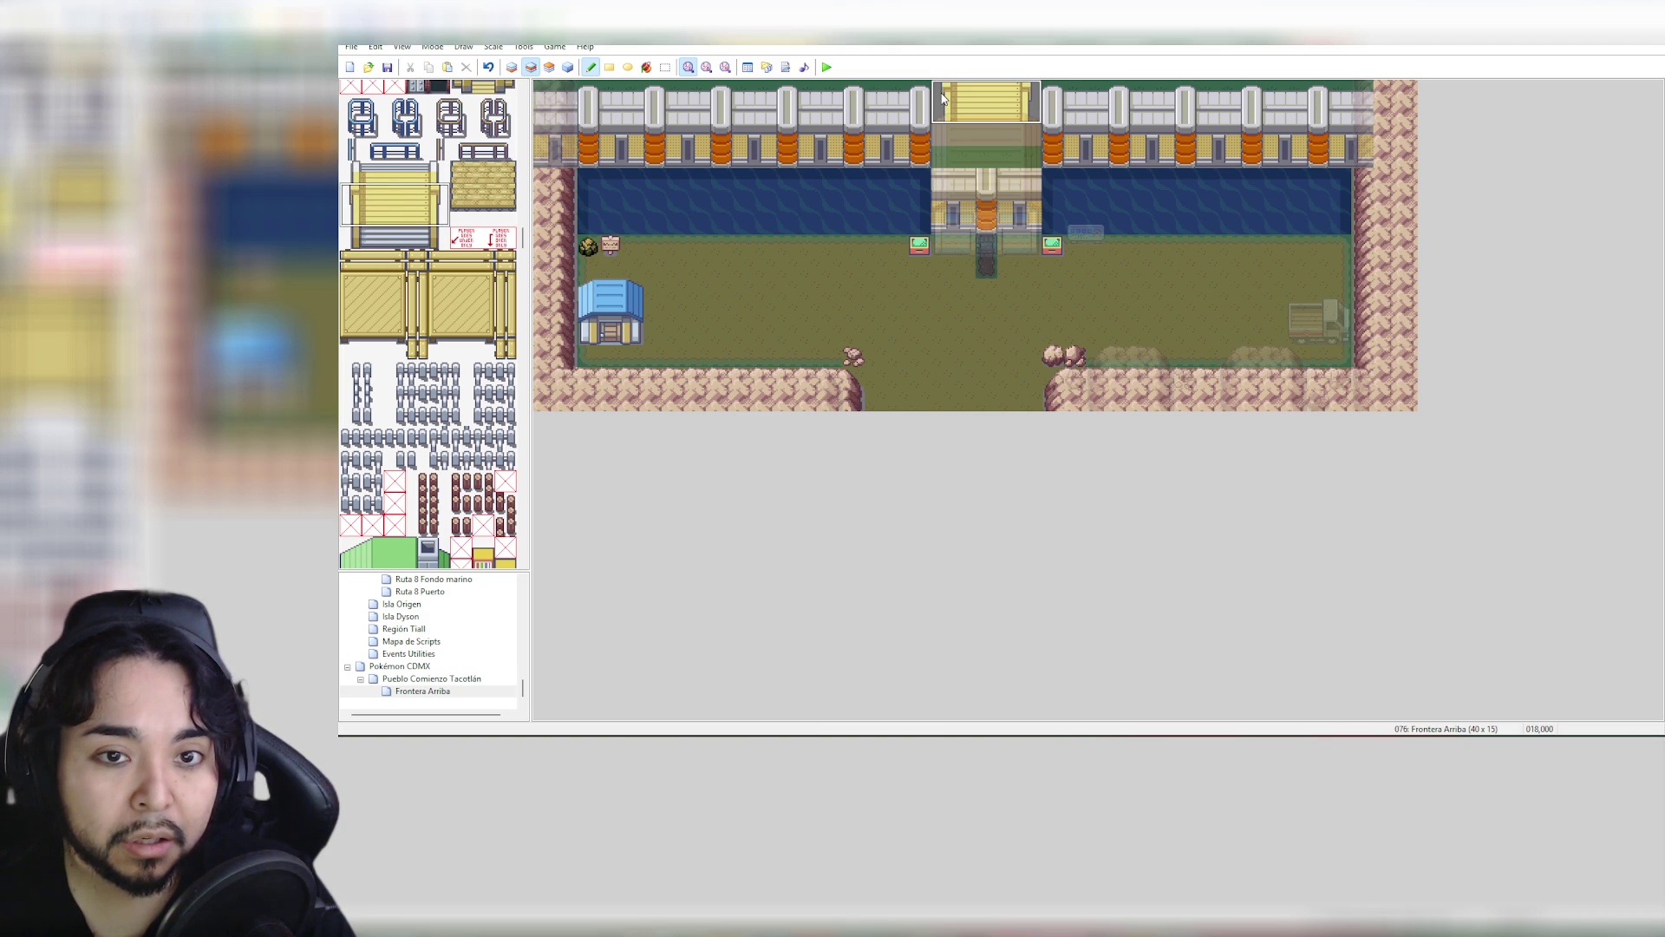
pyautogui.click(943, 110)
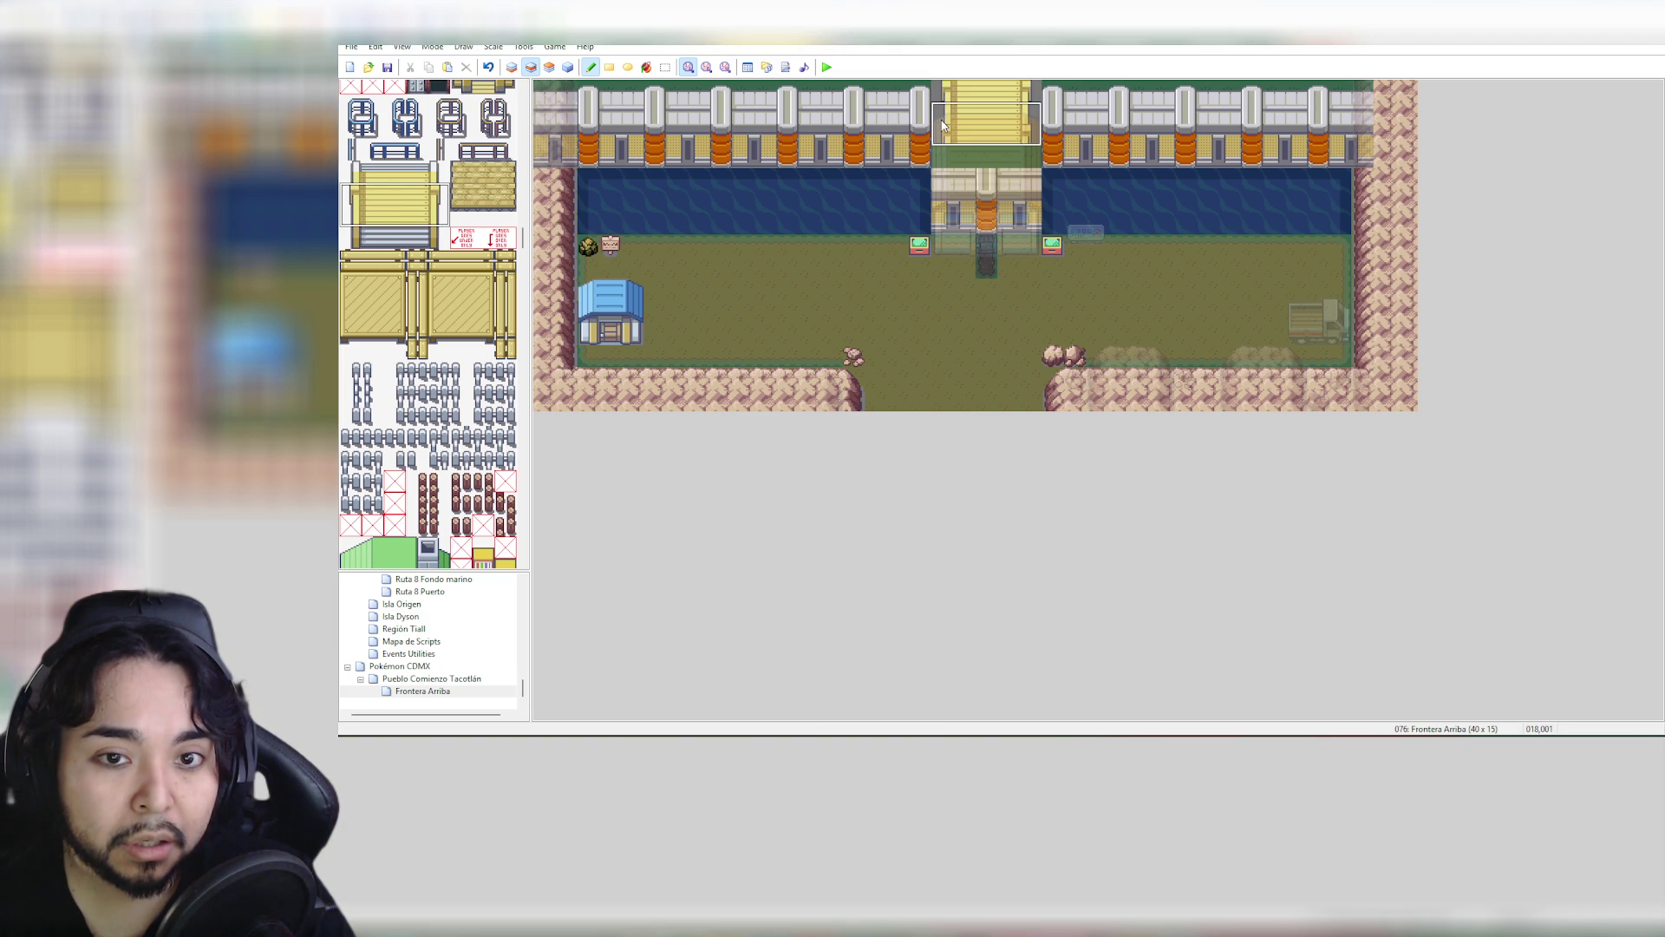
pyautogui.click(944, 128)
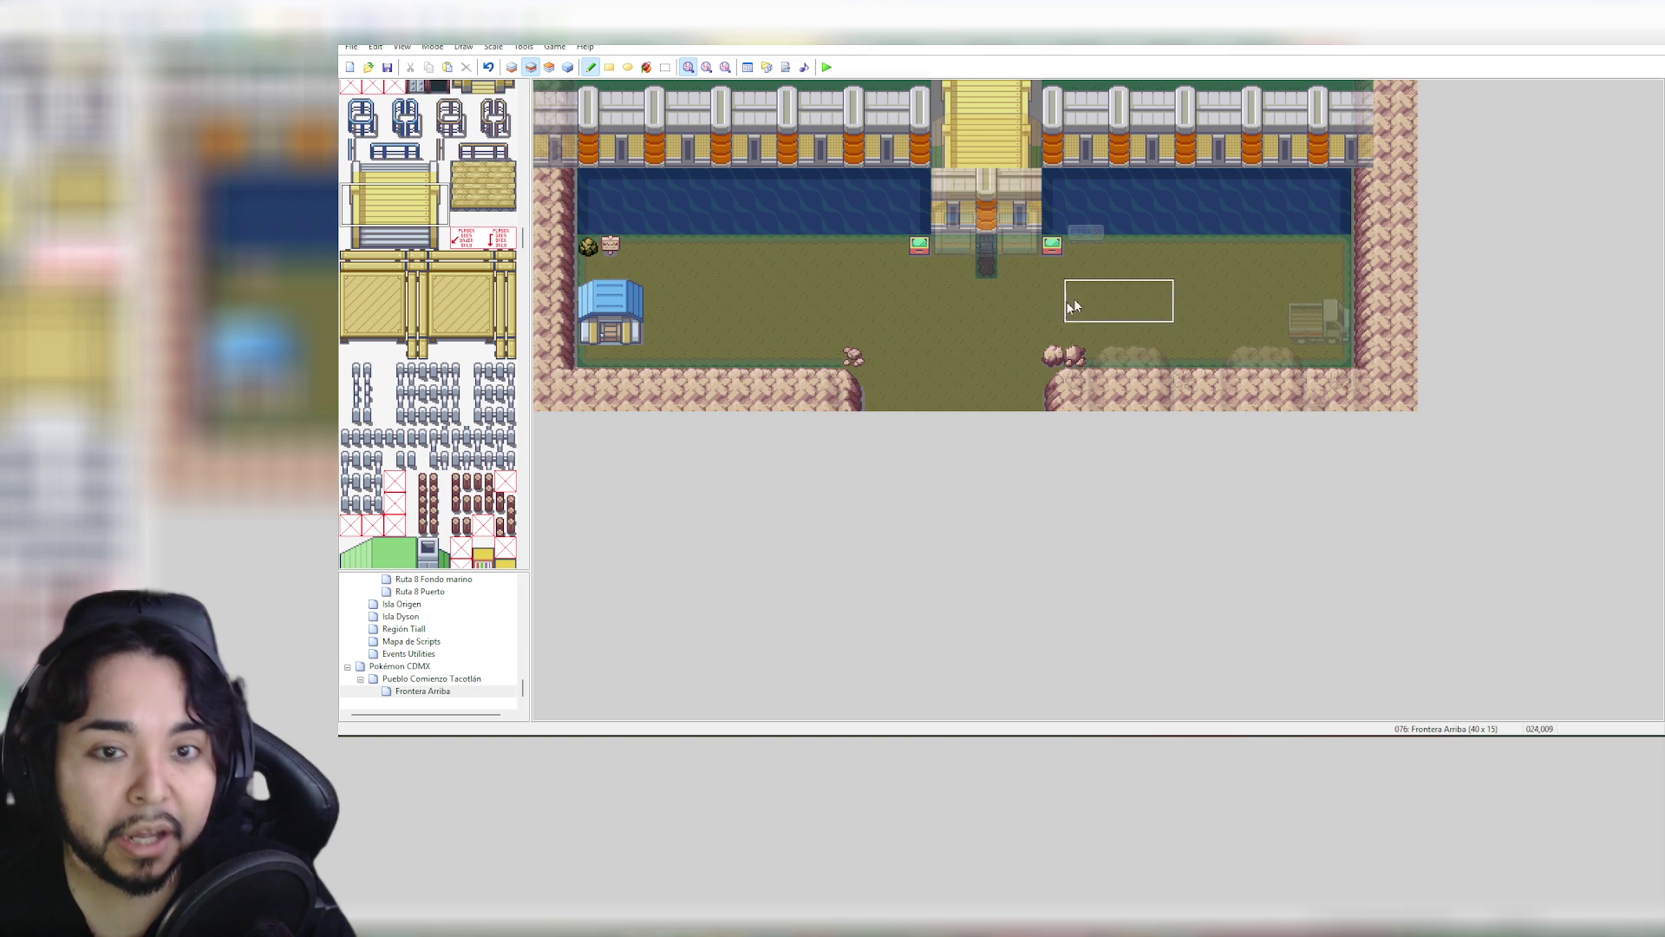
pyautogui.press('F8')
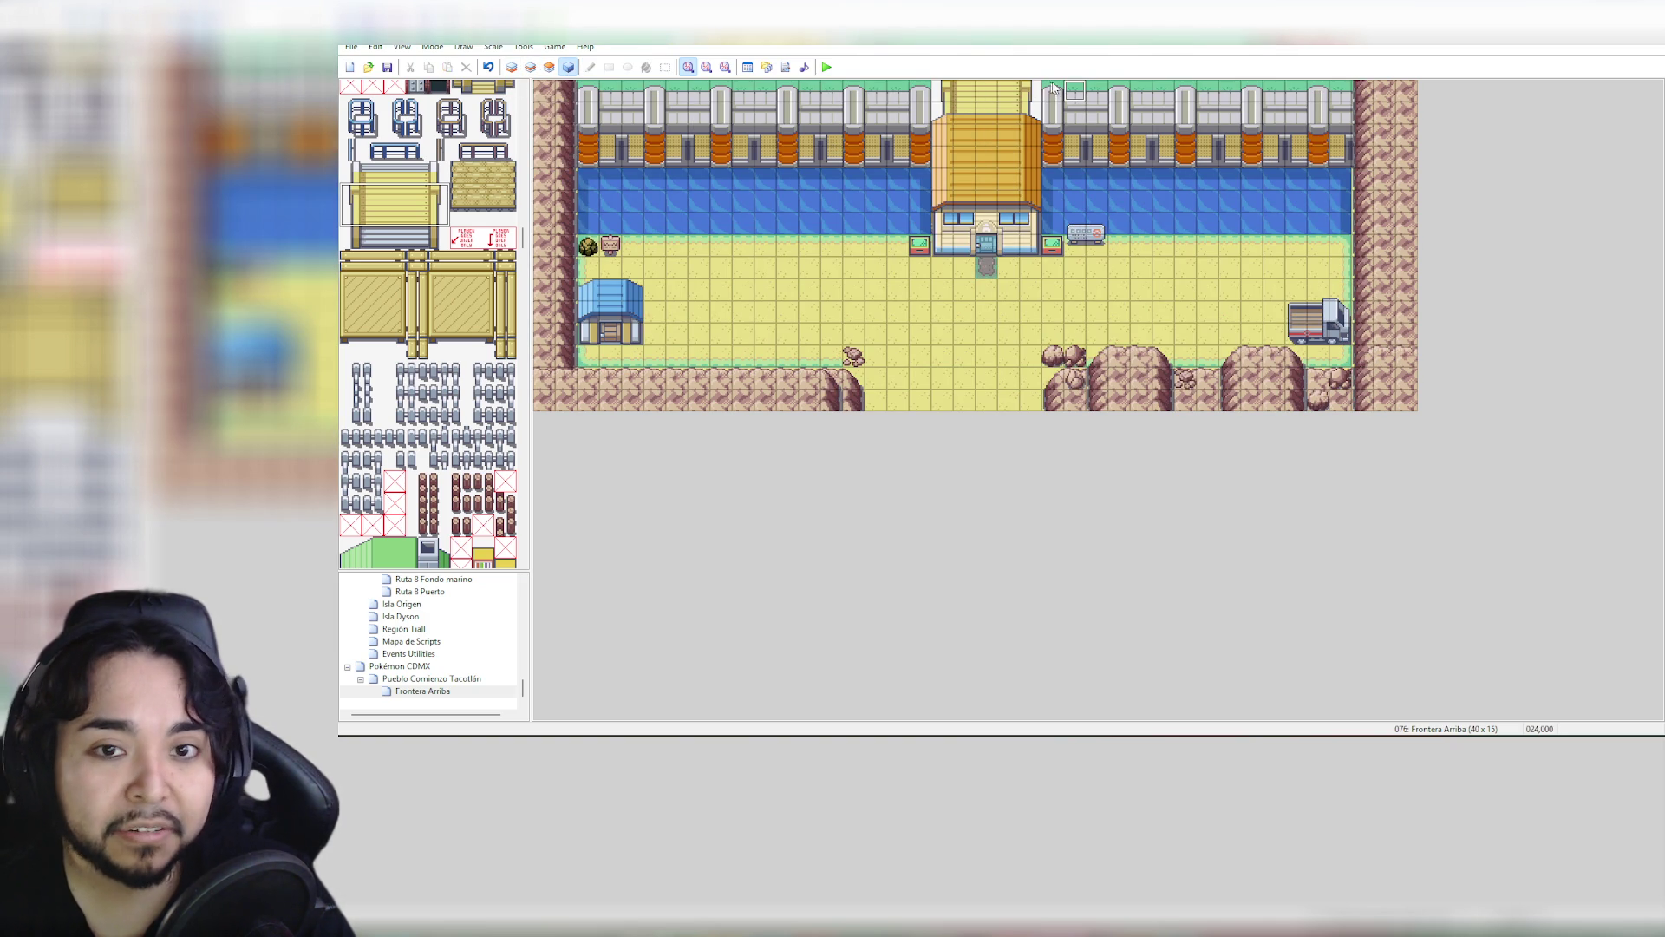
# On the bottom layer, fill a rectangle of a picked map tile starting at the stairs
pyautogui.rightClick(1074, 87)
pyautogui.click(513, 69)
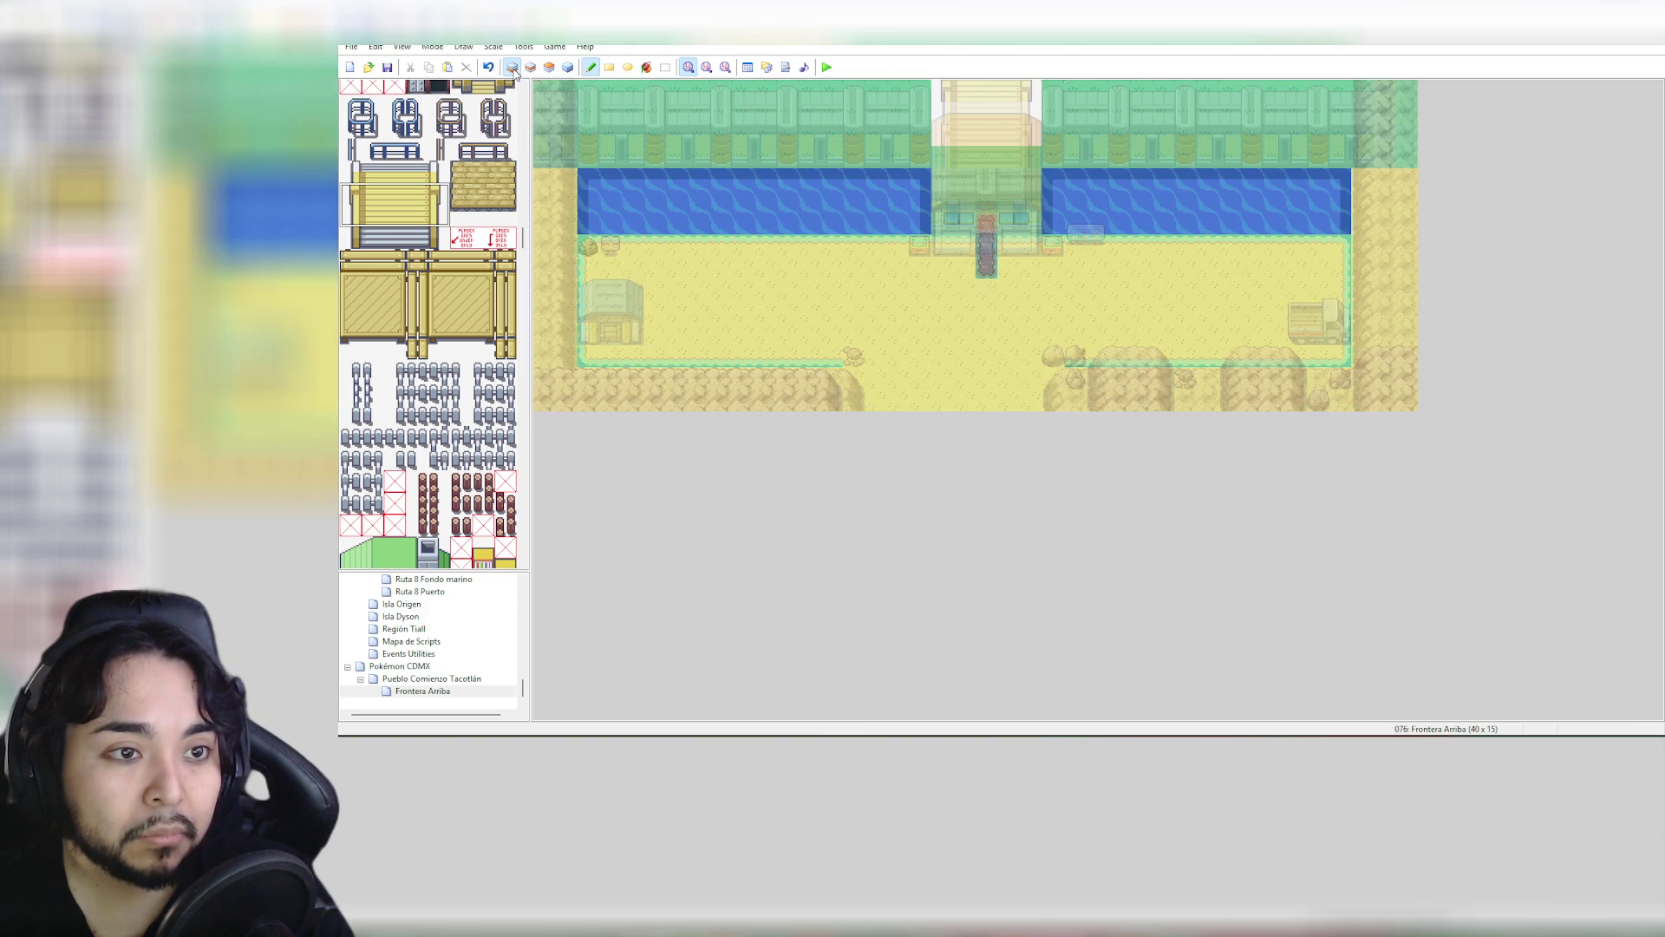
pyautogui.rightClick(1053, 92)
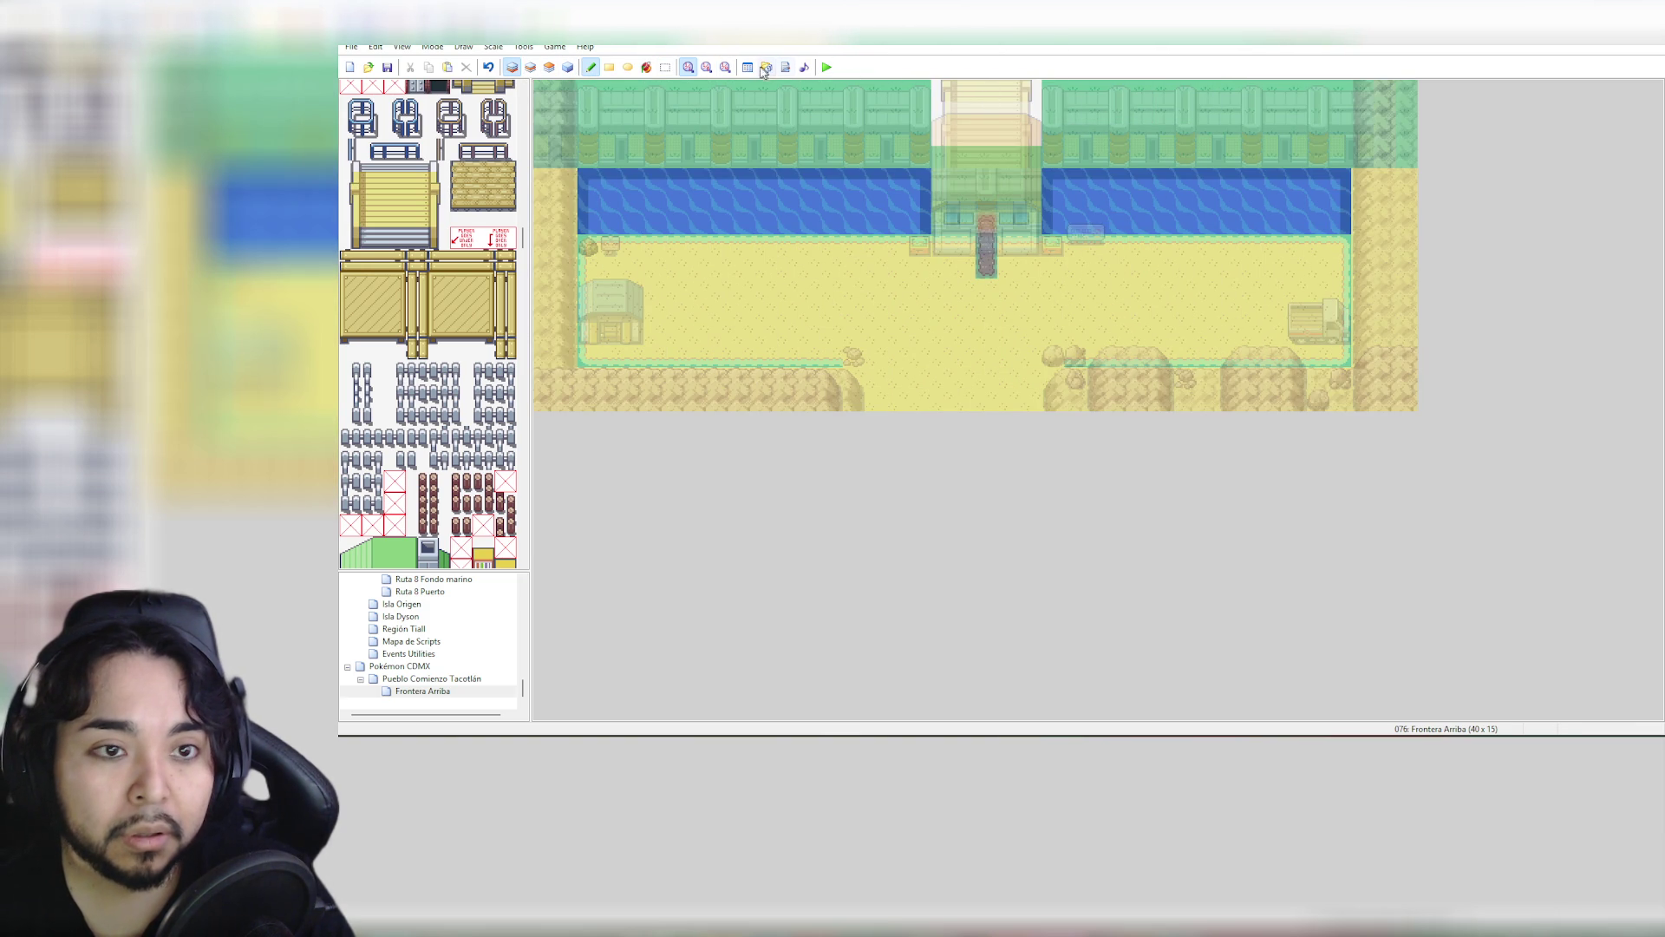
pyautogui.click(609, 67)
pyautogui.moveTo(933, 94); pyautogui.dragTo(1023, 141)
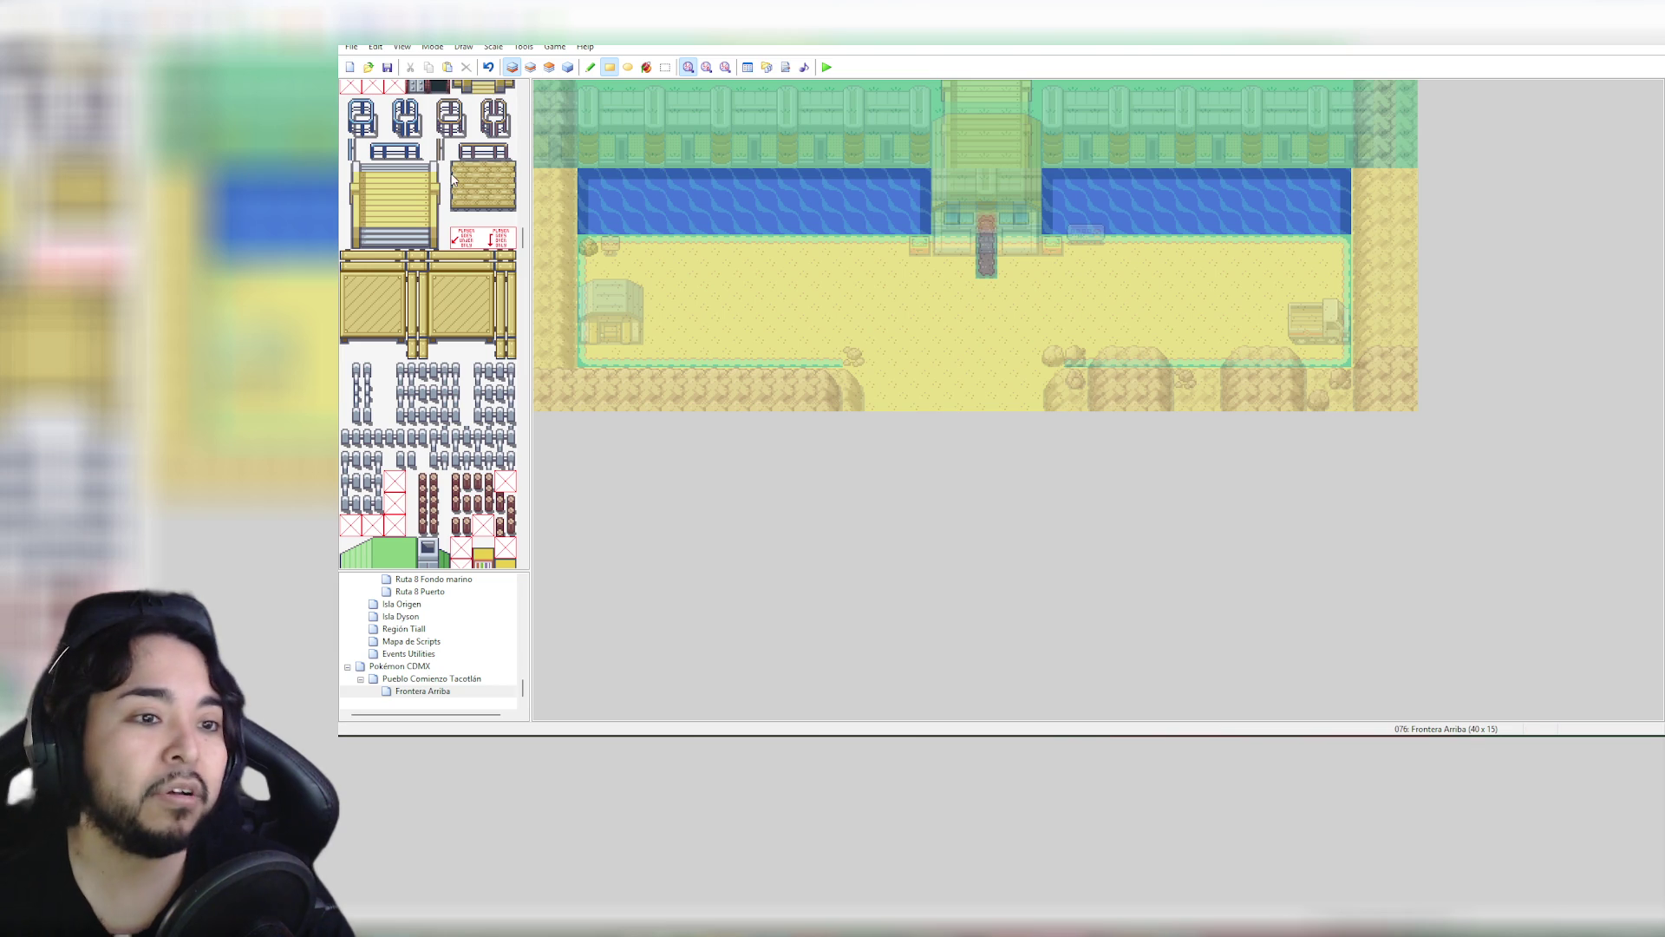
# Toggle between tile editing and the events view, finishing with Frontera Arriba's events shown
pyautogui.click(569, 67)
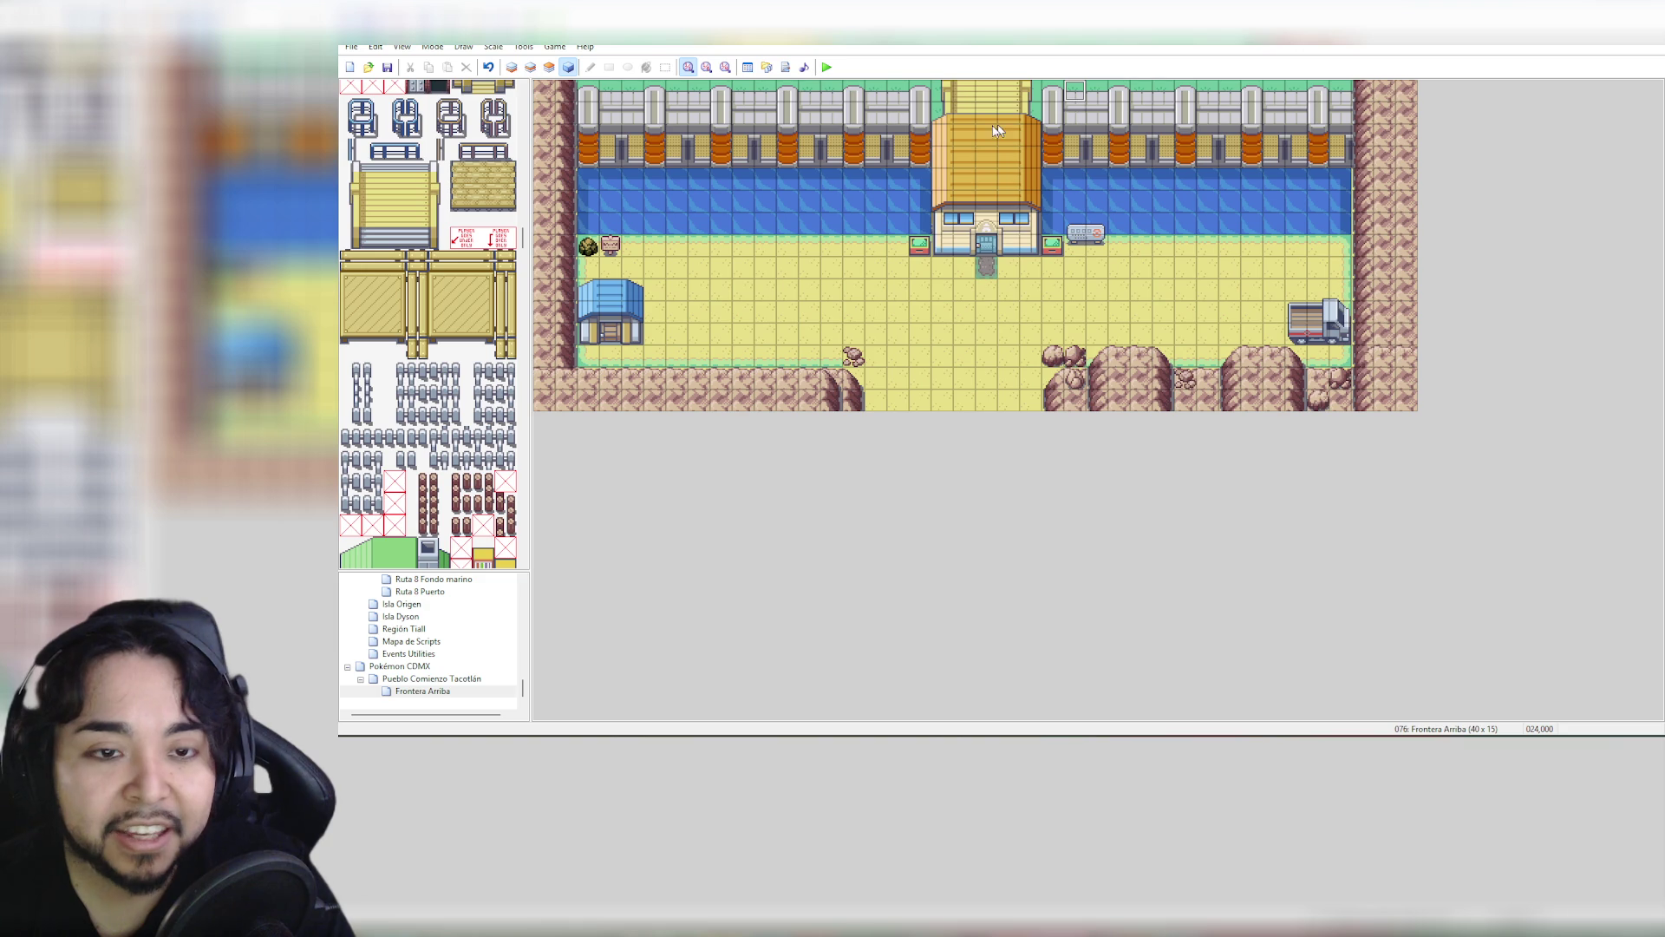
pyautogui.click(530, 67)
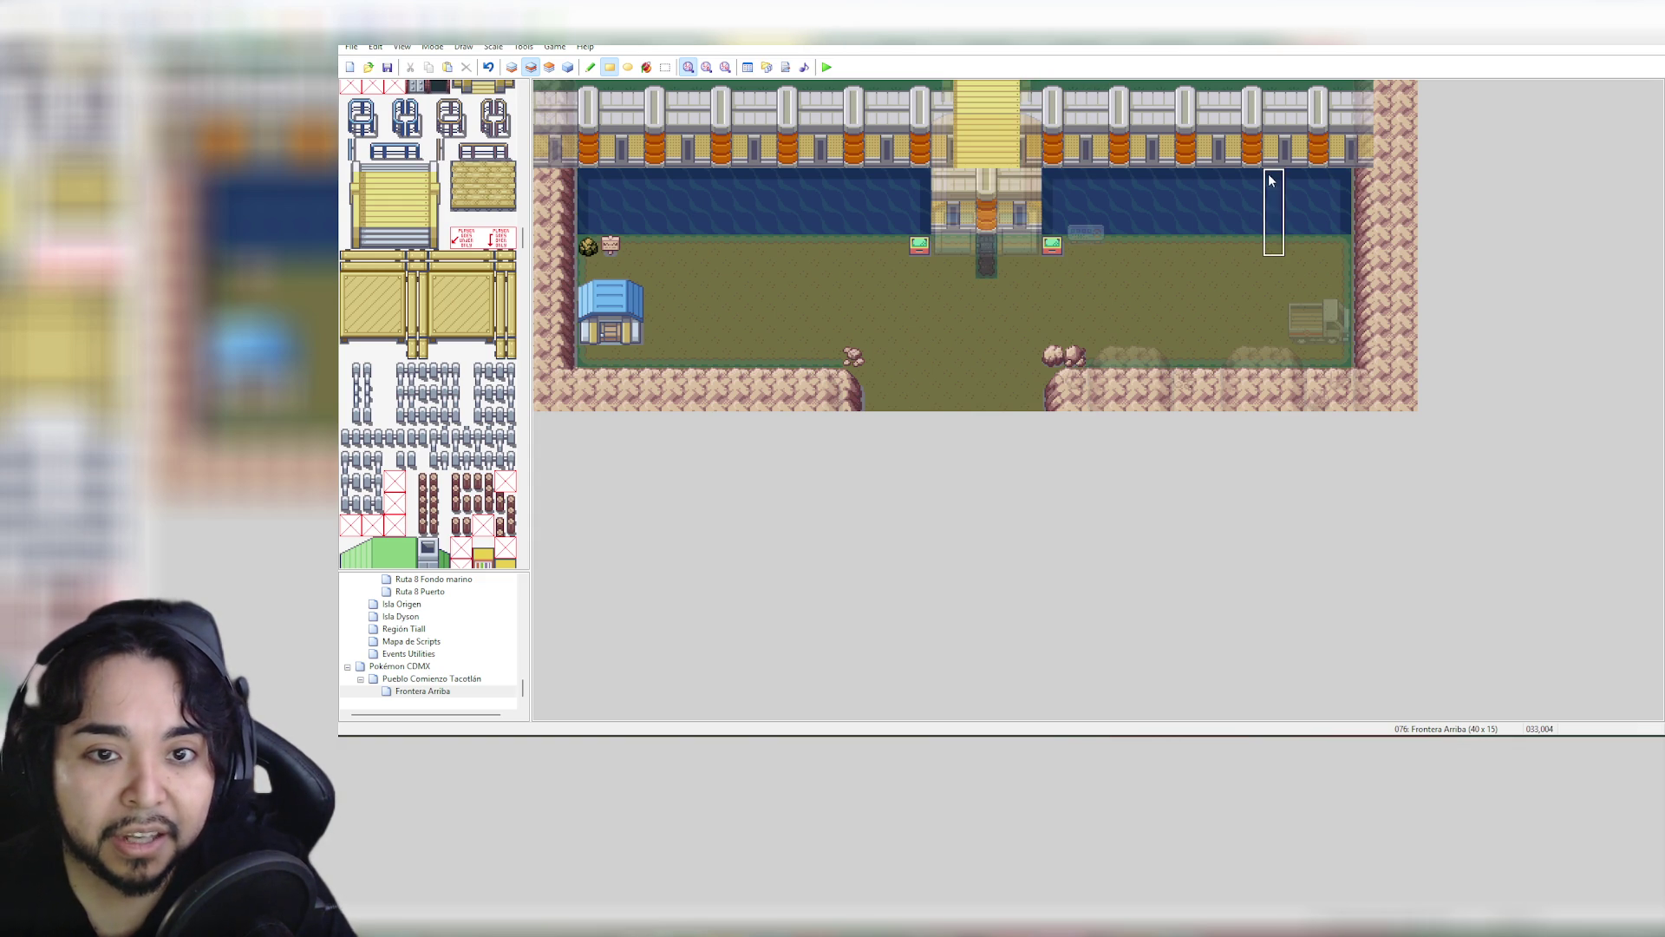
pyautogui.click(568, 66)
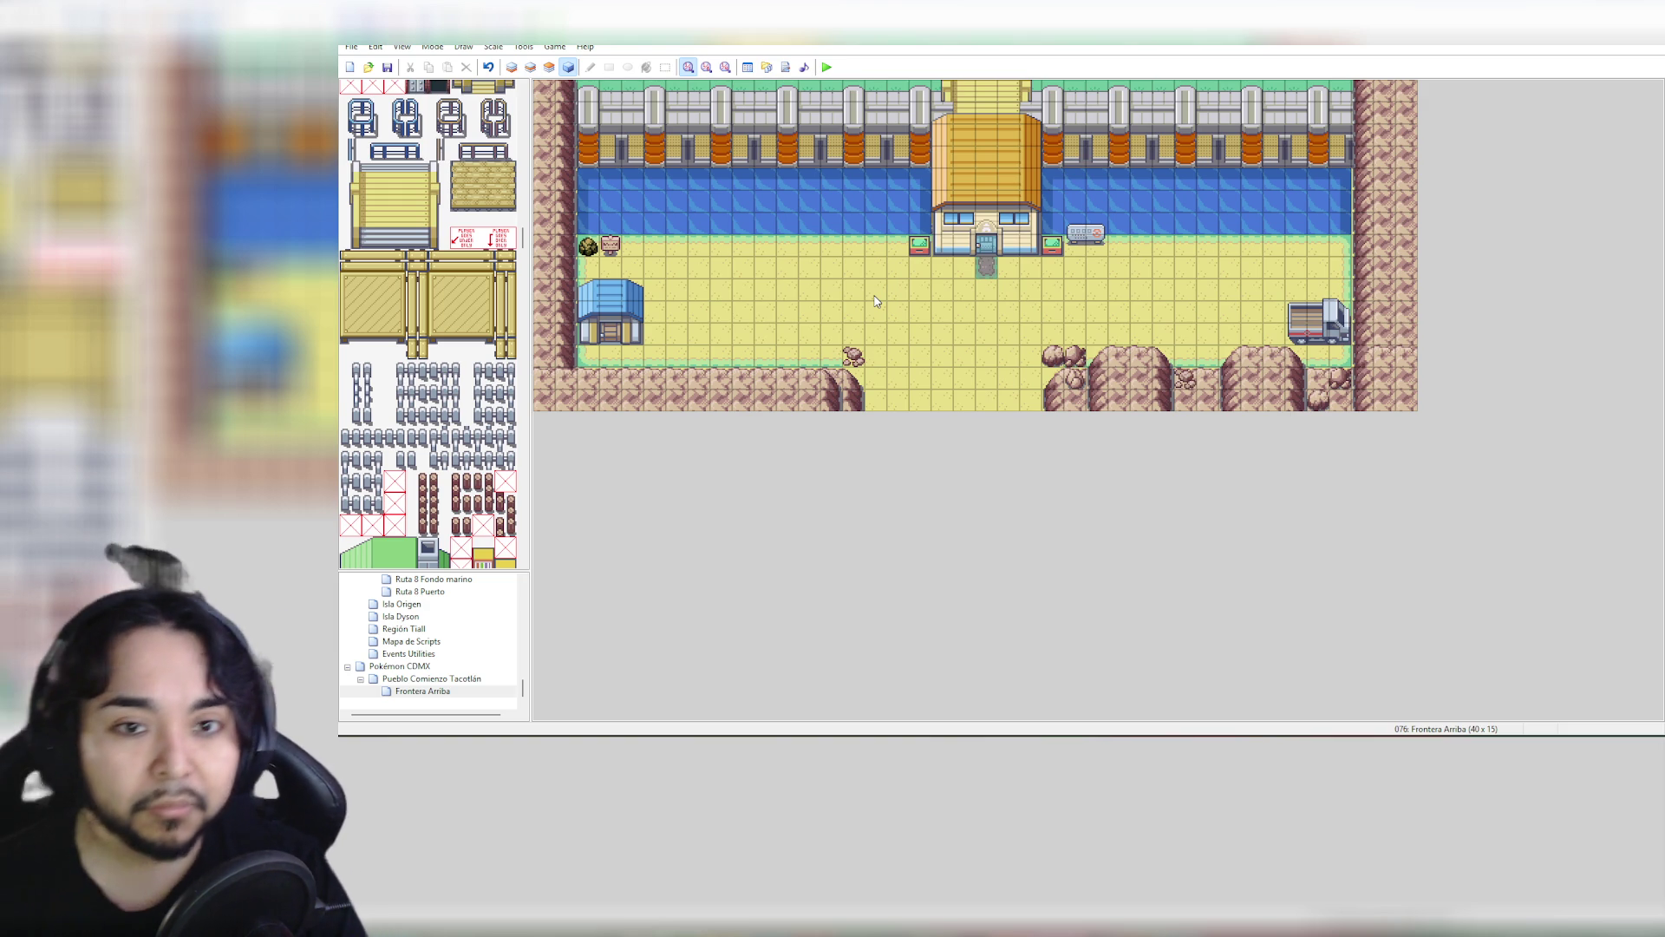
pyautogui.rightClick(902, 113)
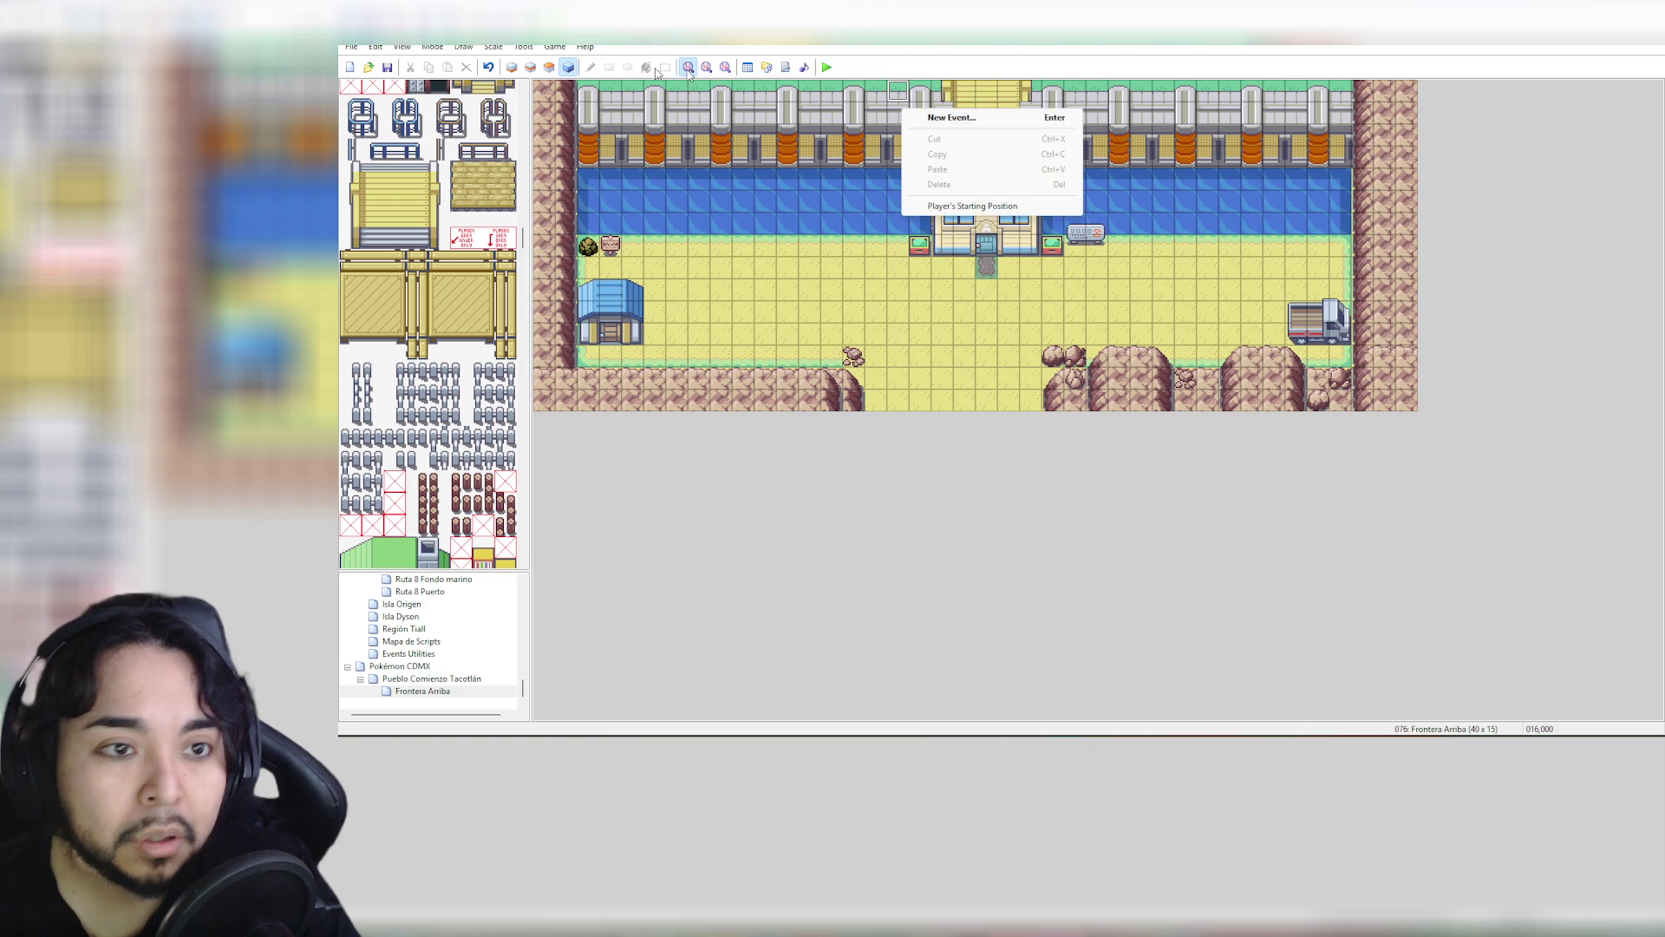
pyautogui.click(986, 113)
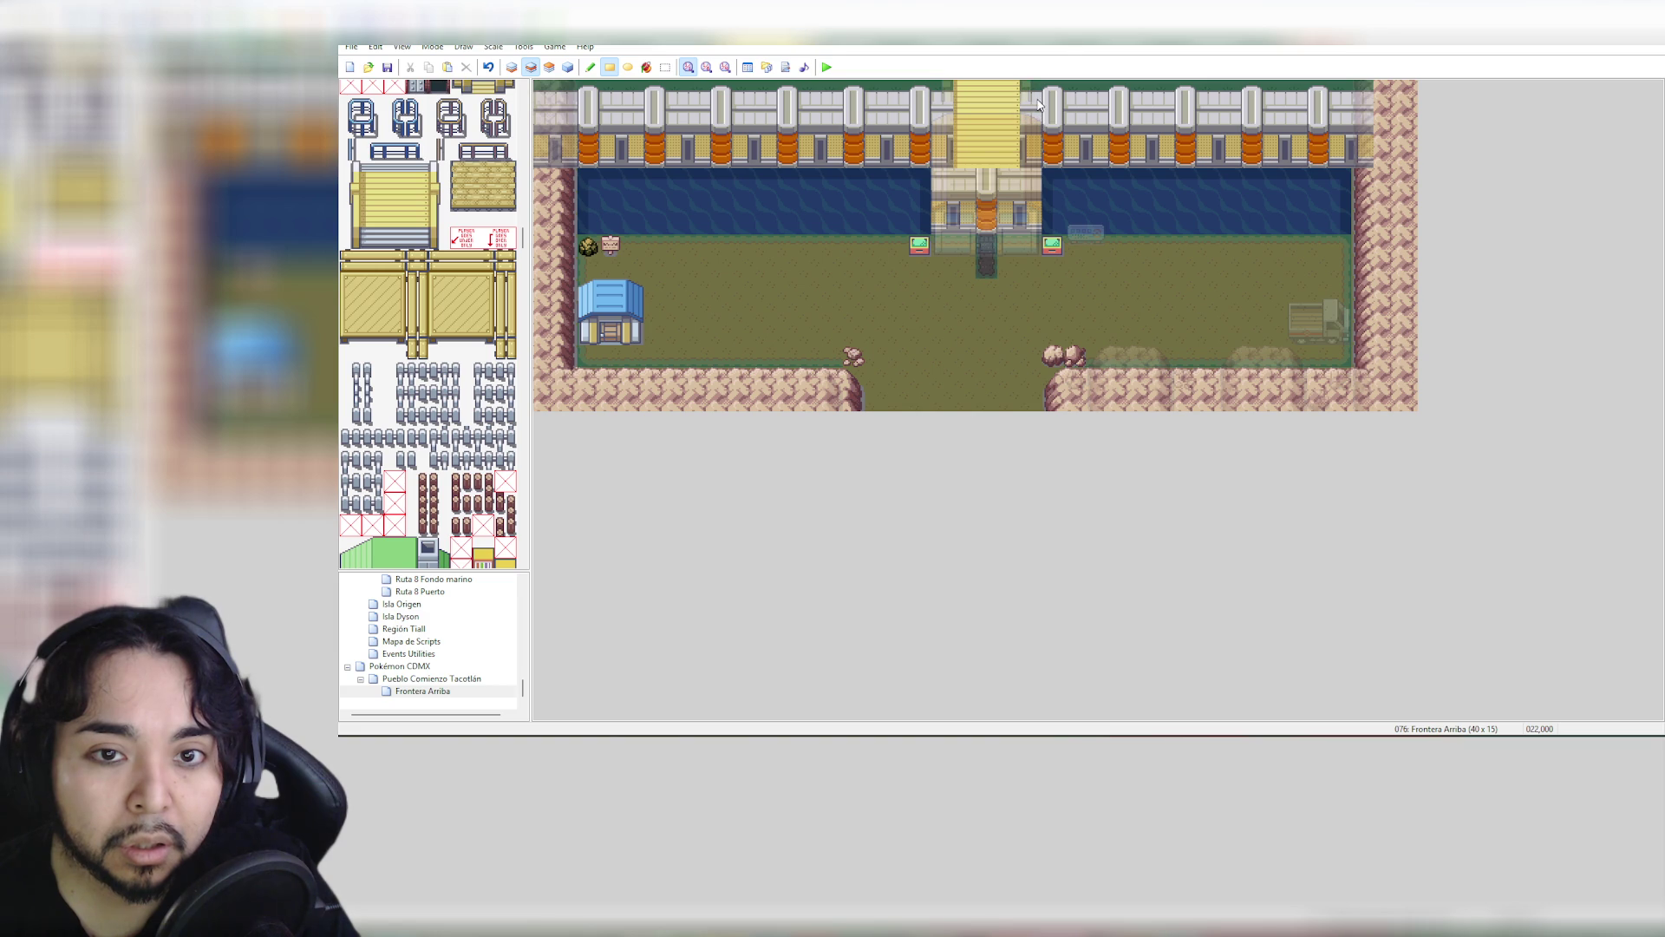
pyautogui.click(568, 69)
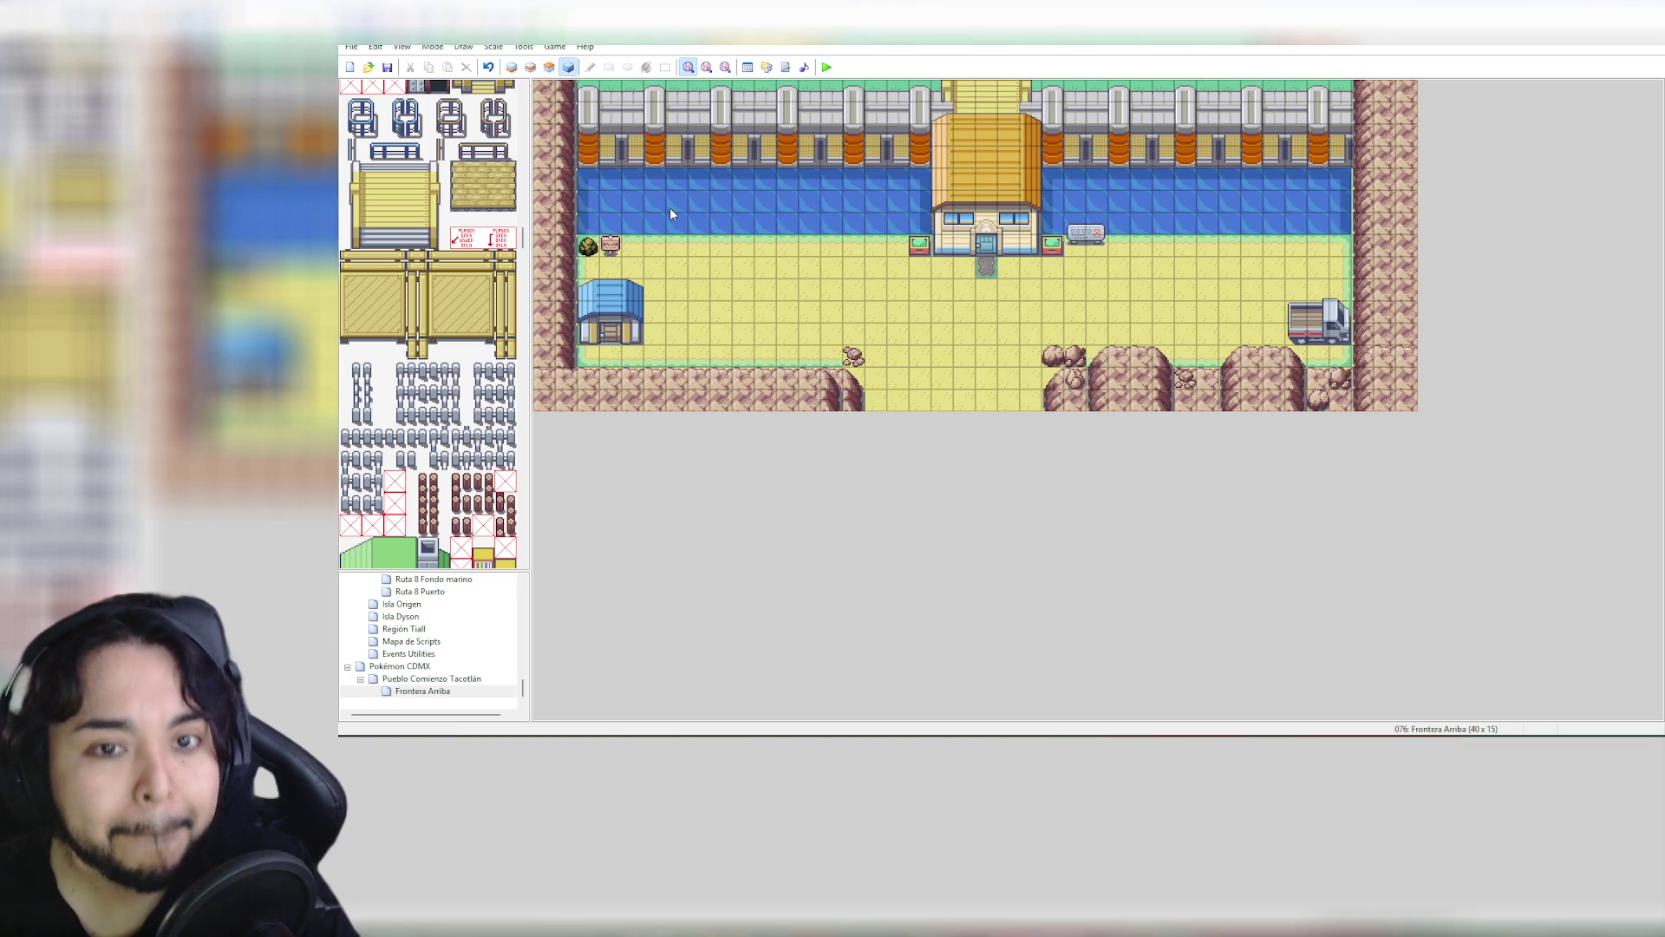
pyautogui.click(550, 67)
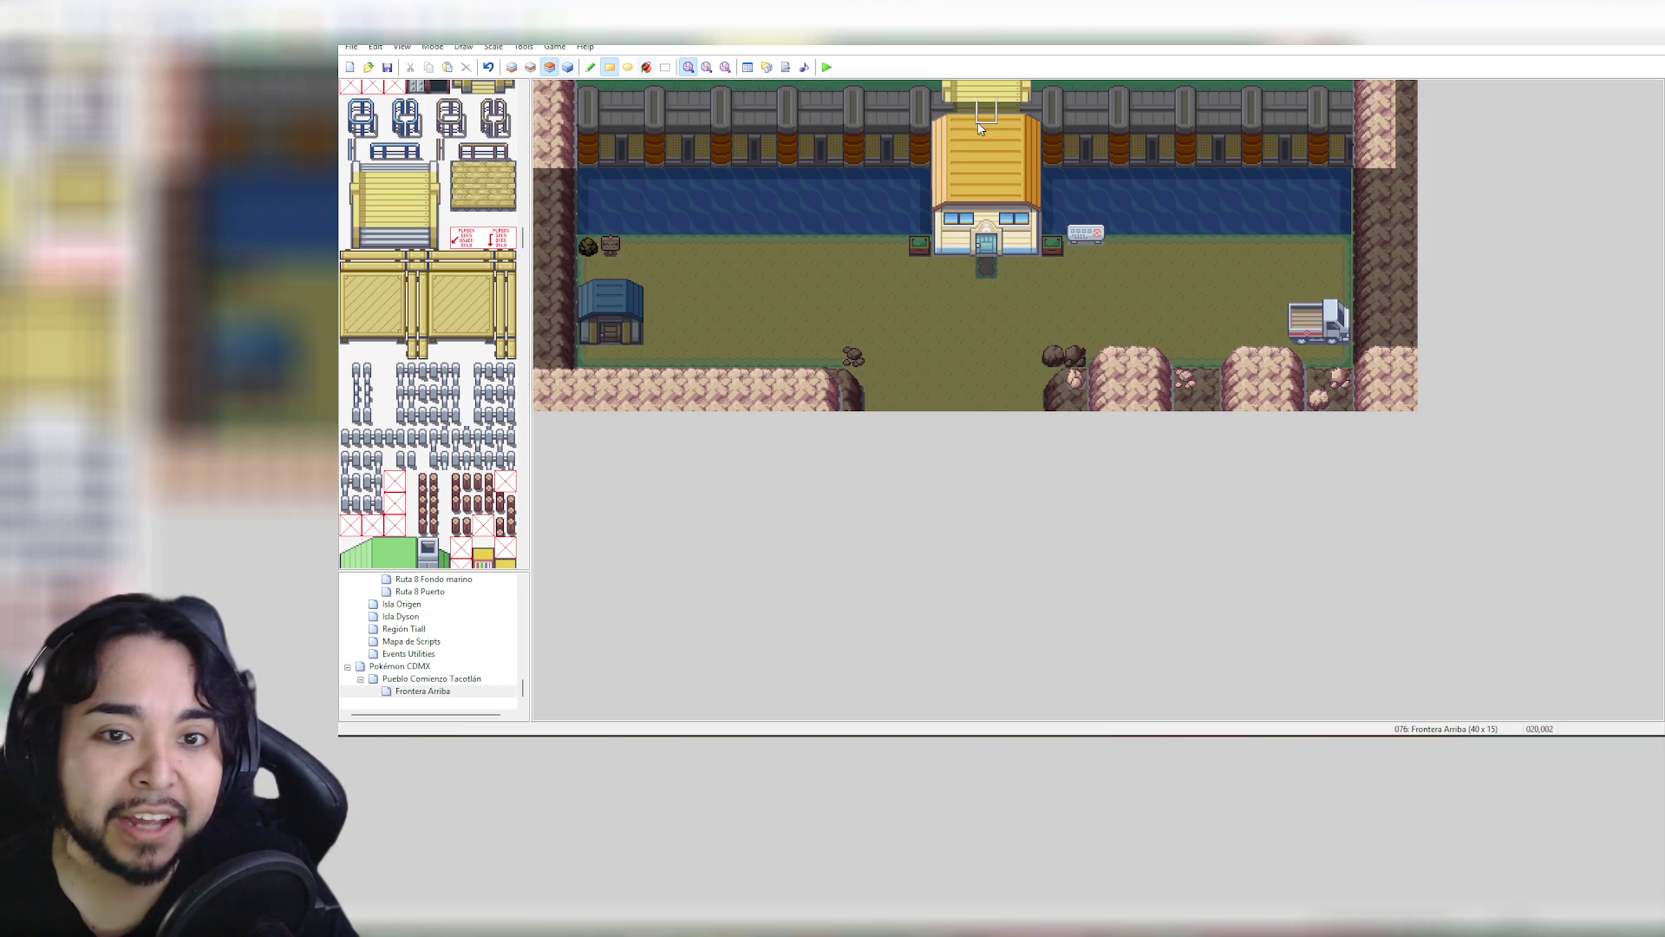
pyautogui.moveTo(522, 237); pyautogui.dragTo(538, 104)
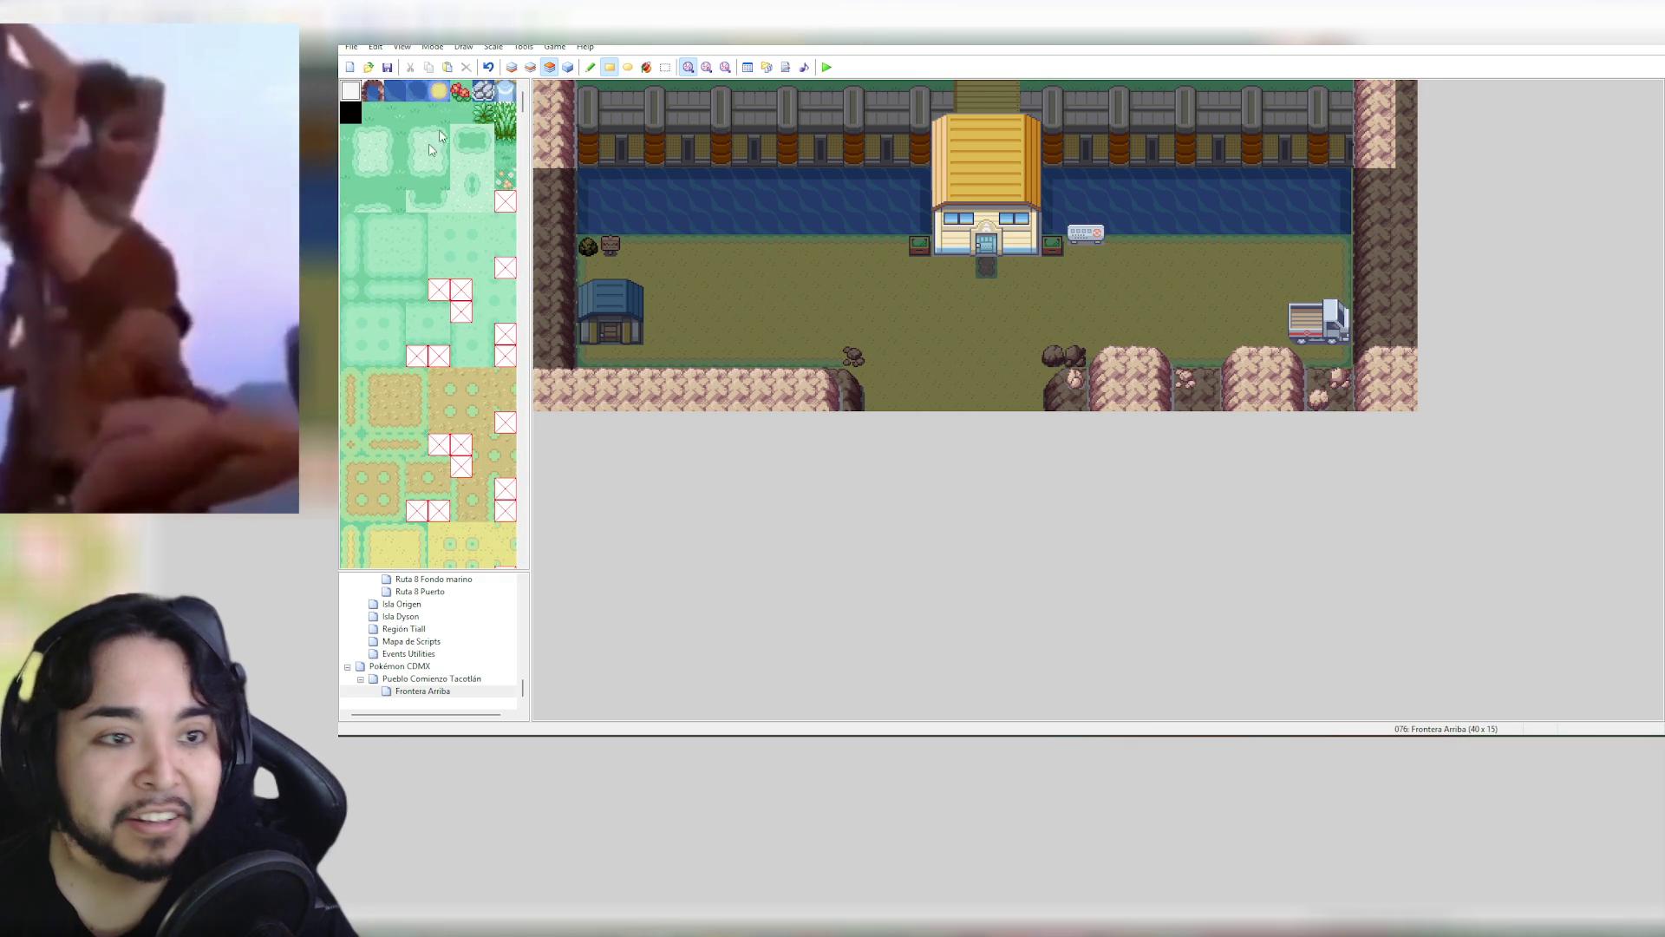
pyautogui.click(568, 66)
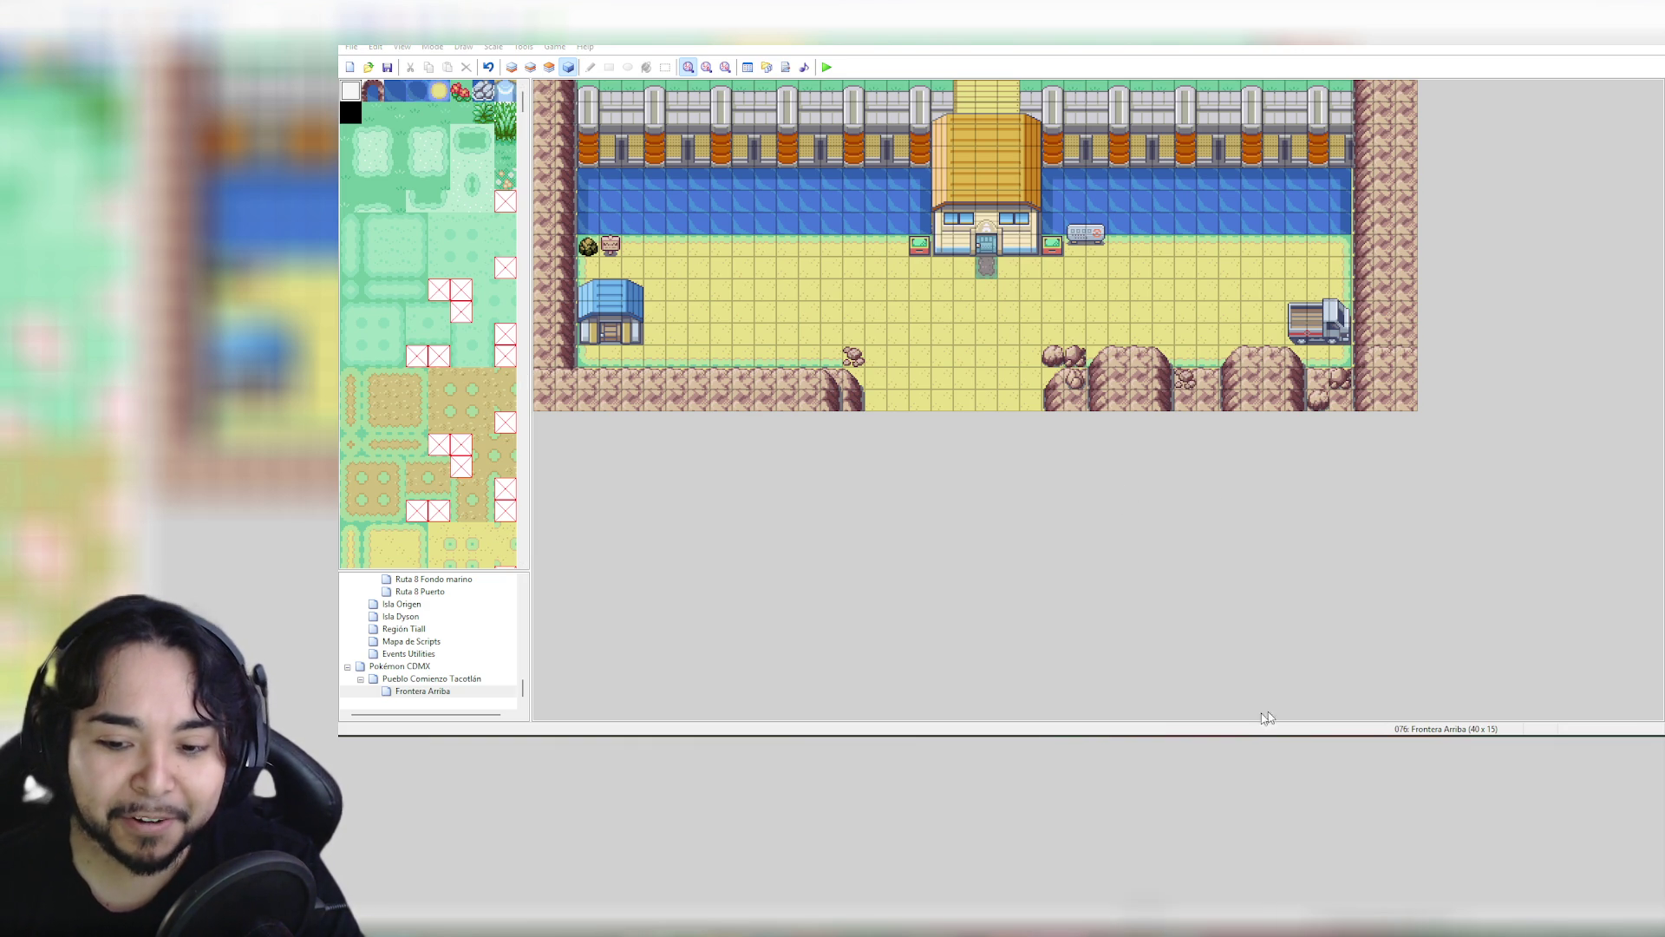
pyautogui.moveTo(1175, 833)
pyautogui.click(1252, 672)
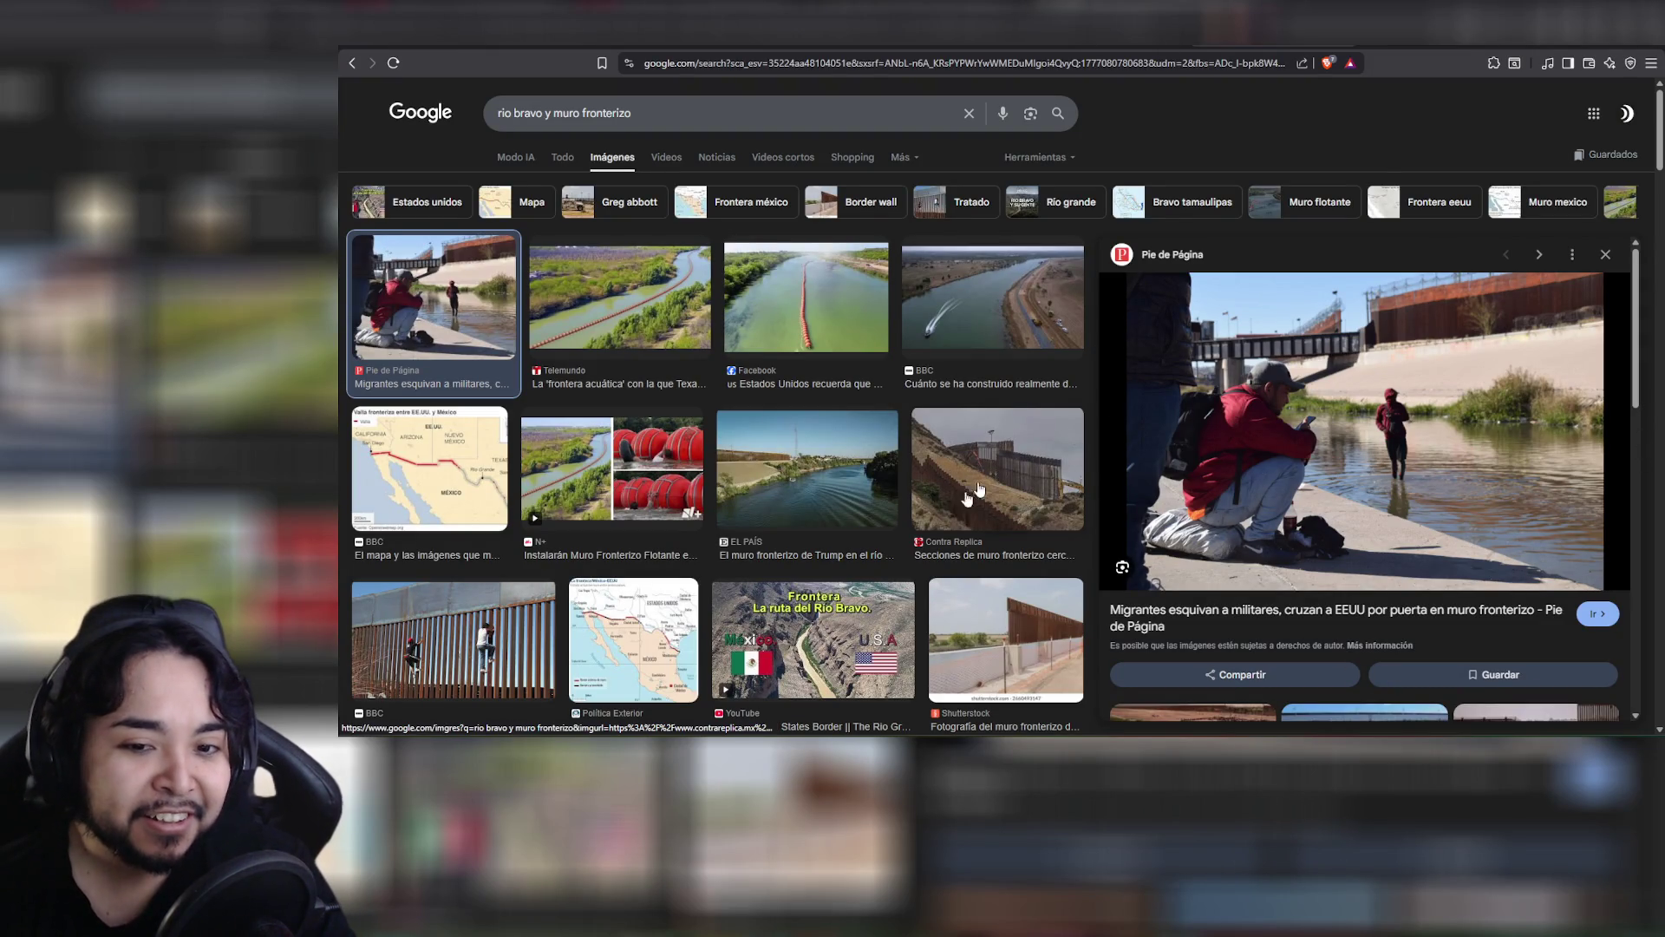
pyautogui.scroll(-1, 958, 507)
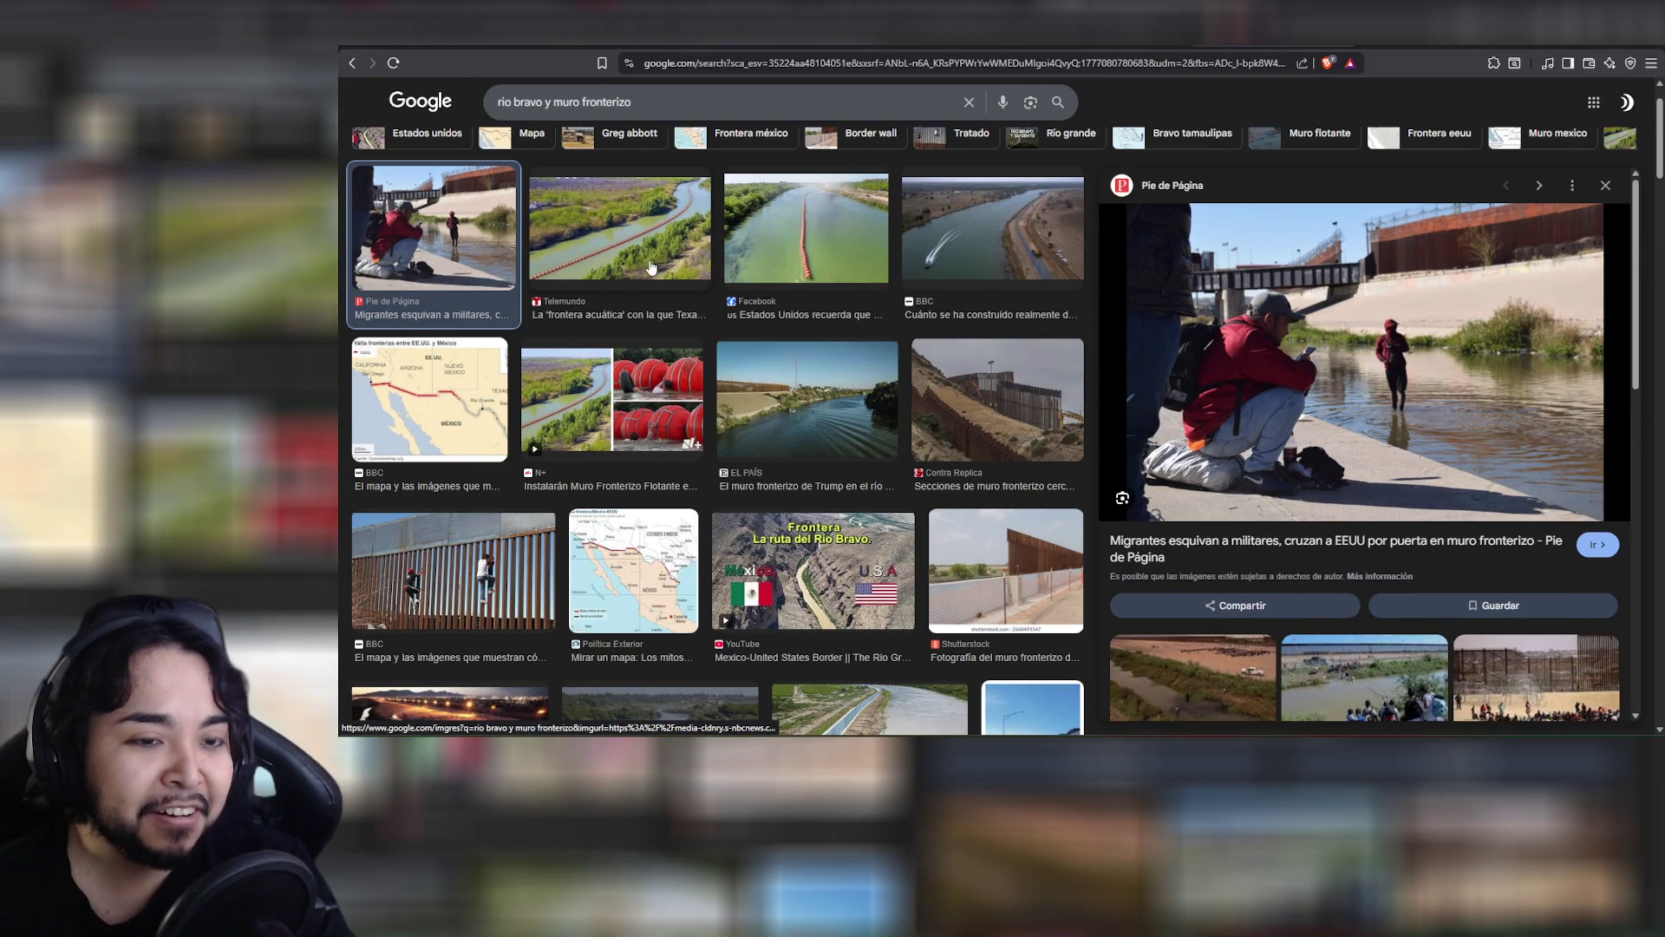
pyautogui.click(649, 258)
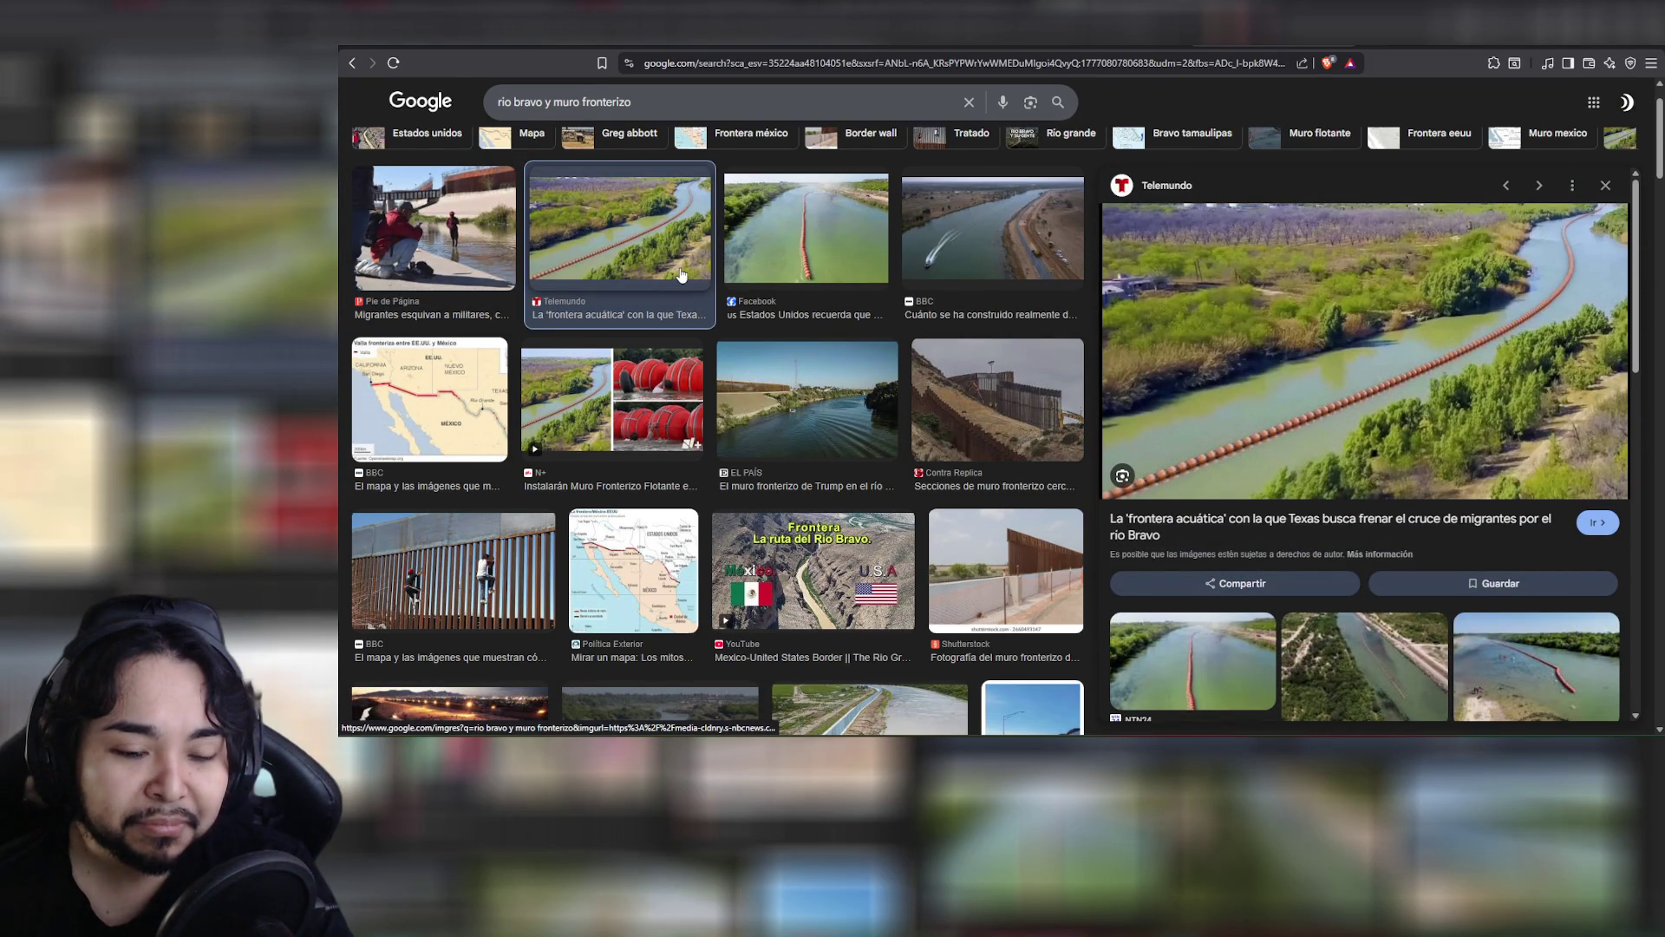
pyautogui.click(816, 598)
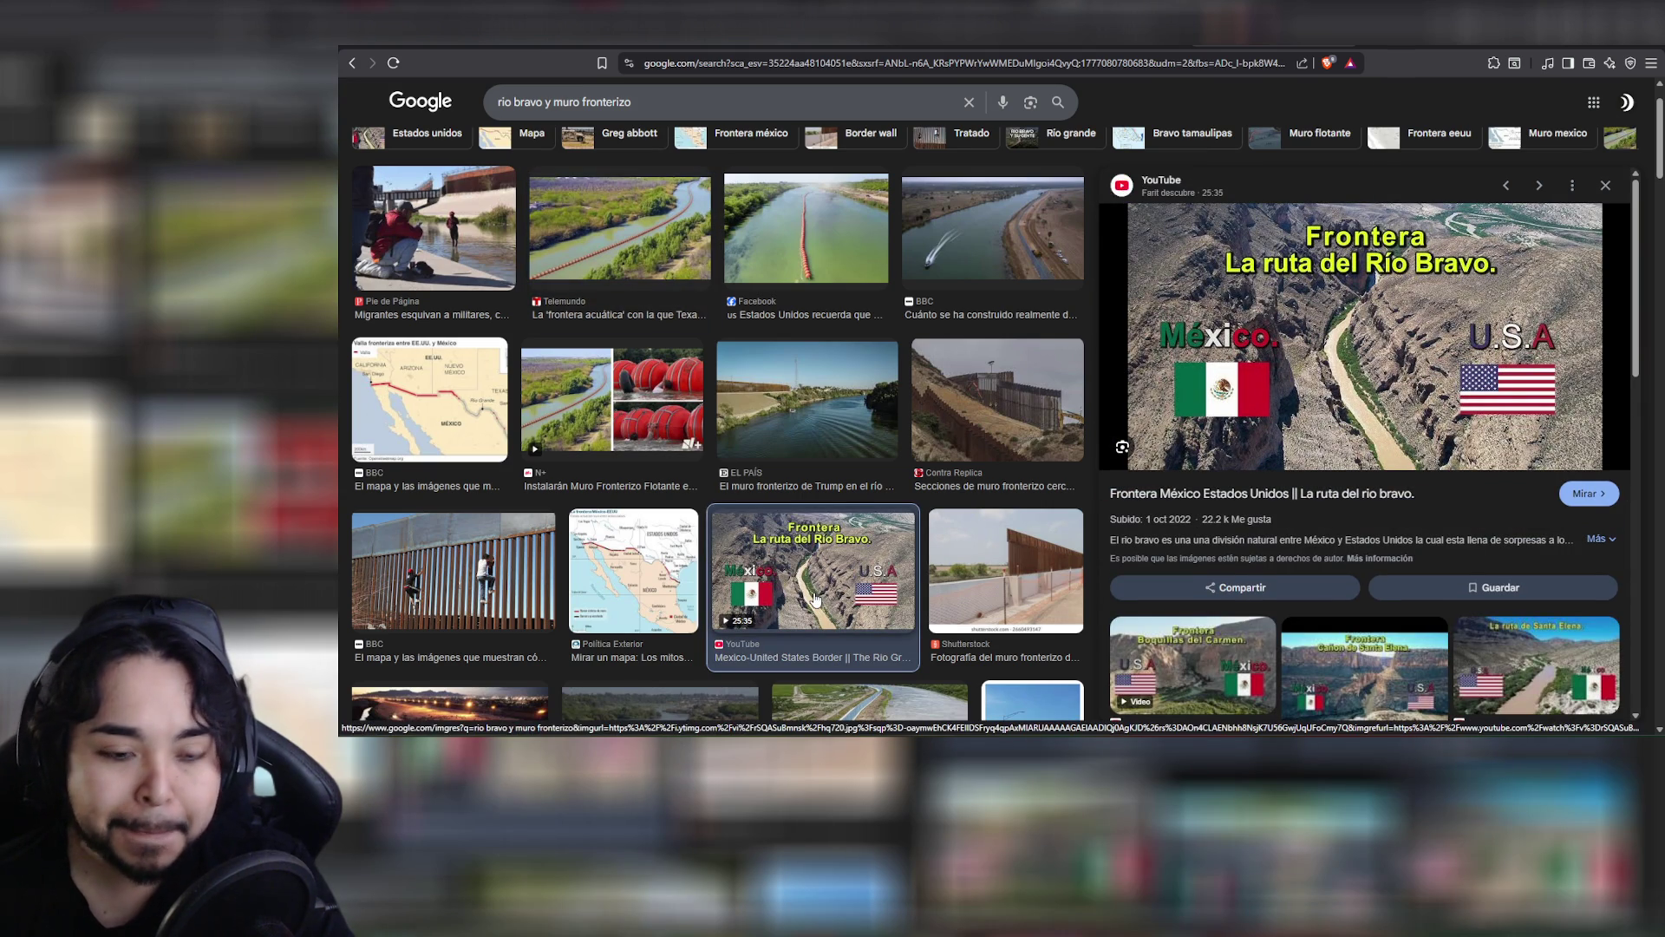
pyautogui.click(646, 425)
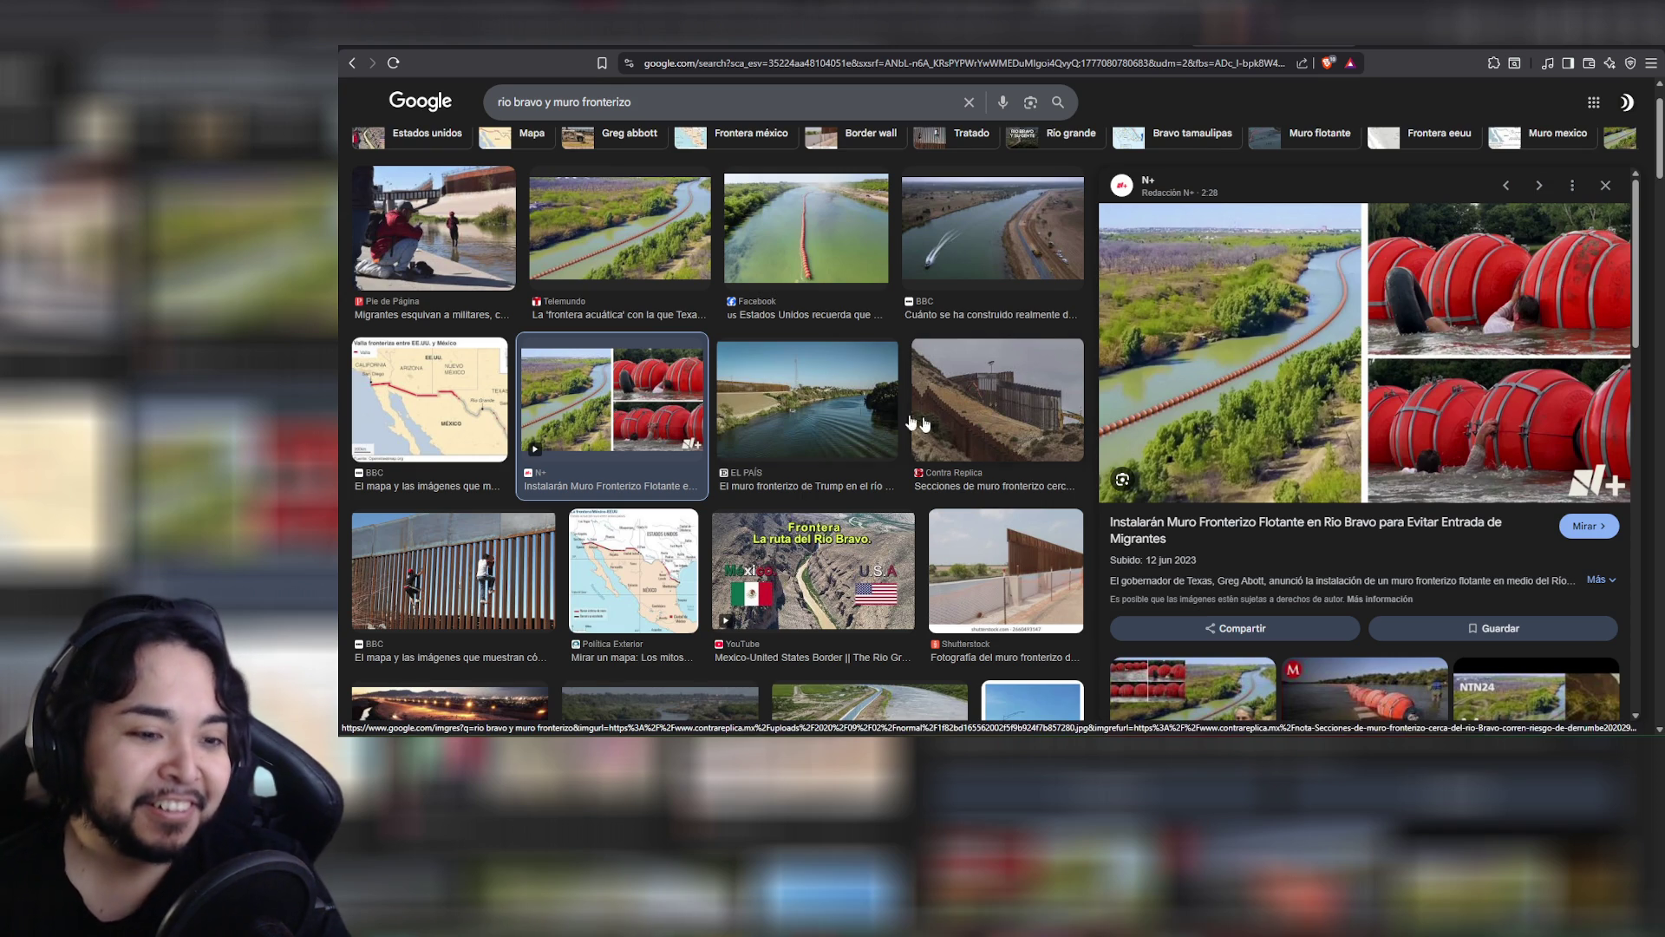
pyautogui.scroll(-6, 827, 401)
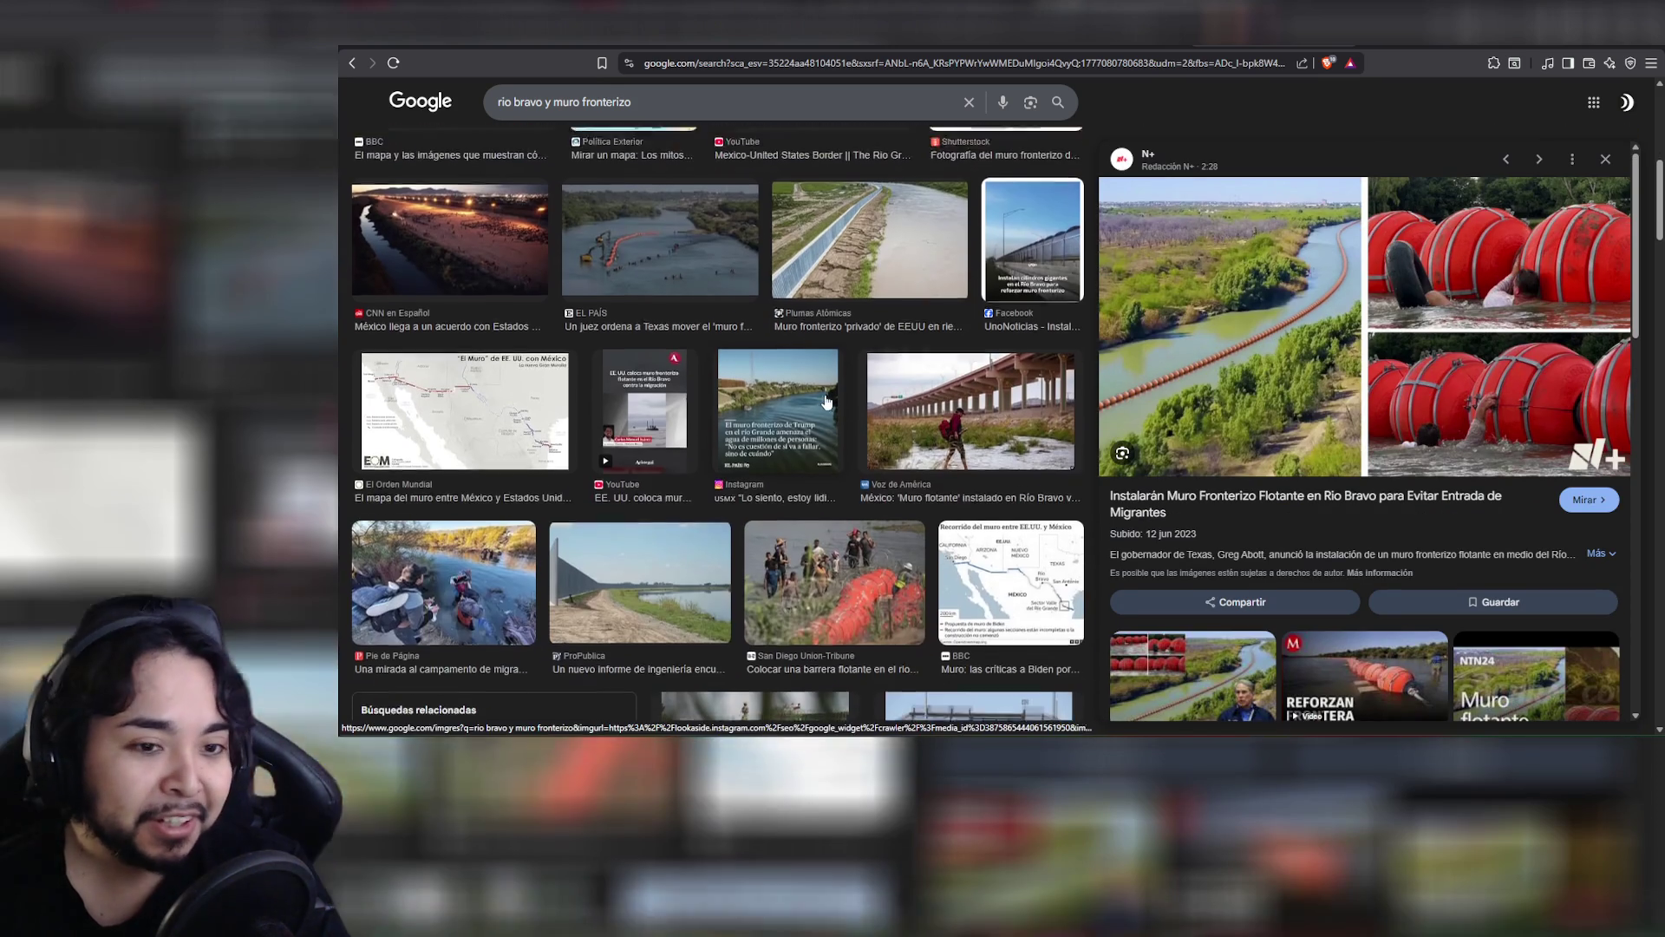
pyautogui.scroll(-3, 827, 402)
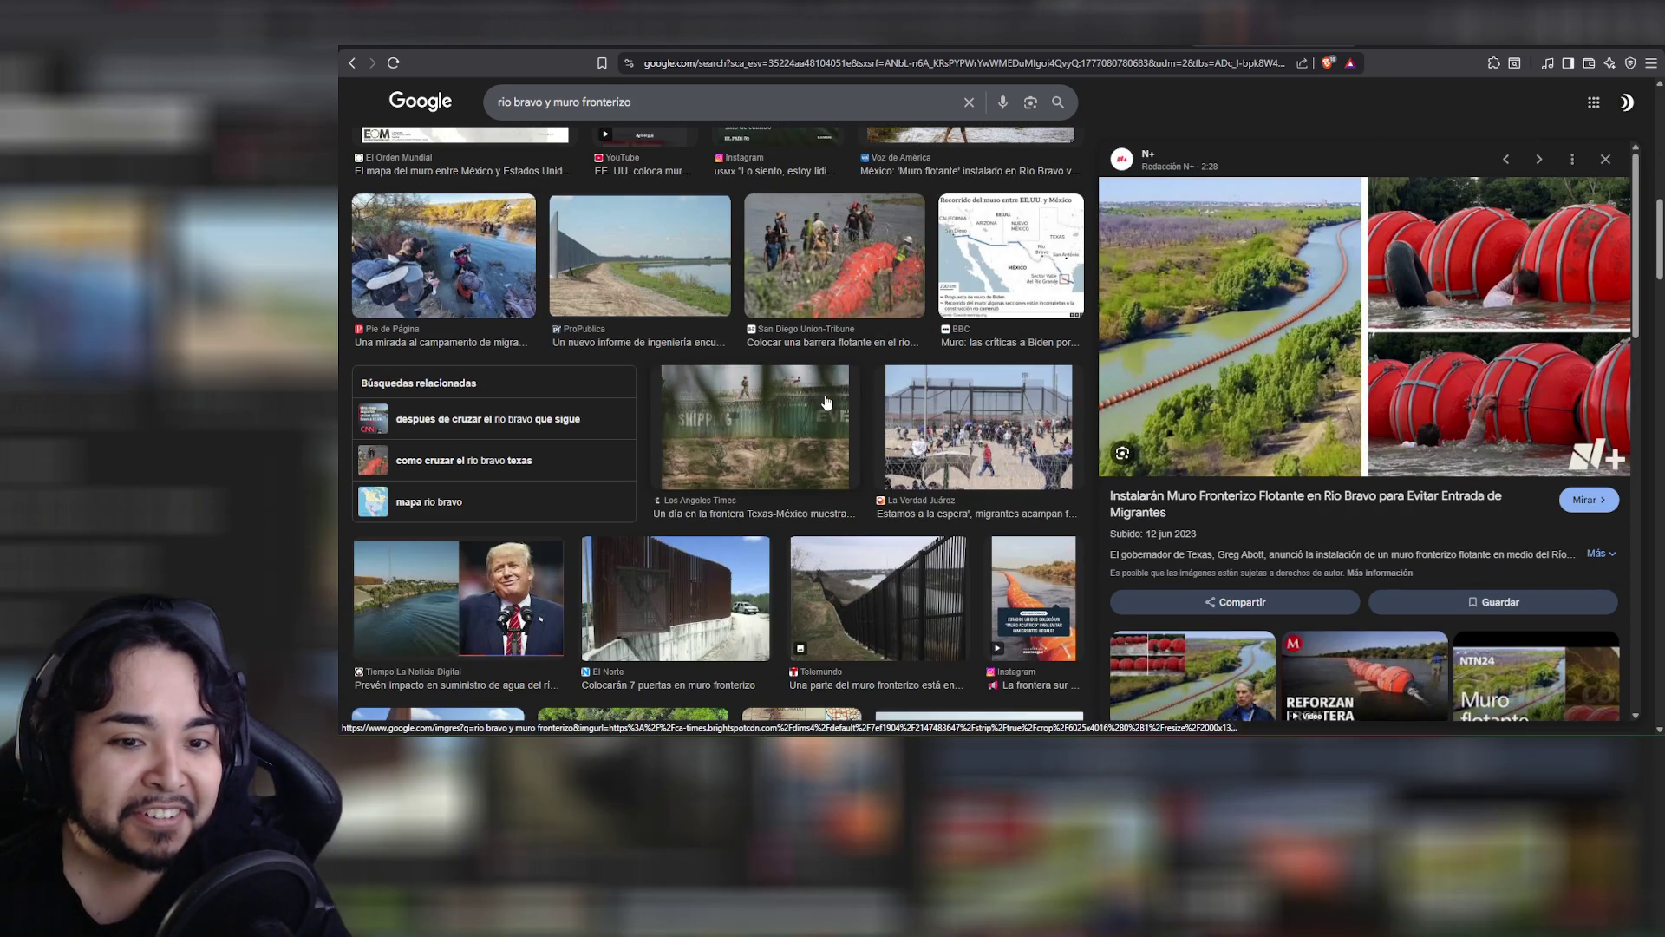
pyautogui.click(819, 271)
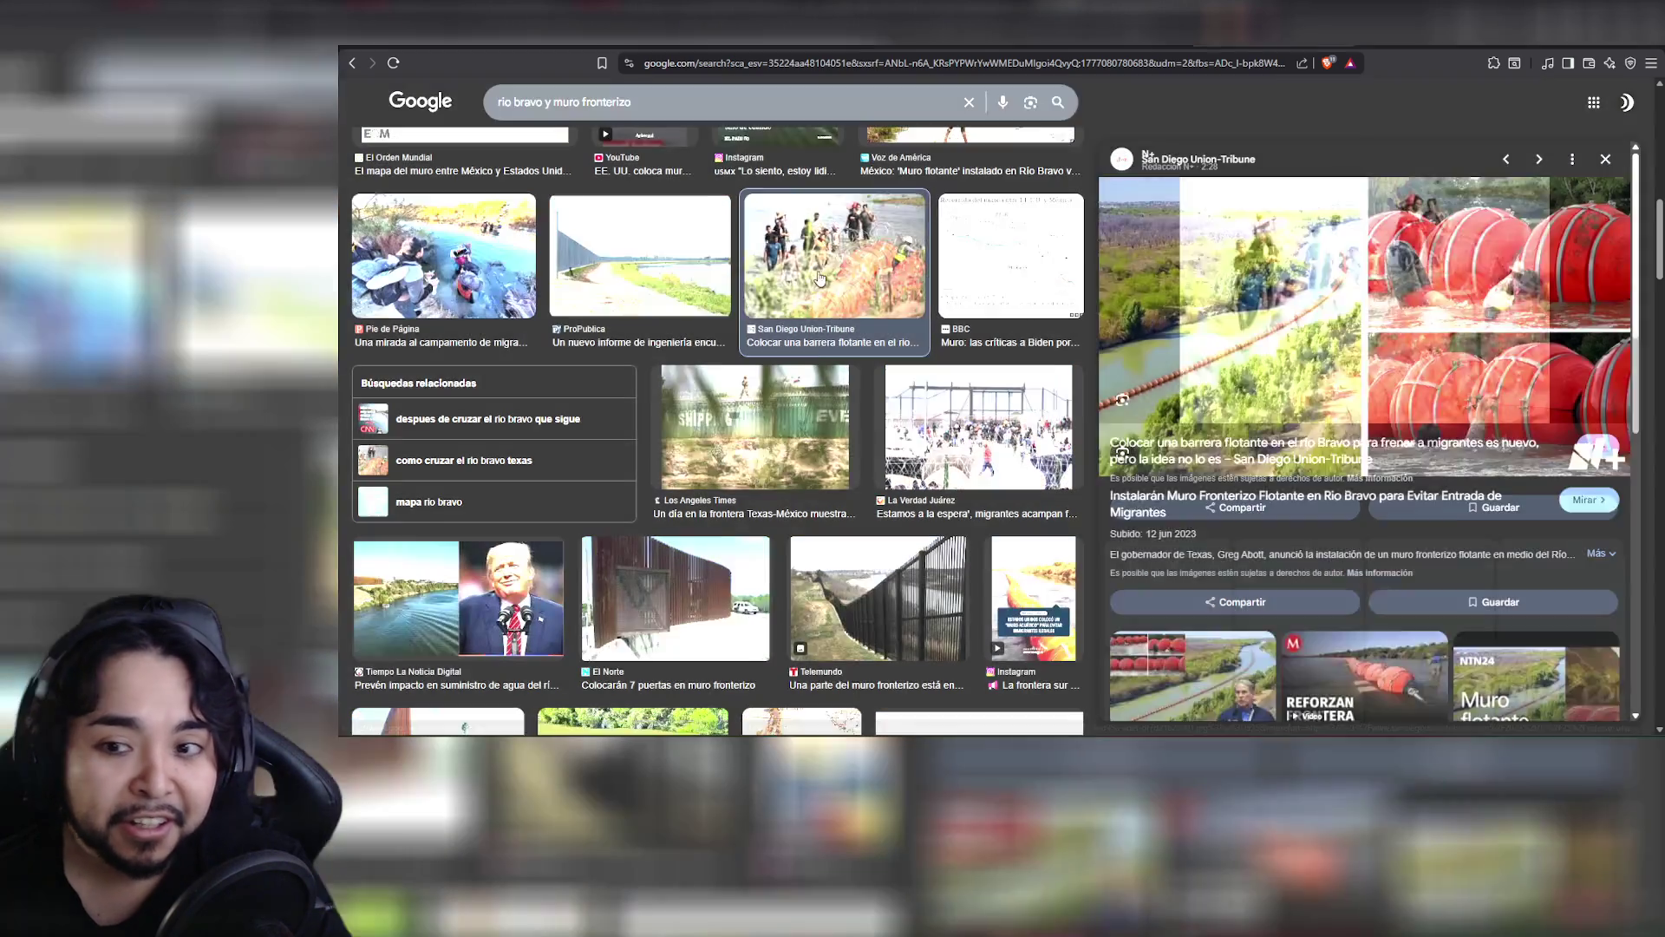
pyautogui.scroll(-1, 911, 347)
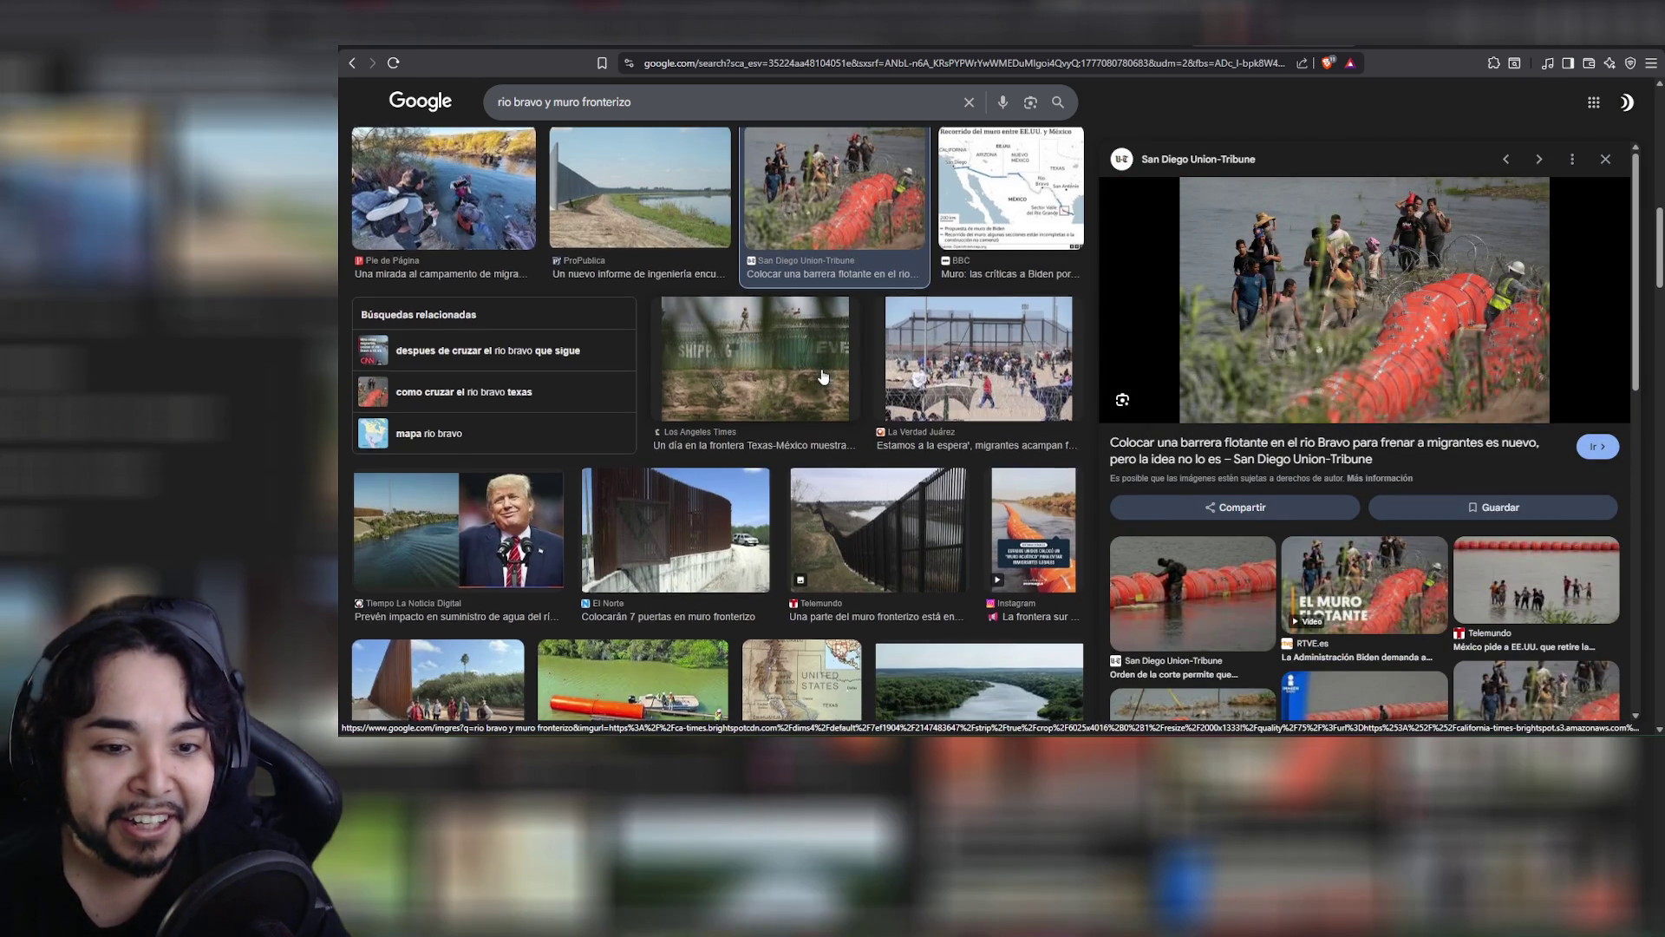
pyautogui.click(958, 367)
pyautogui.click(777, 343)
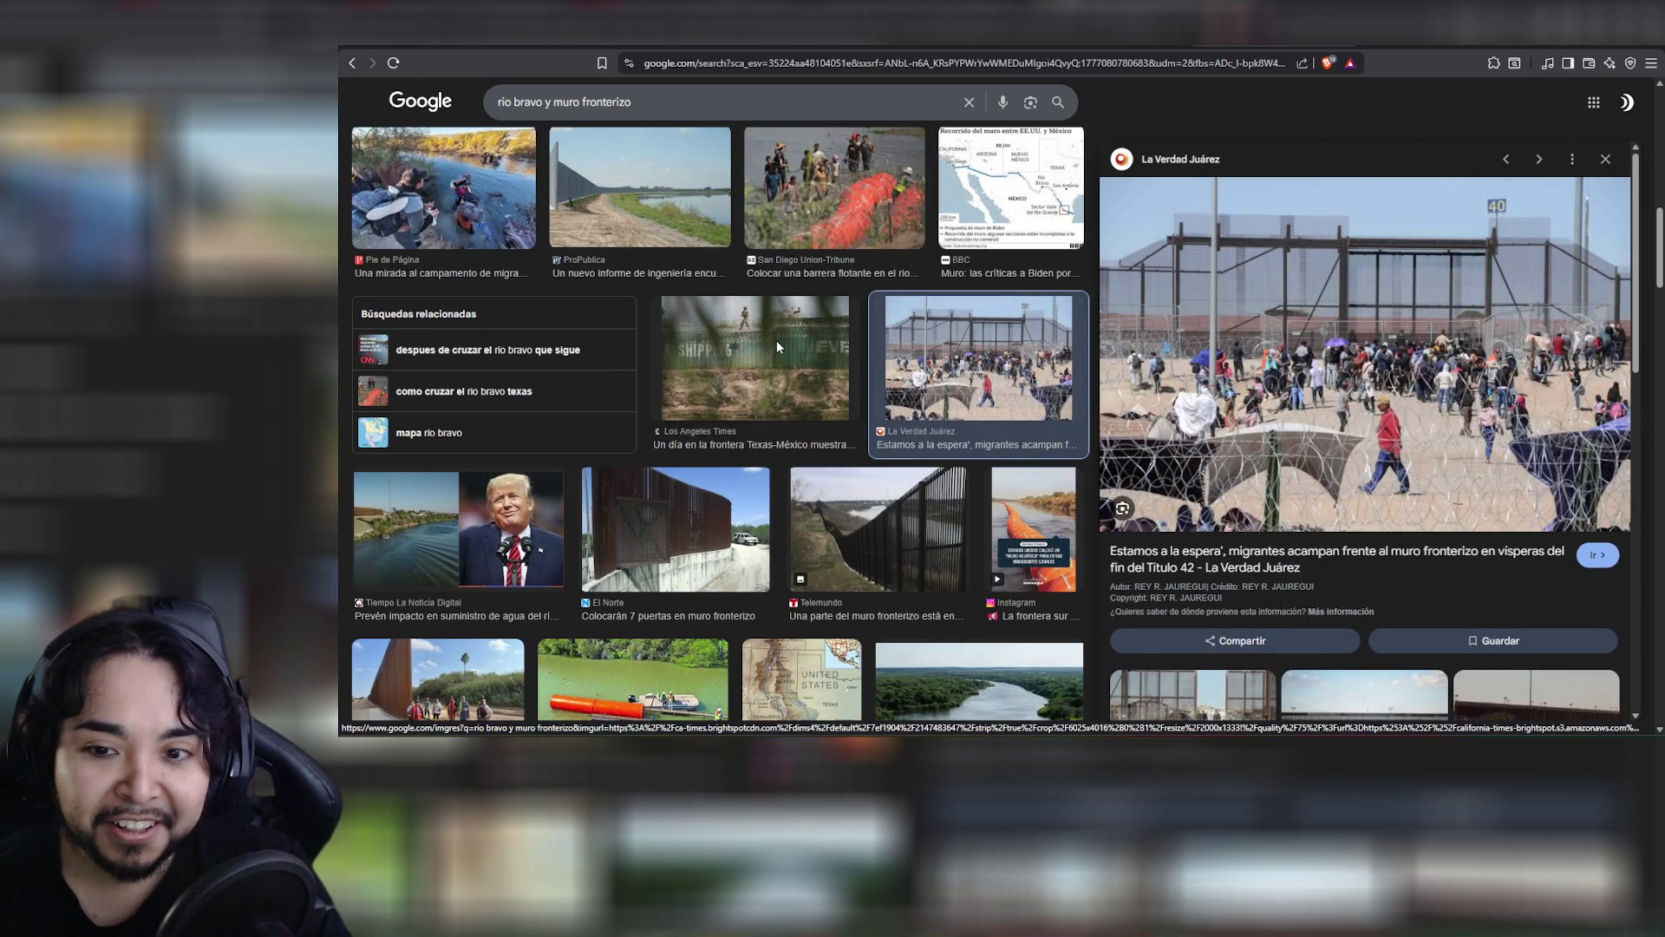
pyautogui.scroll(-2, 778, 348)
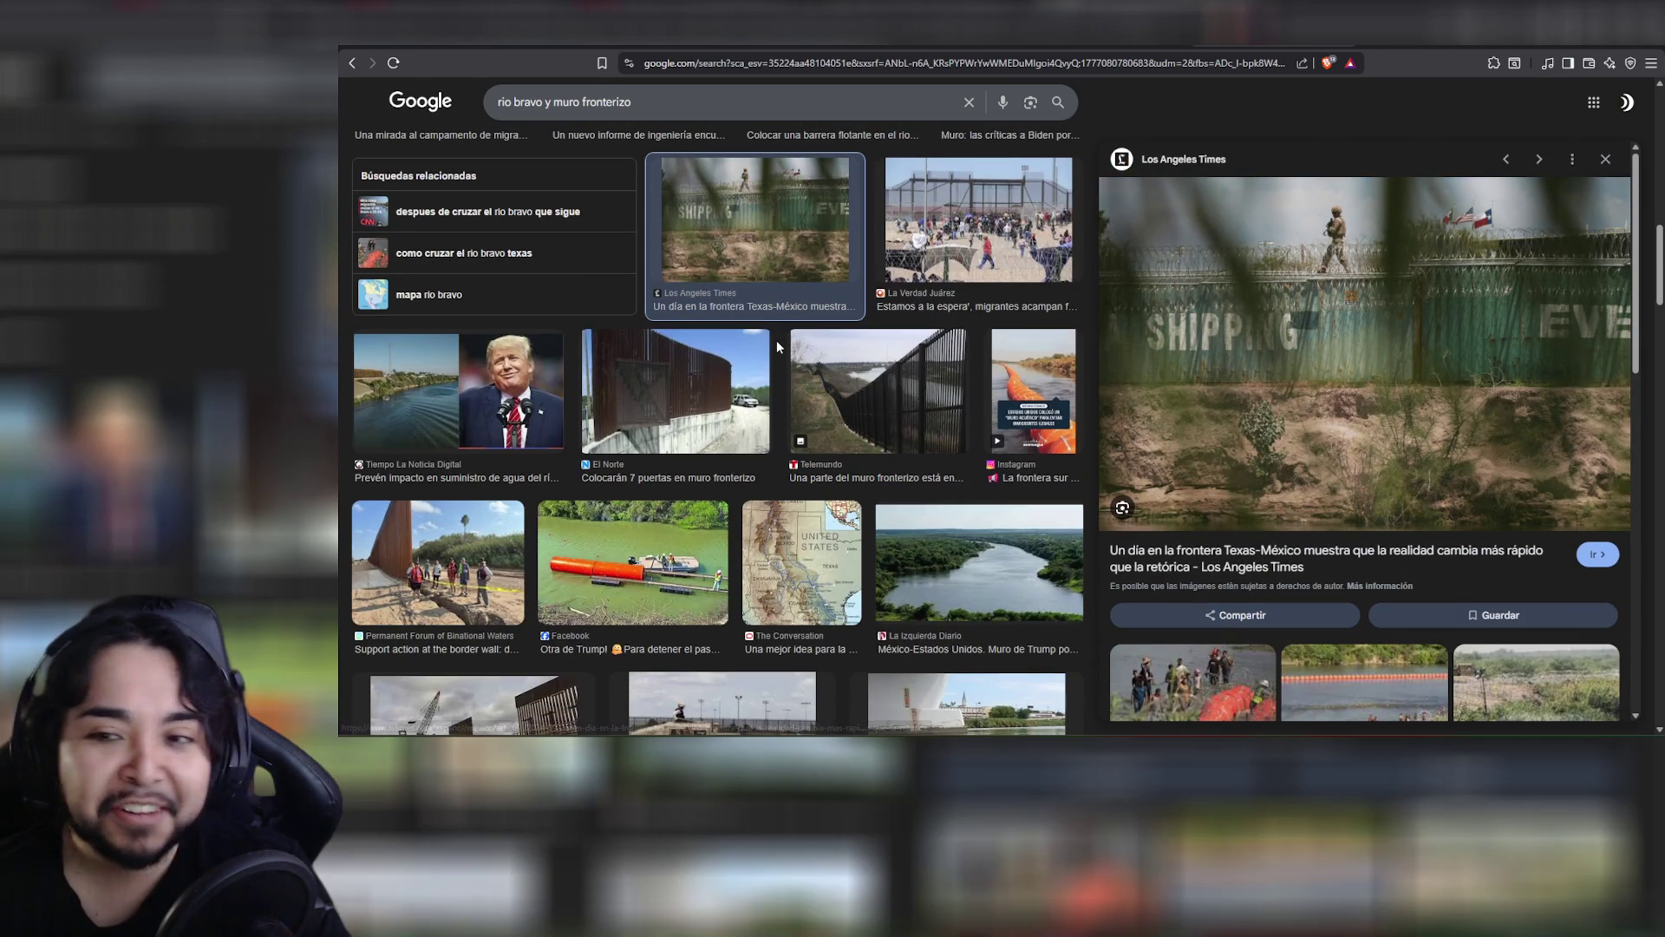
pyautogui.scroll(-1, 779, 347)
pyautogui.scroll(-3, 777, 340)
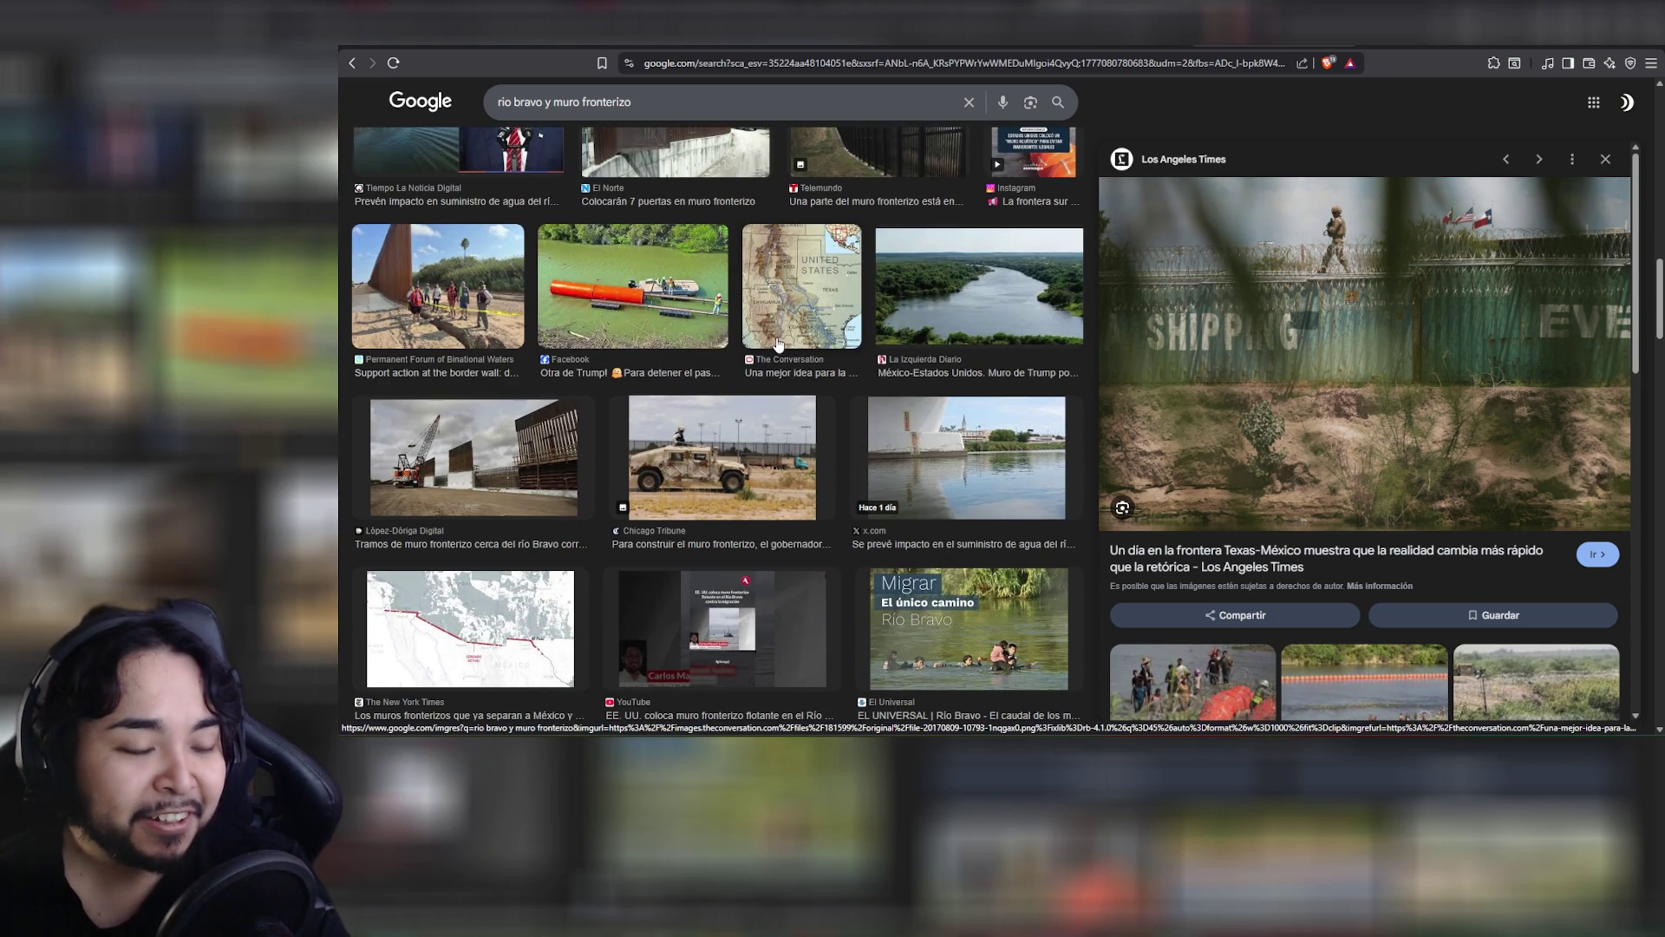
pyautogui.scroll(-4, 778, 346)
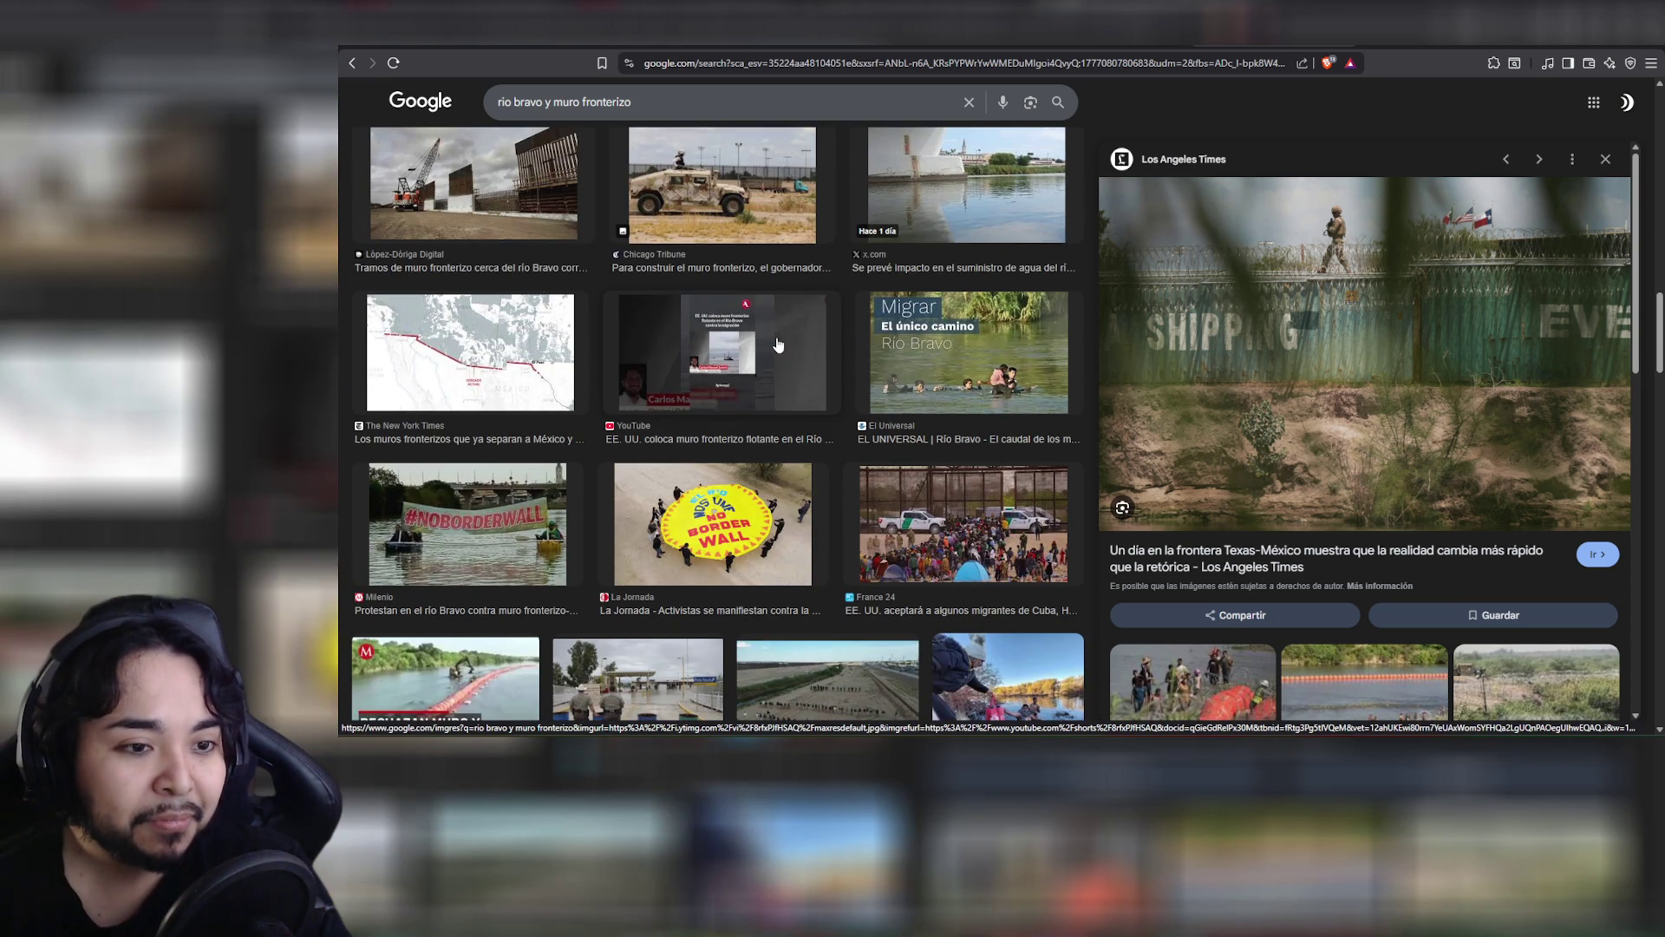
pyautogui.click(513, 345)
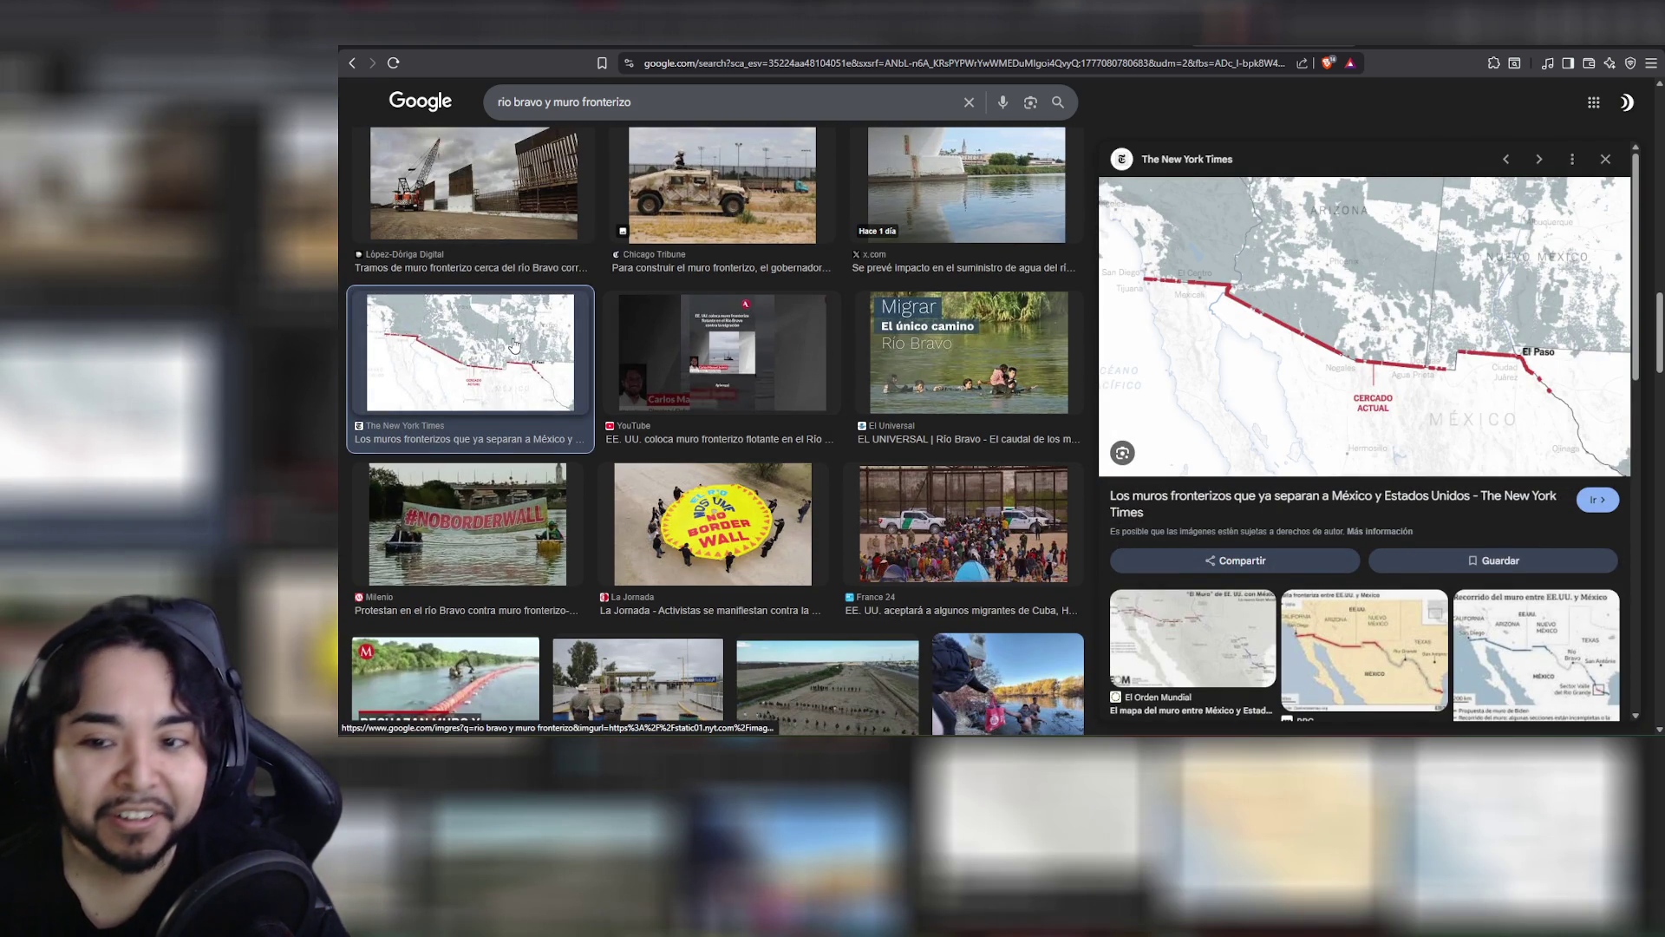
pyautogui.click(980, 358)
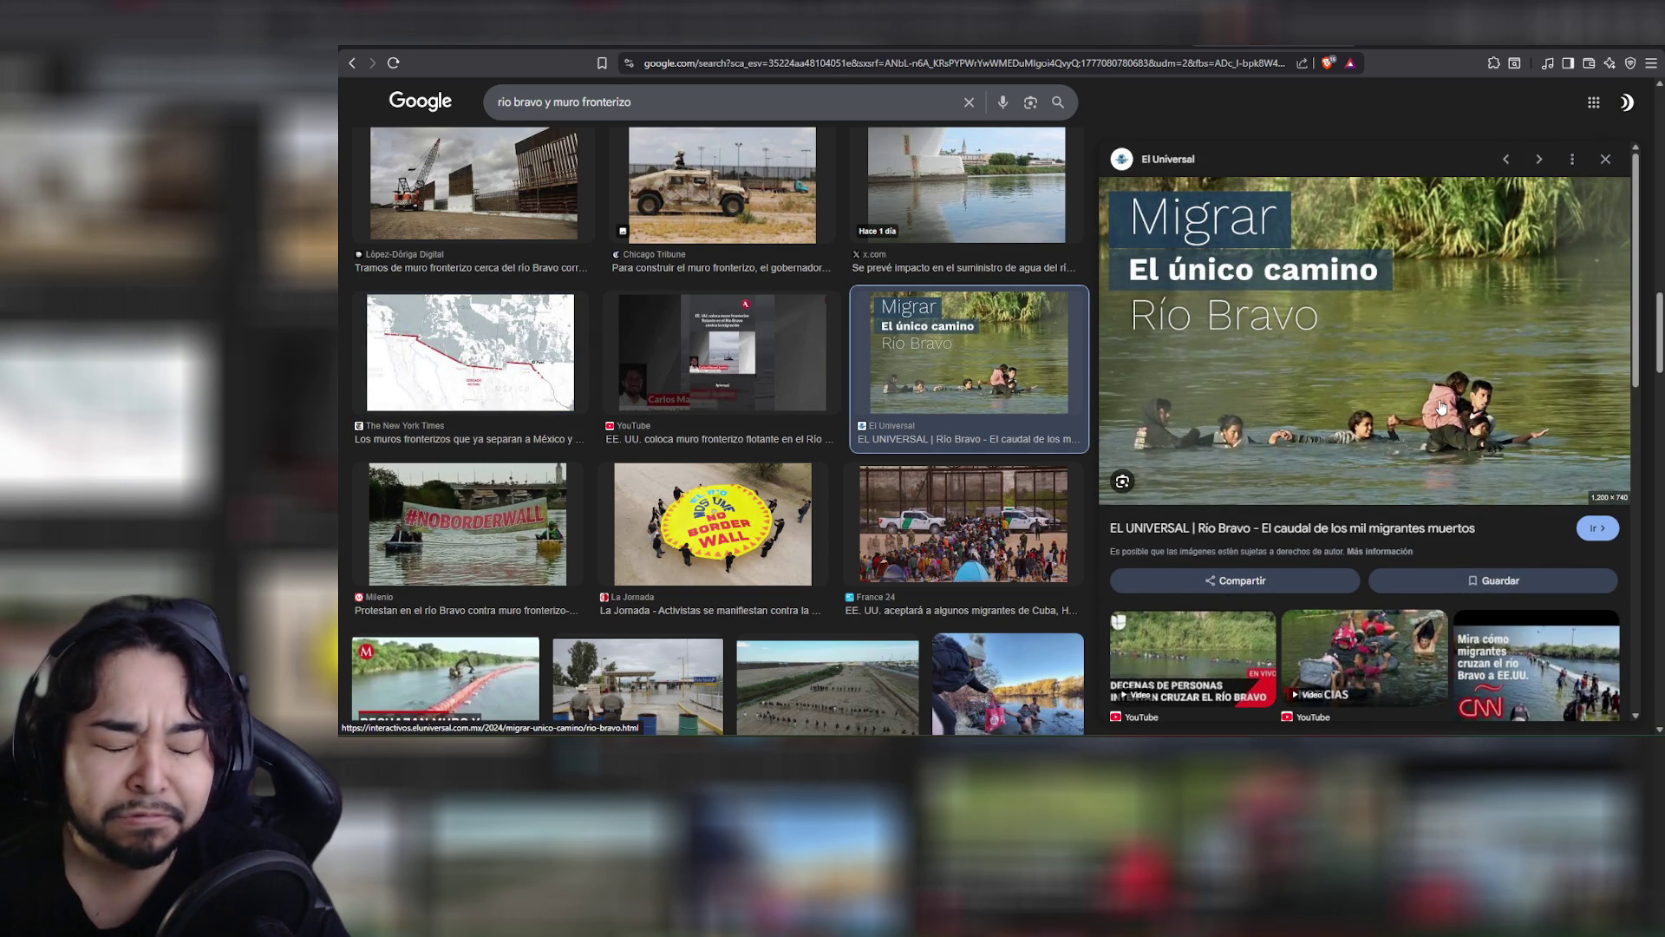
pyautogui.scroll(-2, 985, 386)
pyautogui.click(985, 386)
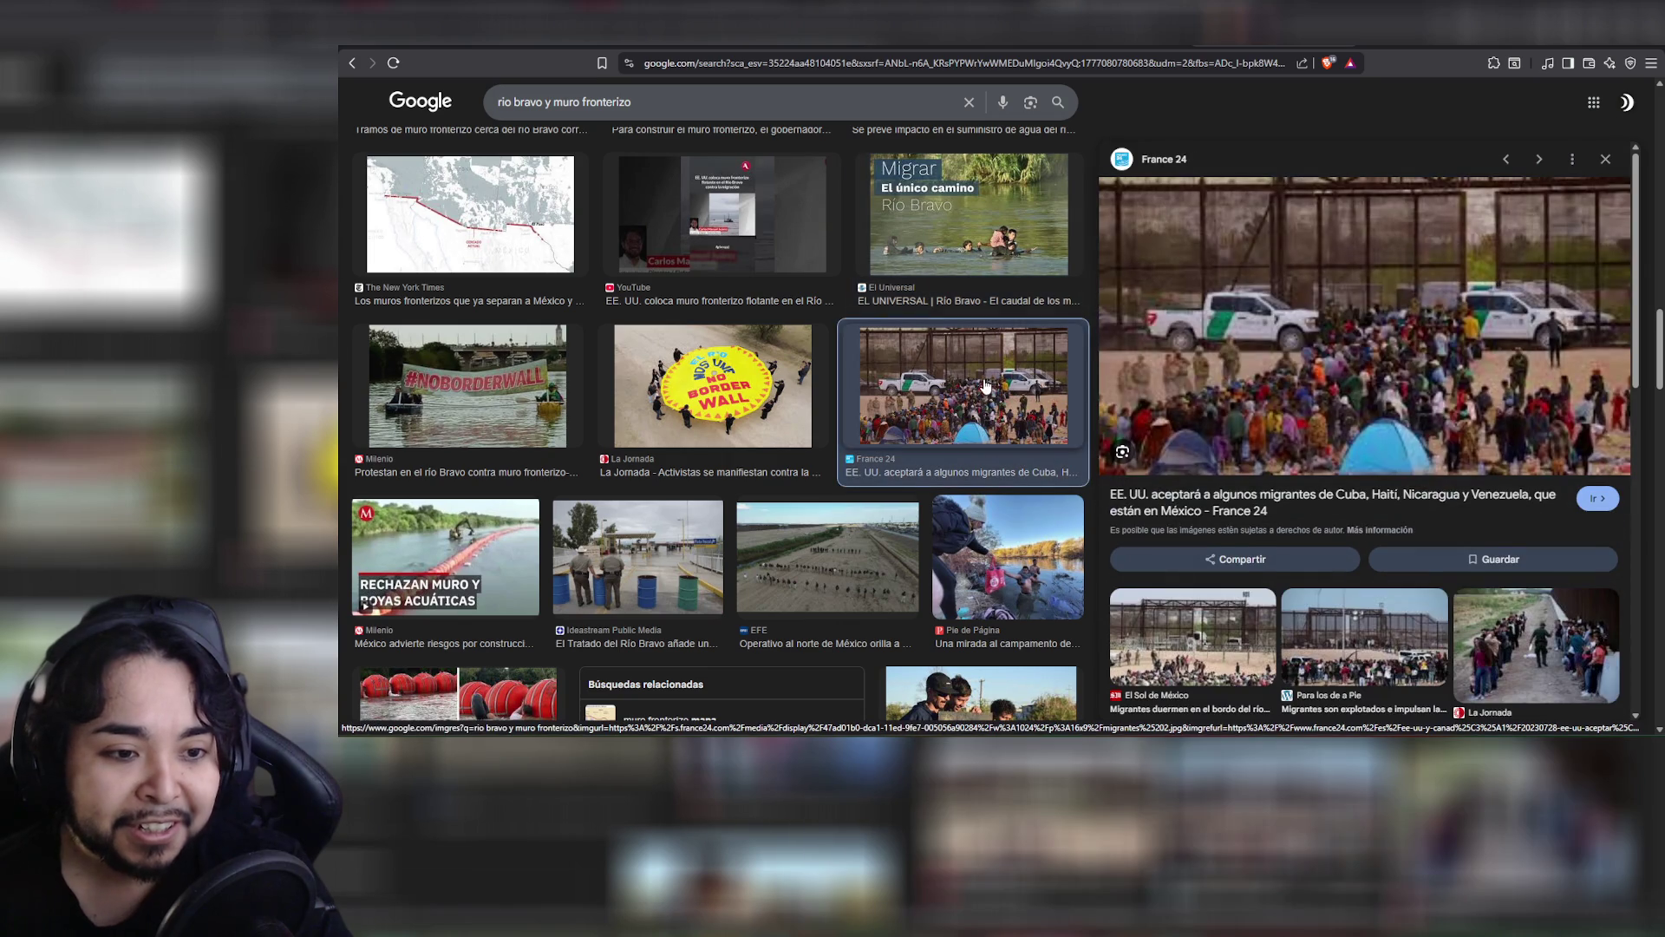
pyautogui.click(535, 385)
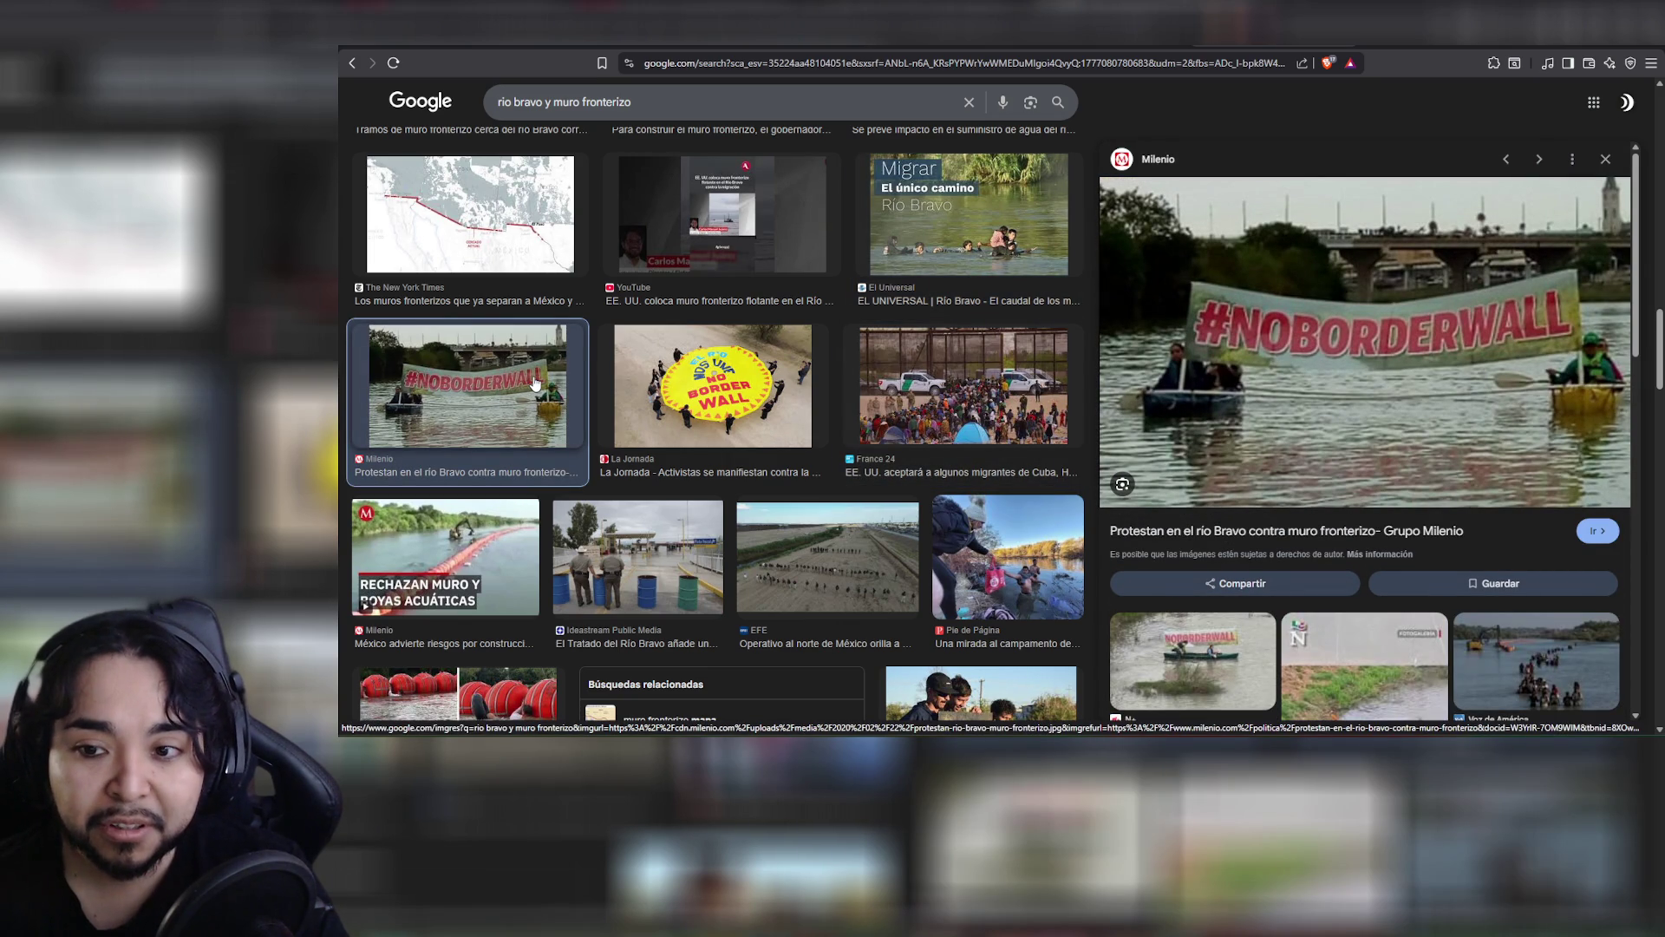
pyautogui.scroll(-3, 535, 384)
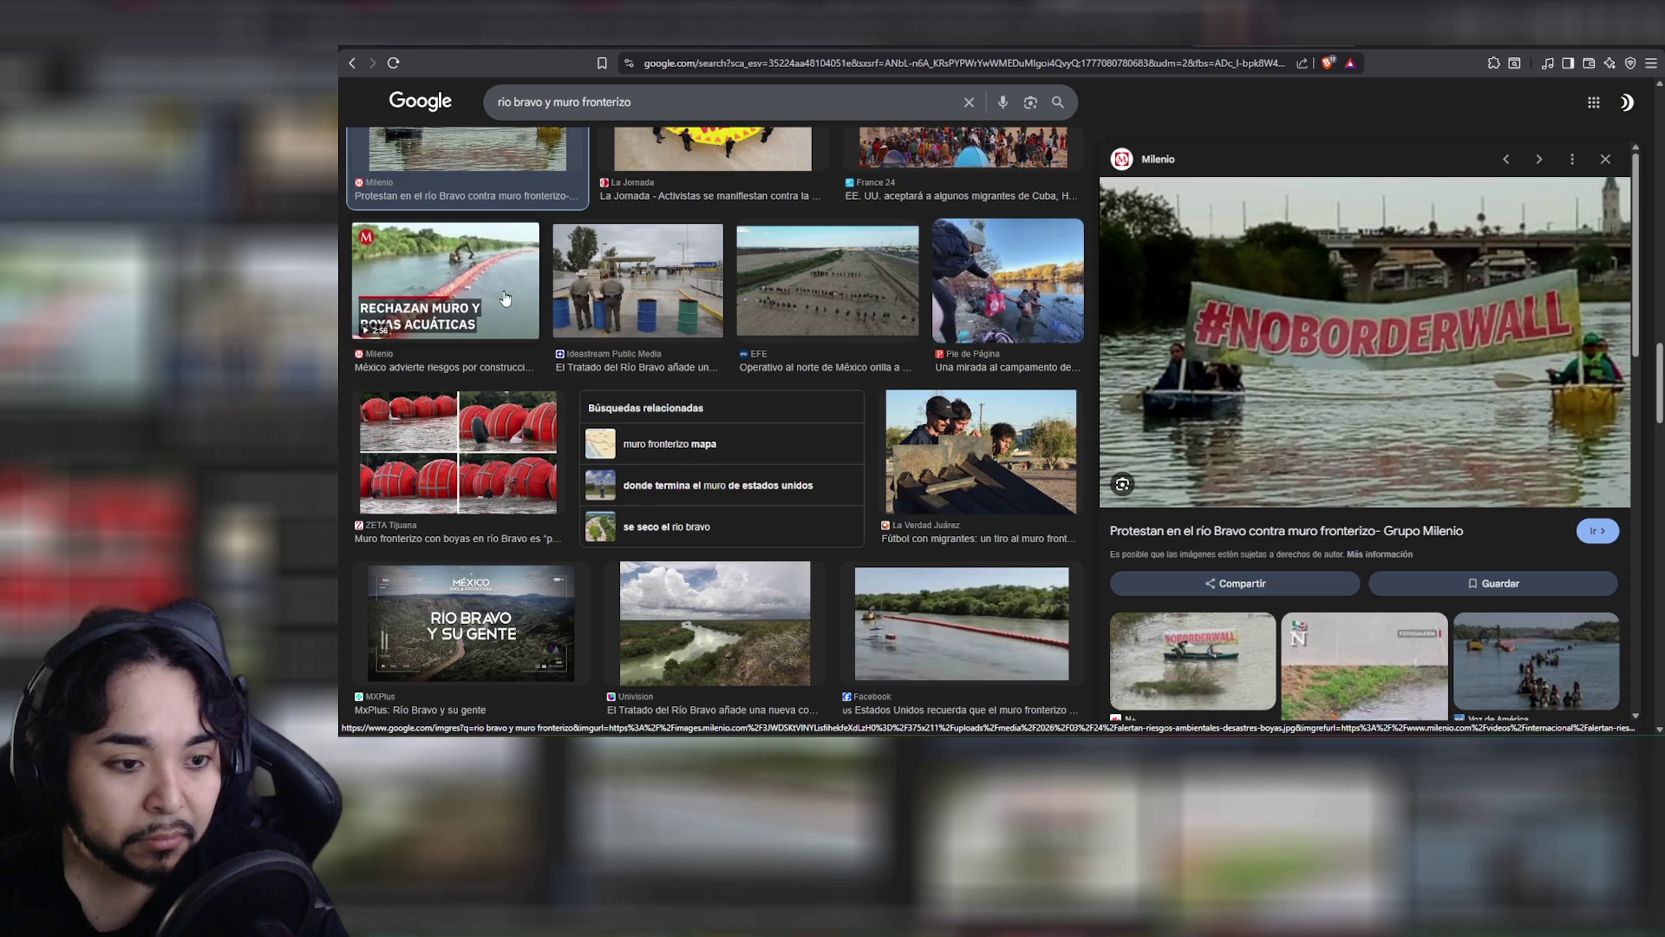
pyautogui.scroll(-2, 507, 299)
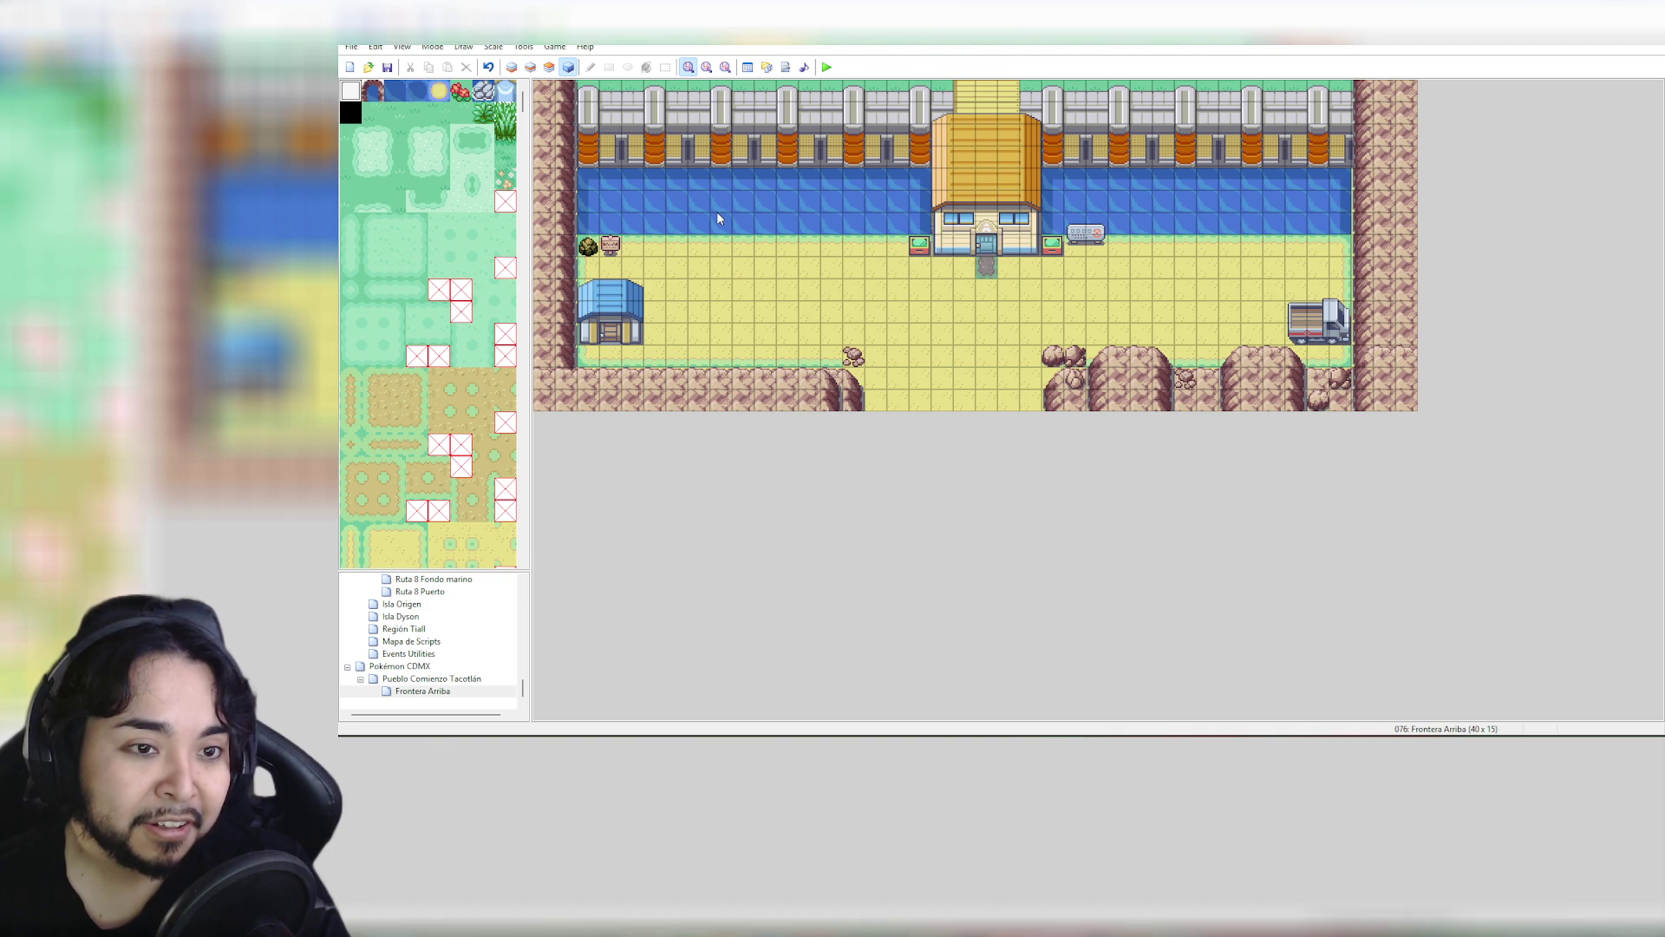
# On layer 3, paint pokéball tile rows across the water left and right of the house
pyautogui.scroll(-10, 448, 484)
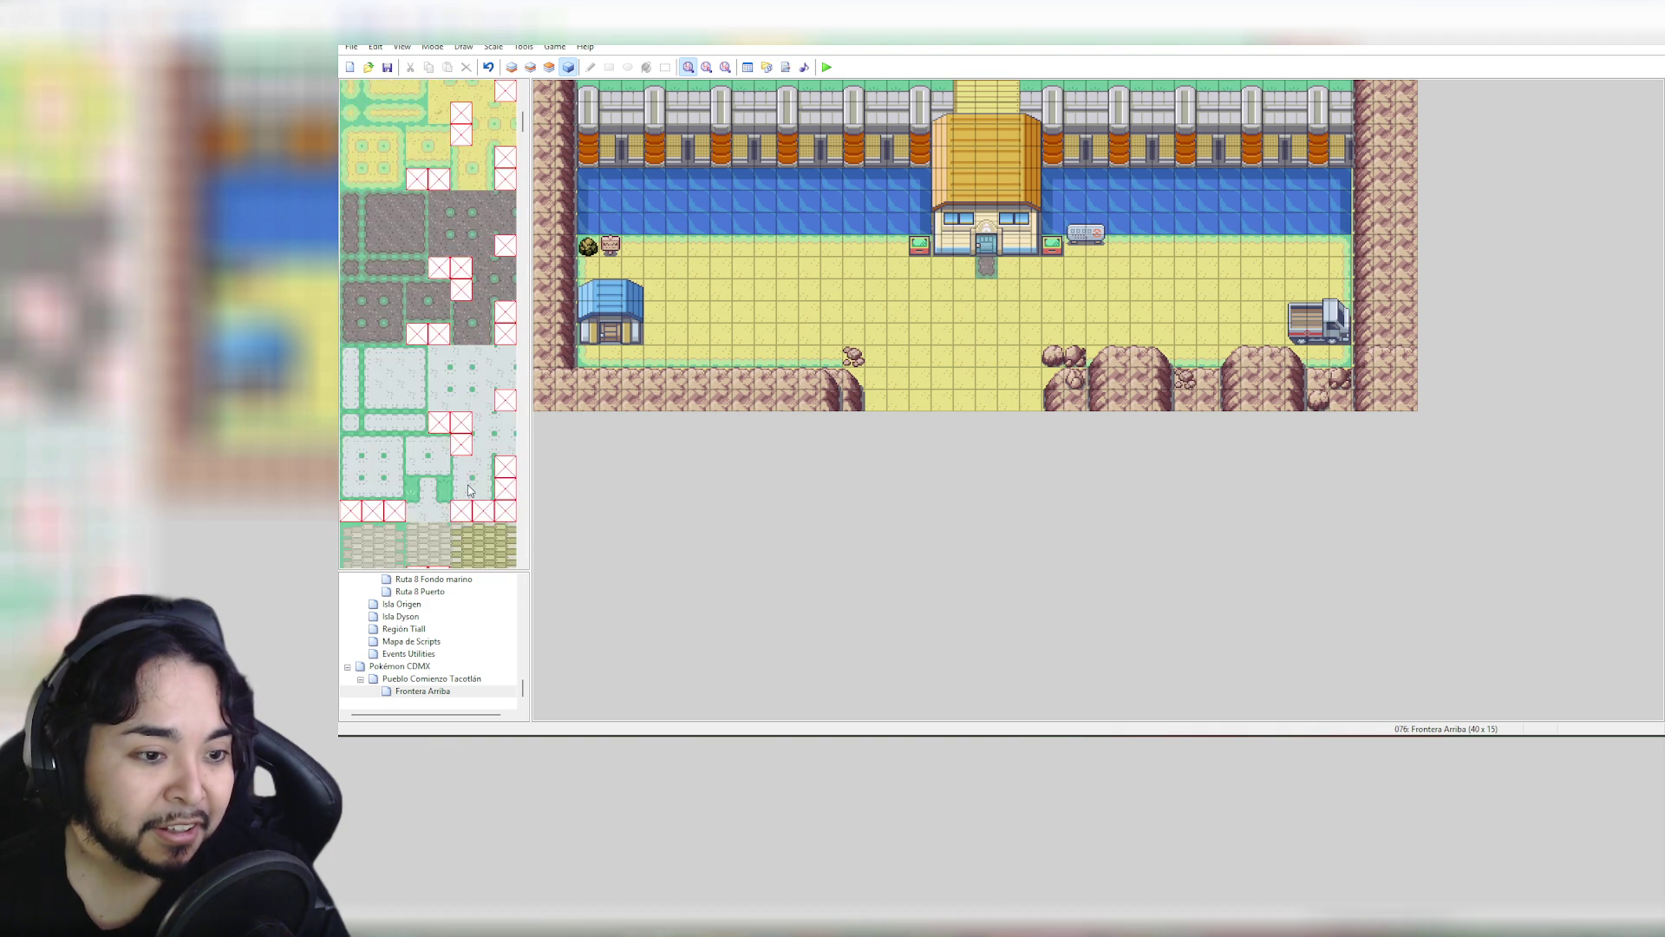
pyautogui.scroll(-10, 473, 480)
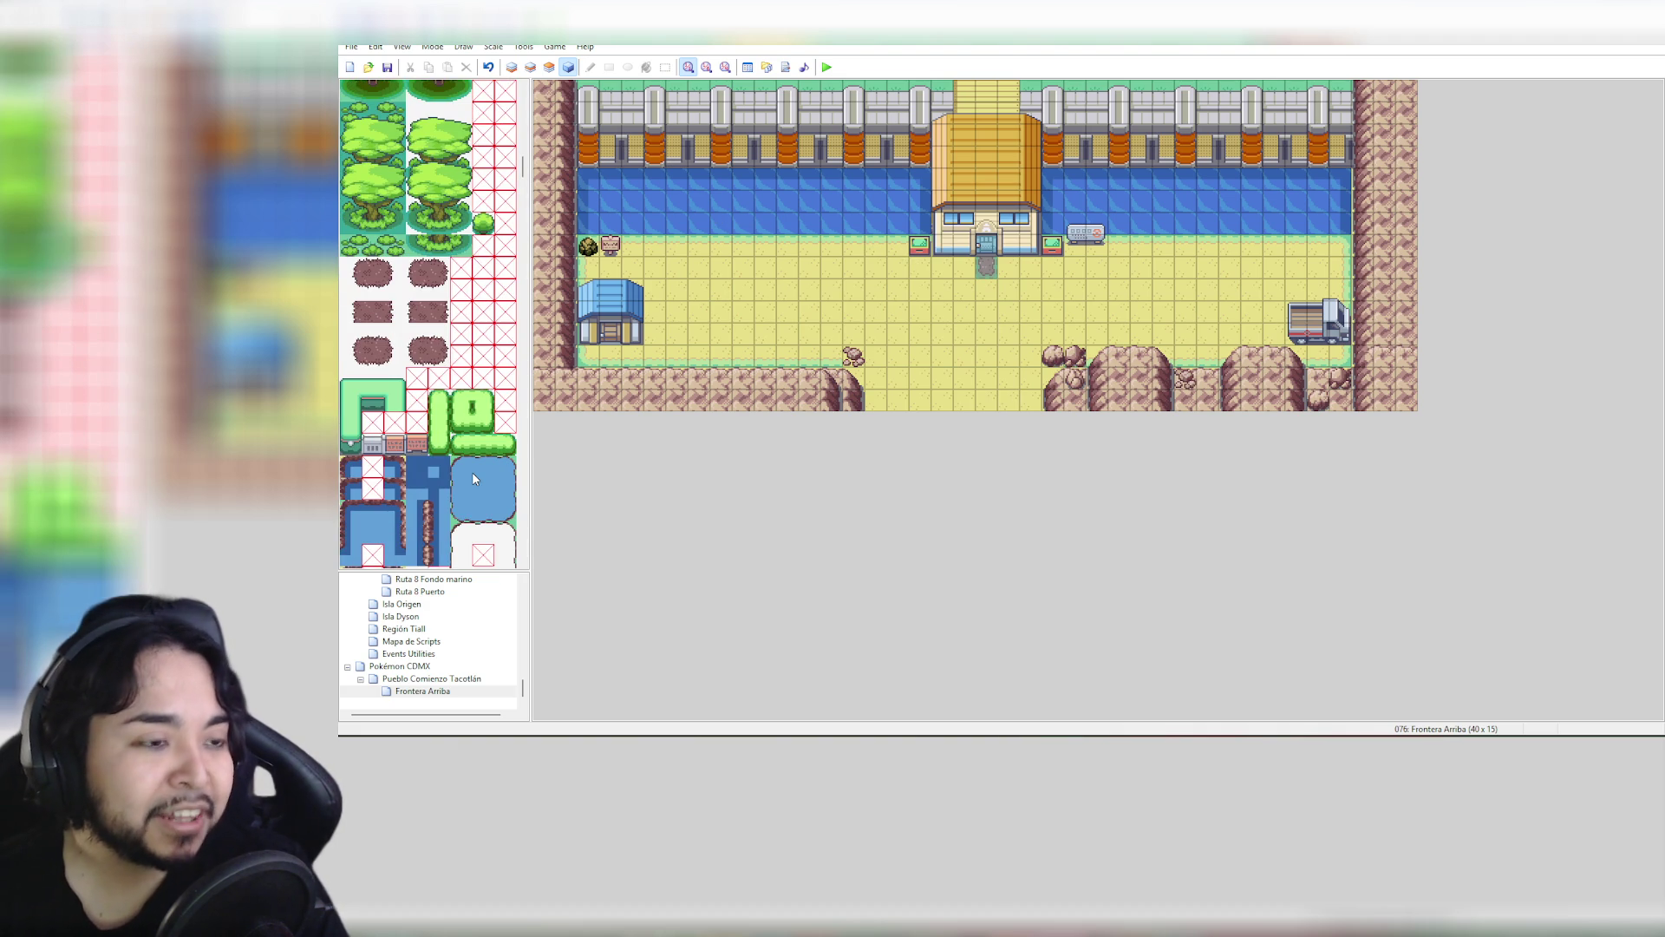
pyautogui.scroll(-3, 472, 479)
pyautogui.scroll(1, 474, 478)
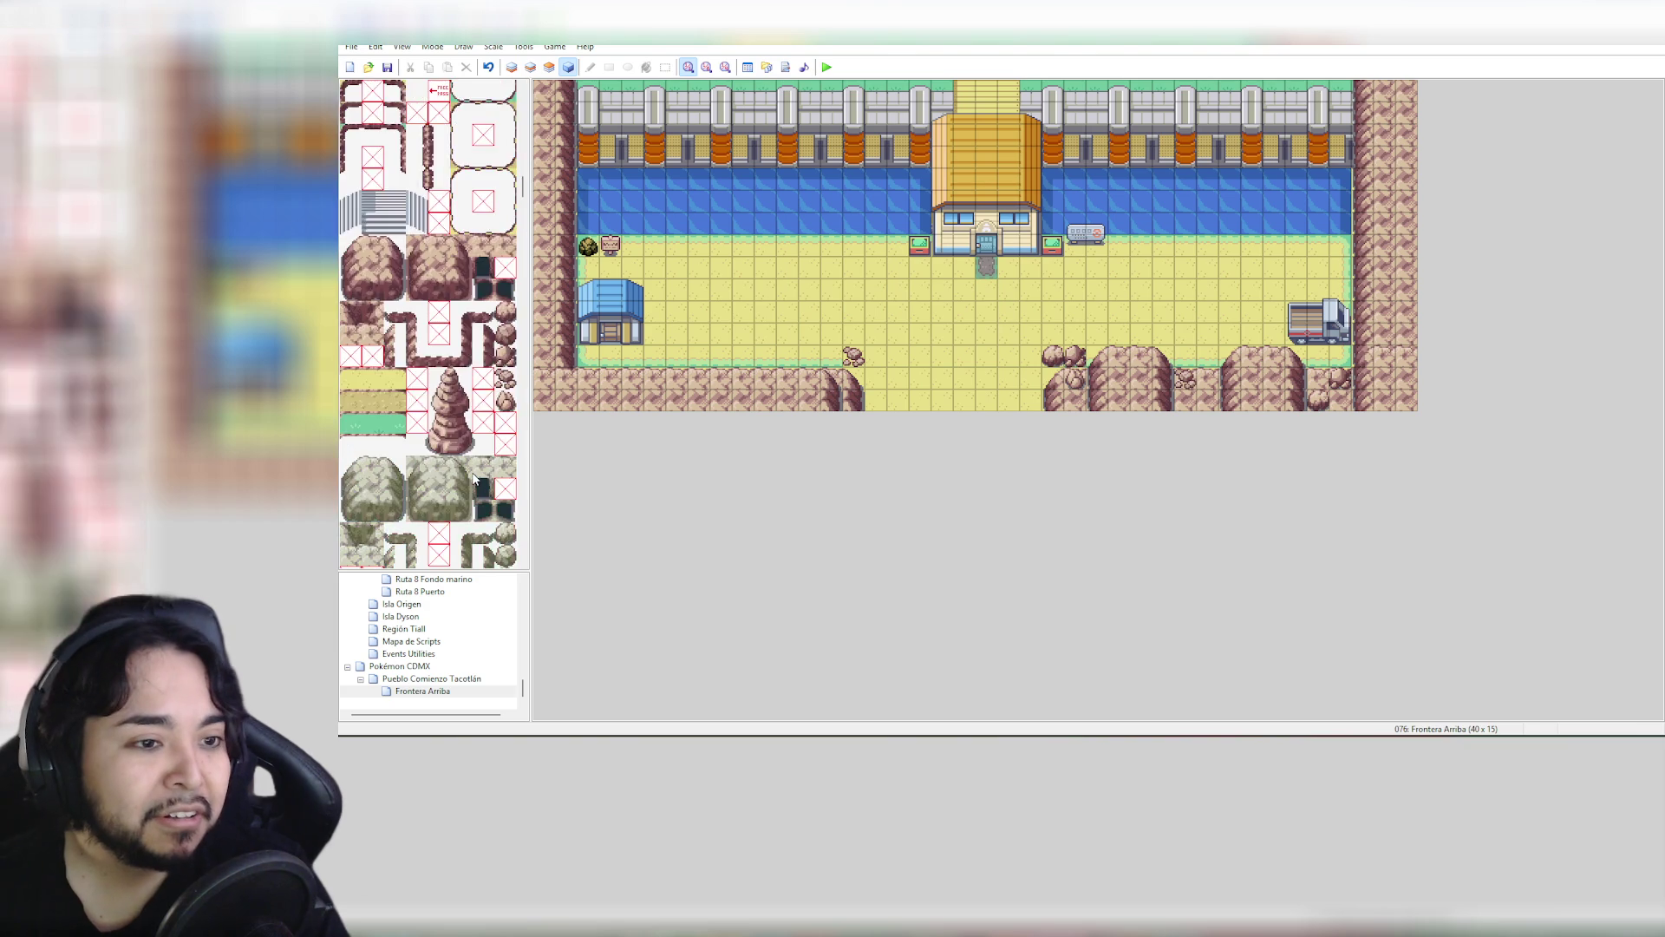
pyautogui.scroll(-6, 474, 477)
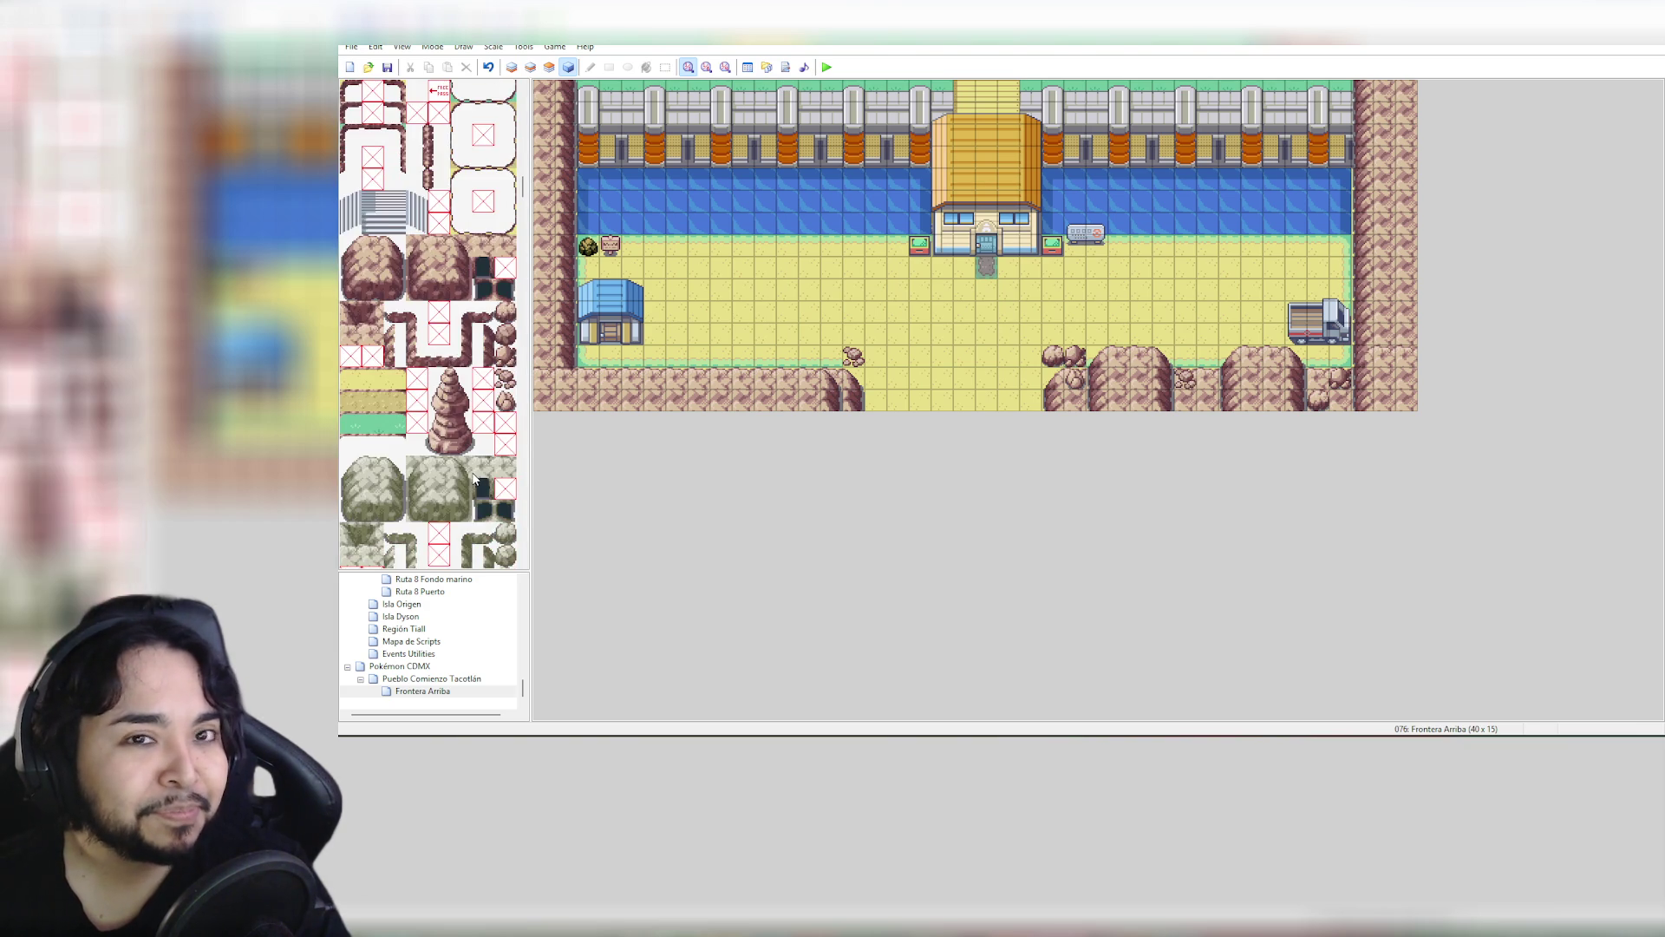
pyautogui.scroll(-7, 474, 478)
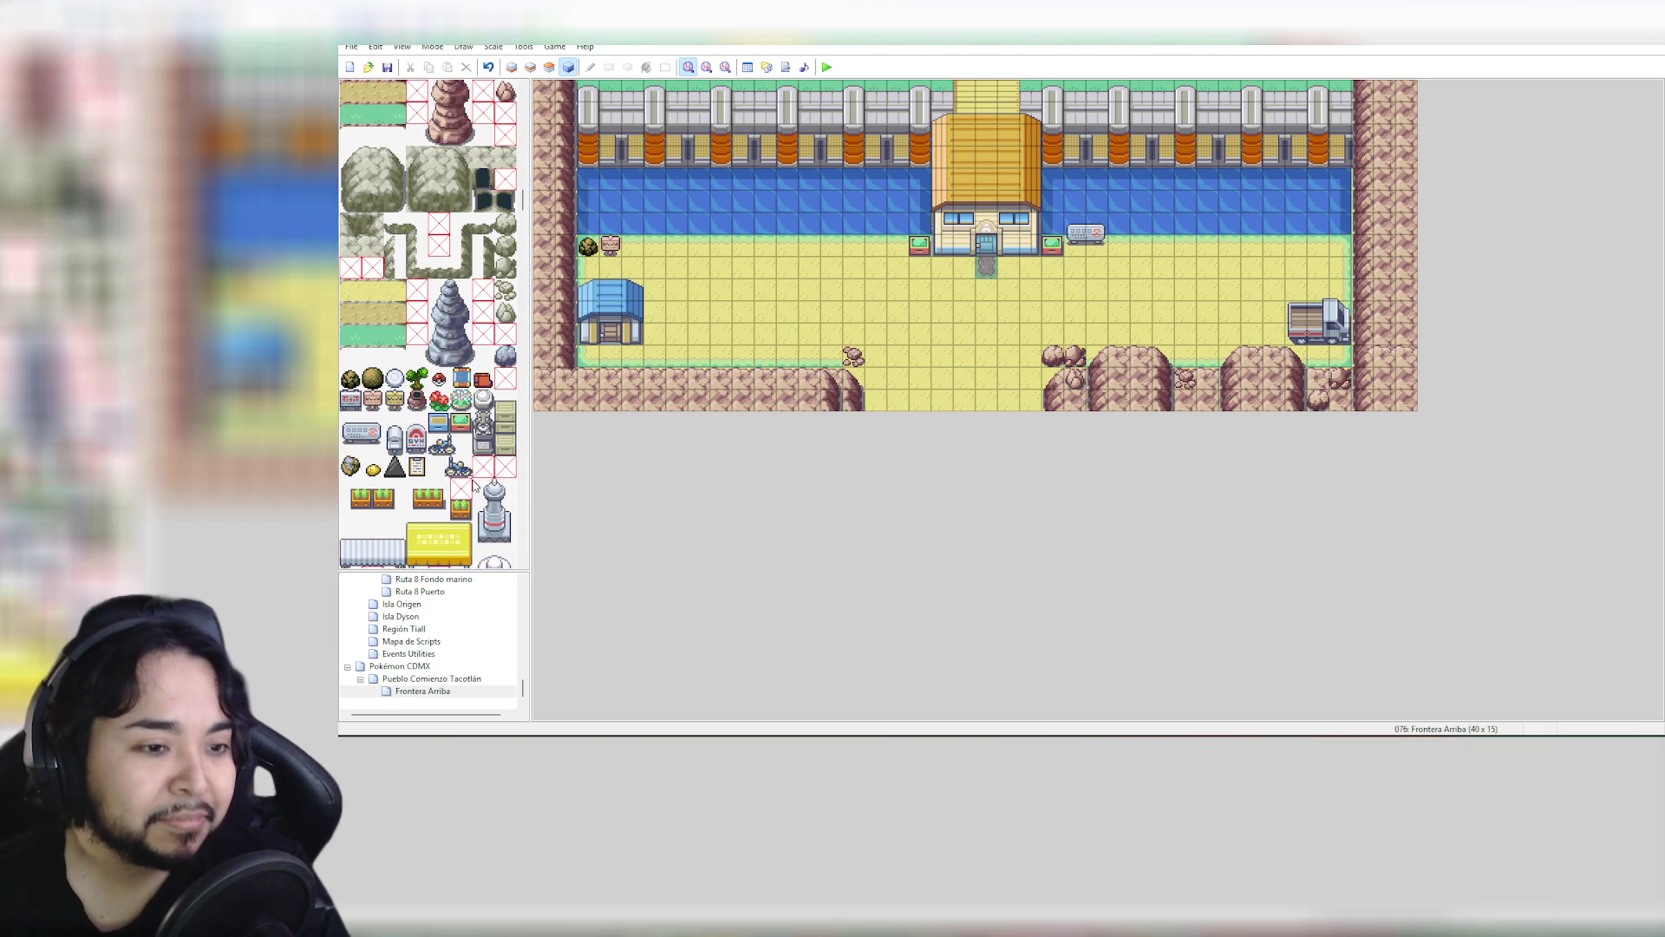
pyautogui.scroll(-1, 474, 483)
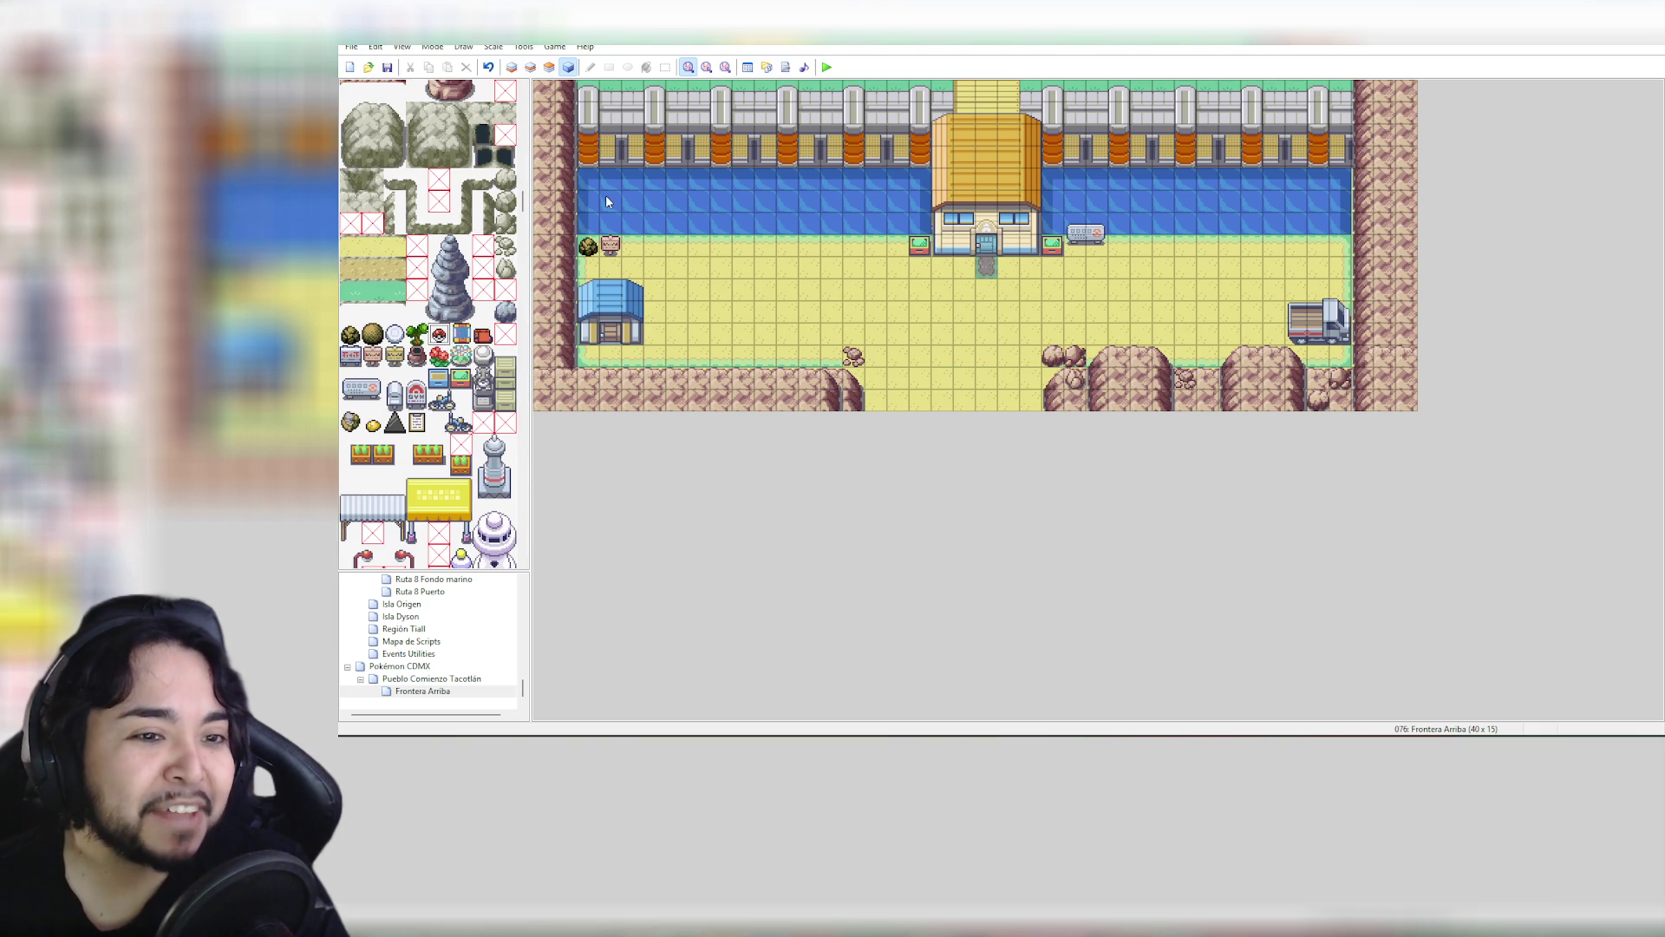
pyautogui.click(548, 70)
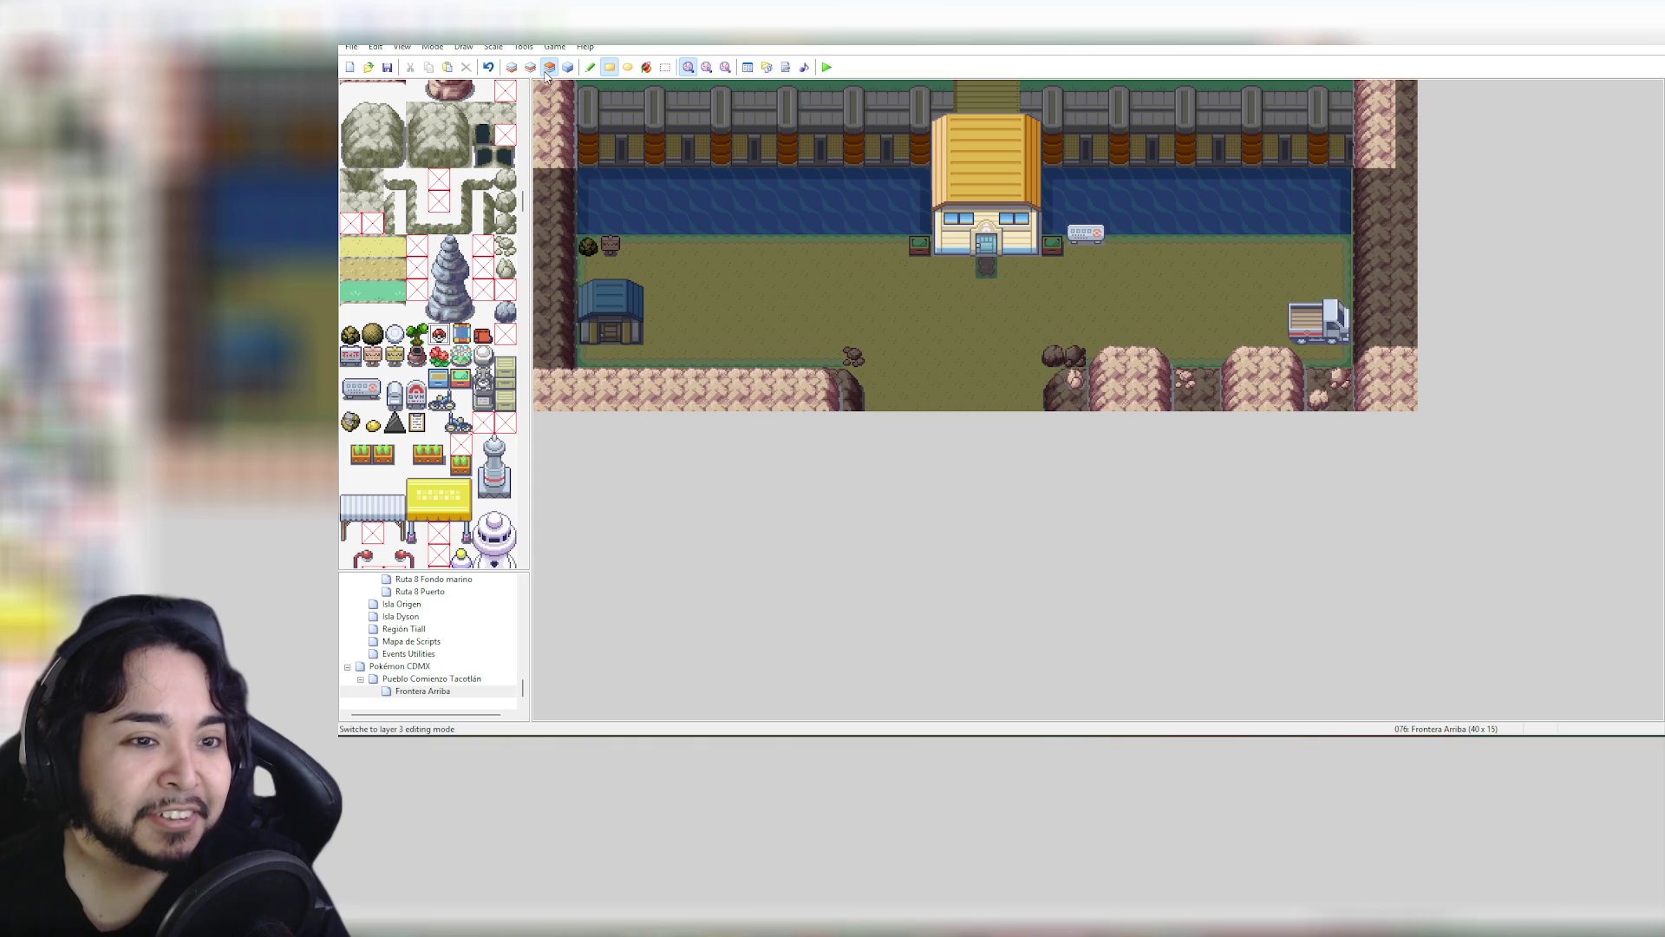
pyautogui.moveTo(588, 202); pyautogui.dragTo(919, 206)
pyautogui.moveTo(1052, 203); pyautogui.dragTo(1324, 209)
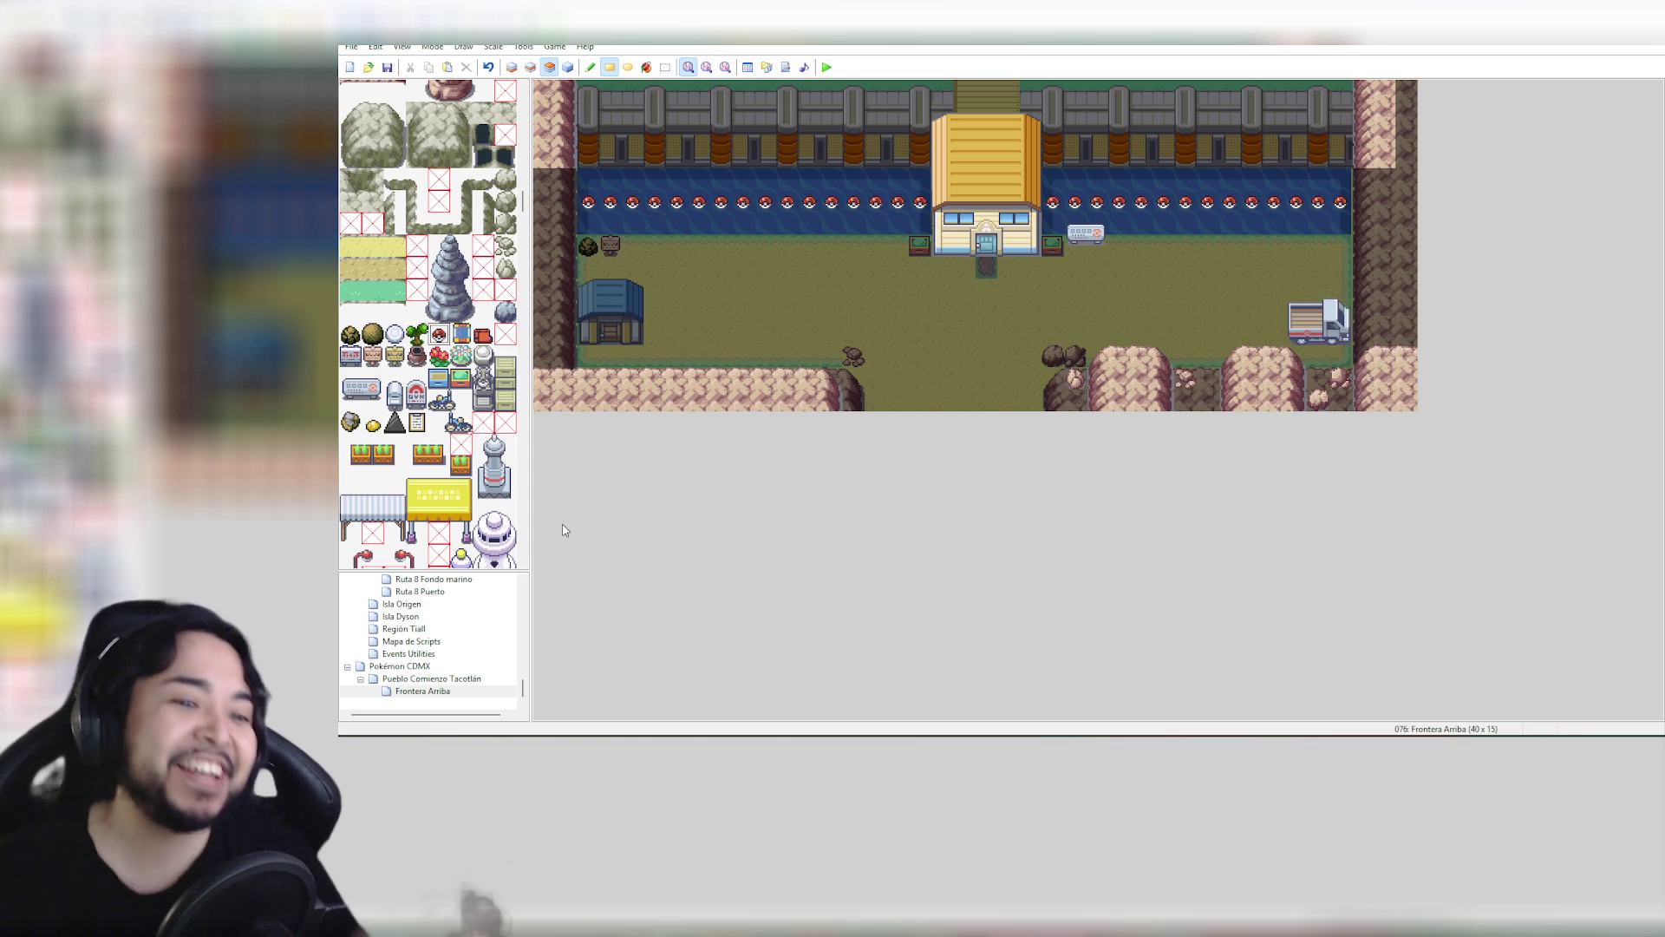
# Scroll through the tileset, then reselect Frontera Arriba in the map tree
pyautogui.scroll(6, 393, 421)
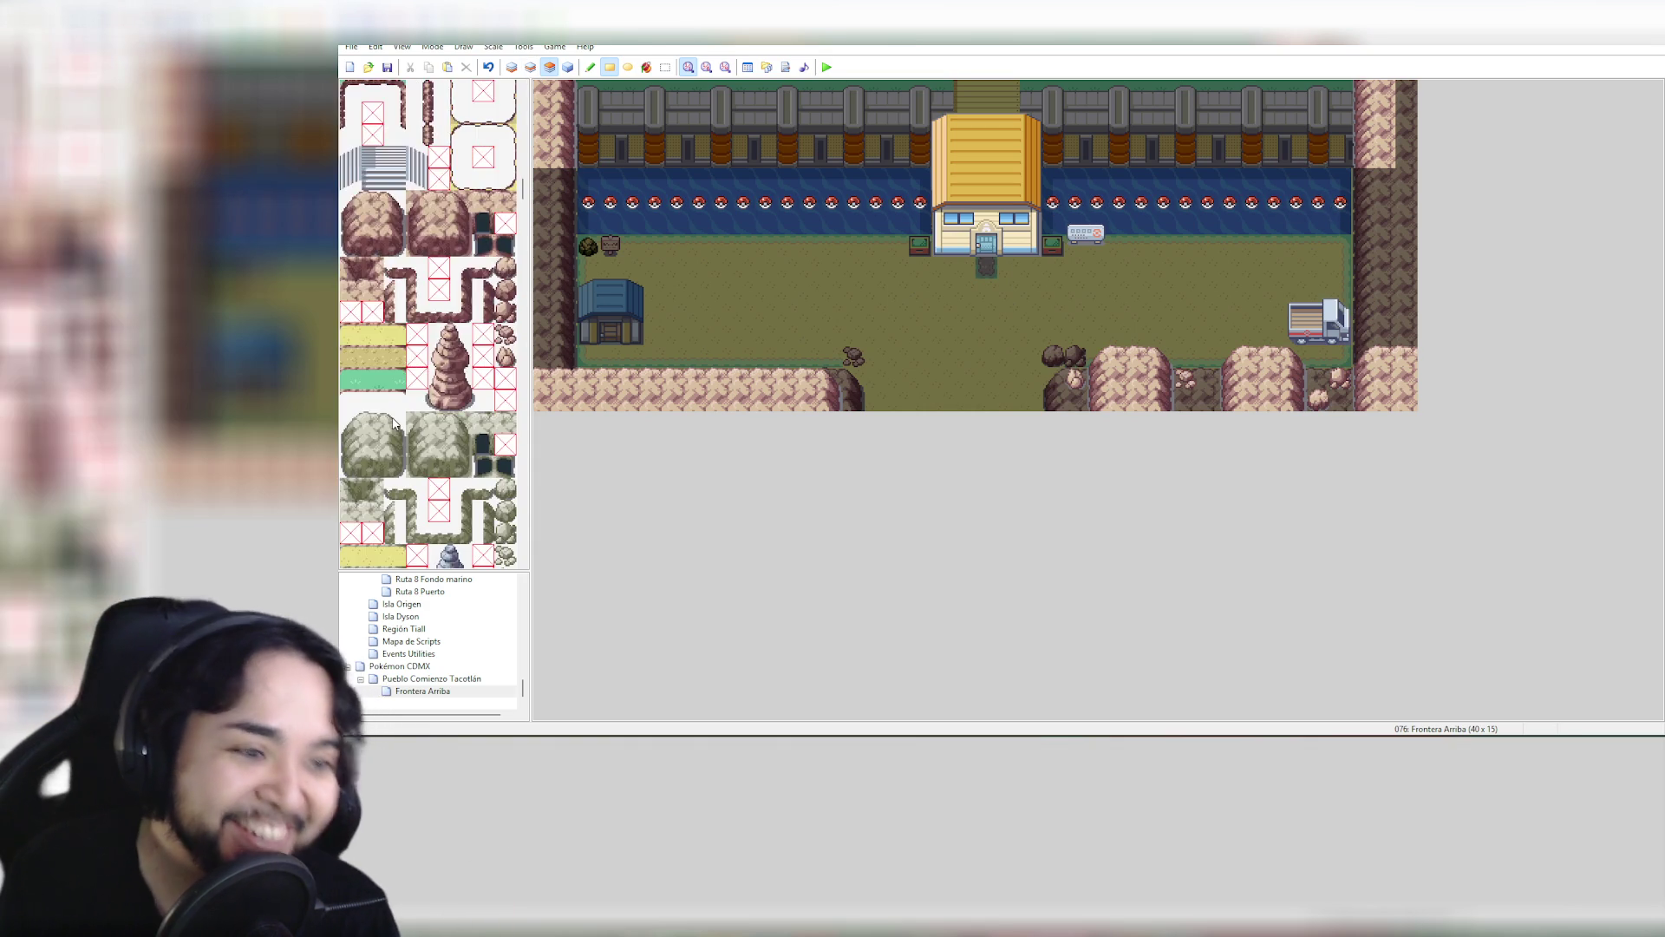
pyautogui.scroll(6, 393, 421)
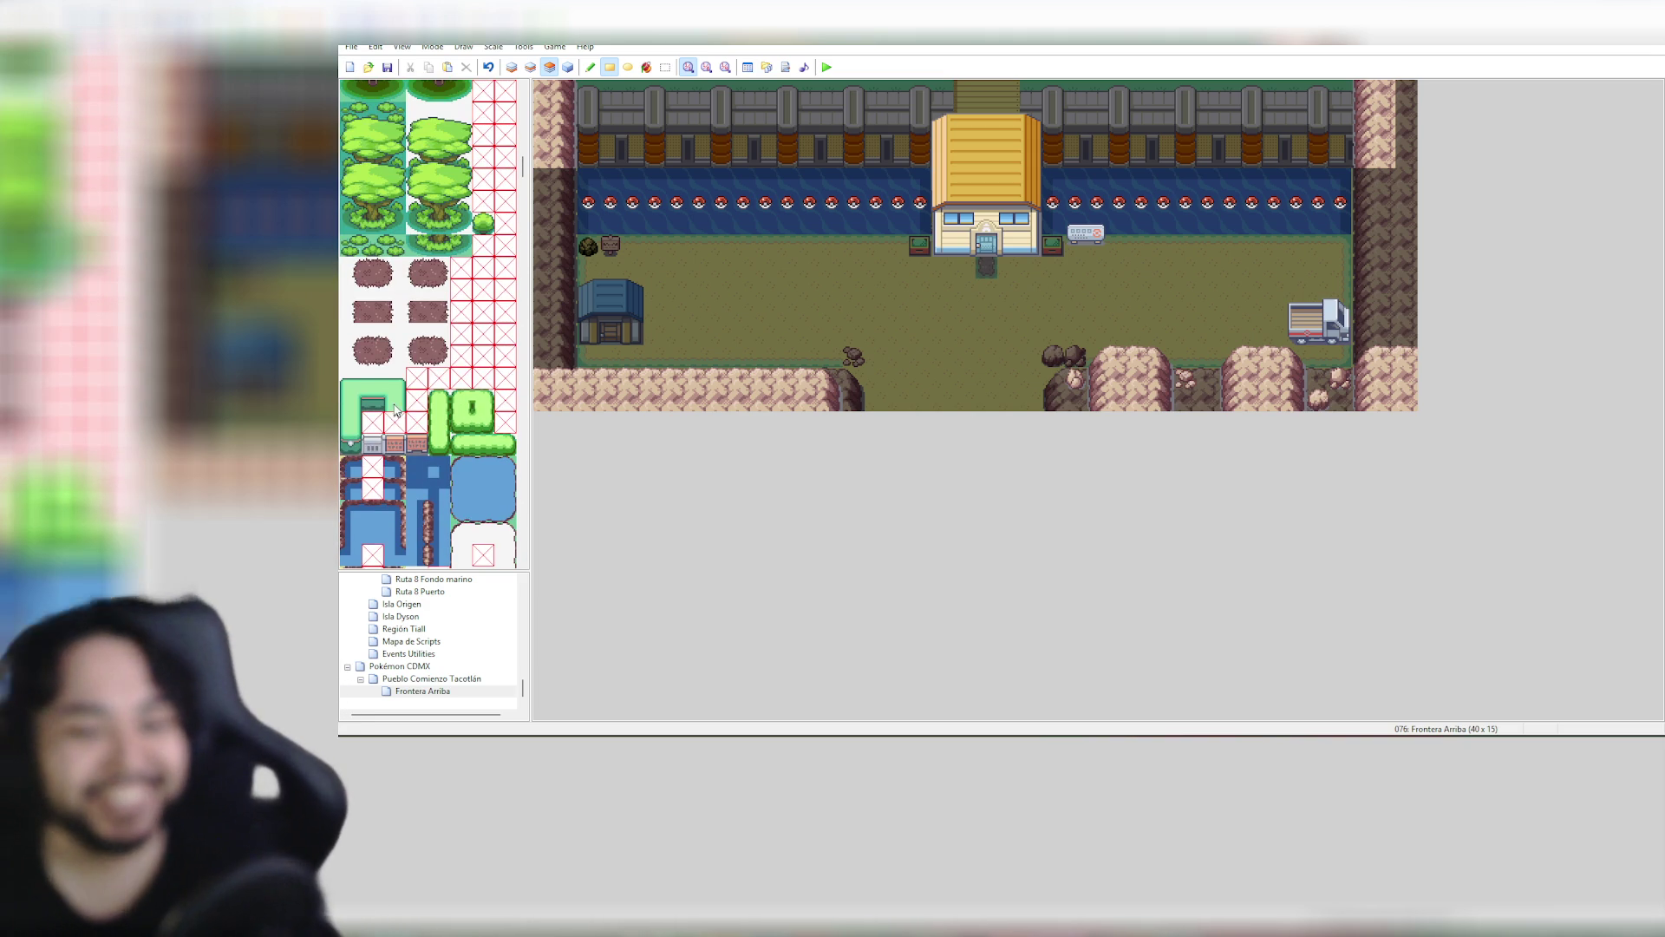
pyautogui.scroll(9, 401, 413)
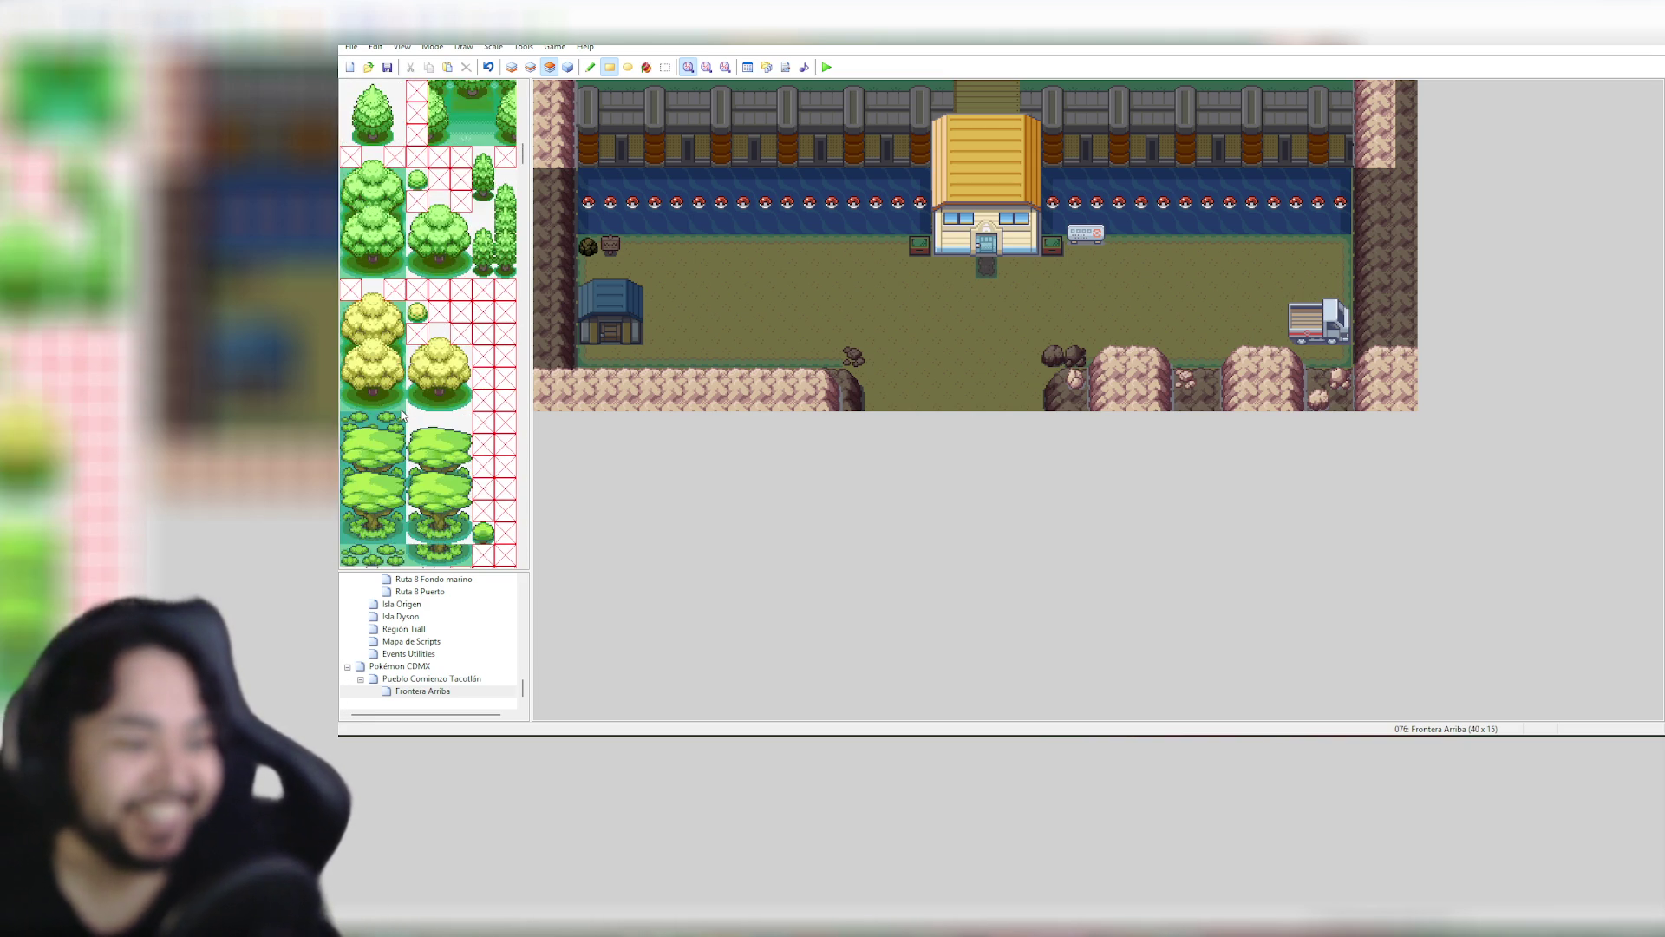
pyautogui.scroll(1, 401, 413)
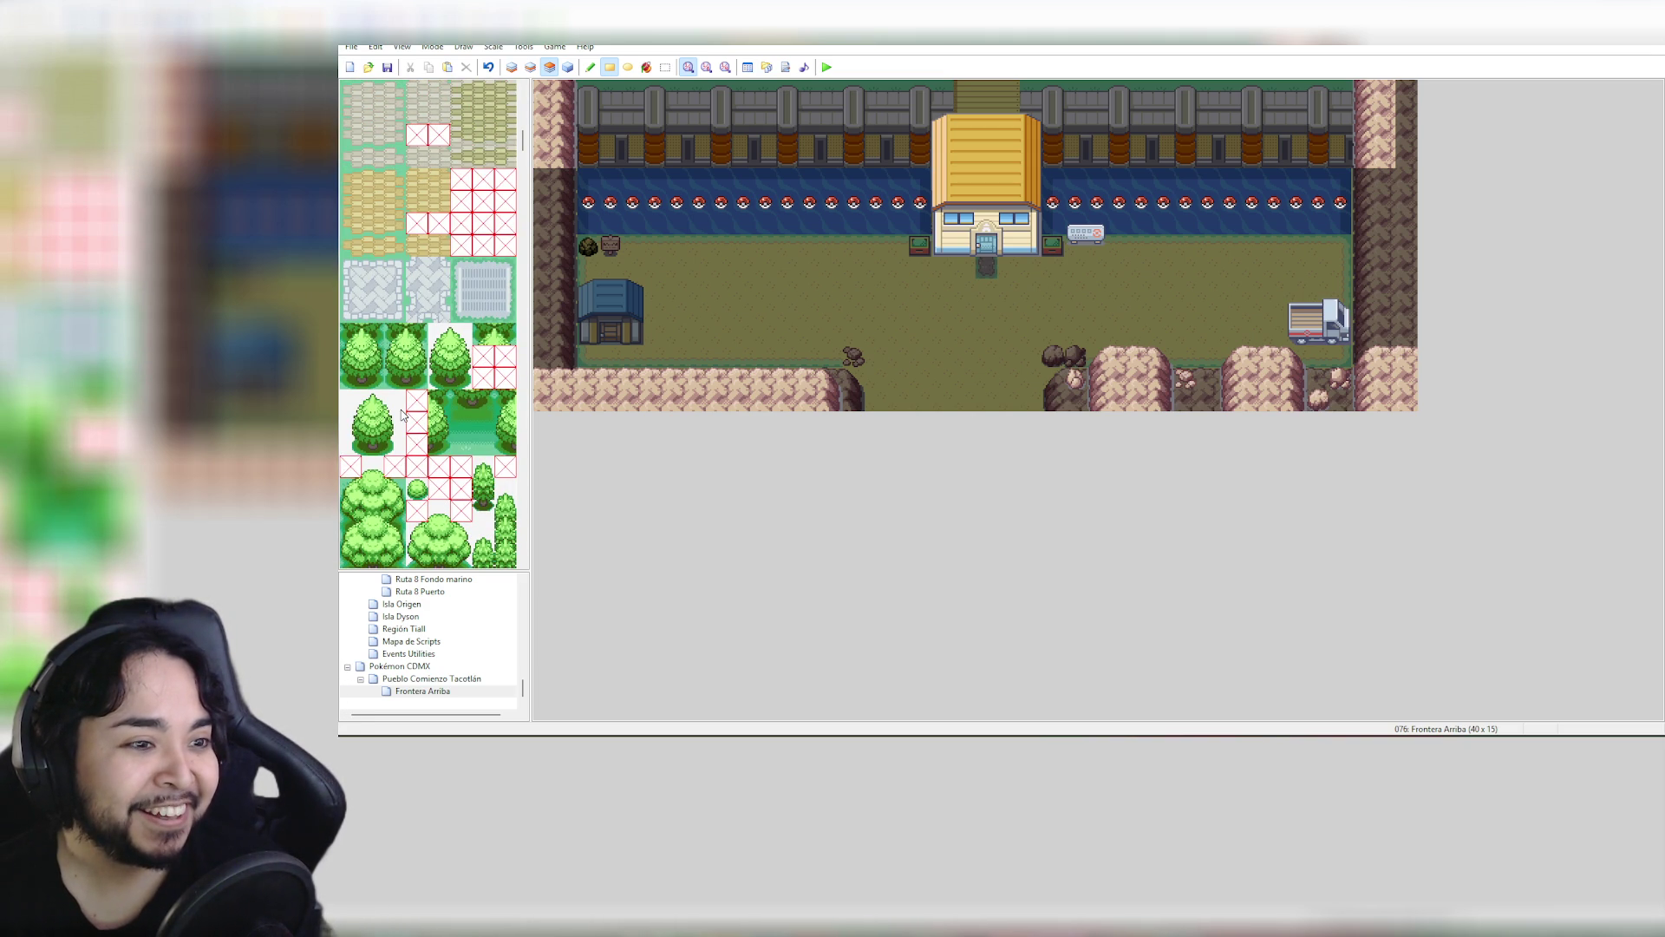
pyautogui.scroll(10, 402, 415)
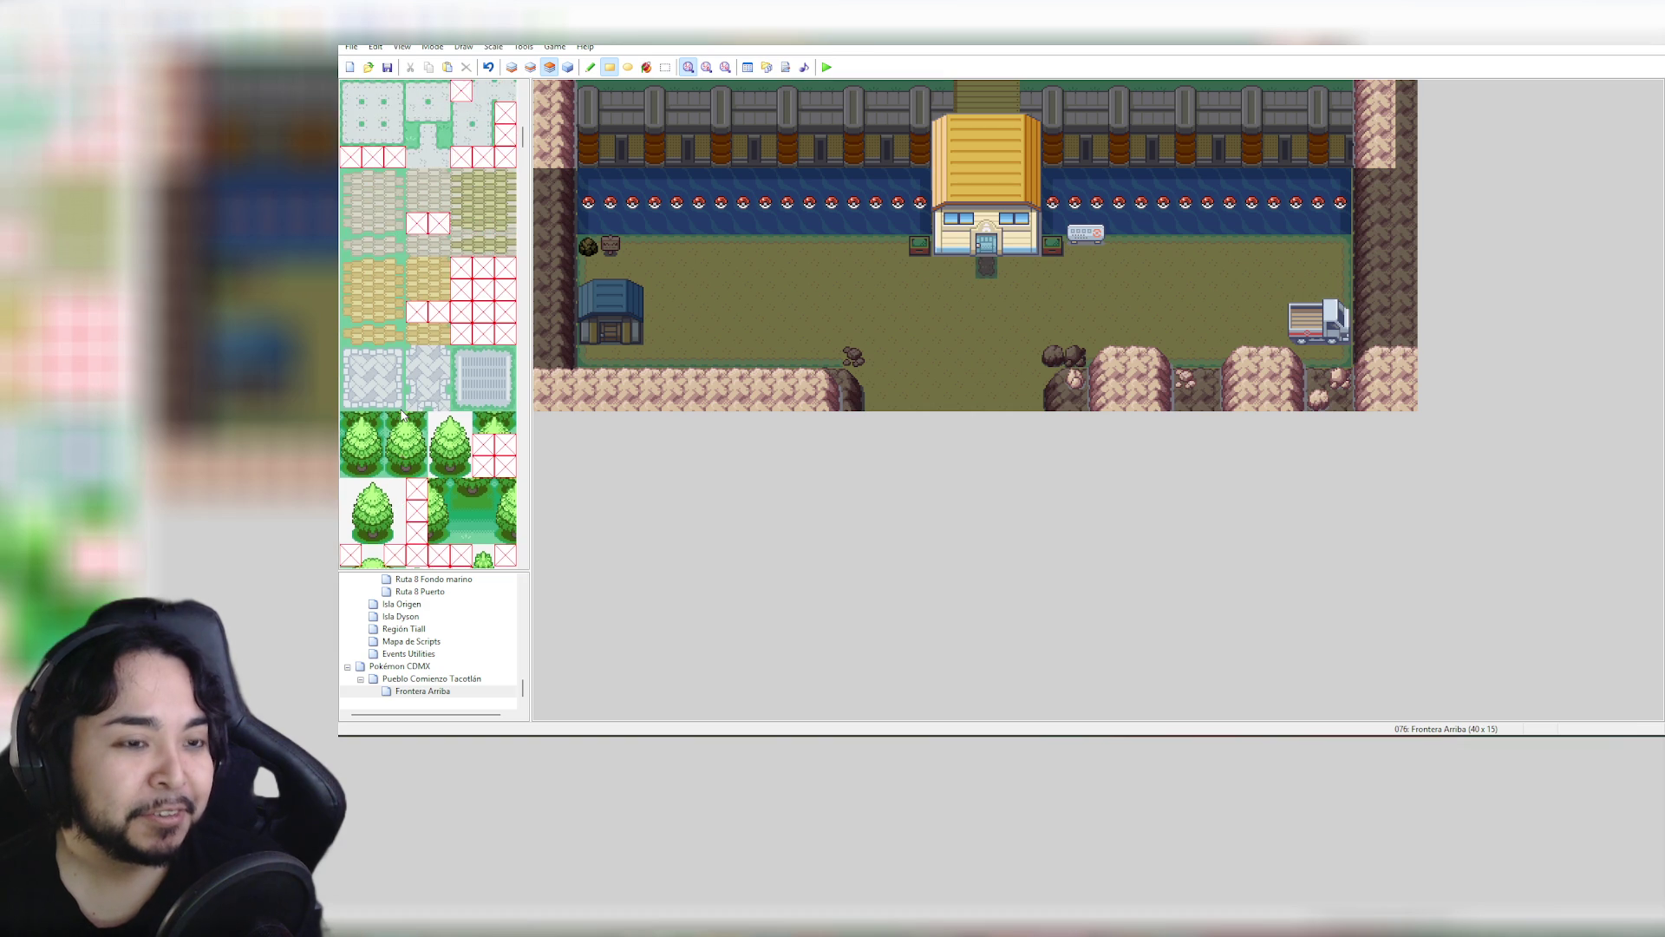
pyautogui.scroll(8, 401, 414)
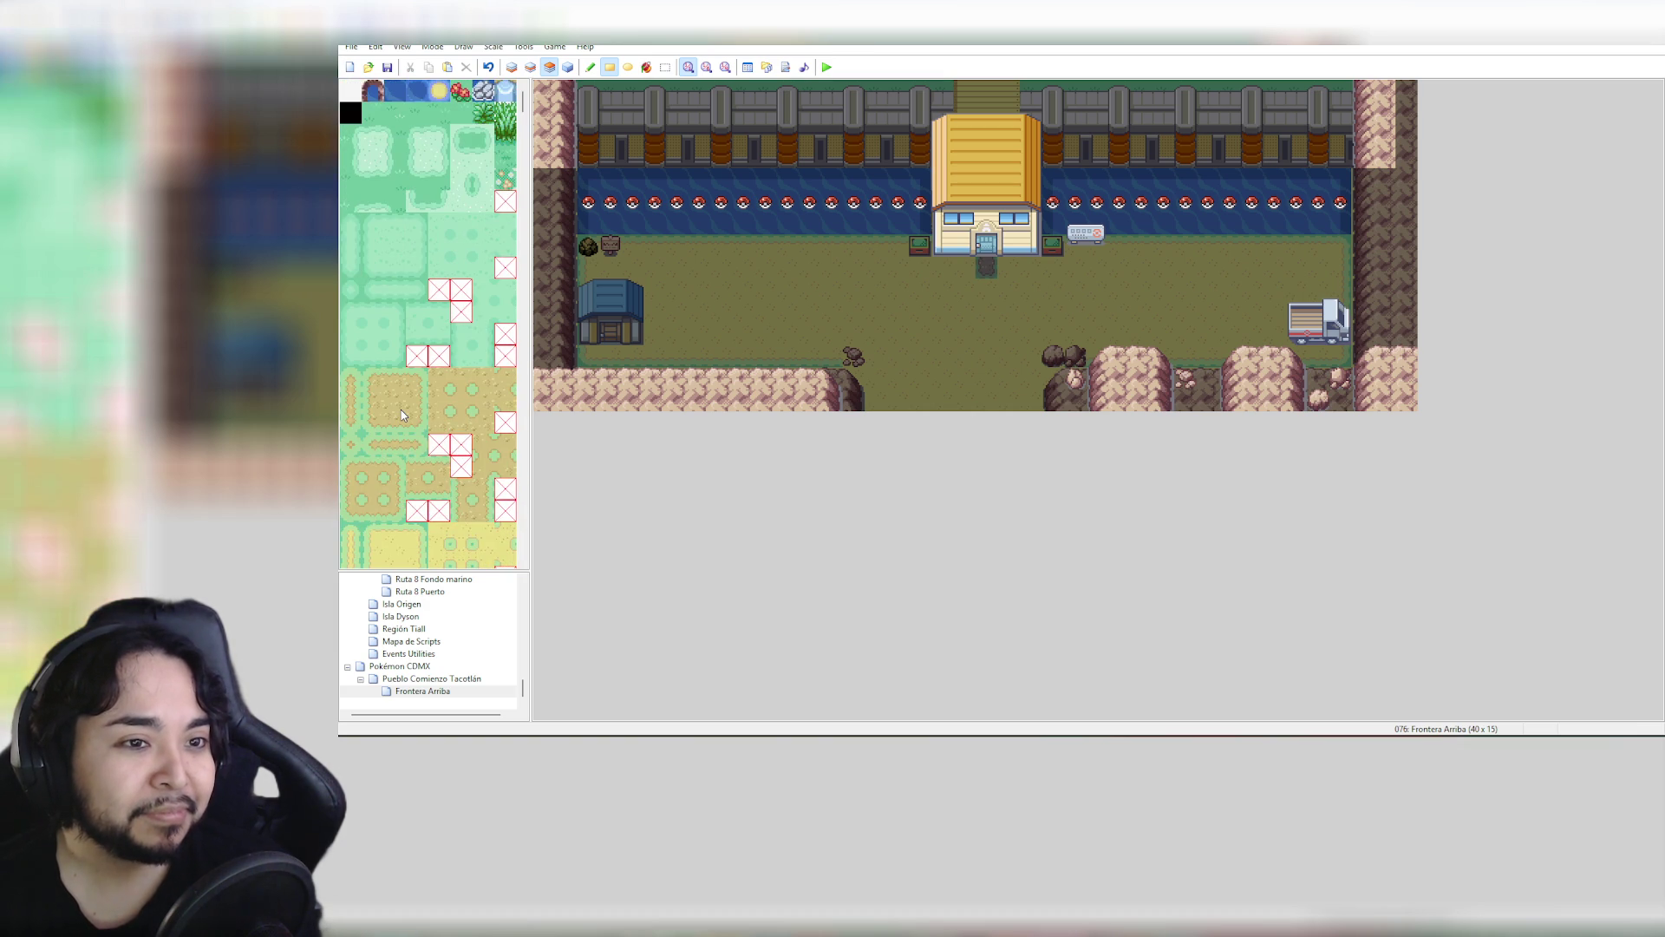
pyautogui.scroll(-3, 402, 414)
pyautogui.scroll(3, 401, 415)
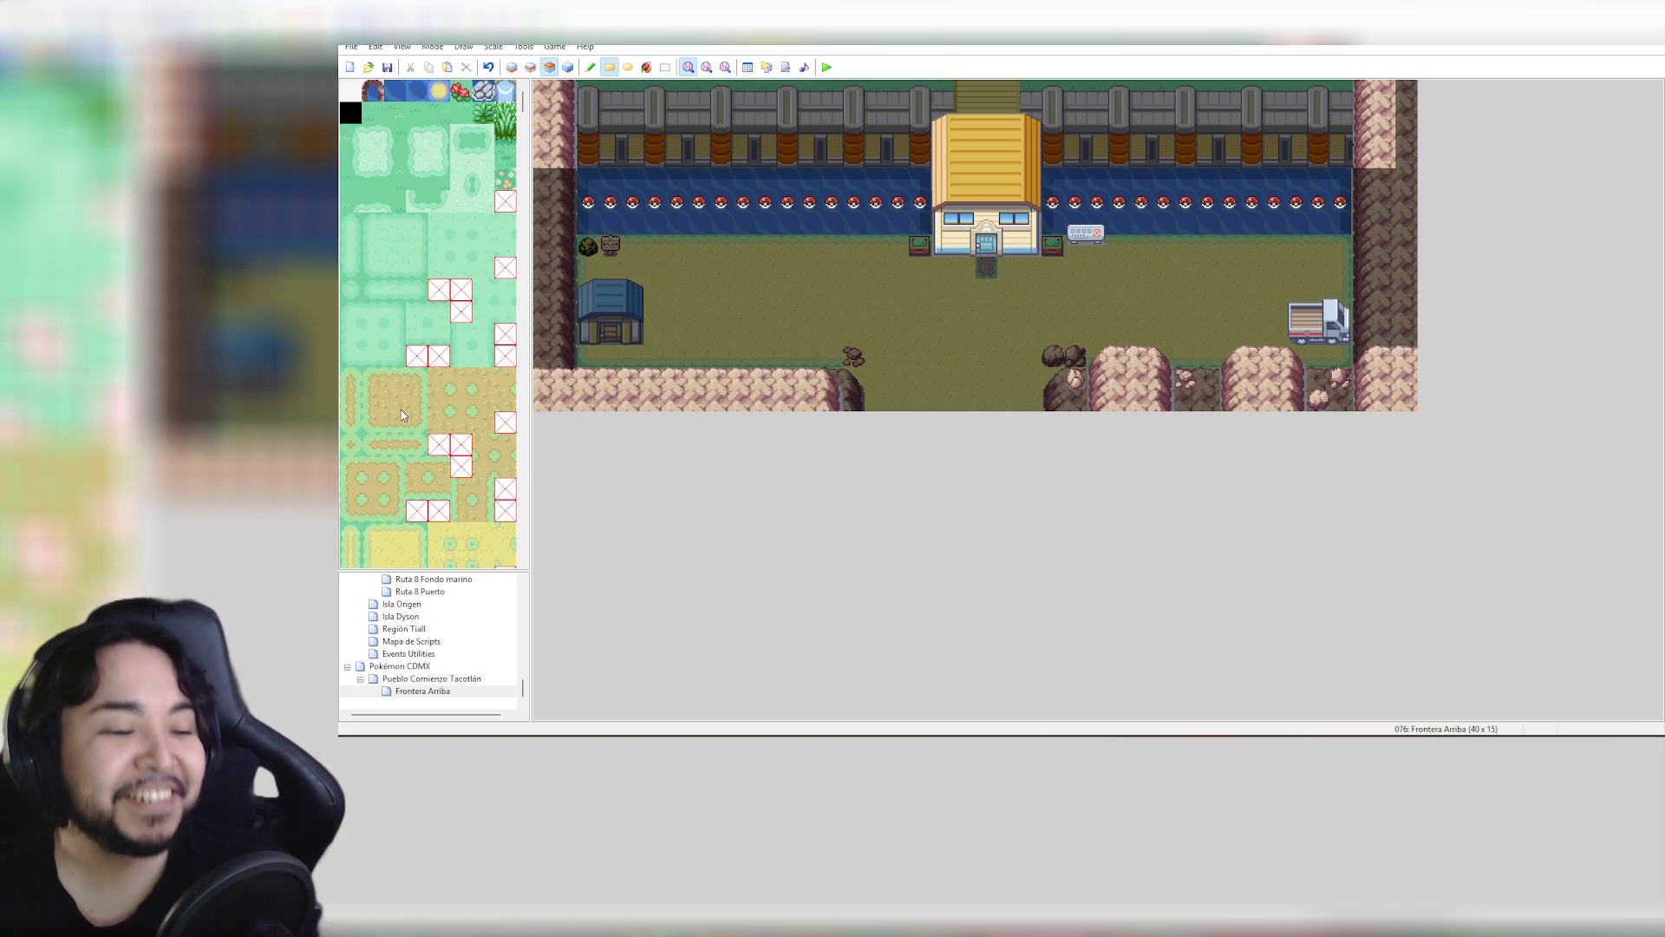
pyautogui.scroll(-10, 401, 414)
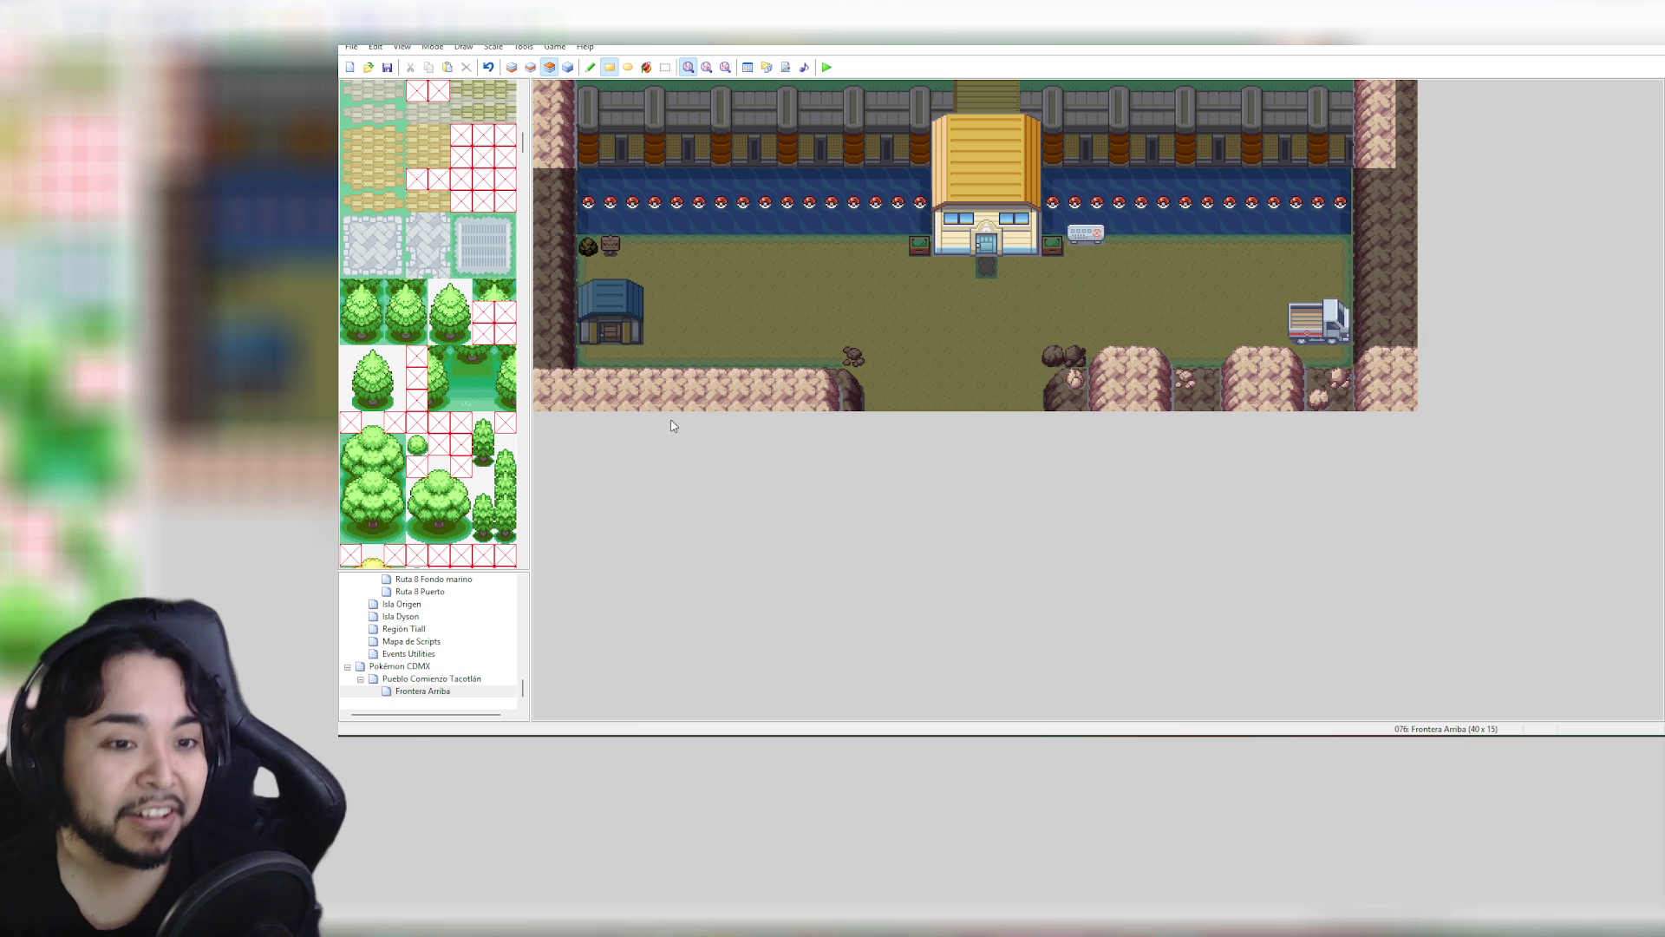
pyautogui.scroll(-15, 486, 460)
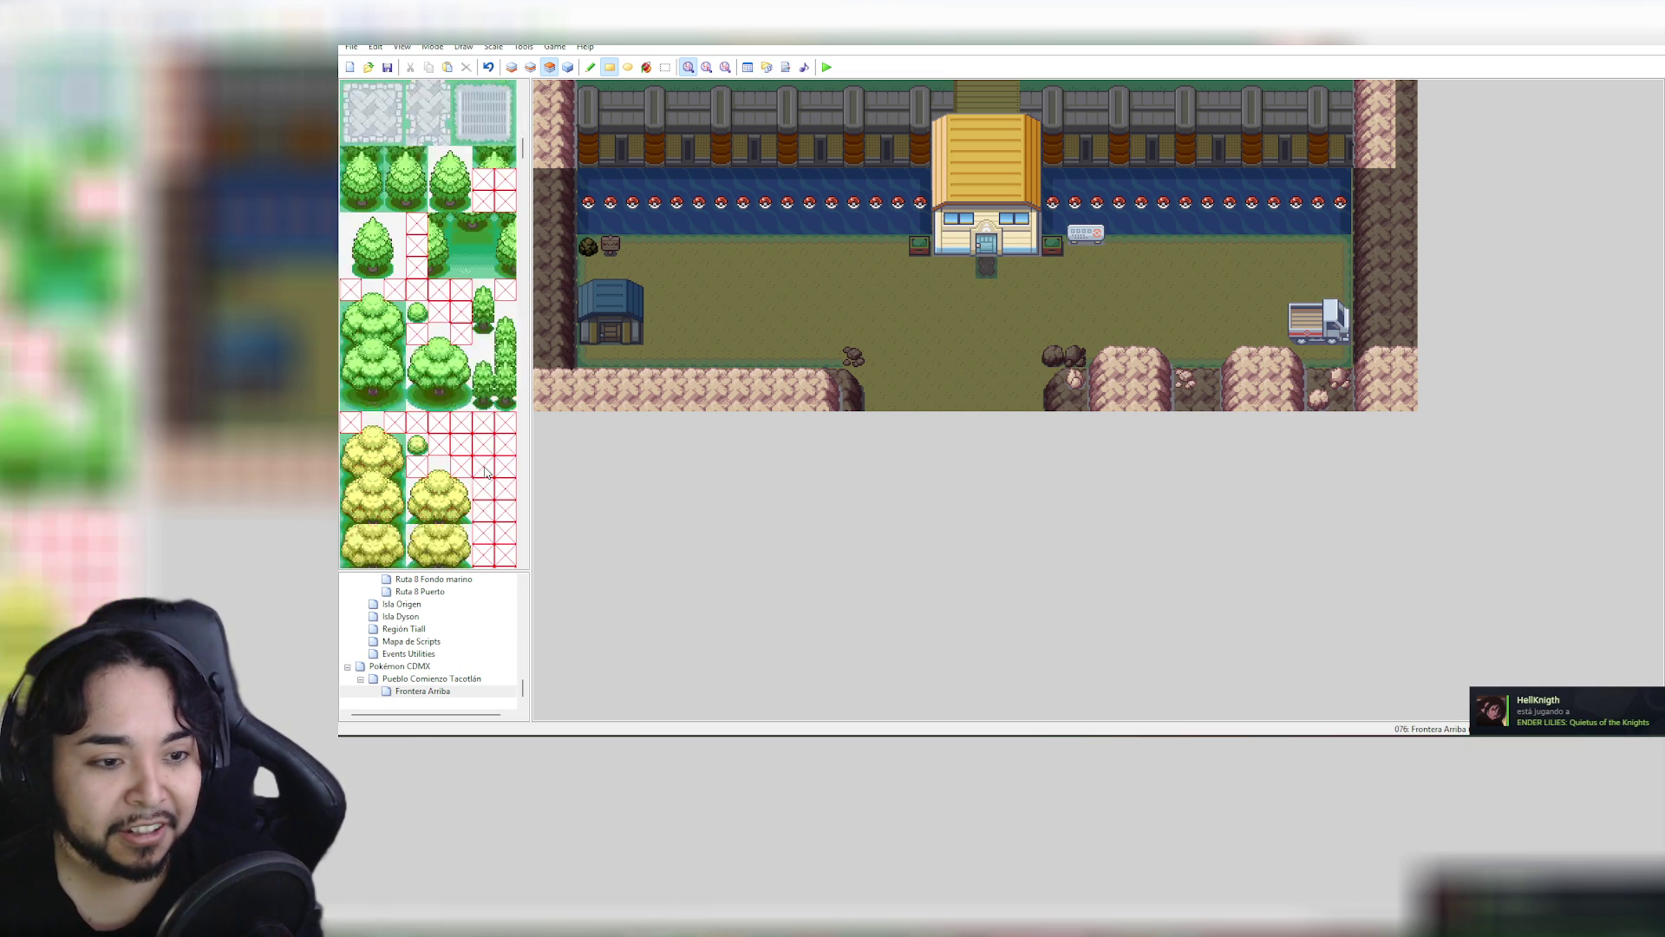
pyautogui.scroll(-5, 486, 462)
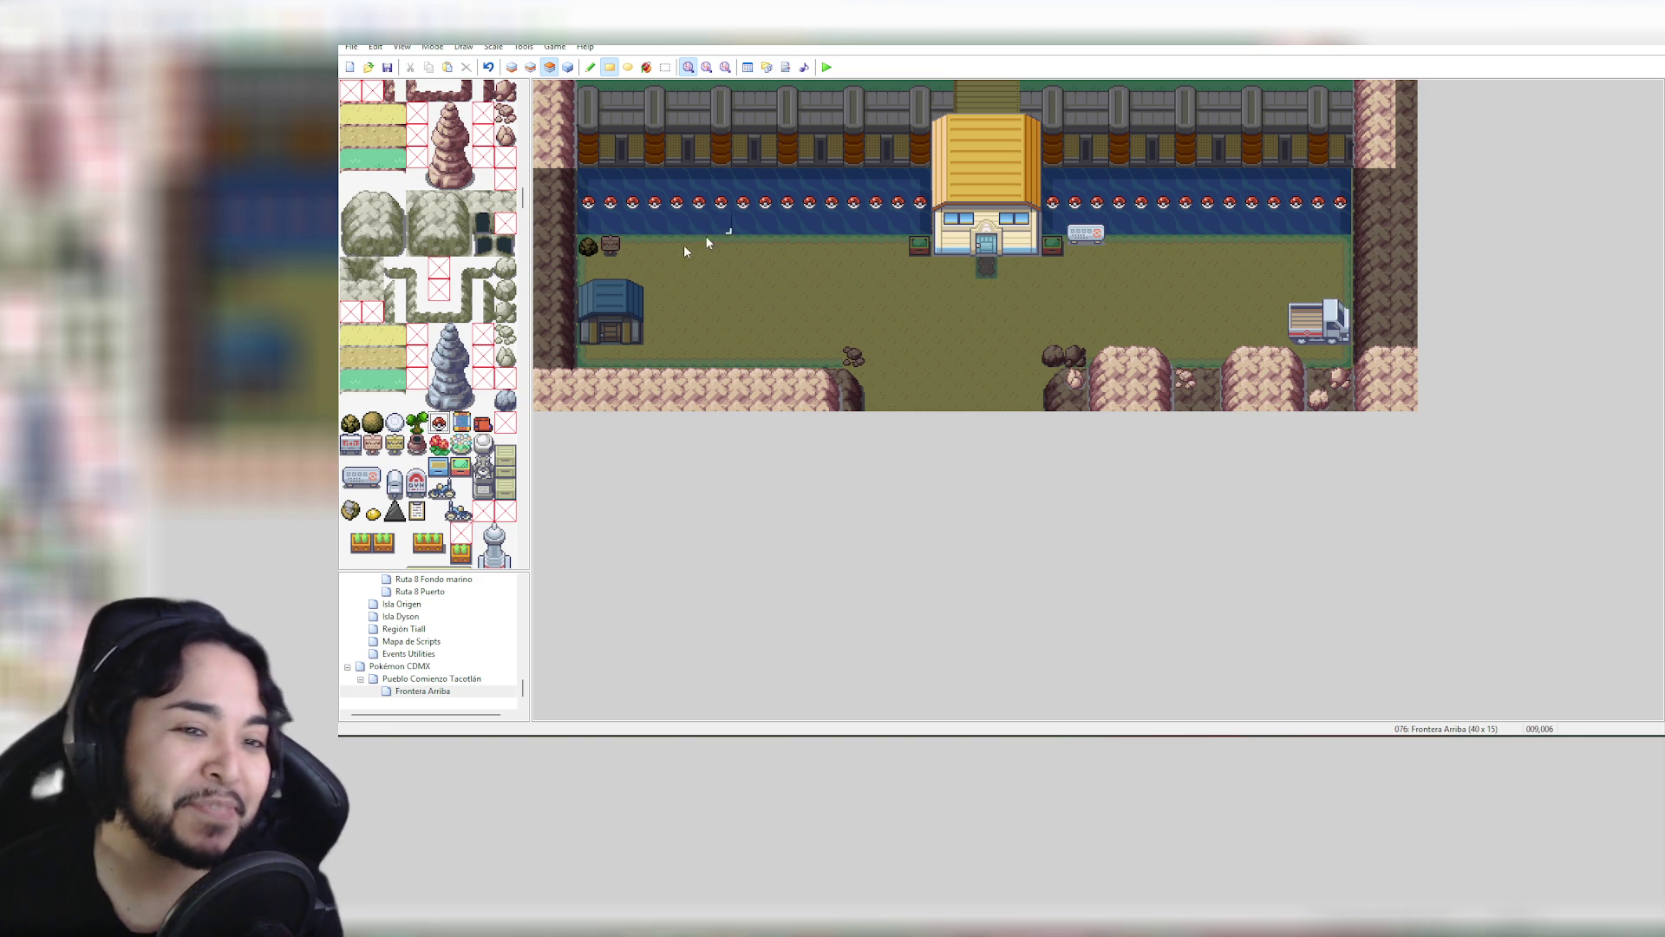
pyautogui.scroll(-3, 460, 423)
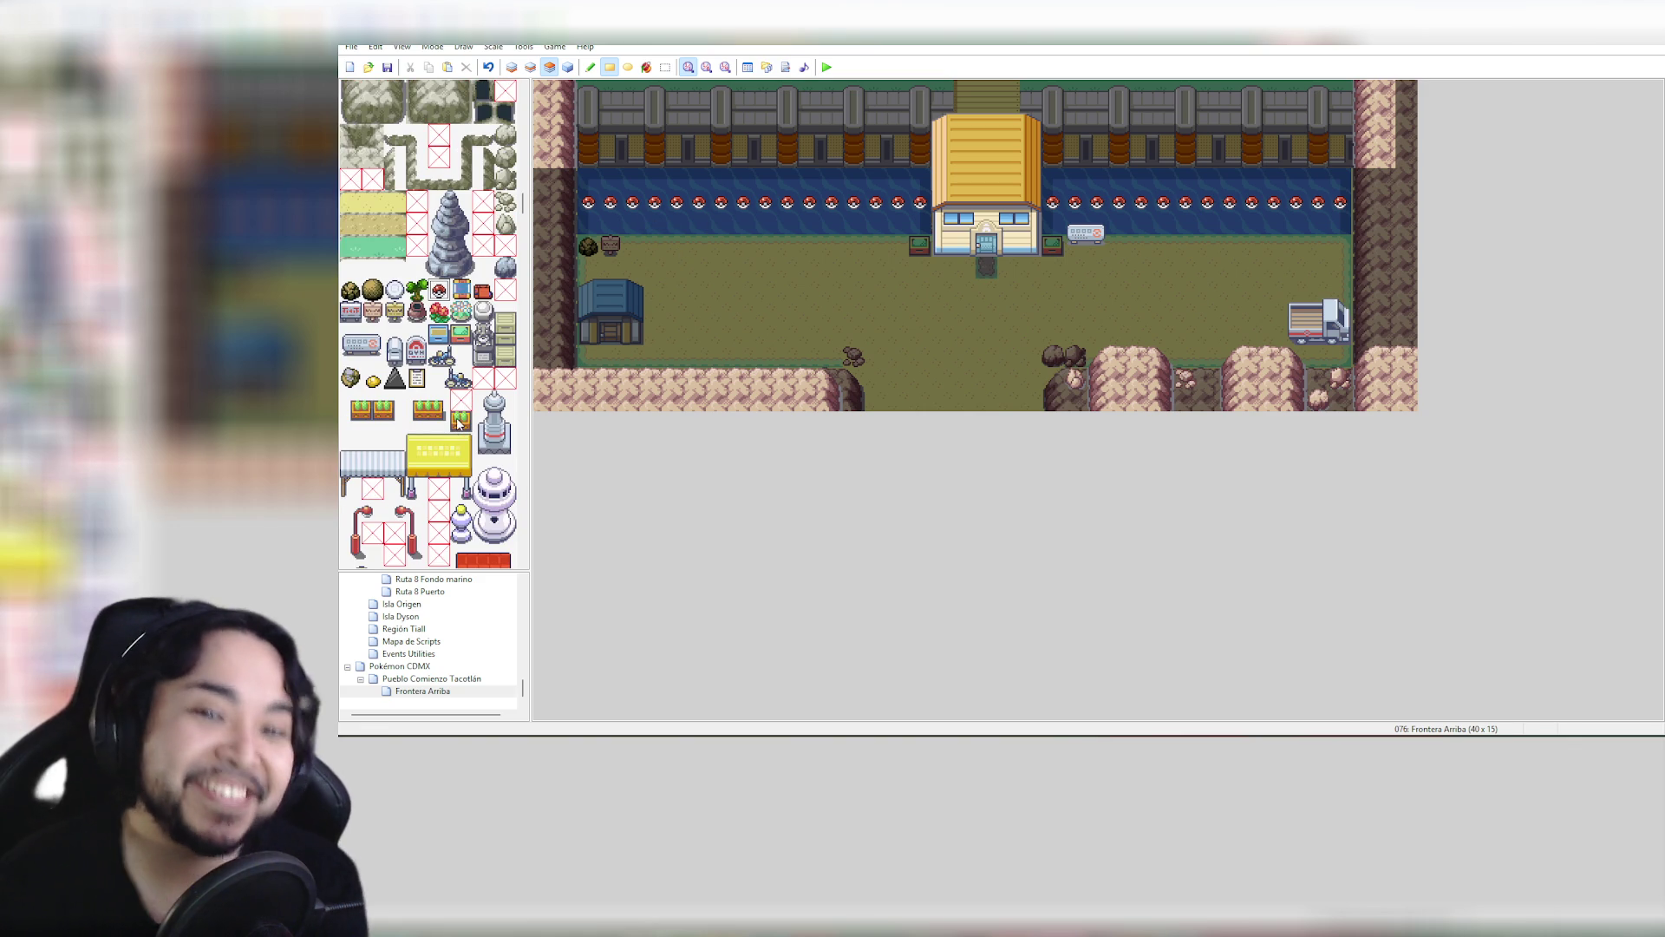
pyautogui.scroll(-1, 461, 419)
pyautogui.scroll(-15, 459, 415)
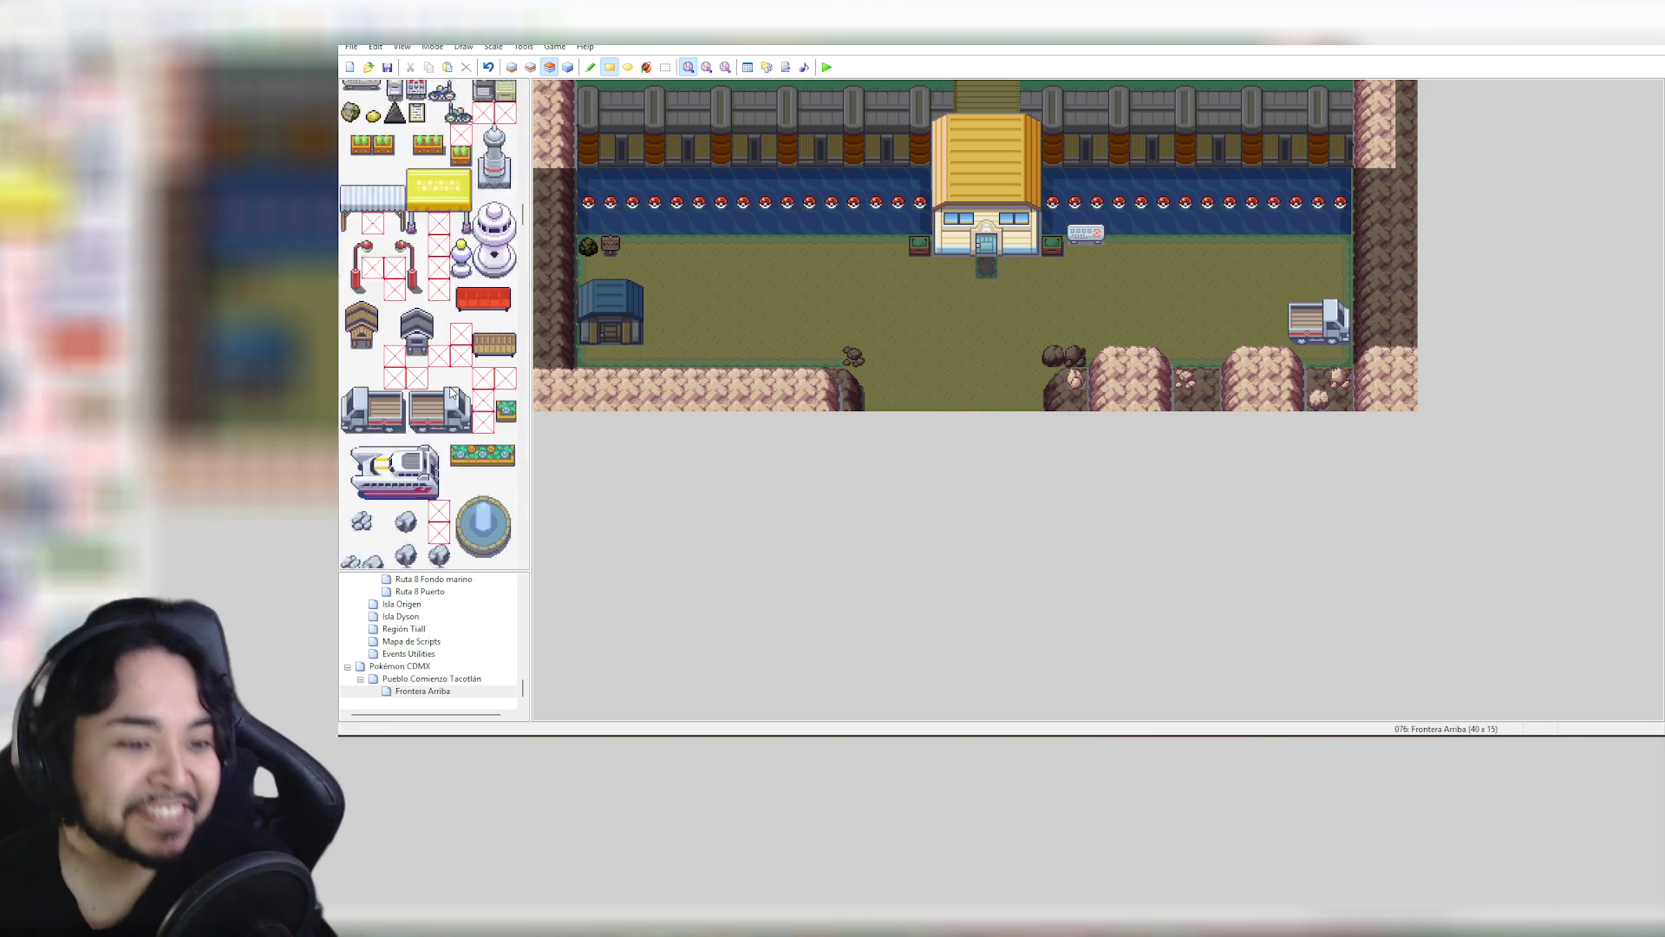
pyautogui.scroll(-20, 452, 396)
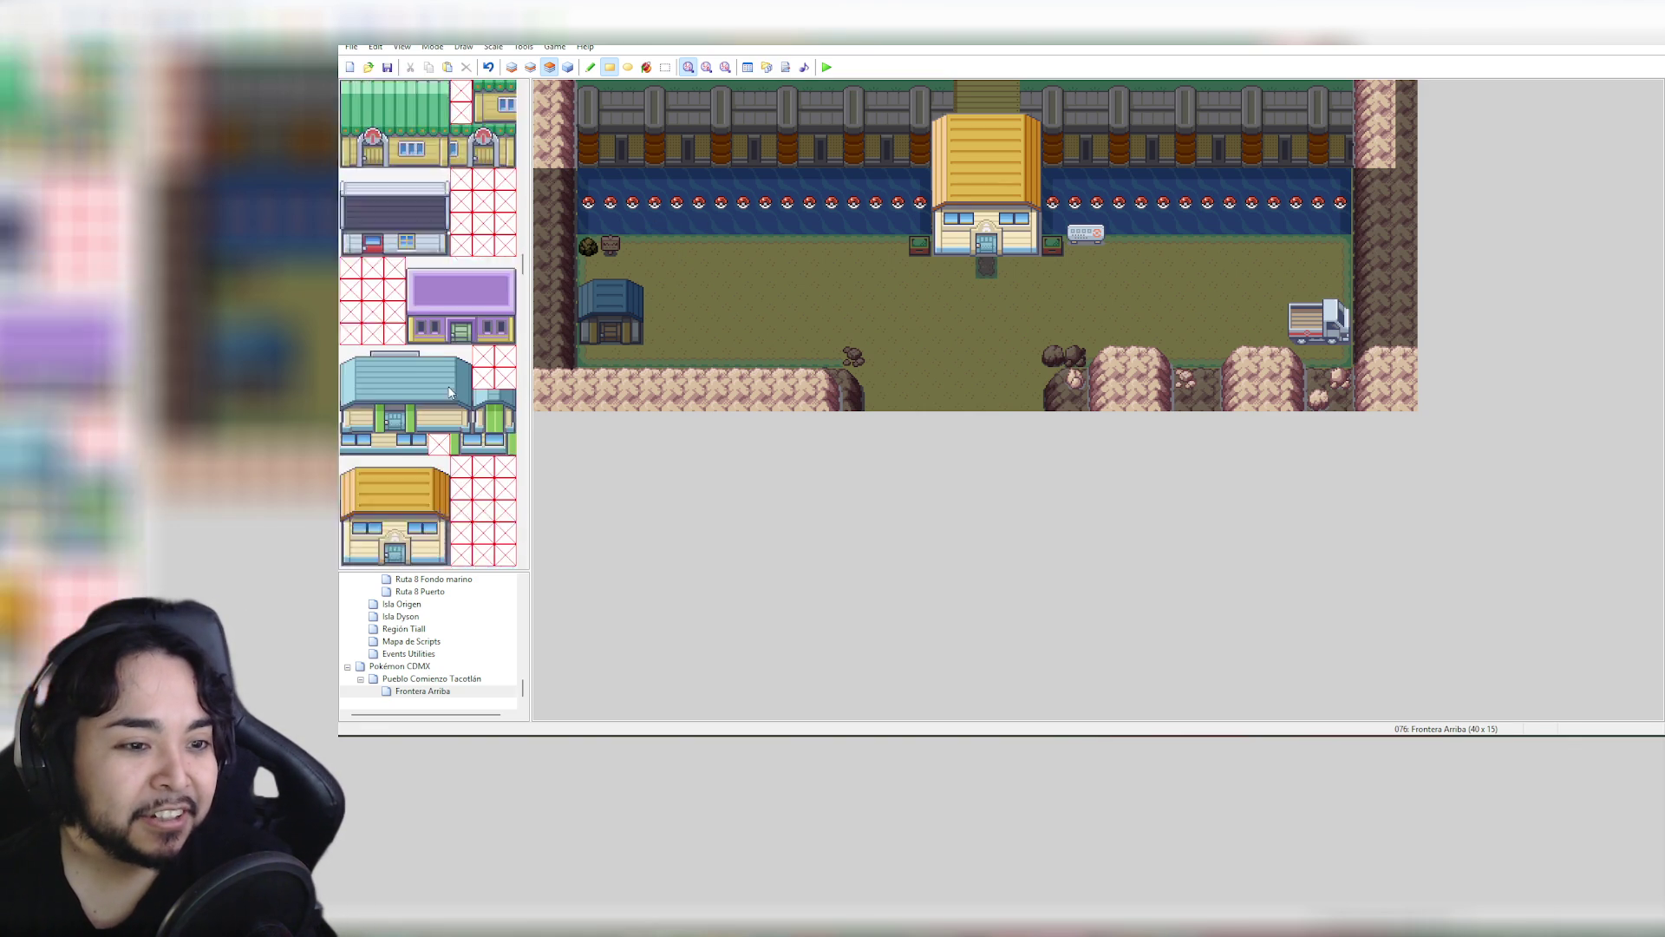
pyautogui.scroll(-20, 450, 392)
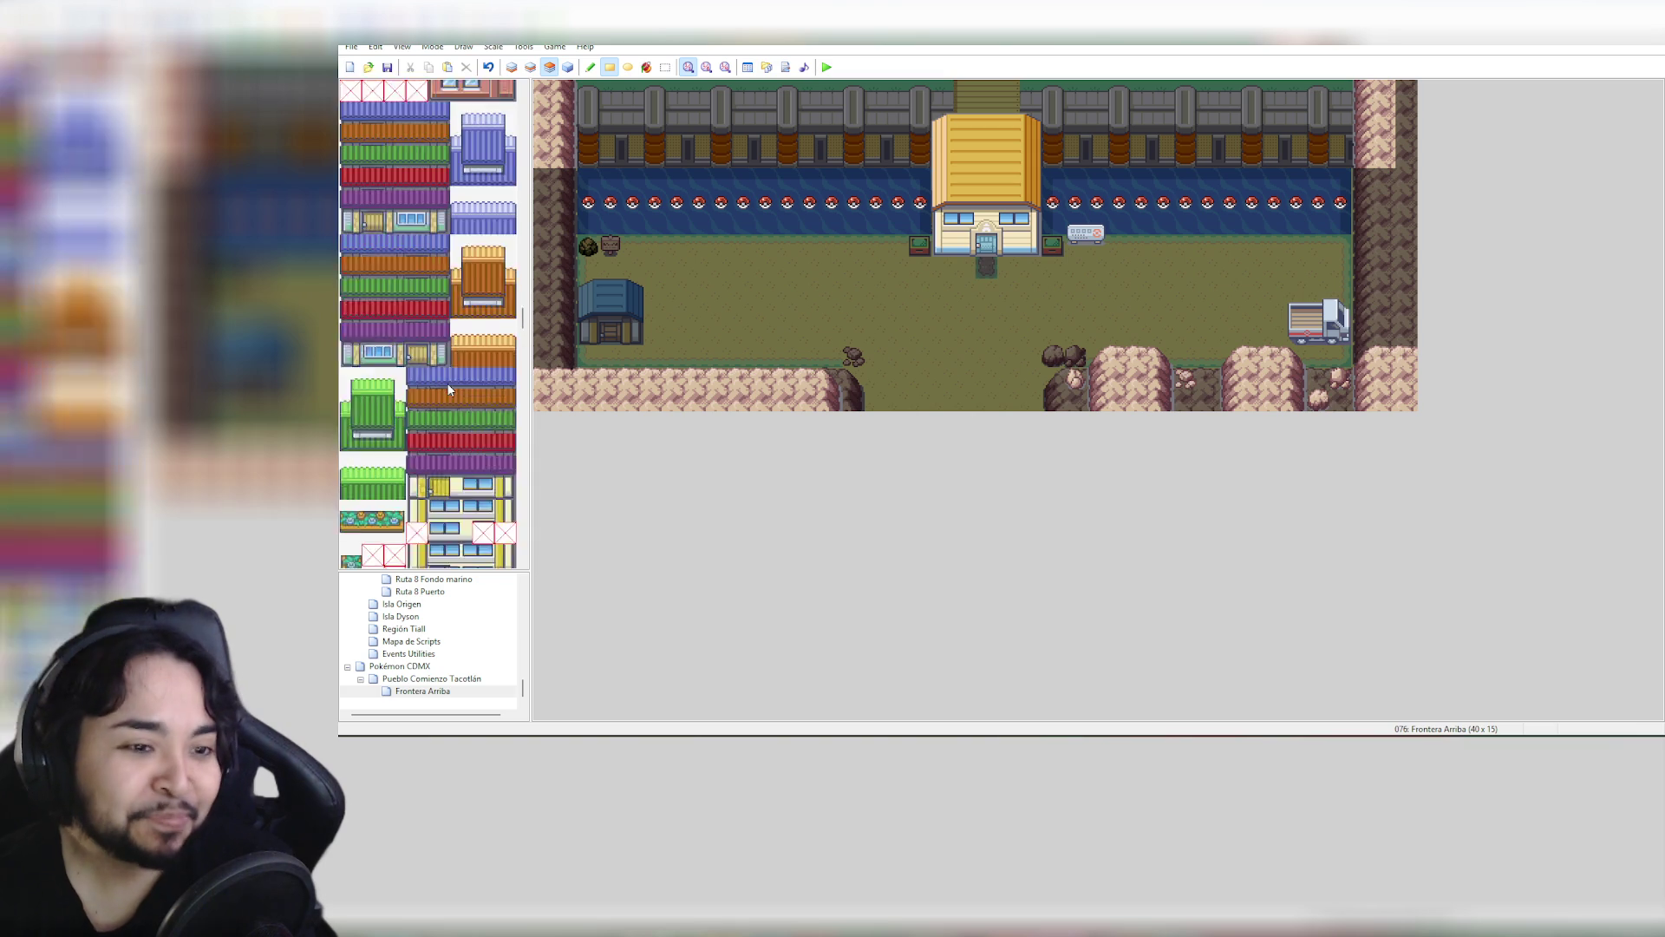
pyautogui.scroll(-20, 447, 389)
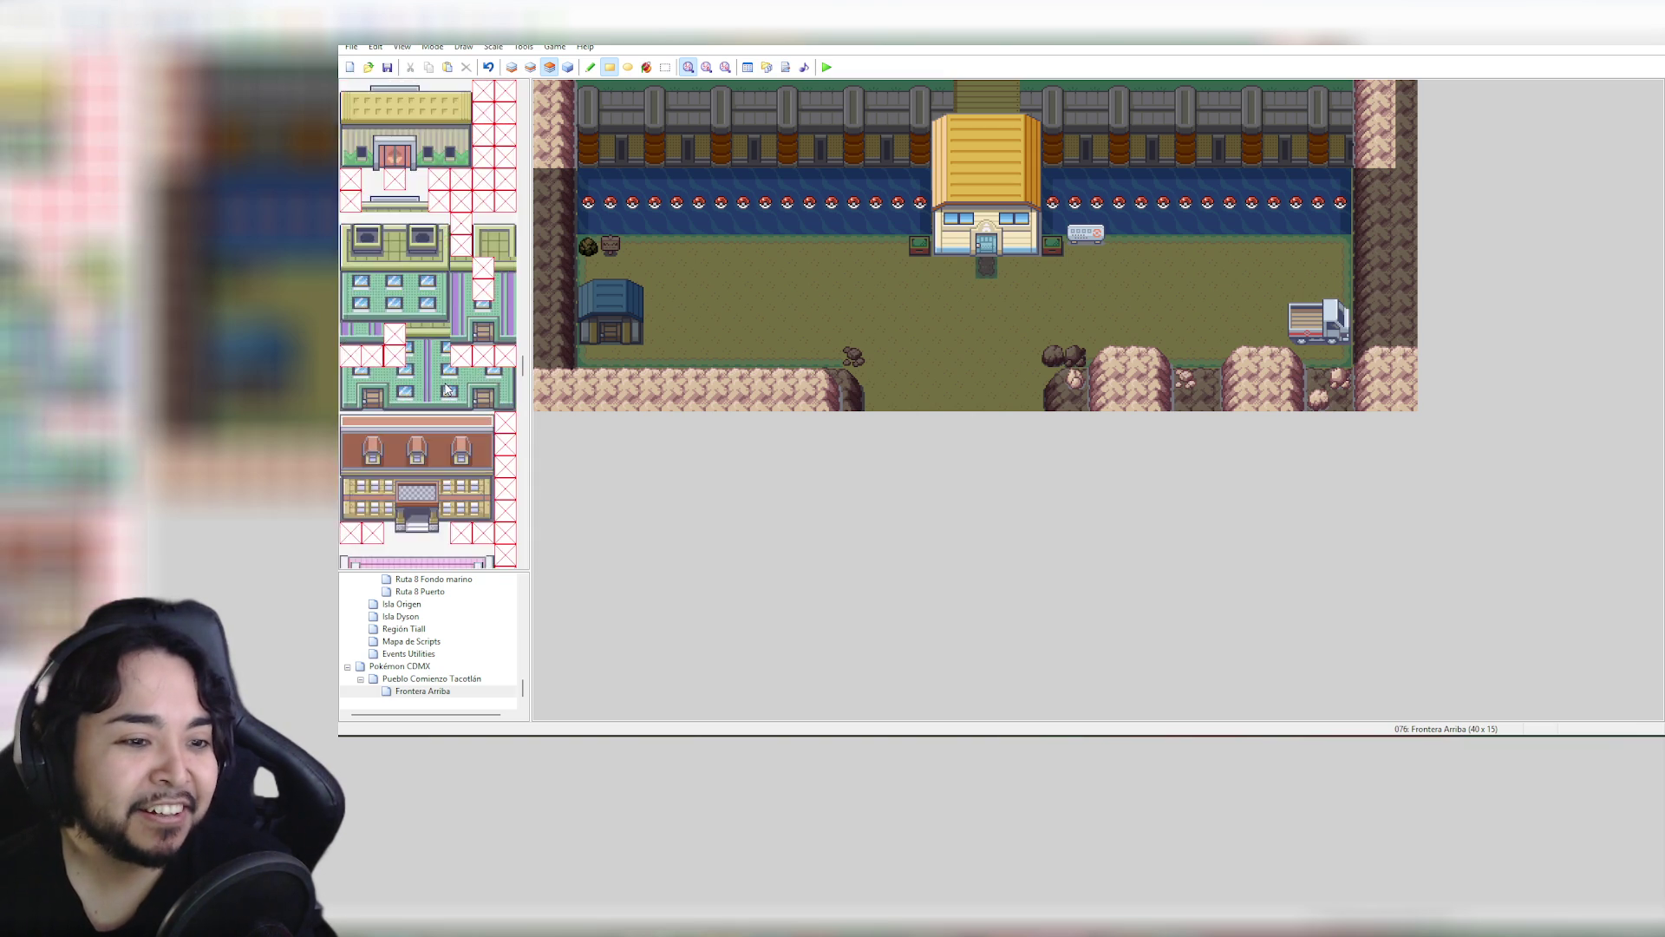
pyautogui.scroll(-20, 447, 390)
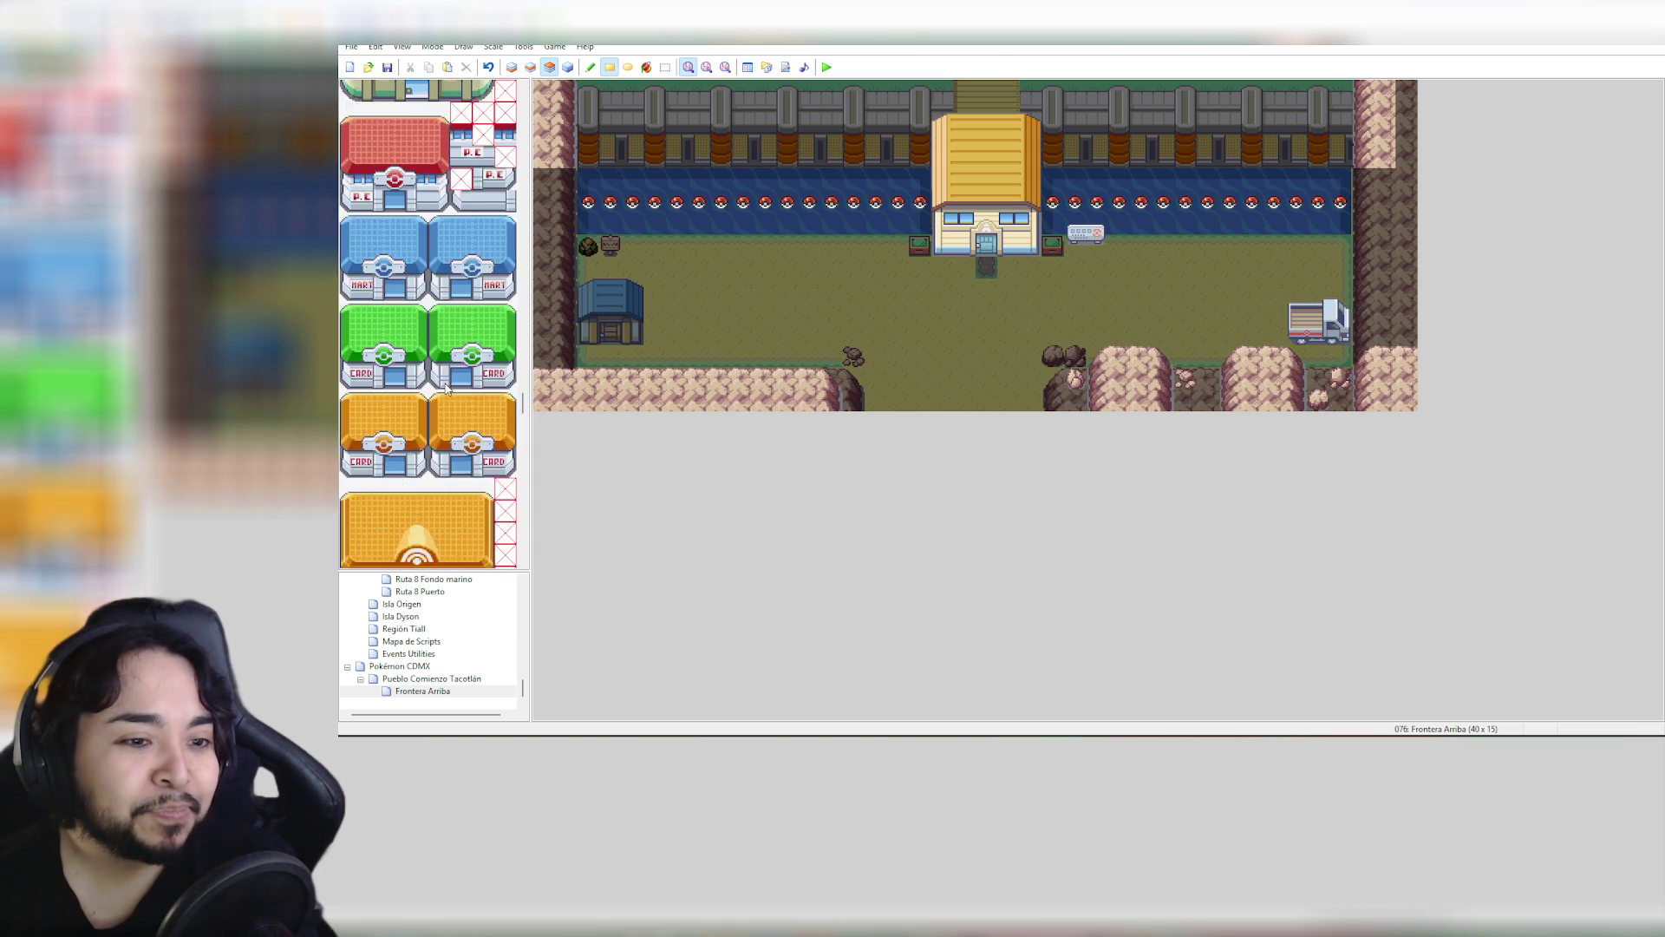
pyautogui.moveTo(525, 423); pyautogui.dragTo(532, 552)
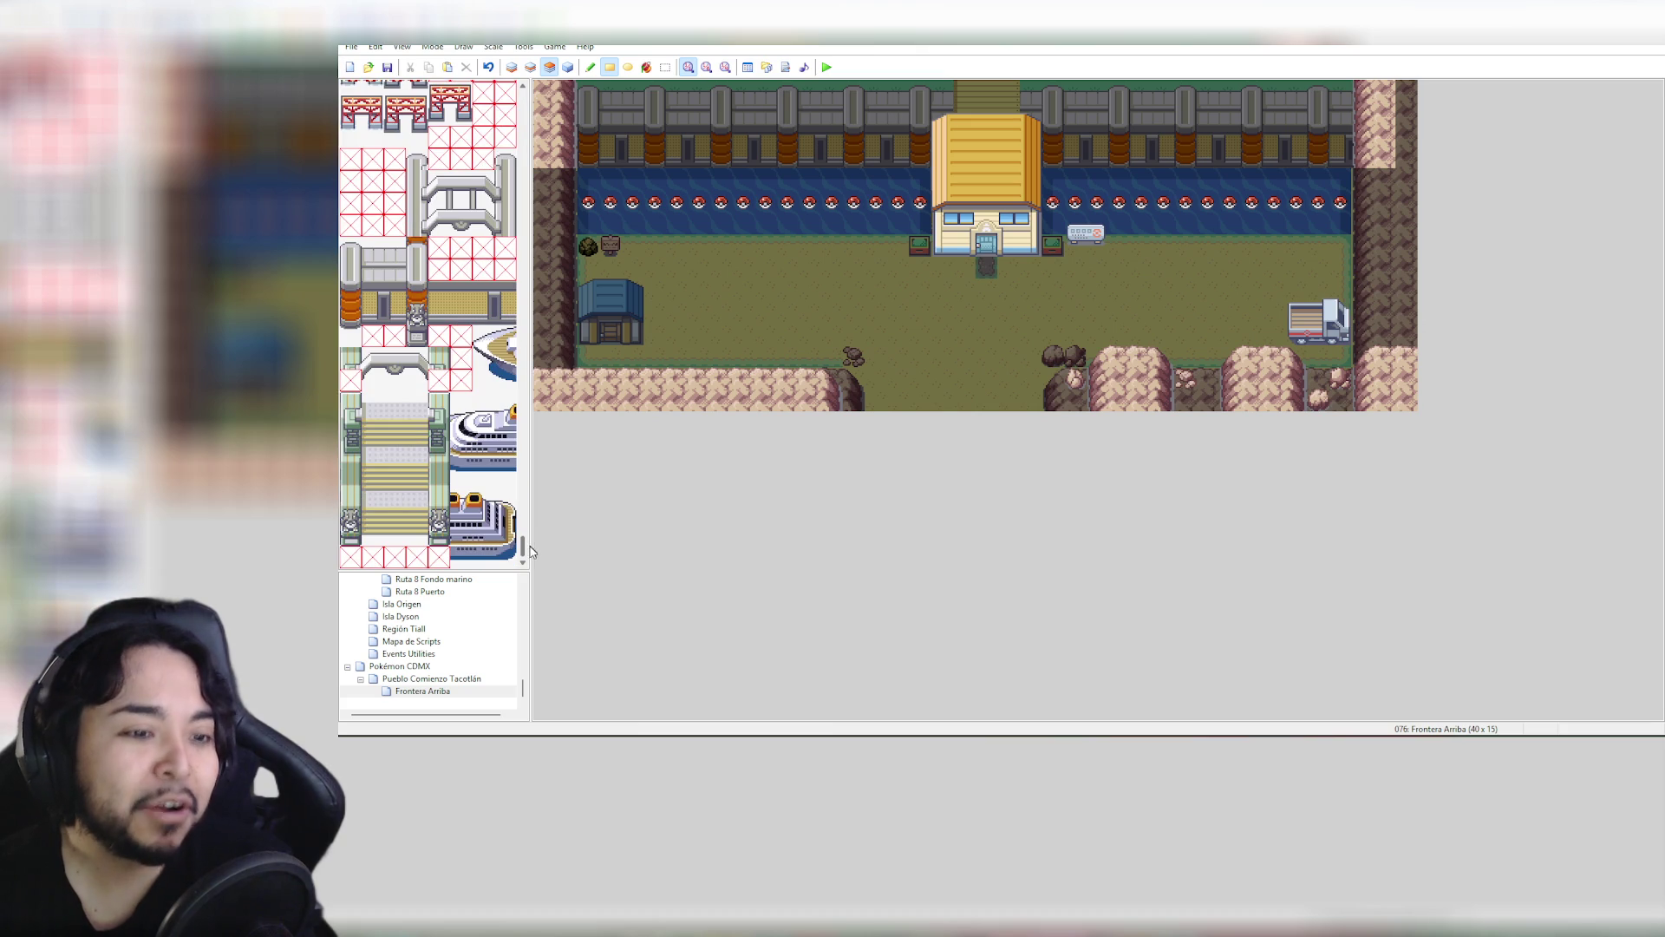
pyautogui.click(454, 691)
# Look over Pueblo Comienzo Tacotlán's events, then reopen Frontera Arriba on layer 1
pyautogui.click(432, 680)
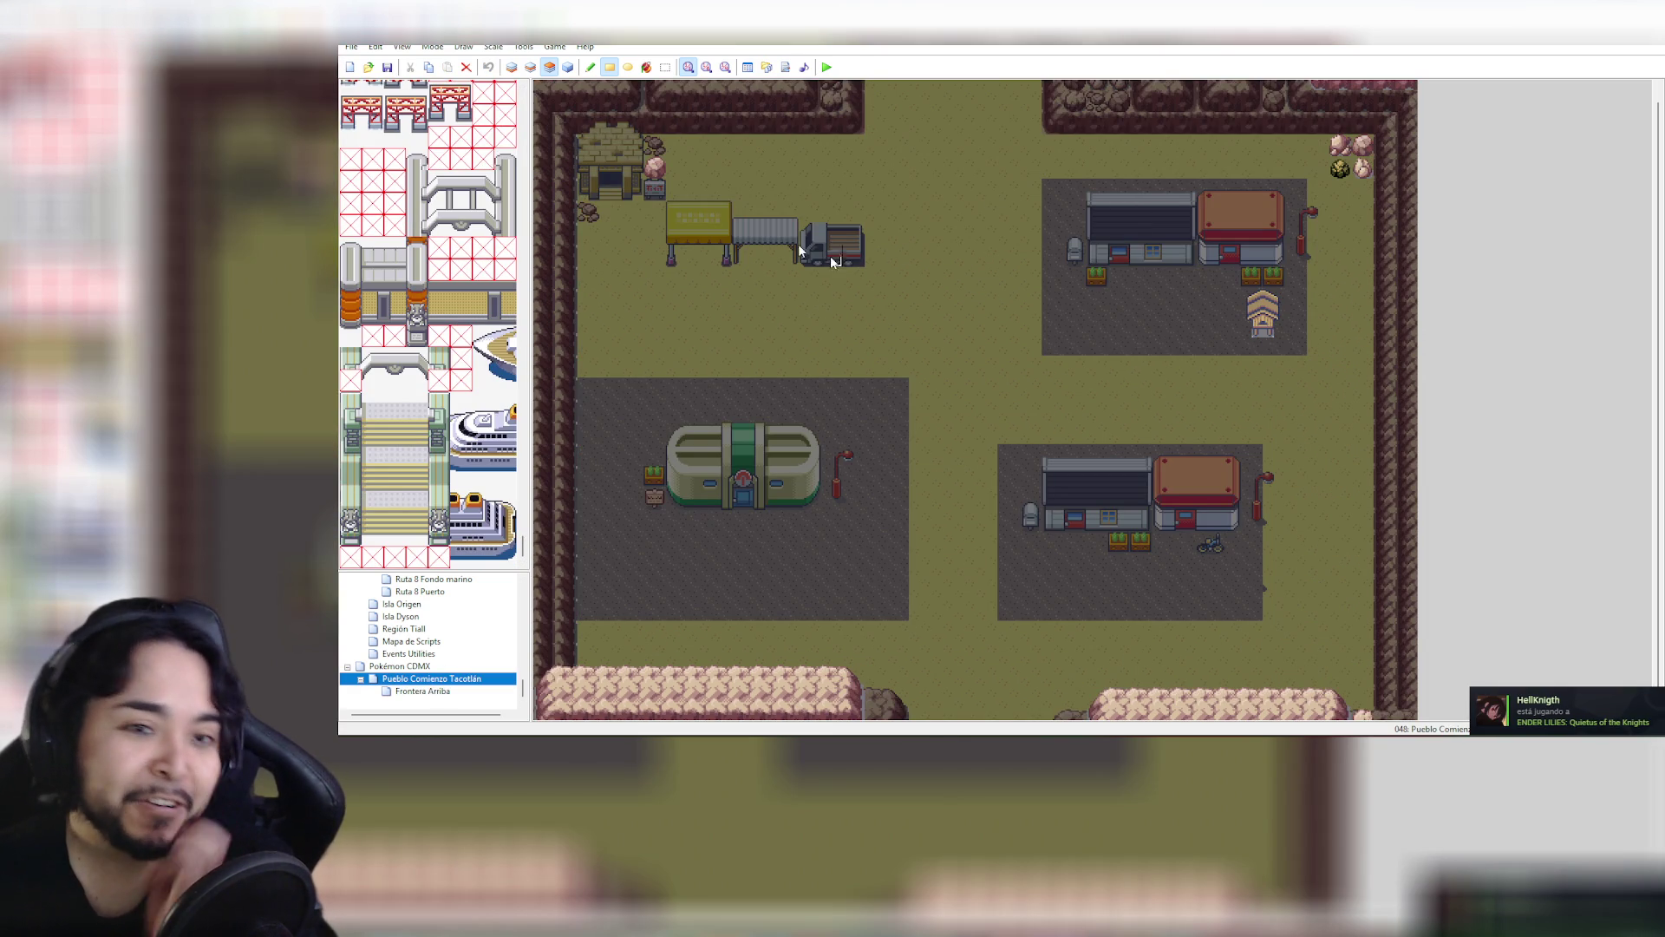
pyautogui.click(568, 67)
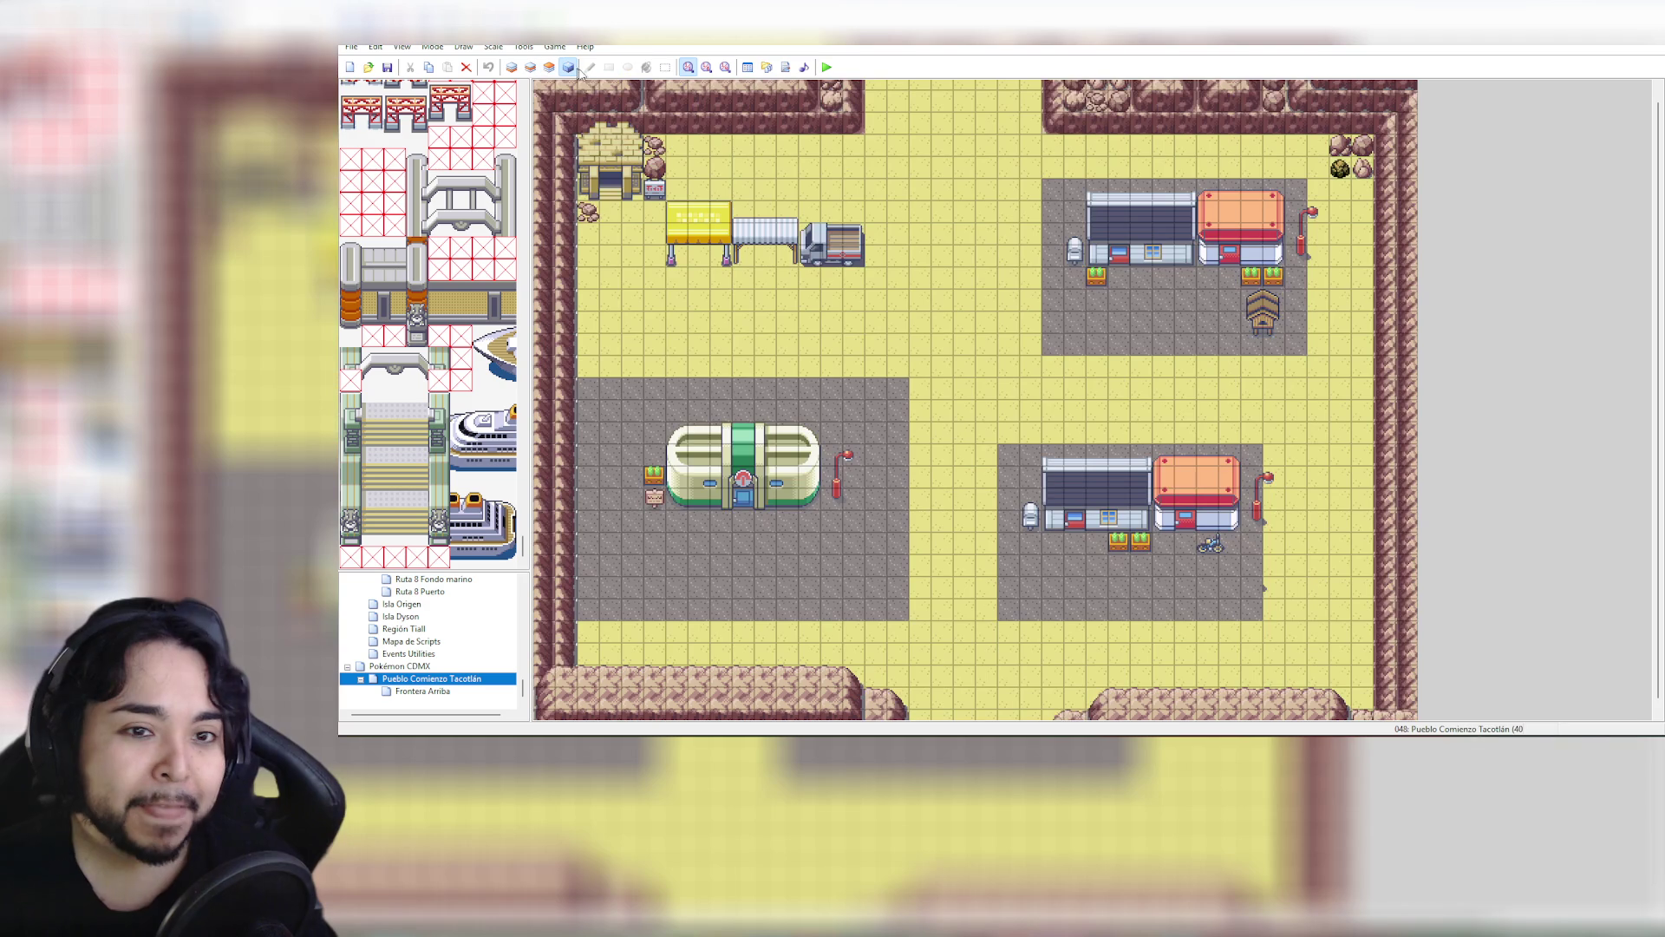
pyautogui.click(402, 48)
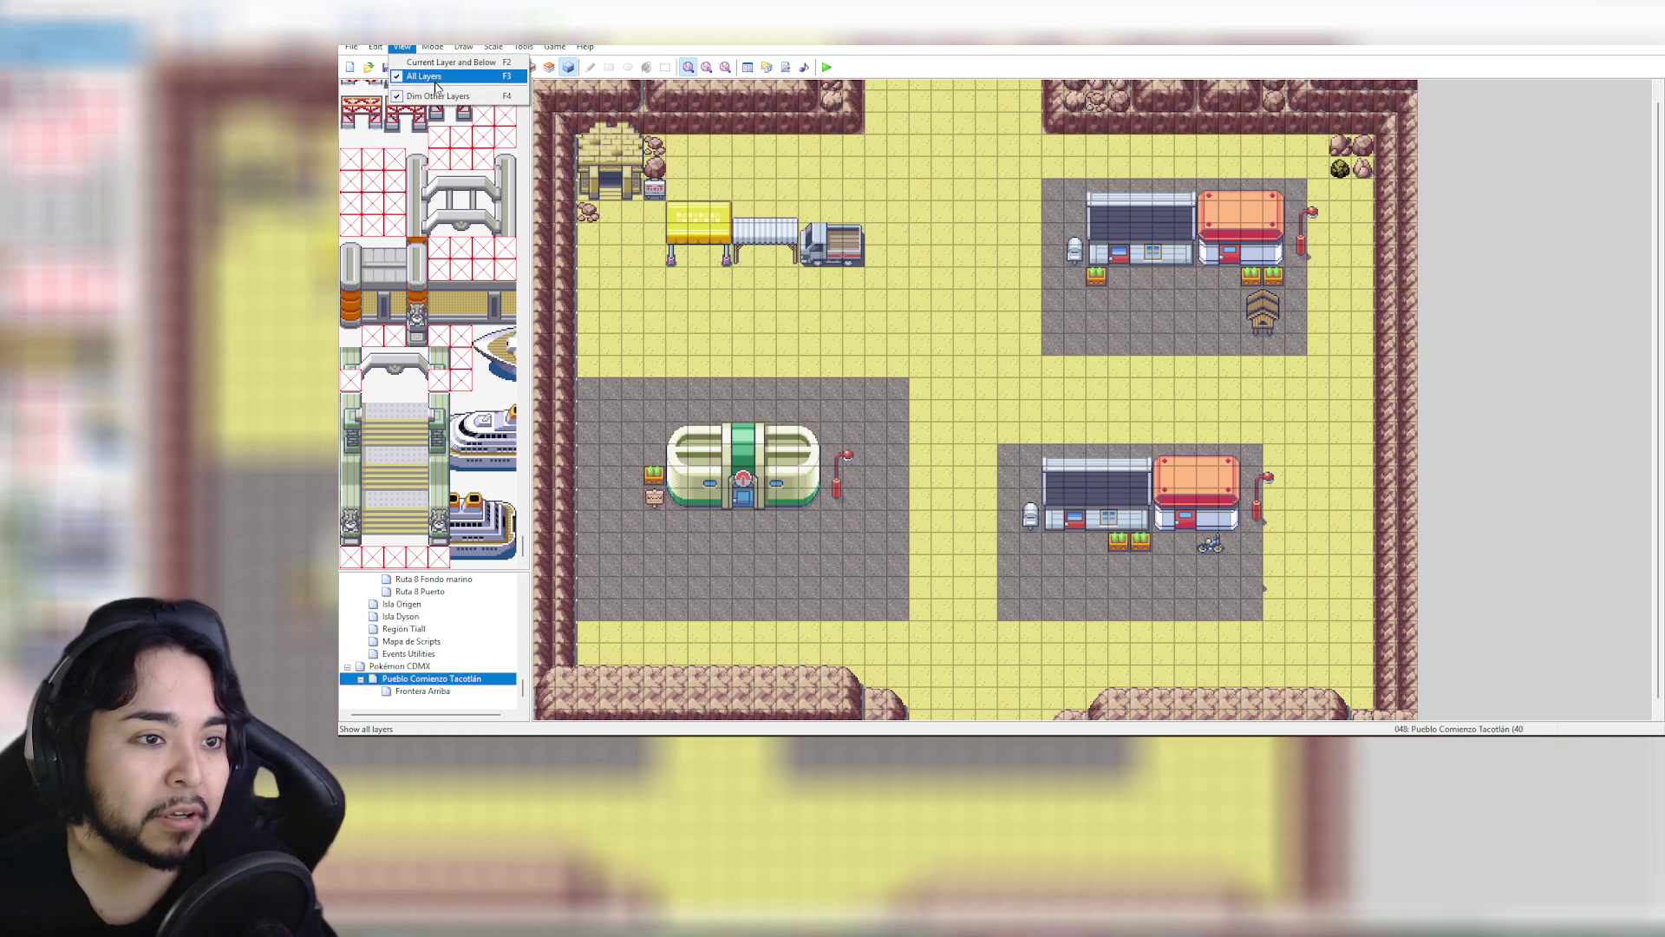
pyautogui.click(475, 73)
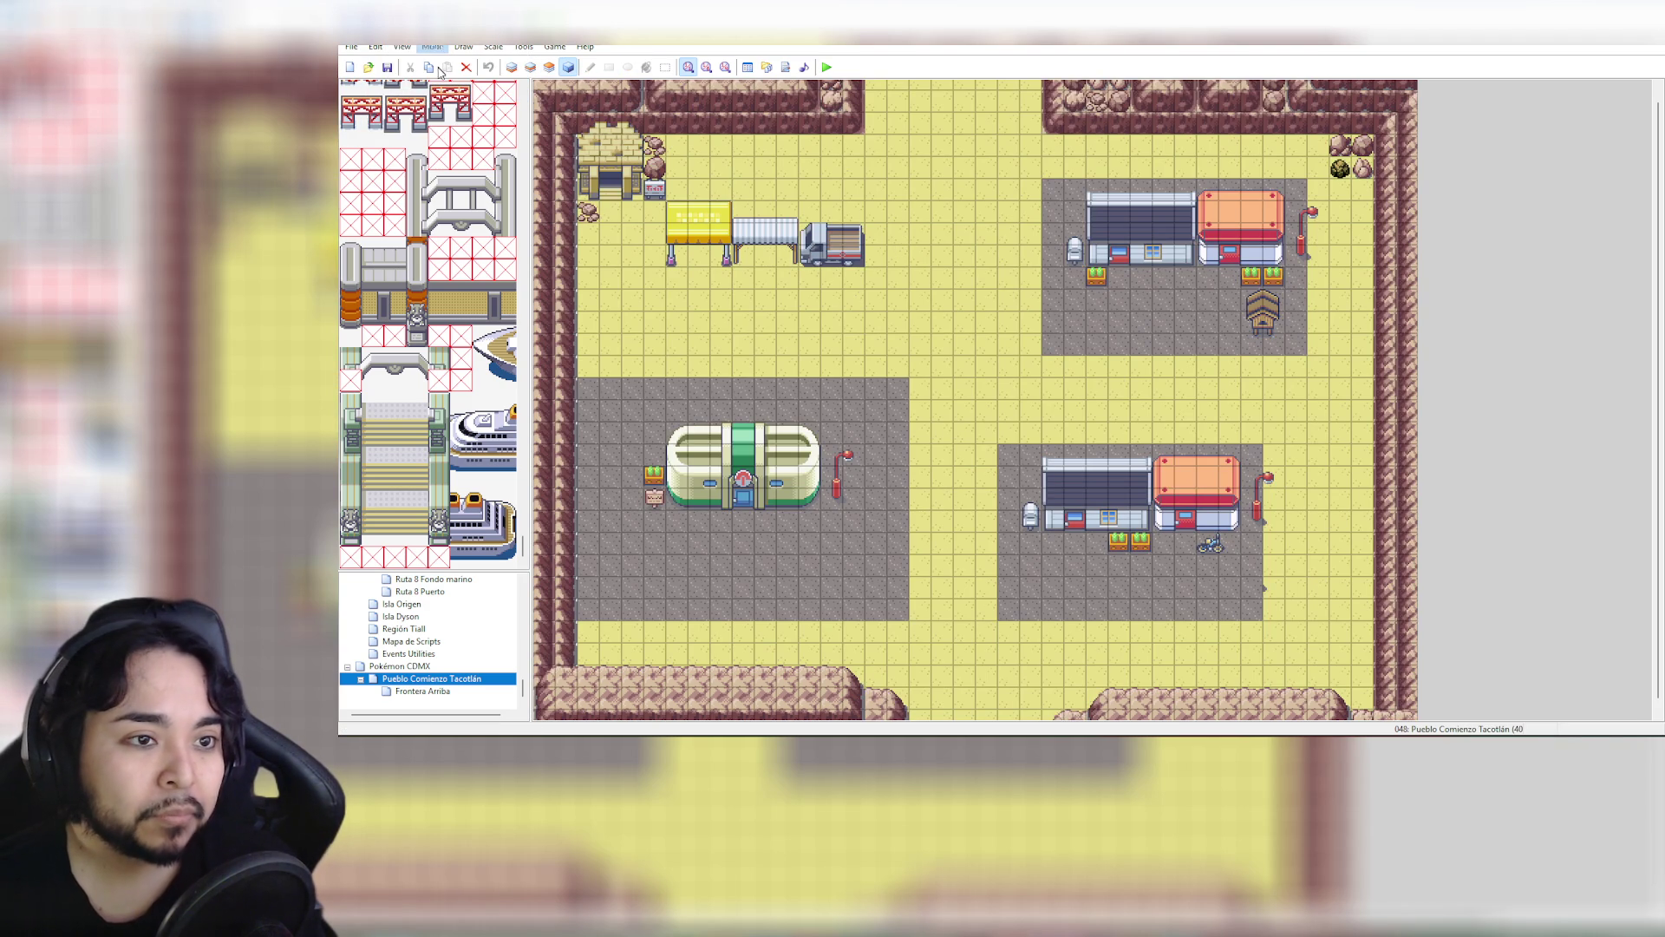
pyautogui.click(511, 66)
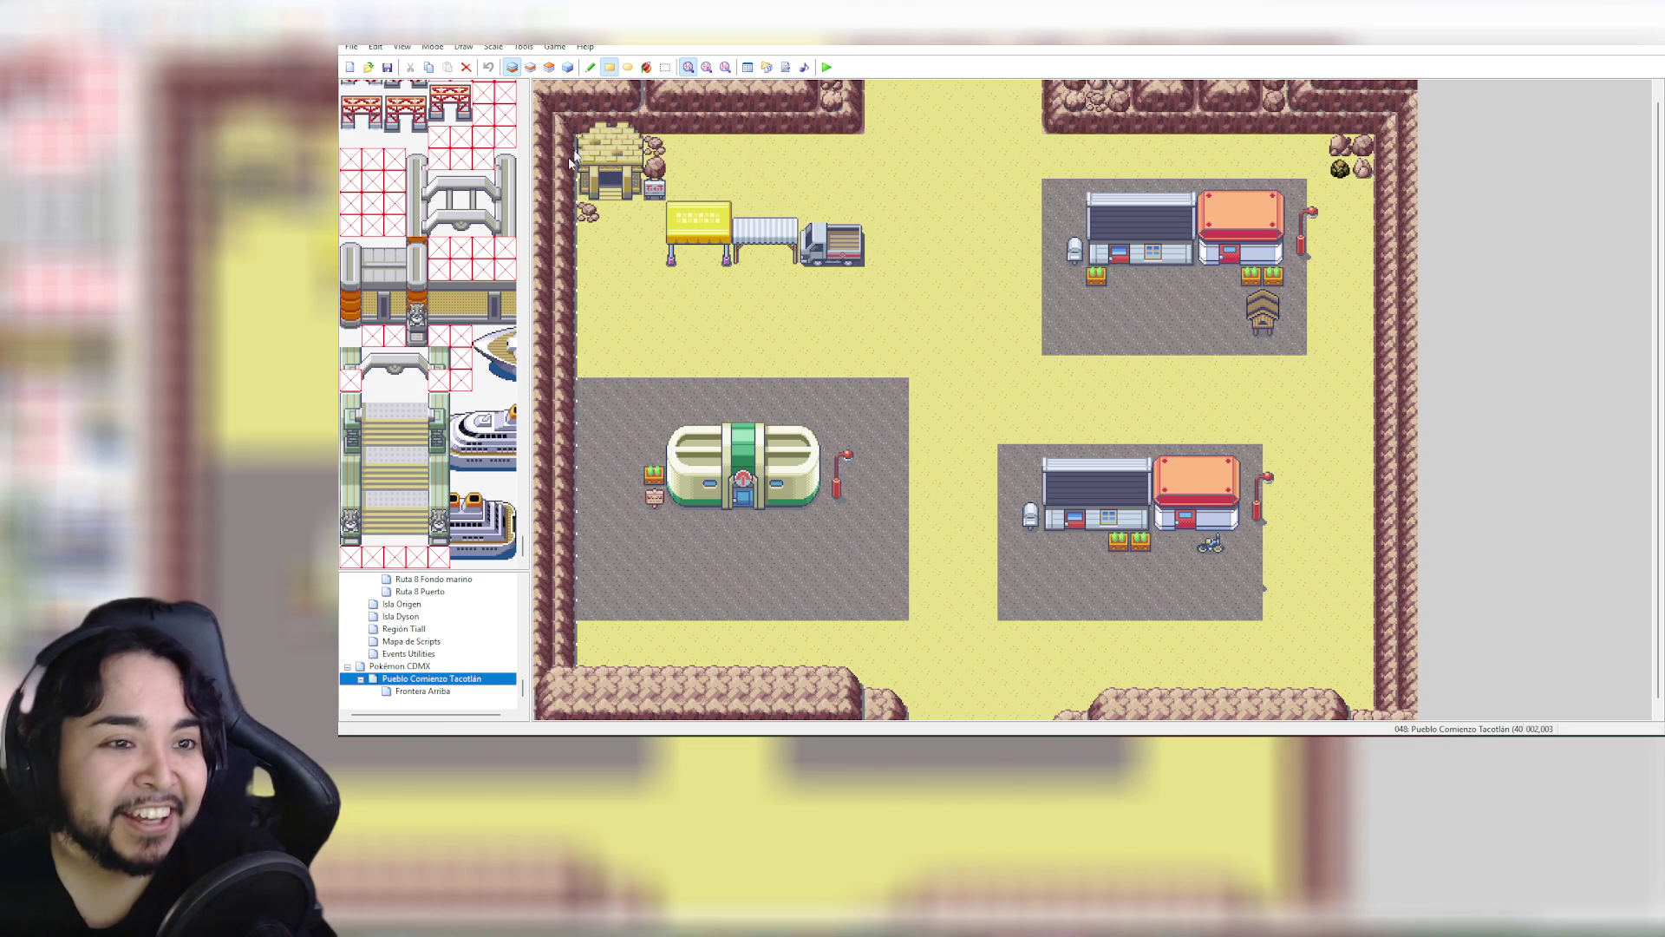
pyautogui.click(440, 690)
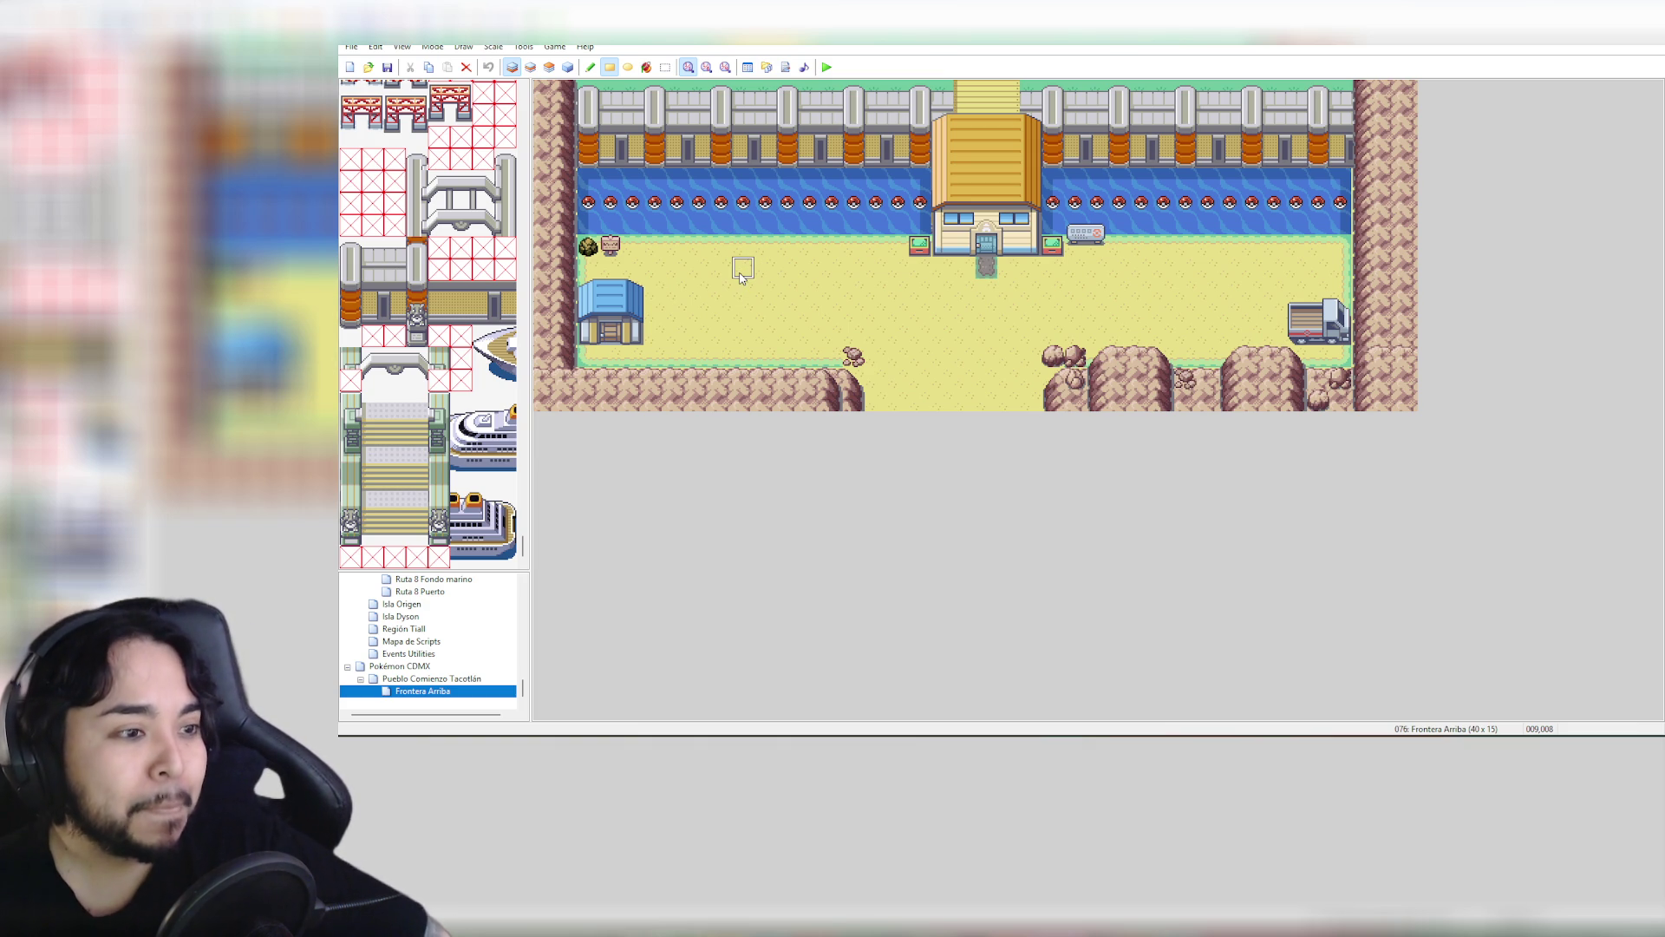
# Search the Steam library for 'rpg' and open RPG Maker MV
pyautogui.press('F5')
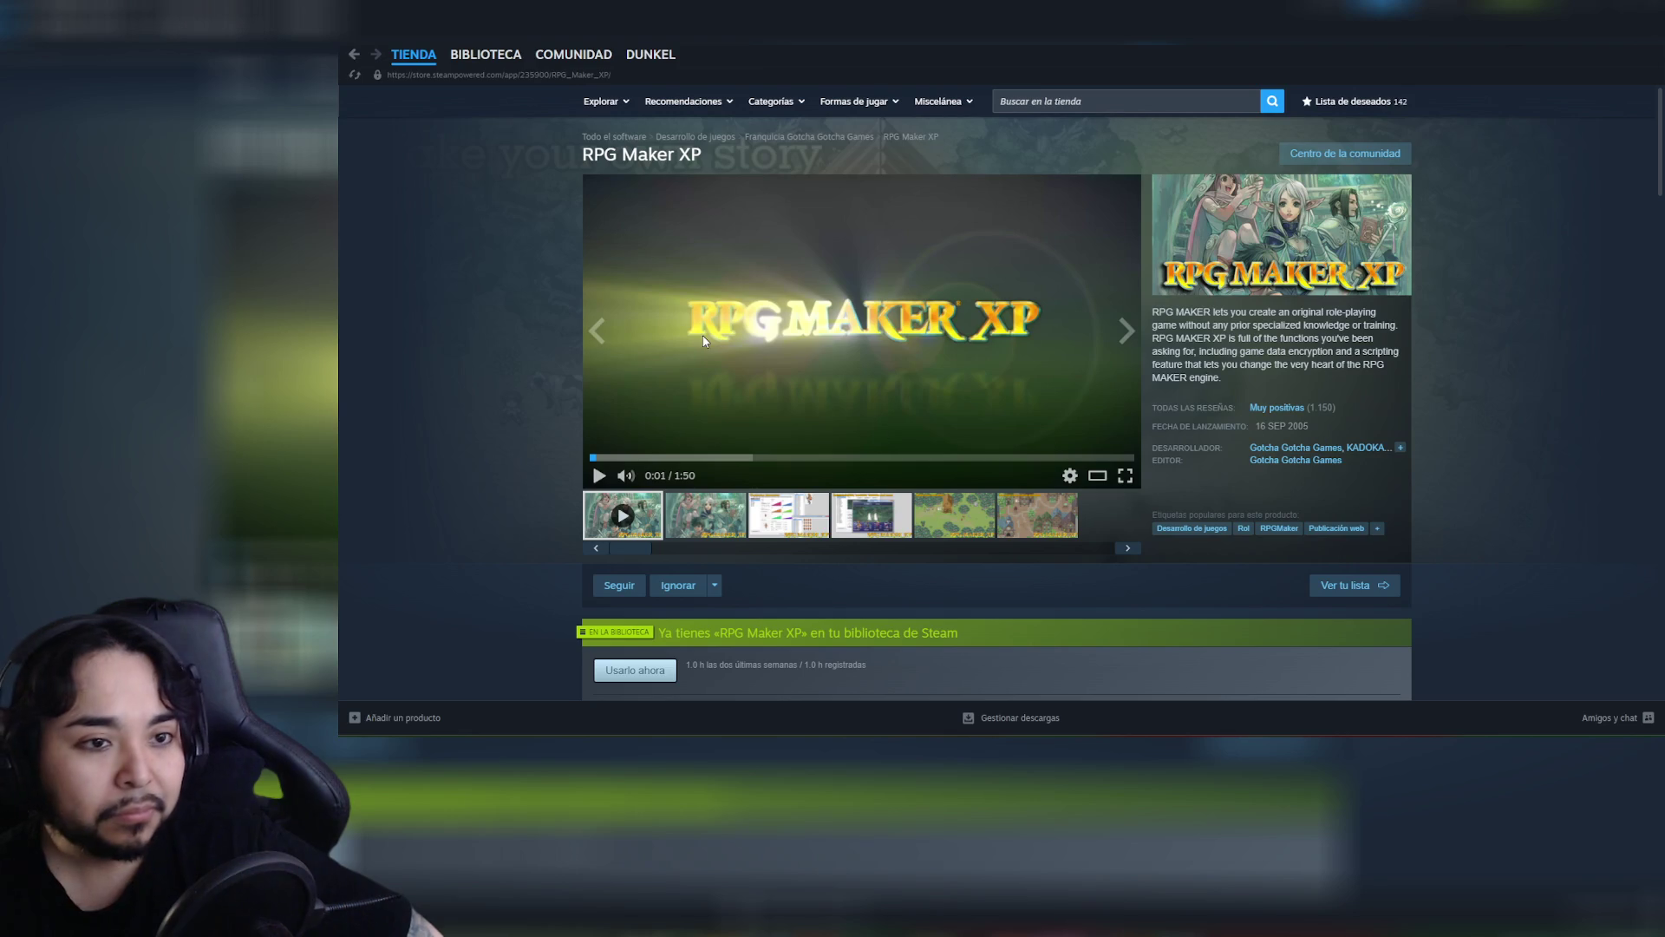
pyautogui.click(489, 56)
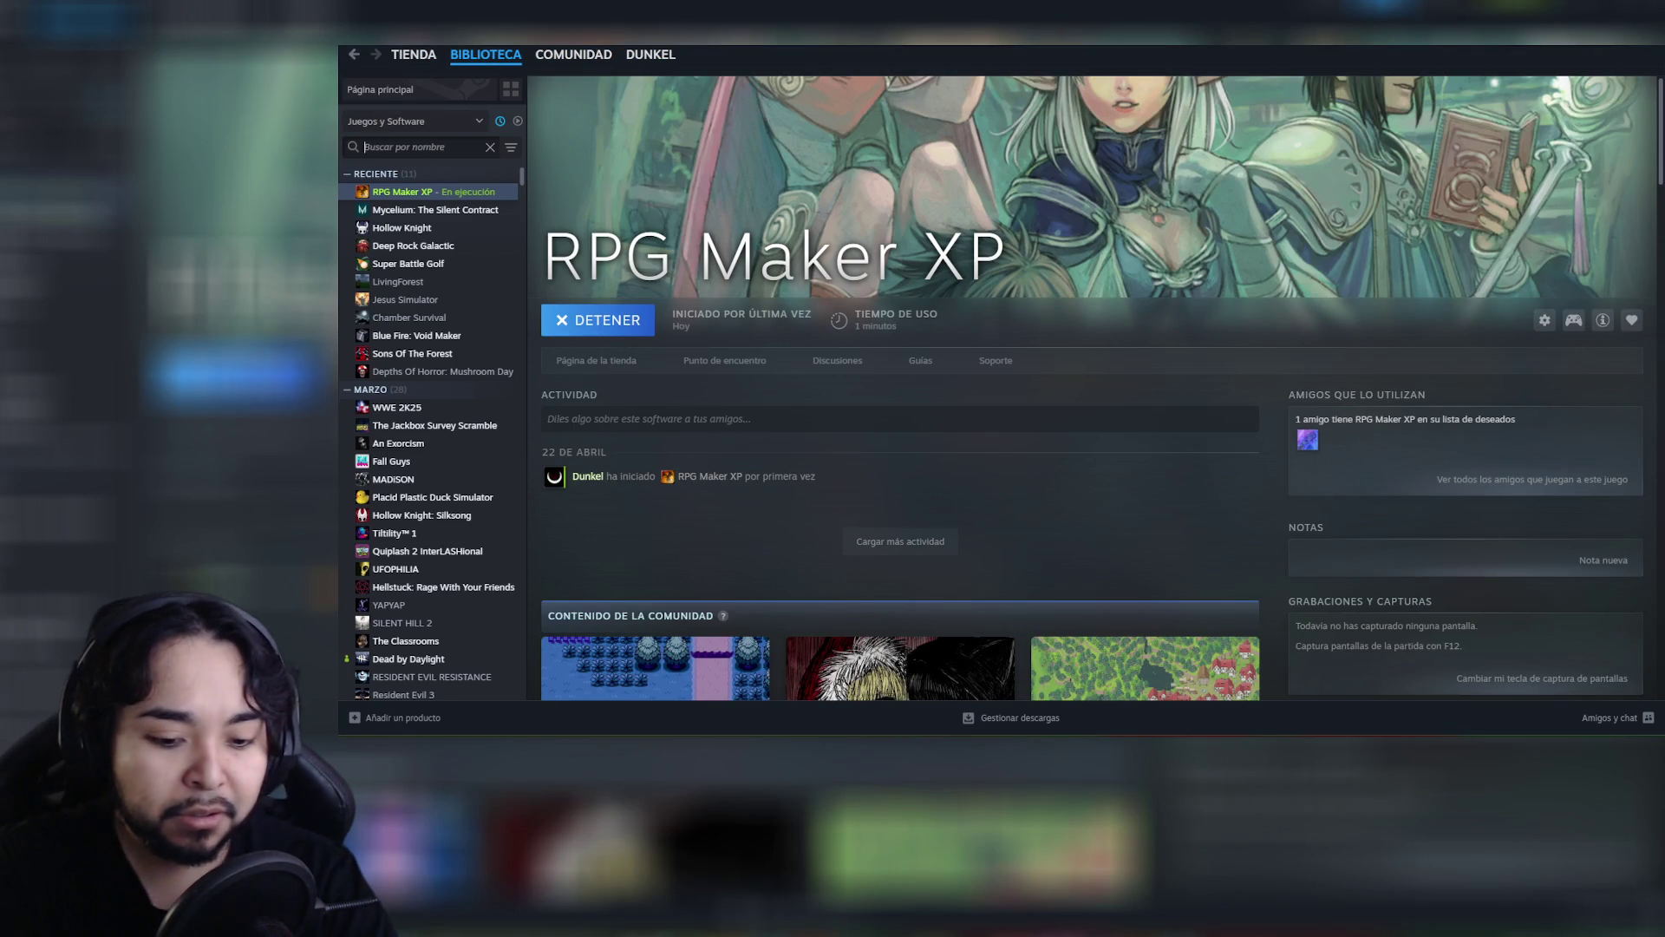
pyautogui.write('rpg')
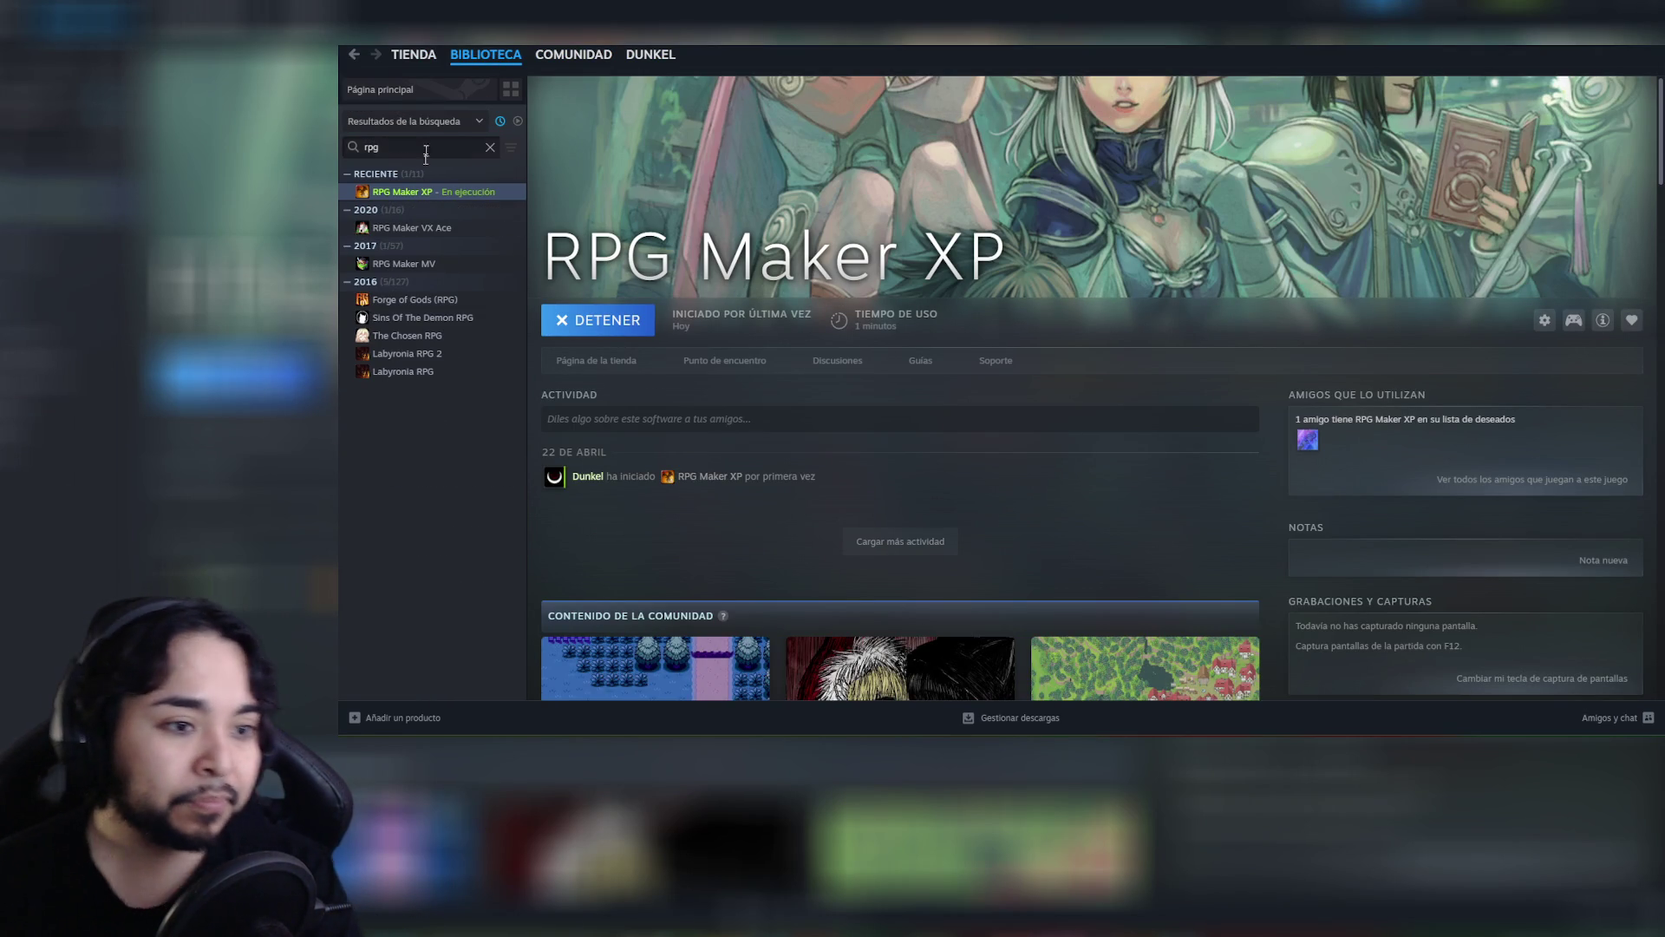
pyautogui.click(444, 264)
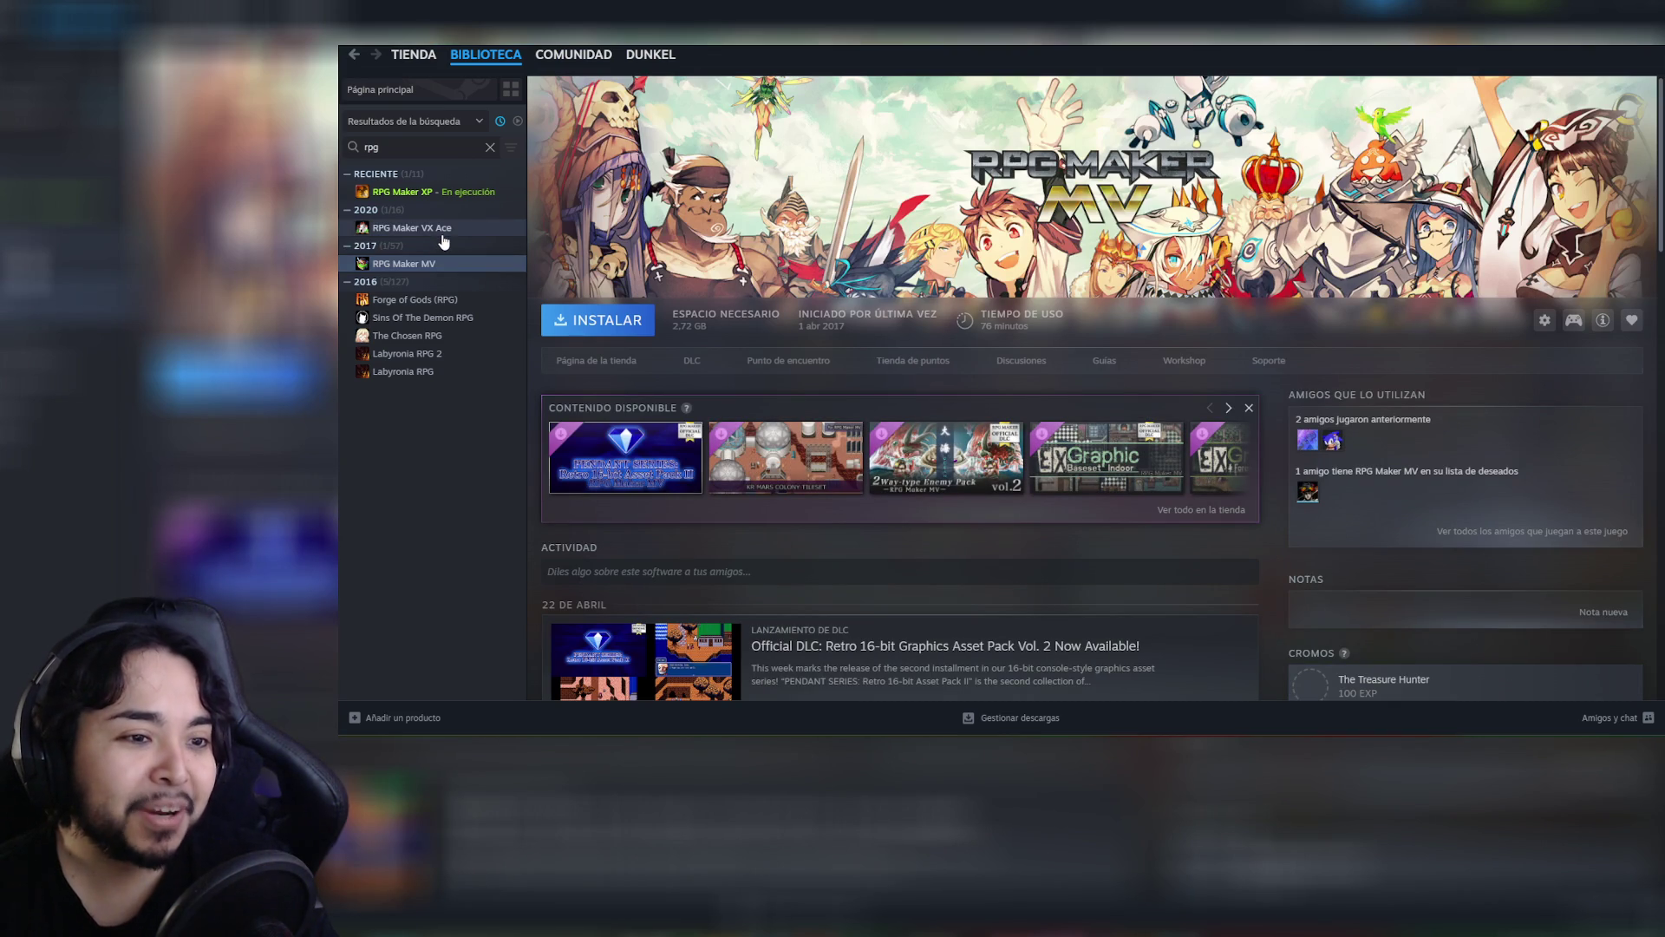
# Browse the RPG Maker XP, VX Ace and MV pages, ending on XP, then close Steam
pyautogui.click(479, 193)
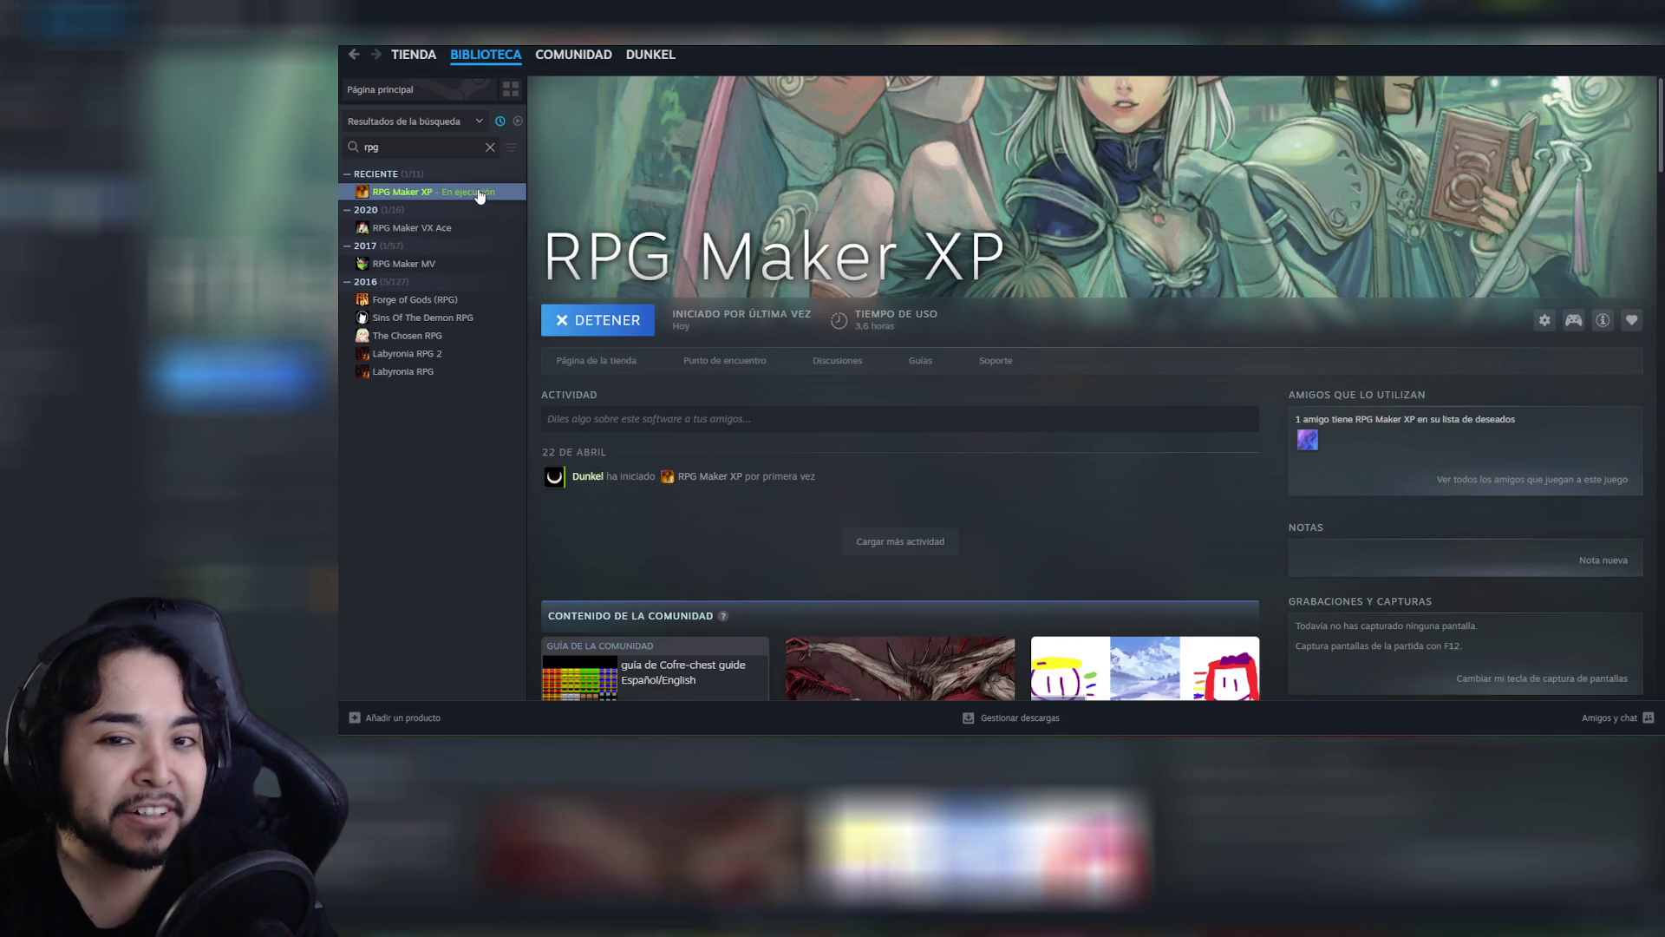
pyautogui.click(467, 229)
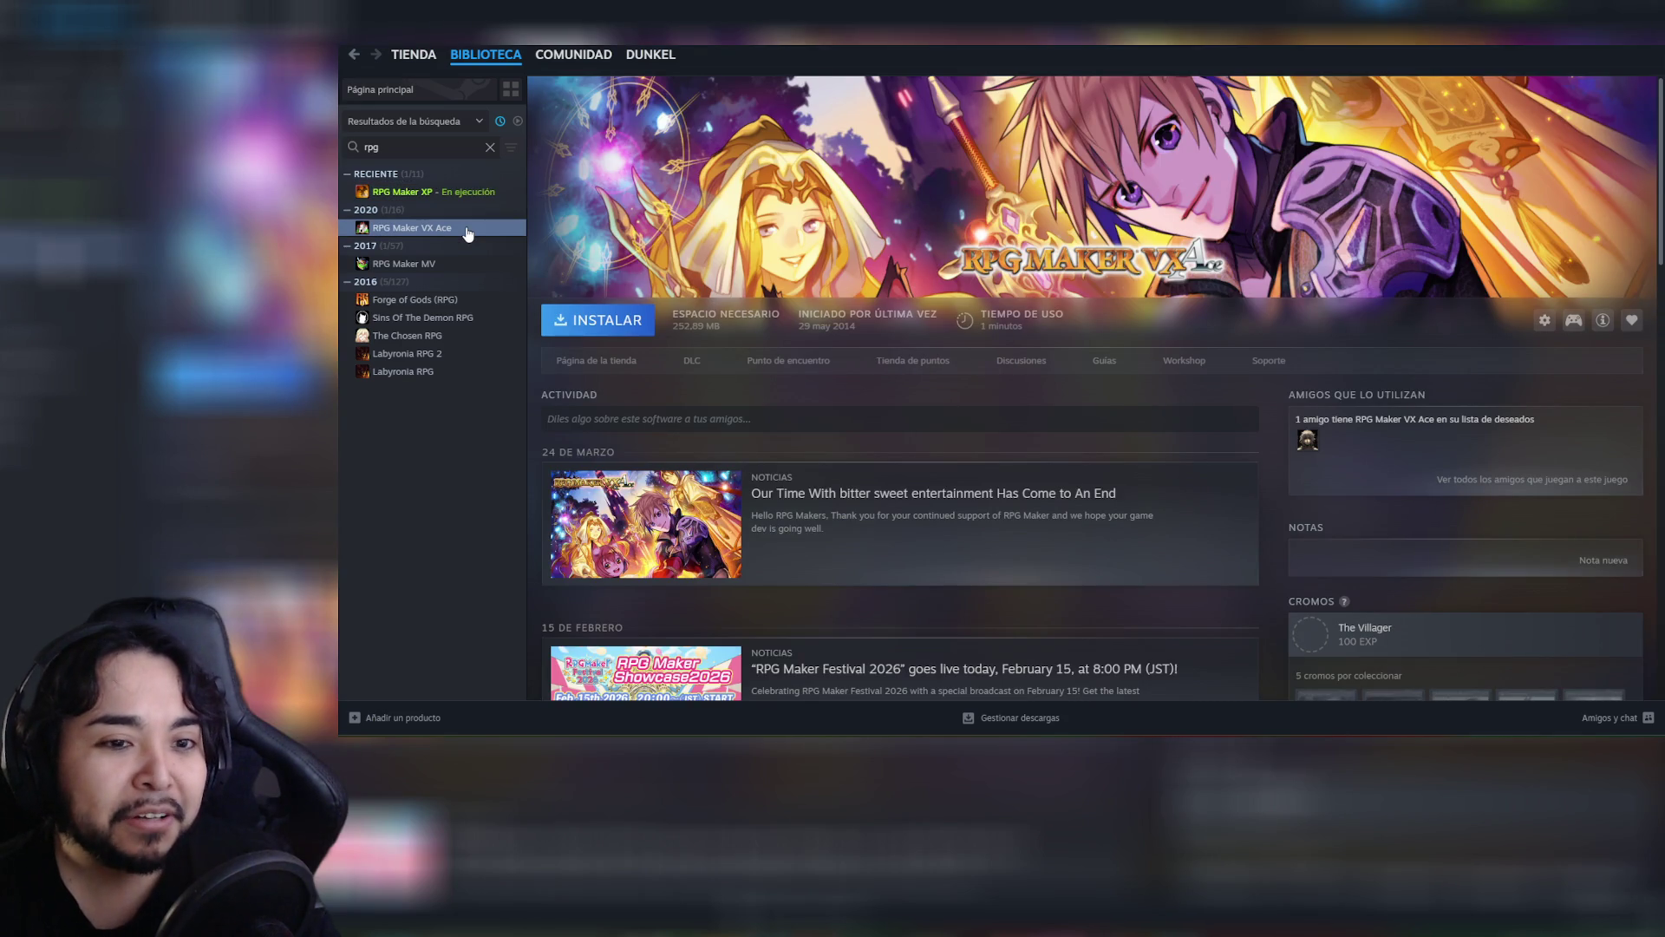
pyautogui.click(436, 264)
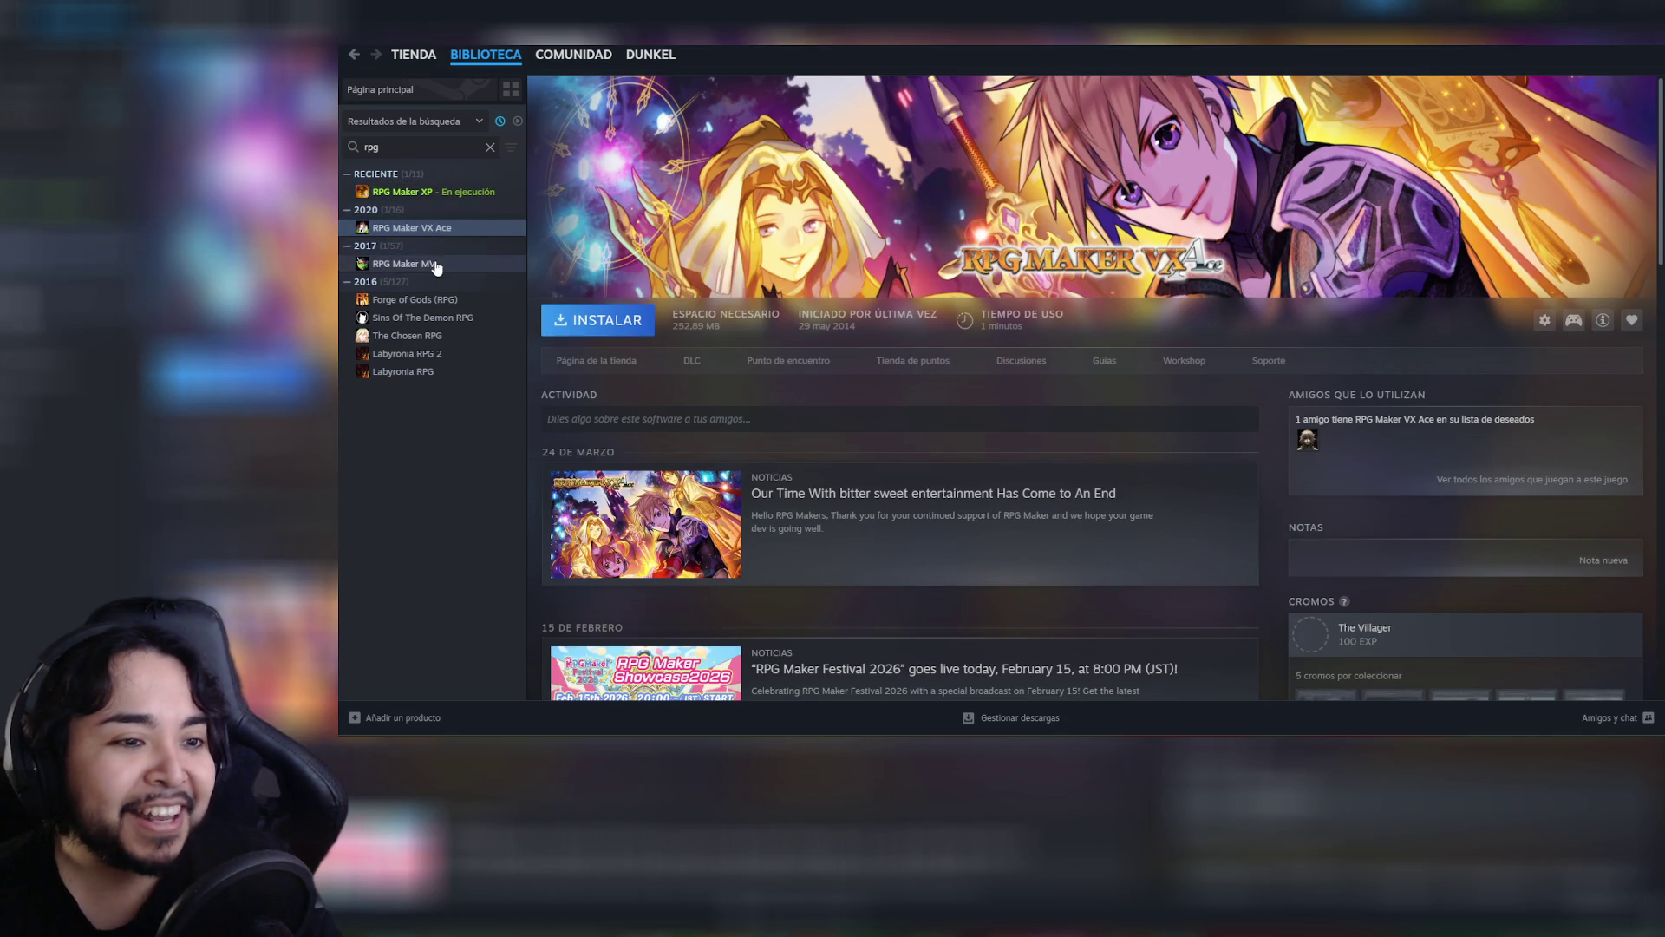
pyautogui.click(442, 229)
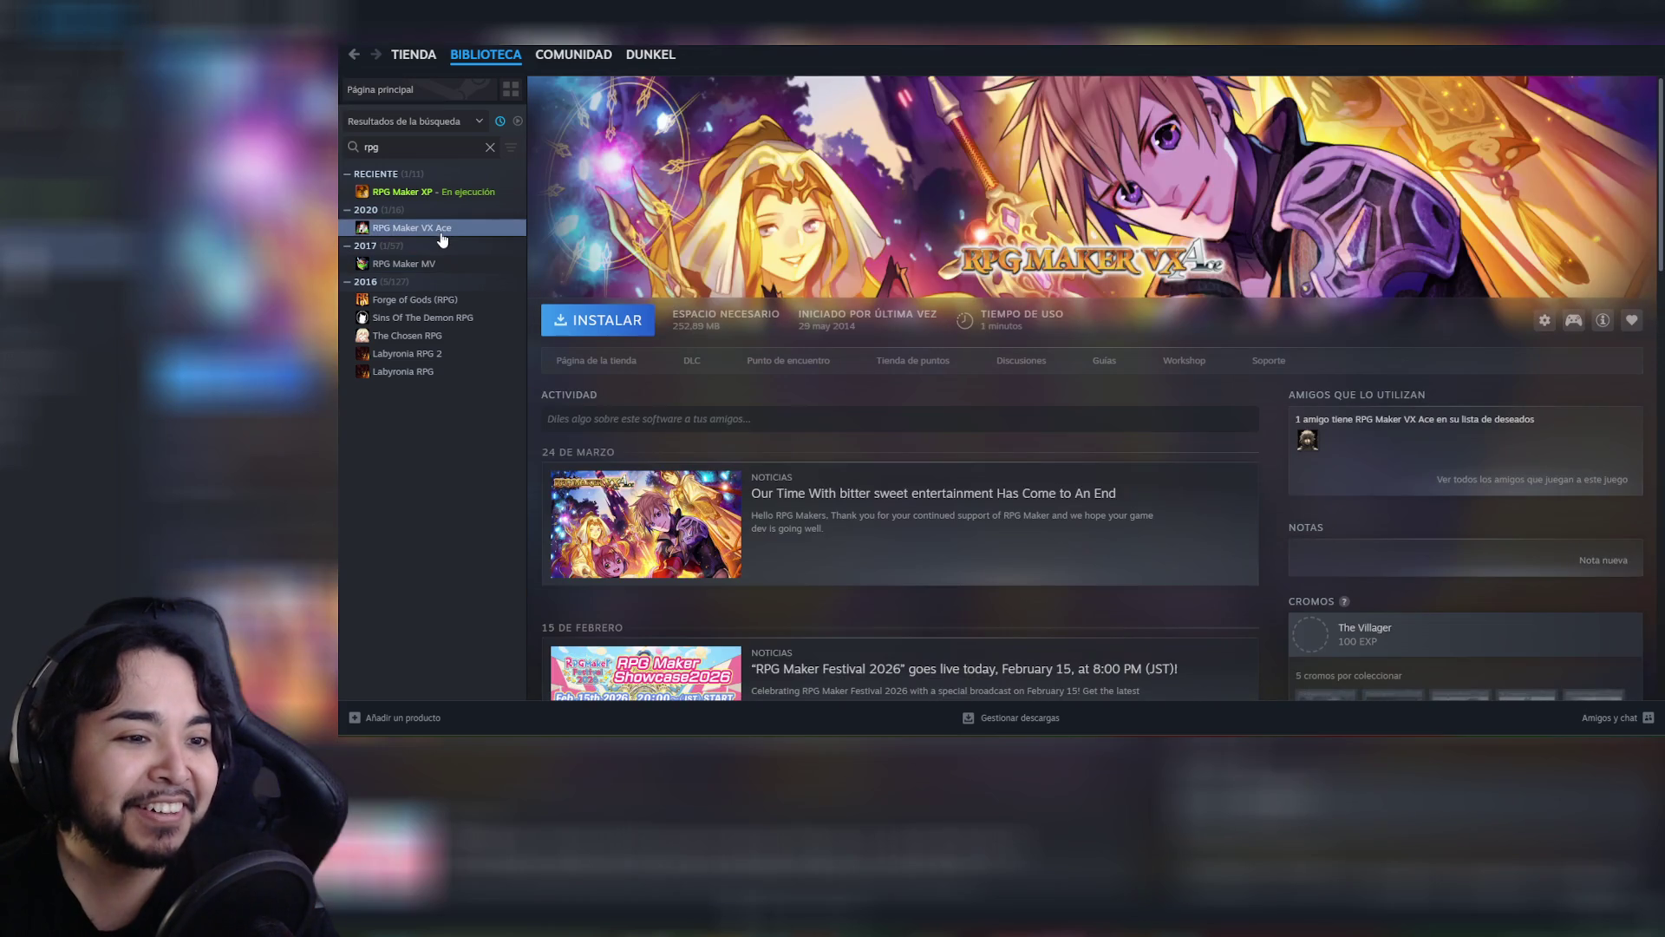
pyautogui.click(510, 190)
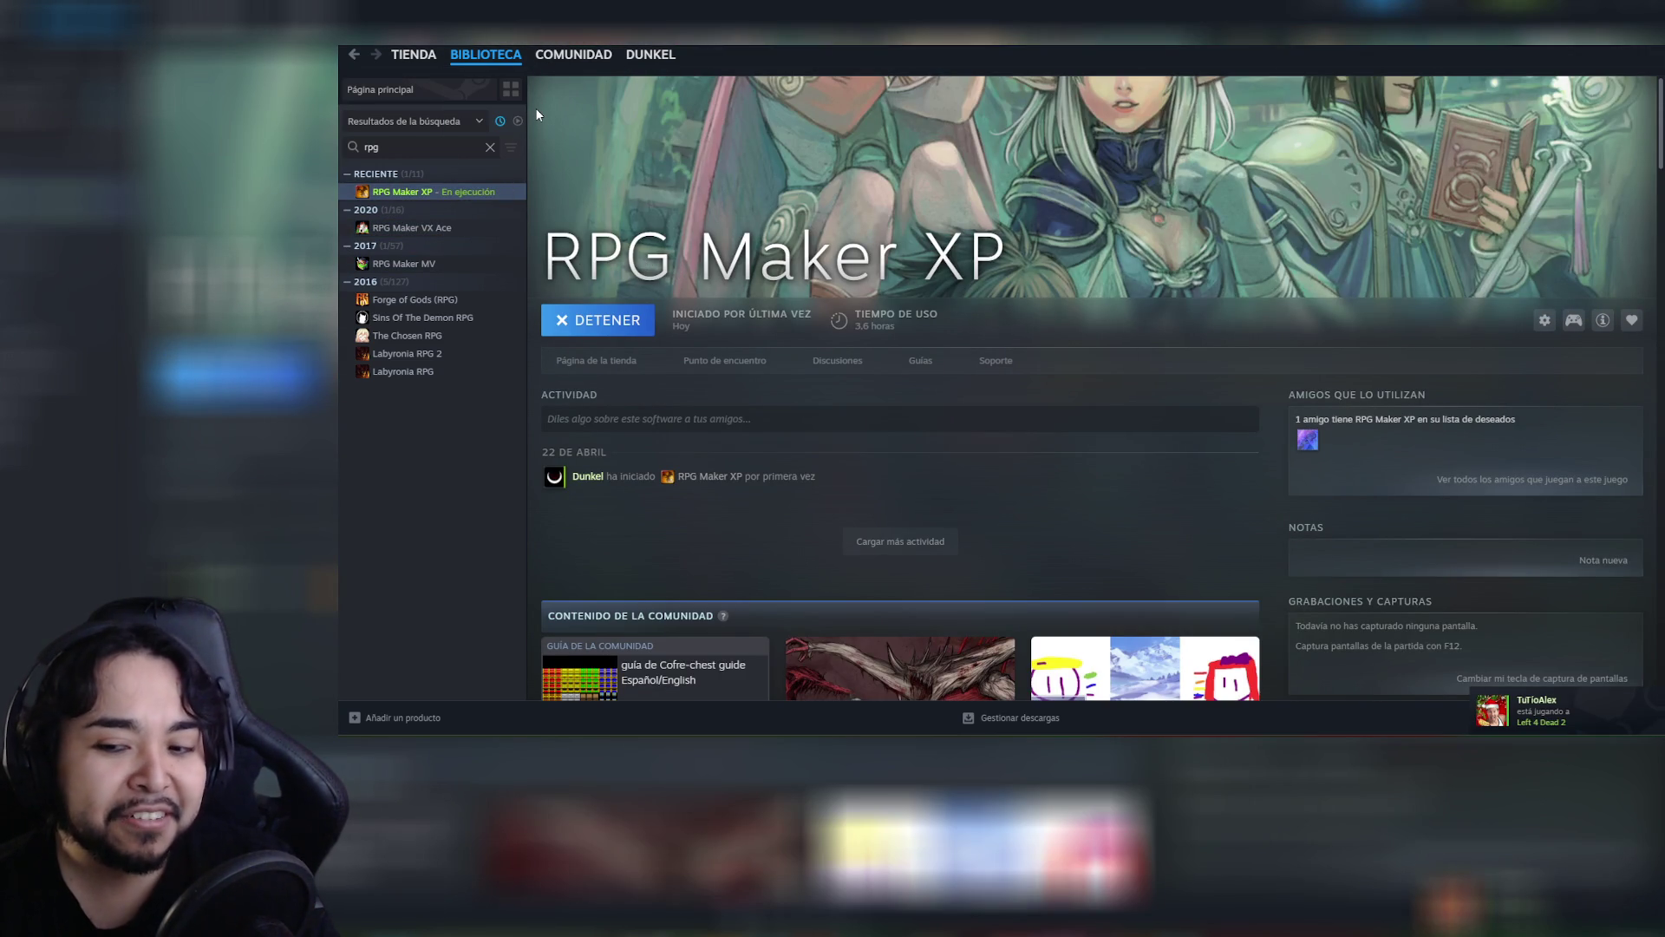
pyautogui.click(1615, 45)
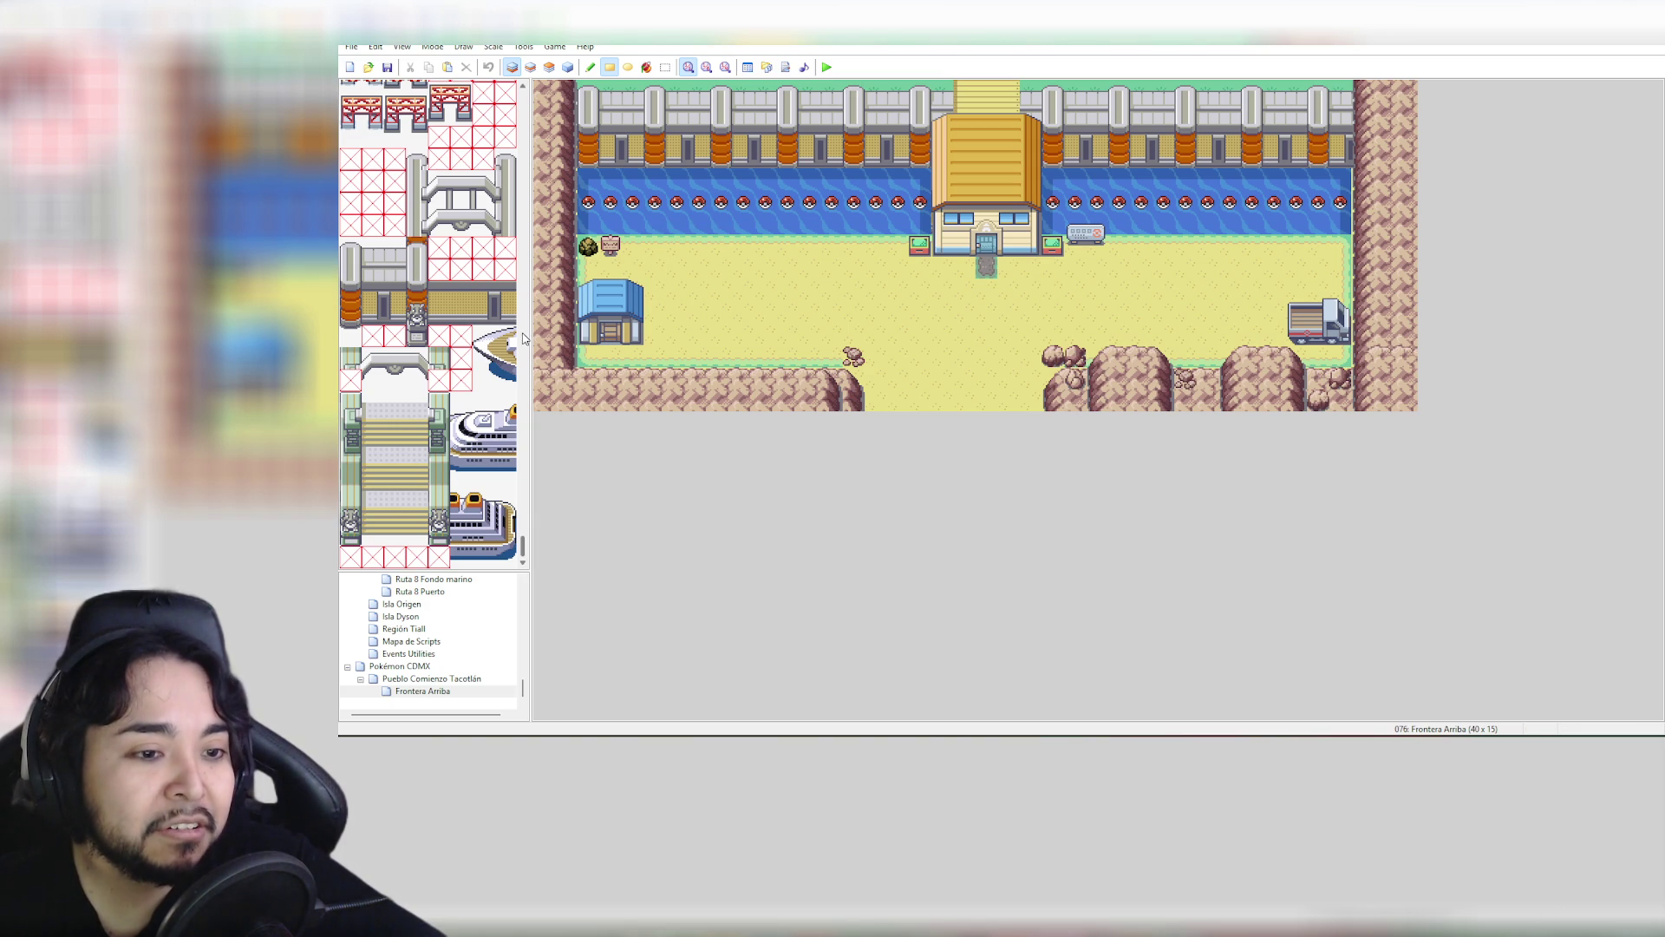
# Scroll the tileset panel and load the Pueblo Comienzo Tacotlán town map
pyautogui.moveTo(523, 546); pyautogui.dragTo(530, 106)
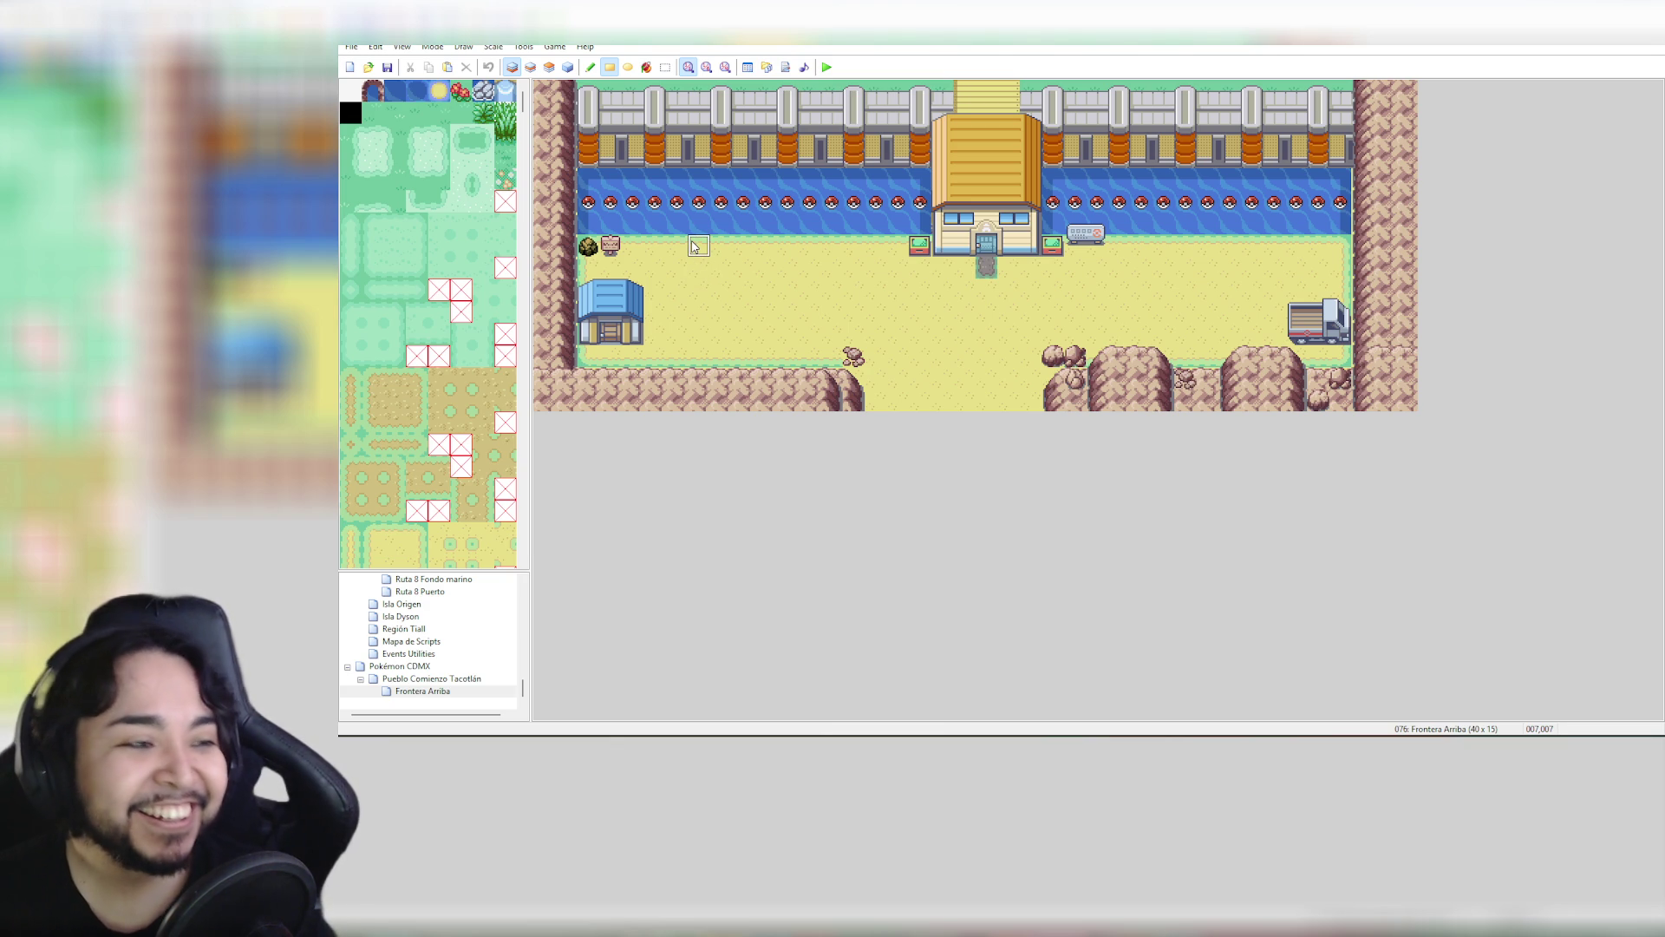
pyautogui.moveTo(523, 106); pyautogui.dragTo(547, 170)
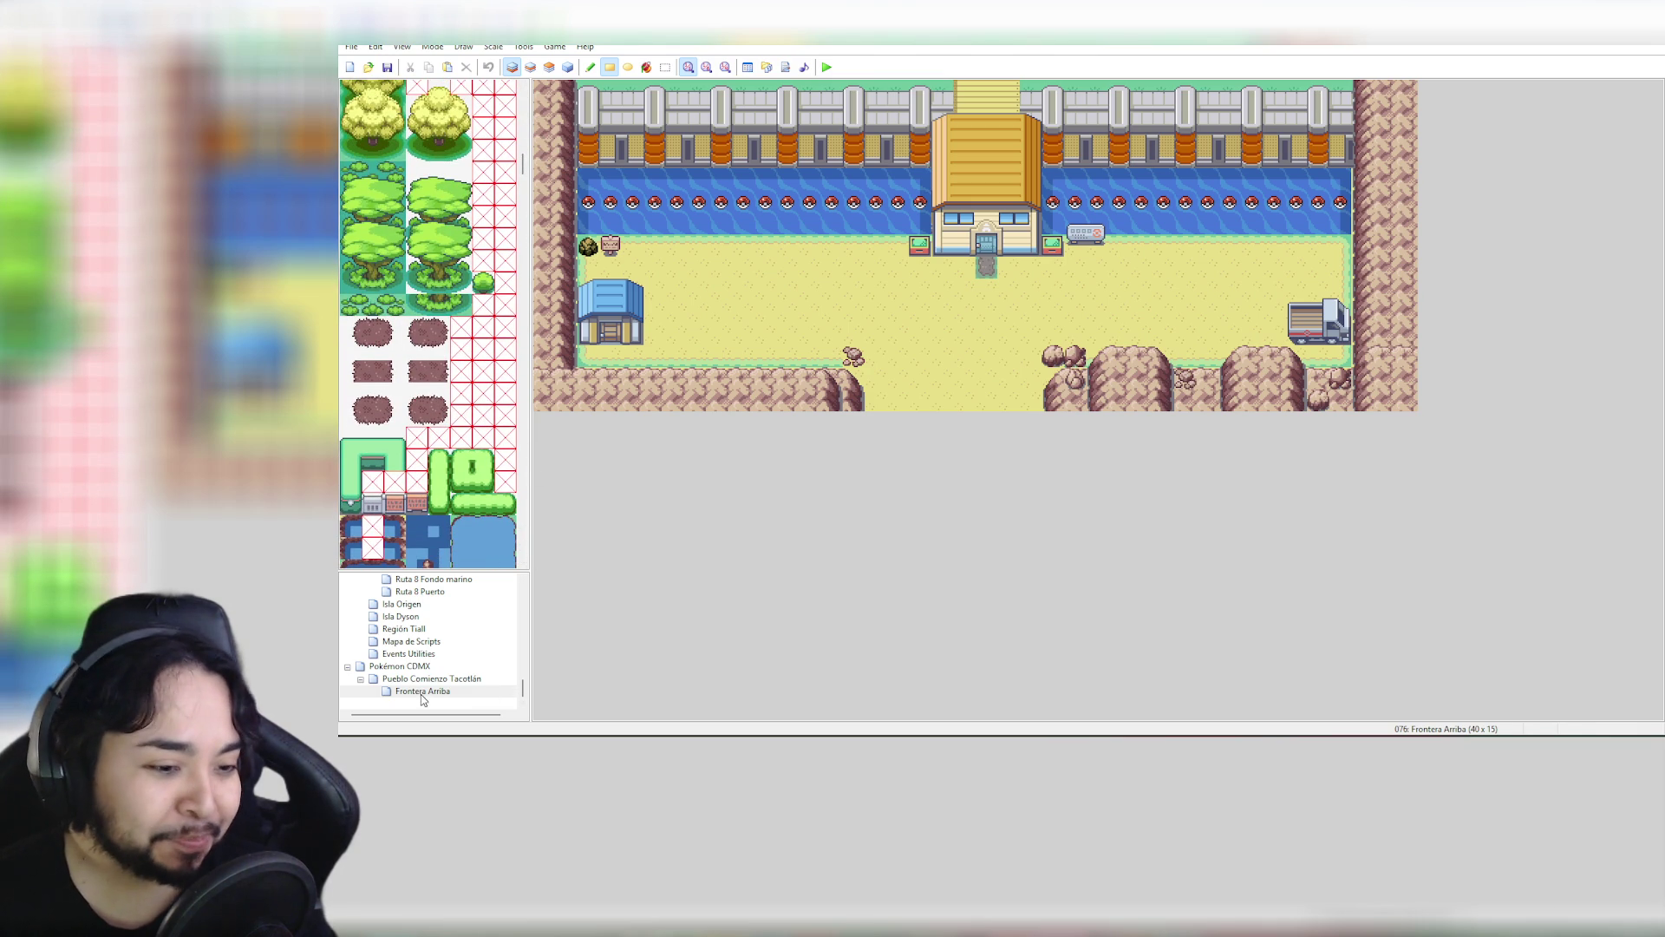
pyautogui.click(466, 678)
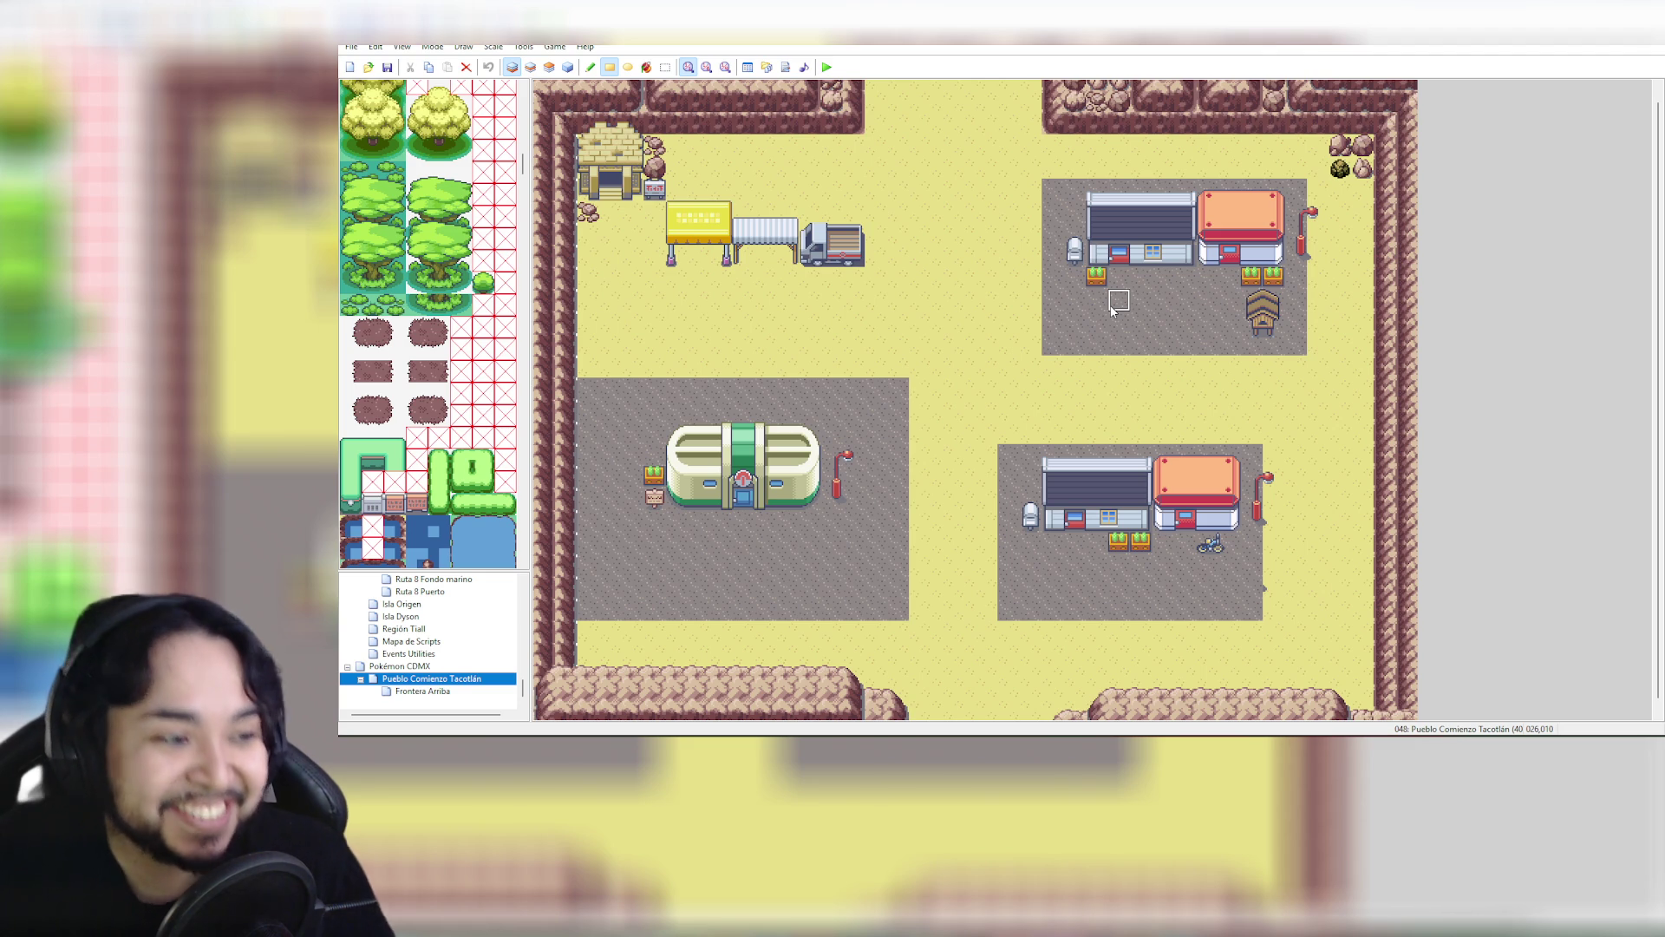
# Under Pueblo Comienzo Tacotlán, create the map Casa Prota P1 with height 20
pyautogui.click(445, 692)
pyautogui.rightClick(447, 694)
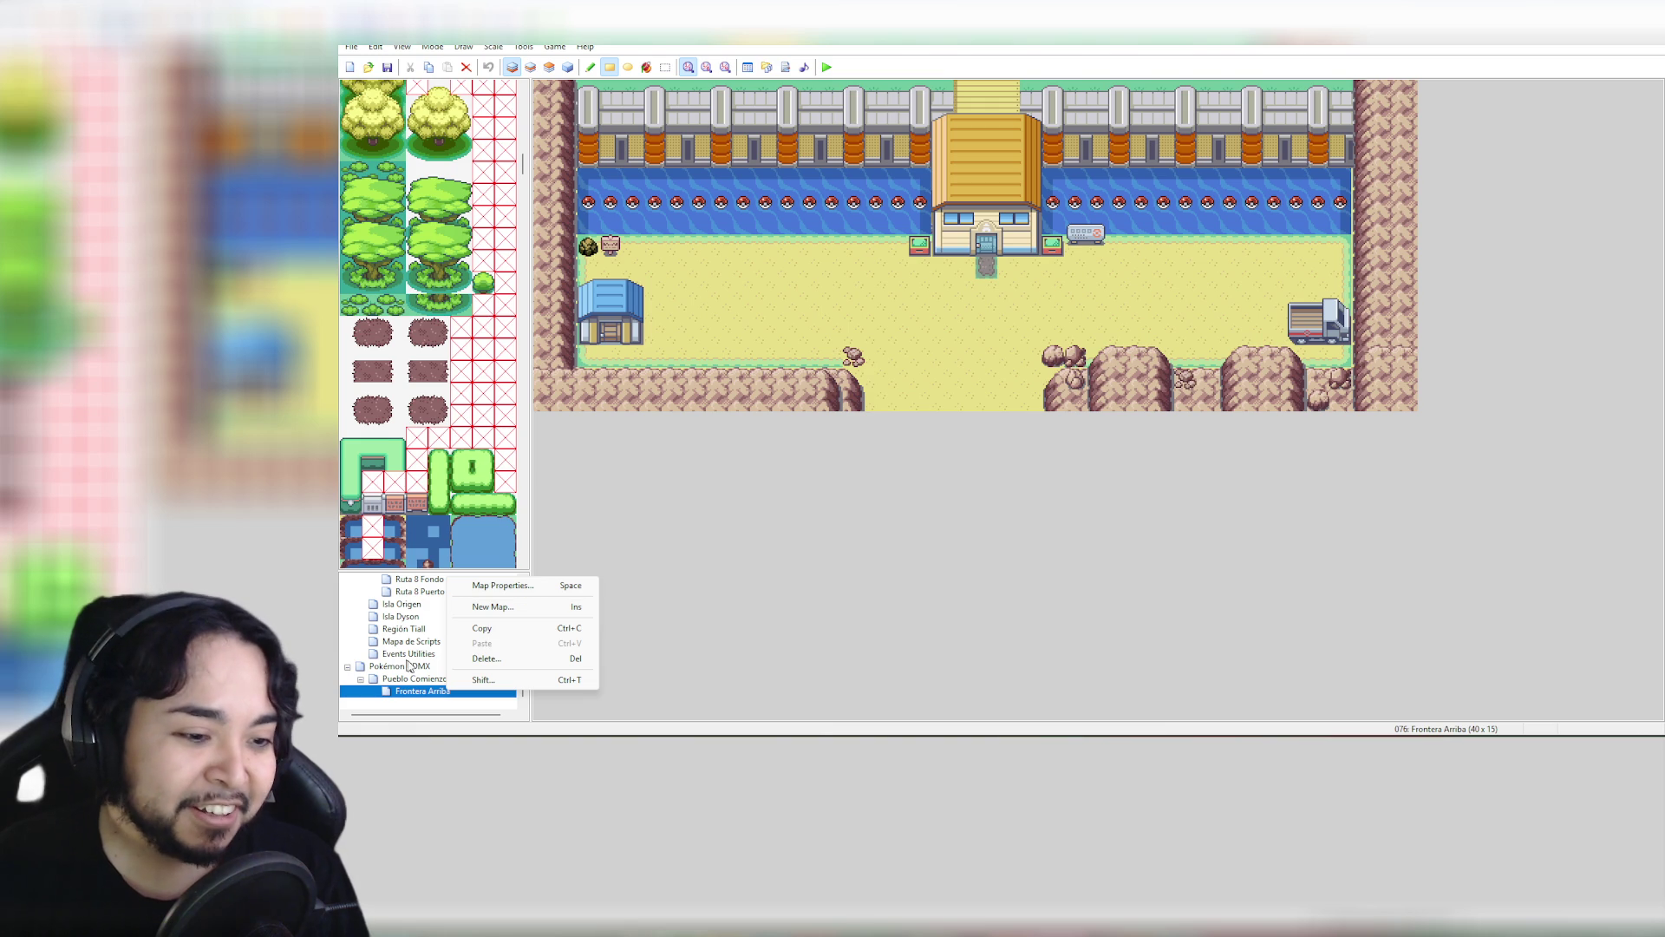
pyautogui.click(433, 679)
pyautogui.rightClick(448, 681)
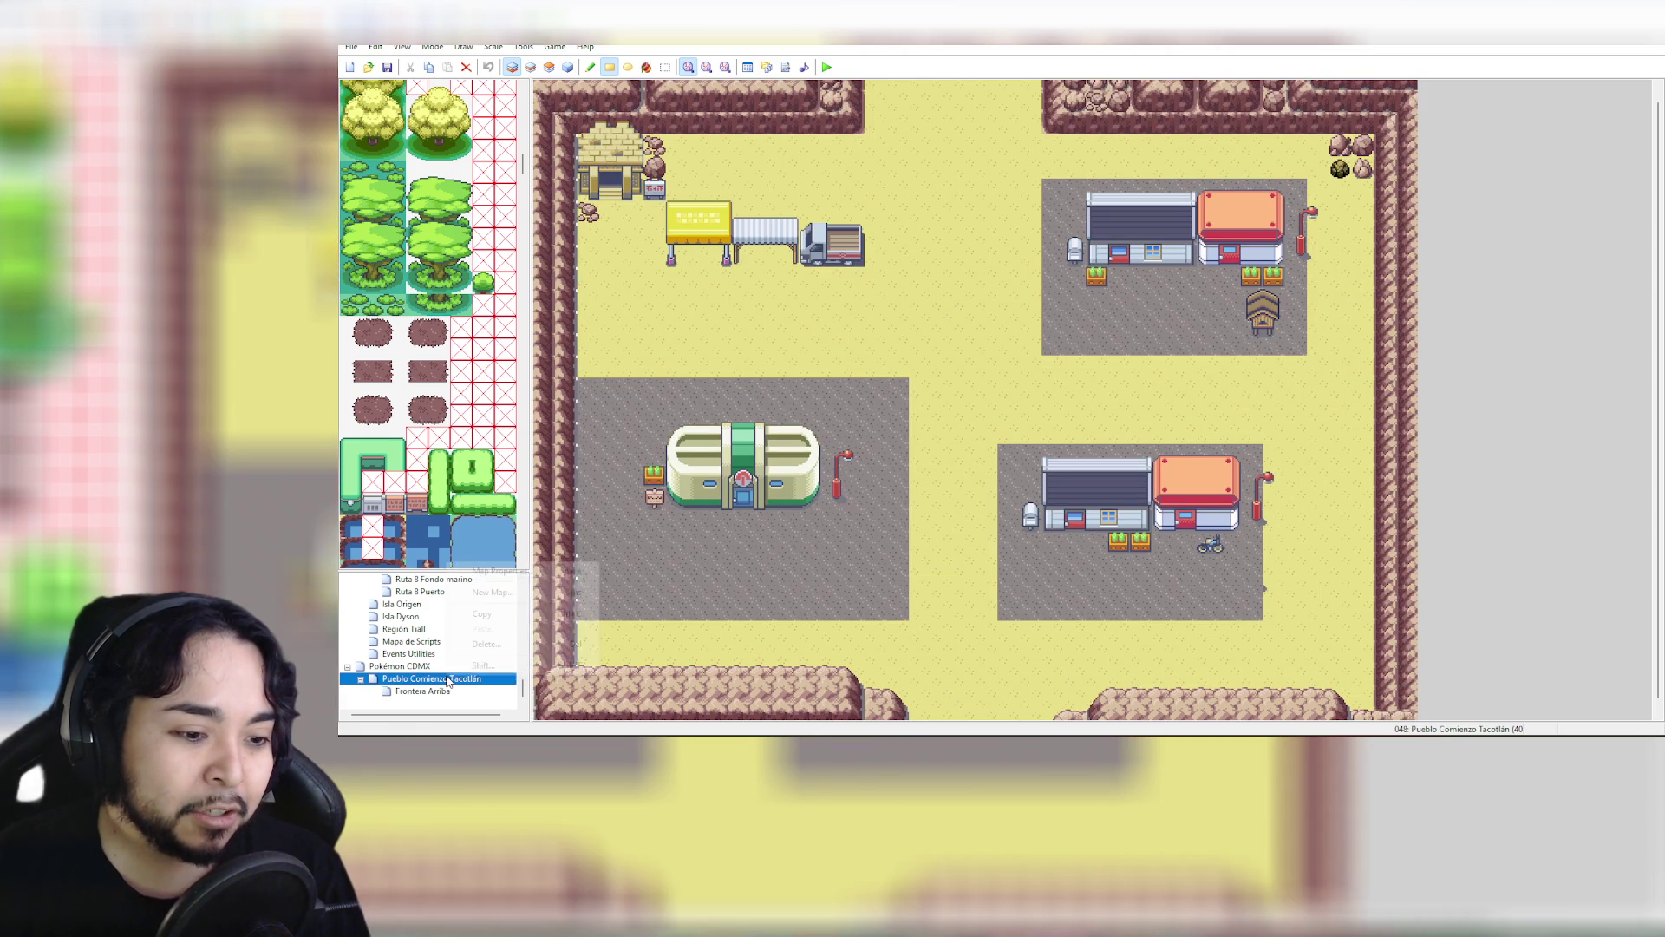
pyautogui.click(519, 594)
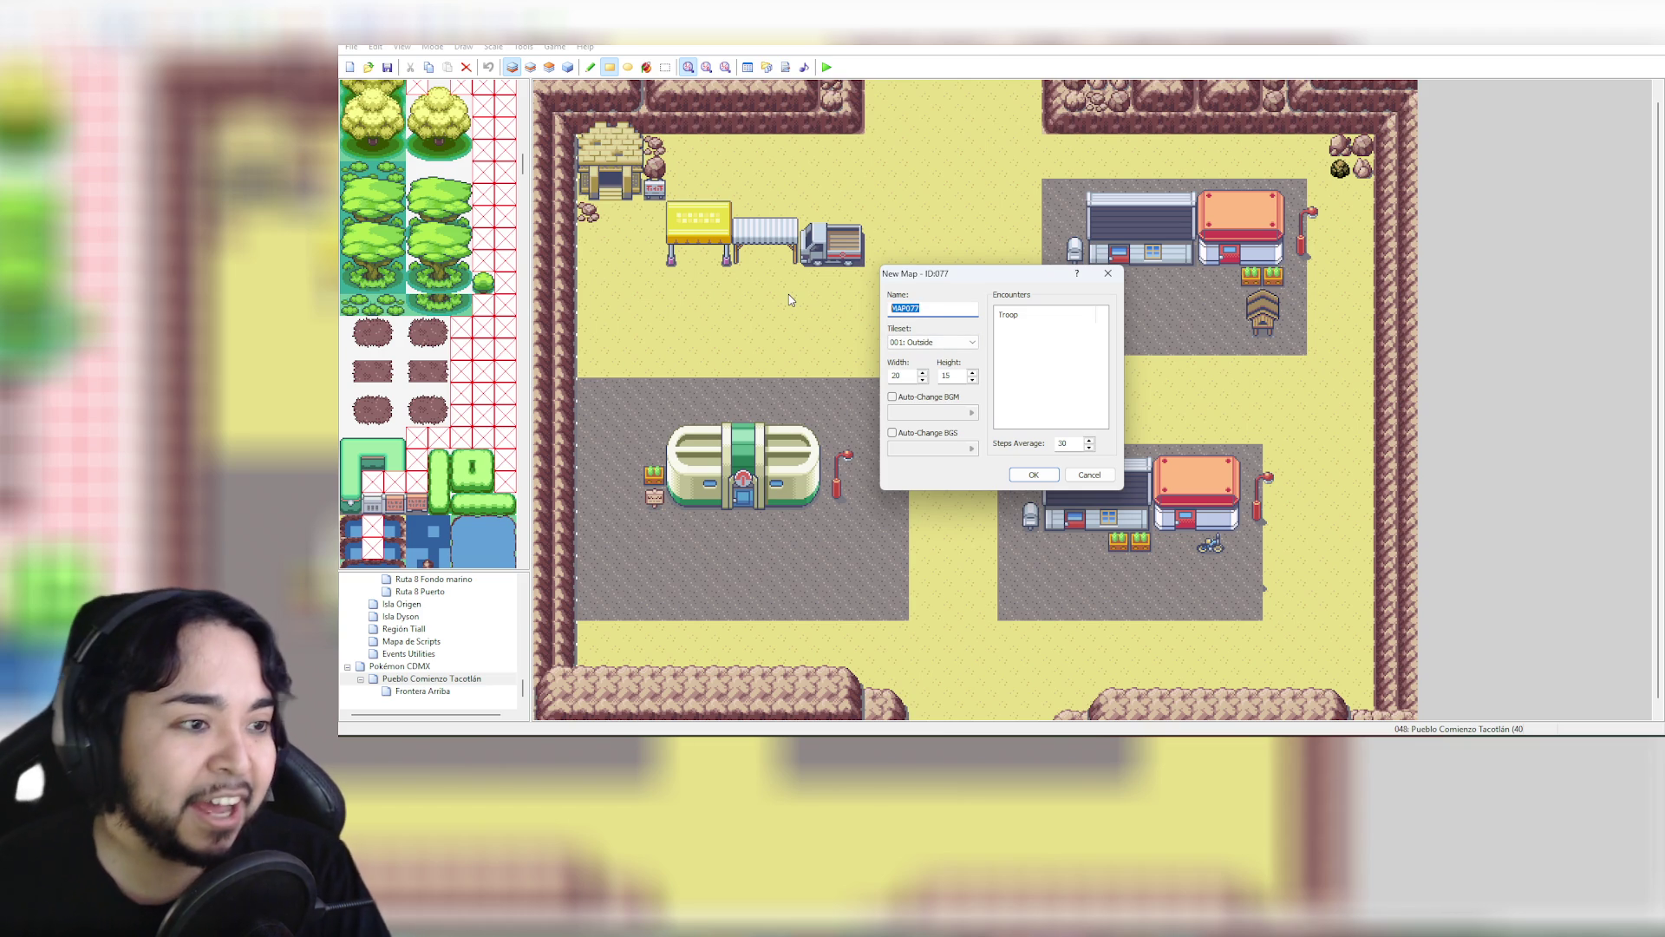
pyautogui.write('Casa Prota P1')
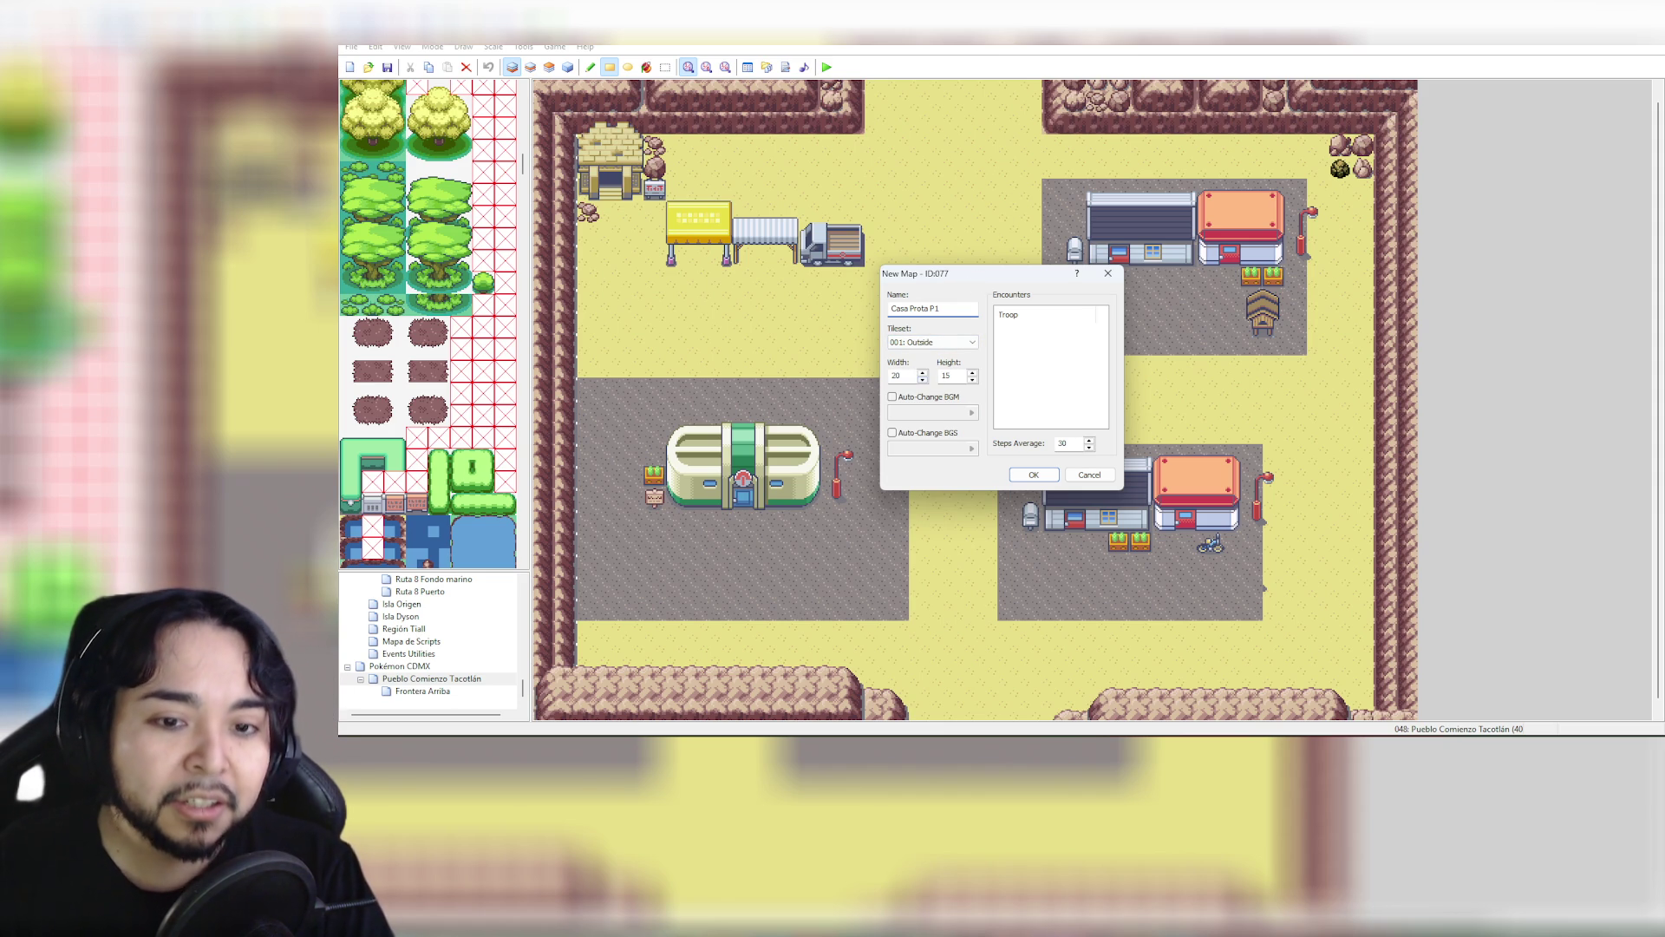
pyautogui.moveTo(957, 376); pyautogui.dragTo(926, 373)
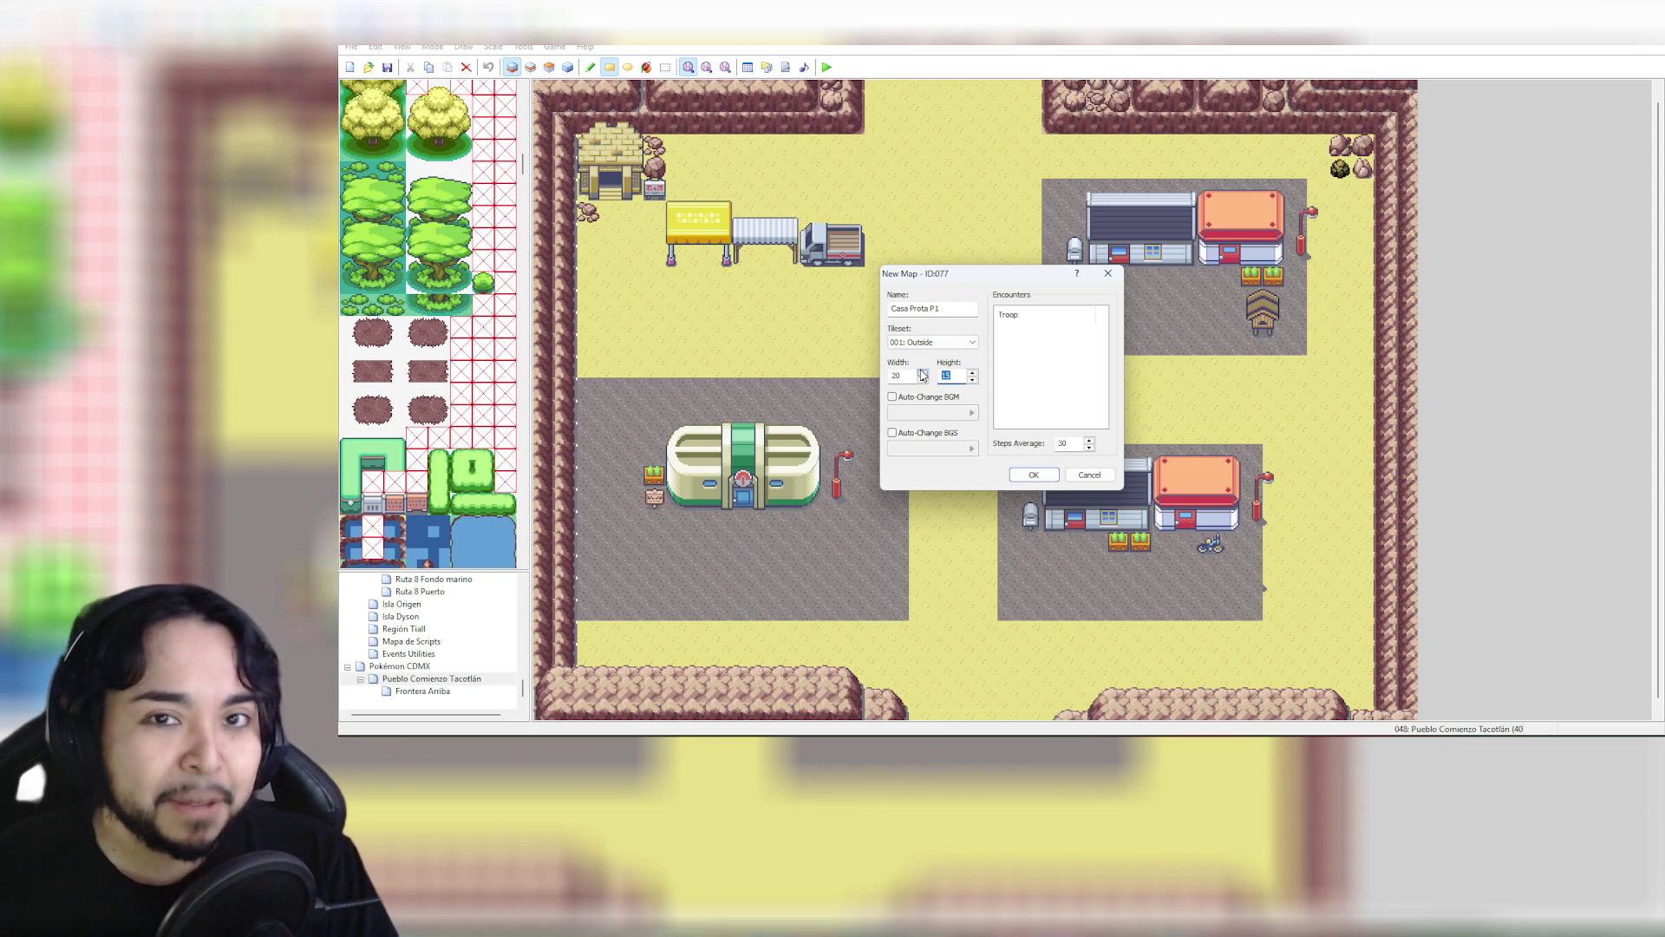
pyautogui.write('20')
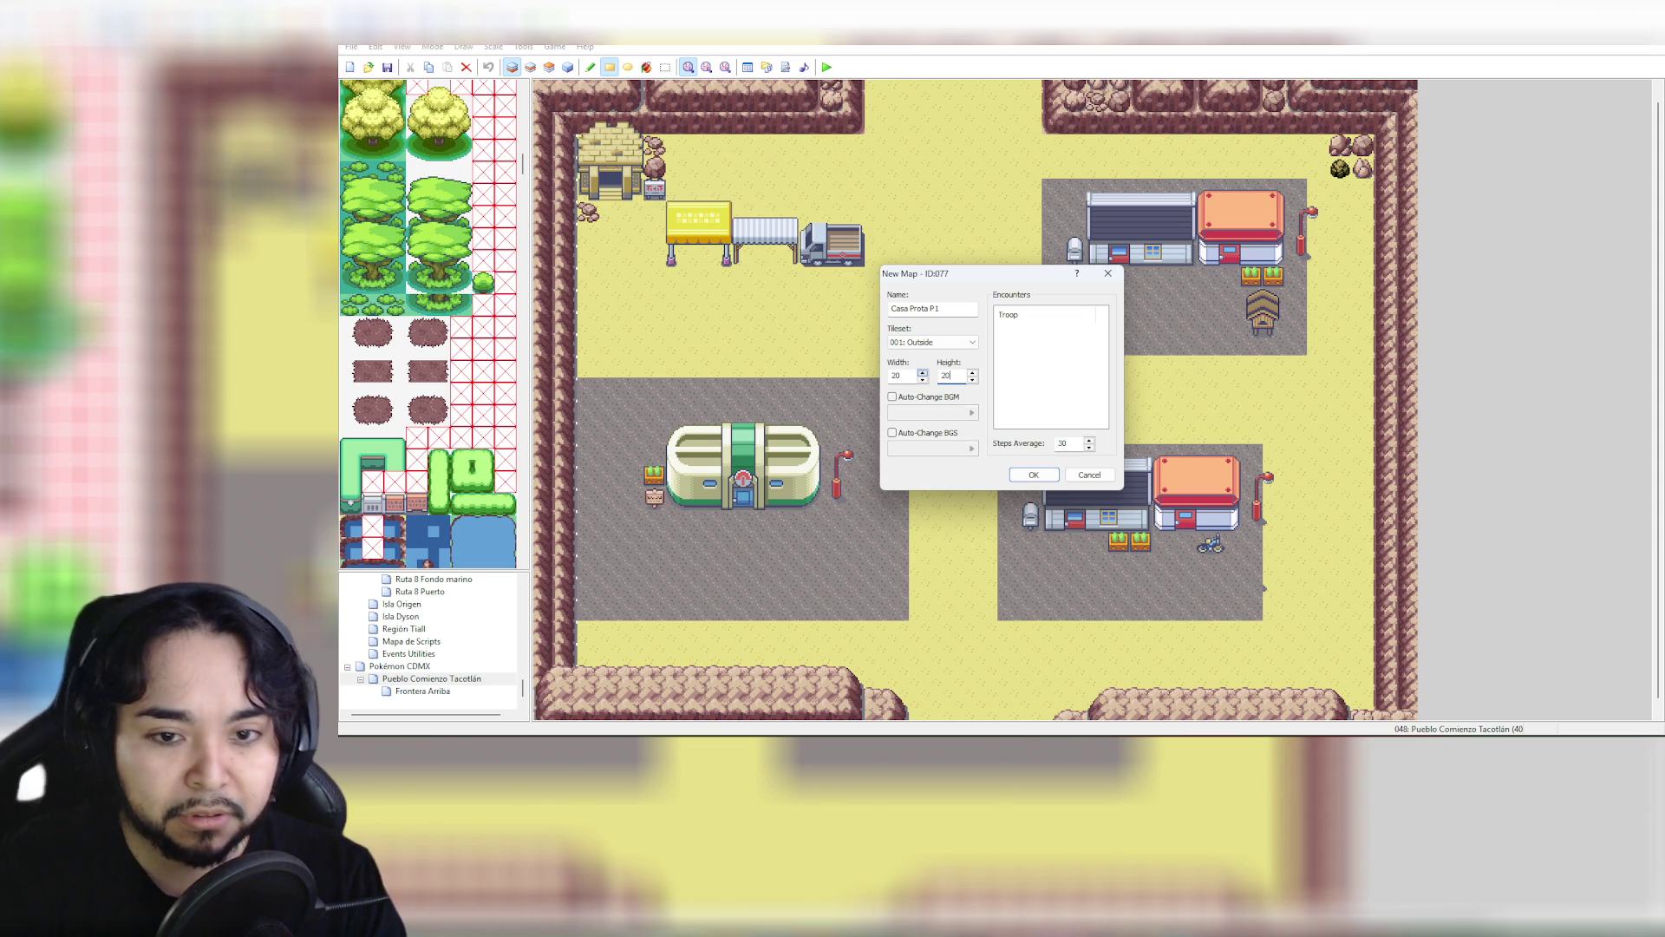
pyautogui.click(1034, 475)
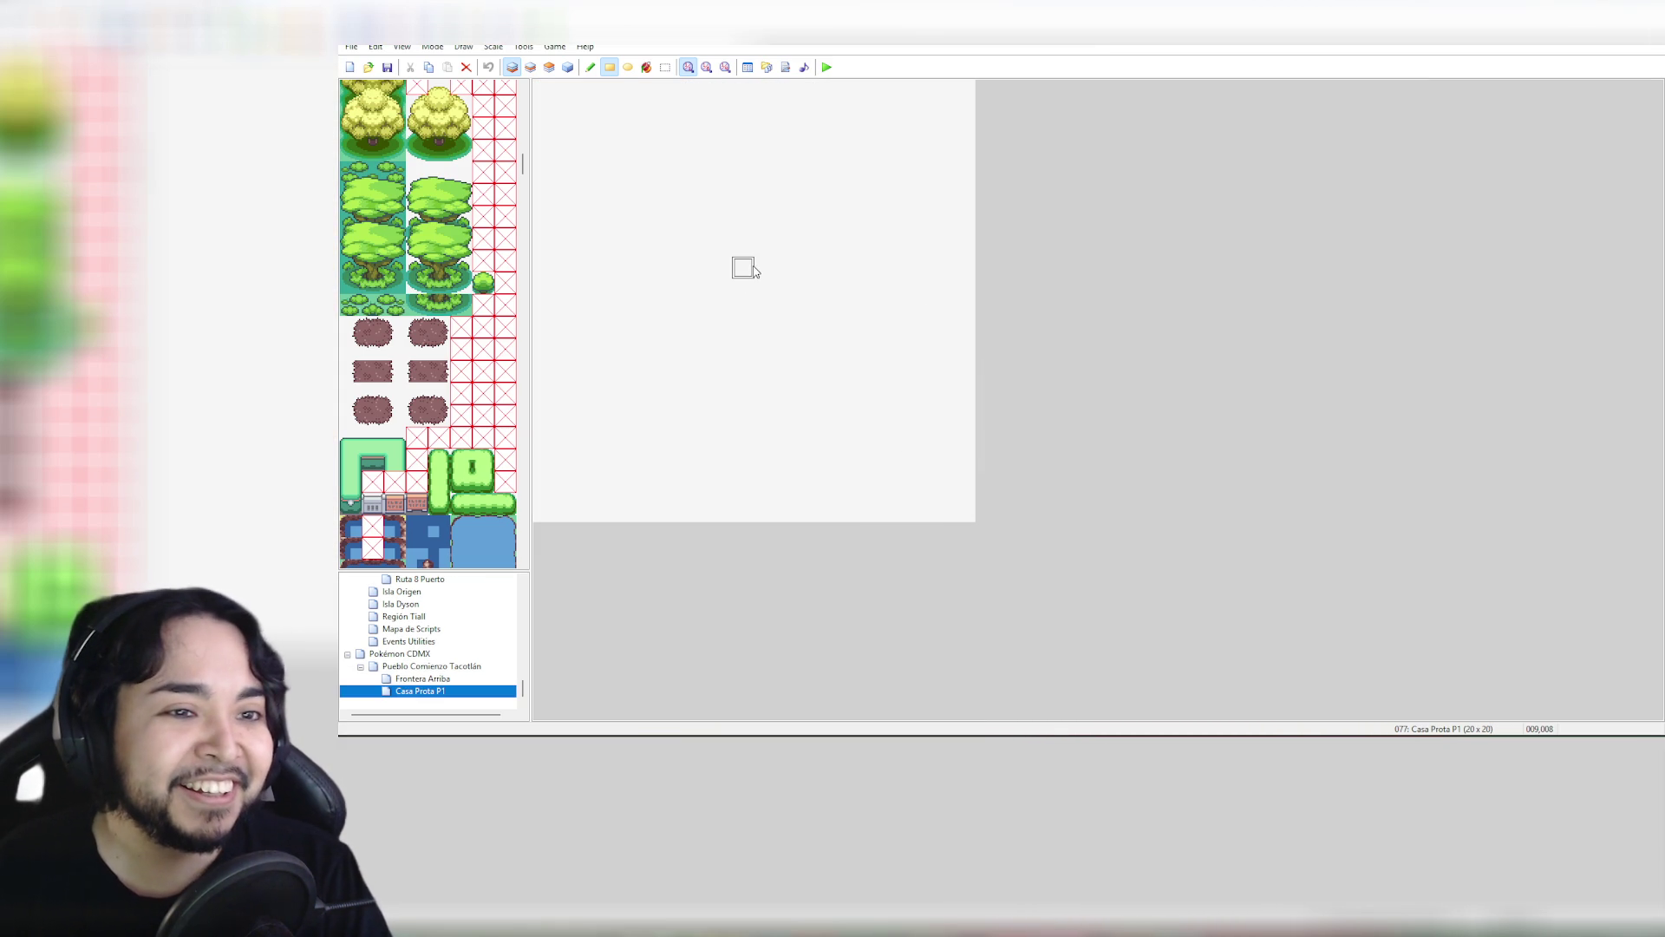
# In Casa Prota P1's map properties, choose the 003: Inside tileset
pyautogui.scroll(5, 413, 325)
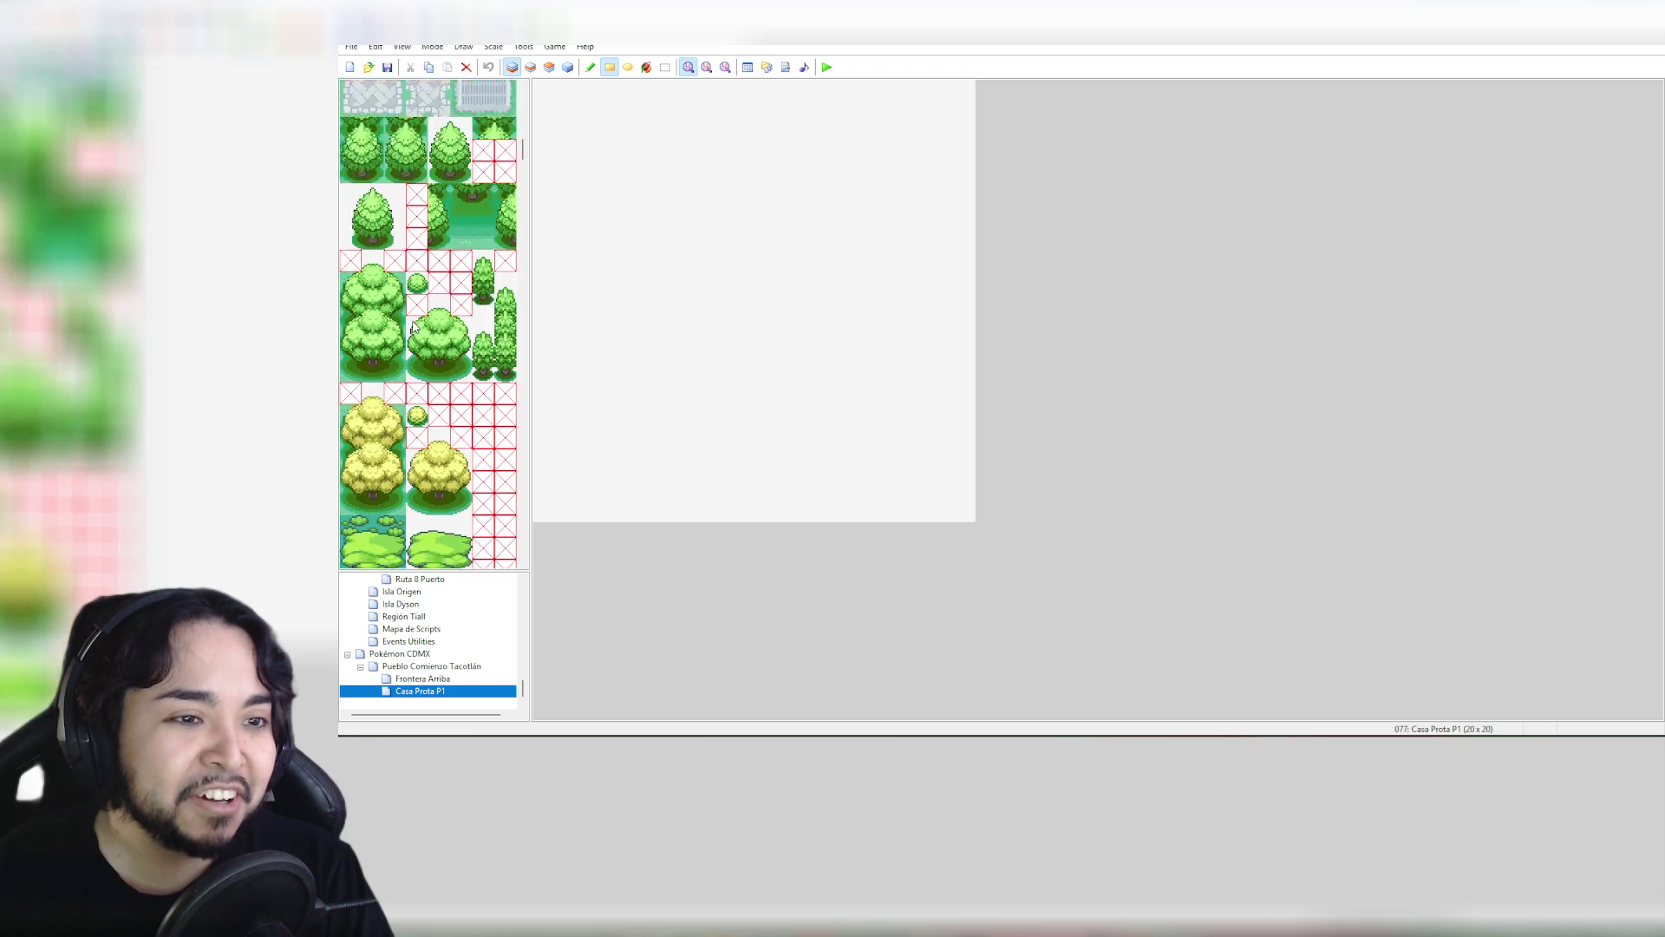
pyautogui.scroll(-15, 413, 325)
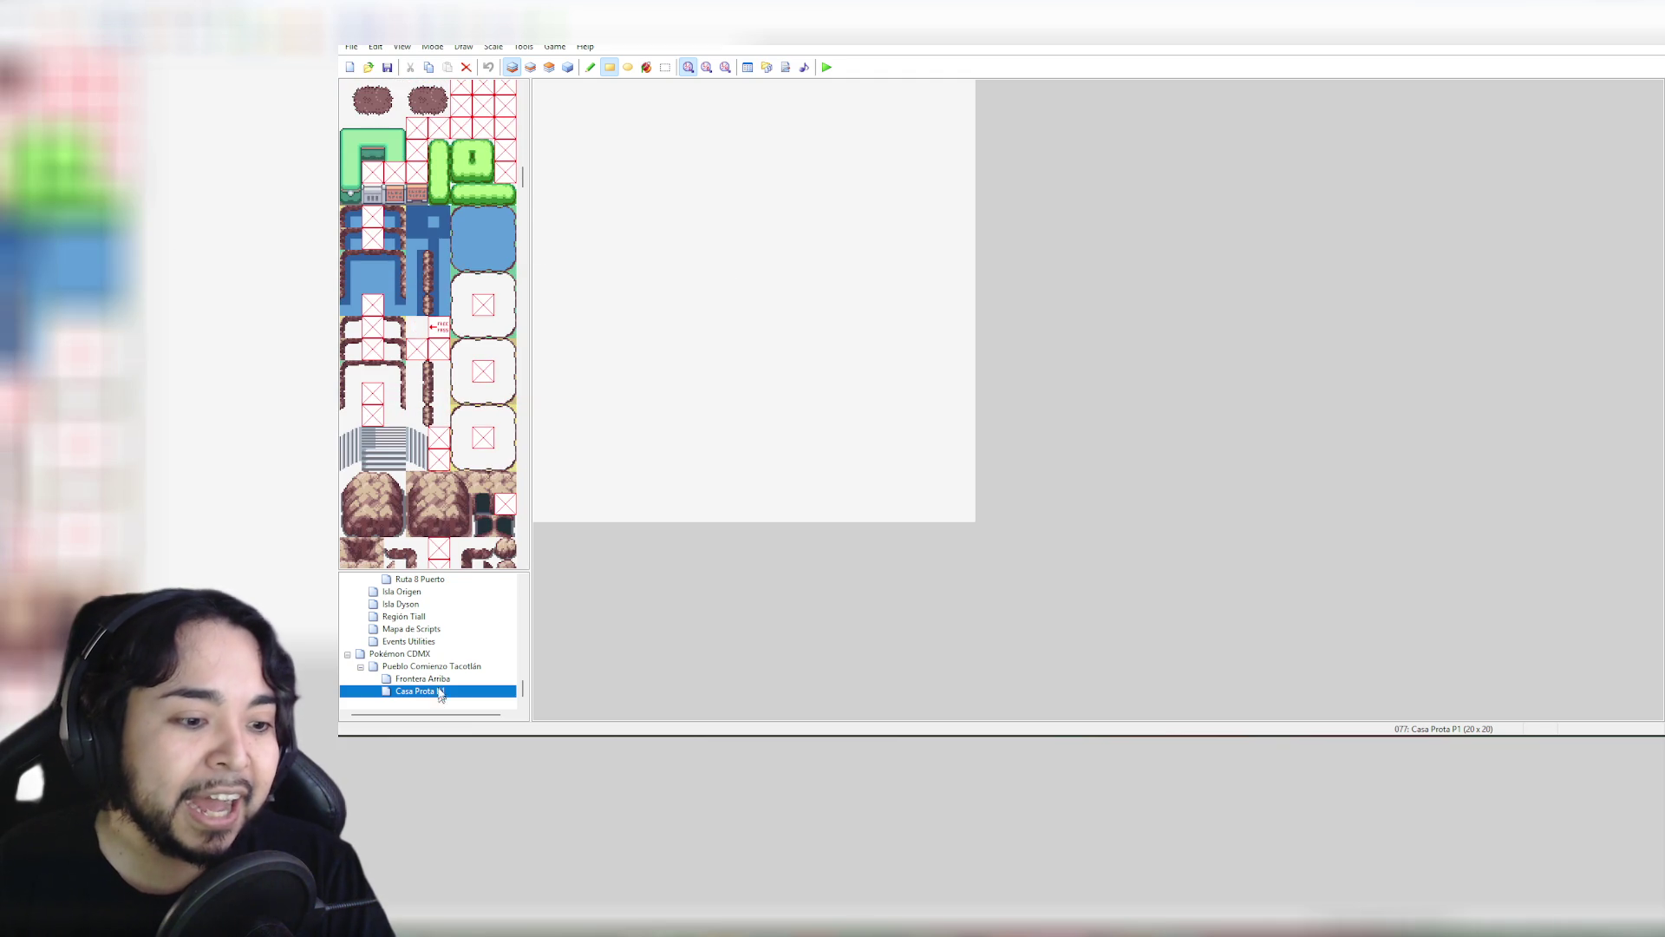
pyautogui.rightClick(426, 692)
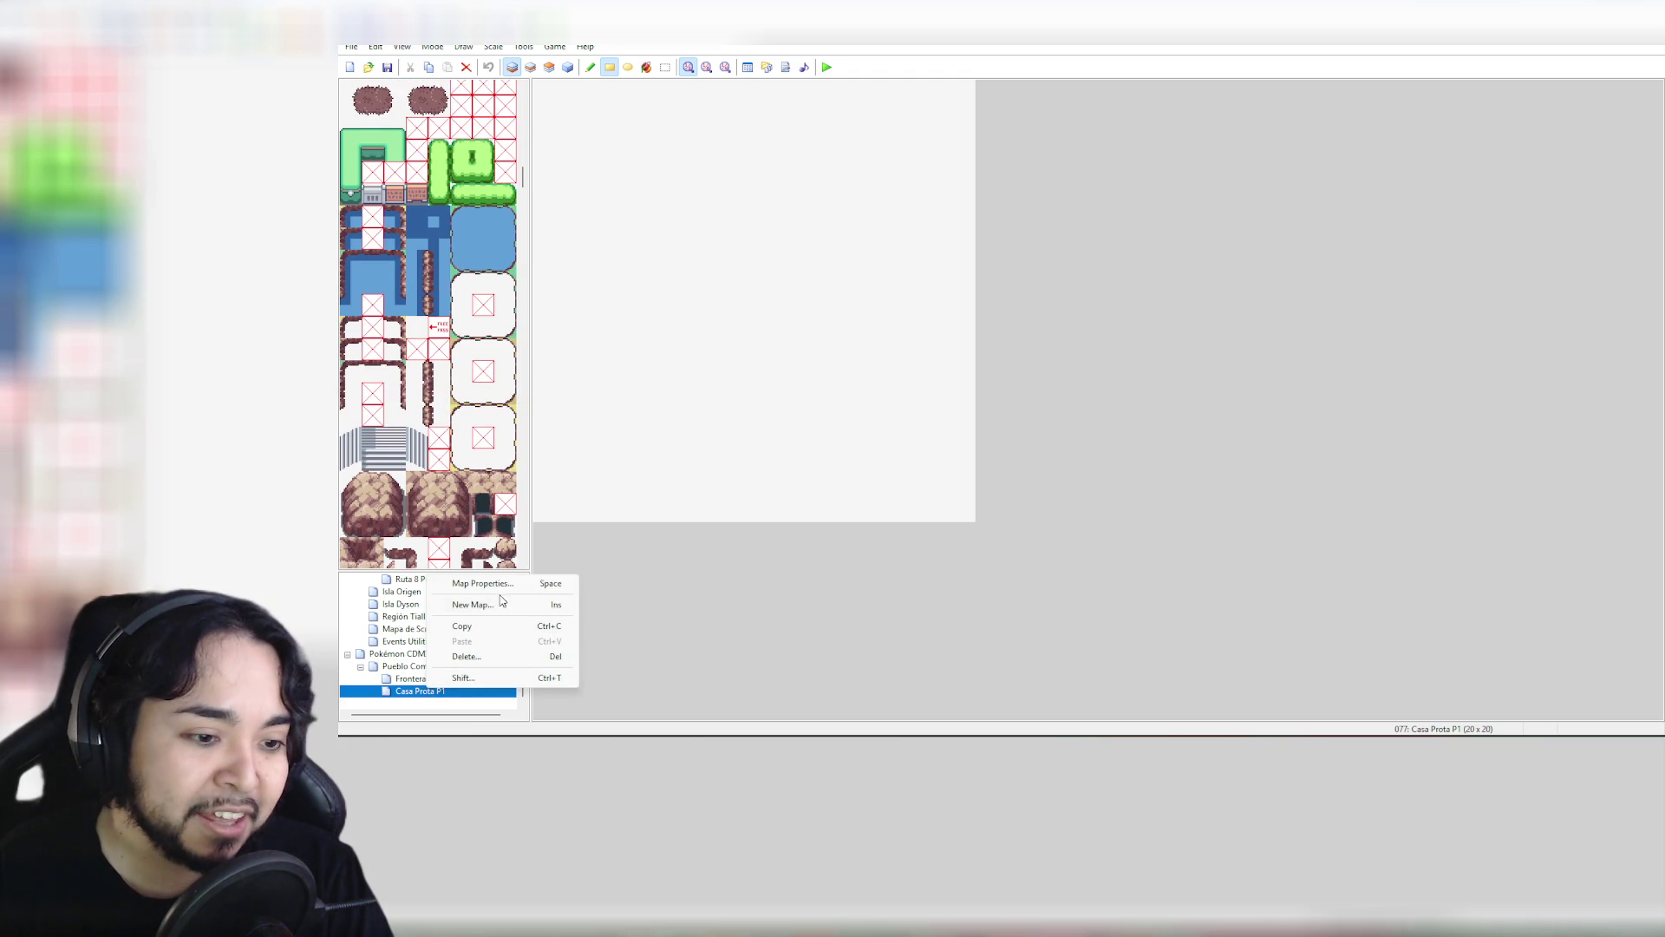
pyautogui.click(486, 581)
pyautogui.click(963, 344)
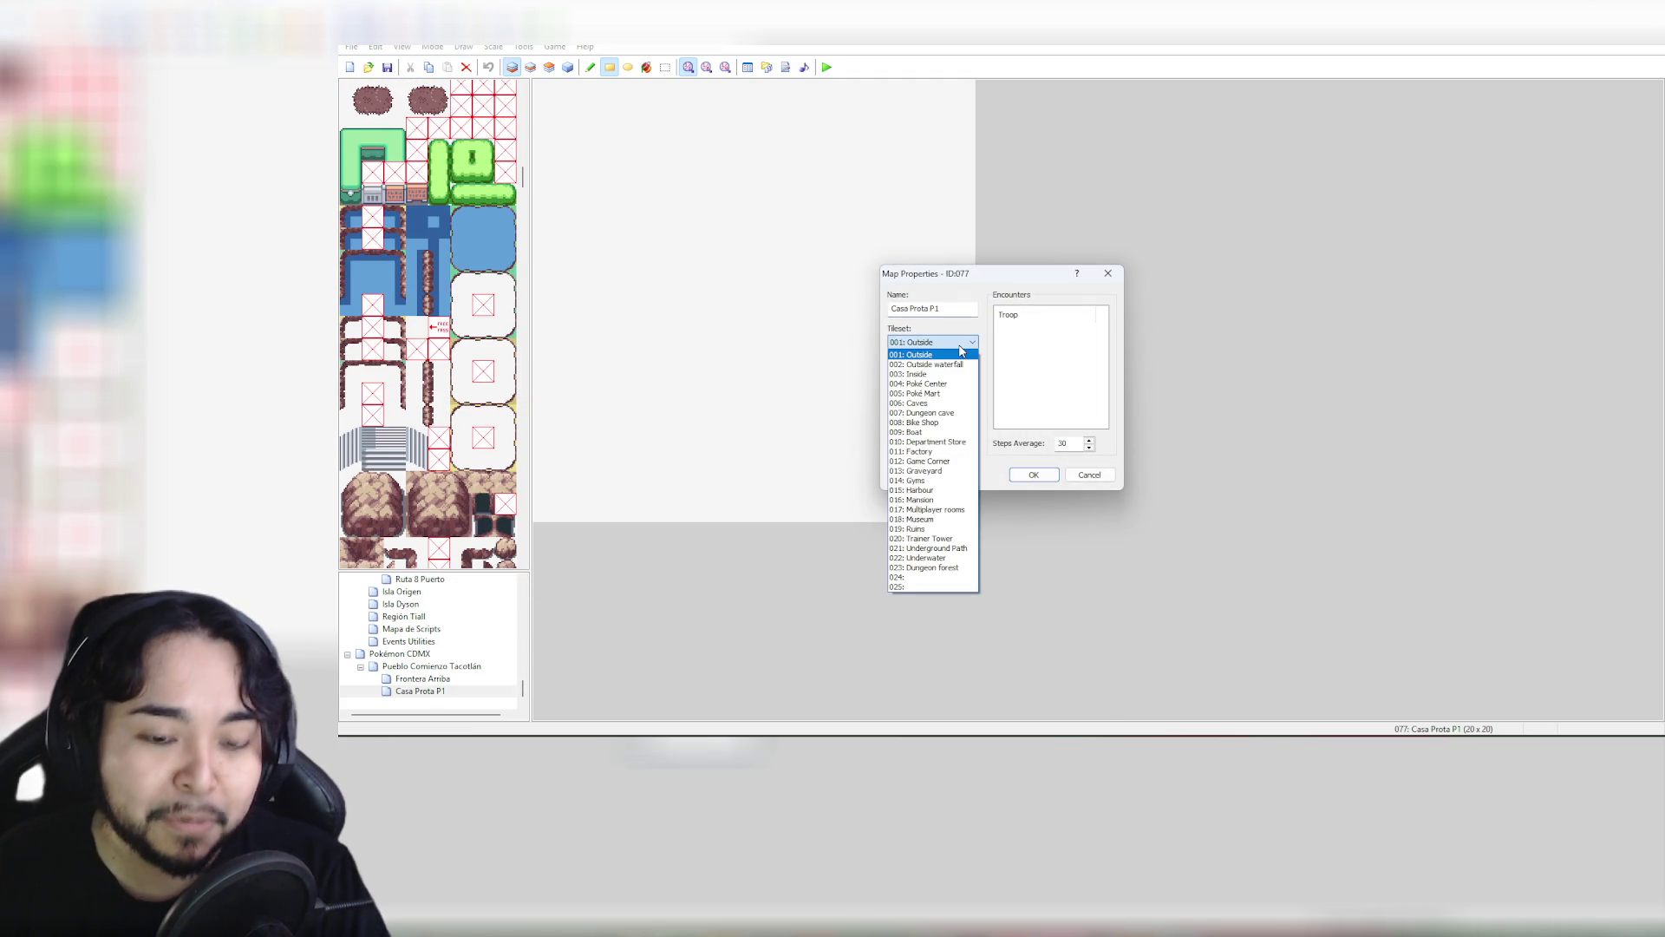
pyautogui.click(928, 374)
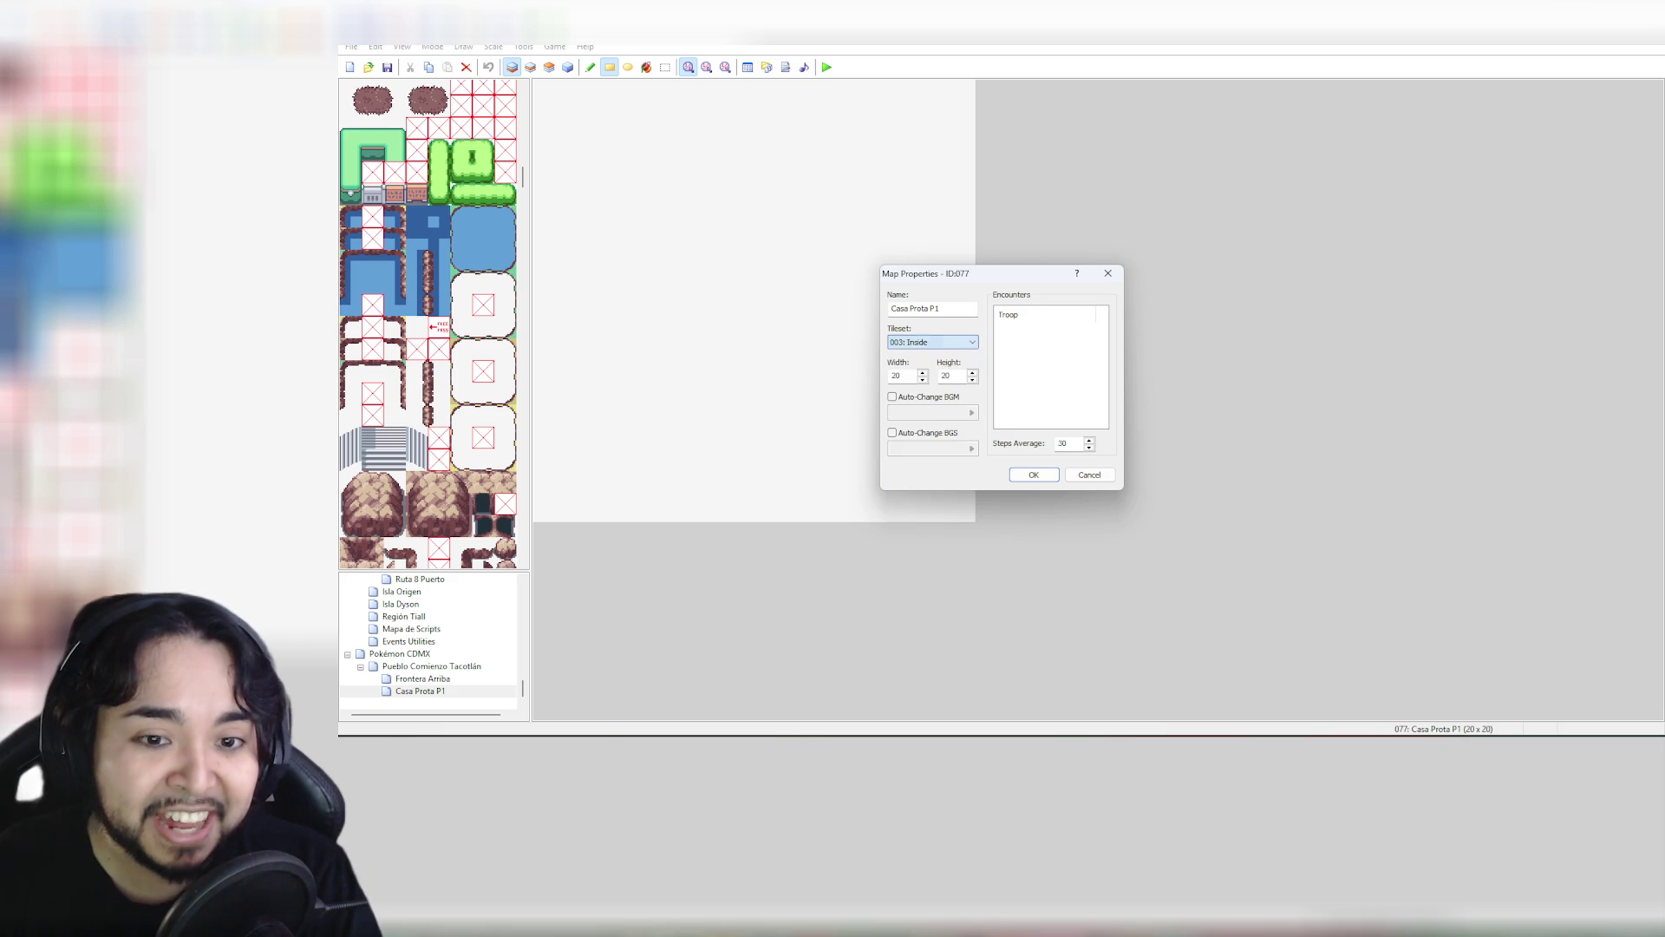
pyautogui.click(1035, 475)
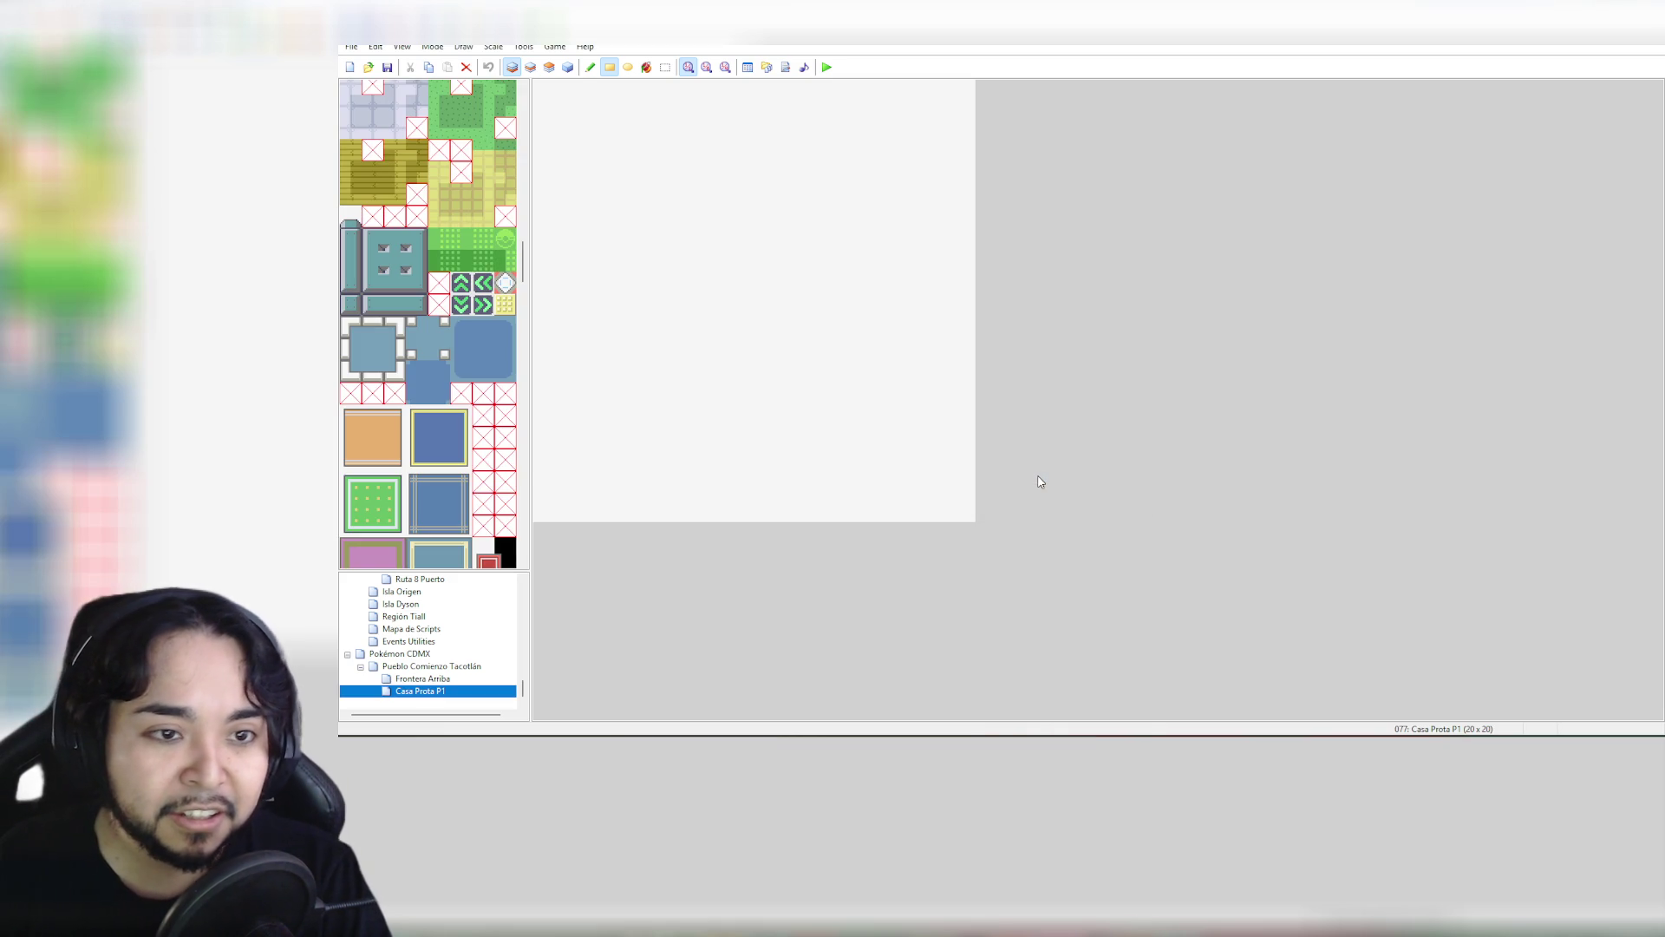
pyautogui.scroll(3, 503, 174)
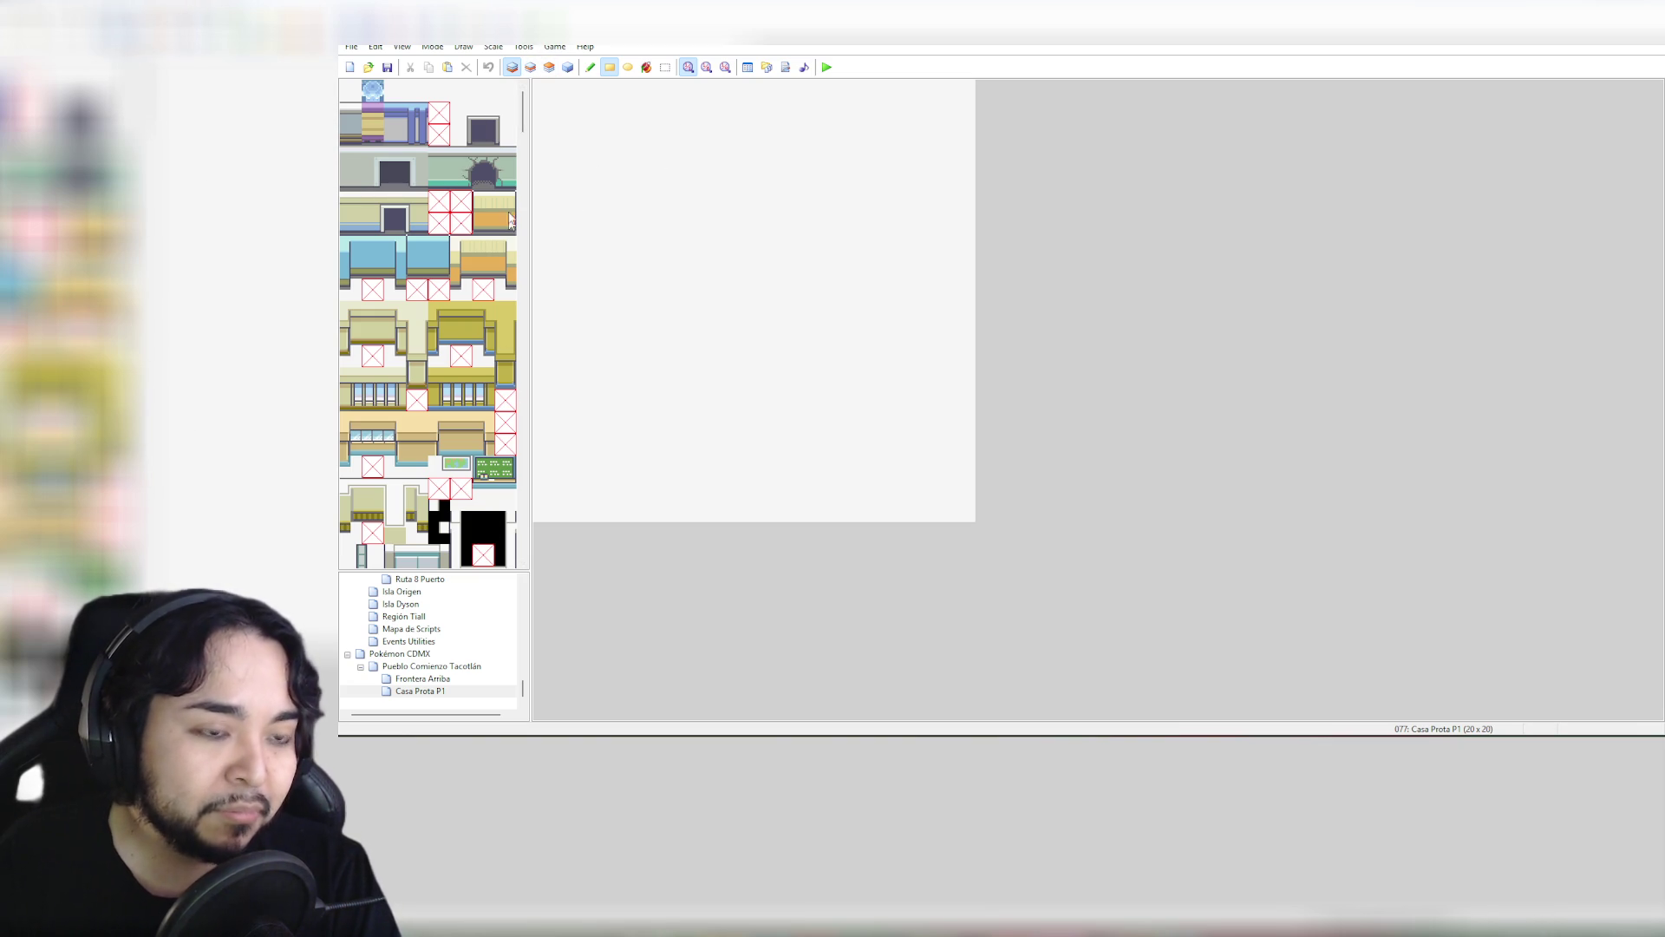
pyautogui.moveTo(525, 121)
pyautogui.mouseDown()
pyautogui.moveTo(527, 200)
pyautogui.moveTo(543, 134)
pyautogui.mouseUp()
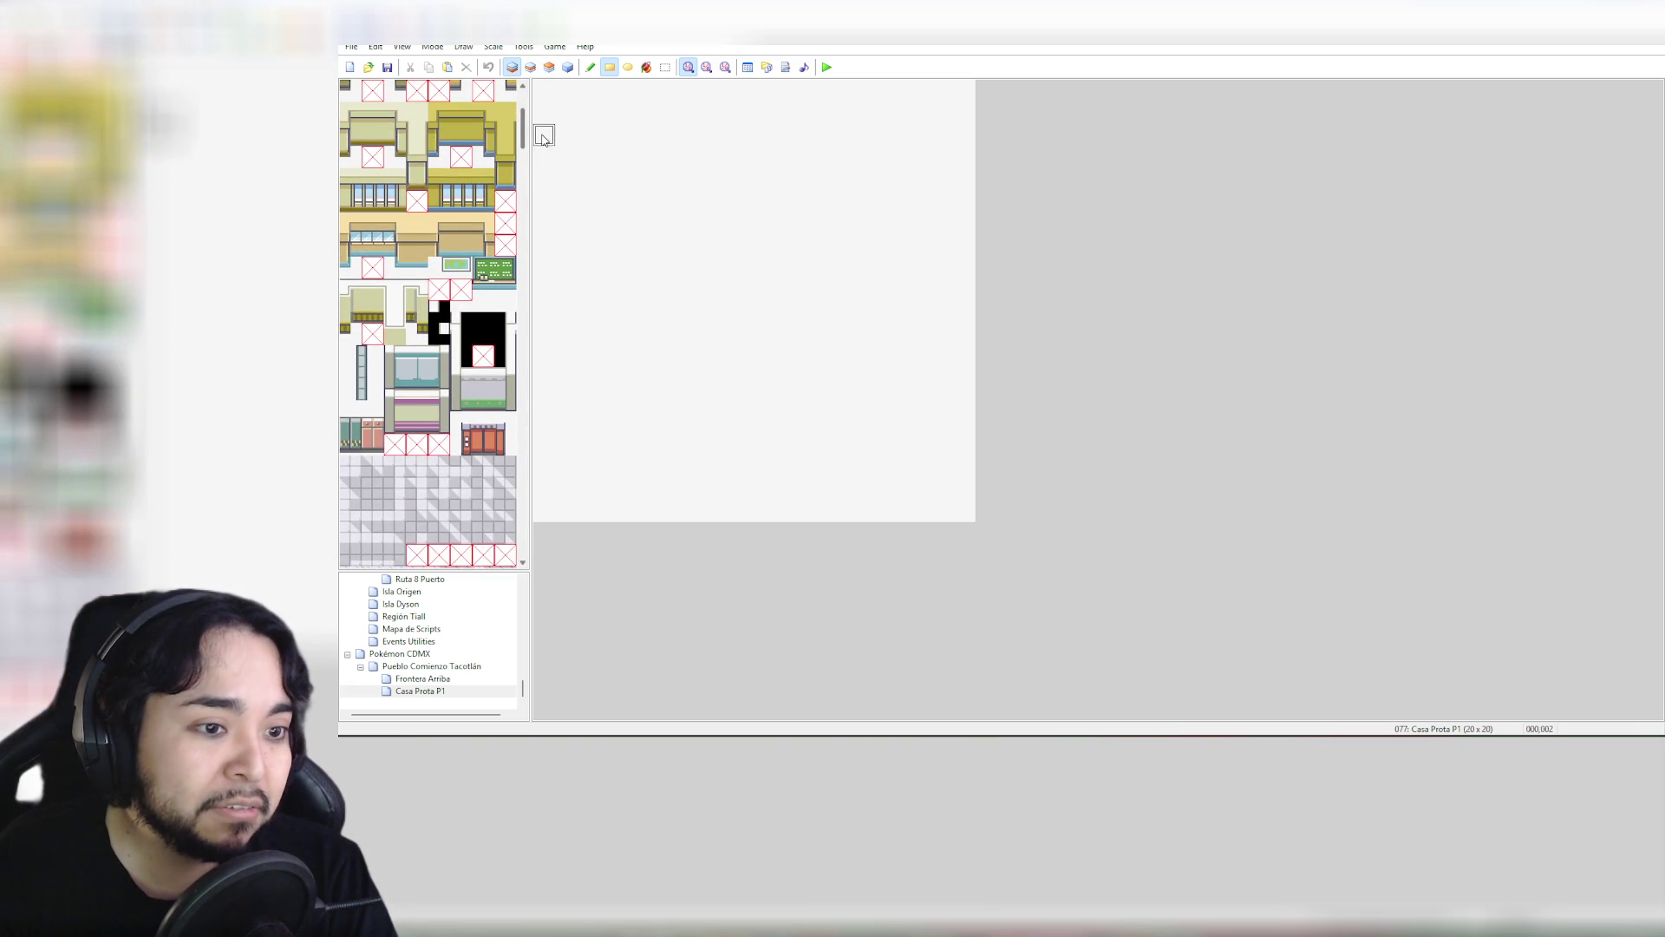
pyautogui.click(486, 329)
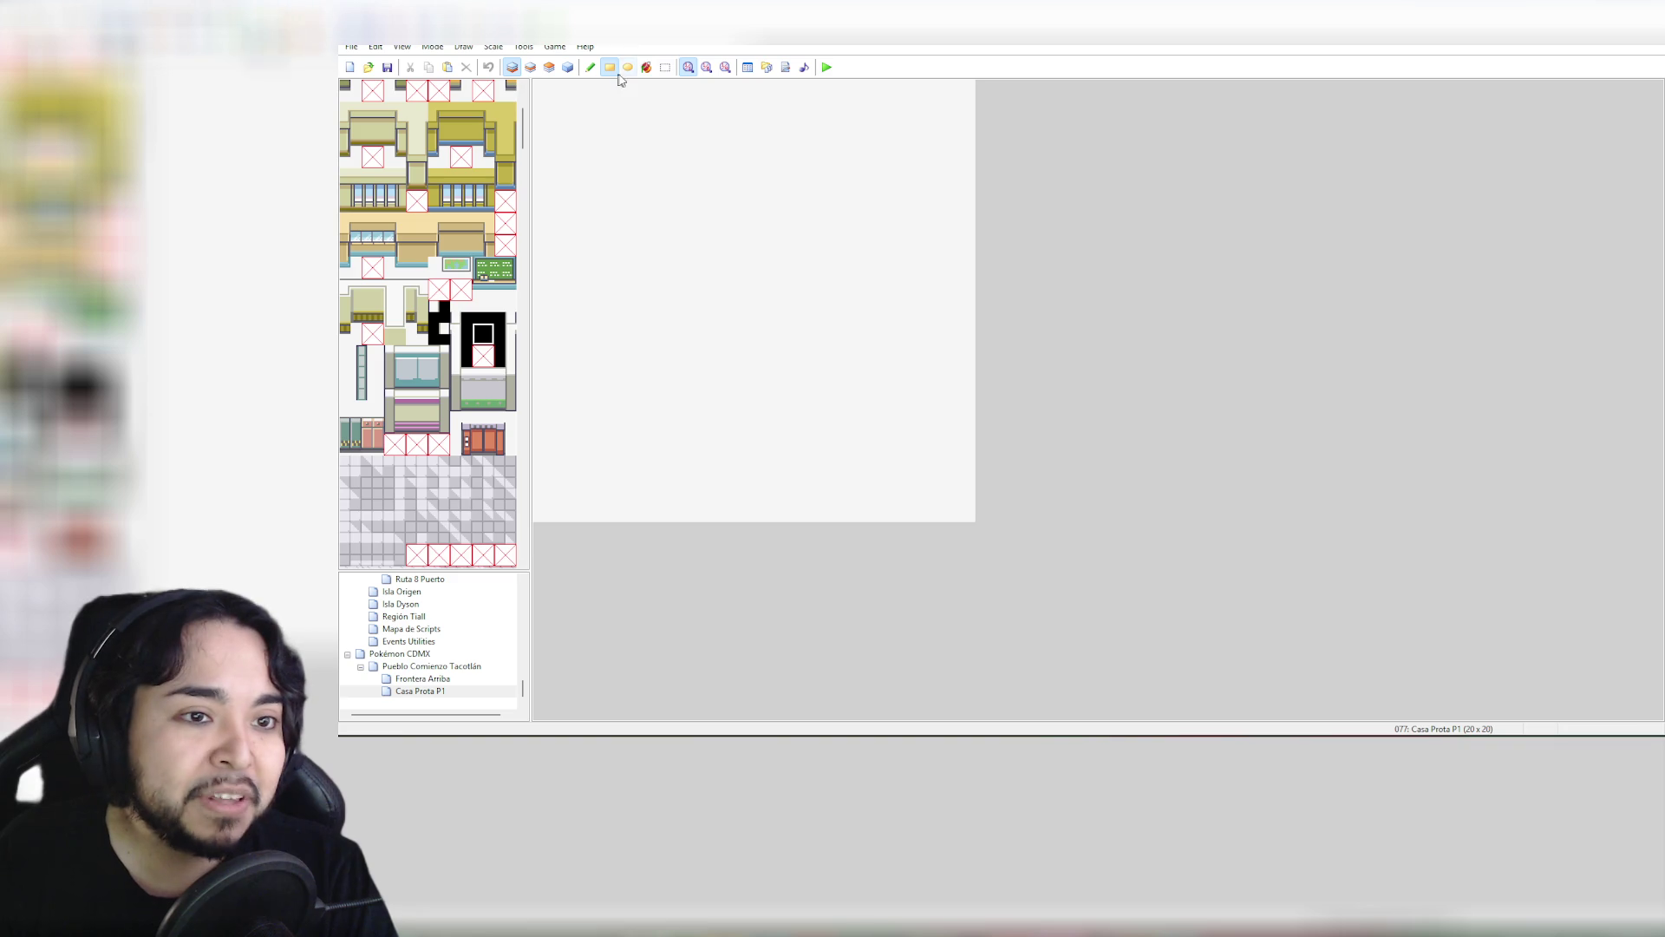
pyautogui.click(647, 66)
pyautogui.click(954, 269)
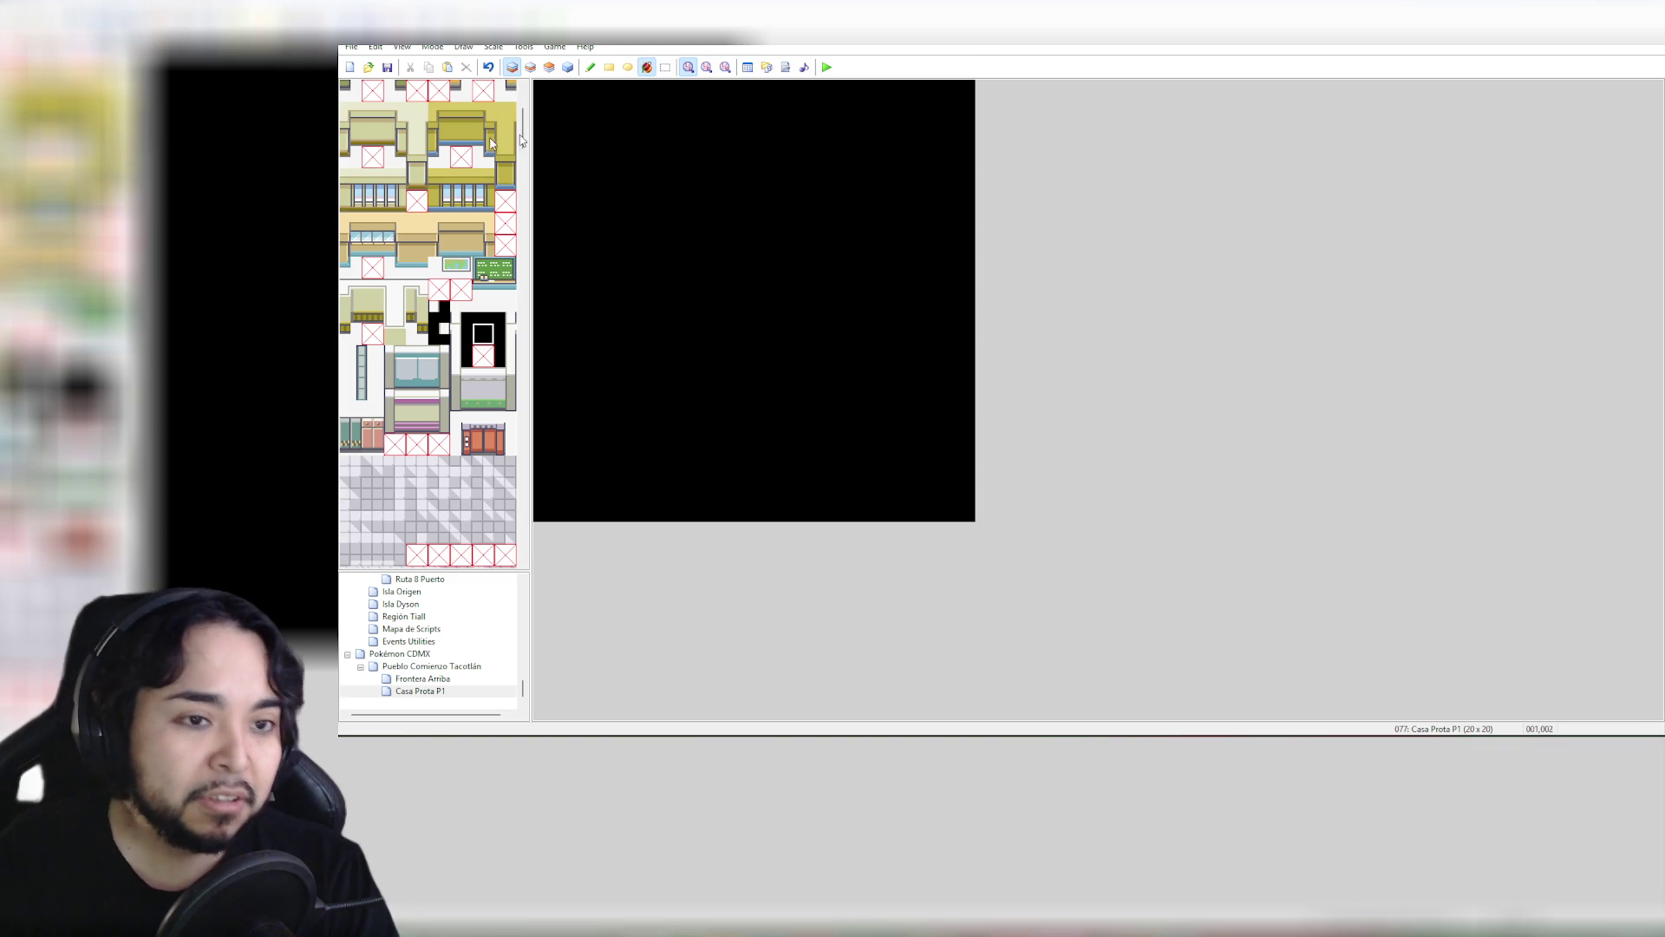
pyautogui.click(463, 223)
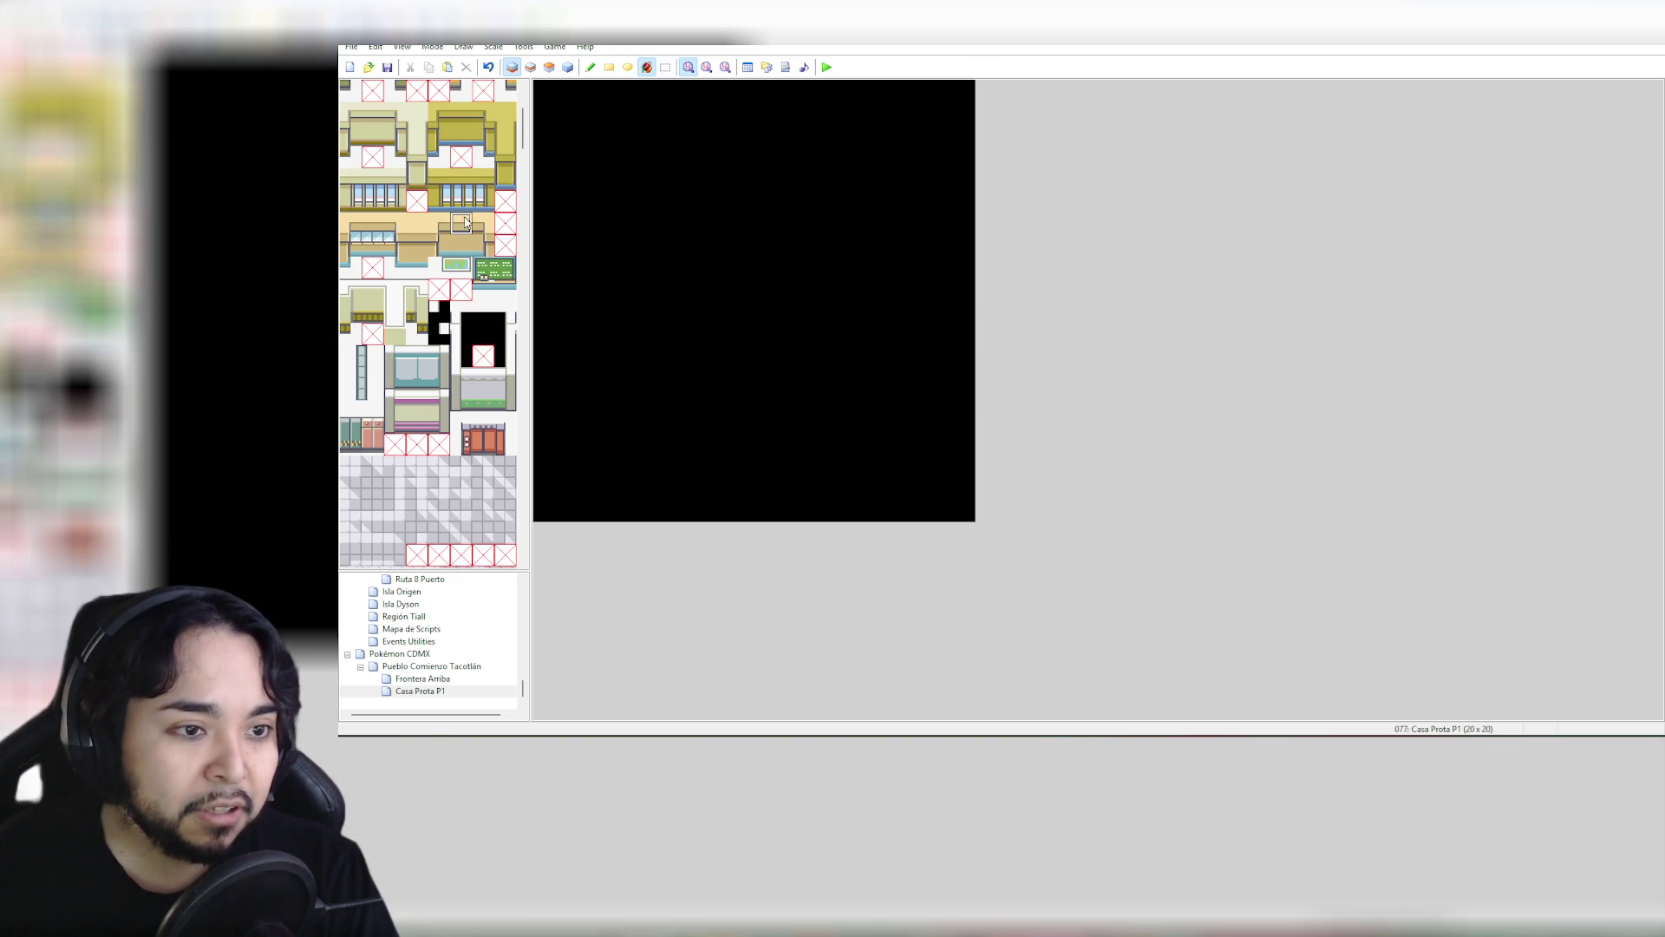
pyautogui.moveTo(465, 223); pyautogui.dragTo(462, 245)
pyautogui.click(663, 95)
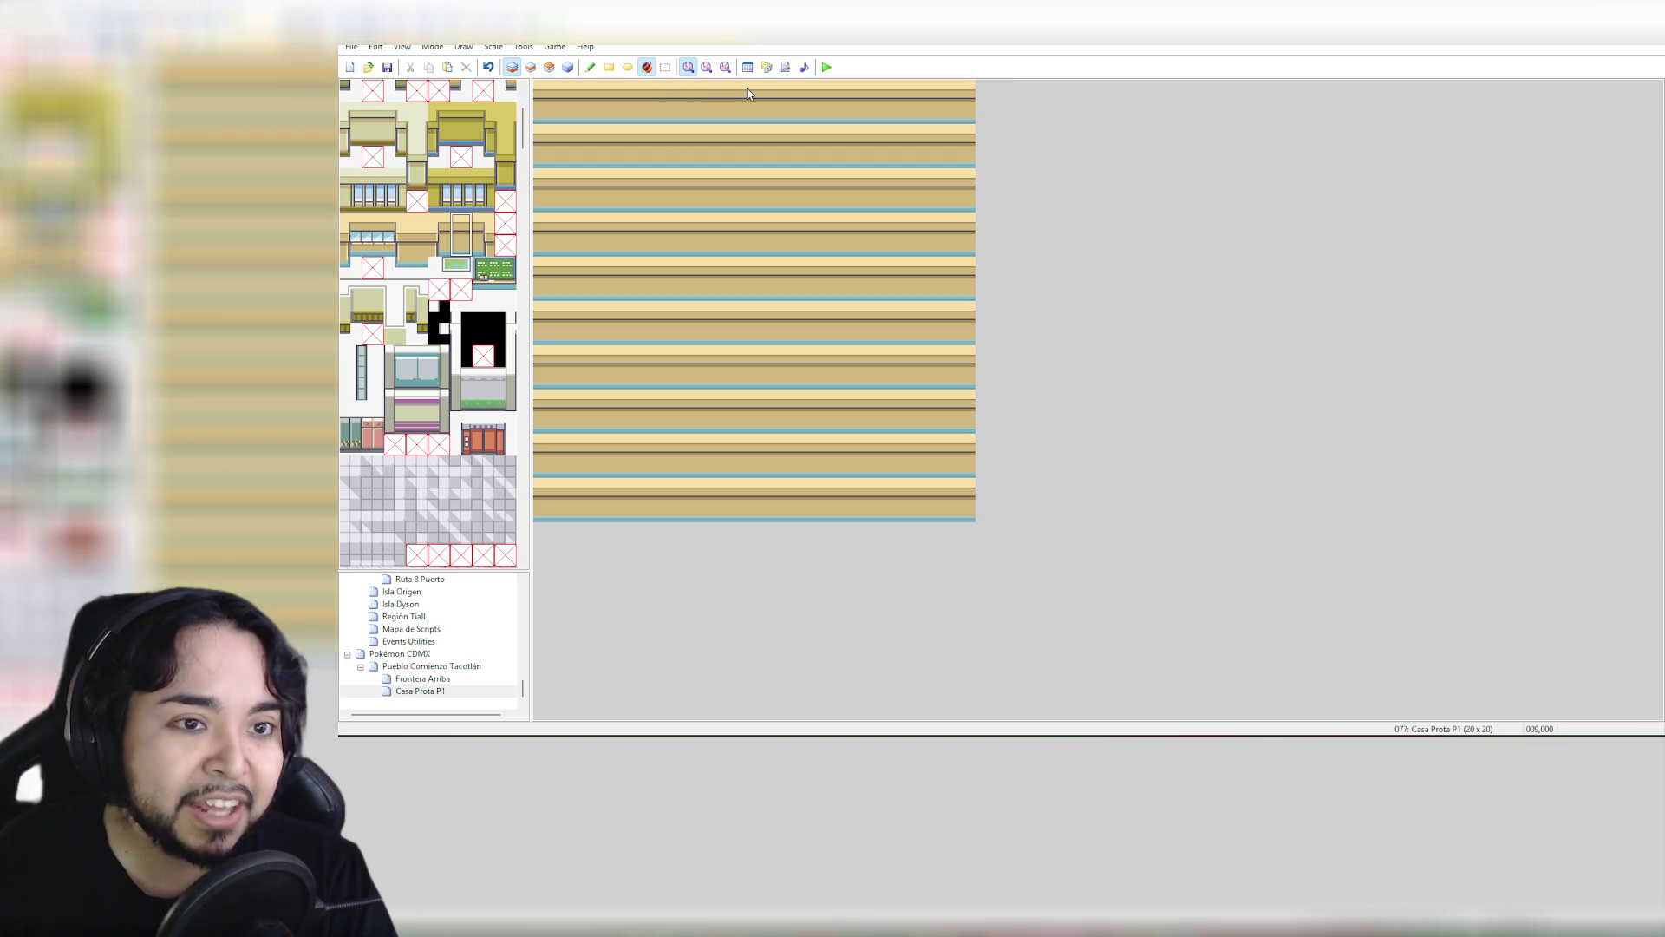
pyautogui.hotkey('ctrl', 'z')
pyautogui.click(590, 67)
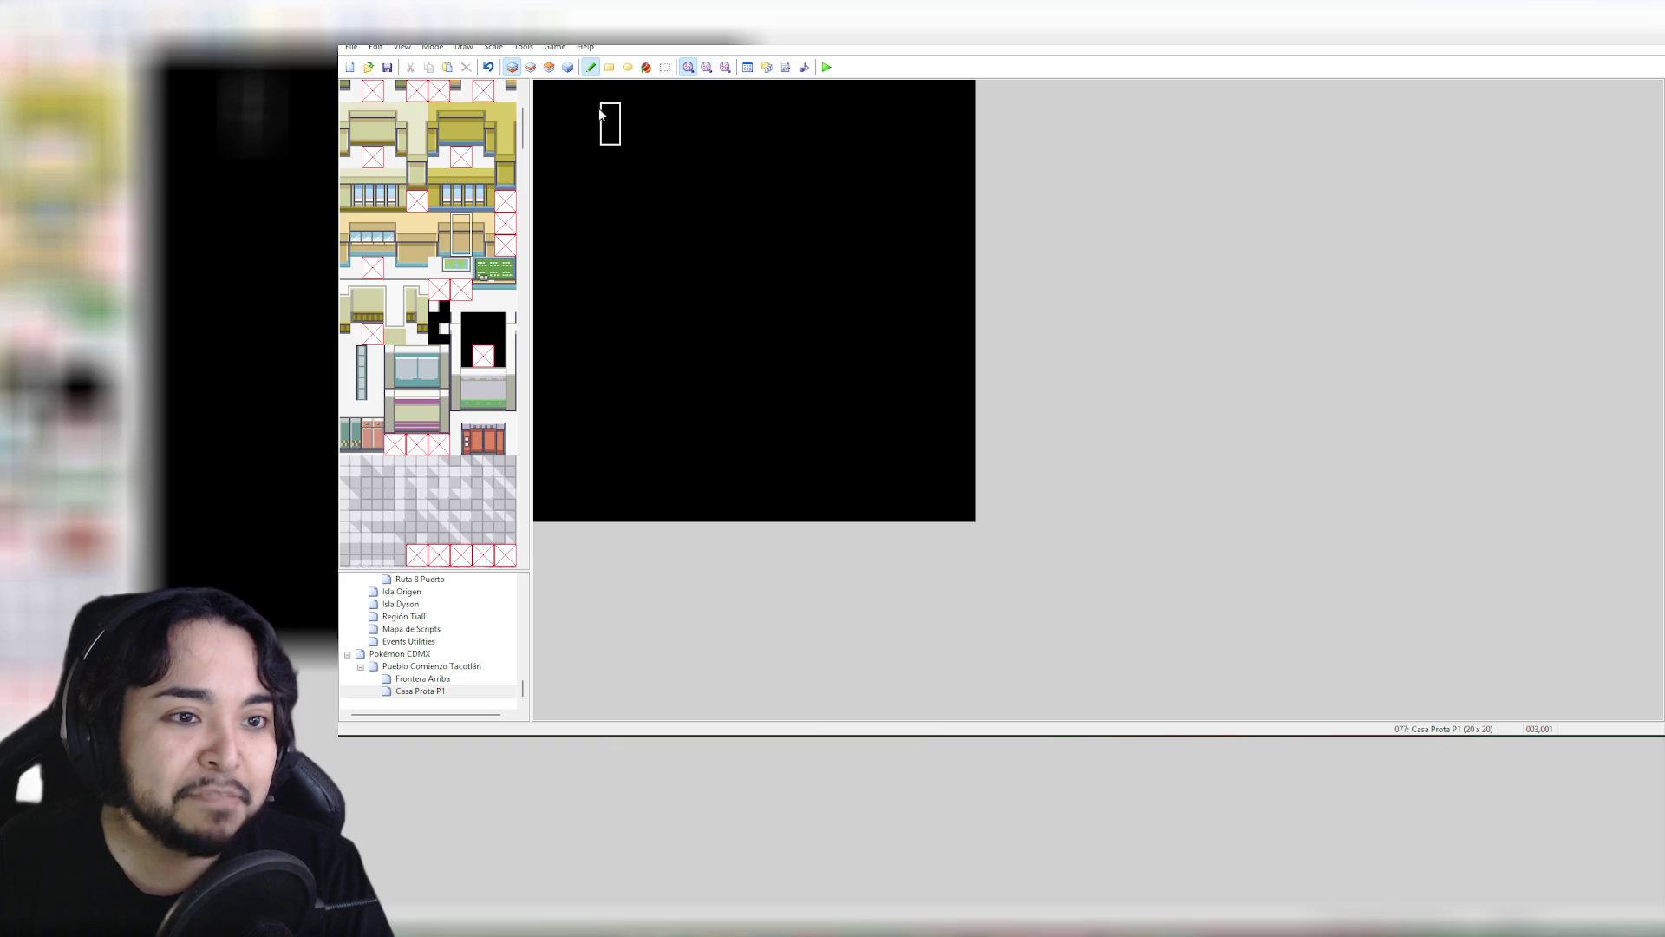
pyautogui.moveTo(600, 113); pyautogui.dragTo(902, 111)
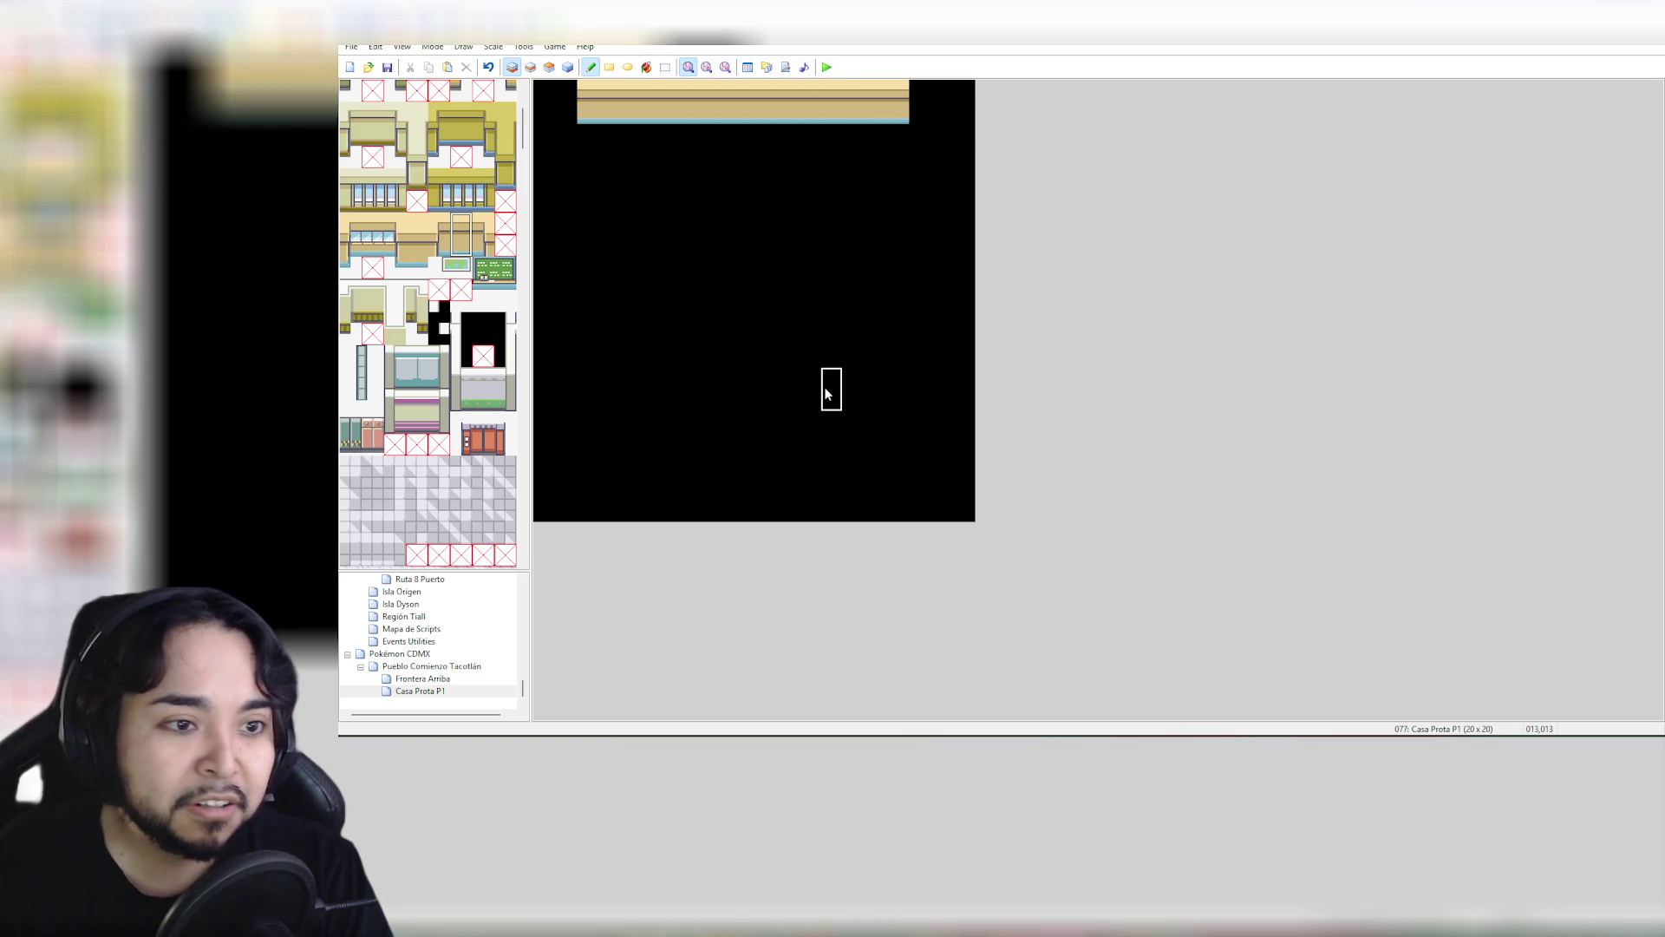
pyautogui.hotkey('ctrl', 'z')
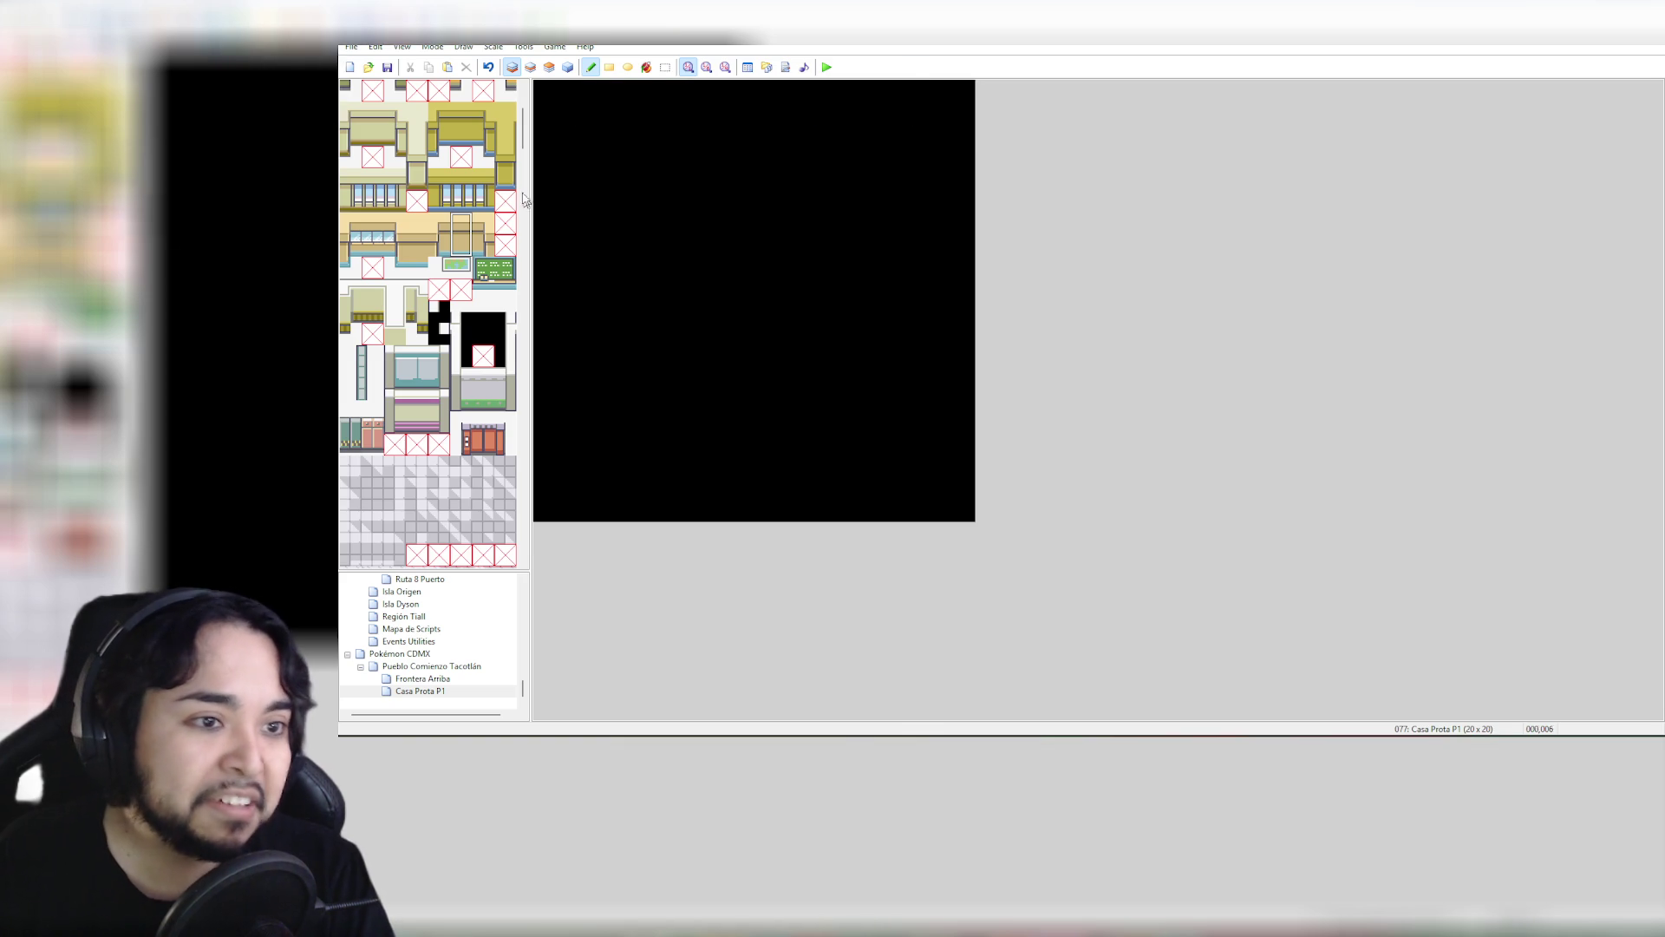
pyautogui.moveTo(524, 135)
pyautogui.mouseDown()
pyautogui.moveTo(532, 111)
pyautogui.moveTo(535, 174)
pyautogui.moveTo(538, 122)
pyautogui.mouseUp()
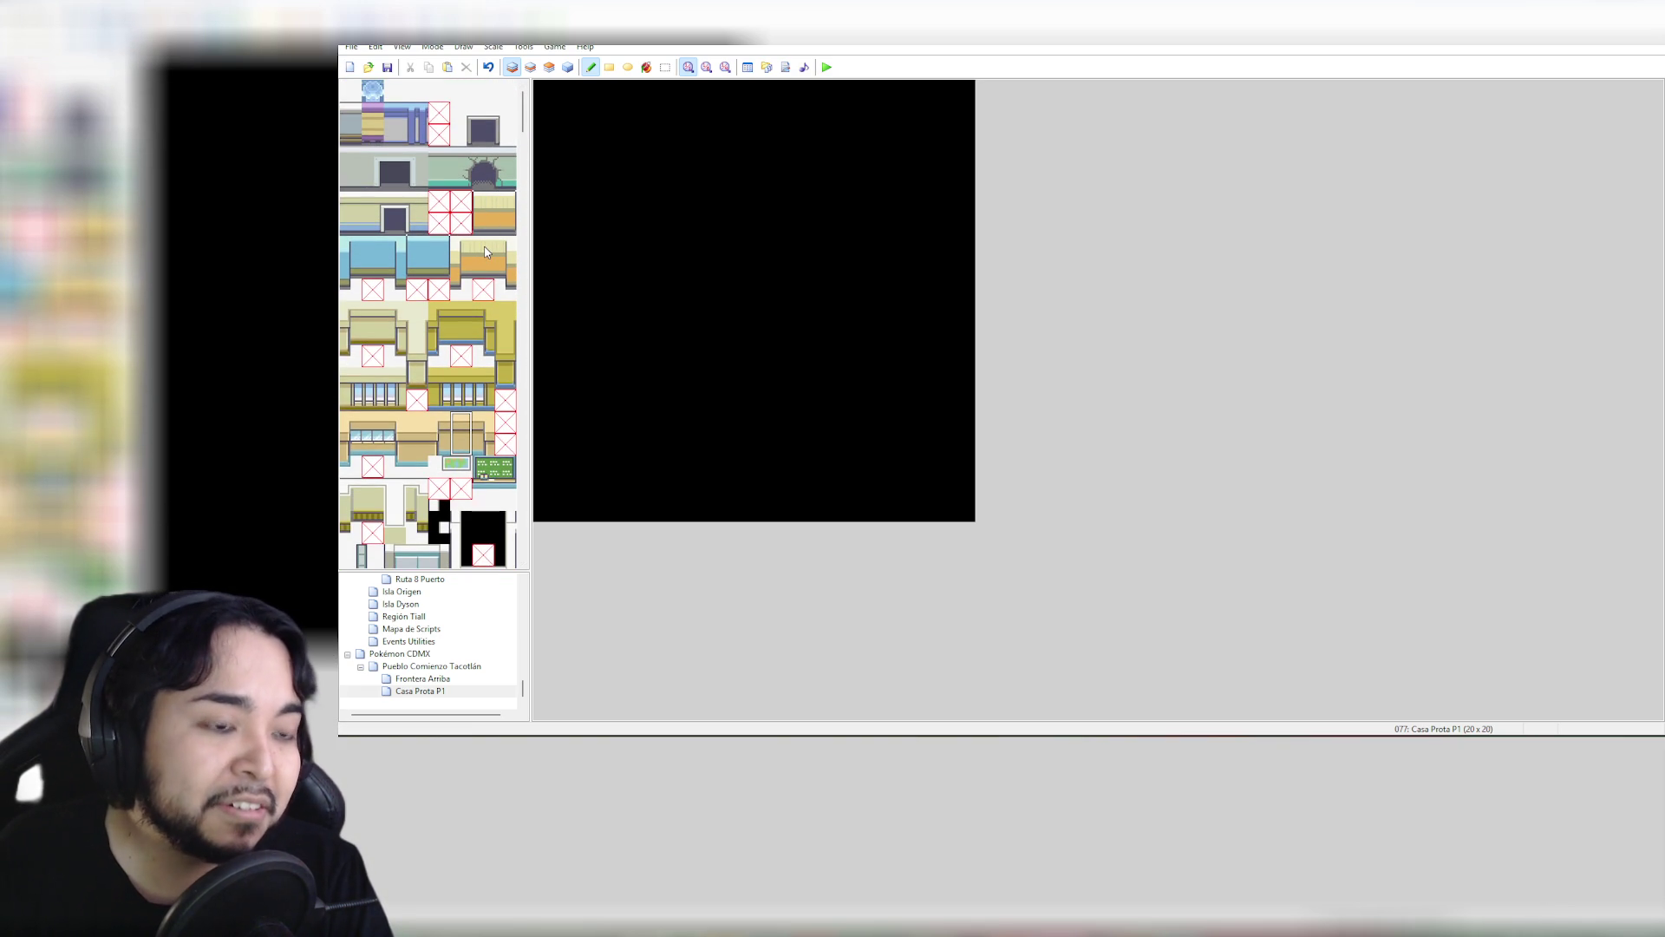
# Try wall pieces along the map's top edge, undoing the misplaced rows
pyautogui.moveTo(484, 247); pyautogui.dragTo(484, 268)
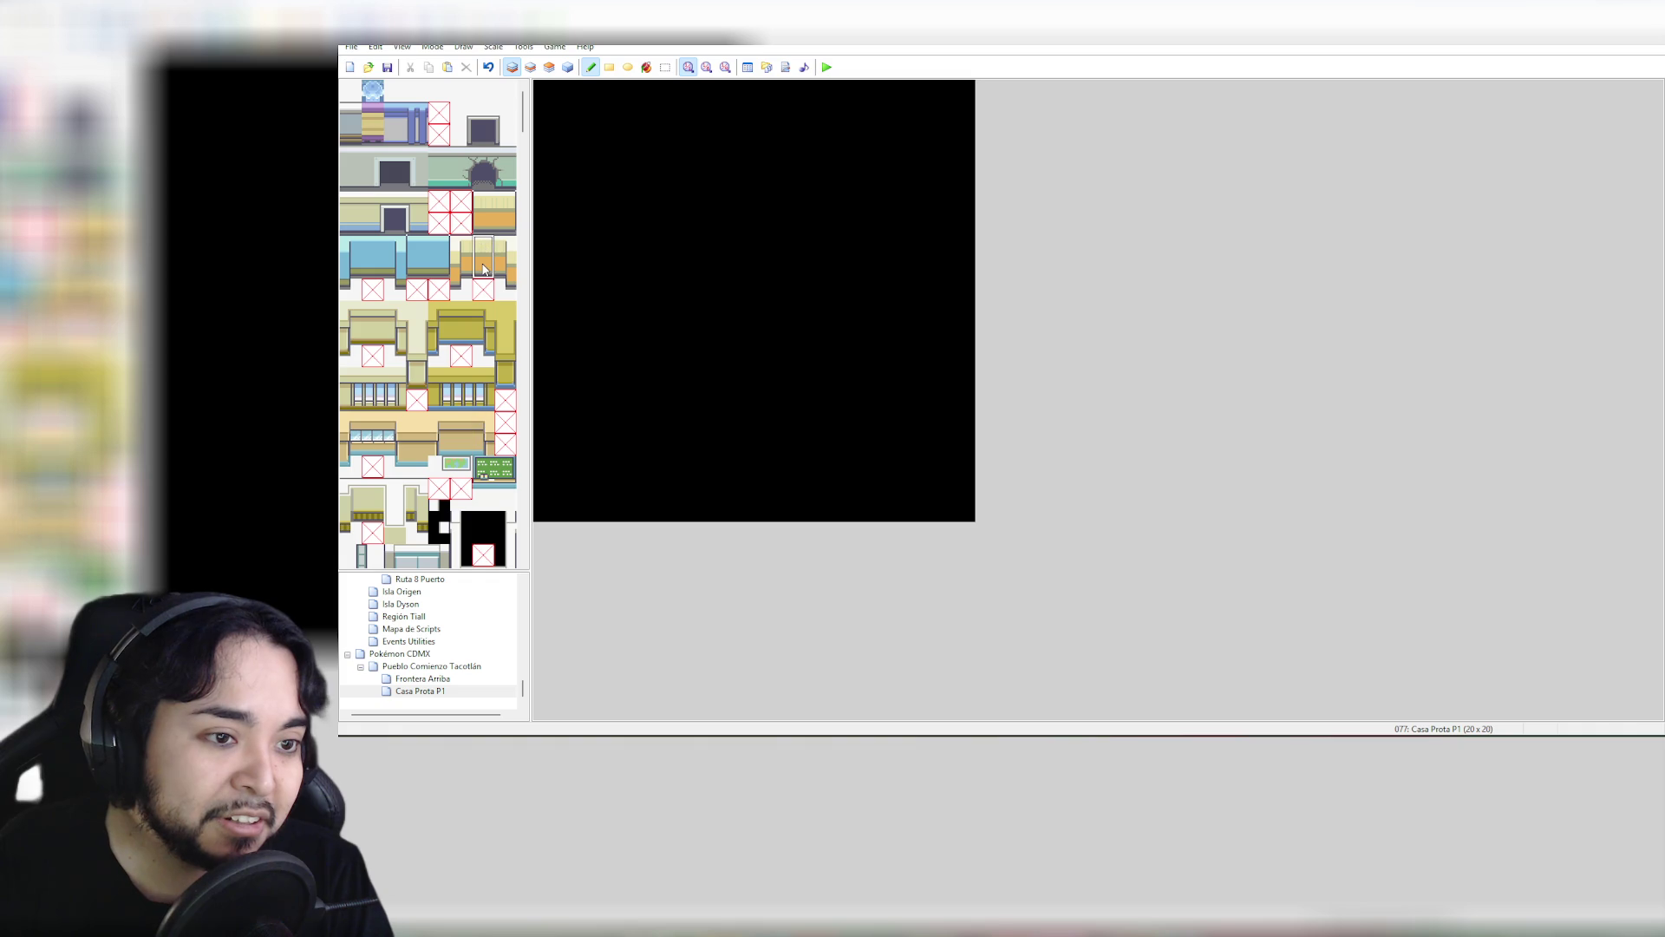
pyautogui.click(491, 201)
pyautogui.moveTo(492, 202); pyautogui.dragTo(505, 223)
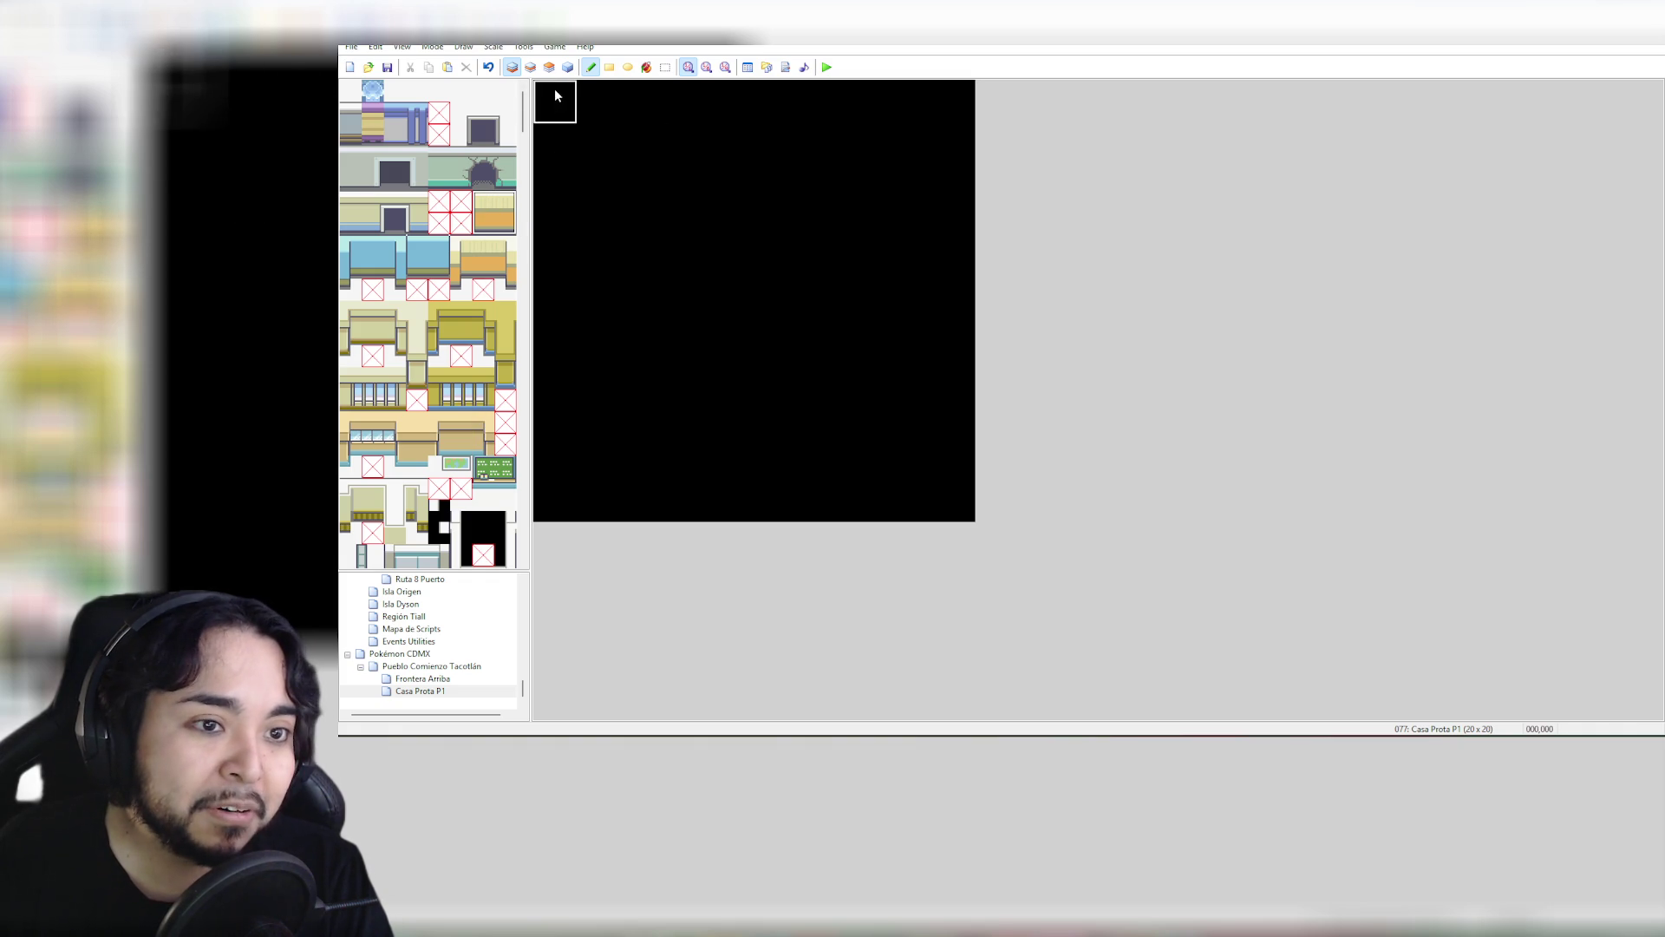
pyautogui.moveTo(554, 88); pyautogui.dragTo(941, 104)
pyautogui.hotkey('ctrl', 'z')
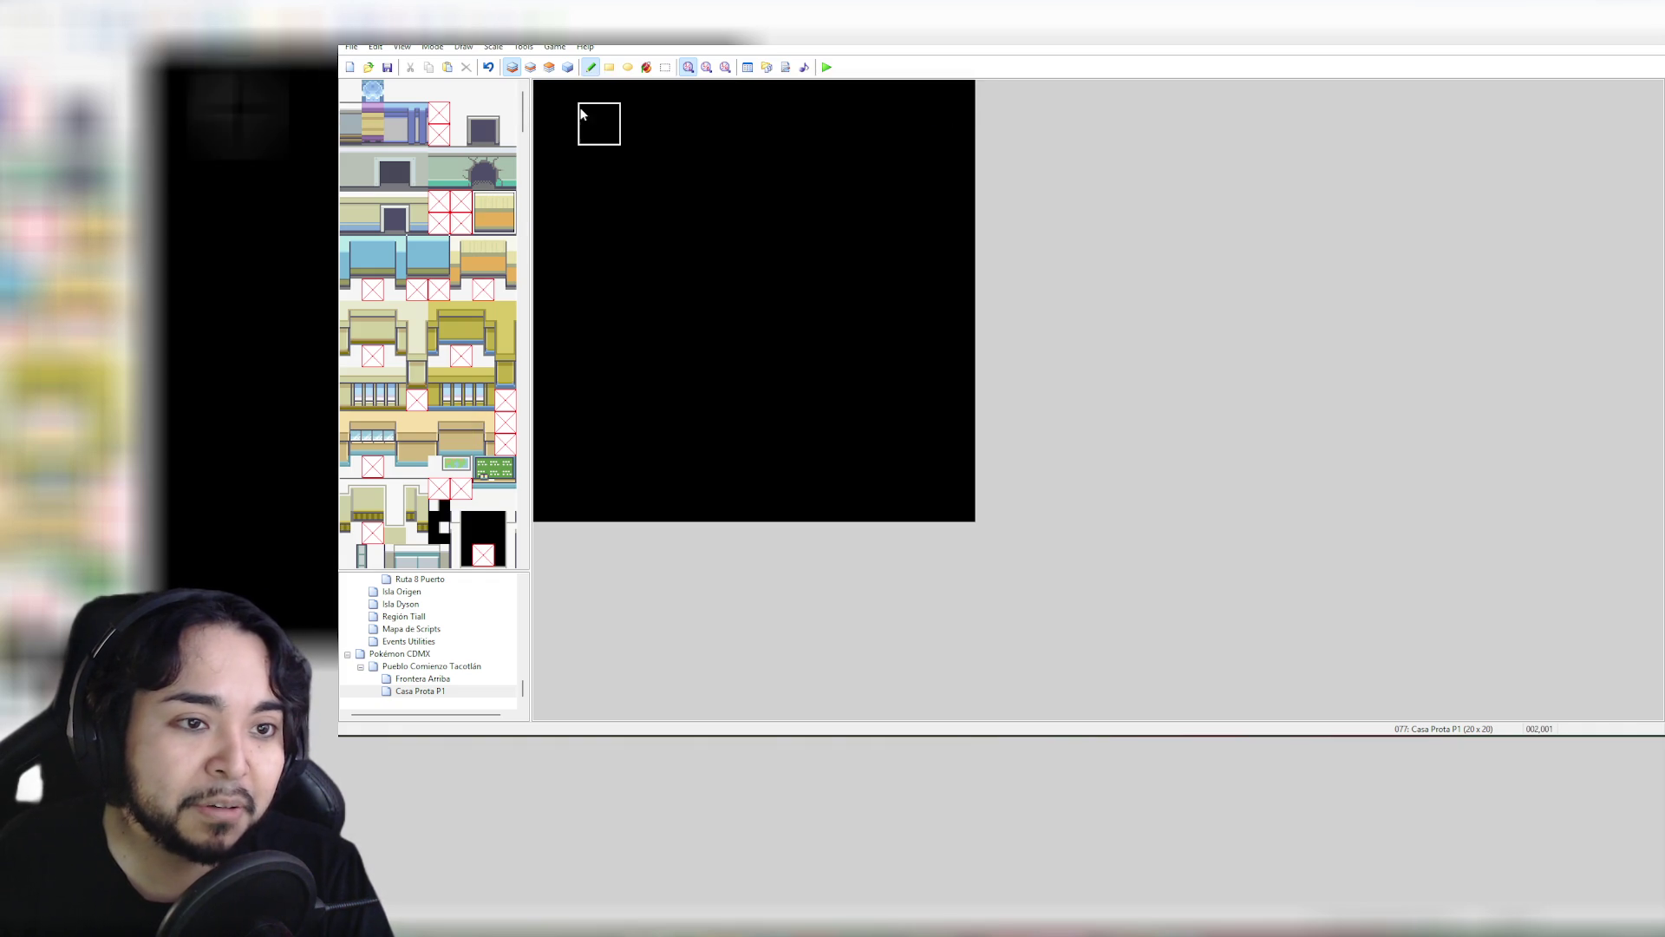
pyautogui.moveTo(497, 202); pyautogui.dragTo(501, 224)
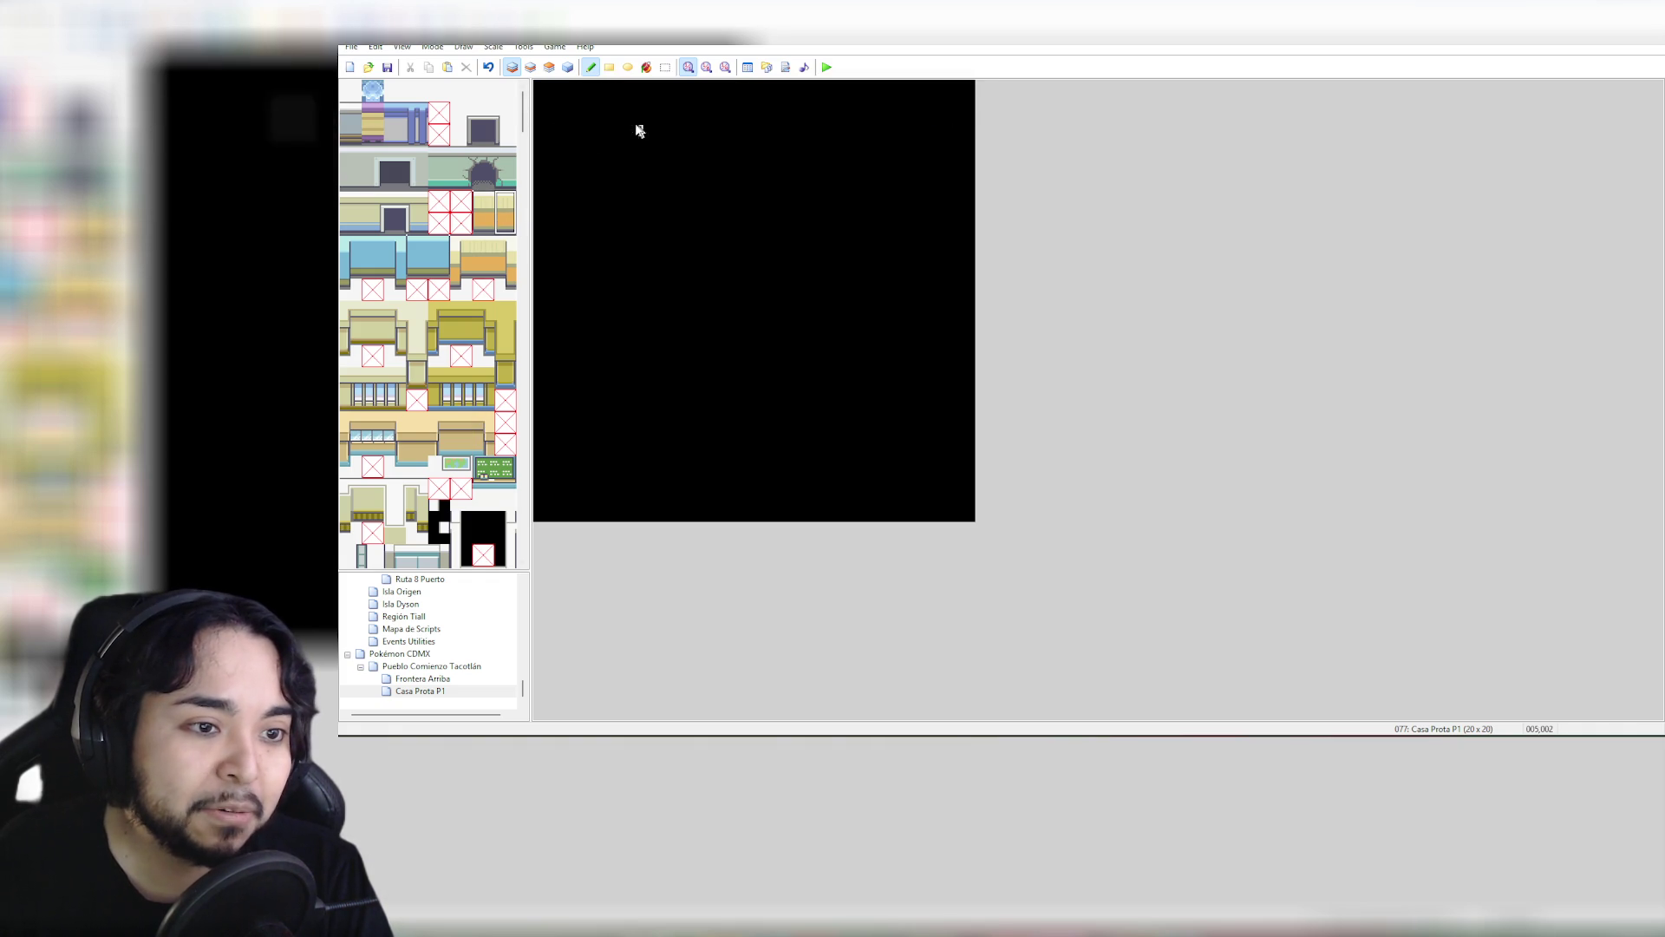
pyautogui.click(635, 98)
pyautogui.click(484, 265)
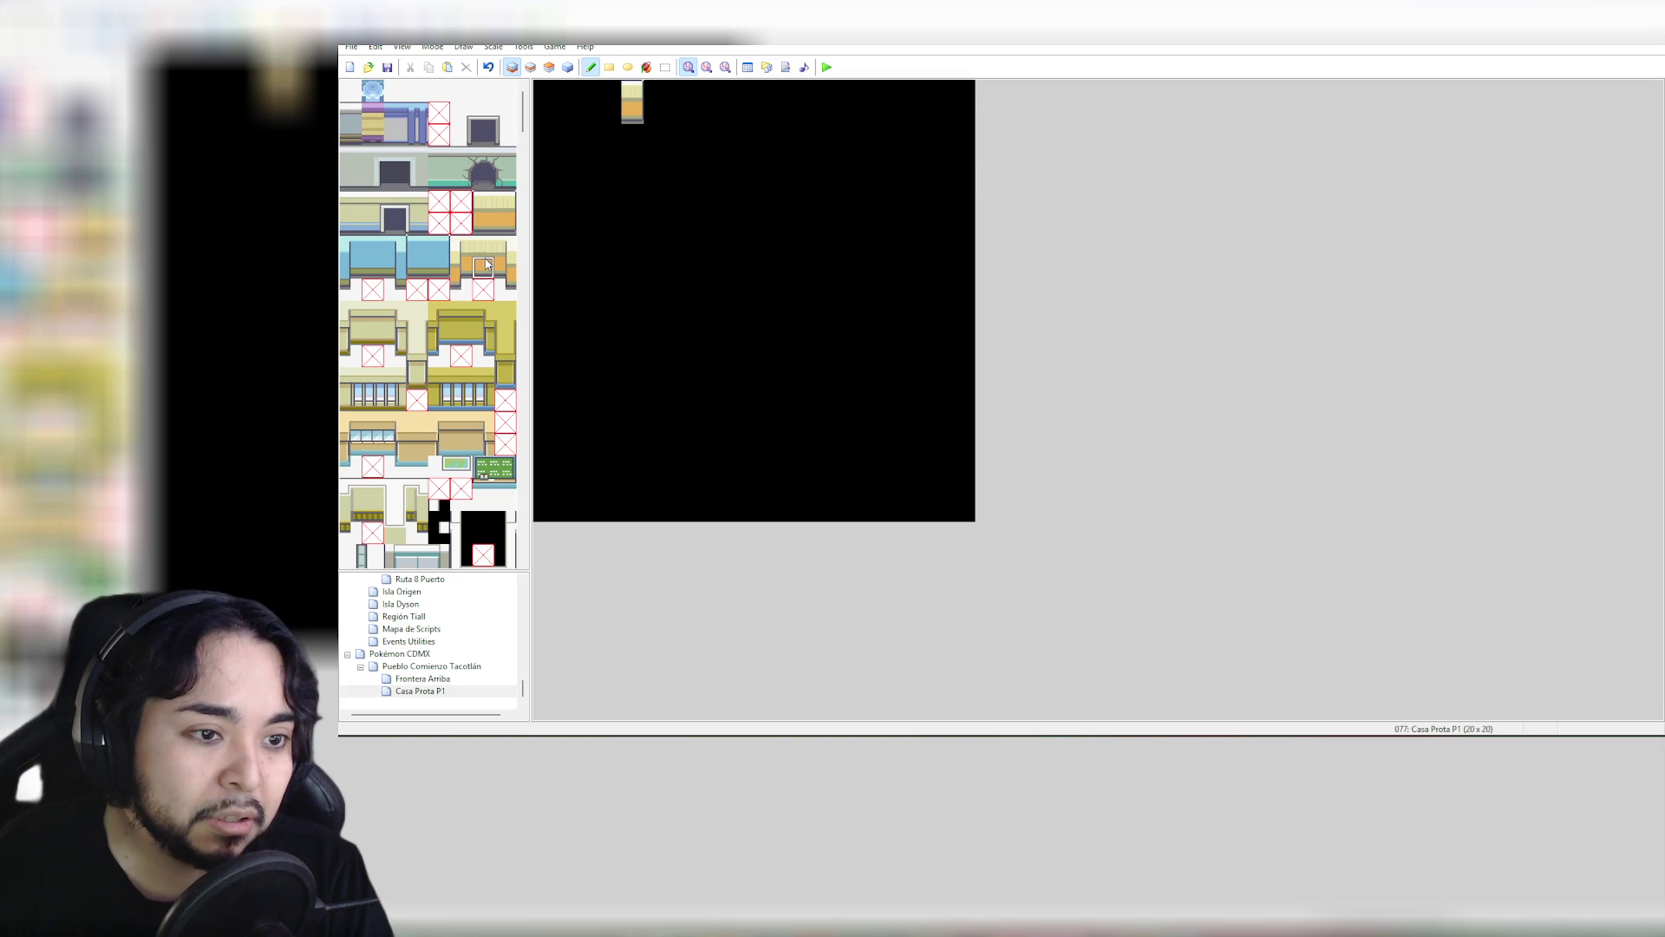
pyautogui.moveTo(484, 246); pyautogui.dragTo(484, 266)
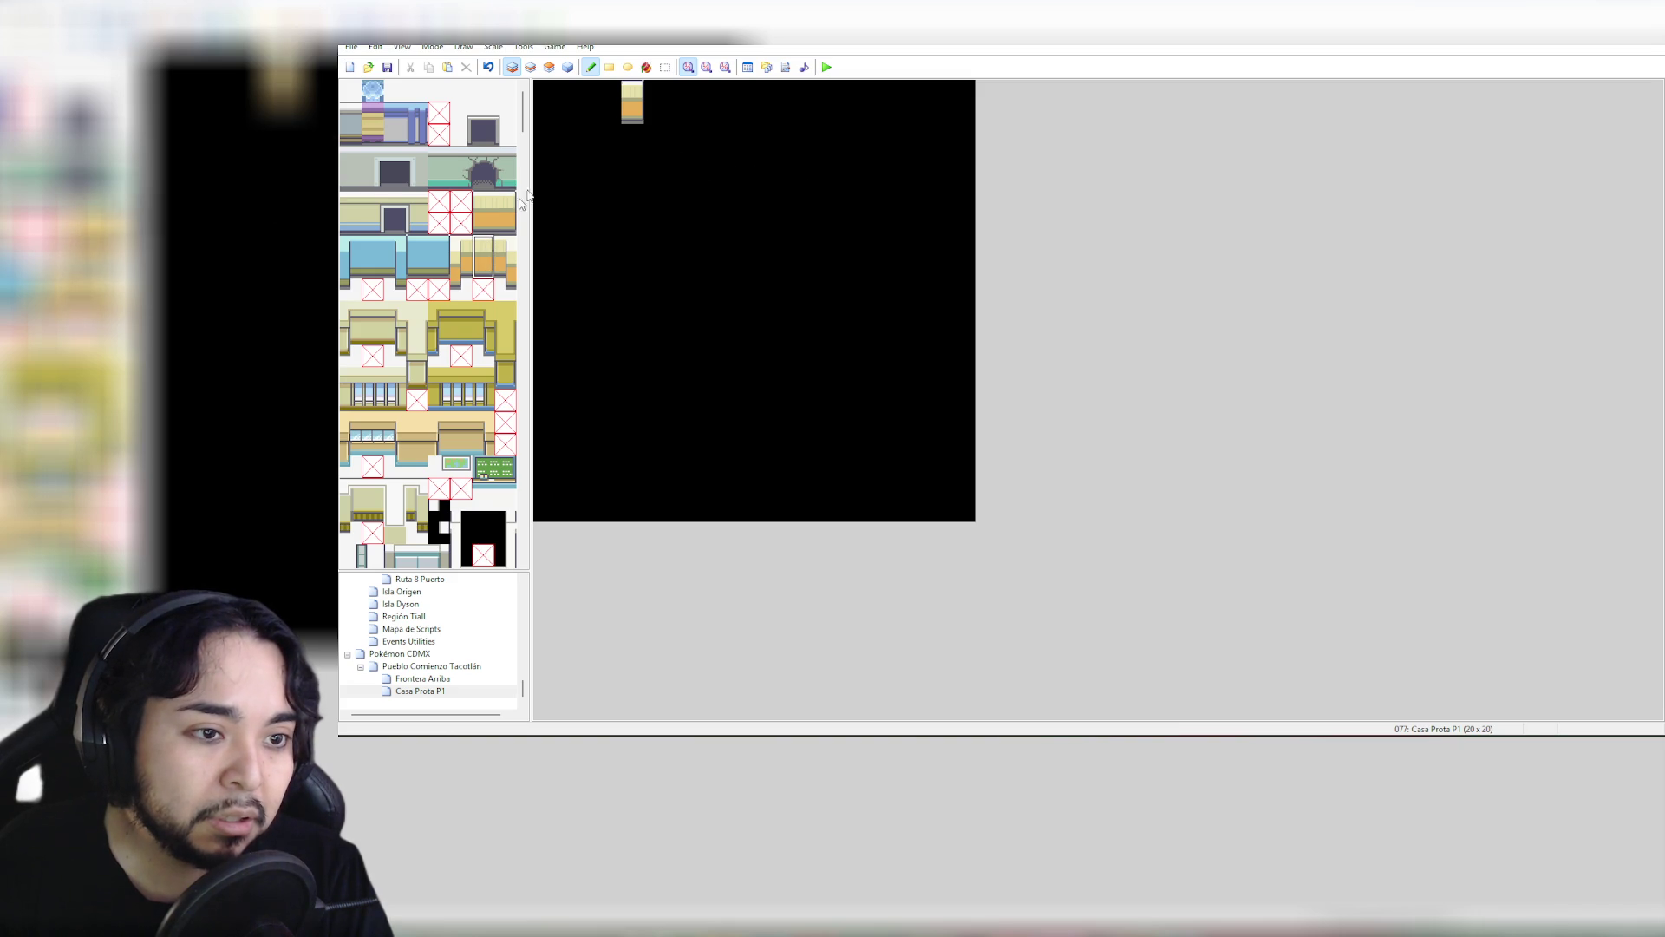
pyautogui.click(617, 99)
pyautogui.moveTo(622, 98); pyautogui.dragTo(536, 98)
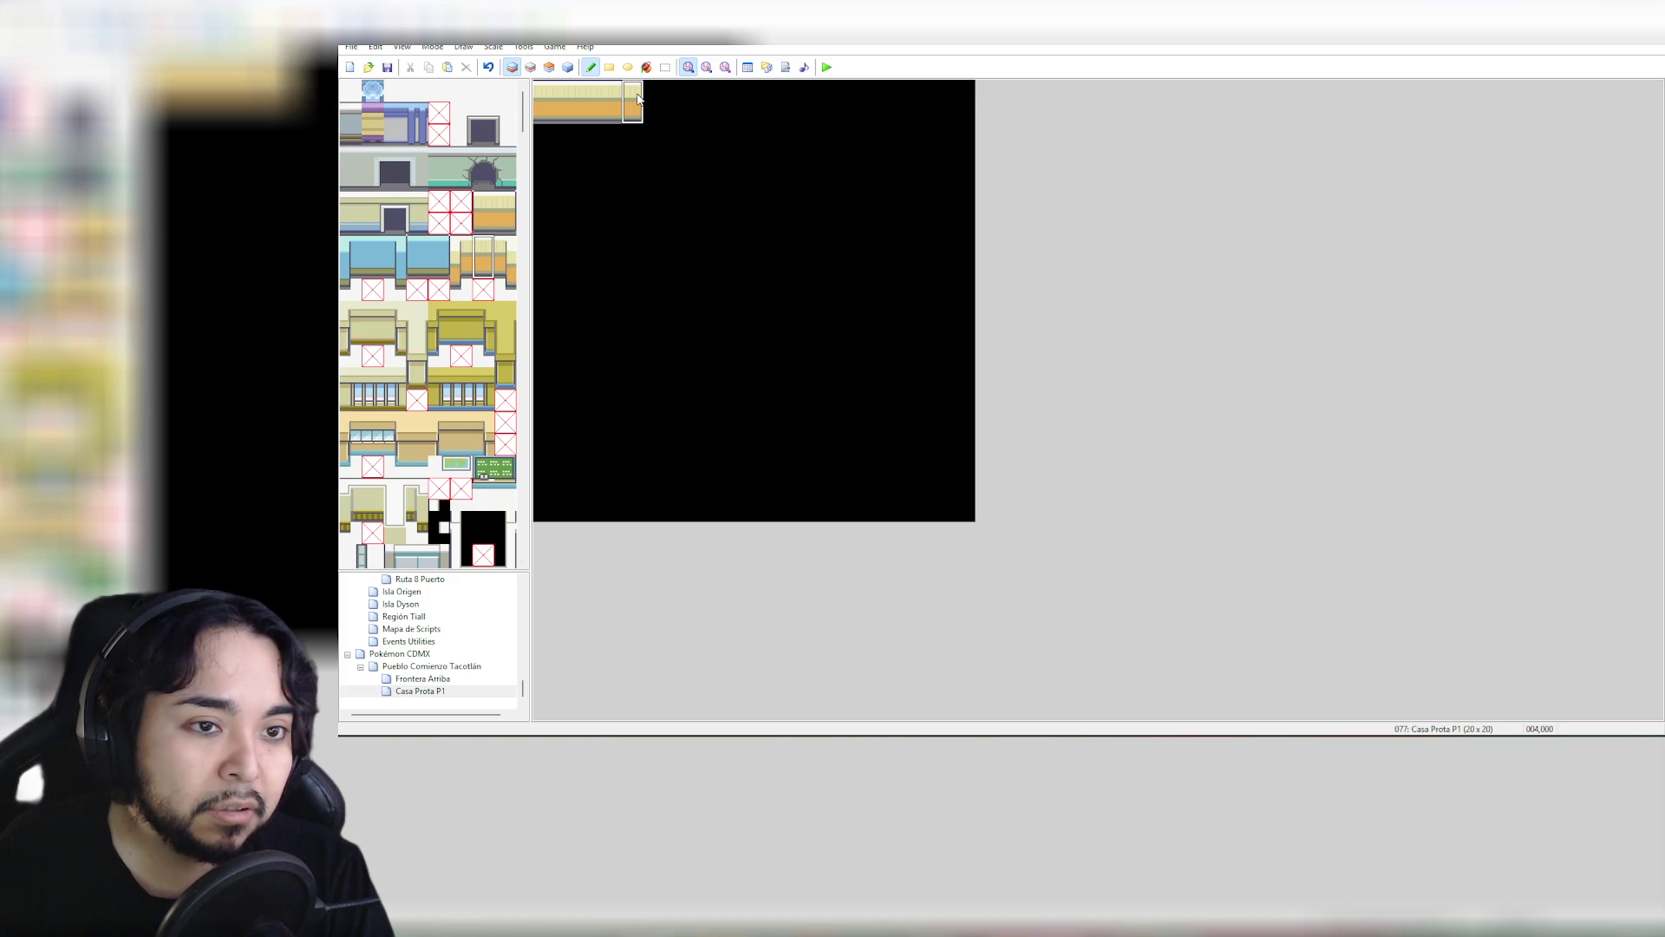
pyautogui.moveTo(638, 98); pyautogui.dragTo(970, 98)
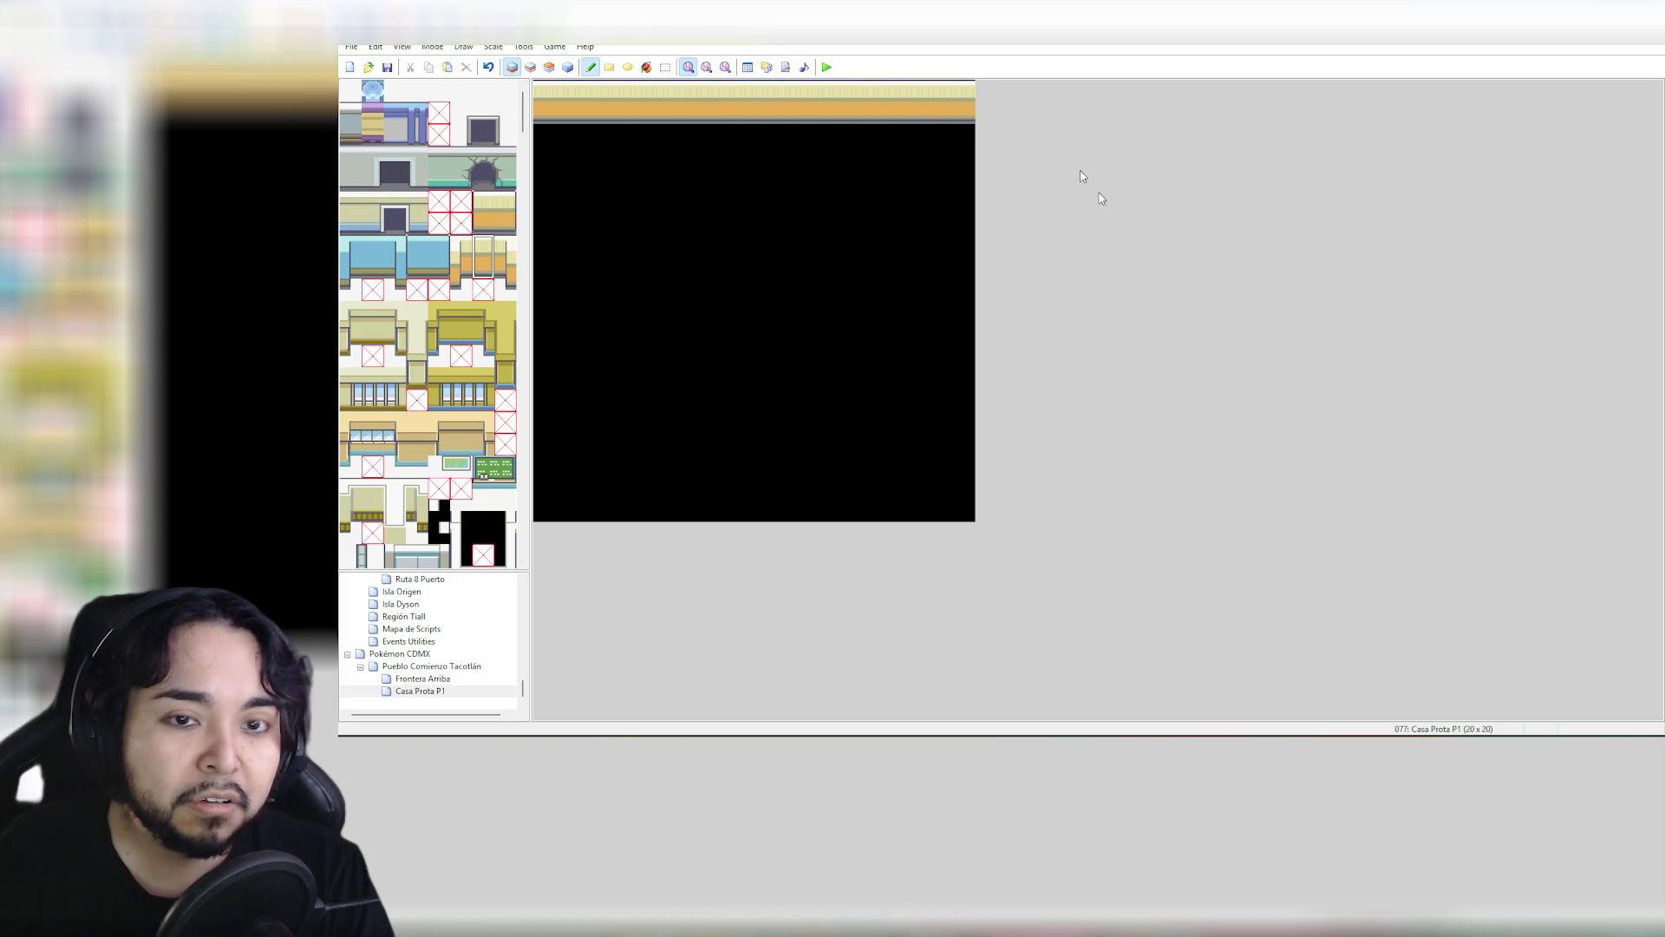
pyautogui.hotkey('ctrl', 'z')
pyautogui.hotkey('ctrl', 'z')
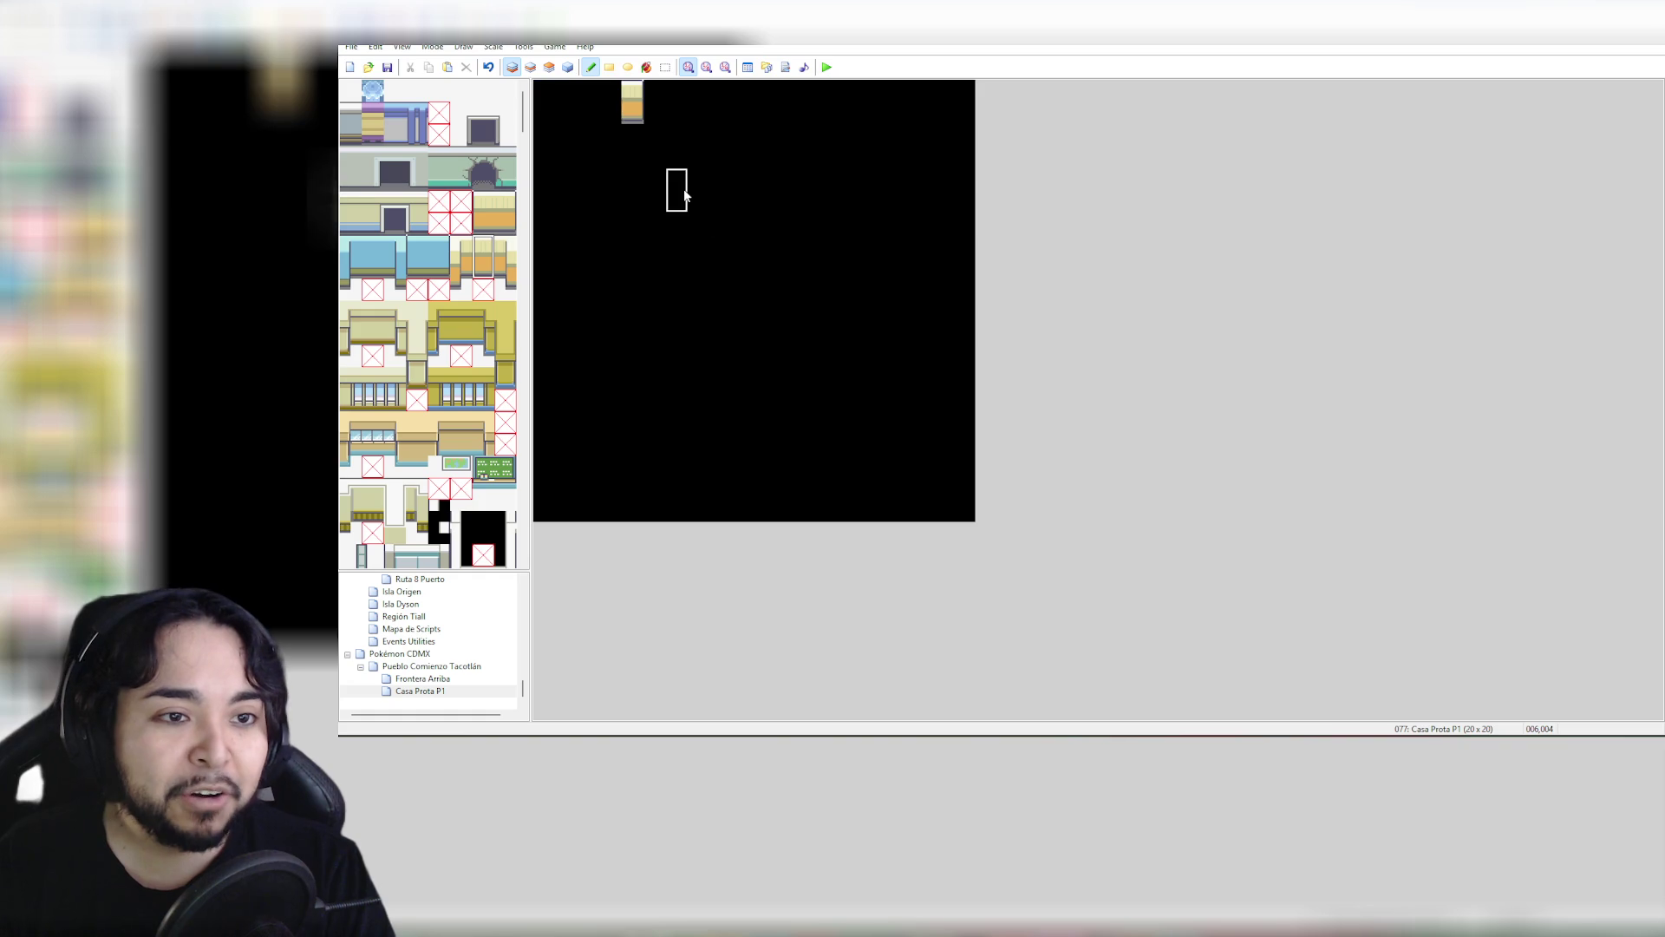
# Paint the wall strip across the upper map and add three-tile end columns on both sides
pyautogui.moveTo(615, 181); pyautogui.dragTo(873, 185)
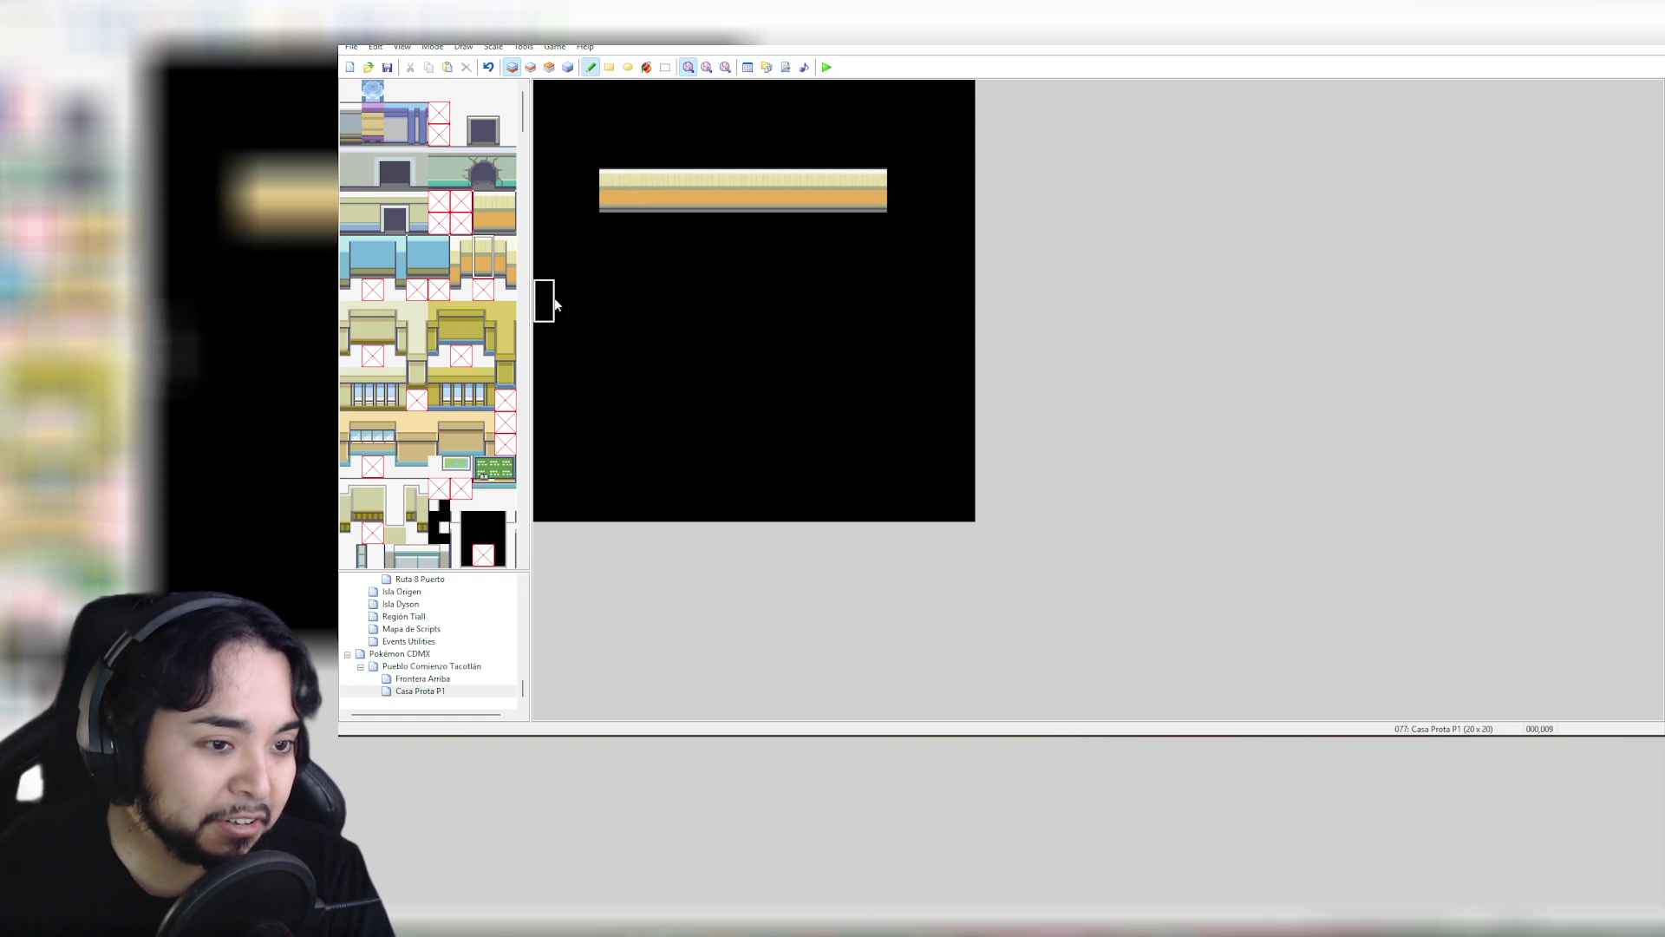
pyautogui.click(461, 251)
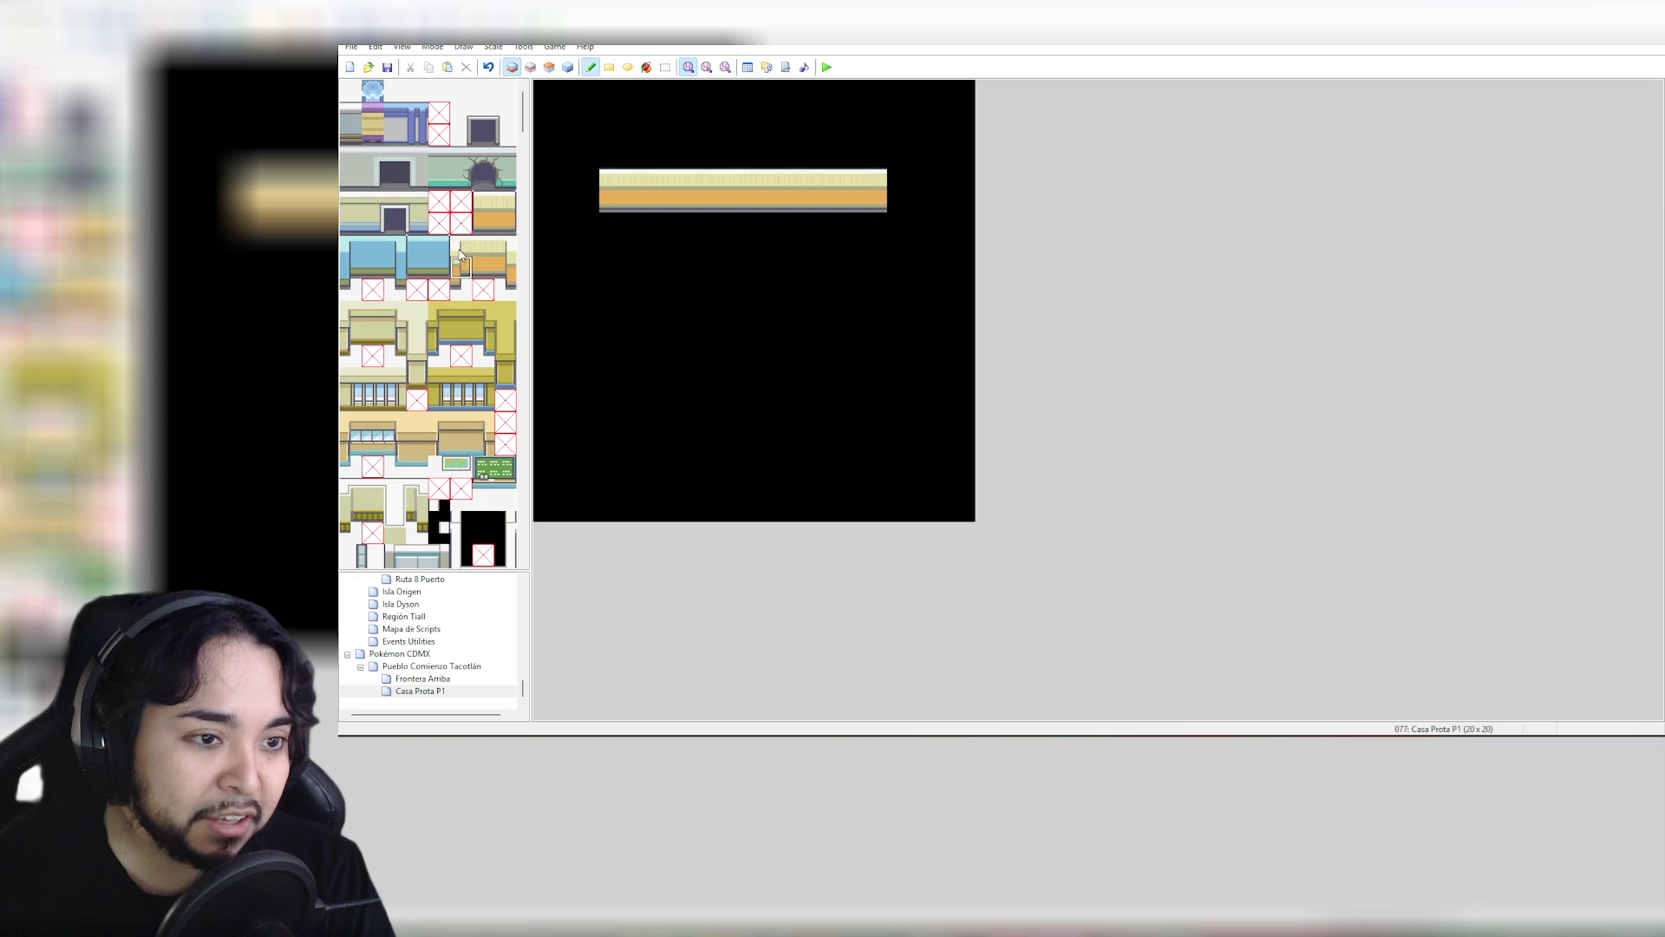
pyautogui.moveTo(461, 255); pyautogui.dragTo(462, 292)
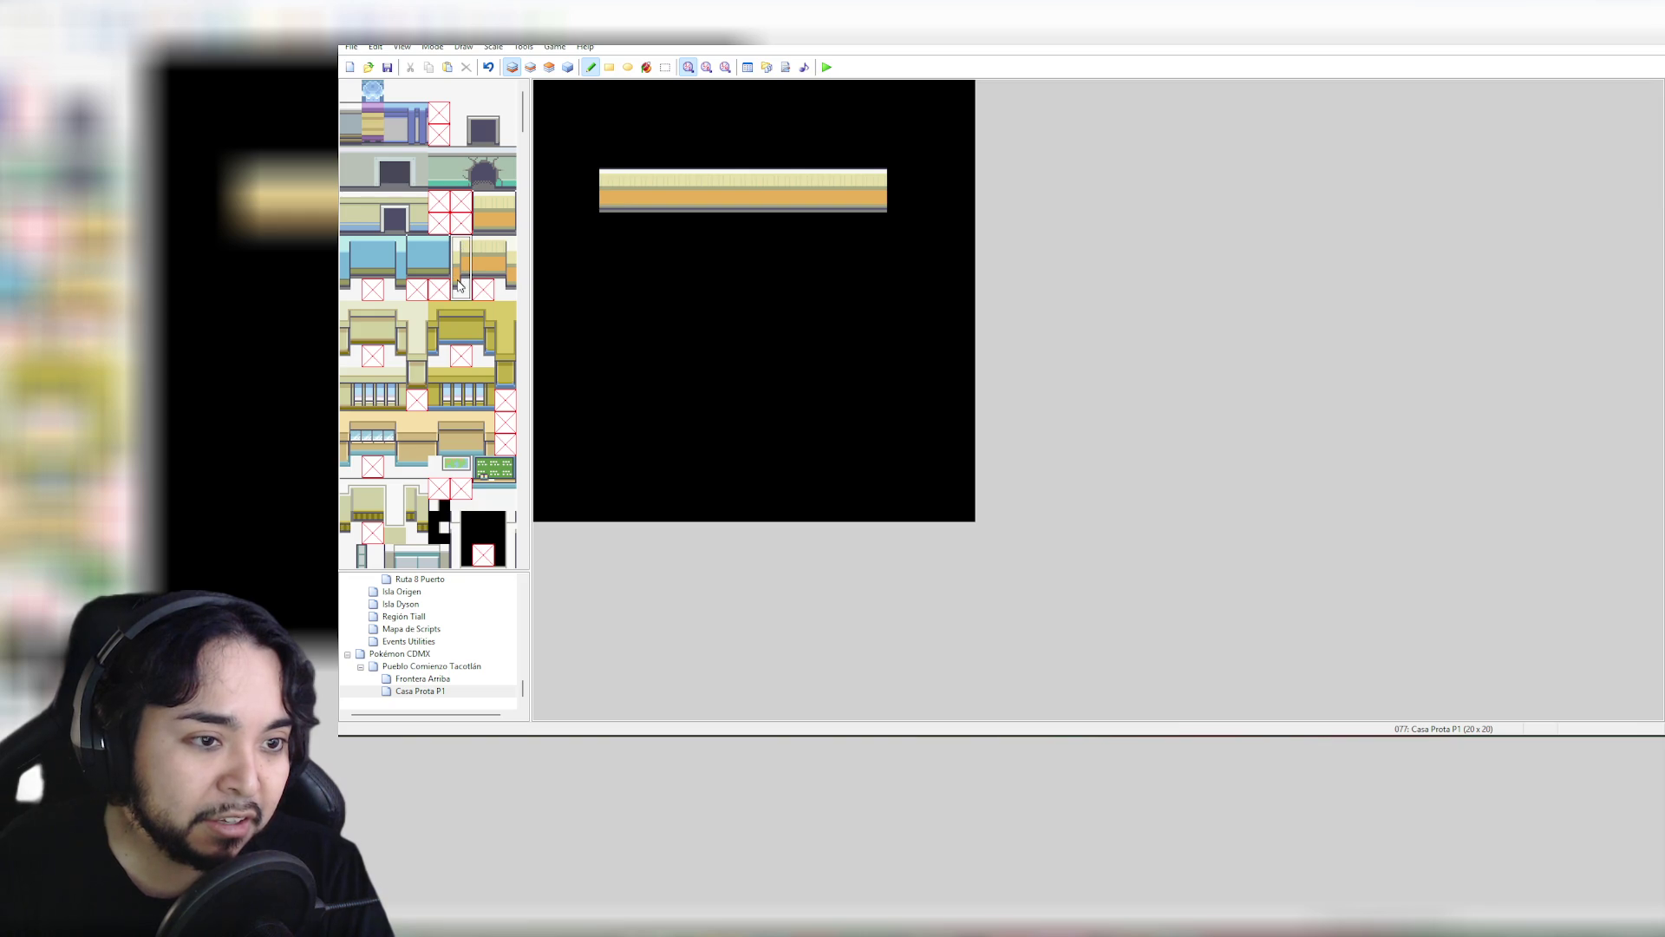
pyautogui.click(590, 192)
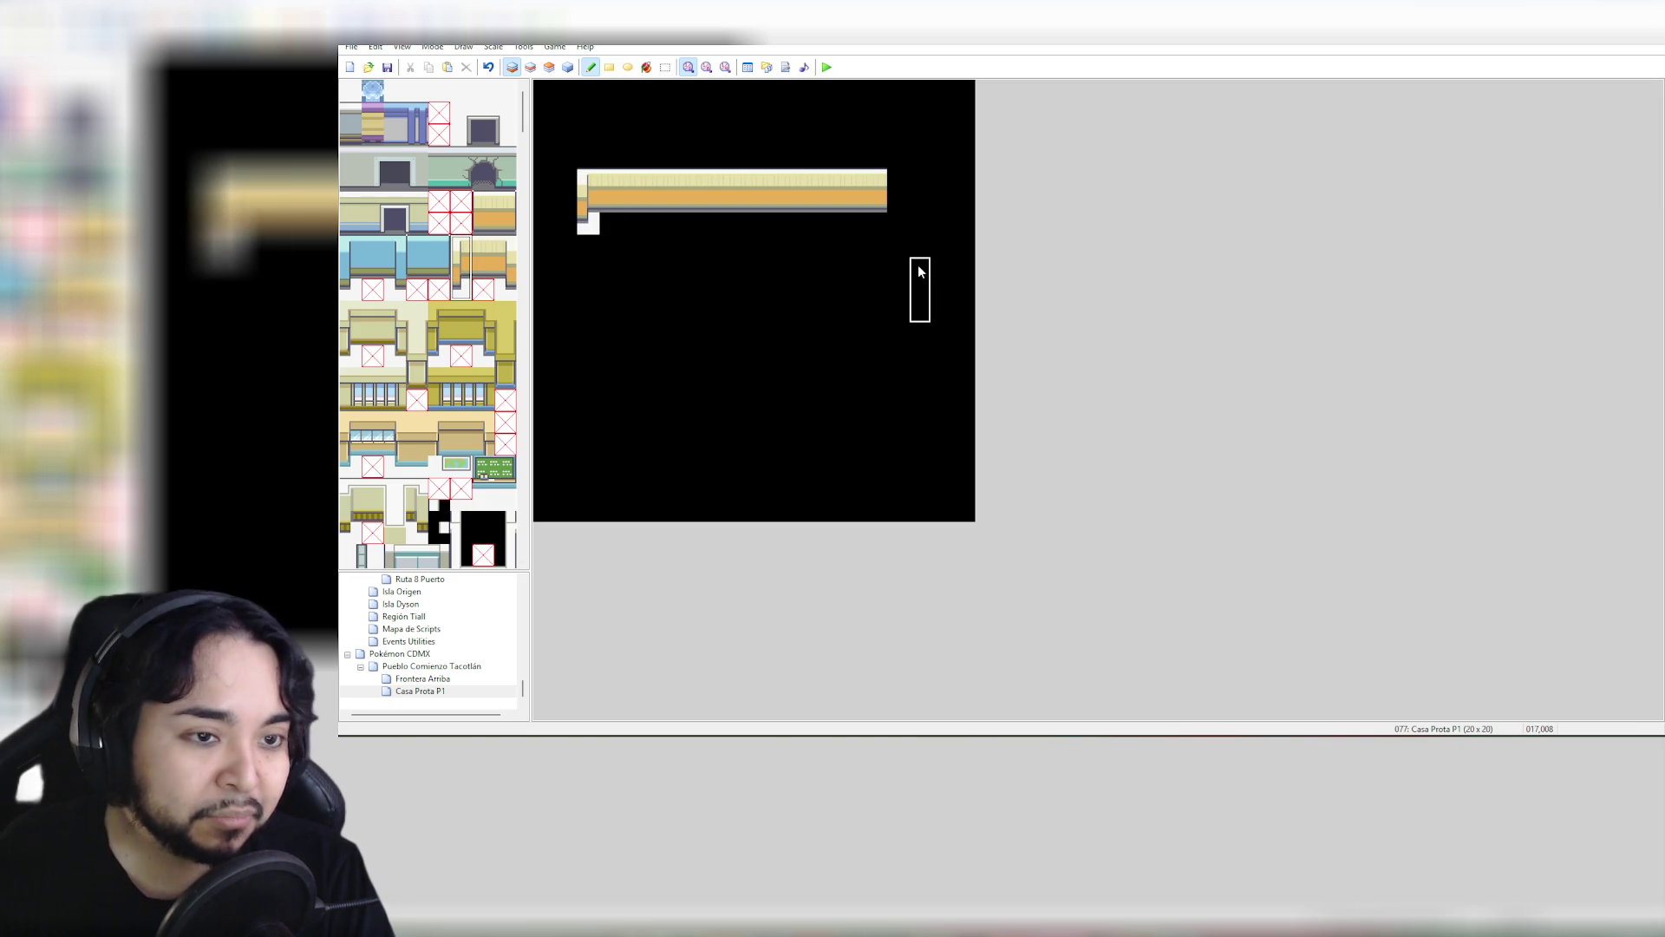
pyautogui.moveTo(510, 248); pyautogui.dragTo(512, 287)
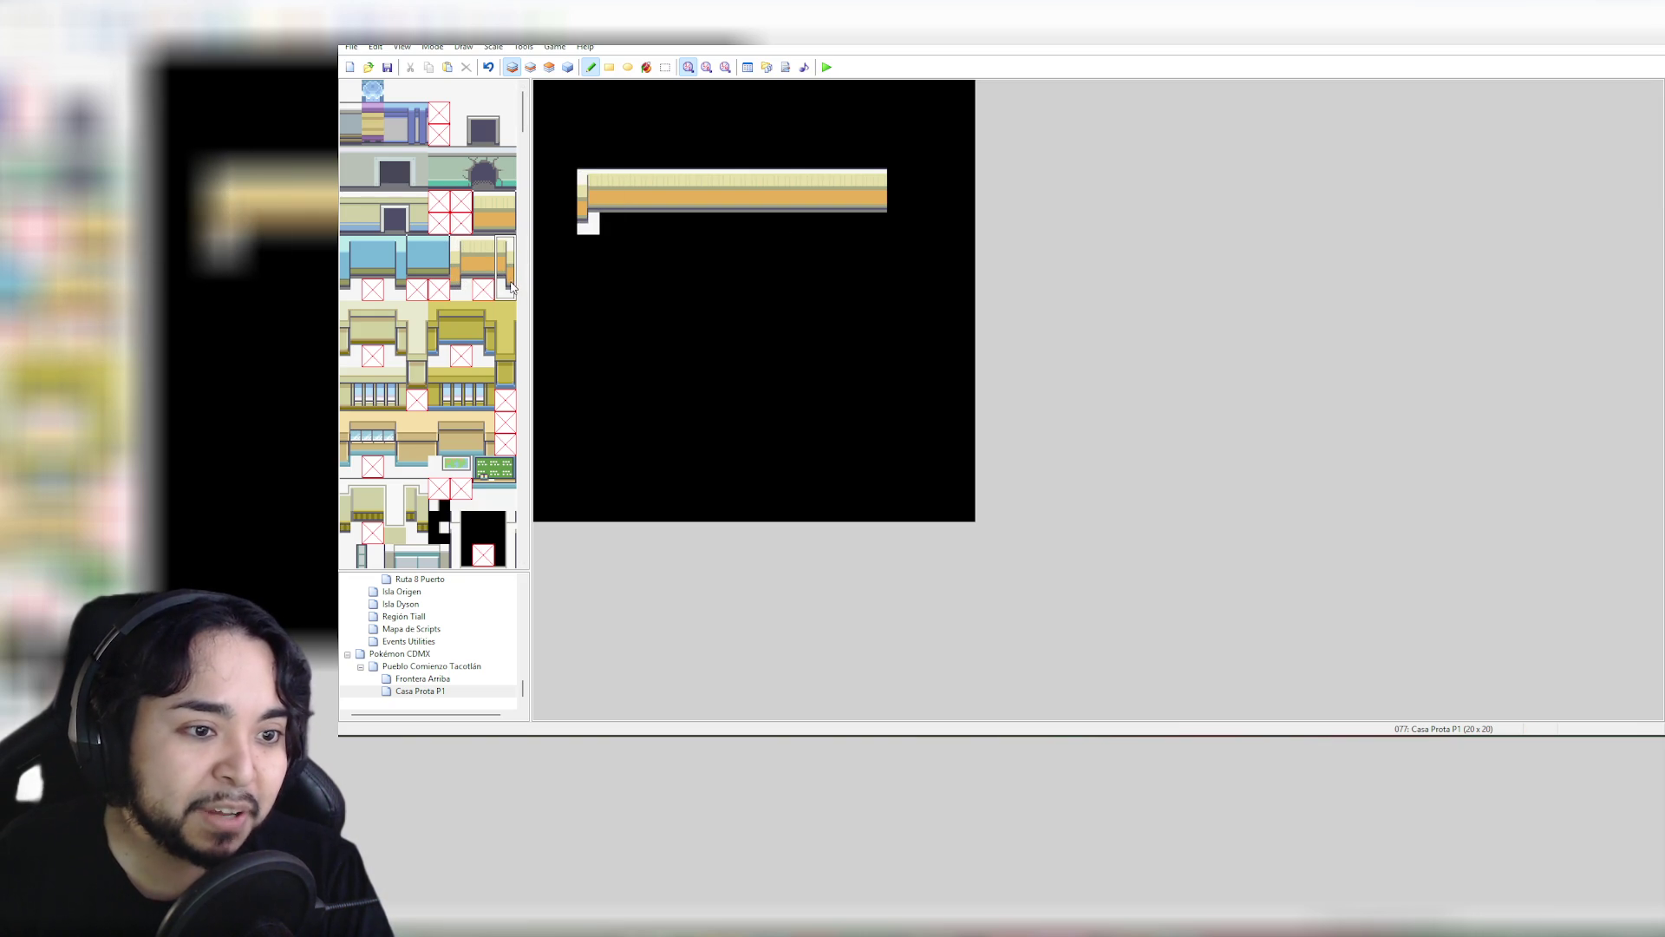
pyautogui.click(898, 182)
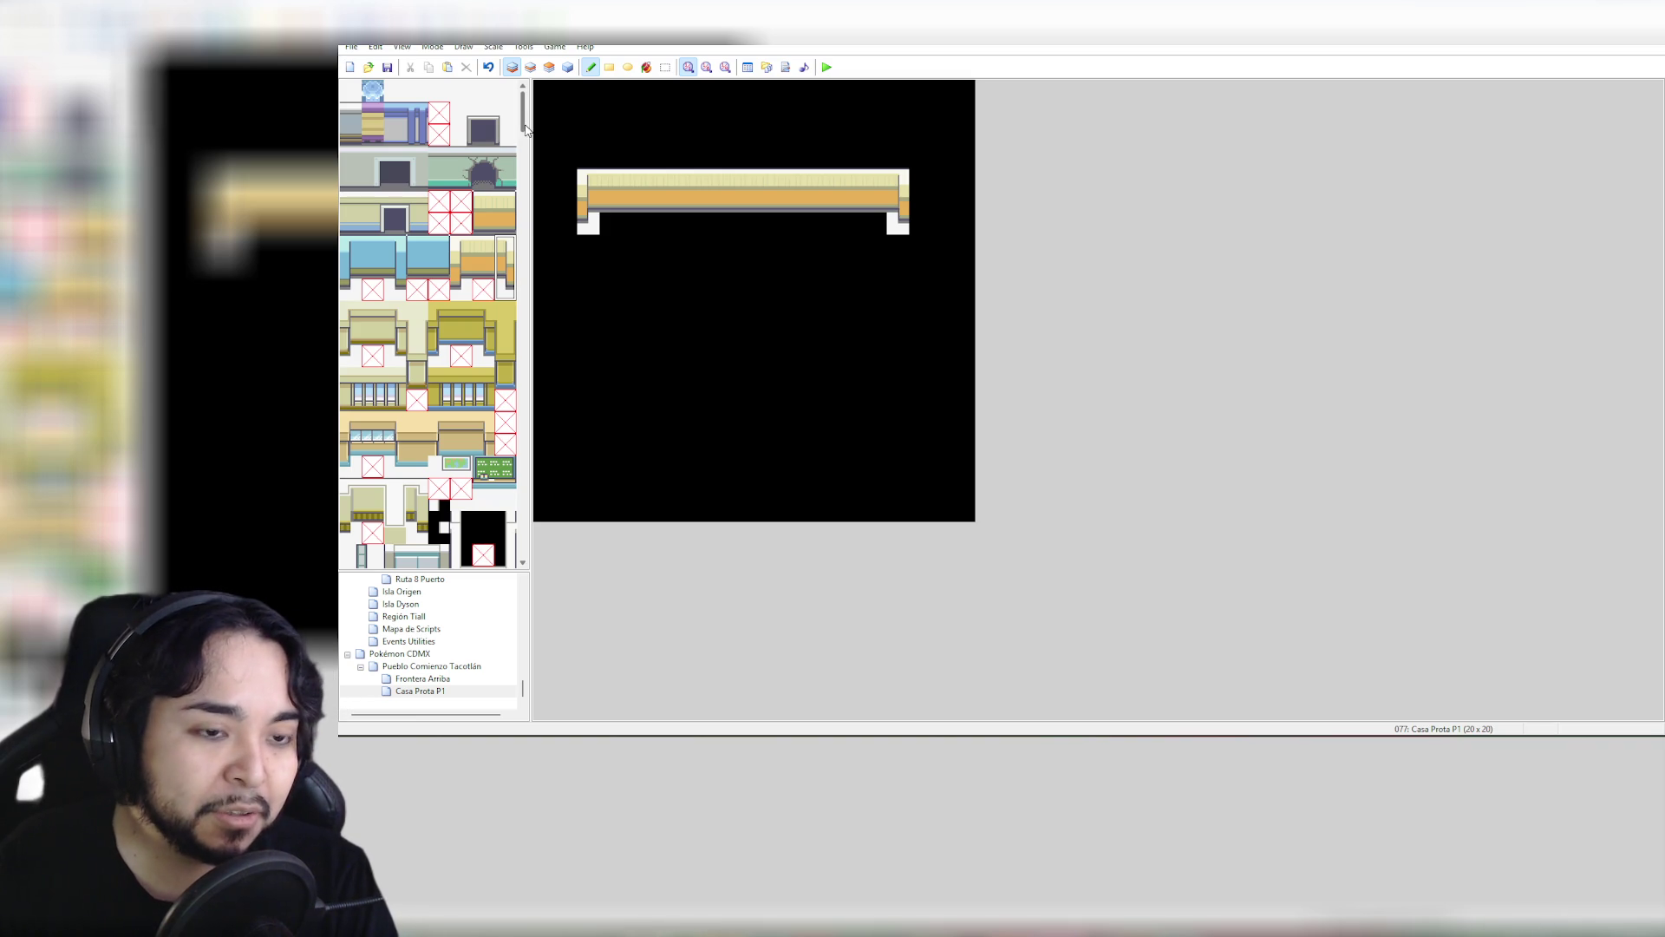
# Fill a large rectangle under the wall strip with the orange floor tile
pyautogui.moveTo(525, 128); pyautogui.dragTo(525, 149)
pyautogui.moveTo(530, 317)
pyautogui.mouseDown()
pyautogui.moveTo(530, 364)
pyautogui.moveTo(542, 153)
pyautogui.moveTo(533, 549)
pyautogui.mouseUp()
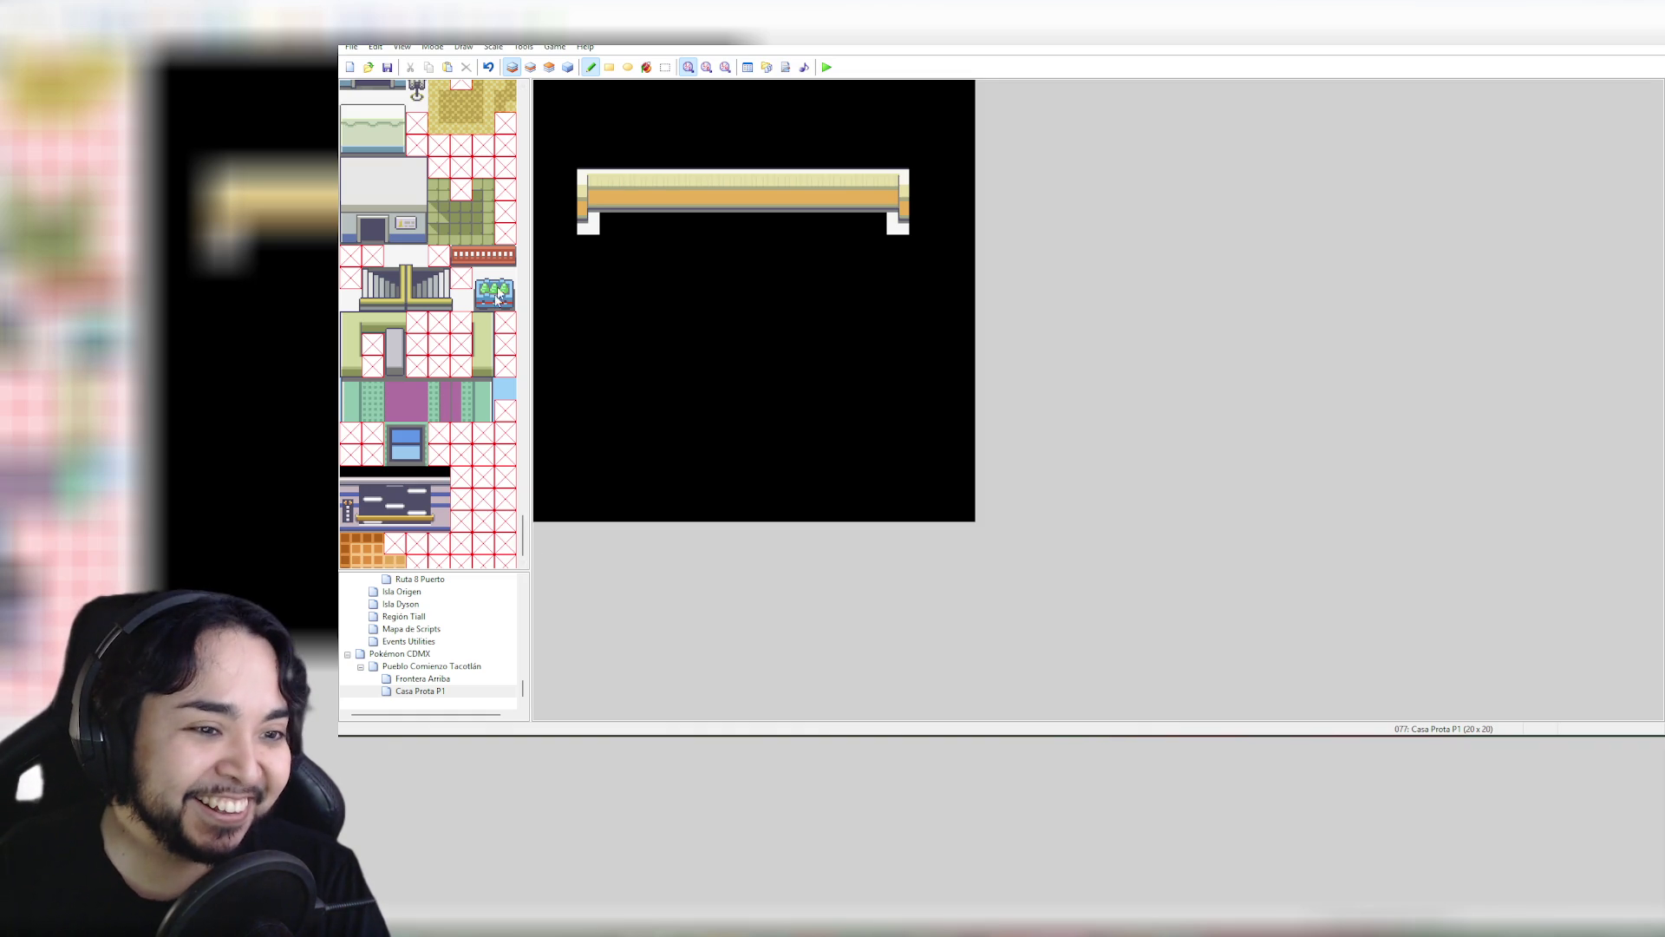
pyautogui.click(524, 560)
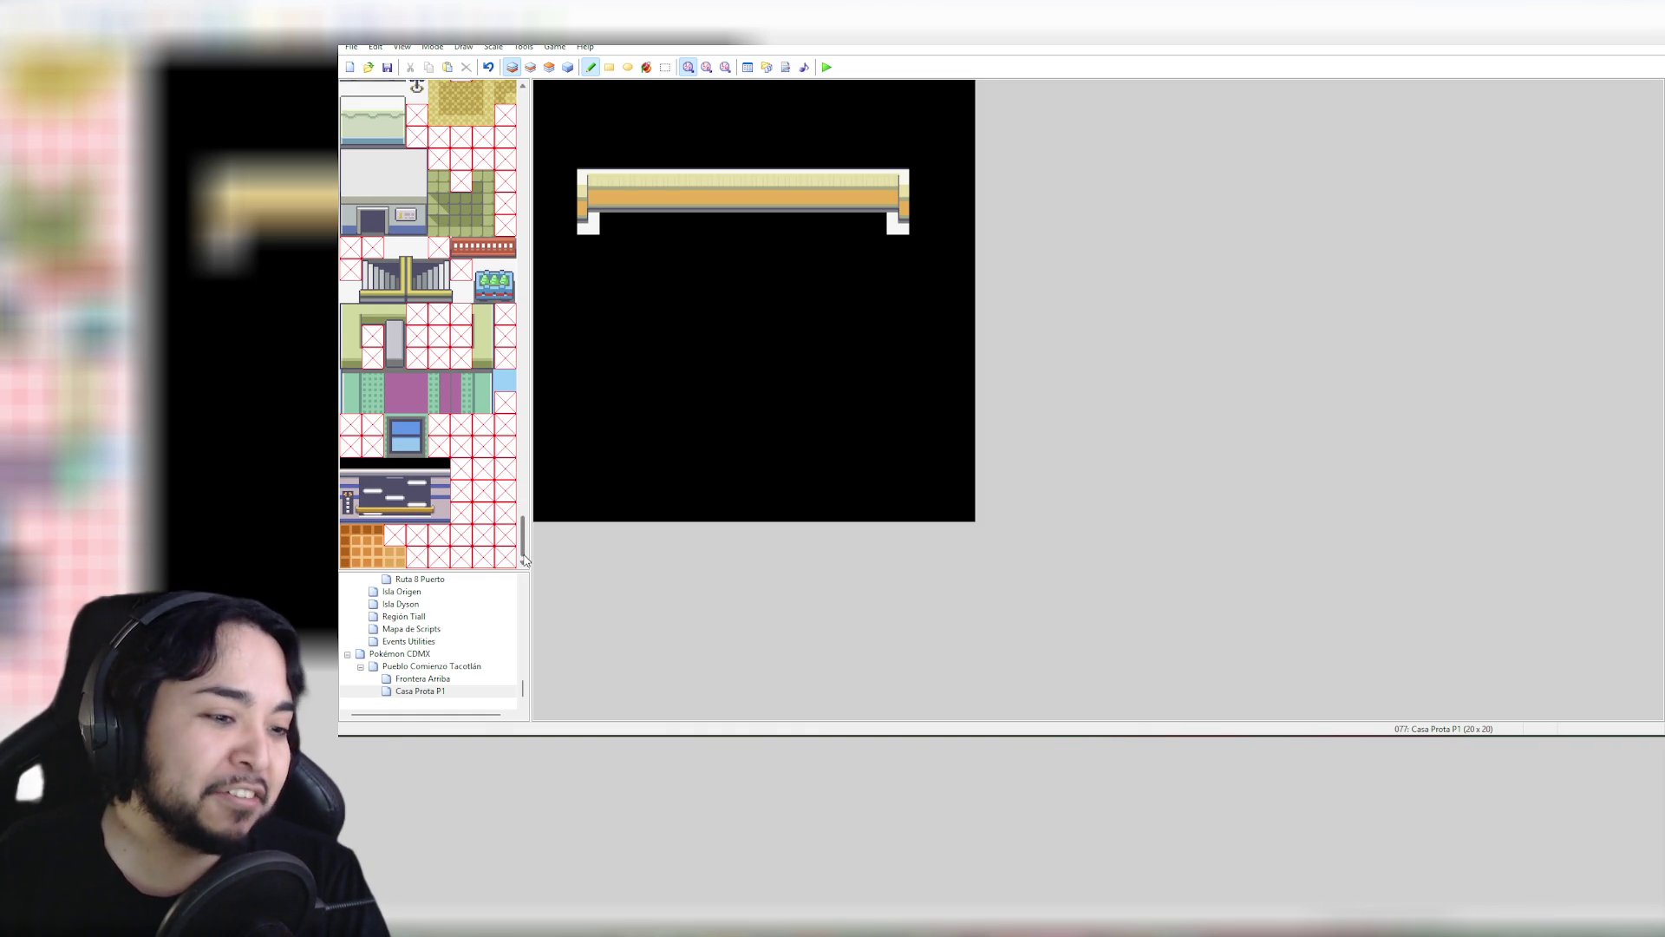
pyautogui.click(372, 556)
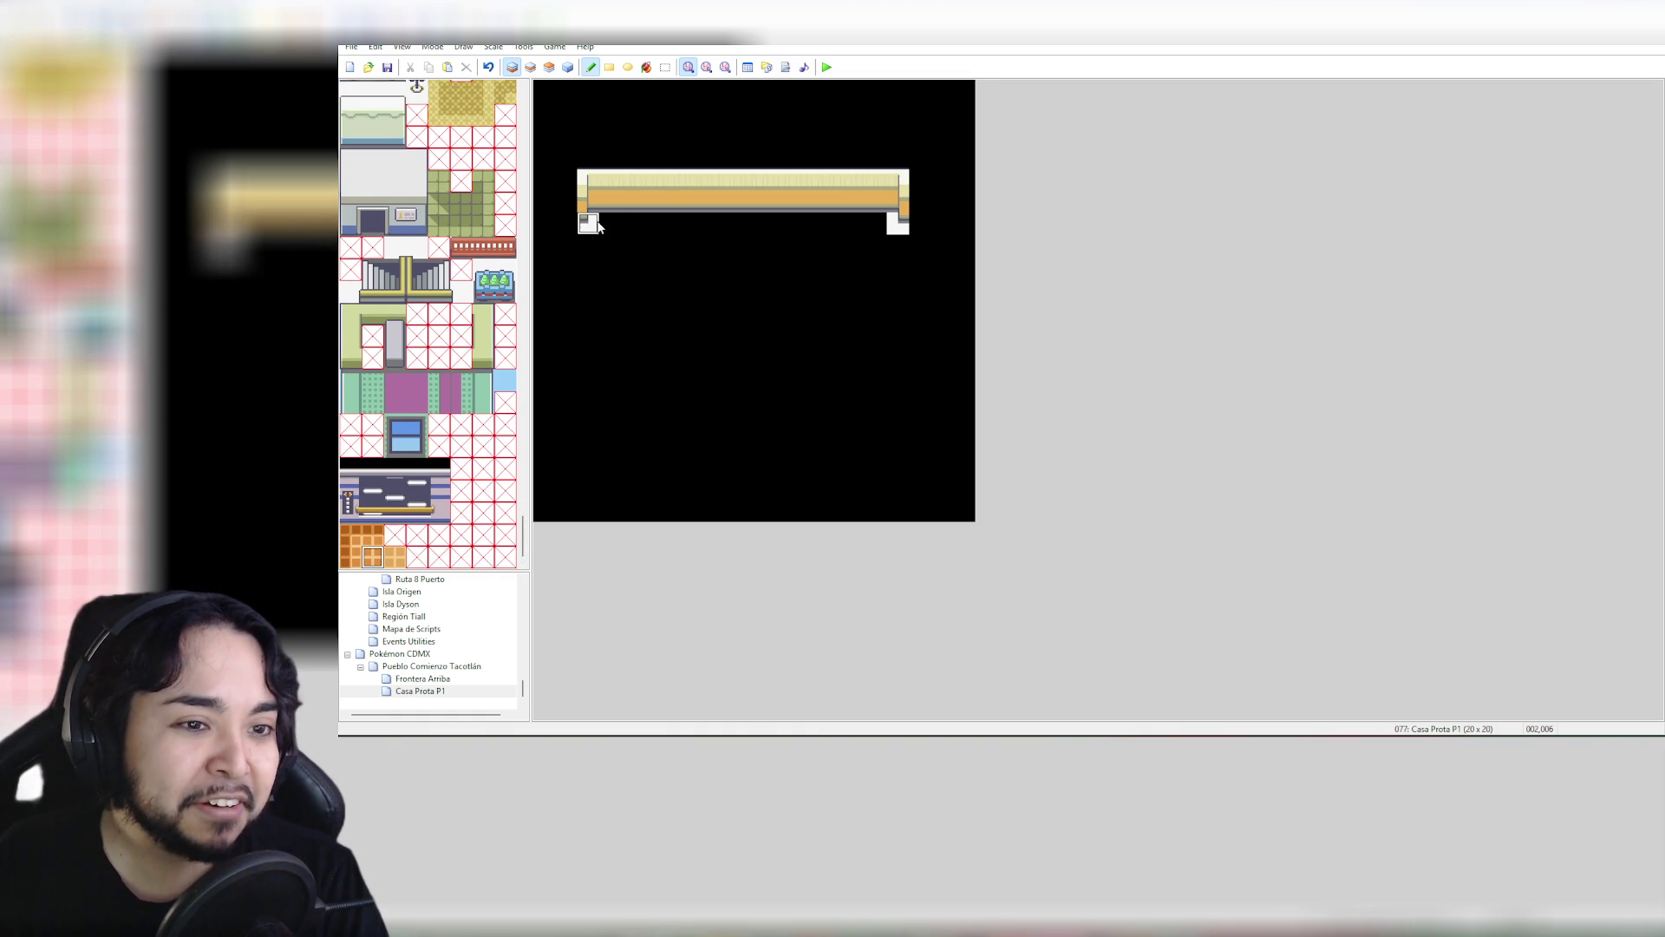
pyautogui.moveTo(610, 224)
pyautogui.mouseDown()
pyautogui.moveTo(877, 227)
pyautogui.moveTo(876, 386)
pyautogui.mouseUp()
pyautogui.click(610, 67)
pyautogui.moveTo(610, 226)
pyautogui.mouseDown()
pyautogui.moveTo(794, 408)
pyautogui.moveTo(857, 401)
pyautogui.moveTo(873, 423)
pyautogui.mouseUp()
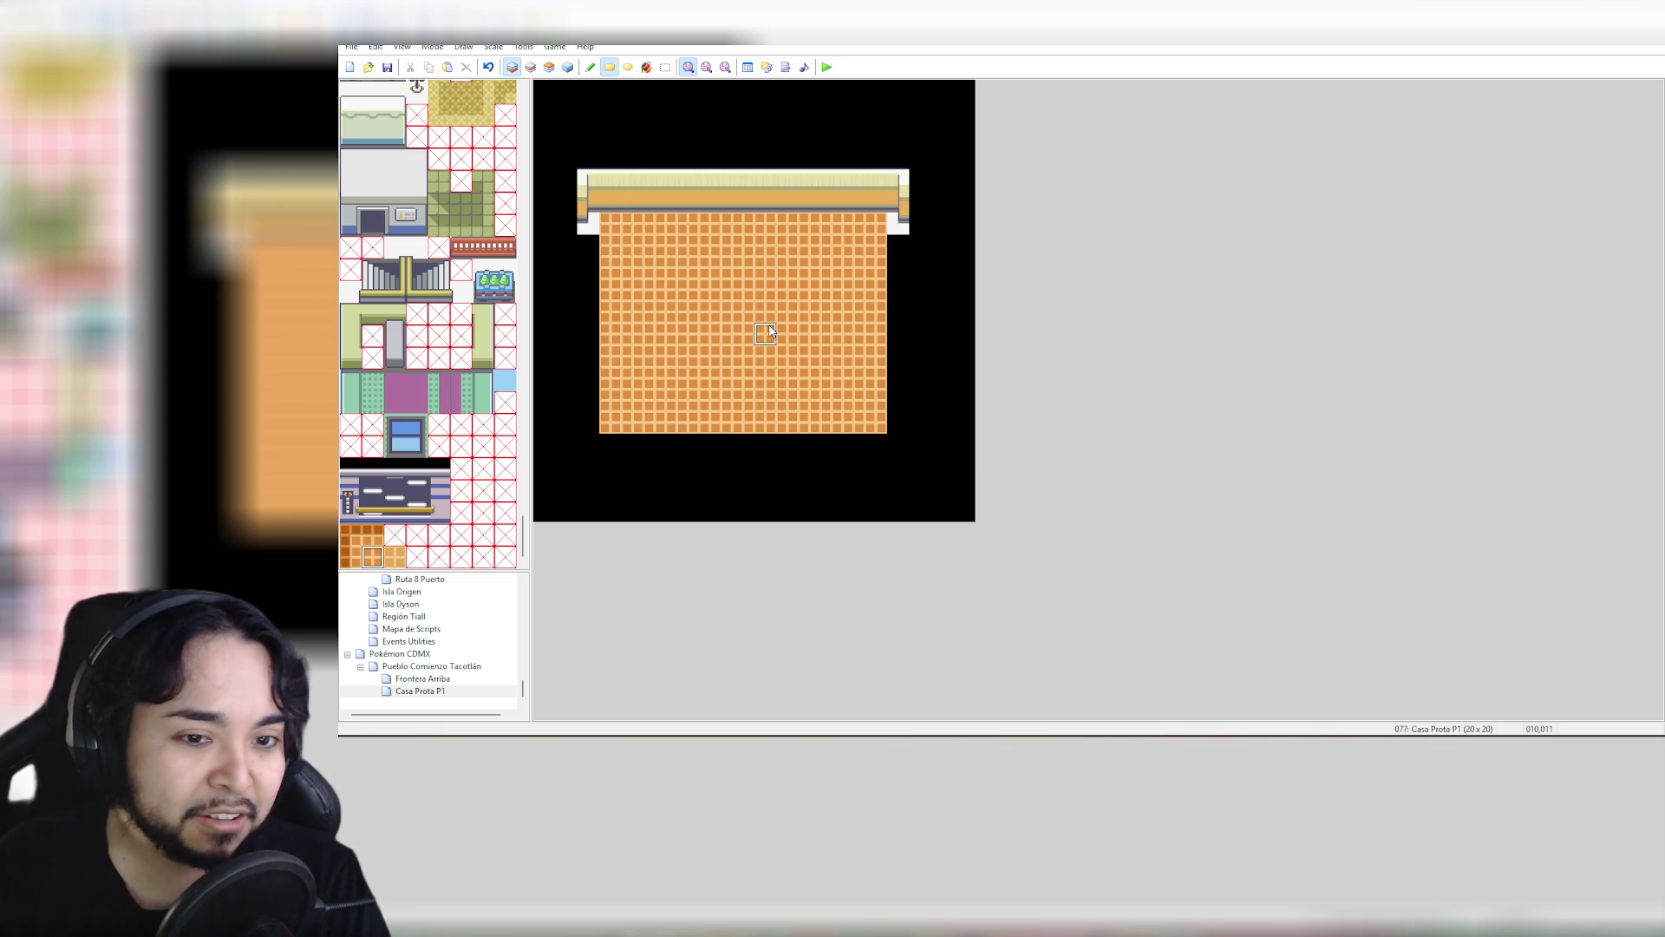
# Try a purple floor over the orange area, then undo to keep the orange floor
pyautogui.scroll(5, 525, 228)
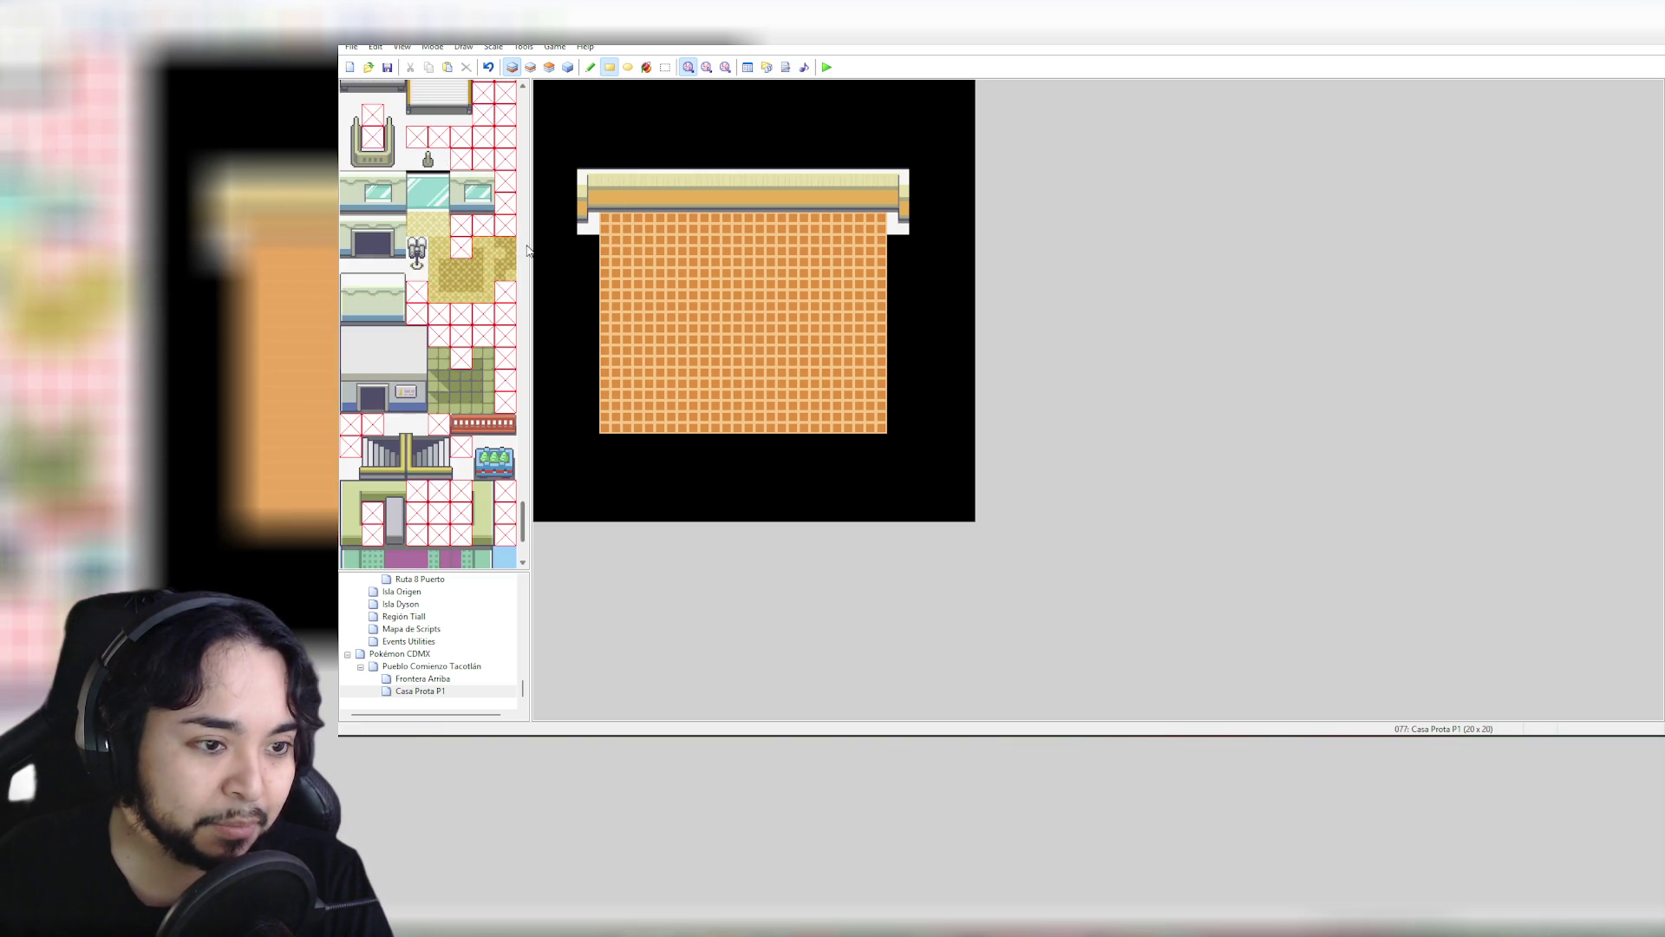
pyautogui.moveTo(525, 503); pyautogui.dragTo(523, 539)
pyautogui.click(401, 389)
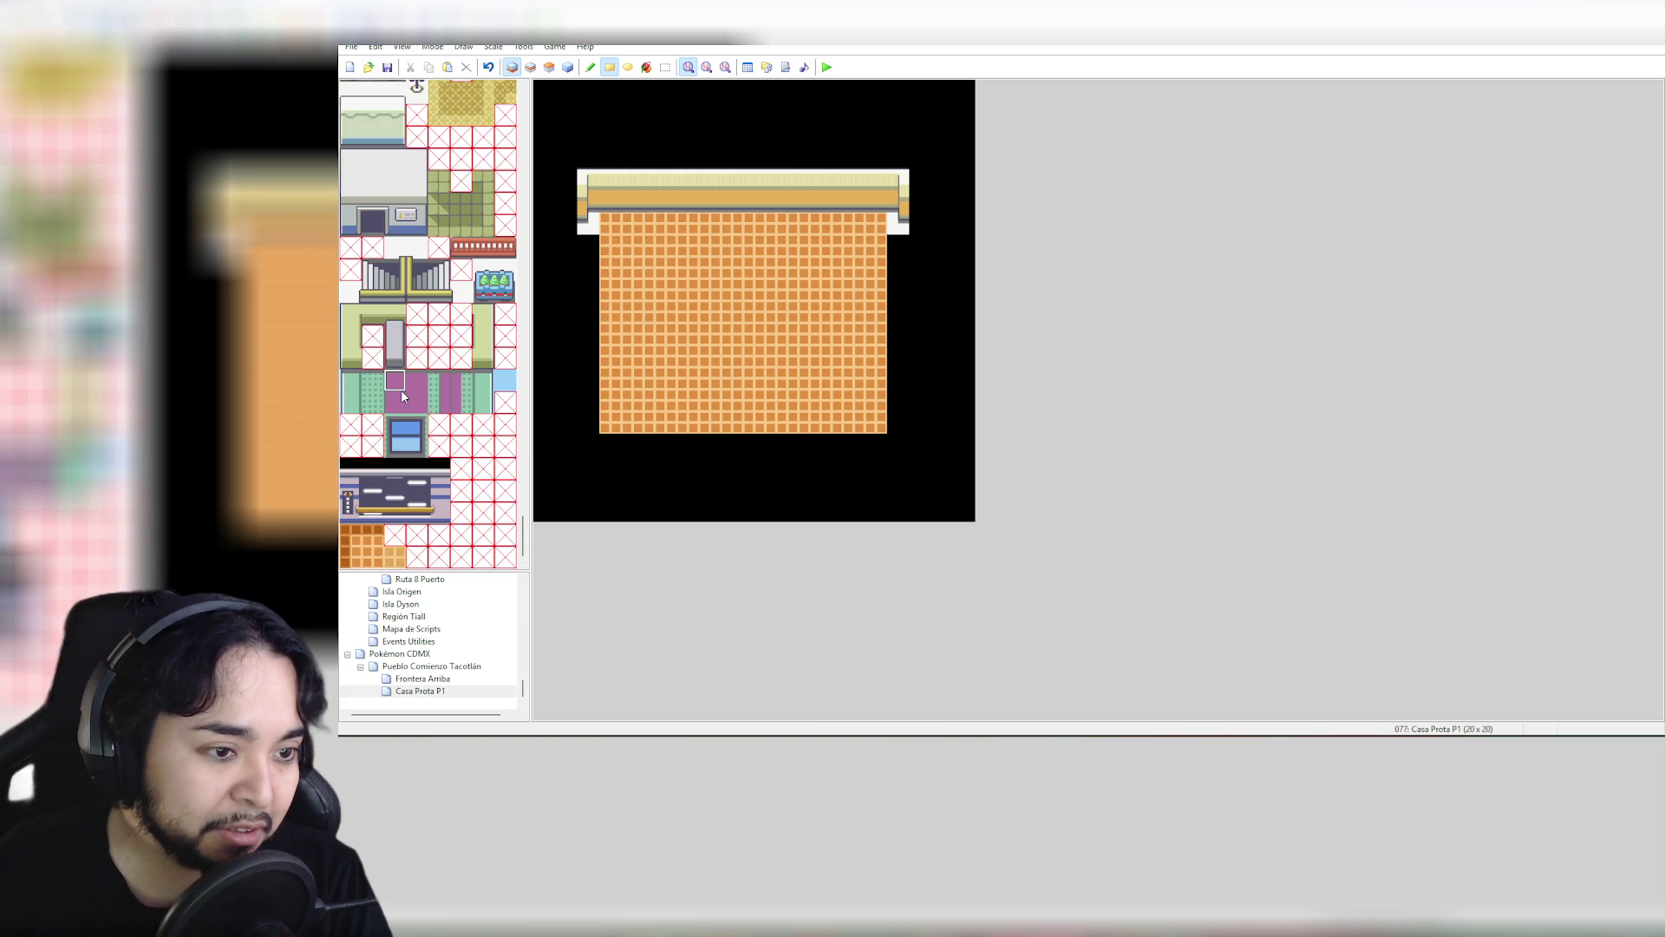
pyautogui.moveTo(401, 388); pyautogui.dragTo(421, 406)
pyautogui.moveTo(611, 224); pyautogui.dragTo(816, 415)
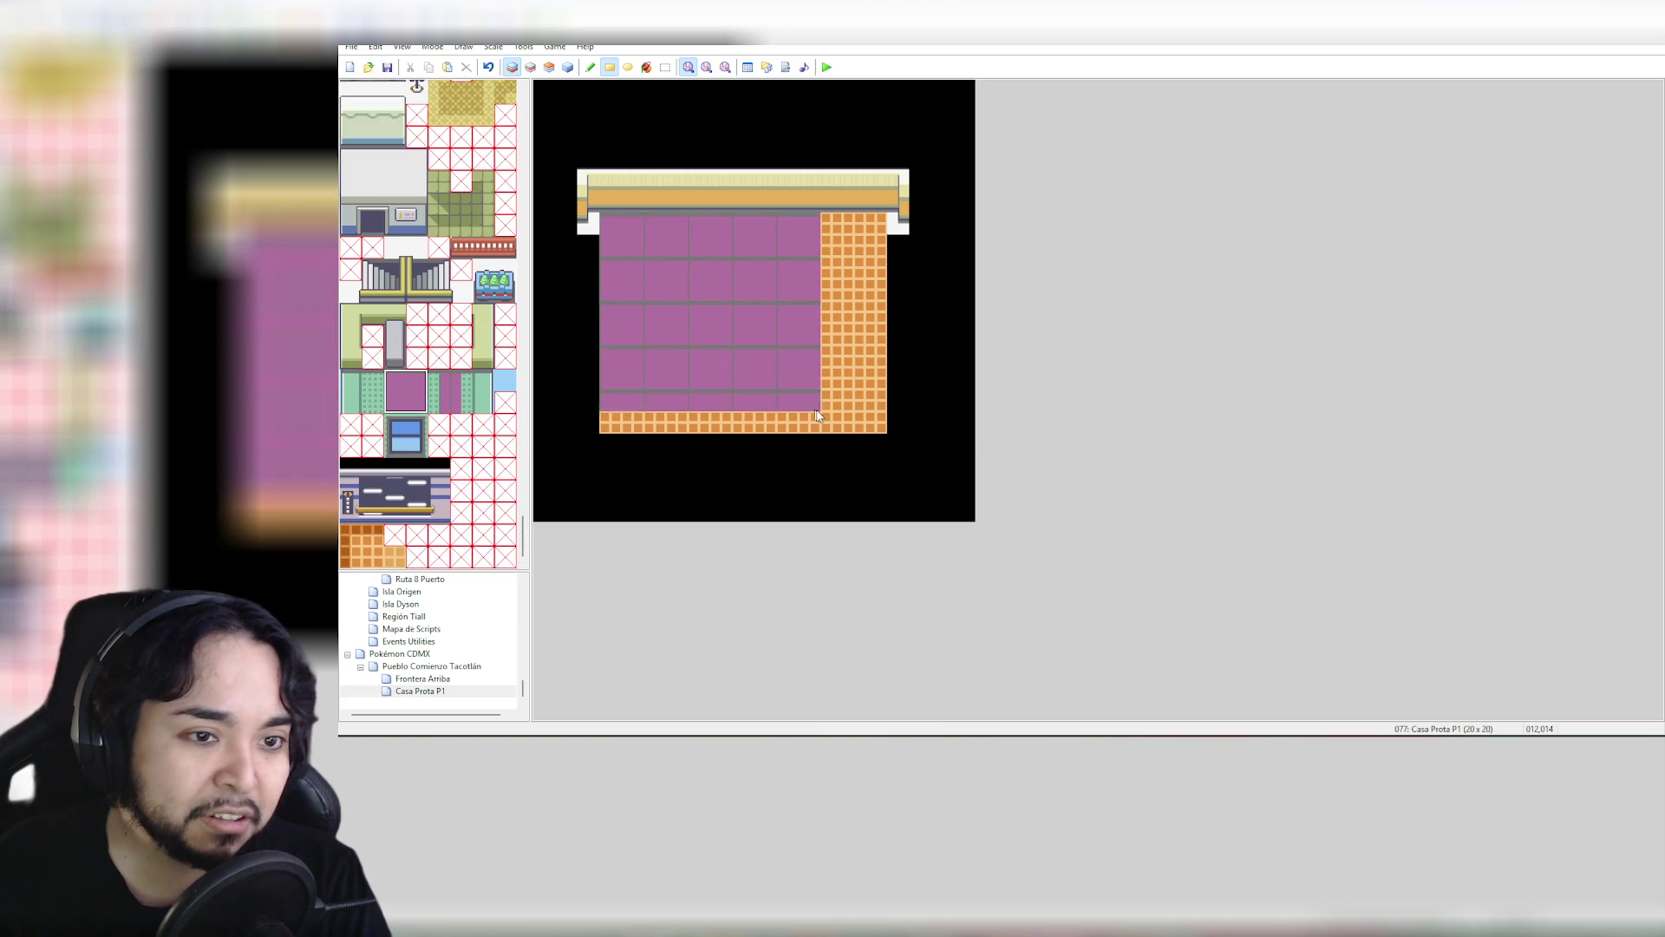
pyautogui.hotkey('ctrl', 'z')
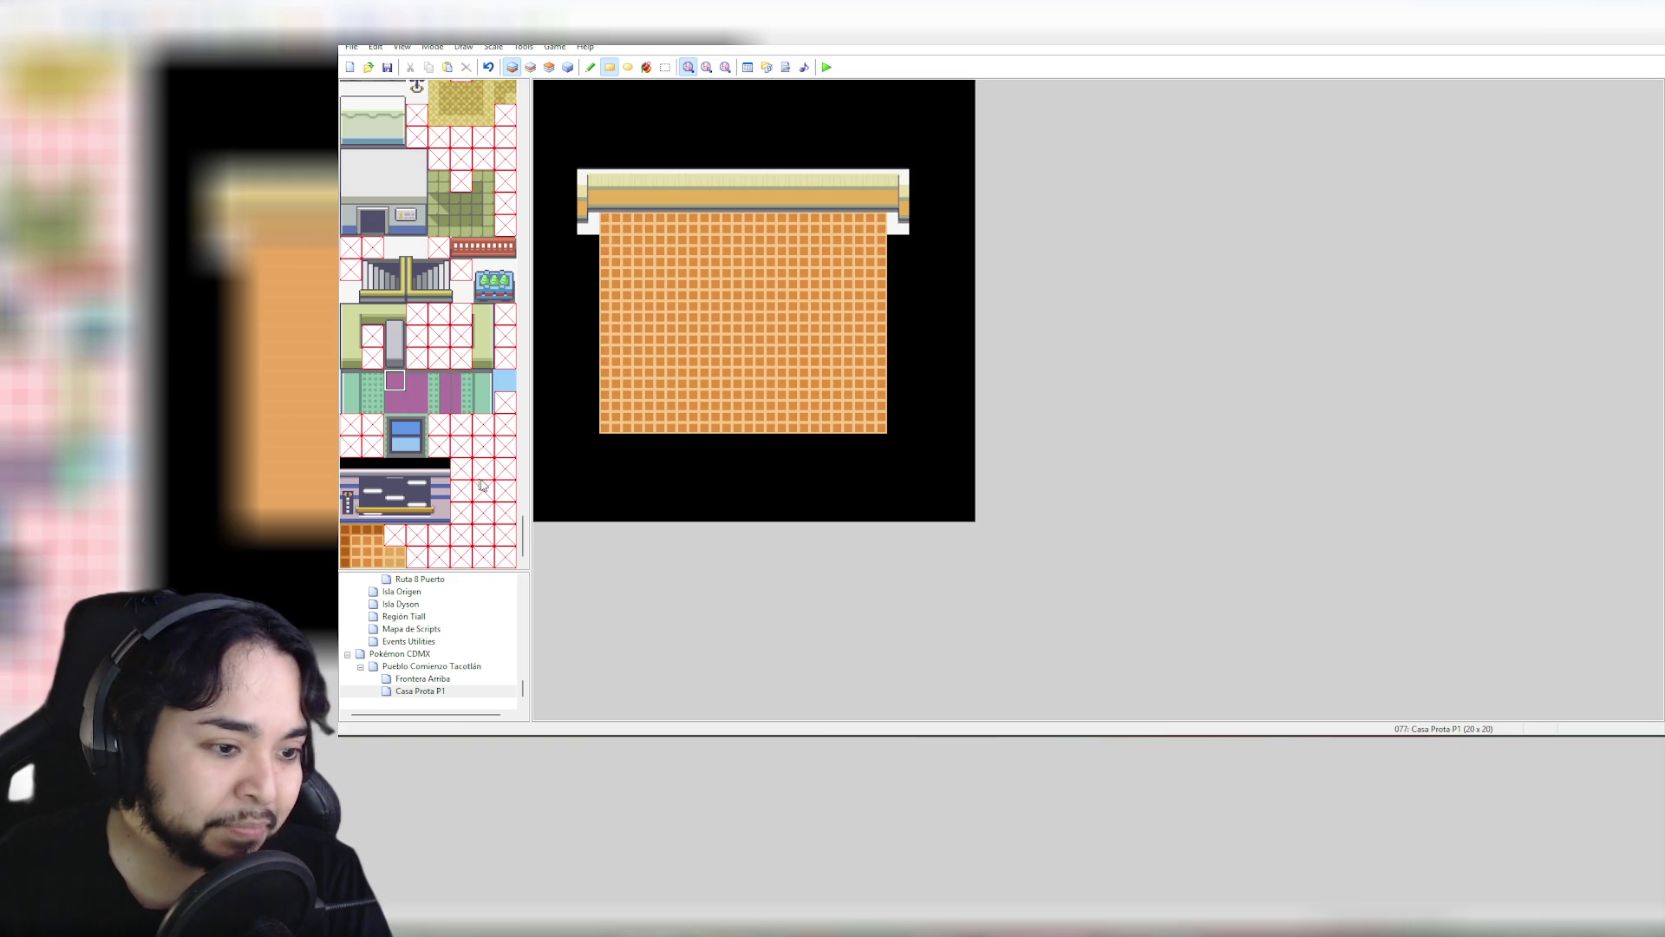
# Paint a two-tile block of darker orange tiles at the wall's top-left corner
pyautogui.click(394, 560)
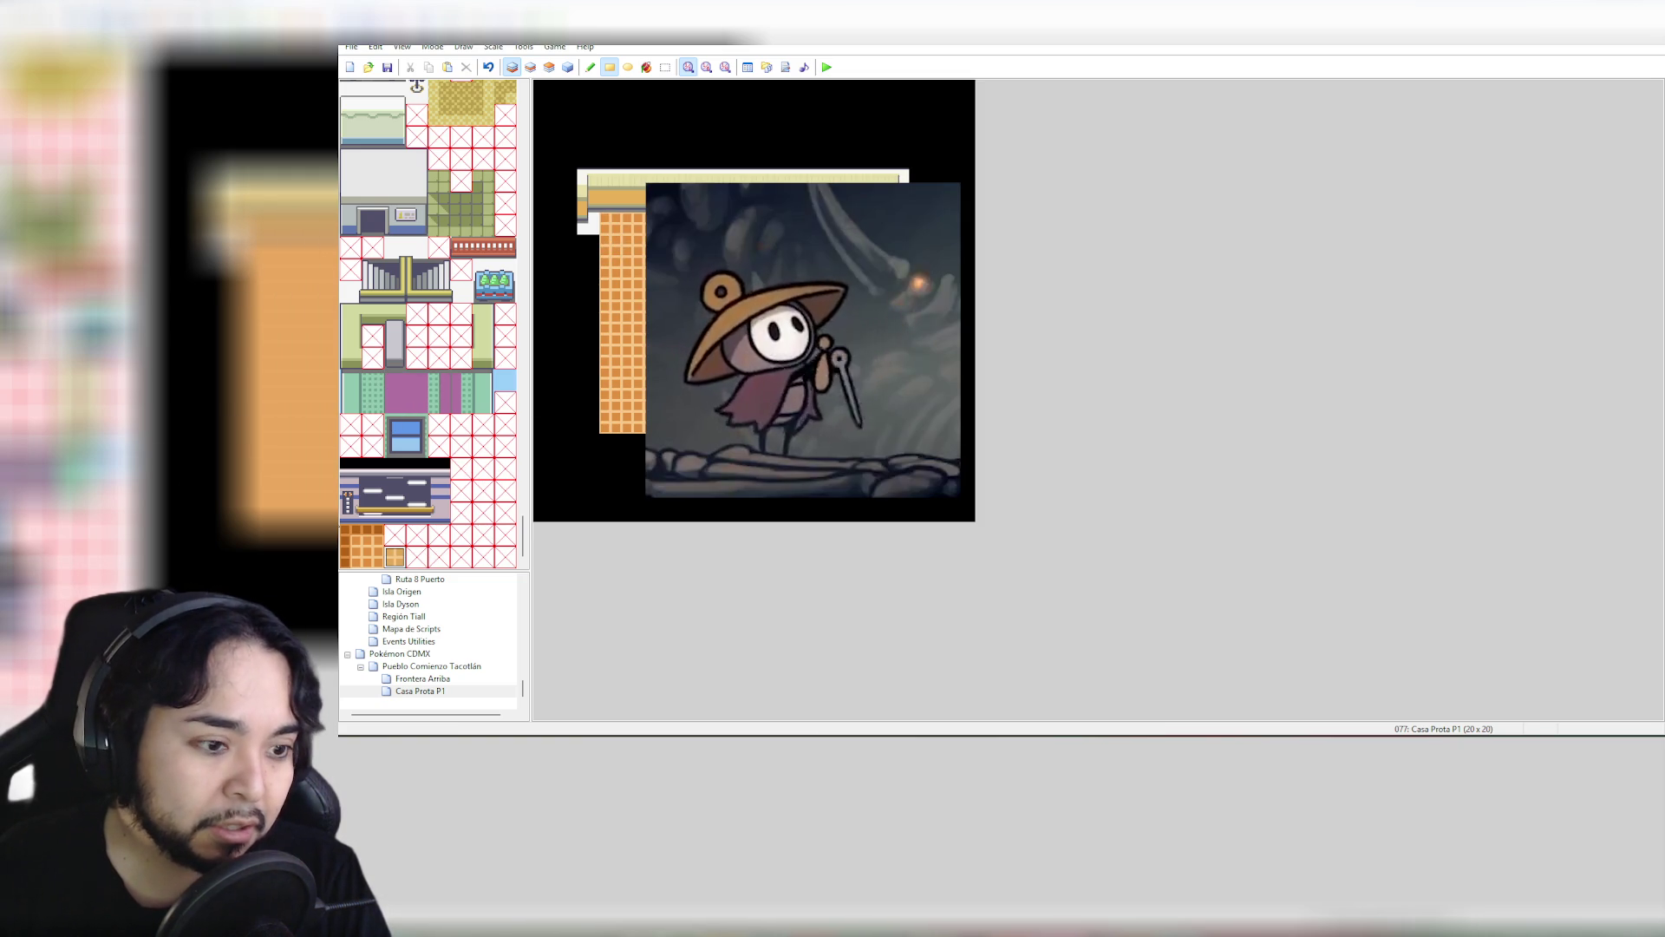
pyautogui.moveTo(350, 535); pyautogui.dragTo(363, 534)
pyautogui.click(588, 223)
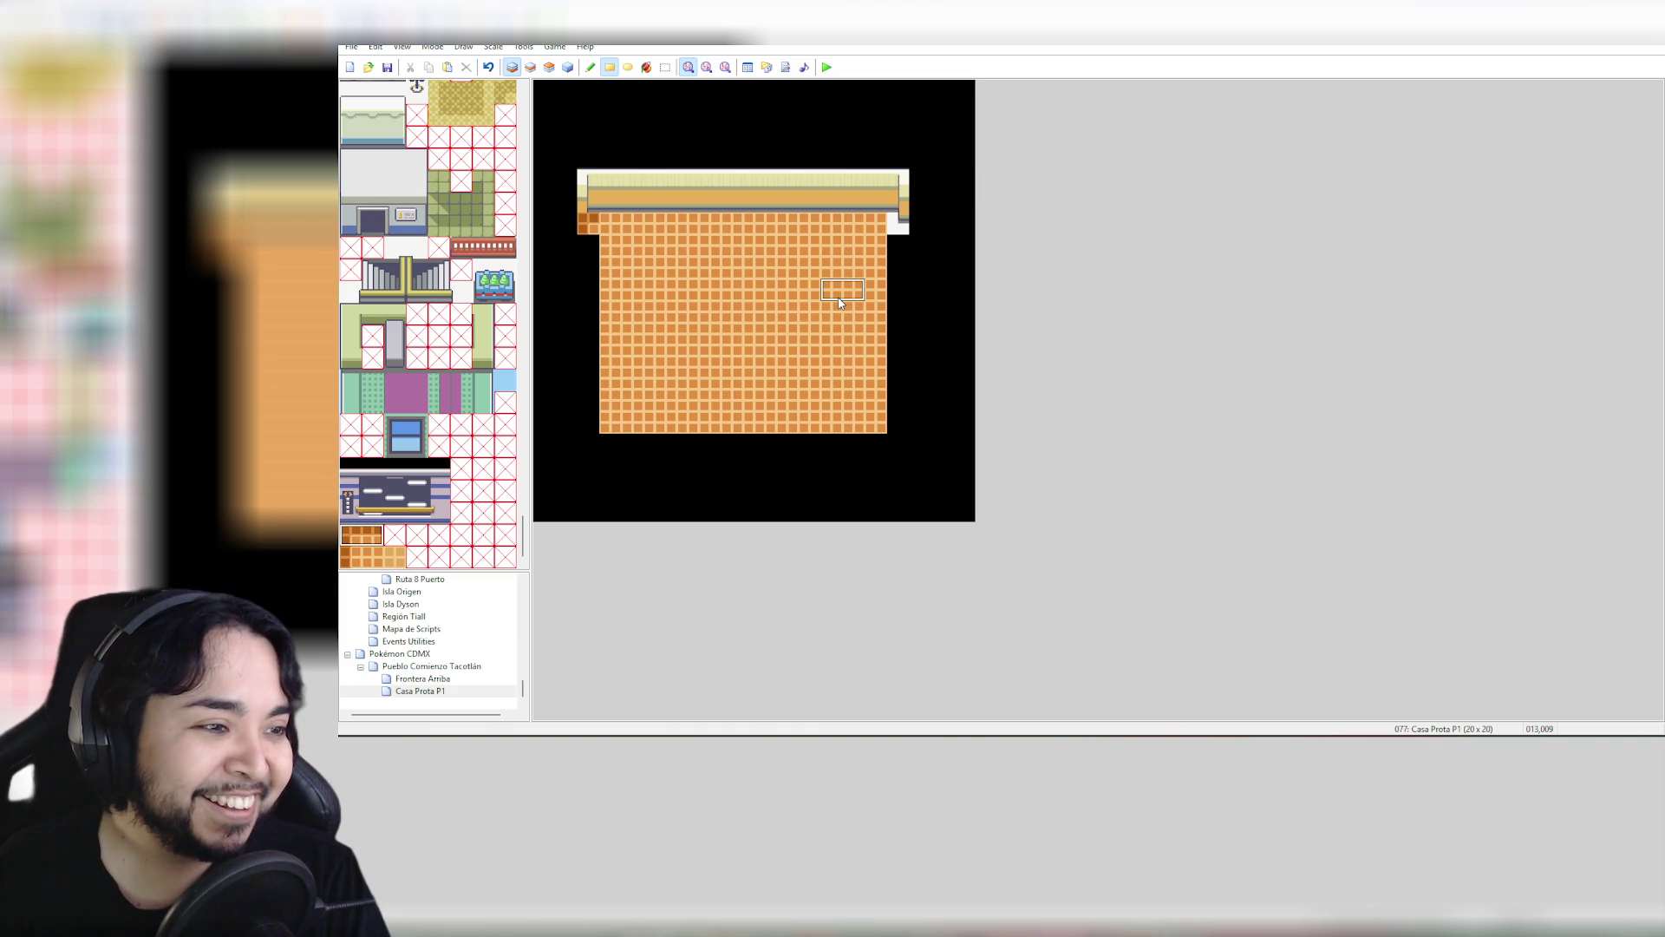
# Paint darker orange edge tiles along the floor's top row, removing the extra tile at the right end
pyautogui.click(357, 534)
pyautogui.moveTo(364, 534); pyautogui.dragTo(377, 535)
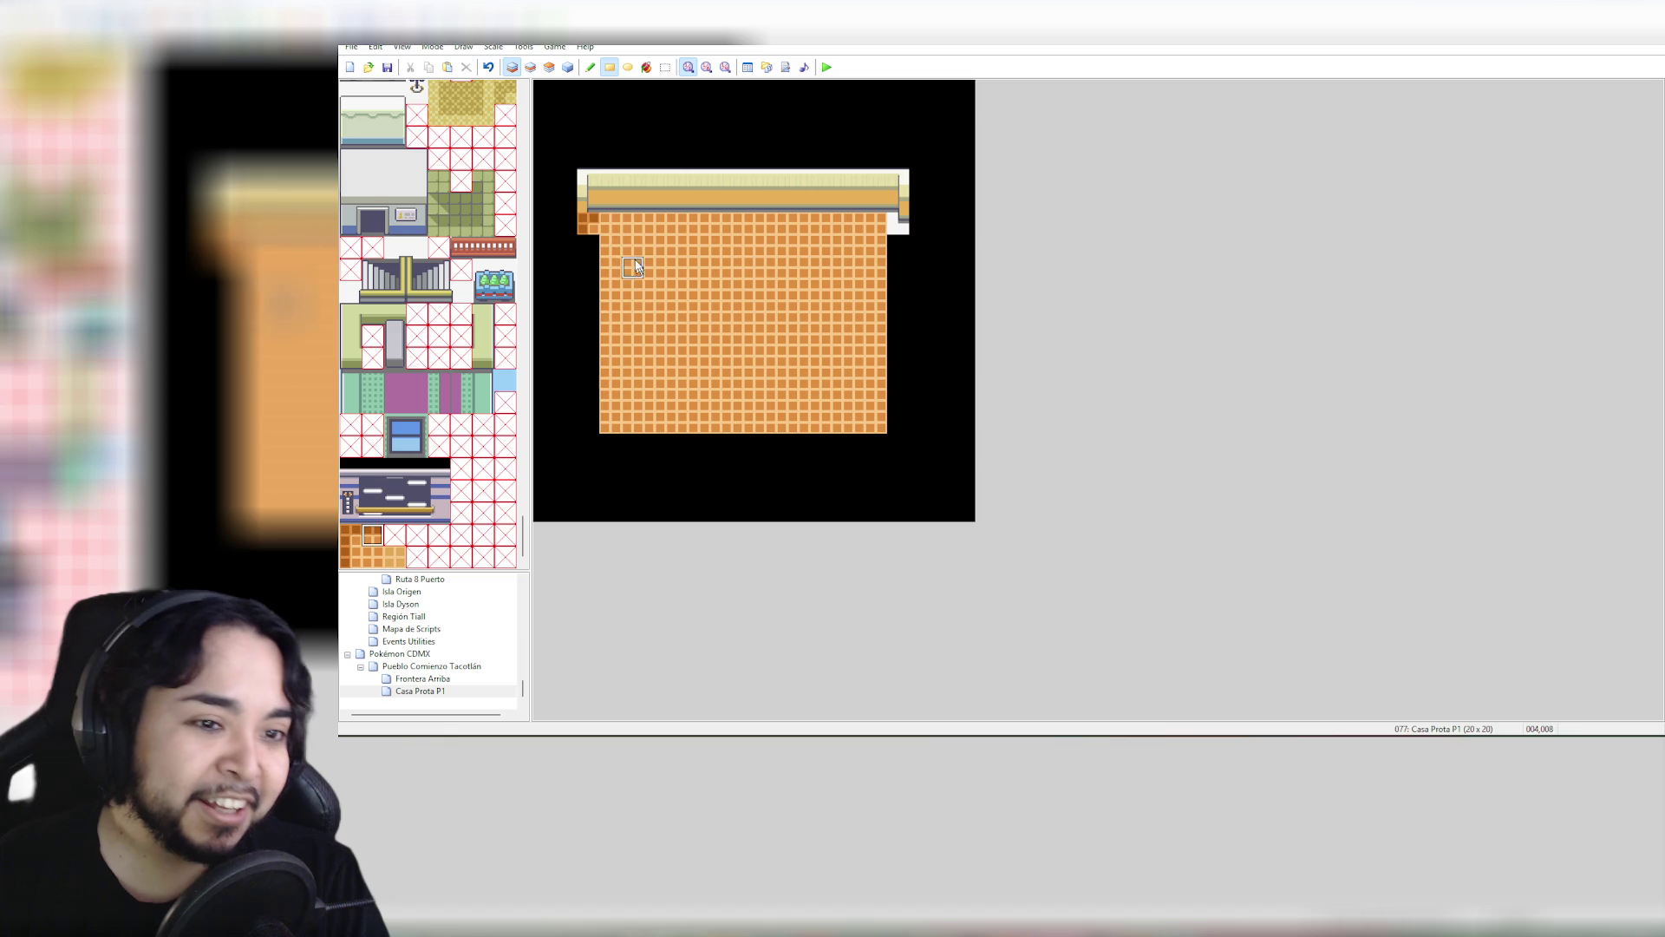
pyautogui.moveTo(598, 222); pyautogui.dragTo(889, 228)
pyautogui.hotkey('ctrl', 'z')
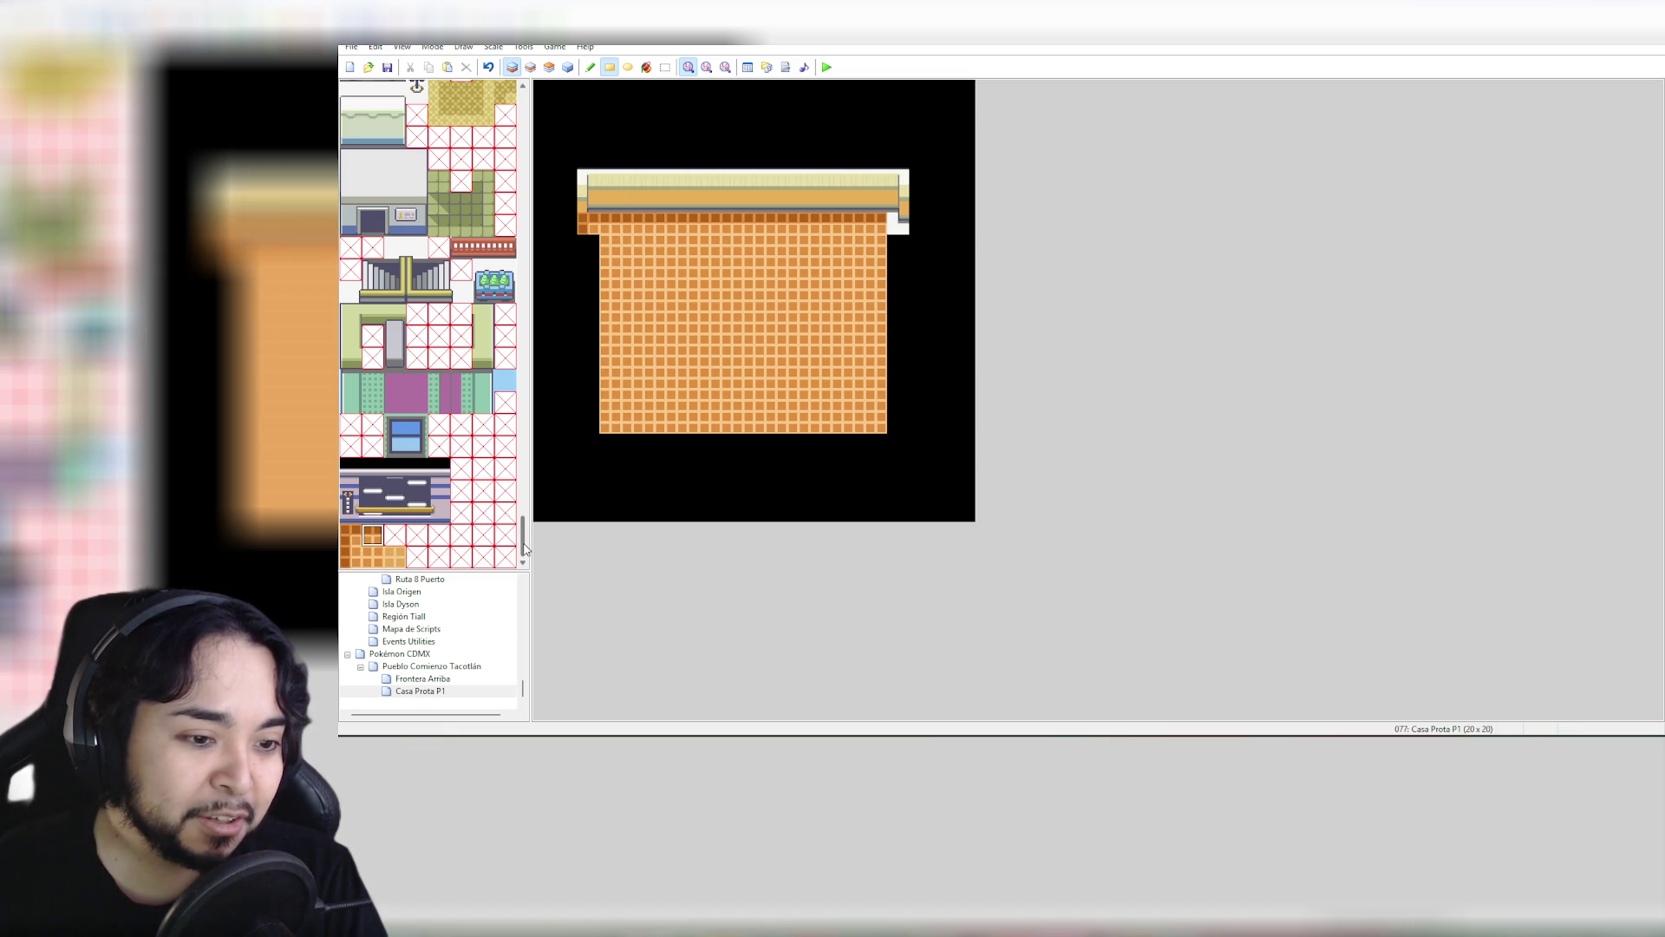
# Select a 3x3 block of staircase tiles in the tileset
pyautogui.moveTo(523, 535)
pyautogui.mouseDown()
pyautogui.moveTo(525, 486)
pyautogui.moveTo(528, 518)
pyautogui.mouseUp()
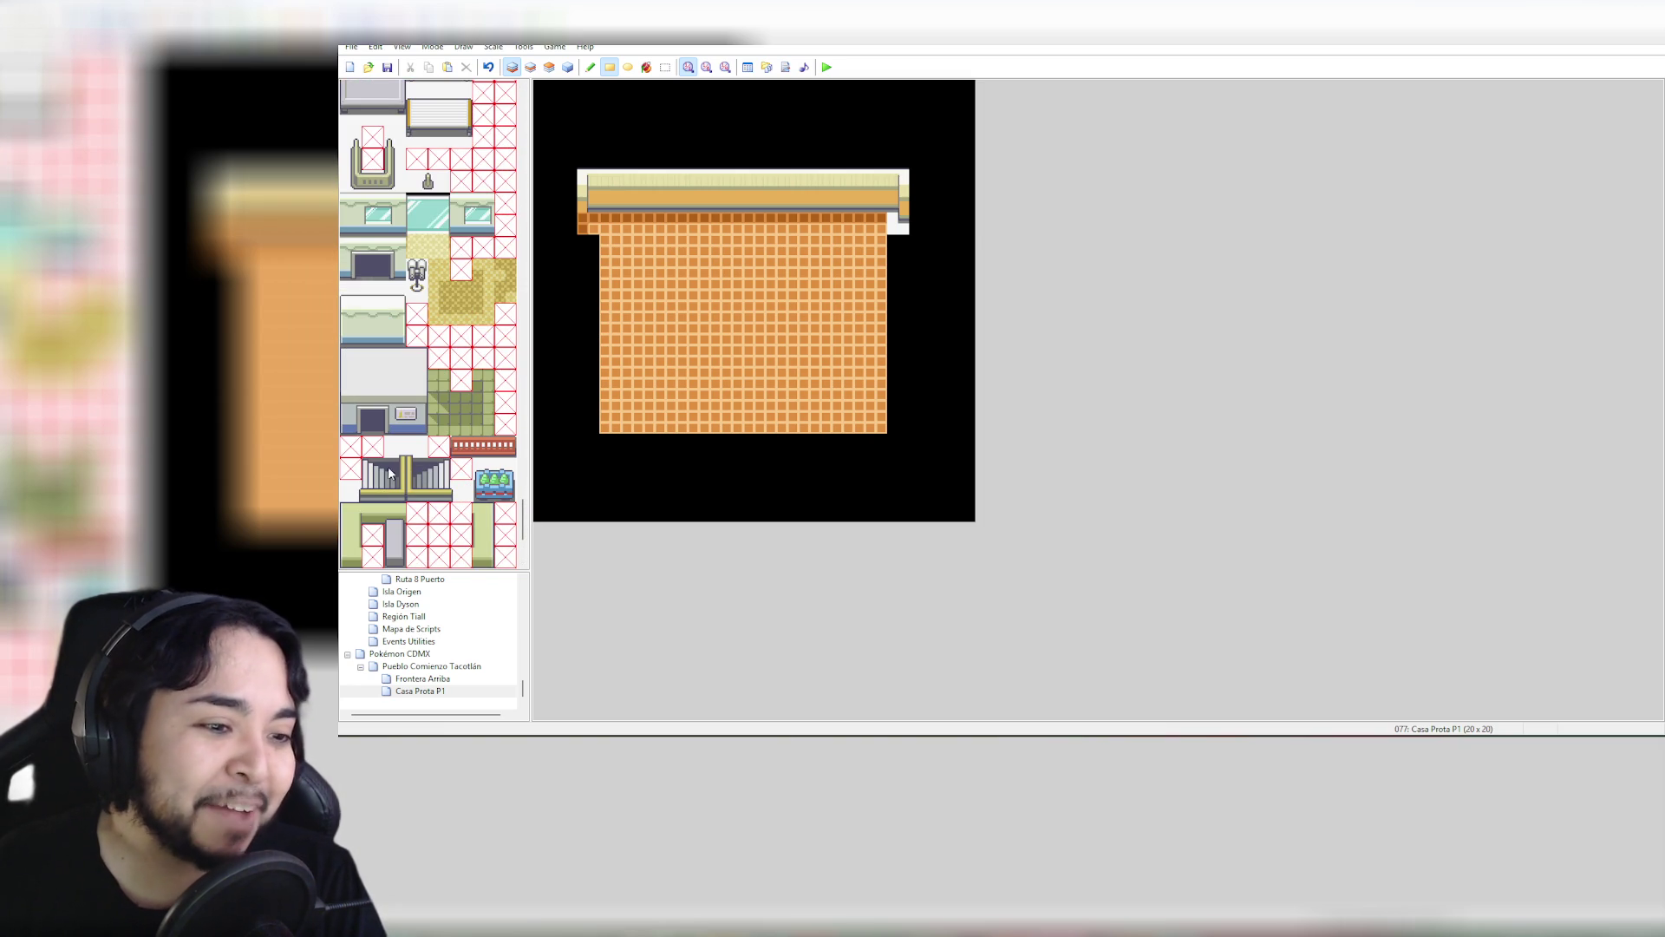
pyautogui.moveTo(367, 468); pyautogui.dragTo(399, 491)
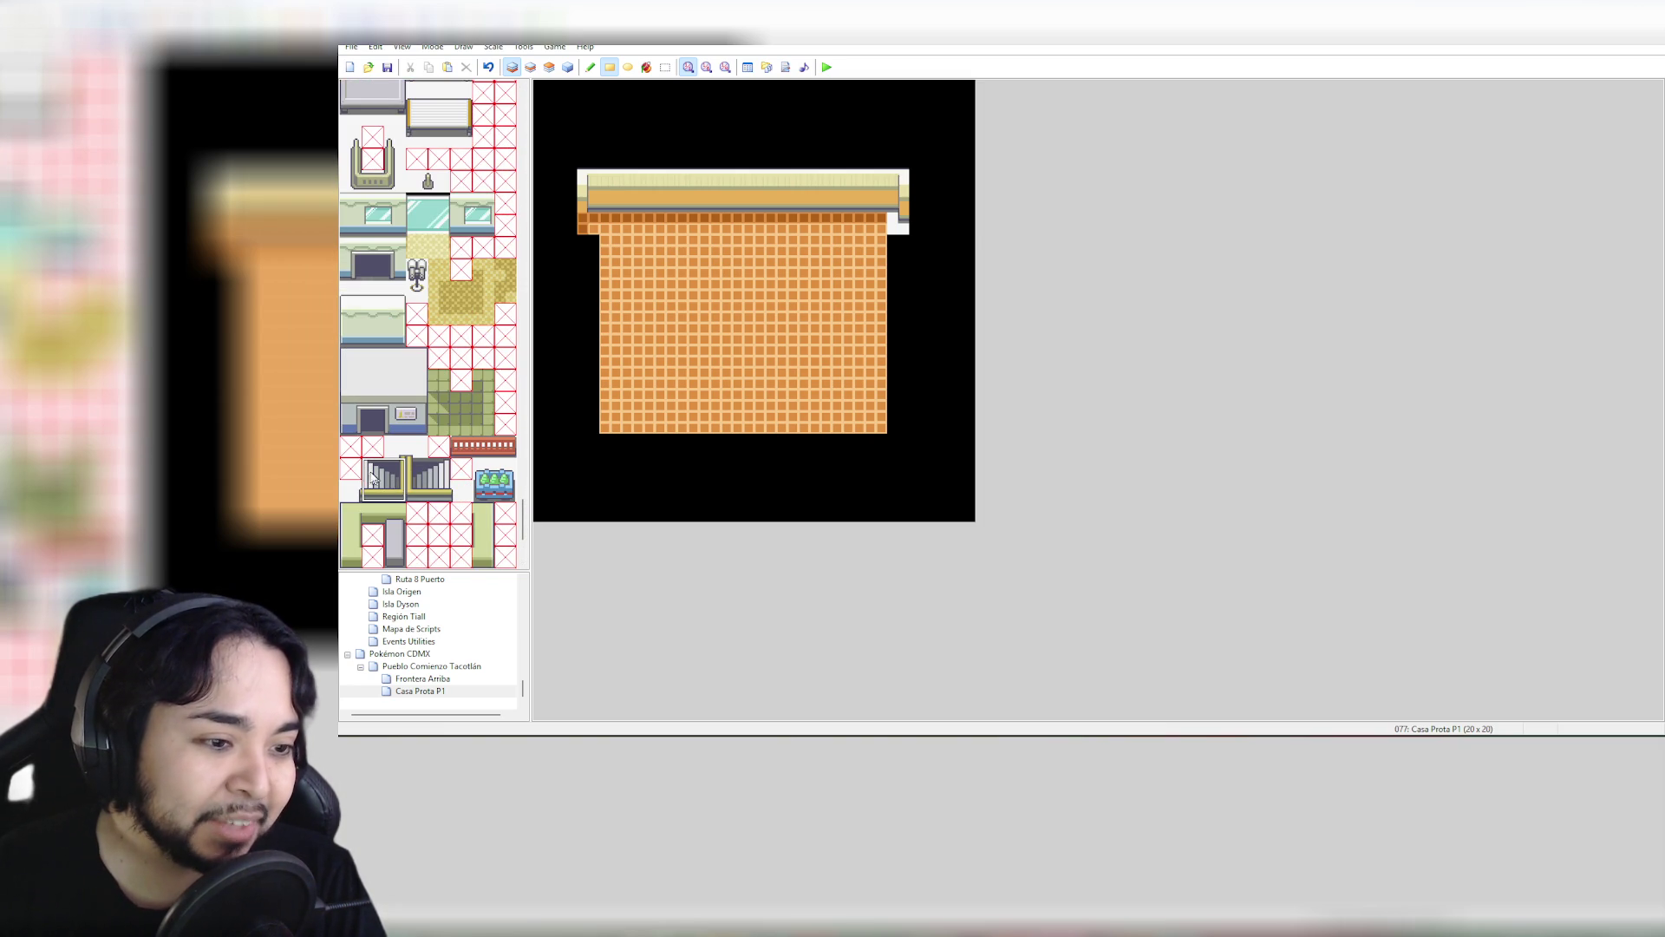
pyautogui.moveTo(356, 455); pyautogui.dragTo(393, 497)
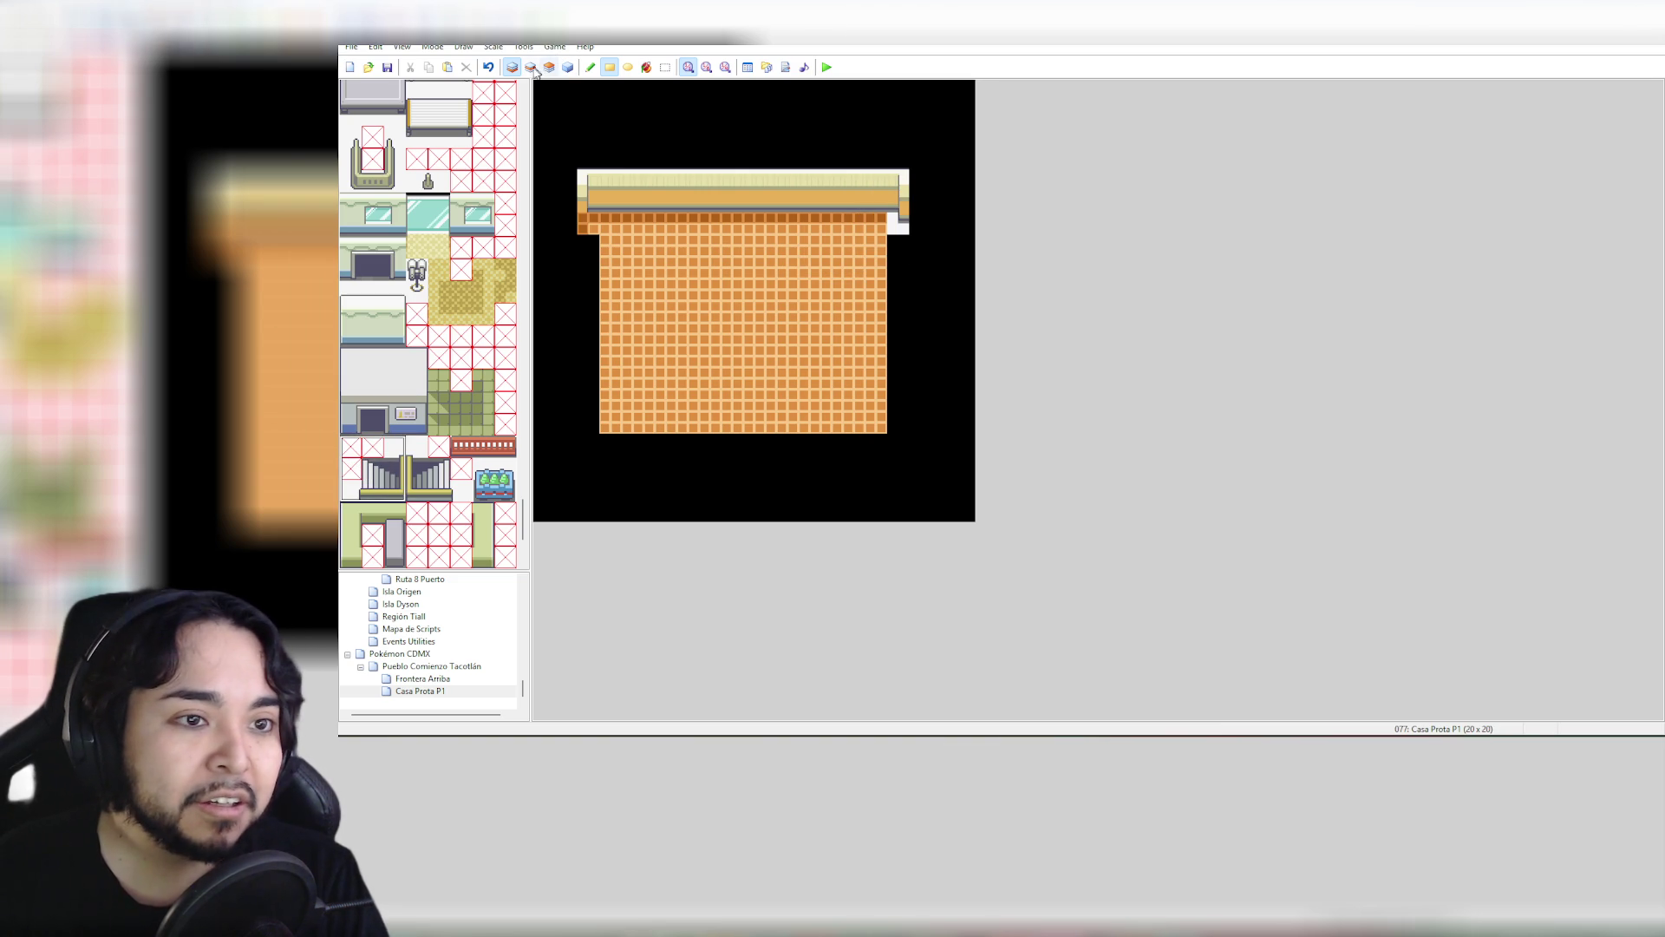